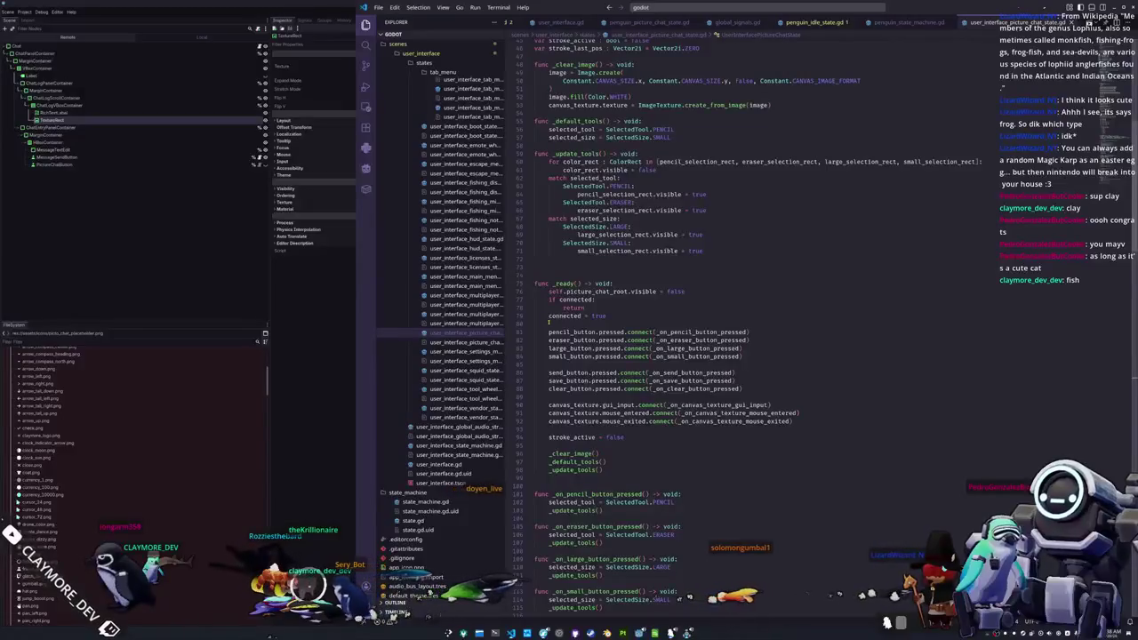
- Review user_interface_picture_chat_state.gd in VS Code, then bring the Godot editor's chat scene forward
{"action": "scroll", "coordinate": [549, 322], "scroll_direction": "up", "scroll_amount": 15}
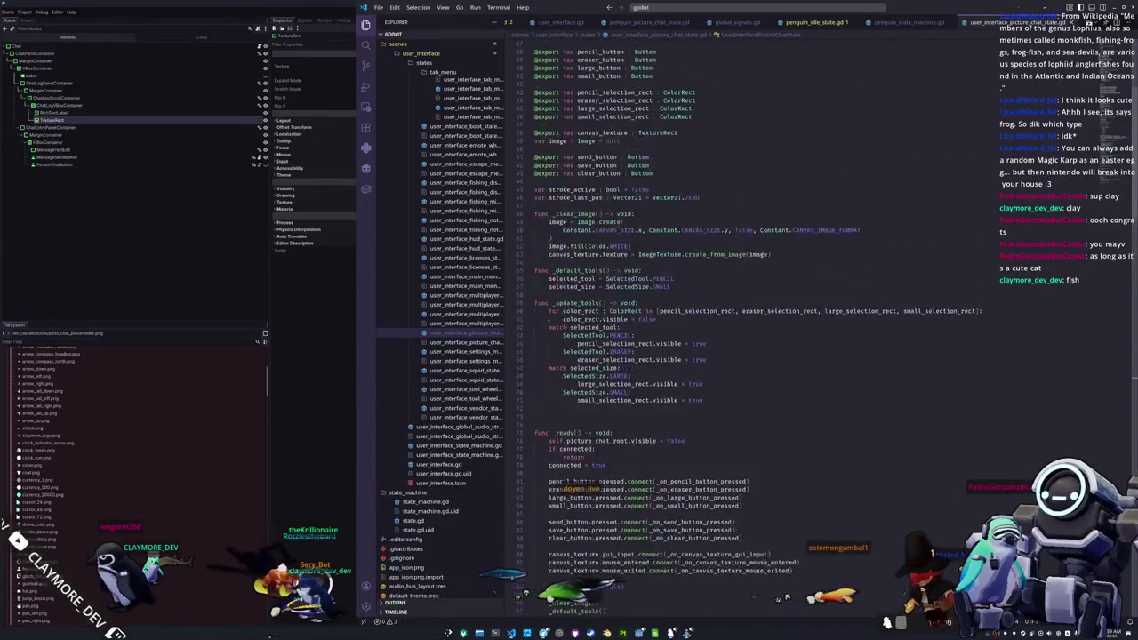
{"action": "scroll", "coordinate": [549, 323], "scroll_direction": "down", "scroll_amount": 18}
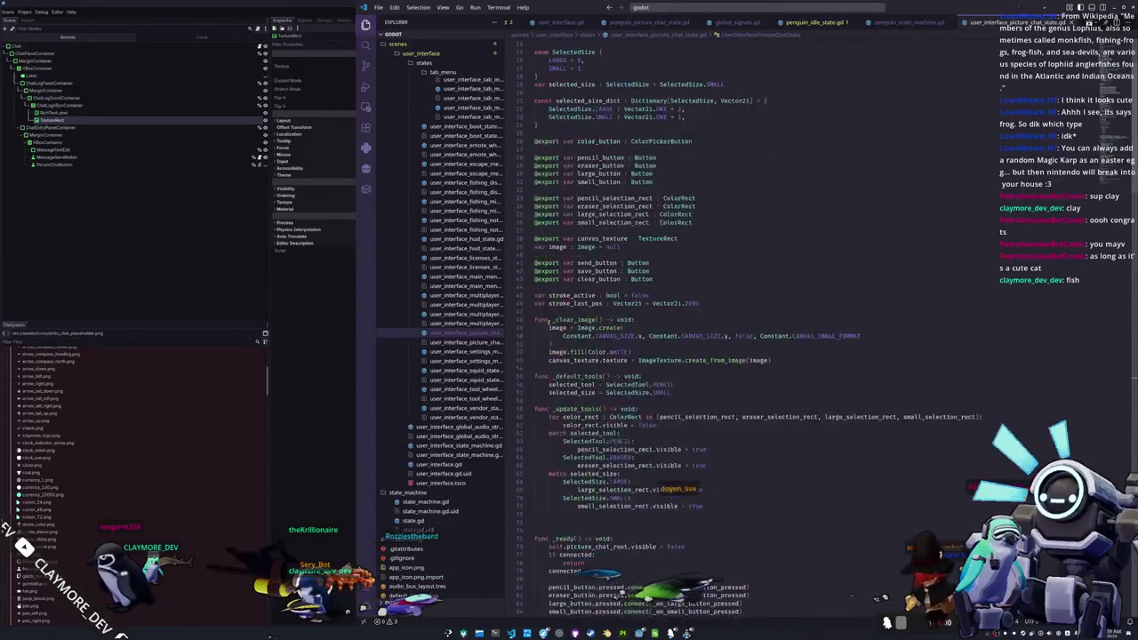
{"action": "scroll", "coordinate": [548, 323], "scroll_direction": "down", "scroll_amount": 20}
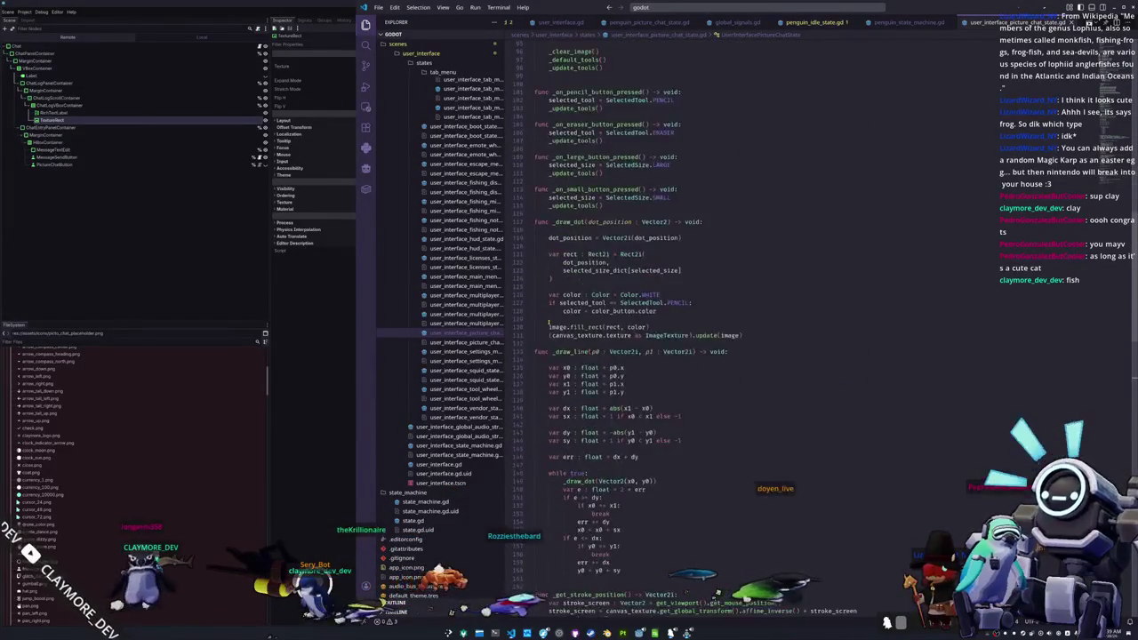
{"action": "key", "text": "alt+Tab"}
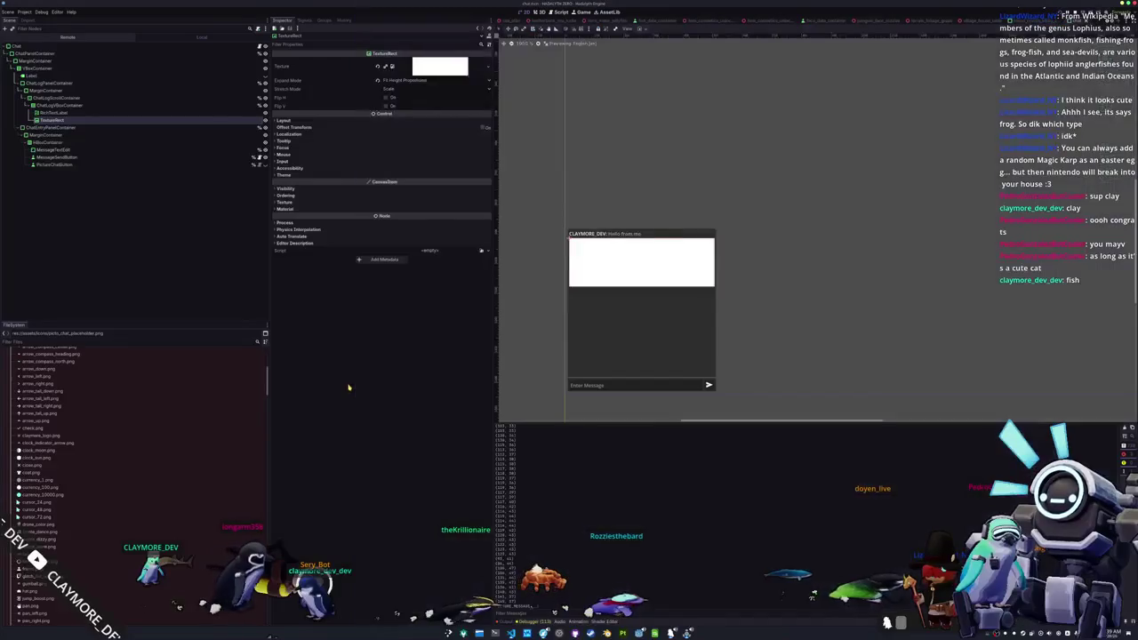
- Open the running game's chat to view the two sent drawings, then return to VS Code's file search
{"action": "key", "text": "alt+Tab"}
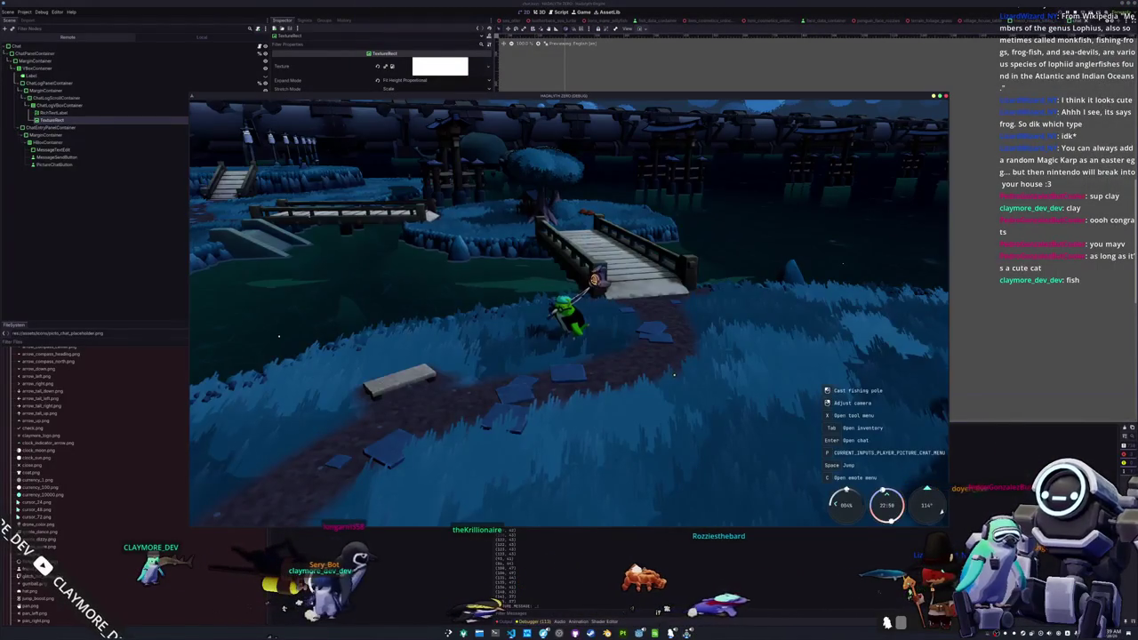
{"action": "key", "text": "Return"}
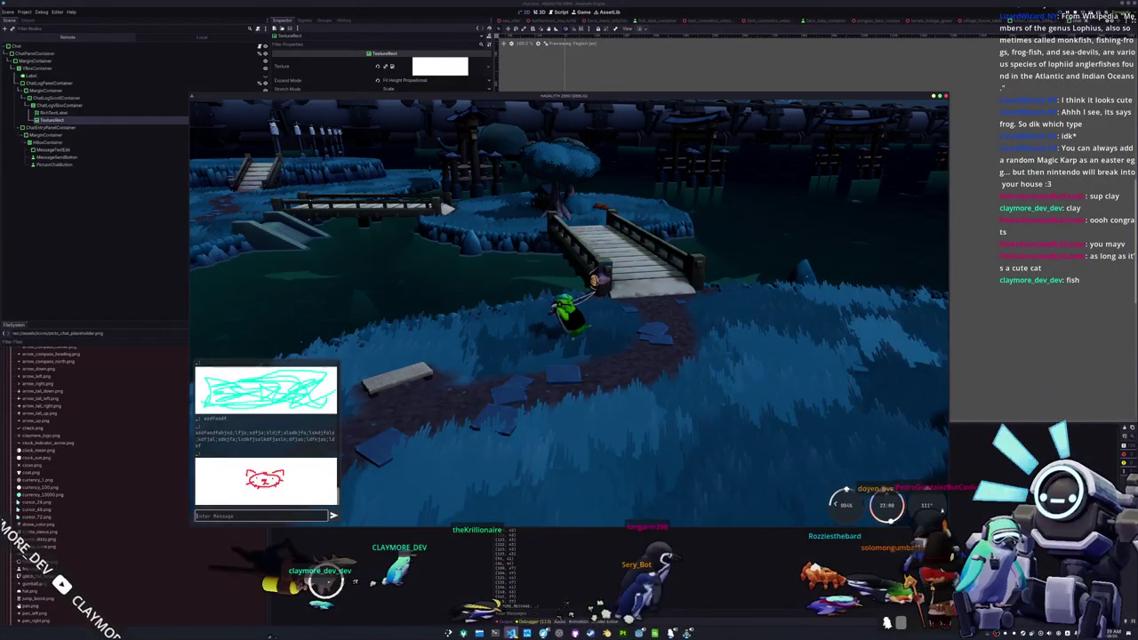
{"action": "key", "text": "alt+Tab"}
{"action": "key", "text": "ctrl+p"}
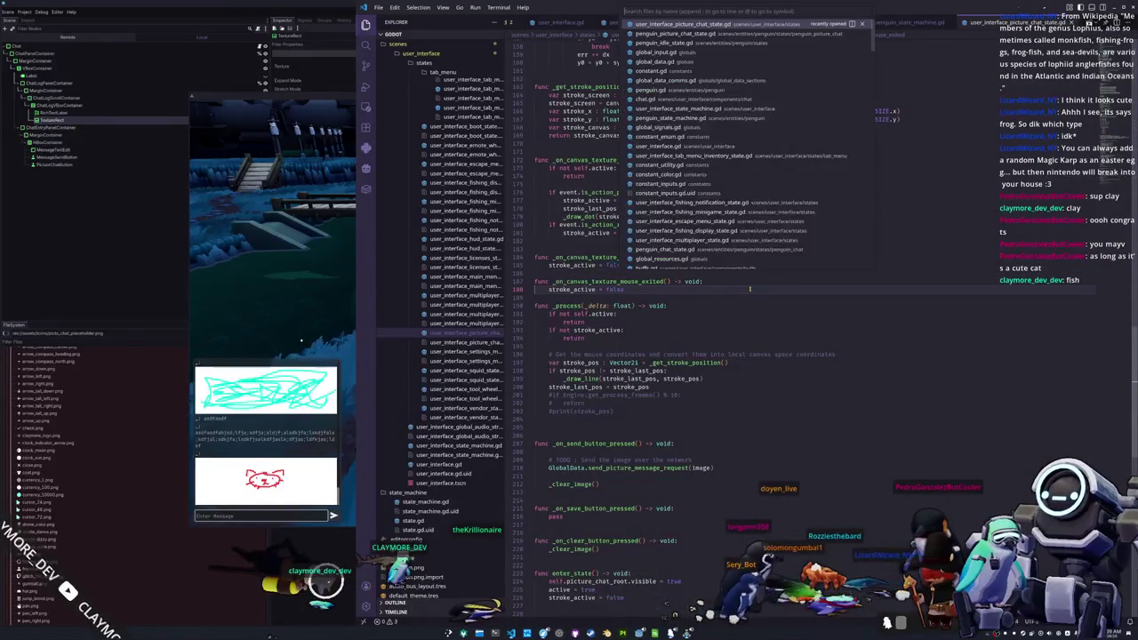
- Open main_camera_player_state.gd and try true, true on the line 108 check, then undo it
{"action": "type", "text": "camera_player"}
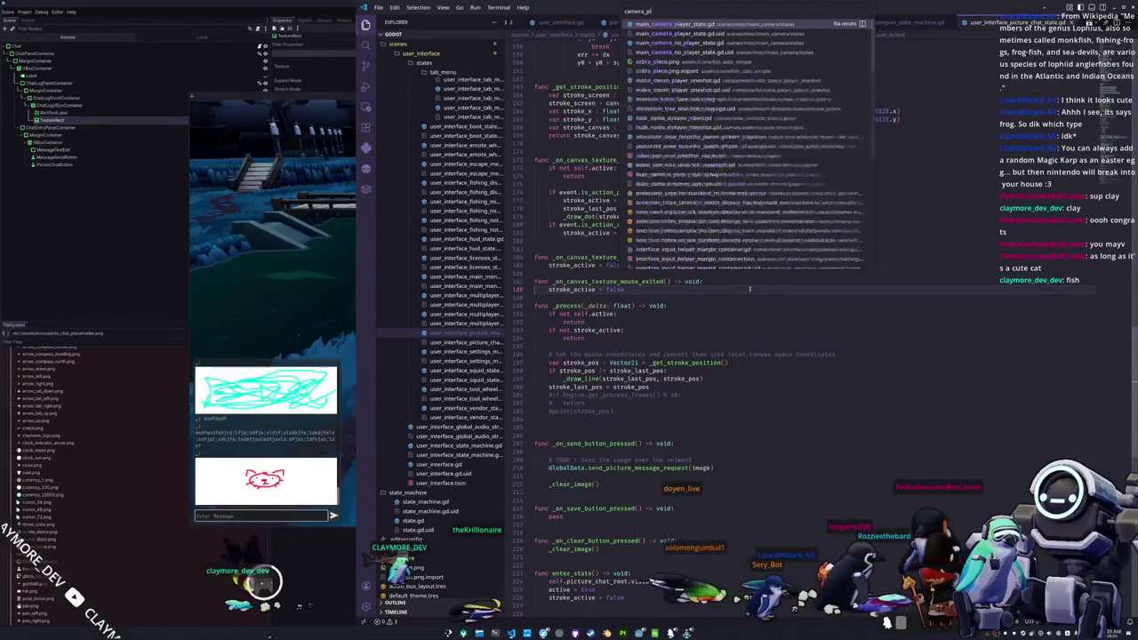
{"action": "key", "text": "Return"}
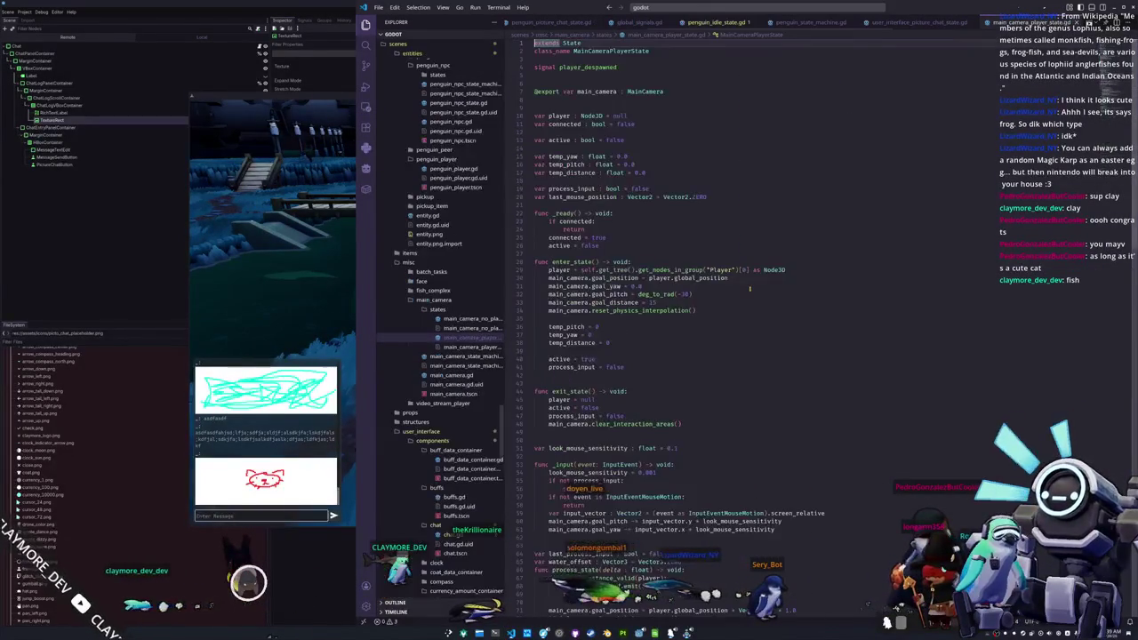
{"action": "scroll", "coordinate": [699, 293], "scroll_direction": "down", "scroll_amount": 20}
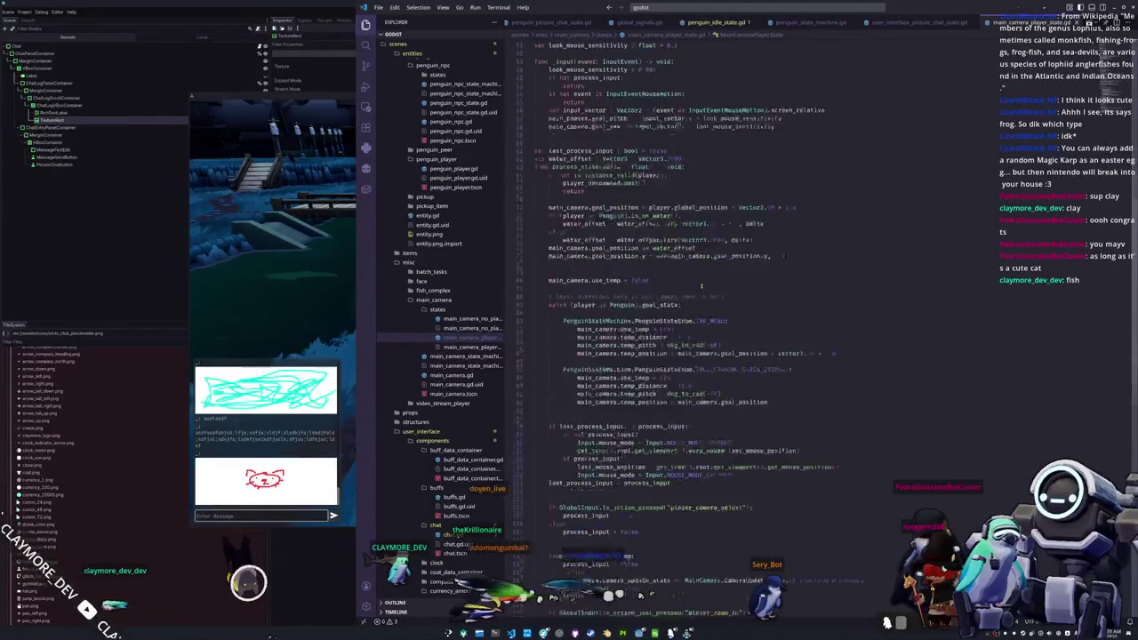
{"action": "mouse_move", "coordinate": [635, 358]}
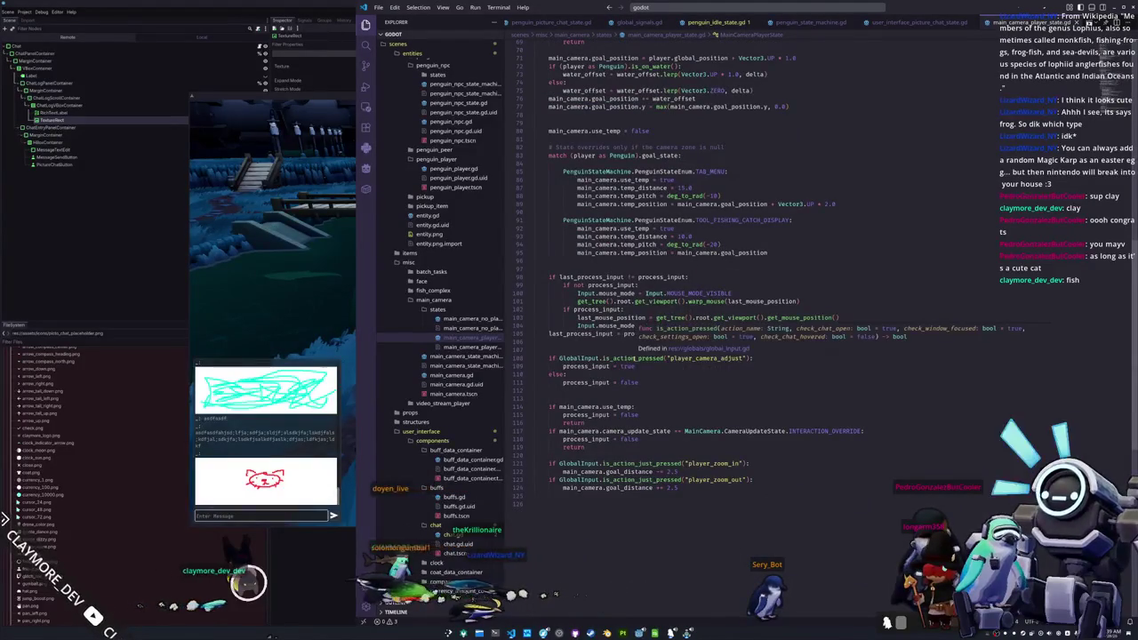
{"action": "left_click", "coordinate": [746, 358]}
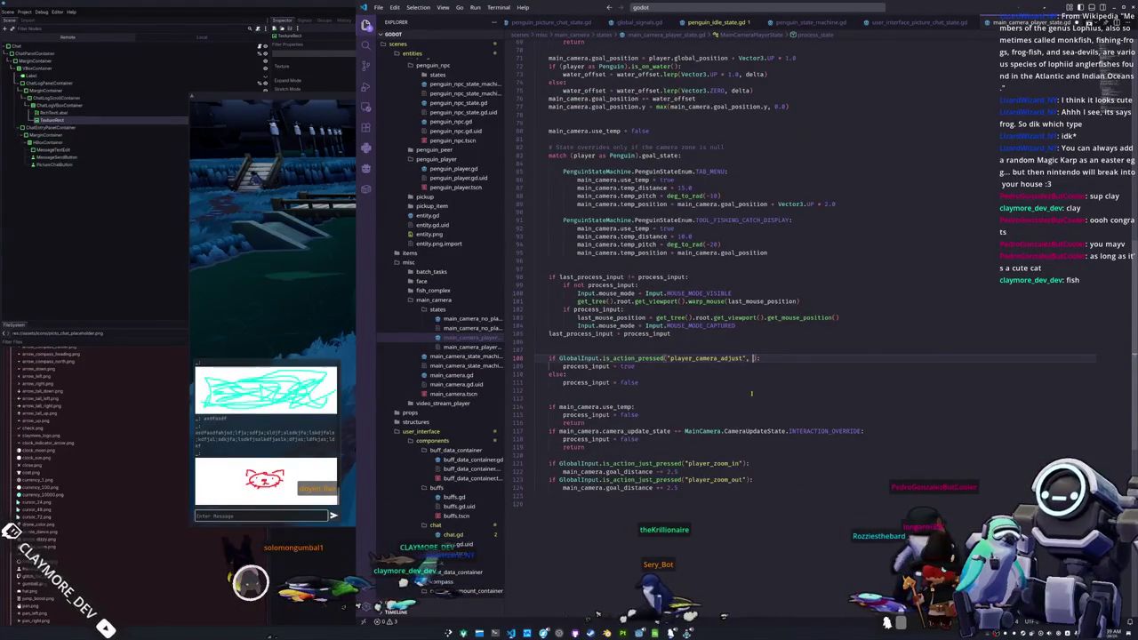
{"action": "type", "text": "true, true"}
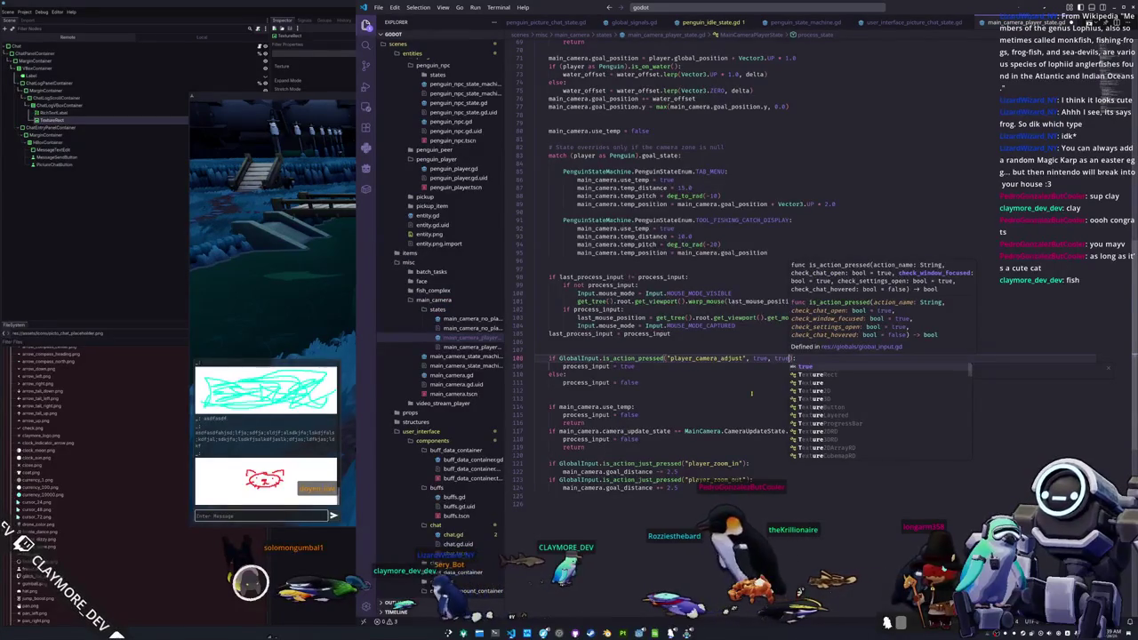
{"action": "key", "text": "Escape"}
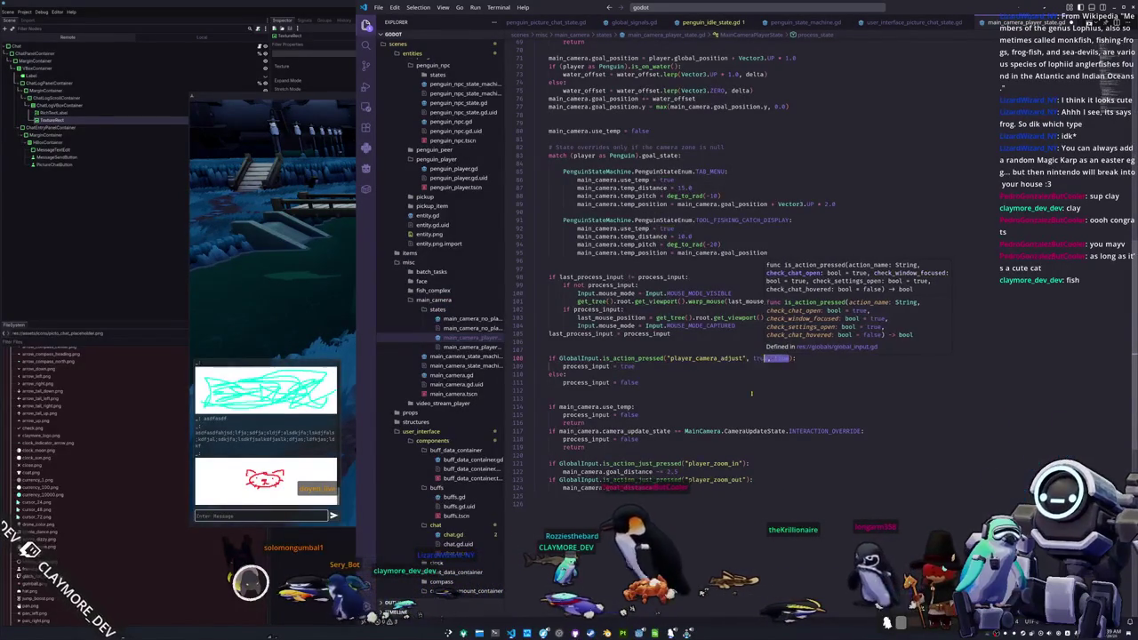
{"action": "key", "text": "ctrl+z"}
- Add ', true, true' to the player_zoom_in check on line 121 and go to is_action_just_pressed's definition
{"action": "key", "text": "Down"}
{"action": "key", "text": "Down"}
{"action": "key", "text": "Down"}
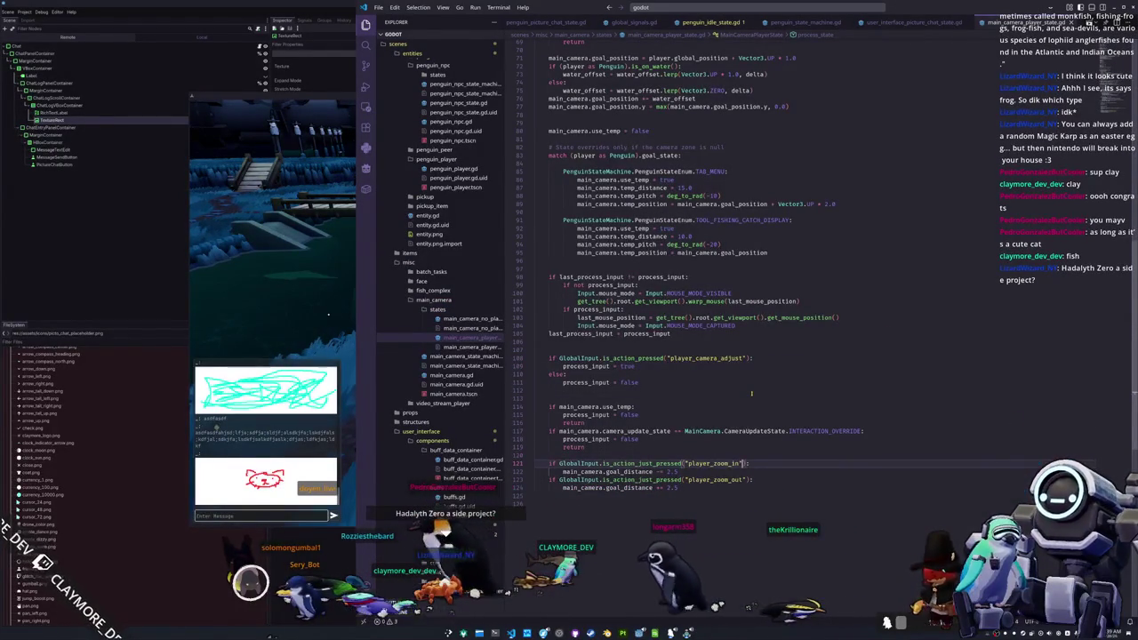
{"action": "type", "text": ", true, true"}
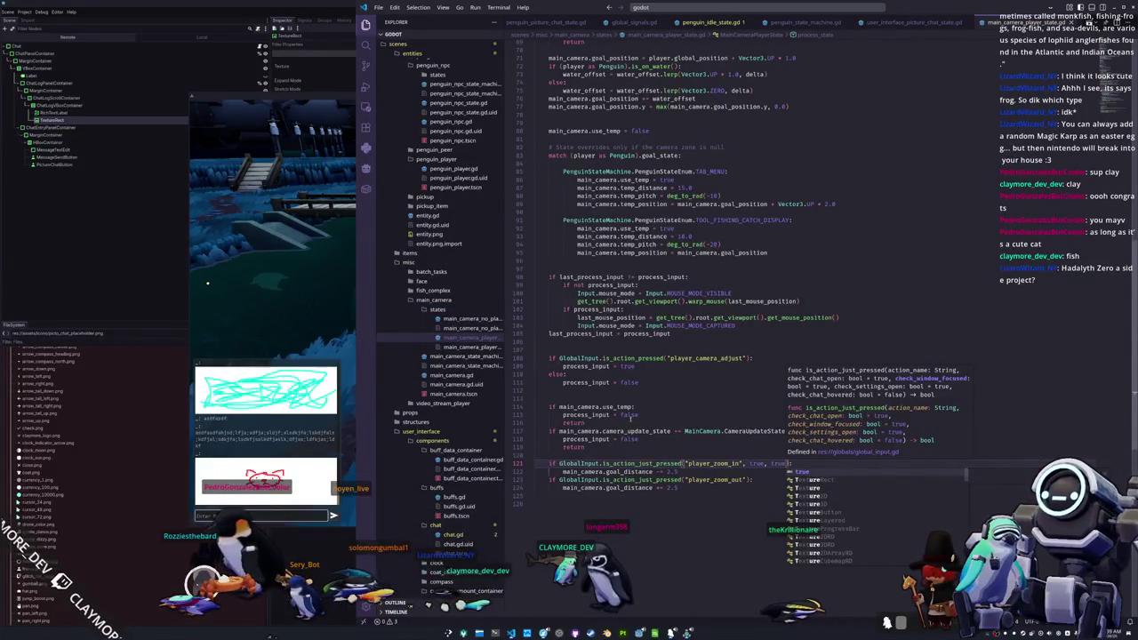
{"action": "left_click", "coordinate": [647, 464], "text": "ctrl"}
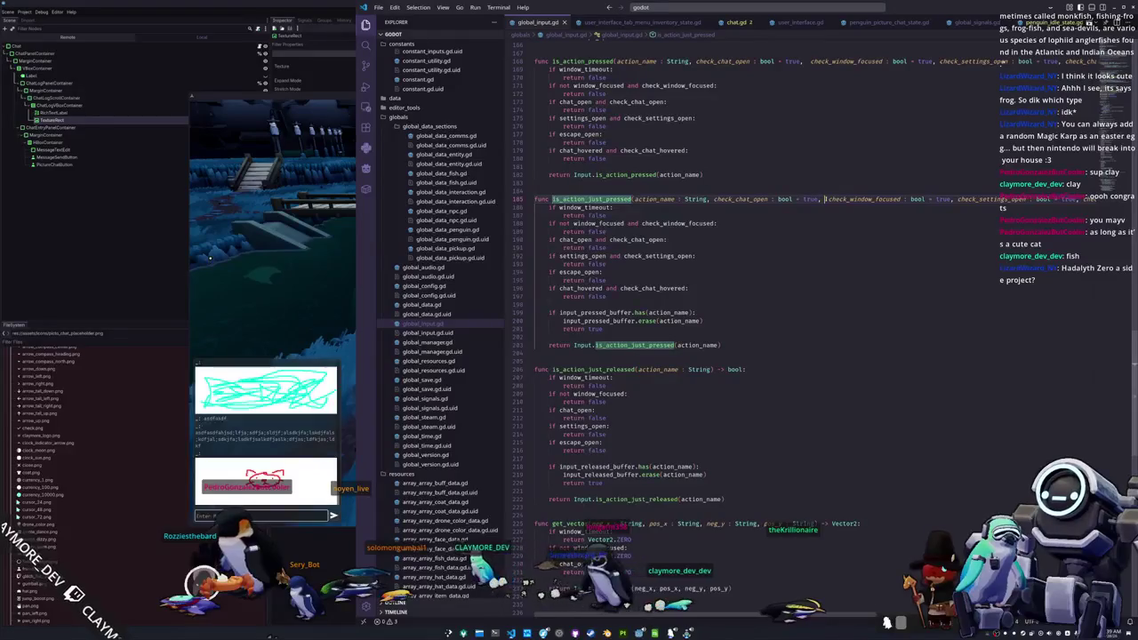
- Inspect the check_window_focused parameter's uses in global_input.gd and glance at the running game
{"action": "key", "text": "ctrl+d"}
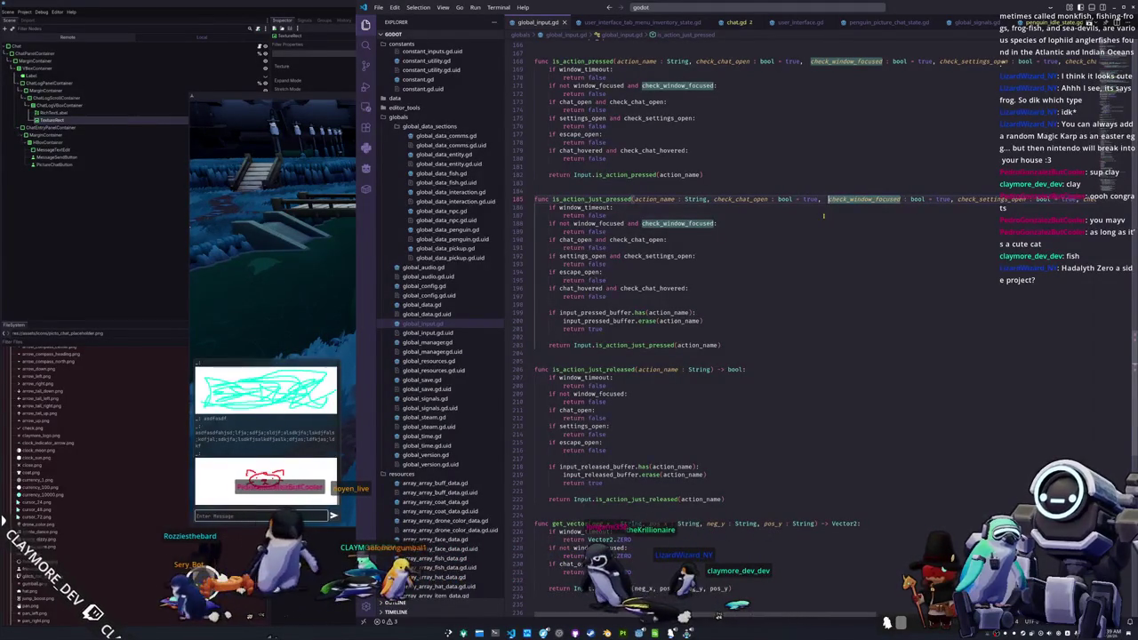
{"action": "left_click", "coordinate": [824, 215]}
{"action": "scroll", "coordinate": [823, 215], "scroll_direction": "right", "scroll_amount": 3}
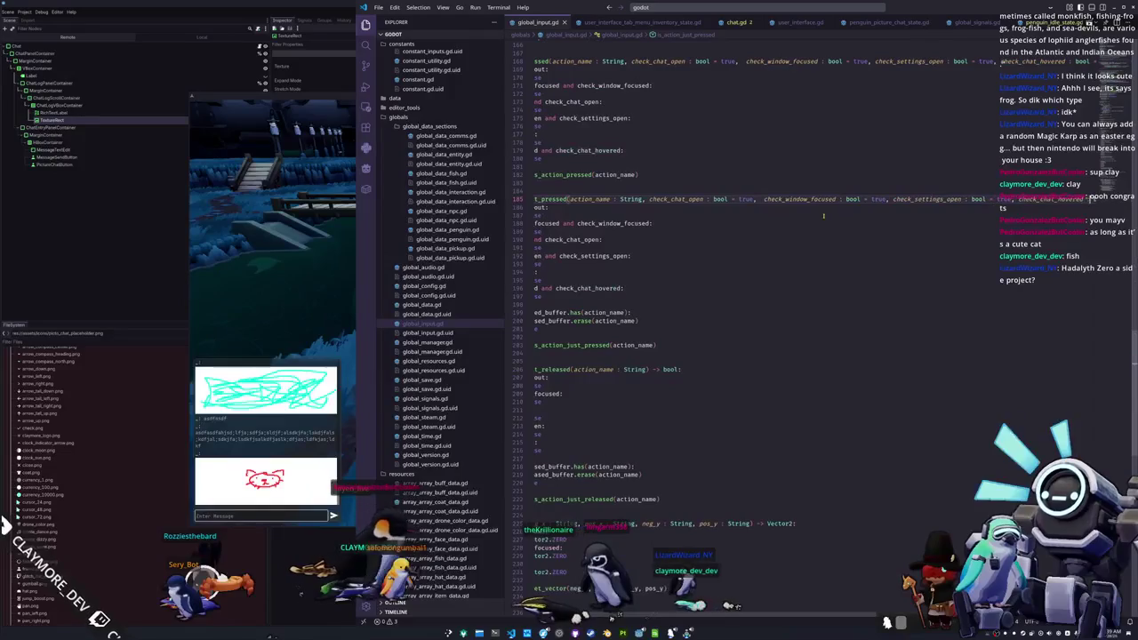
{"action": "scroll", "coordinate": [823, 215], "scroll_direction": "right", "scroll_amount": 2}
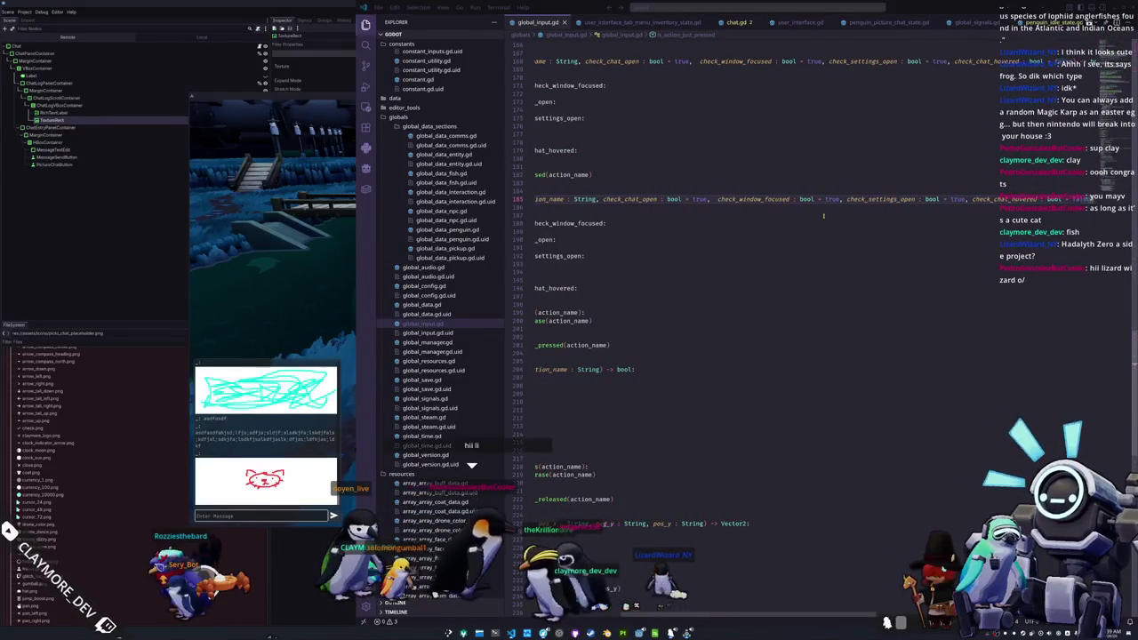
{"action": "key", "text": "alt+Tab"}
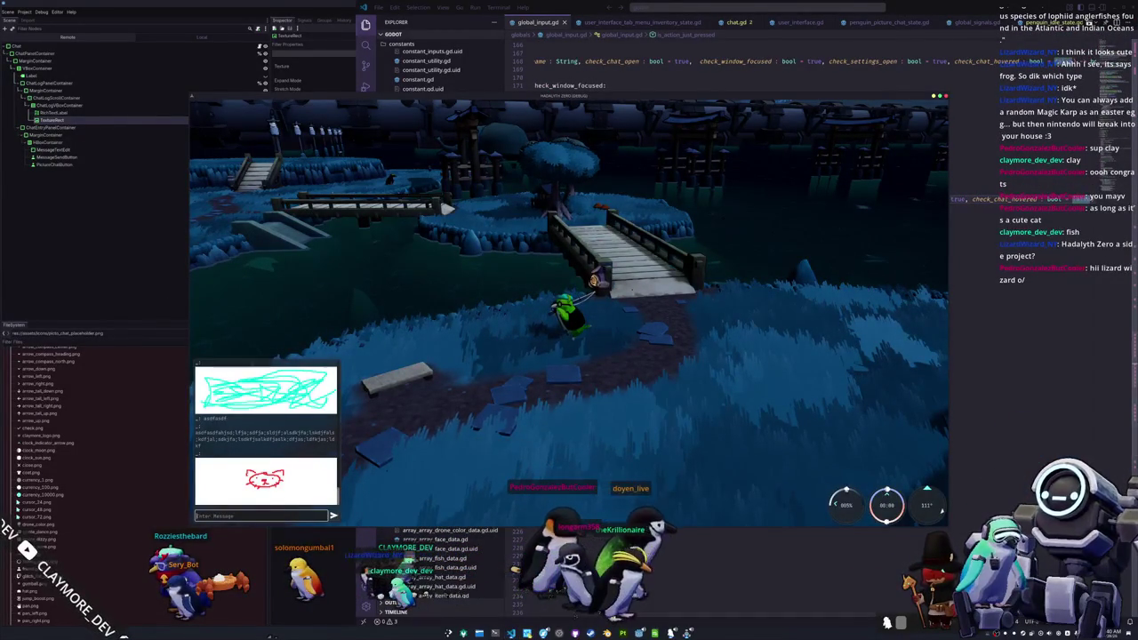
{"action": "key", "text": "alt+Tab"}
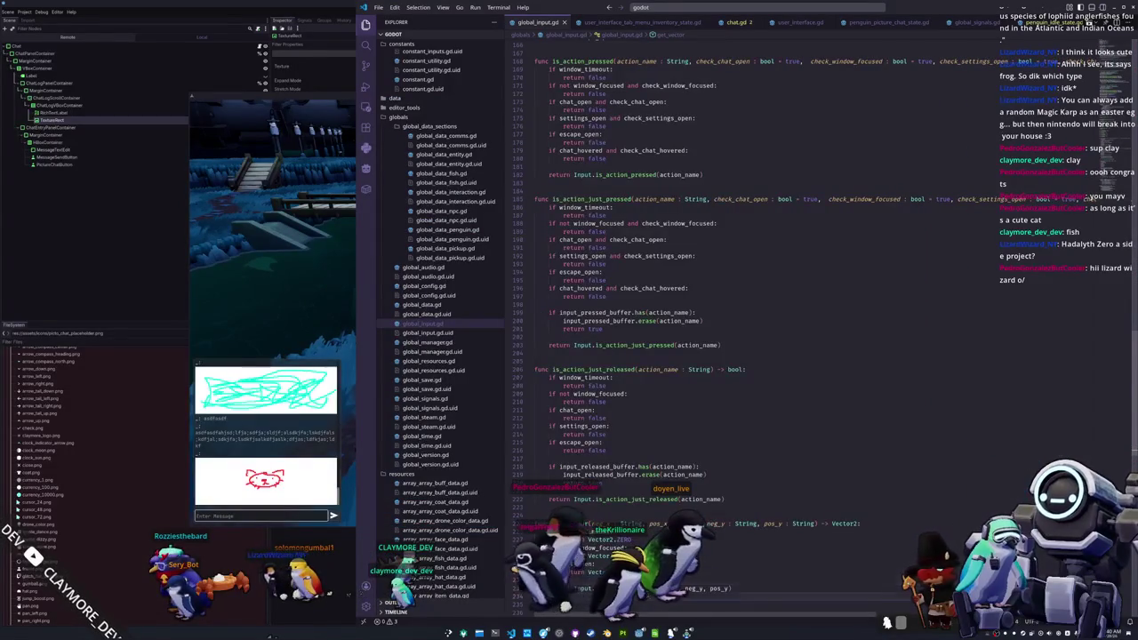
{"action": "scroll", "coordinate": [612, 466], "scroll_direction": "up", "scroll_amount": 1}
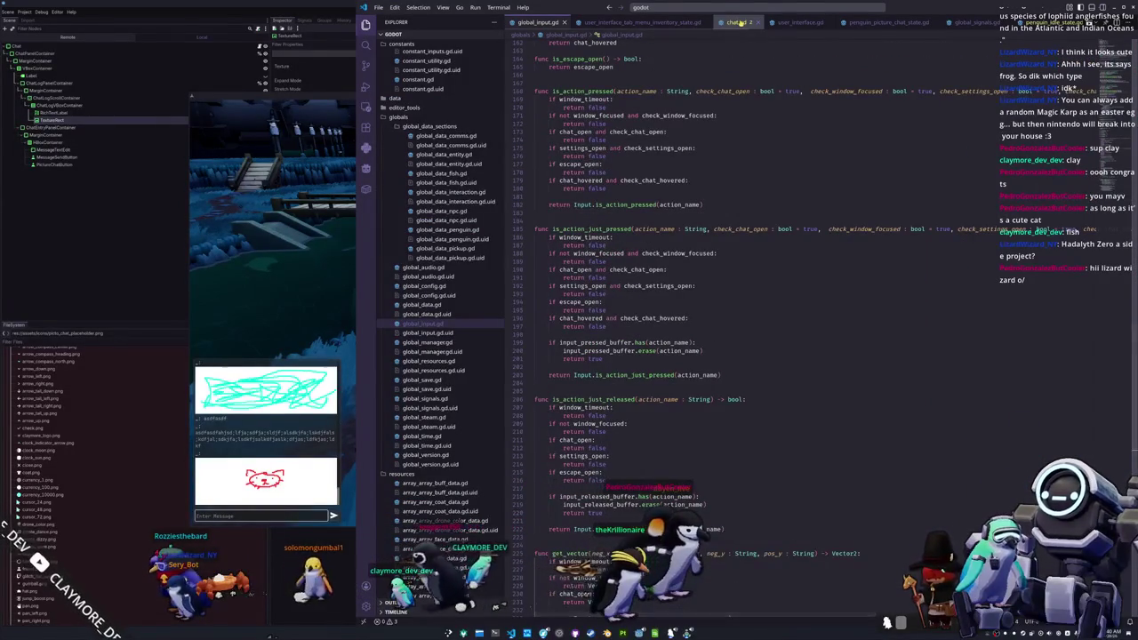
- Reopen main_camera_player_state.gd by searching files for 'camera_player'
{"action": "key", "text": "ctrl+p"}
{"action": "type", "text": "pengu"}
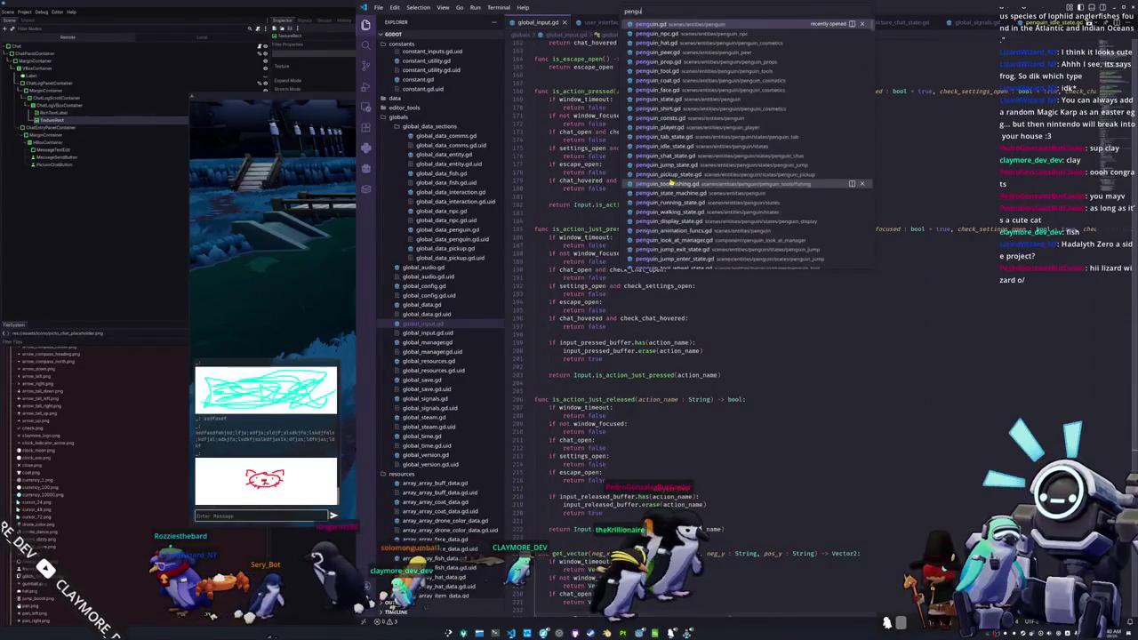
{"action": "type", "text": "in_player"}
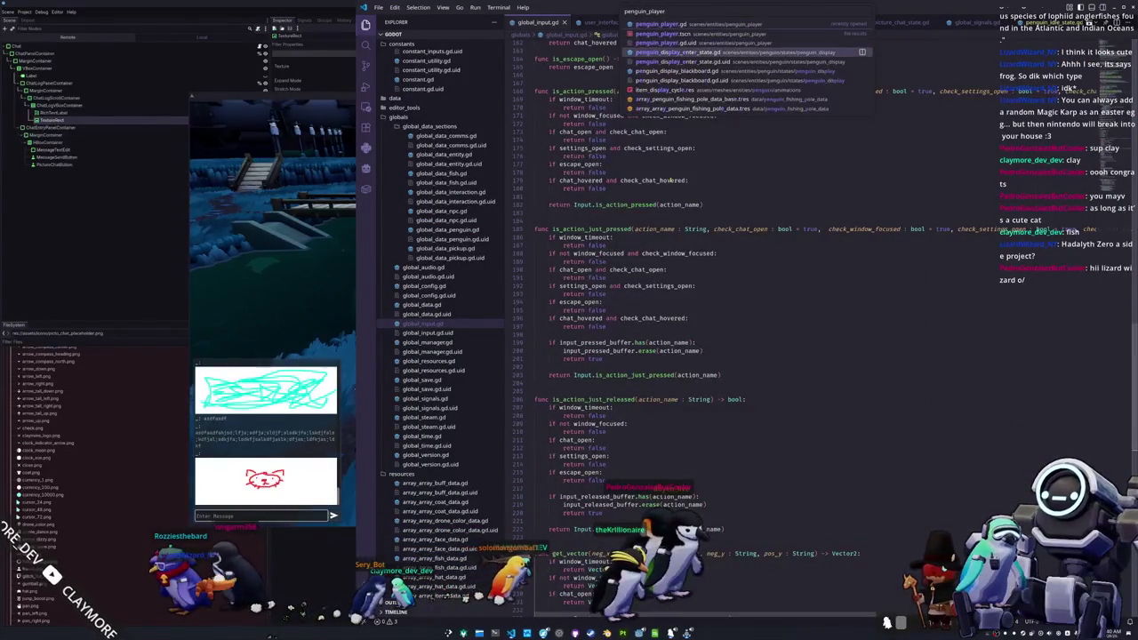
{"action": "key", "text": "ctrl+a"}
{"action": "type", "text": "player"}
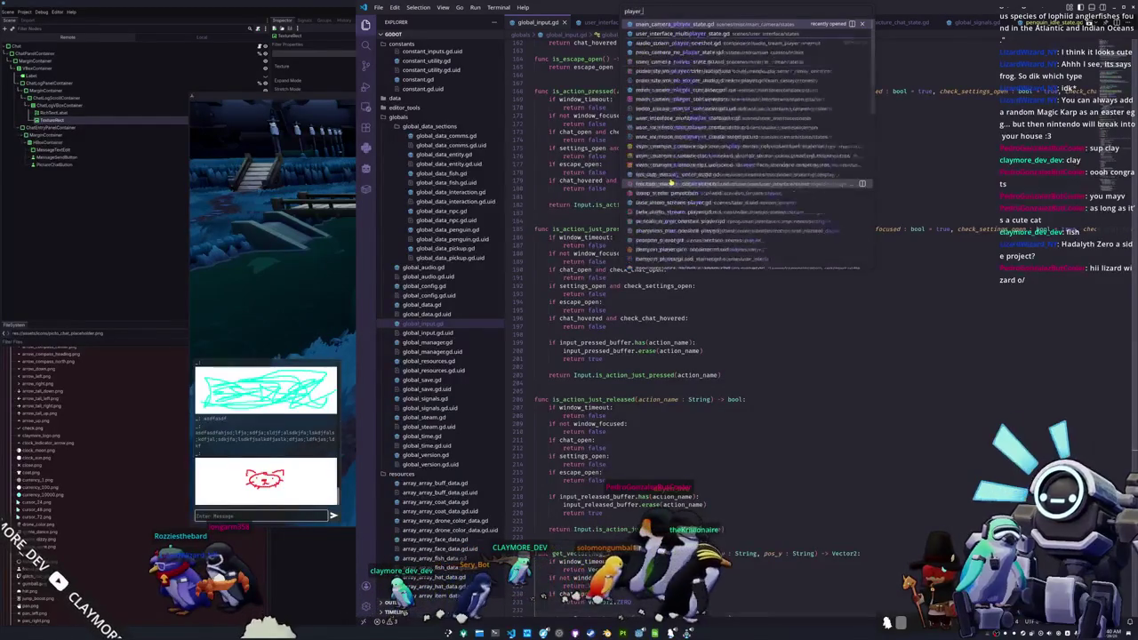
{"action": "type", "text": "_camr"}
{"action": "key", "text": "ctrl+a"}
{"action": "type", "text": "camera_player"}
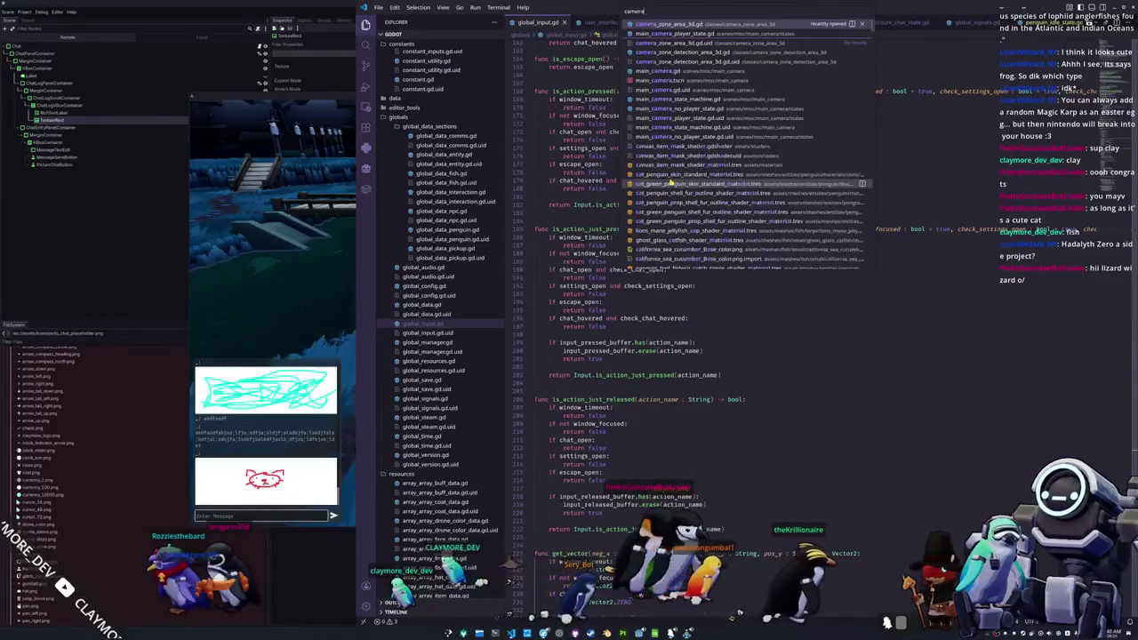
{"action": "key", "text": "Return"}
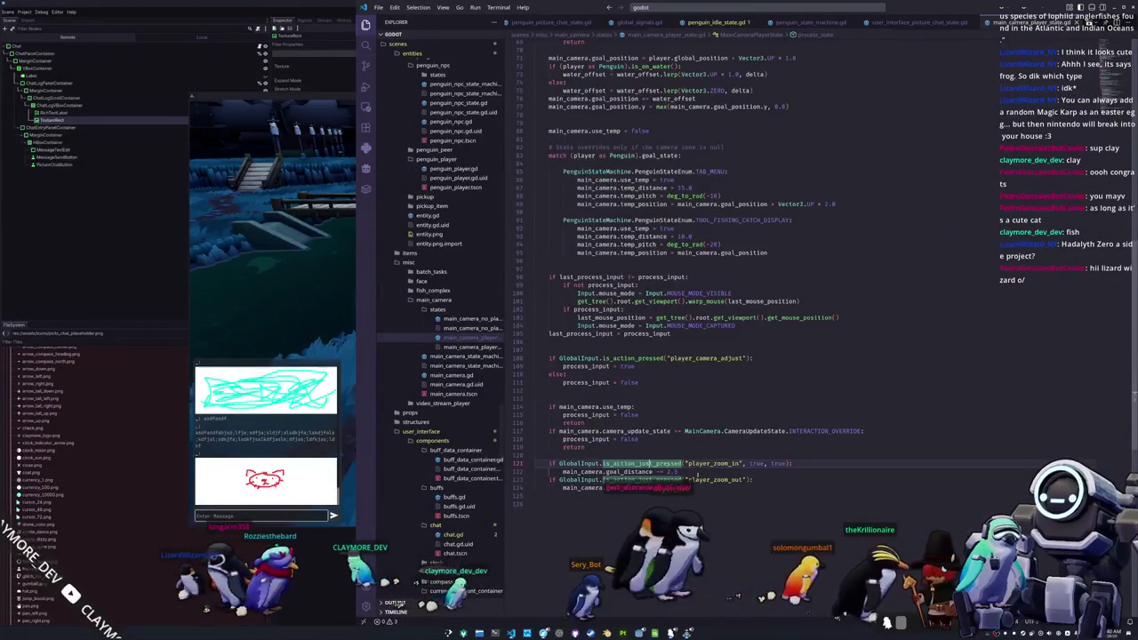
- Pass four true flags to the zoom-in and zoom-out checks, fixing the 'ture' typo, and run the game
{"action": "double_click", "coordinate": [779, 463]}
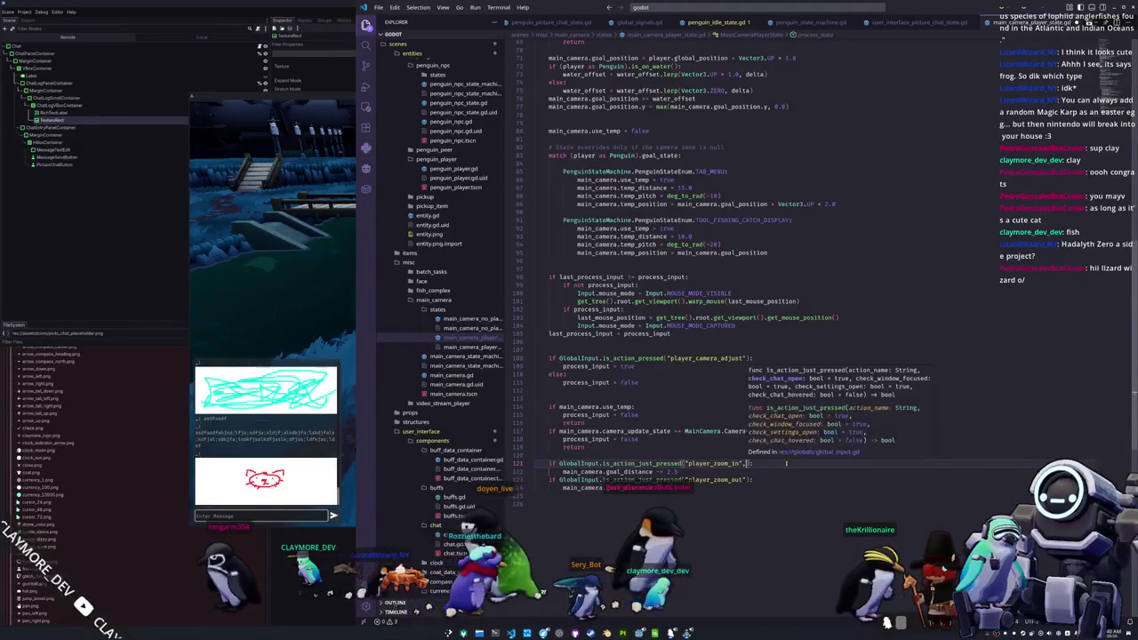
{"action": "type", "text": "ture, ture"}
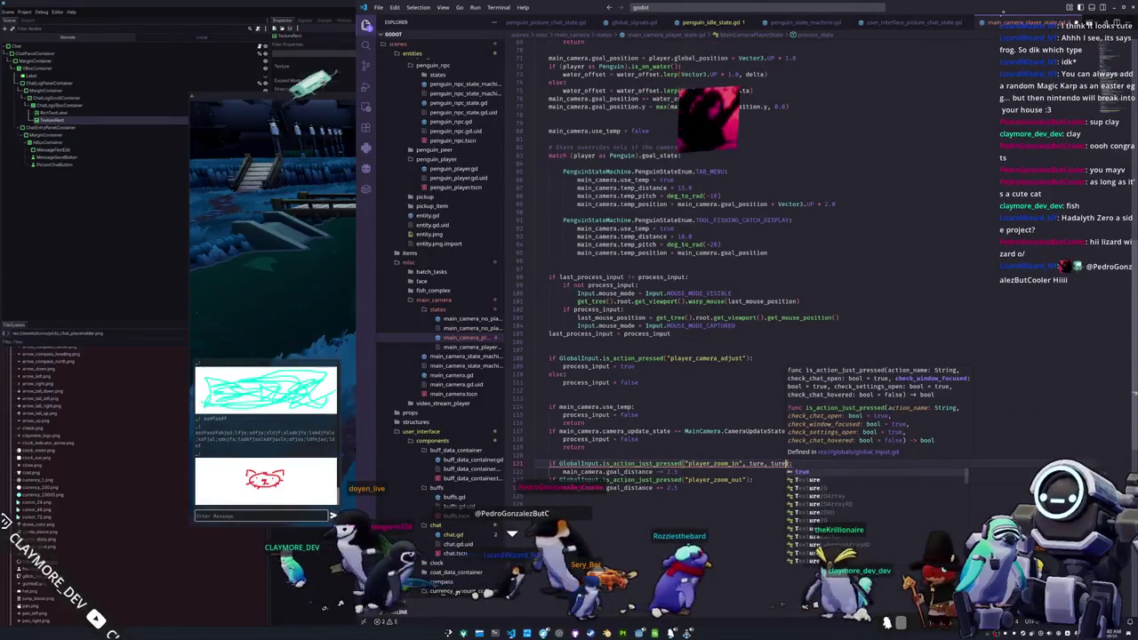
{"action": "key", "text": "Return"}
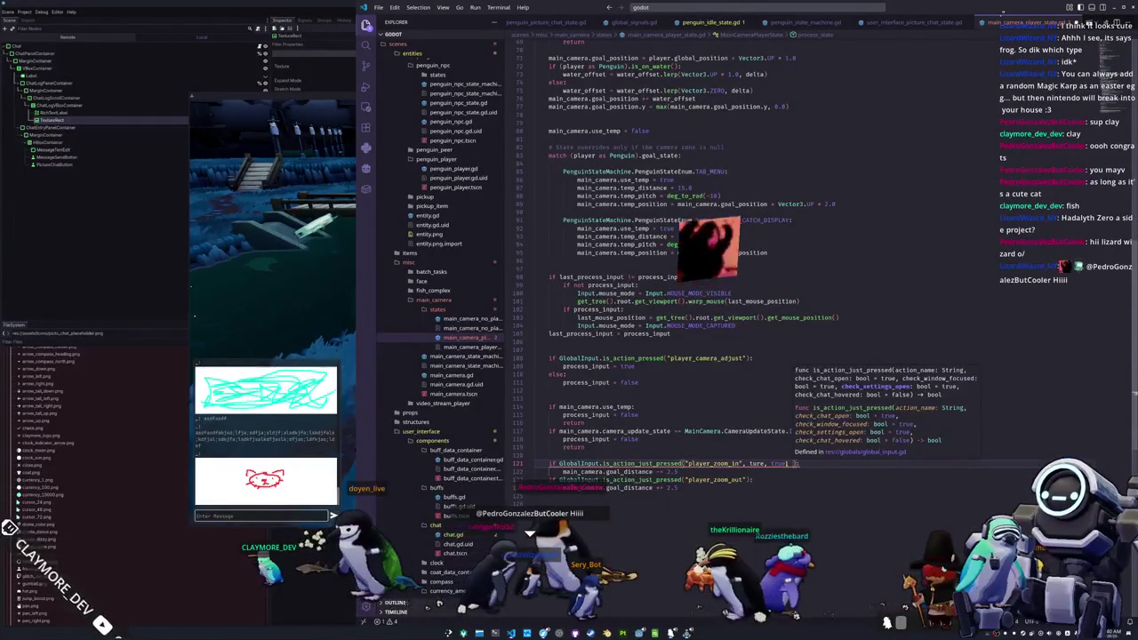
{"action": "type", "text": ", true, true"}
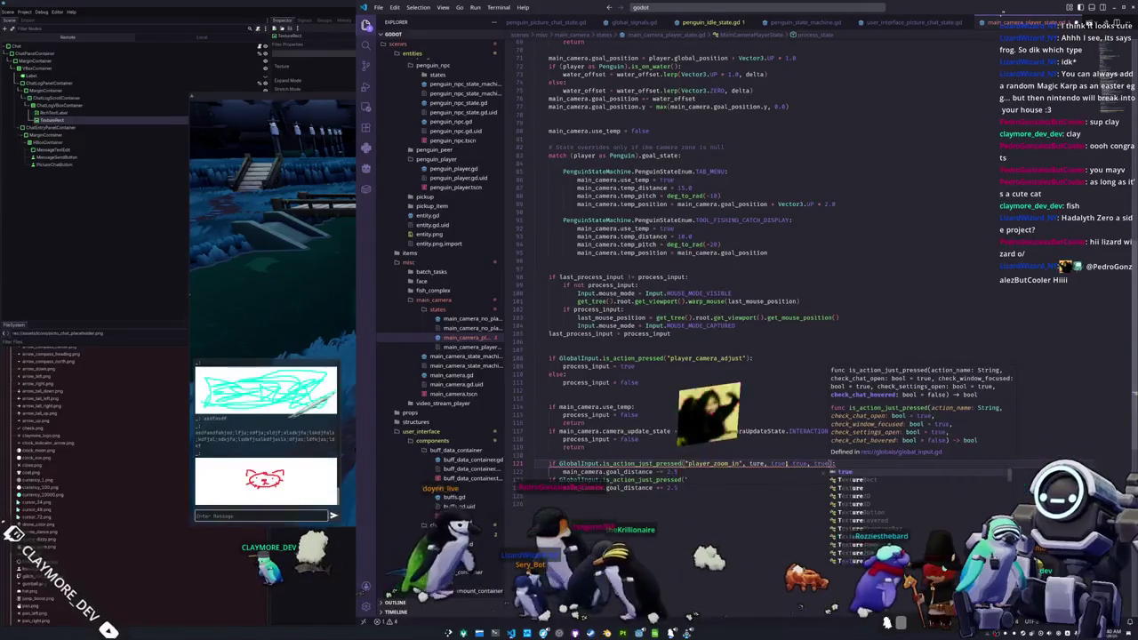
{"action": "key", "text": "Return"}
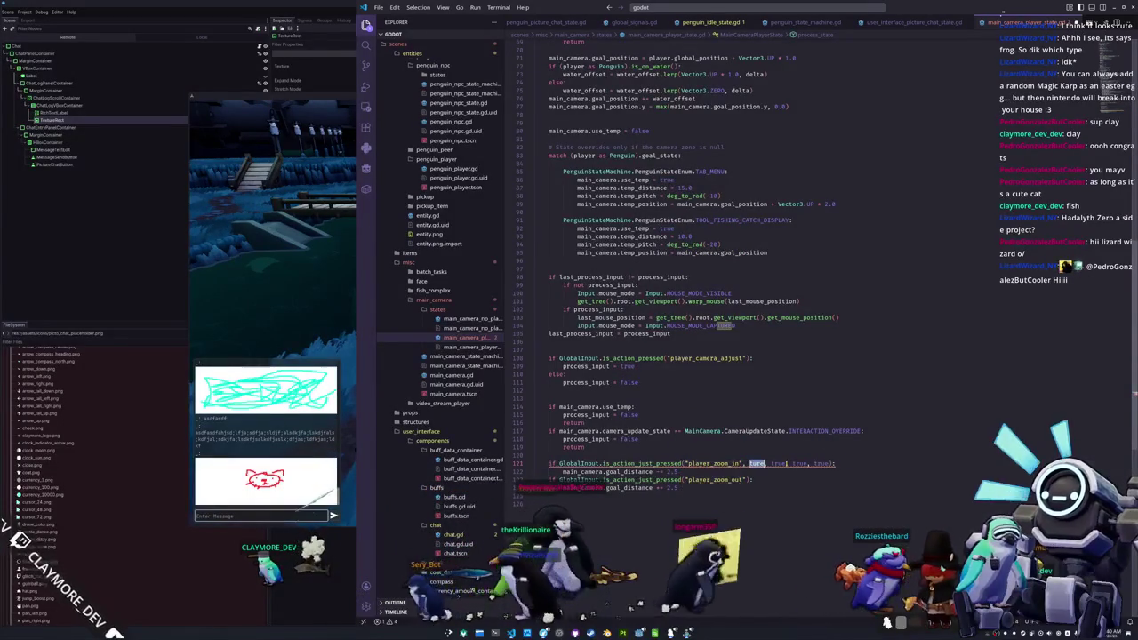
{"action": "key", "text": "ctrl+shift+Left"}
{"action": "key", "text": "ctrl+shift+Left"}
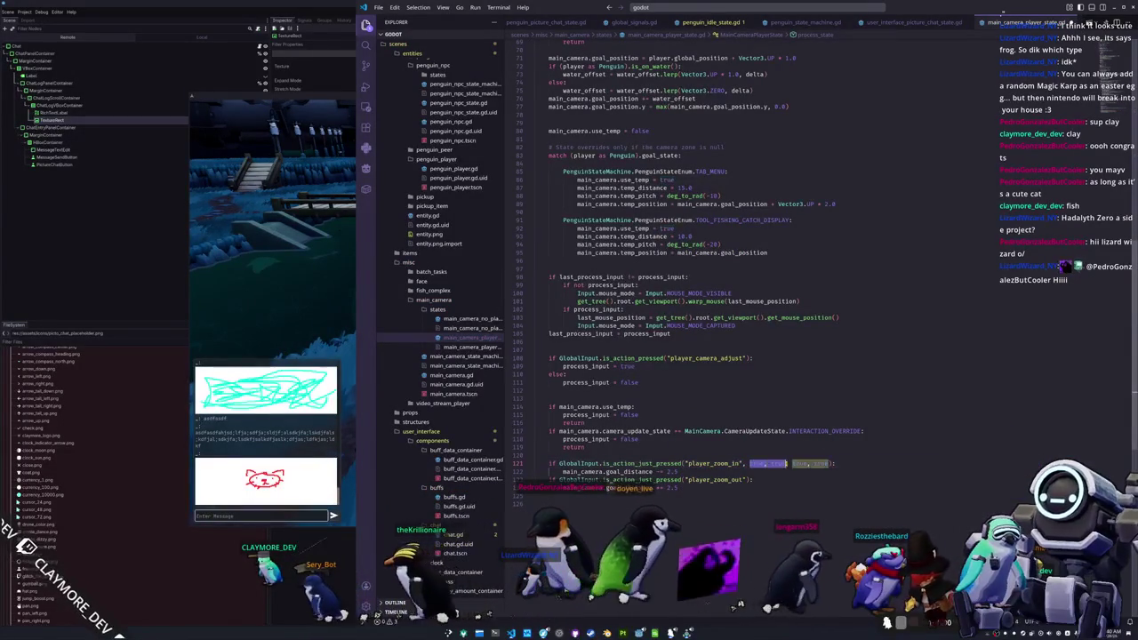
{"action": "type", "text": "true, true, true, true):"}
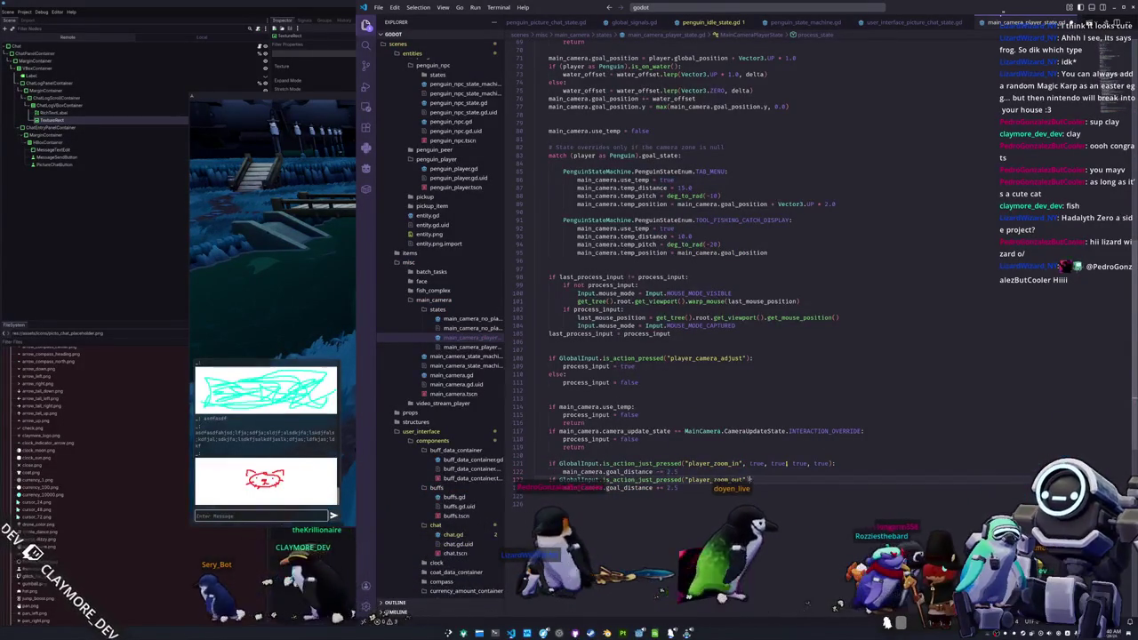
{"action": "type", "text": "true, true, true, true"}
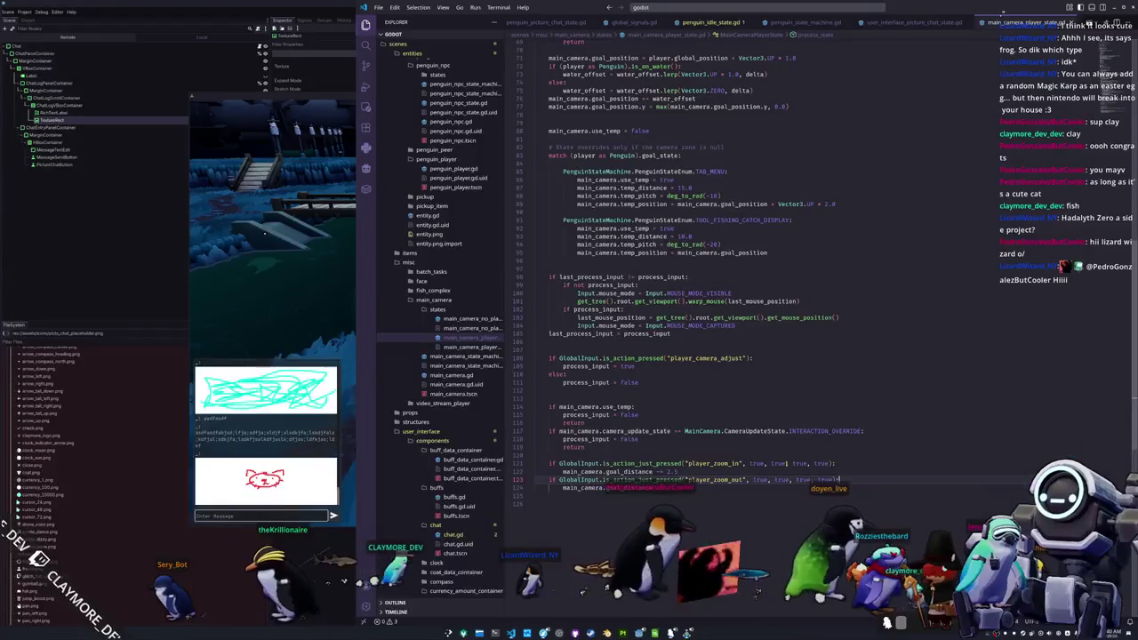
{"action": "key", "text": "Down"}
{"action": "key", "text": "Down"}
{"action": "key", "text": "F5"}
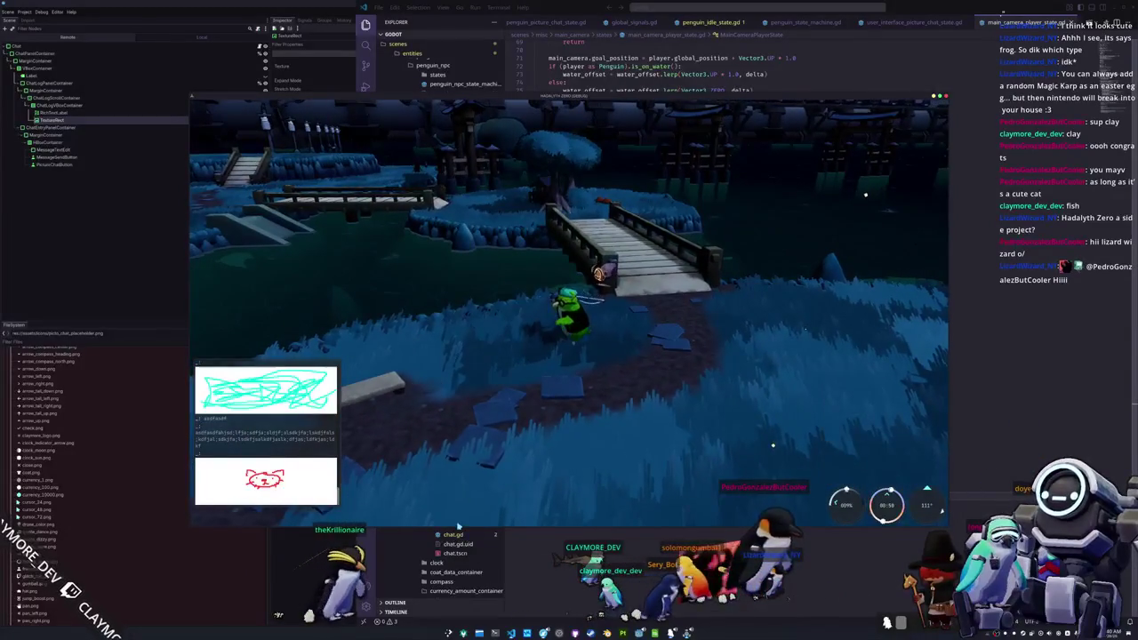
- Run the chat scene and read the resulting function-signature parse error
{"action": "key", "text": "alt+Tab"}
{"action": "key", "text": "alt+Tab"}
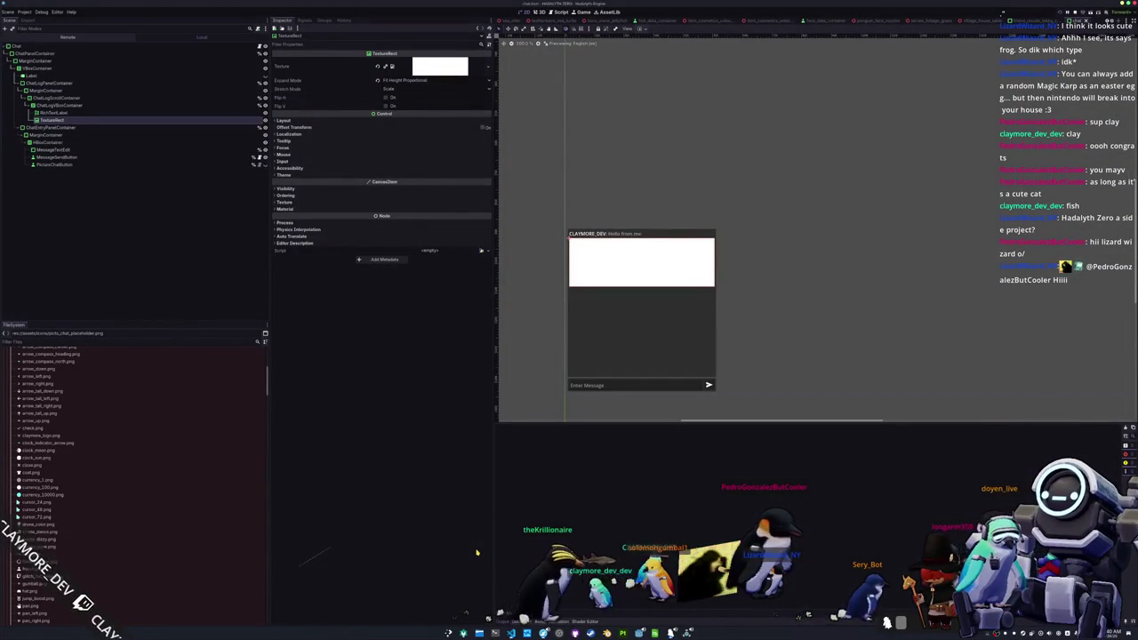
{"action": "key", "text": "F5"}
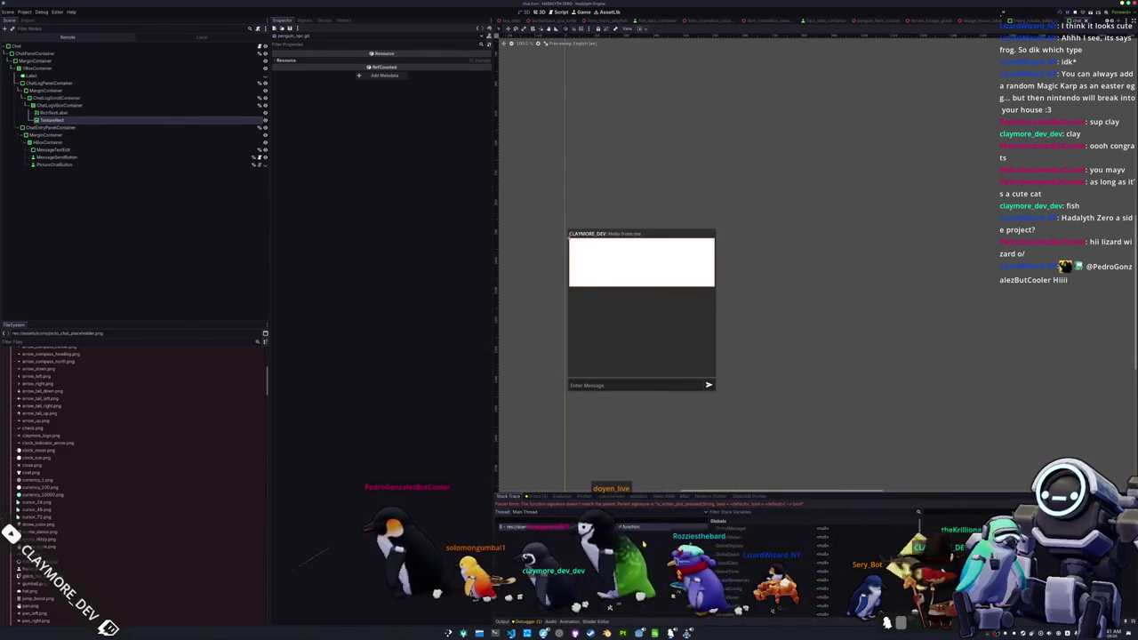
{"action": "key", "text": "alt+Tab"}
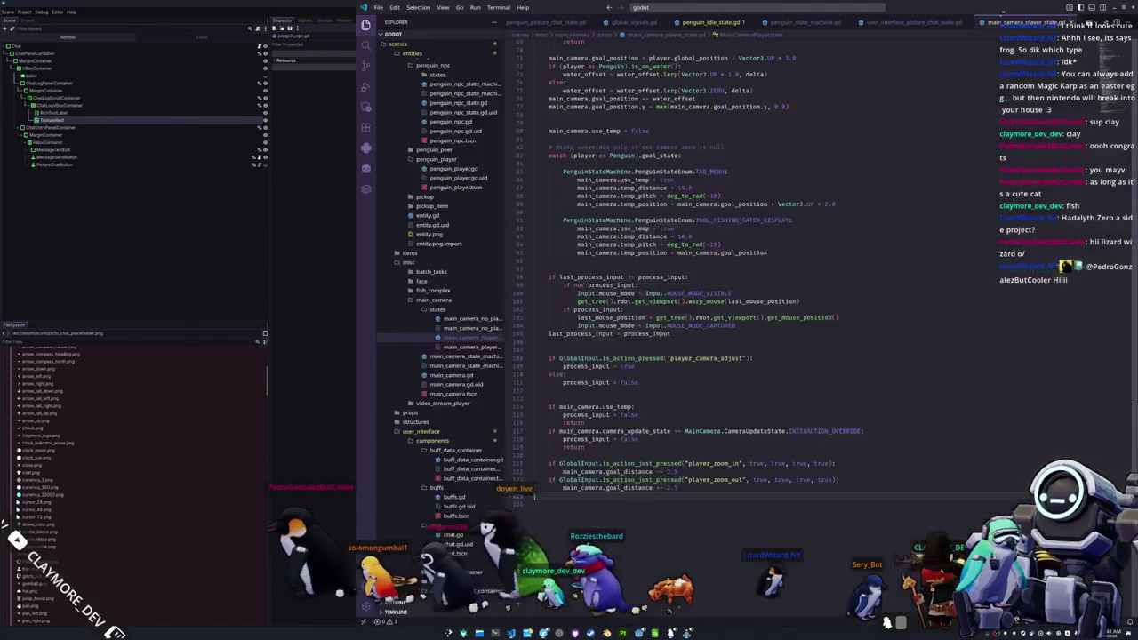
- Open penguin_npc.gd through a quick file search for 'penguin'
{"action": "key", "text": "ctrl+p"}
{"action": "type", "text": "penguin_np"}
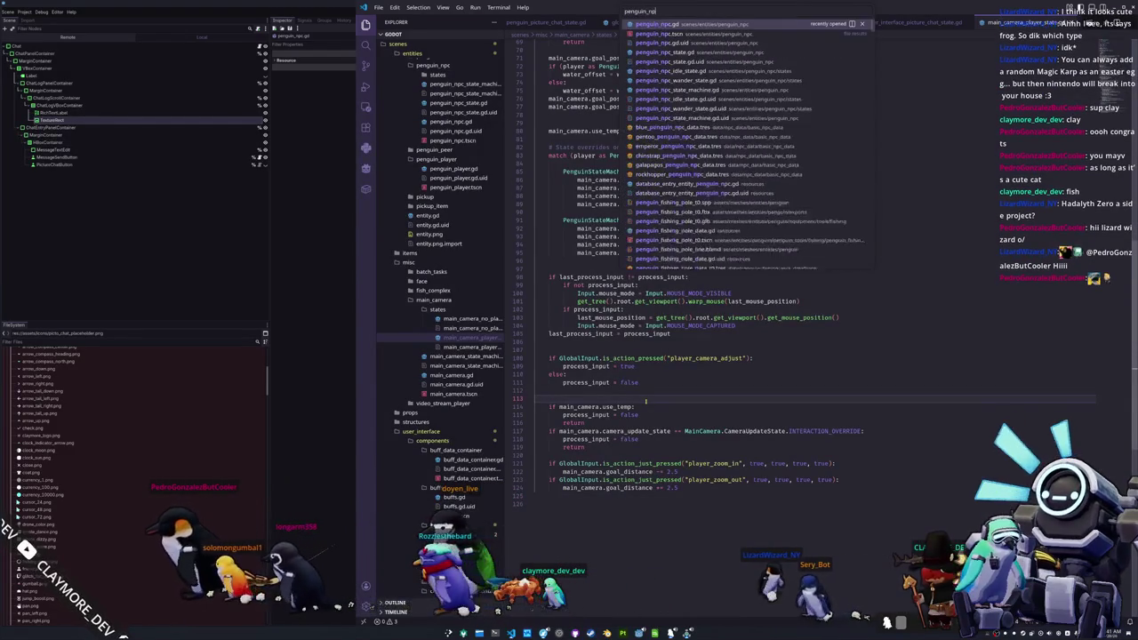
{"action": "key", "text": "Down"}
{"action": "key", "text": "Return"}
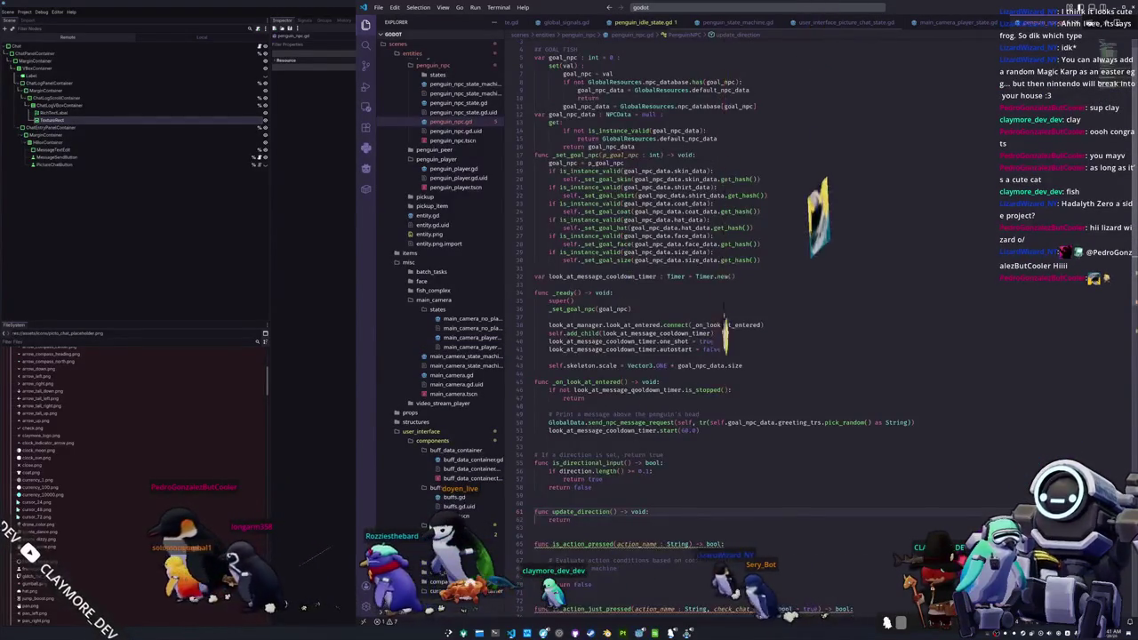
- Append ', check_chat_hovered : bool = false' to line 73's signature and jump to penguin.gd's parent definition
{"action": "left_click", "coordinate": [810, 414]}
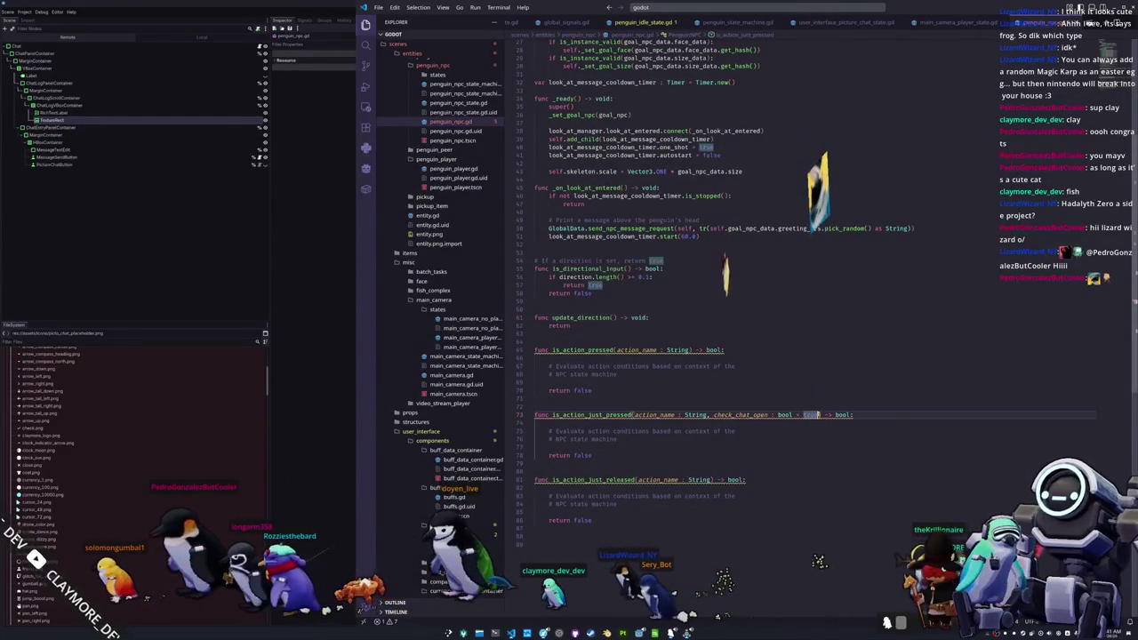
{"action": "type", "text": ", check"}
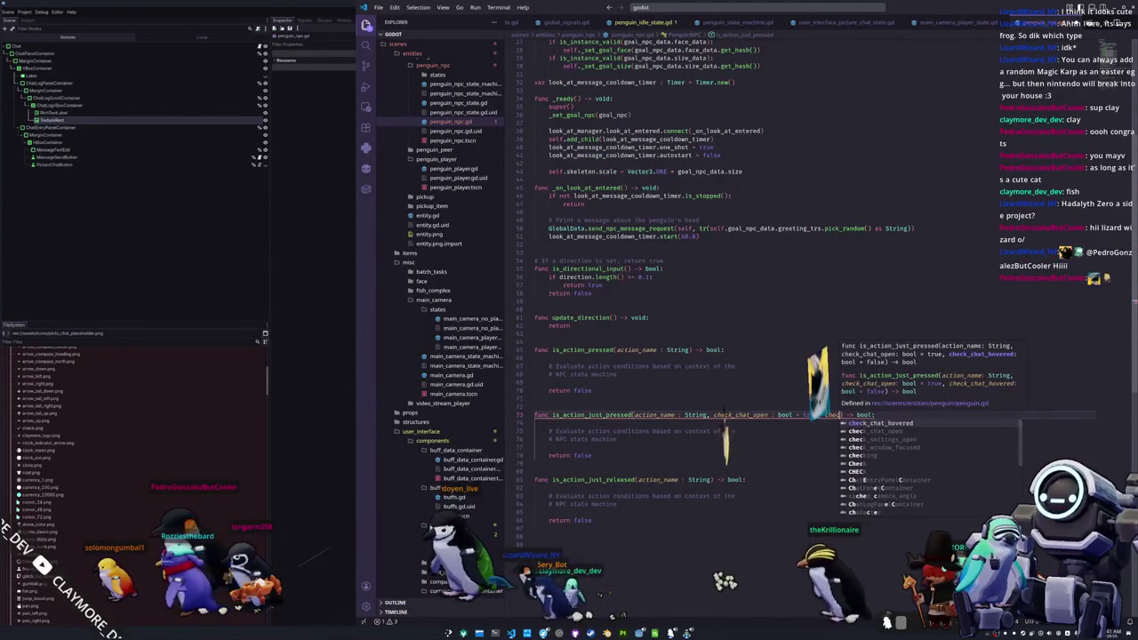
{"action": "type", "text": "_chat_hovered"}
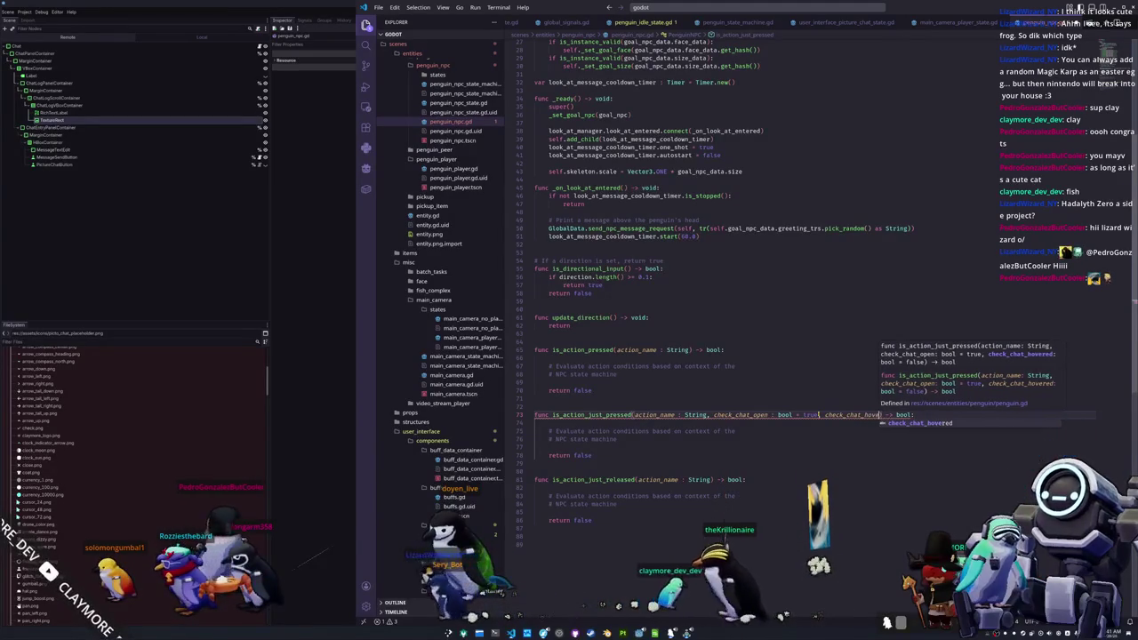
{"action": "type", "text": " : bool = f"}
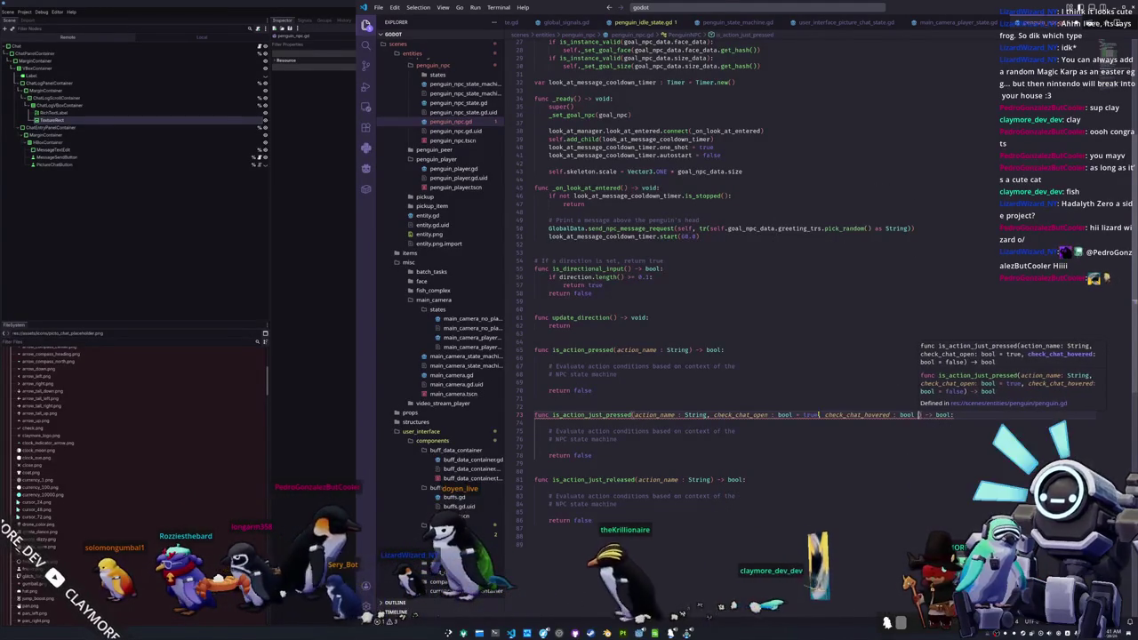
{"action": "type", "text": "alse"}
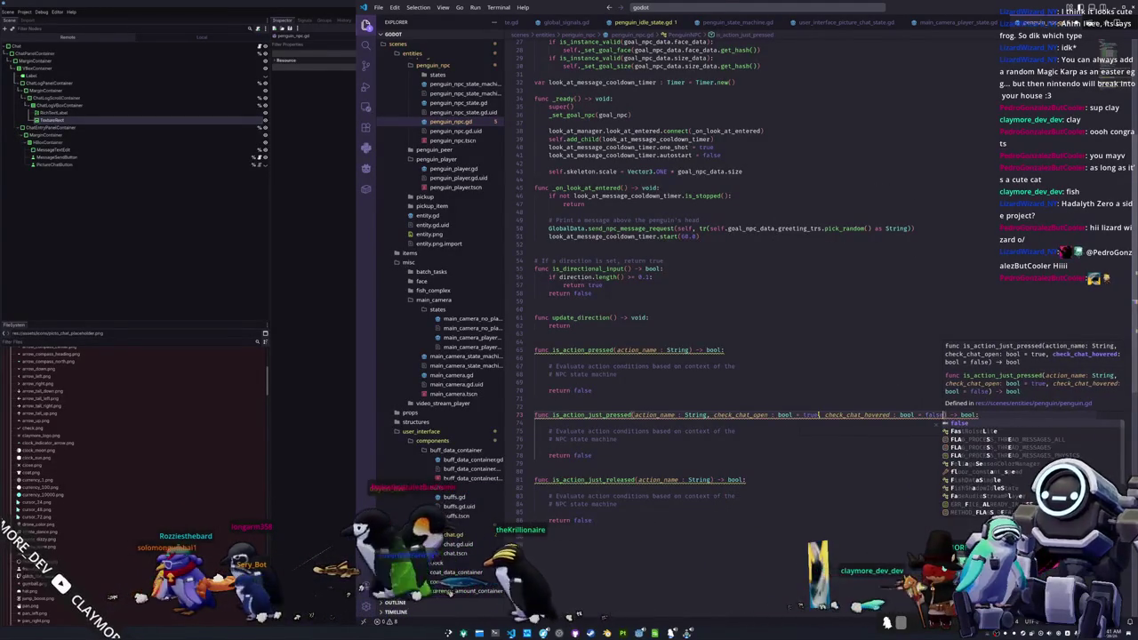
{"action": "key", "text": "Down"}
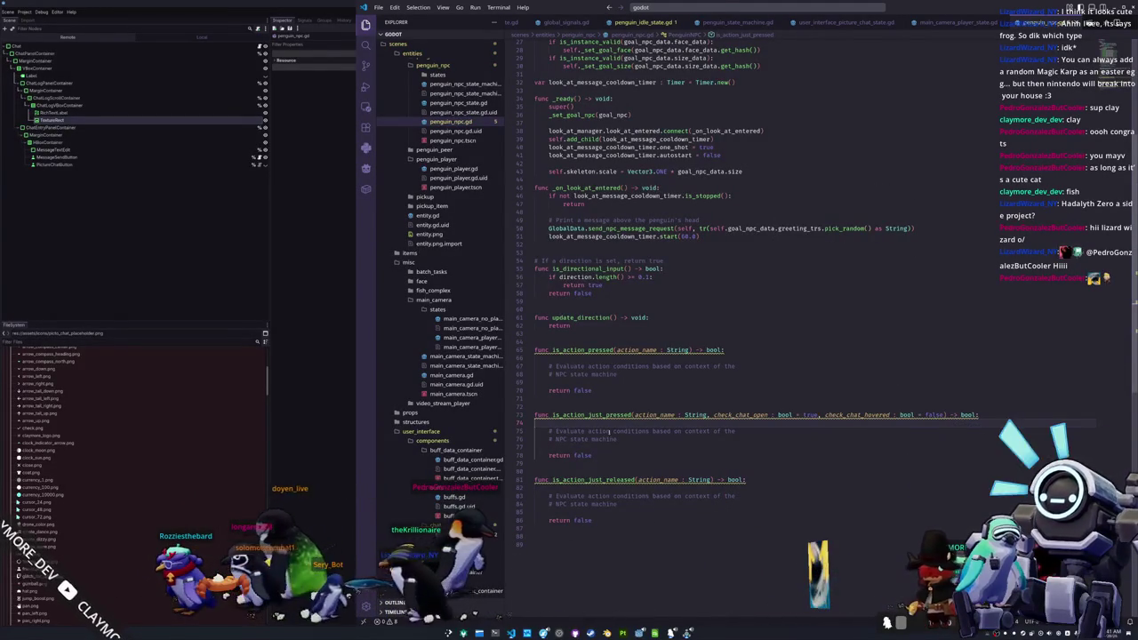
{"action": "left_click", "coordinate": [607, 414], "text": "ctrl"}
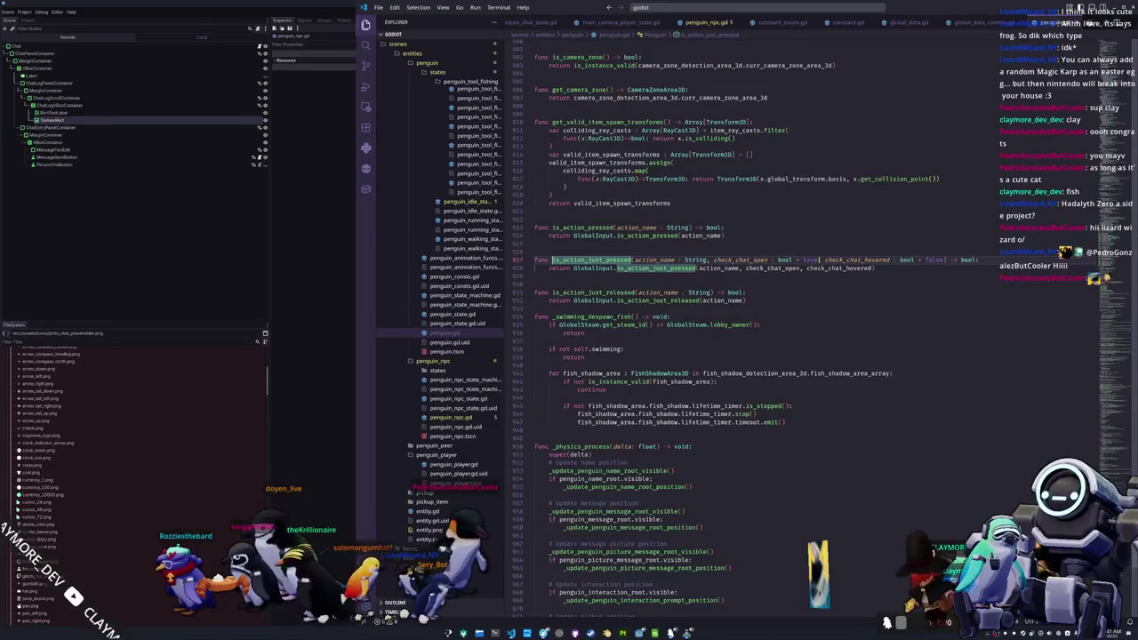
- Make line 928 pass check_chat_open, true, true, check_chat_hovered to GlobalInput, fixing the 'ture' typo
{"action": "double_click", "coordinate": [854, 260]}
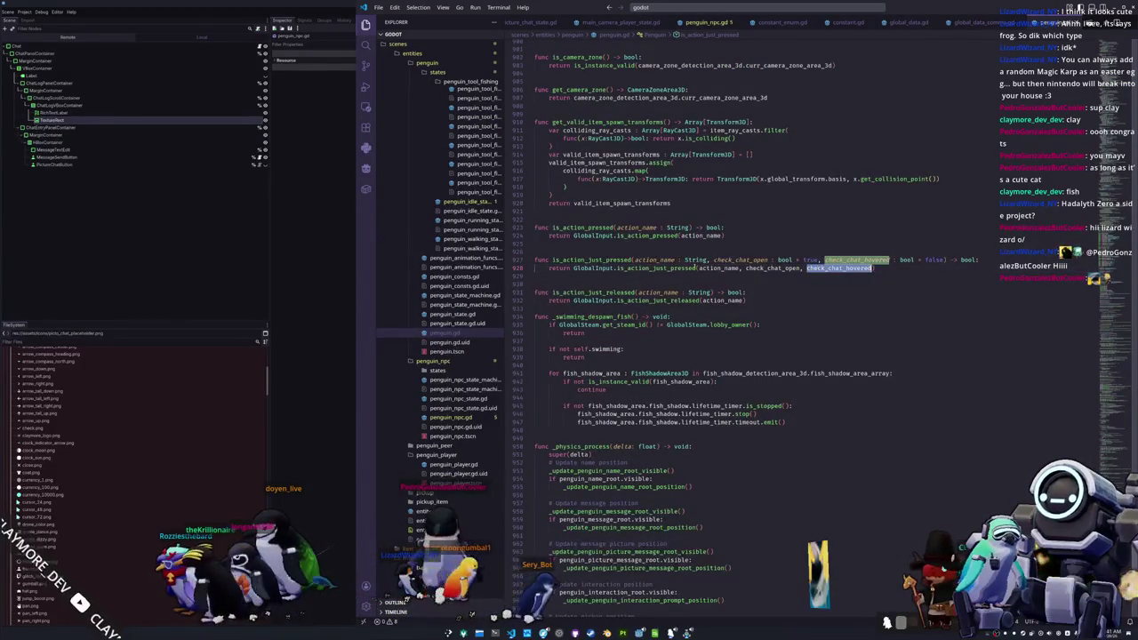
{"action": "mouse_move", "coordinate": [672, 267]}
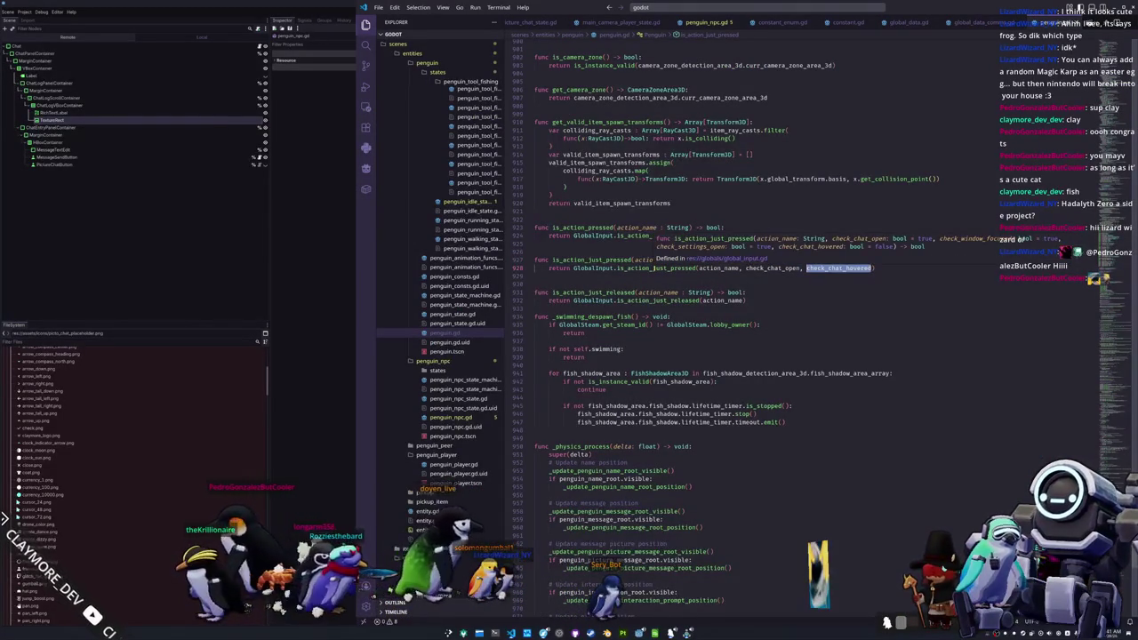
{"action": "type", "text": "true, t"}
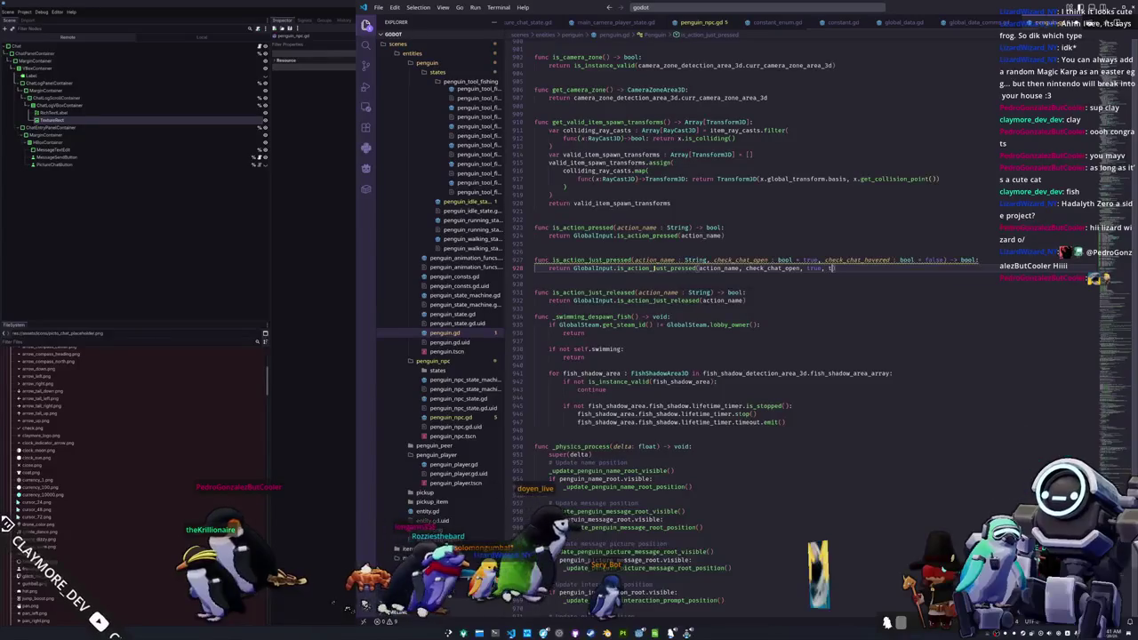
{"action": "type", "text": "rue, ture, "}
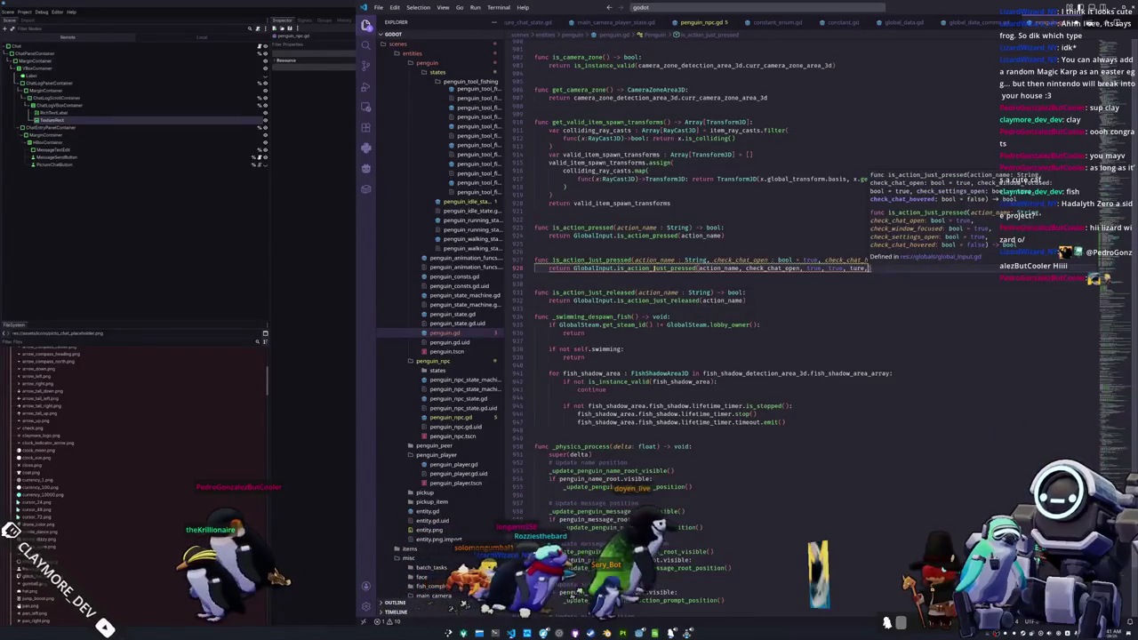
{"action": "type", "text": "check_chat_hovered"}
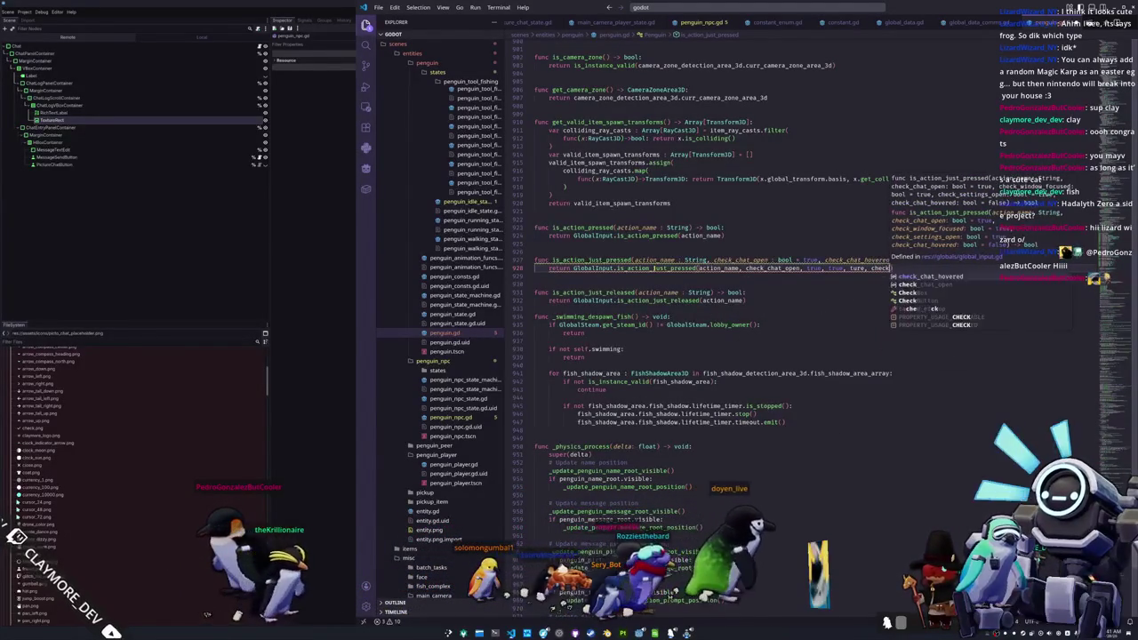
{"action": "key", "text": "Escape"}
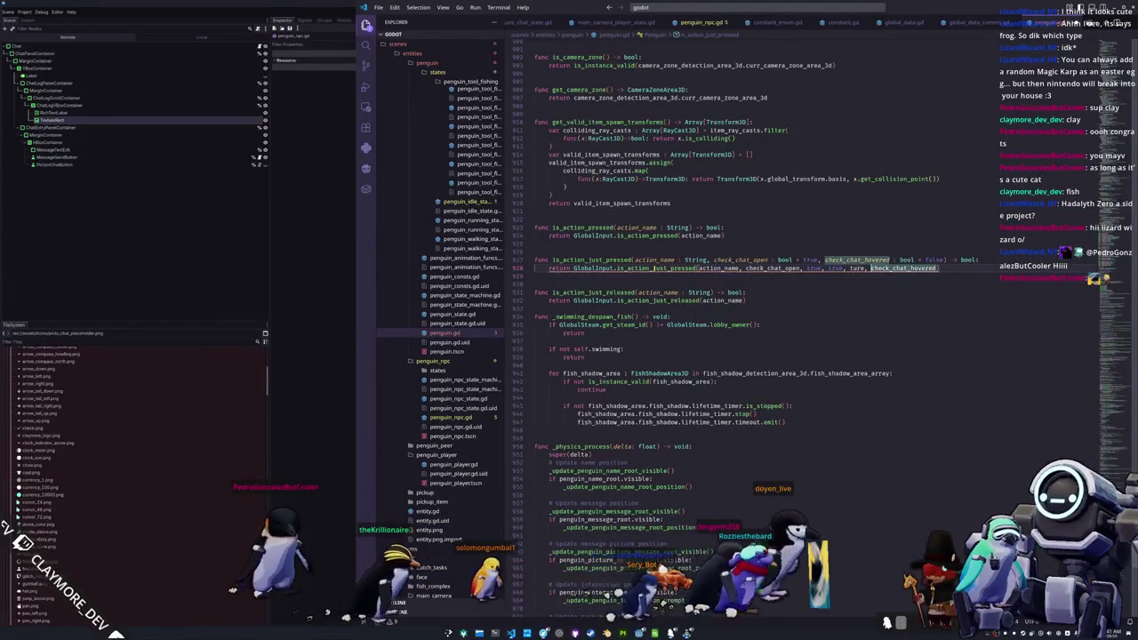
{"action": "type", "text": "true"}
{"action": "key", "text": "Escape"}
{"action": "key", "text": "Down"}
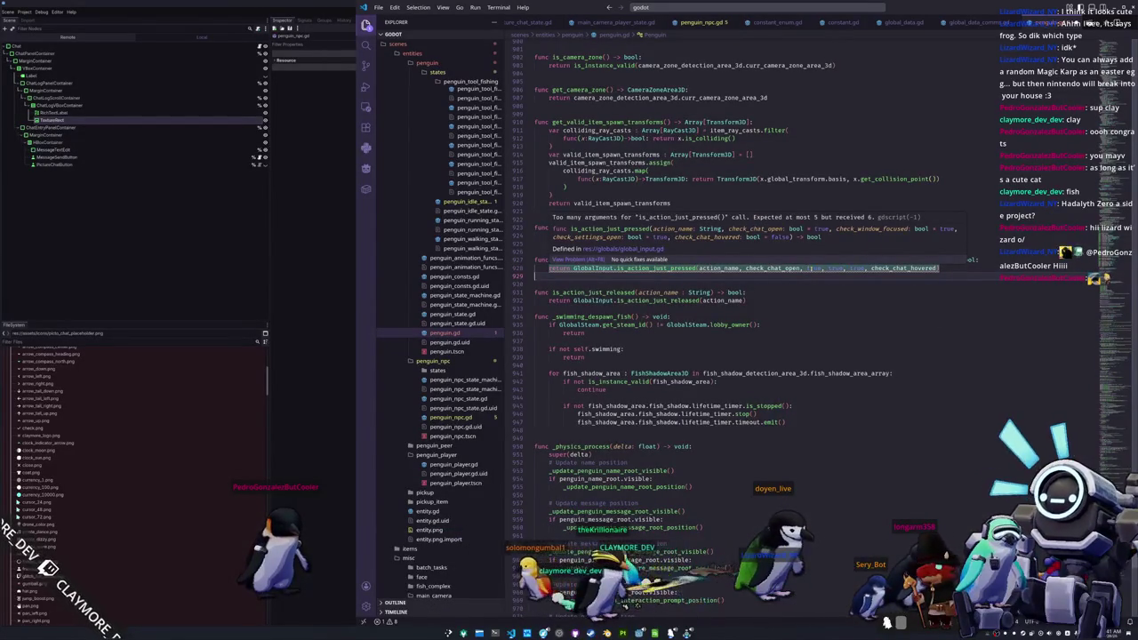
- Check the first true argument on line 928 and run the game to test the fix
{"action": "left_click", "coordinate": [811, 267]}
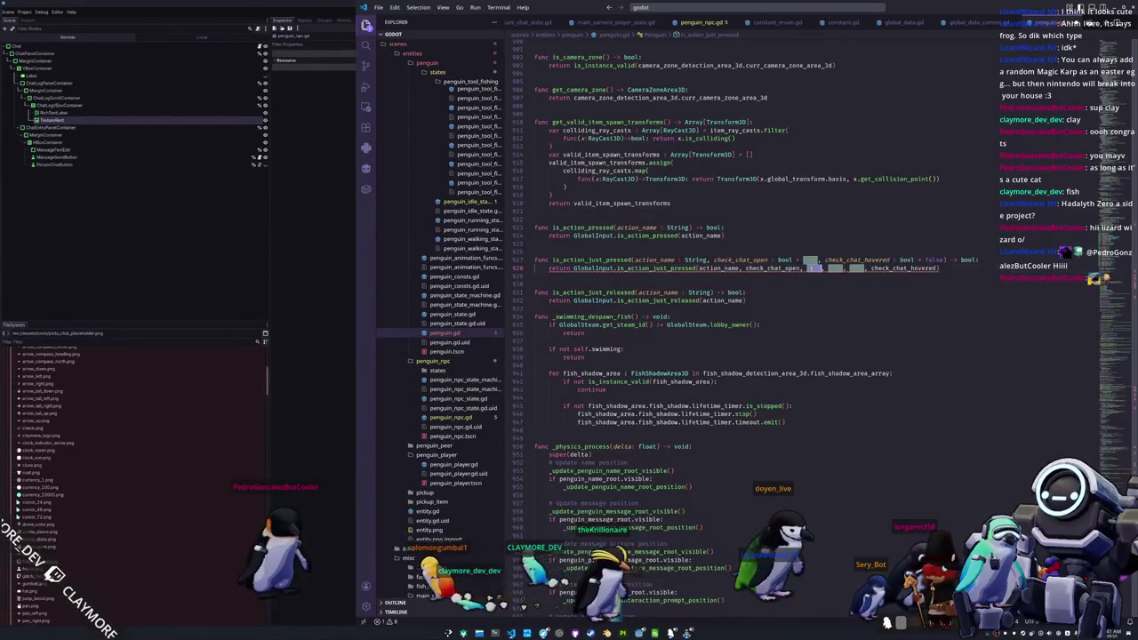
{"action": "mouse_move", "coordinate": [688, 268]}
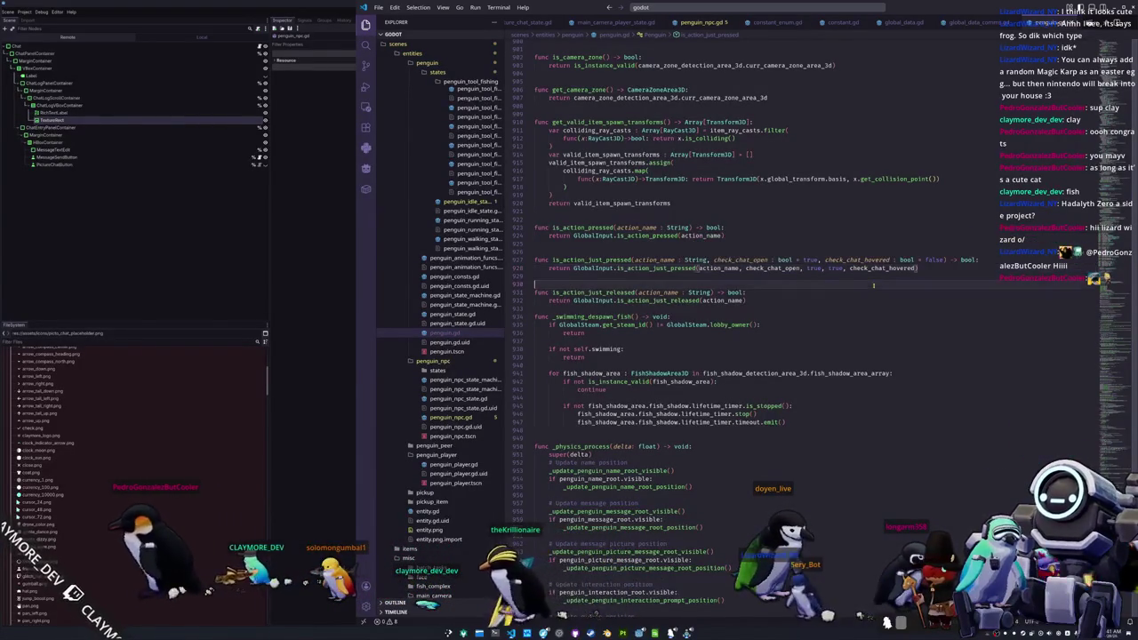
{"action": "key", "text": "F5"}
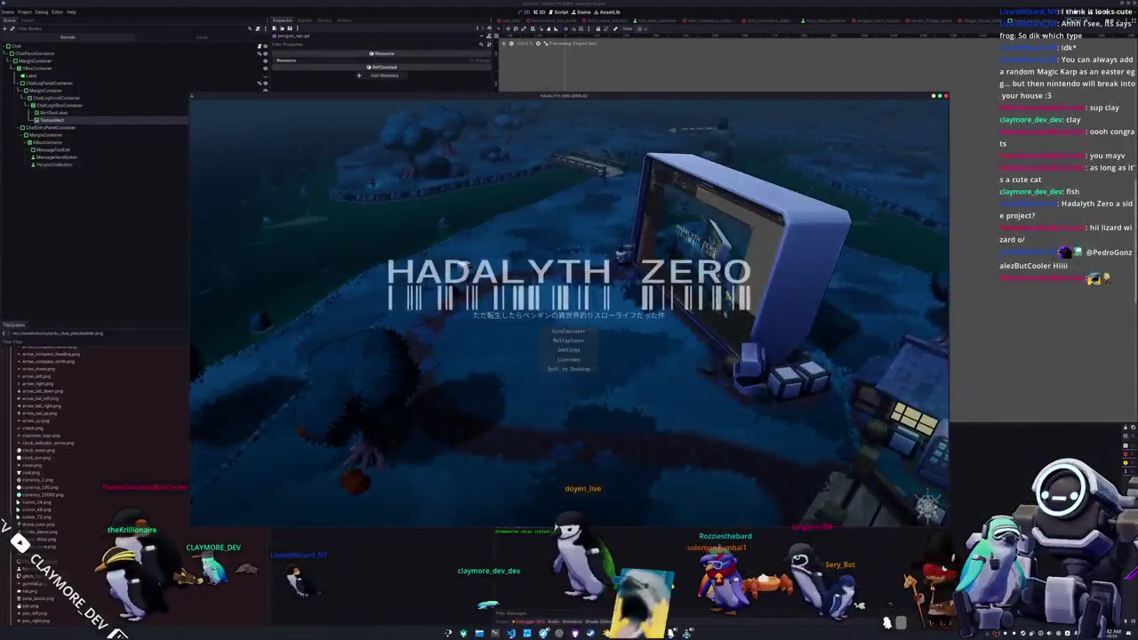
- Enter the game world, open picture chat with Q, send a drawn sketch, then return to VS Code
{"action": "left_click", "coordinate": [568, 330]}
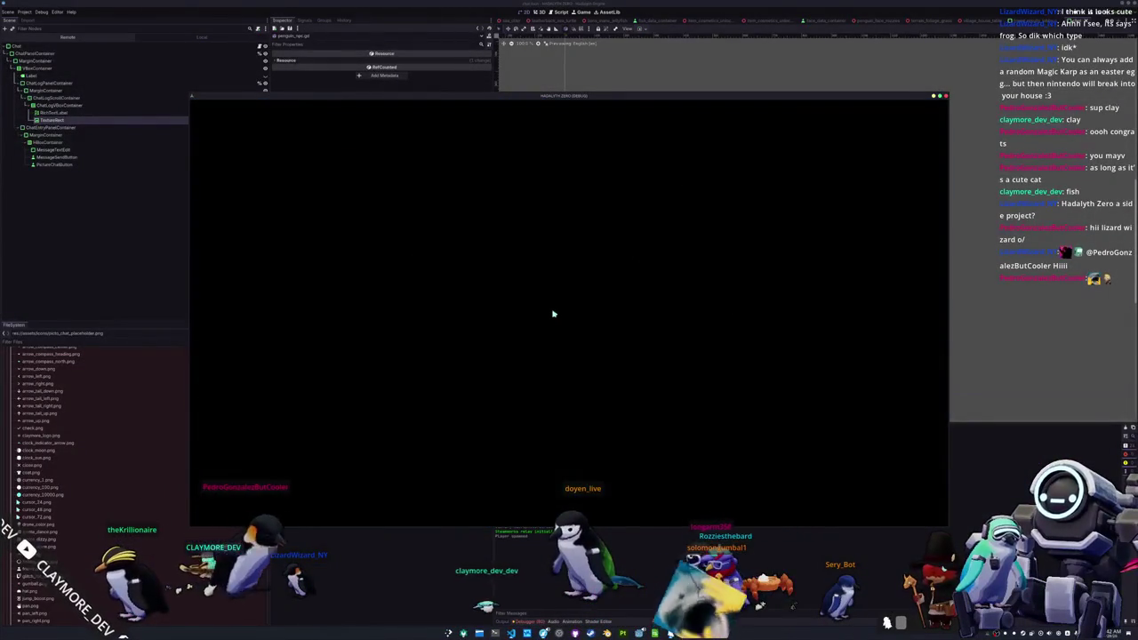
{"action": "key", "text": "Tab"}
{"action": "key", "text": "Tab"}
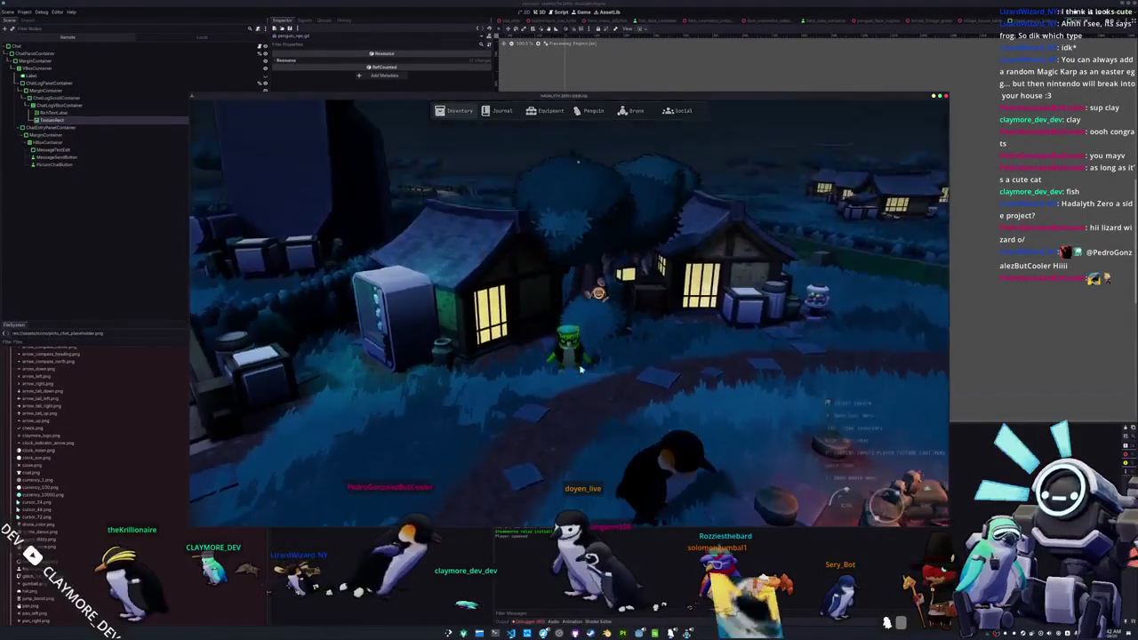
{"action": "key", "text": "q"}
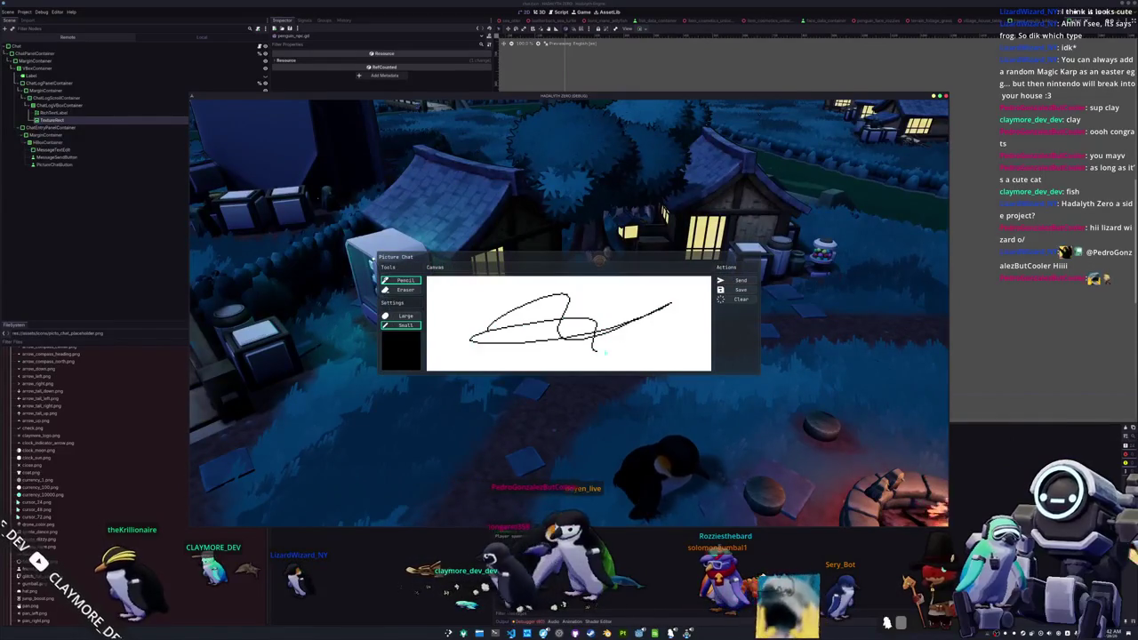
{"action": "left_click", "coordinate": [751, 282]}
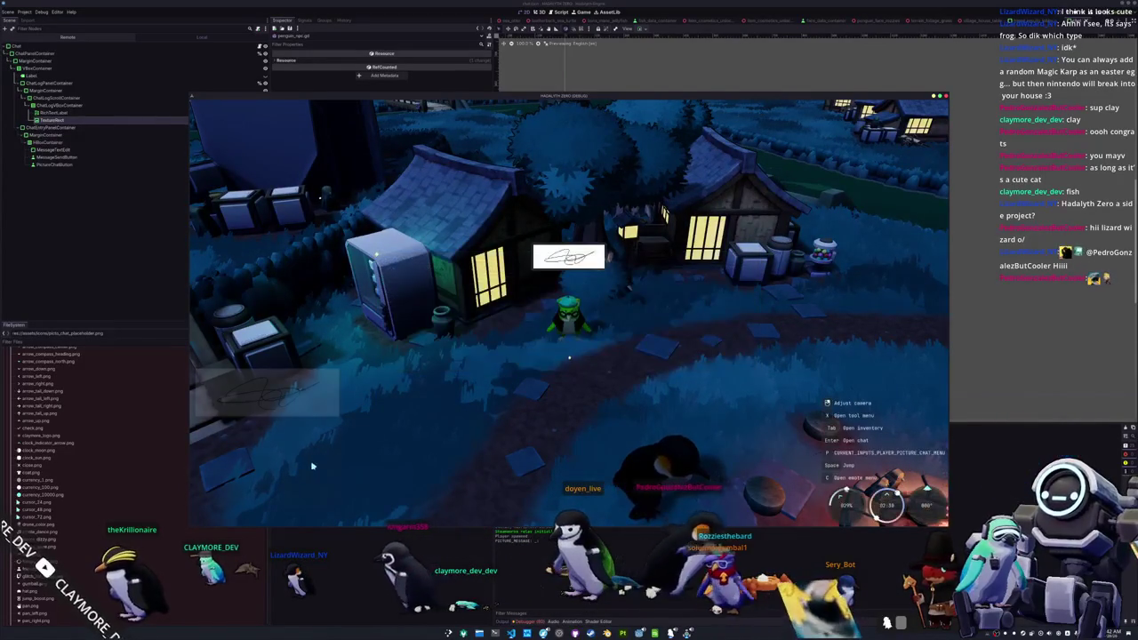
{"action": "scroll", "coordinate": [278, 456], "scroll_direction": "down", "scroll_amount": 3}
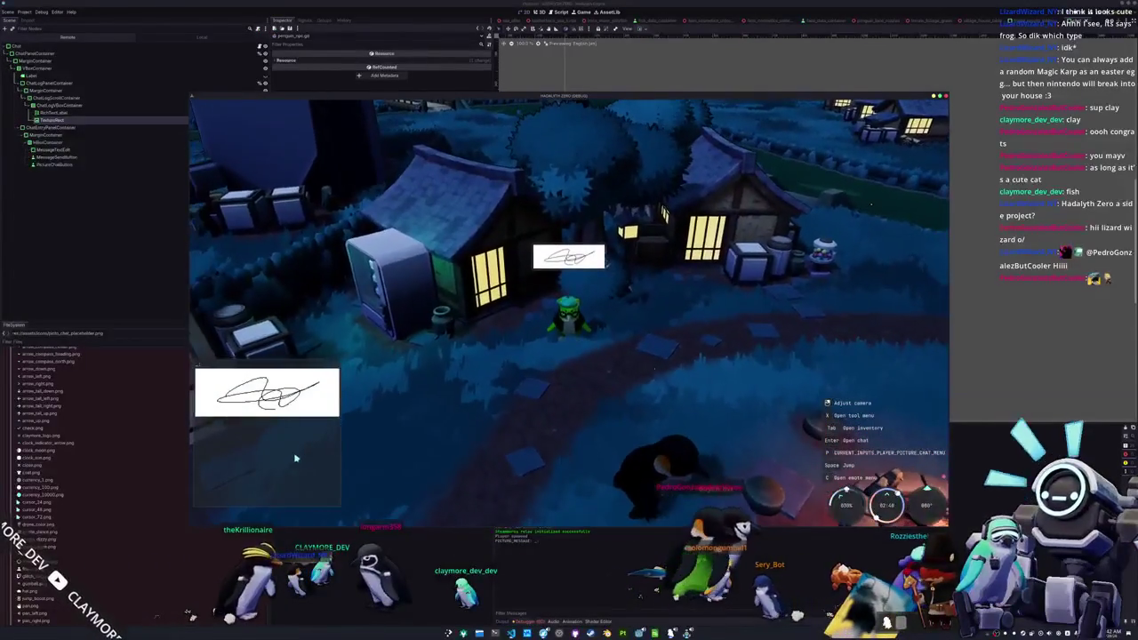
{"action": "left_click", "coordinate": [510, 633]}
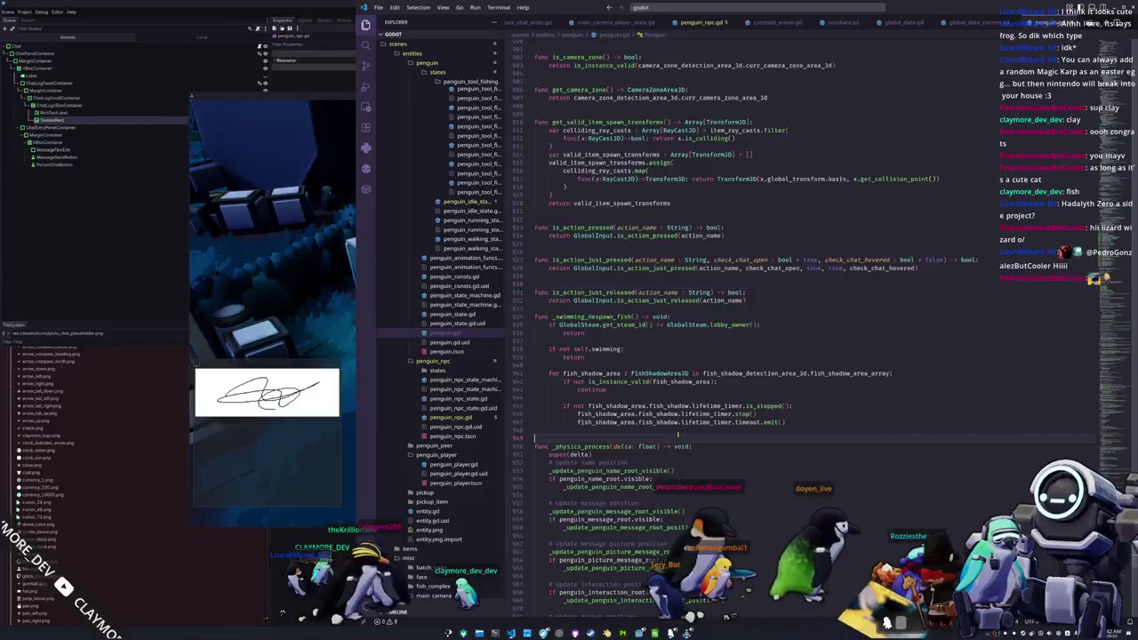
- Scroll penguin.gd to _physics_process, set the caret on empty line 977, and search files for 'pengchat'
{"action": "scroll", "coordinate": [693, 440], "scroll_direction": "down", "scroll_amount": 6}
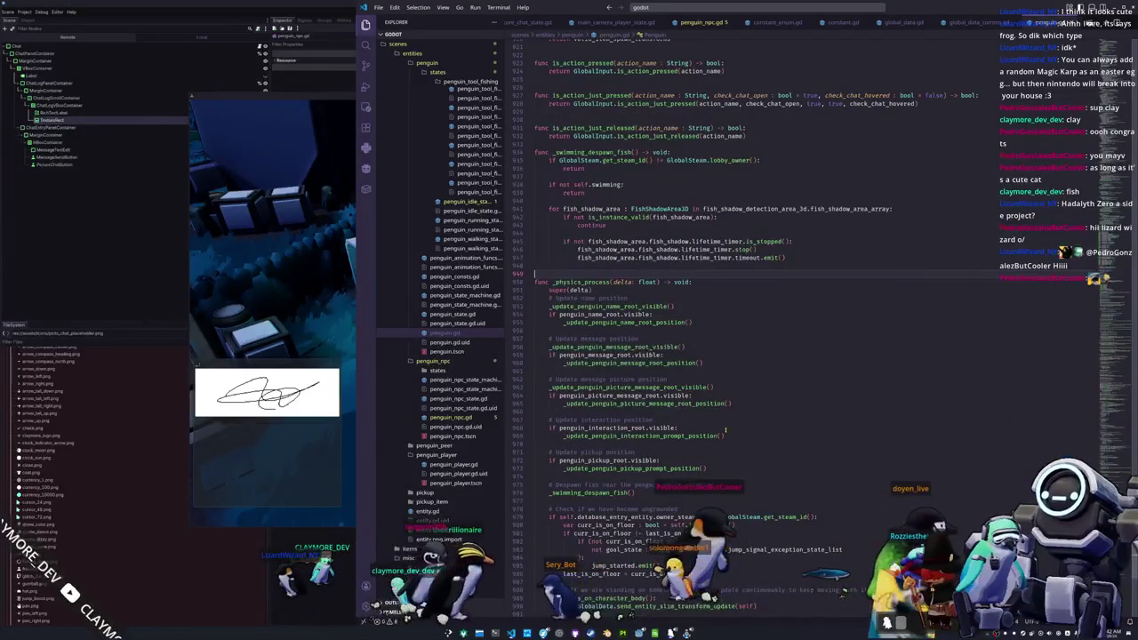
{"action": "key", "text": "p"}
{"action": "key", "text": "alt+Tab"}
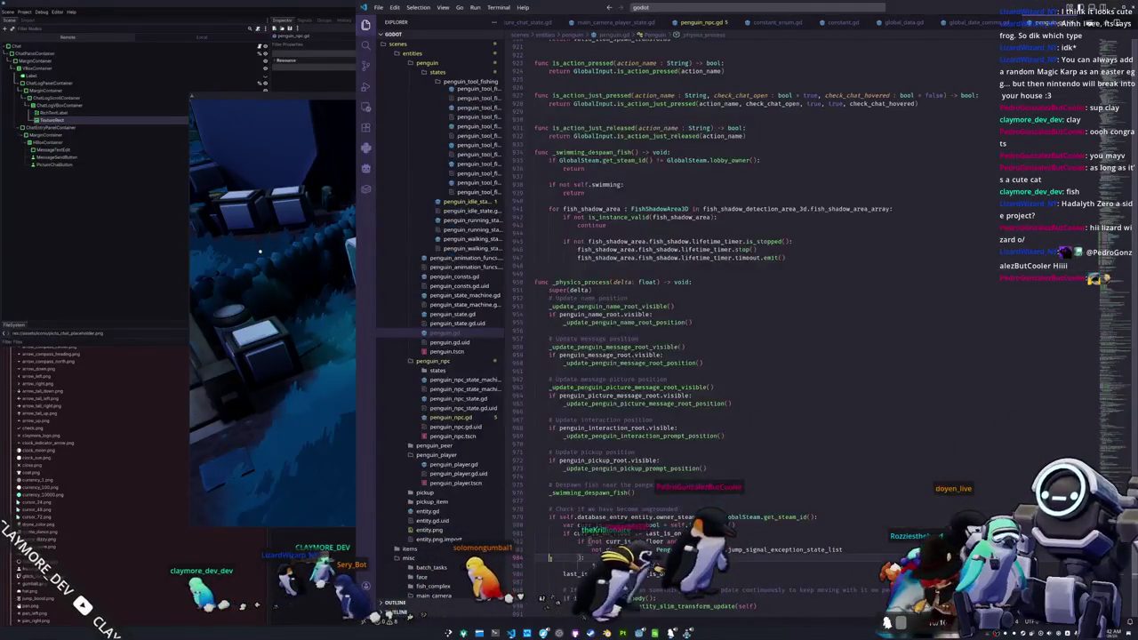
{"action": "left_click", "coordinate": [558, 501]}
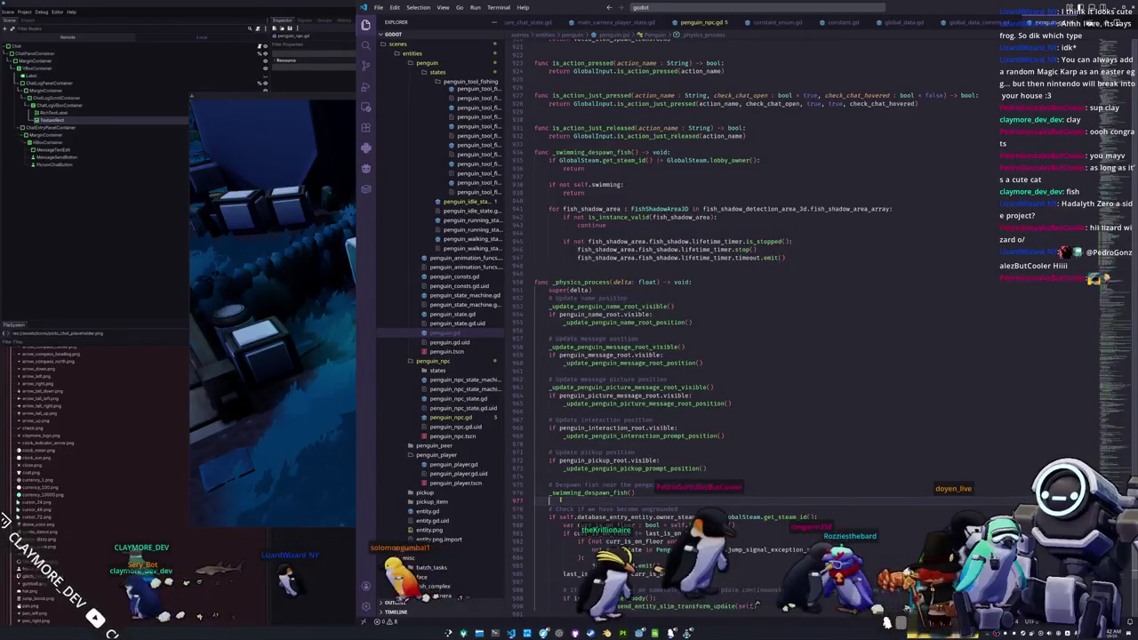
{"action": "key", "text": "ctrl+p"}
{"action": "type", "text": "penguin"}
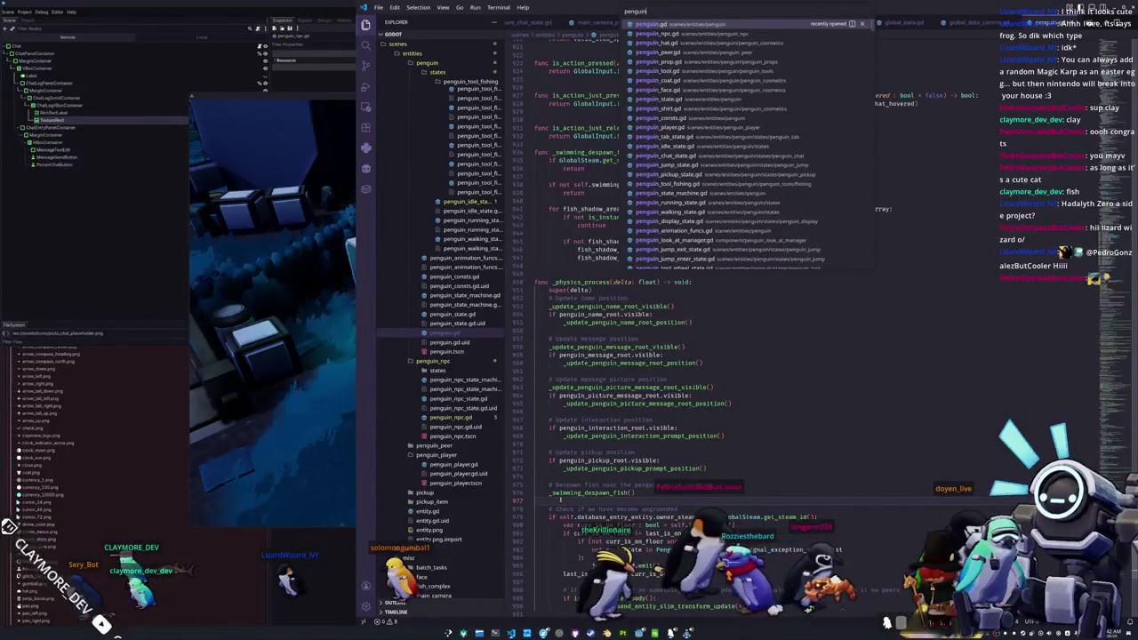
{"action": "type", "text": "chat"}
- Add print("Mouse entered chat") as a new line in chat.gd's _on_mouse_entered handler
{"action": "key", "text": "Return"}
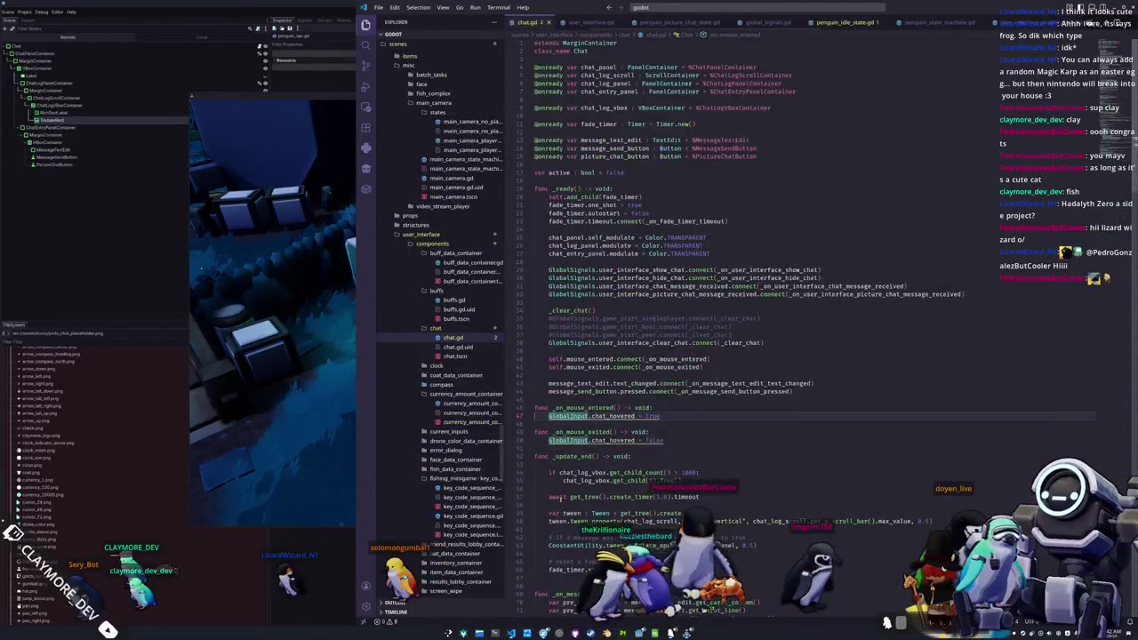
{"action": "left_click", "coordinate": [609, 448]}
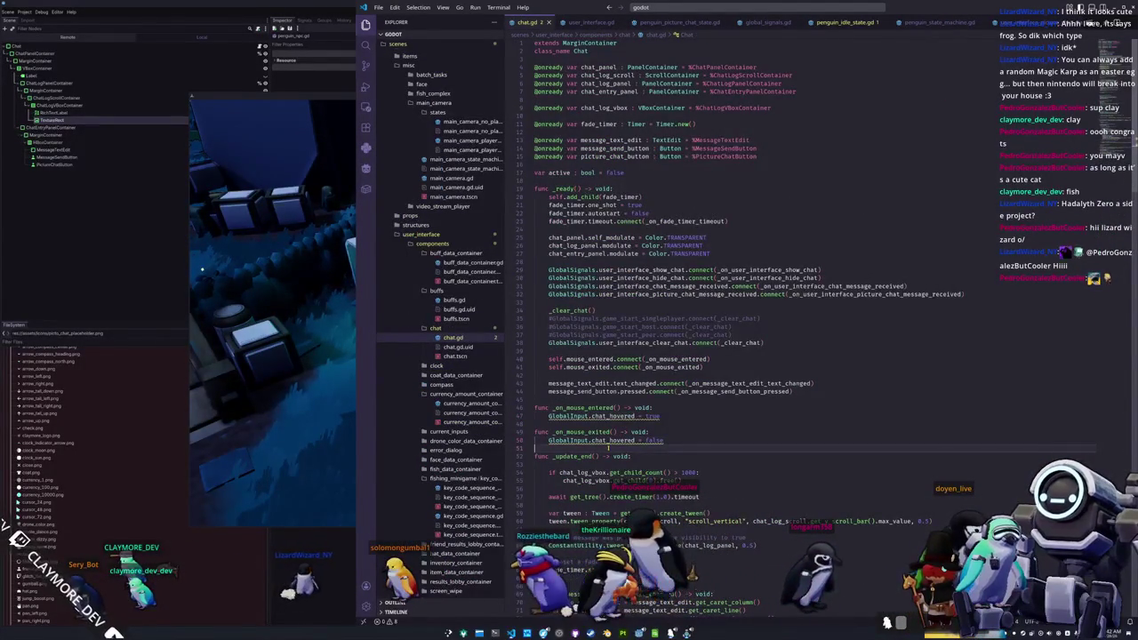
{"action": "key", "text": "Return"}
{"action": "key", "text": "alt+Up"}
{"action": "key", "text": "alt+Up"}
{"action": "key", "text": "alt+Up"}
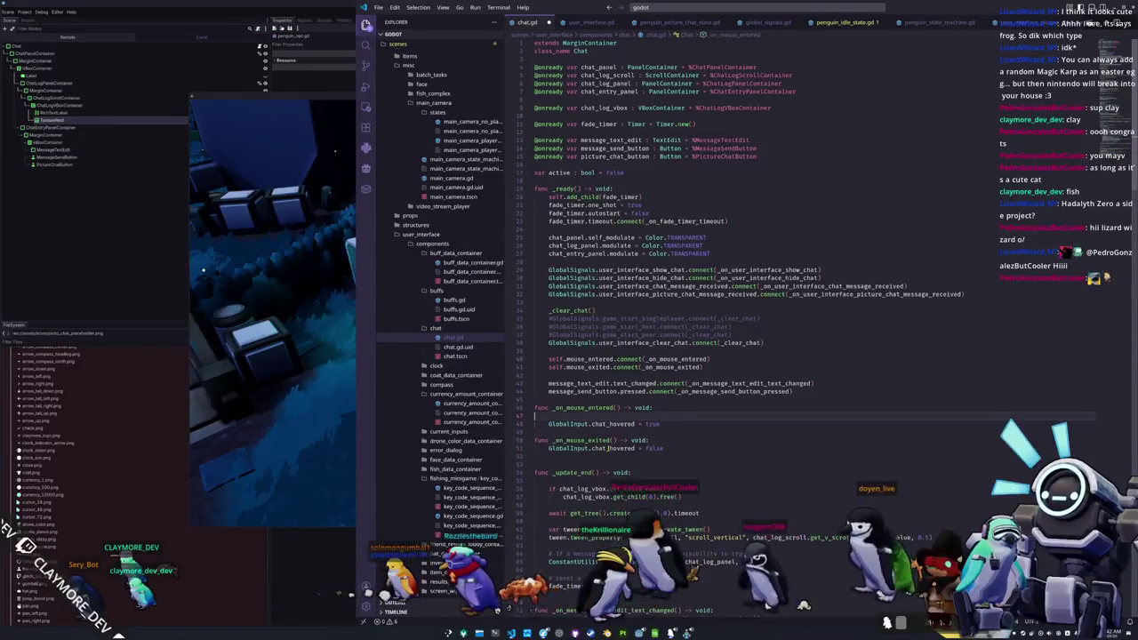
{"action": "type", "text": "print(\"MO\")"}
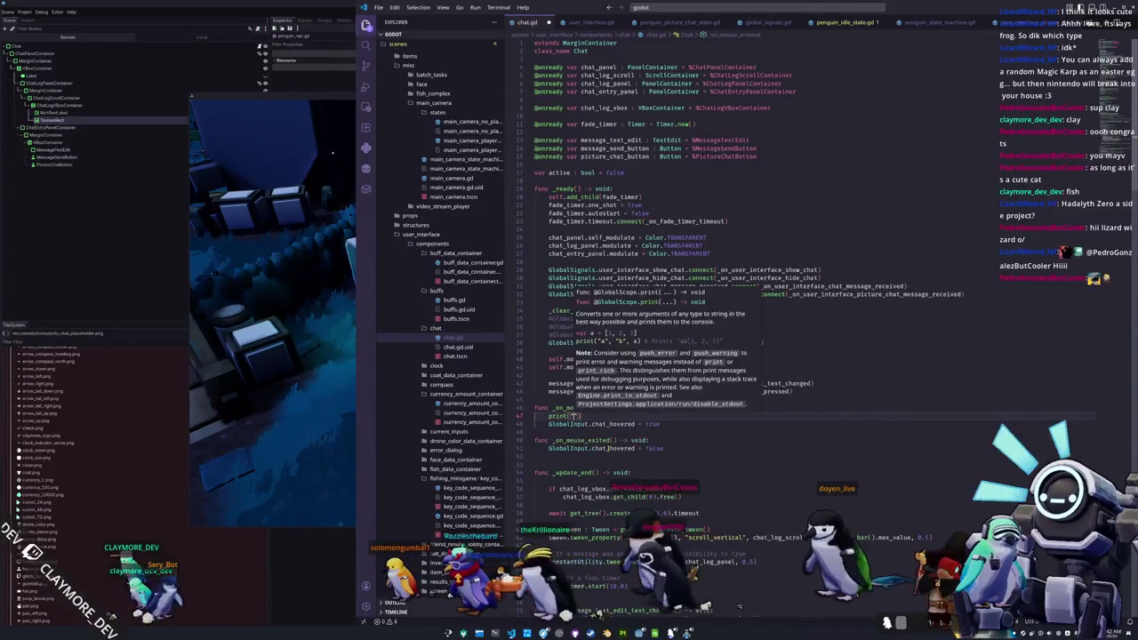
{"action": "type", "text": "use e"}
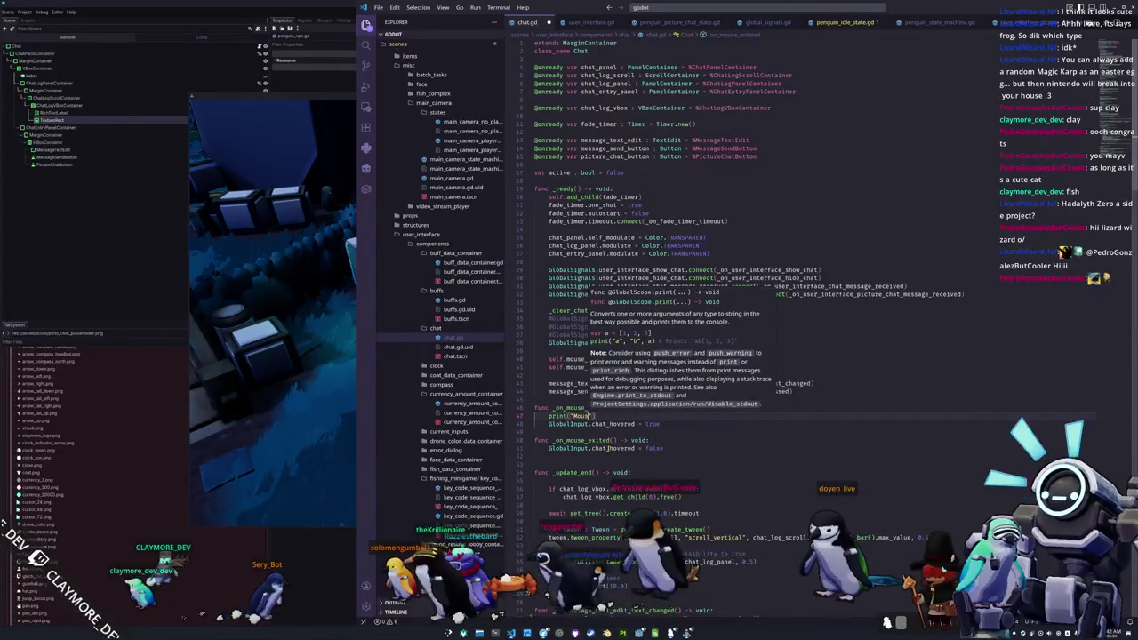
{"action": "type", "text": "ntered chat"}
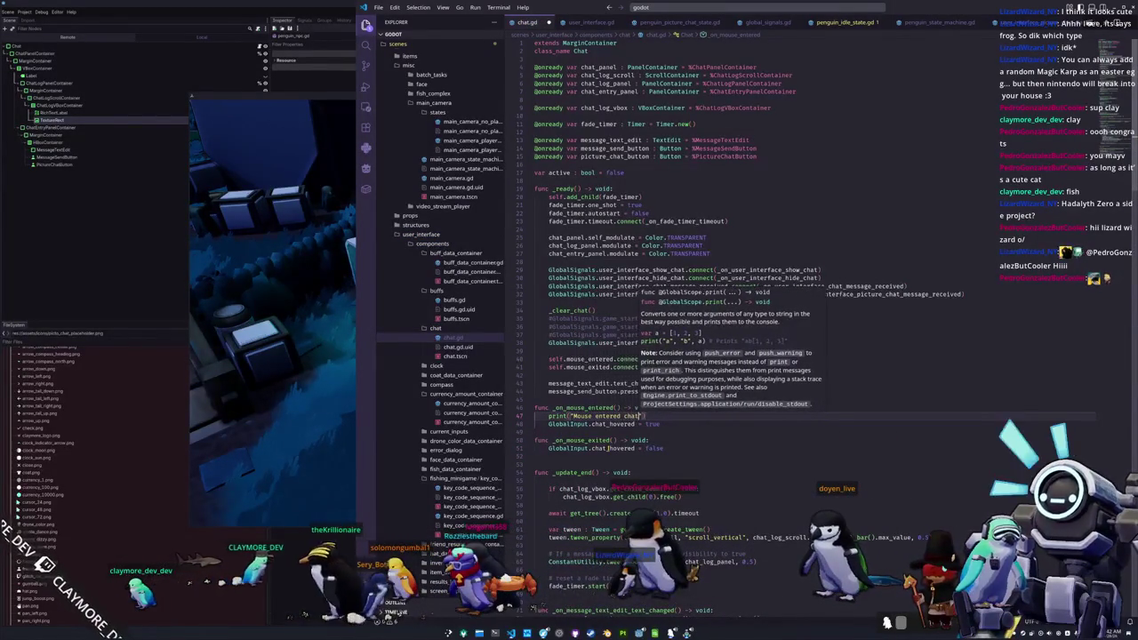
{"action": "key", "text": "alt+Tab"}
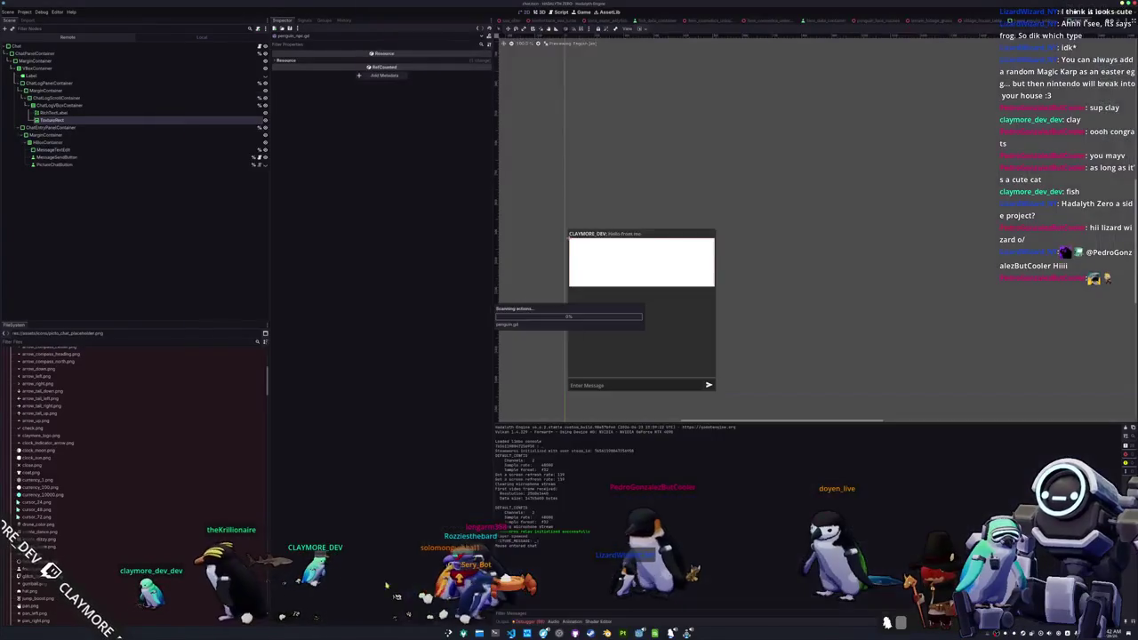
- In the running game, walk the frog past the campfire toward the village and toggle the inventory
{"action": "key", "text": "alt+Tab"}
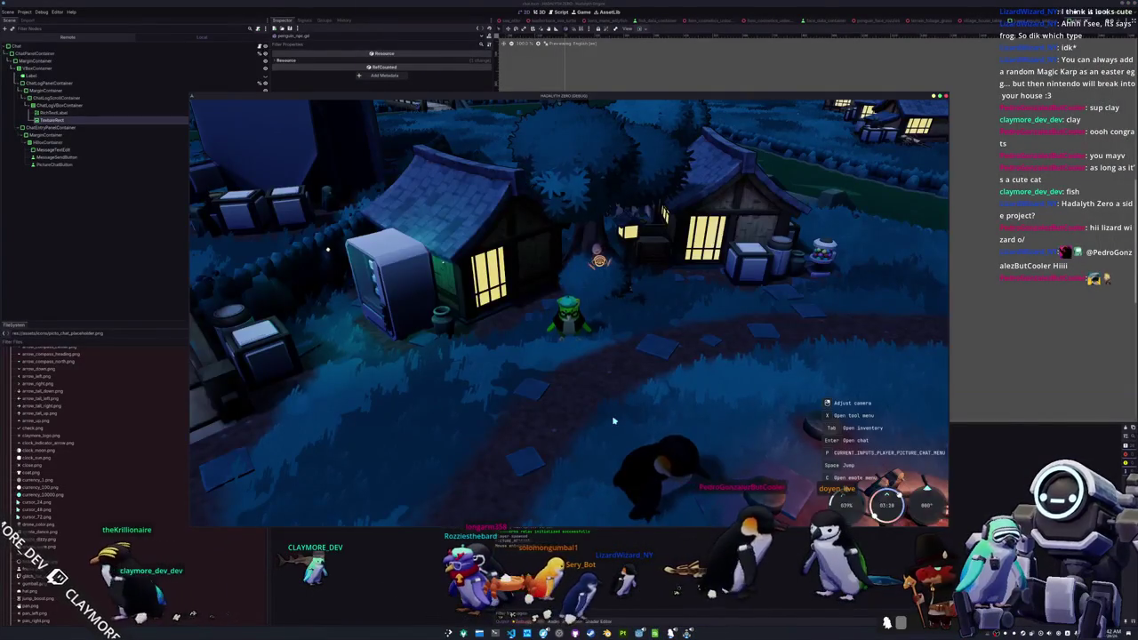
{"action": "key", "text": "Return"}
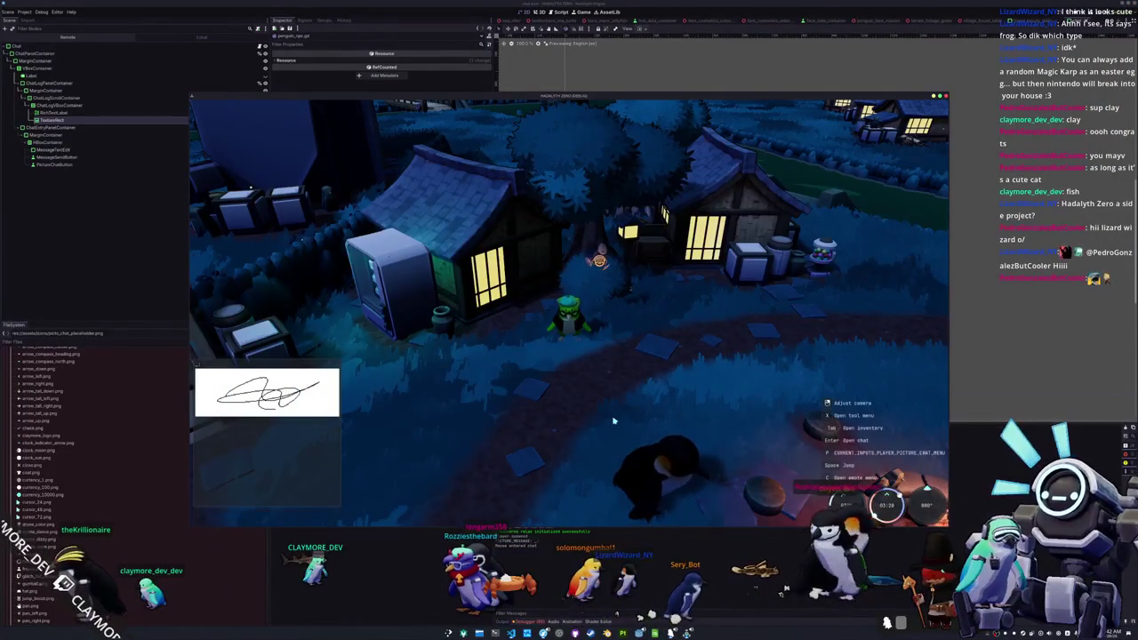
{"action": "key", "text": "w"}
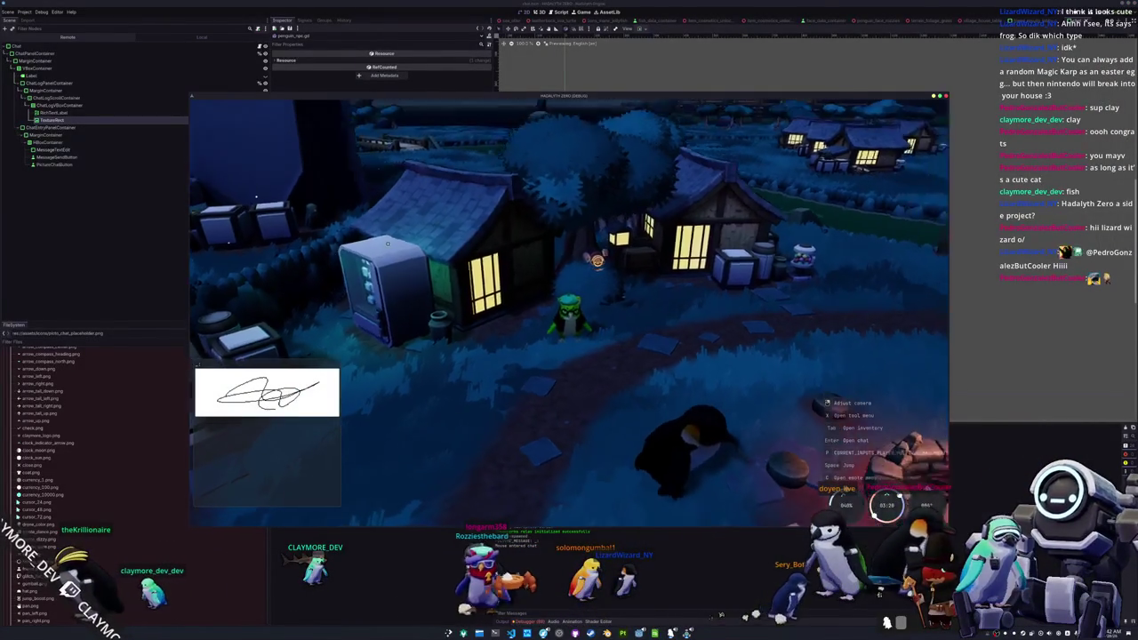
{"action": "key", "text": "w"}
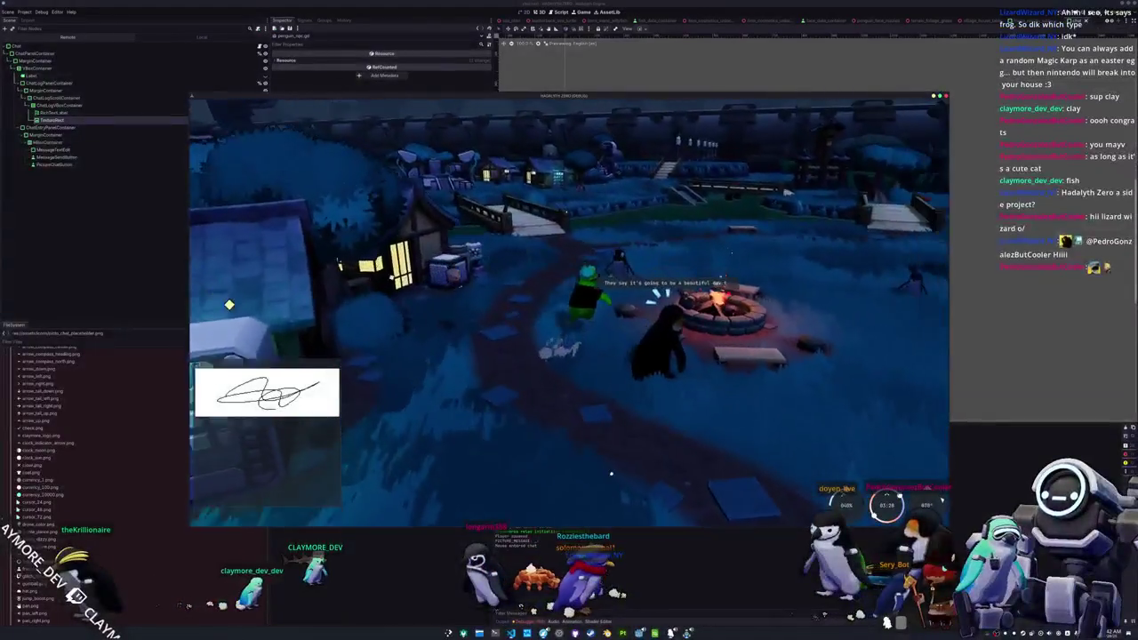
{"action": "key", "text": "w"}
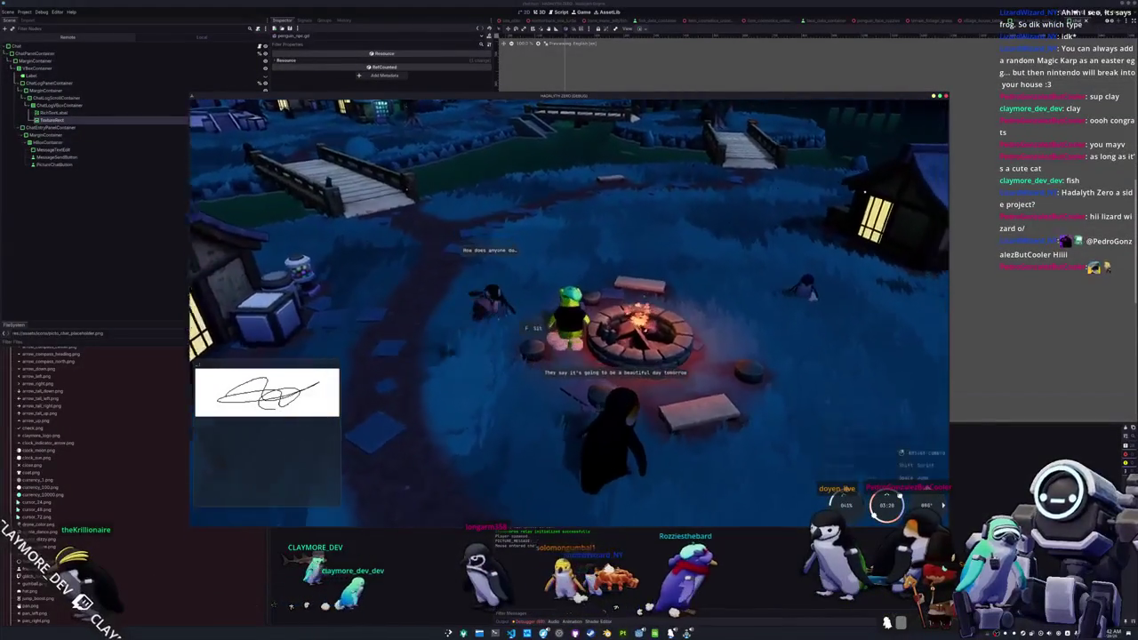
{"action": "key", "text": "w"}
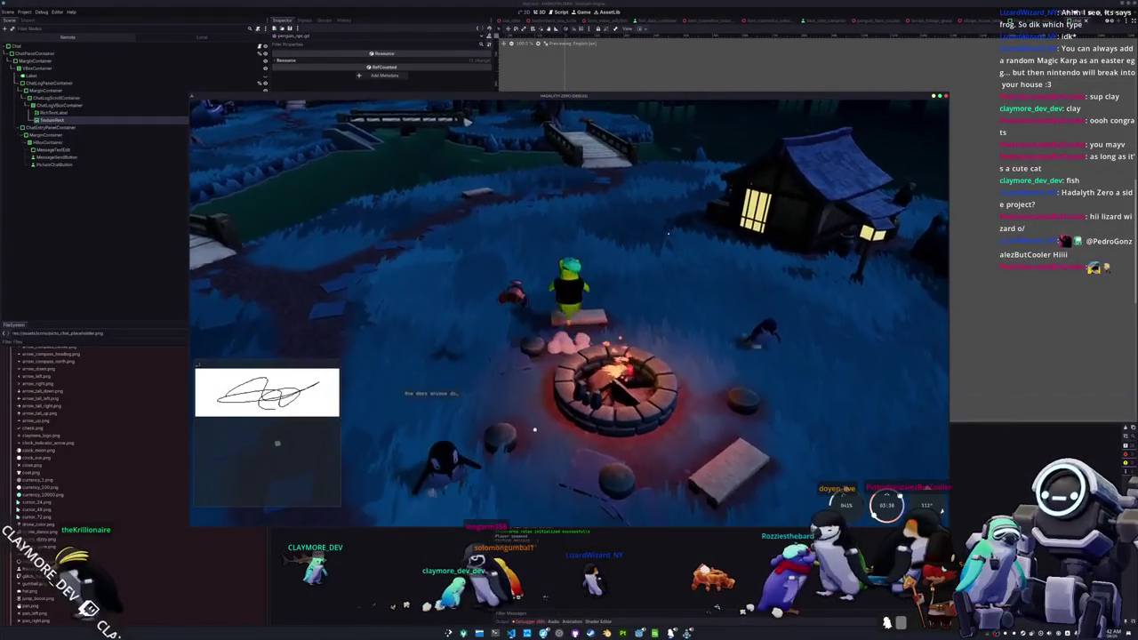
{"action": "key", "text": "w"}
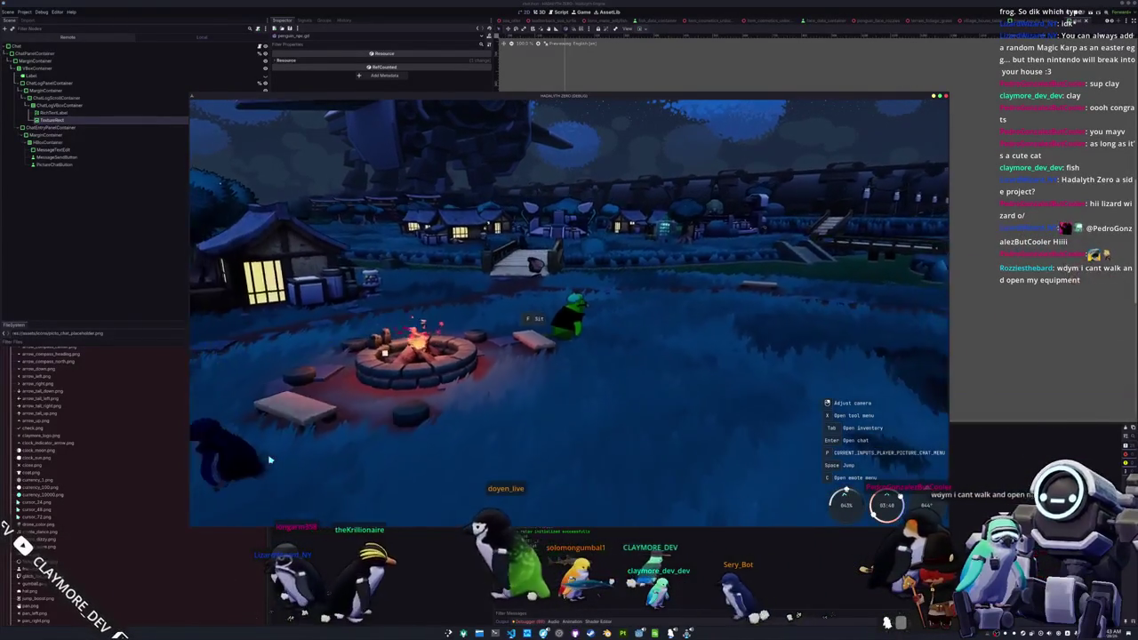
{"action": "key", "text": "w"}
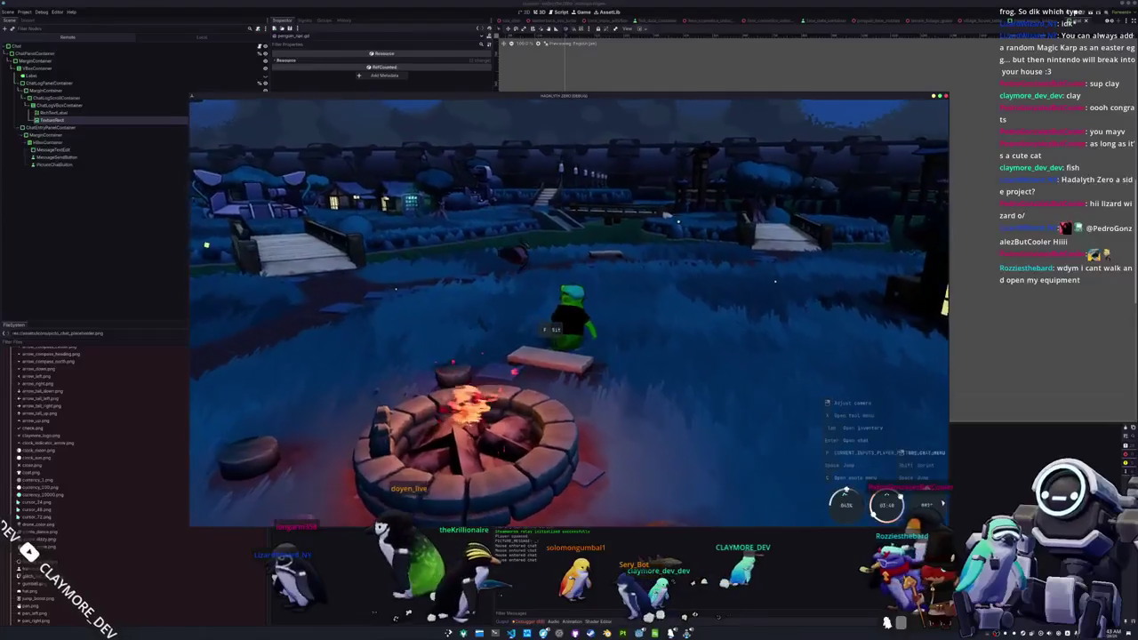
{"action": "key", "text": "i"}
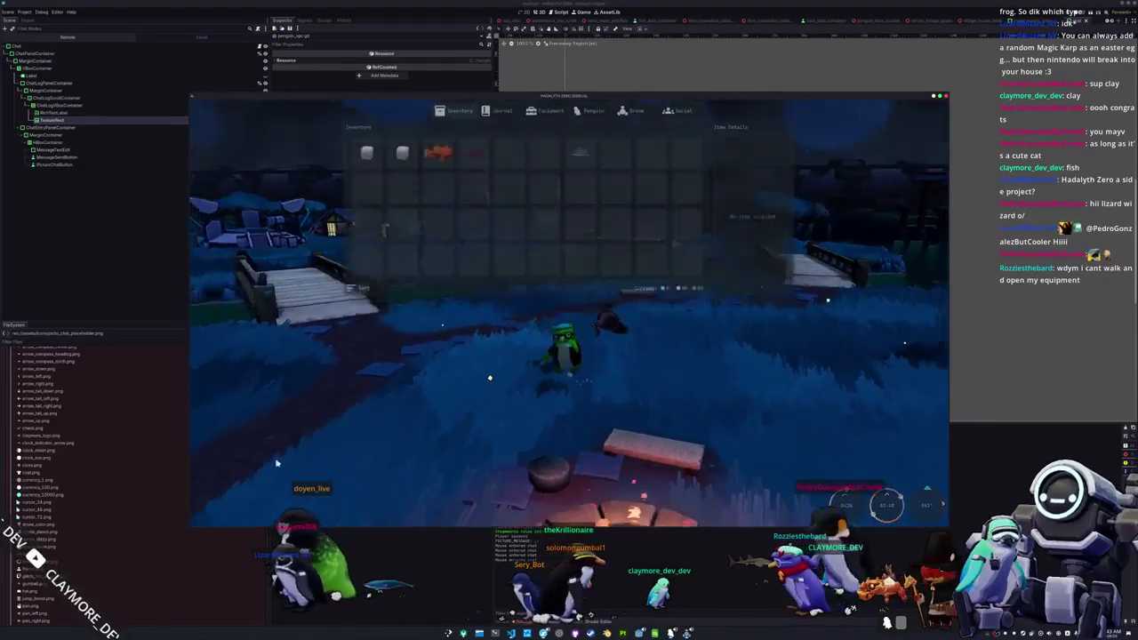
{"action": "key", "text": "i"}
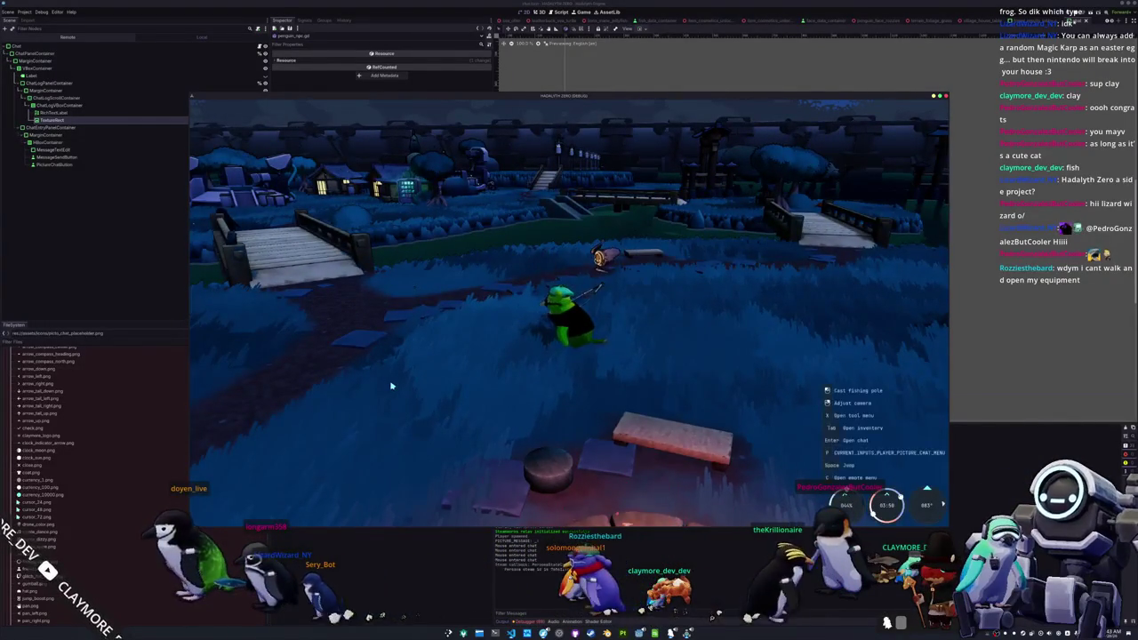
- Play the wave emote several times, walk toward the bridge, and open the chat panel
{"action": "key", "text": "c"}
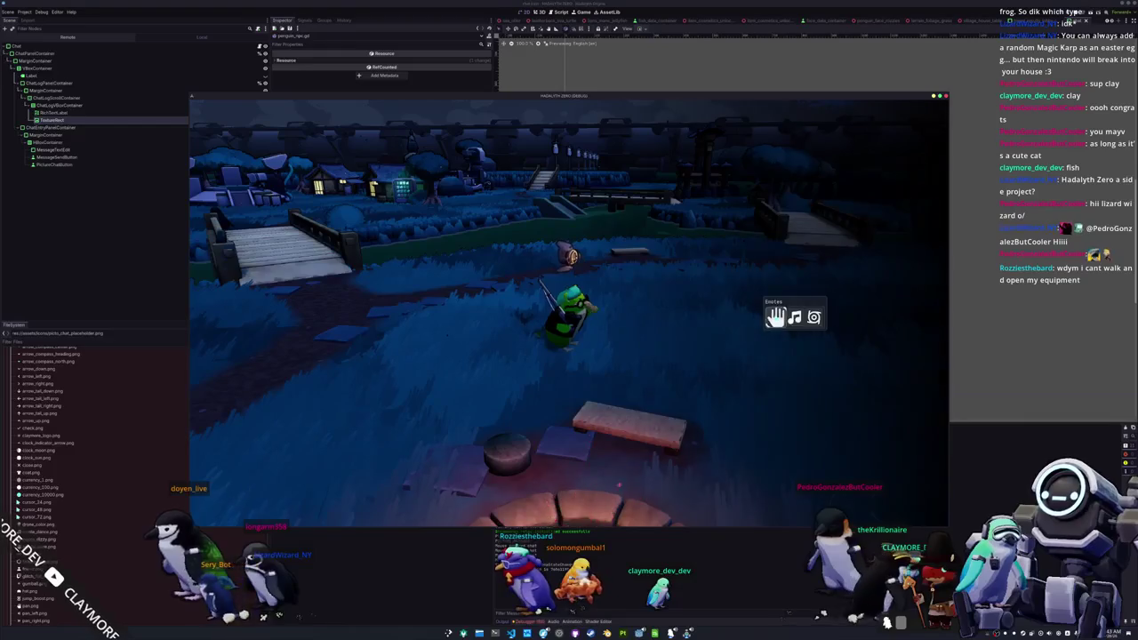
{"action": "left_click", "coordinate": [775, 318]}
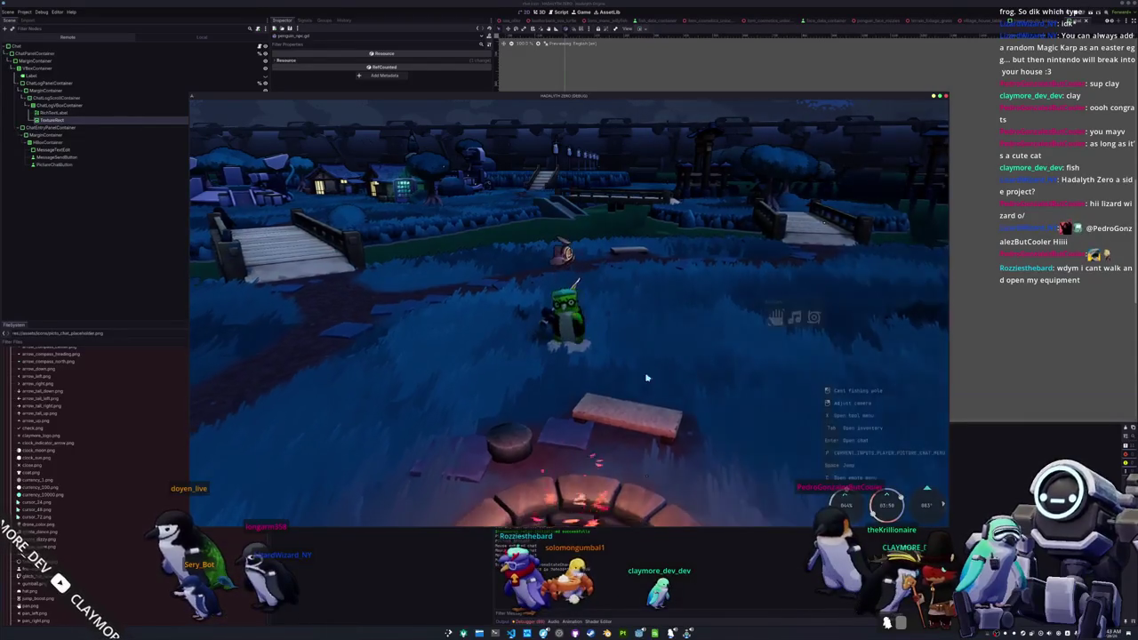
{"action": "key", "text": "c"}
{"action": "left_click", "coordinate": [775, 317]}
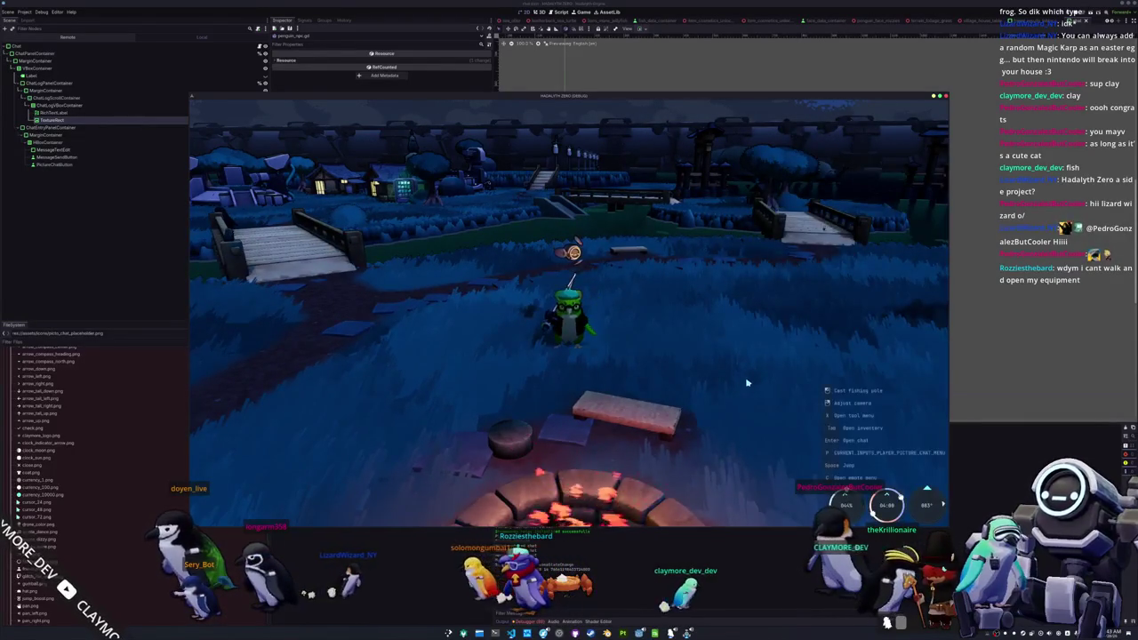
{"action": "key", "text": "c"}
{"action": "left_click", "coordinate": [775, 311]}
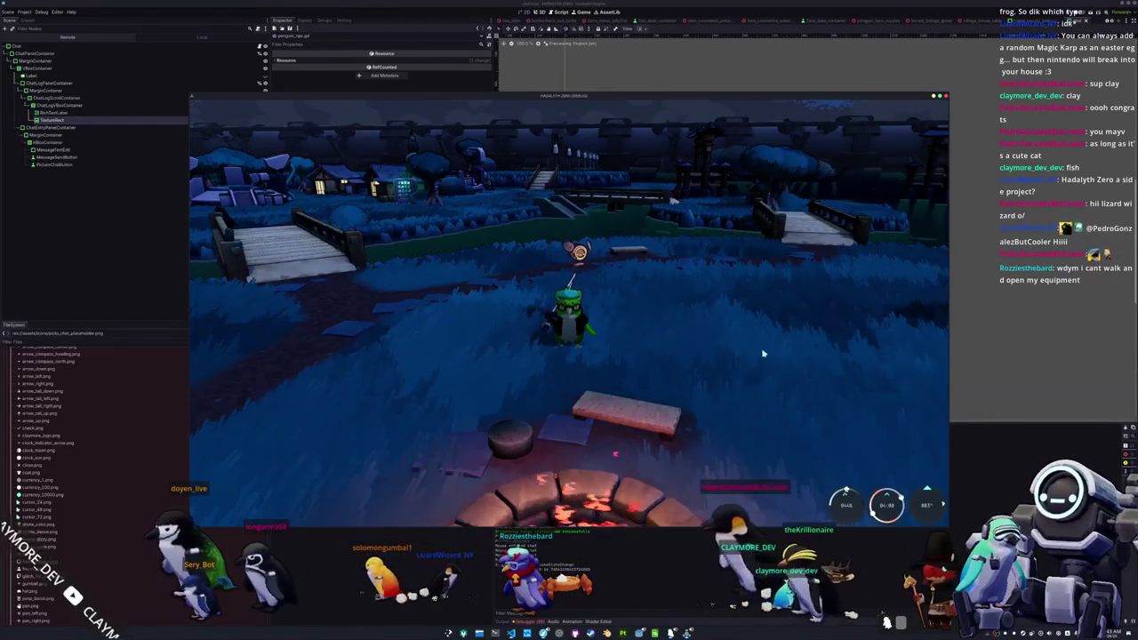
{"action": "key", "text": "c"}
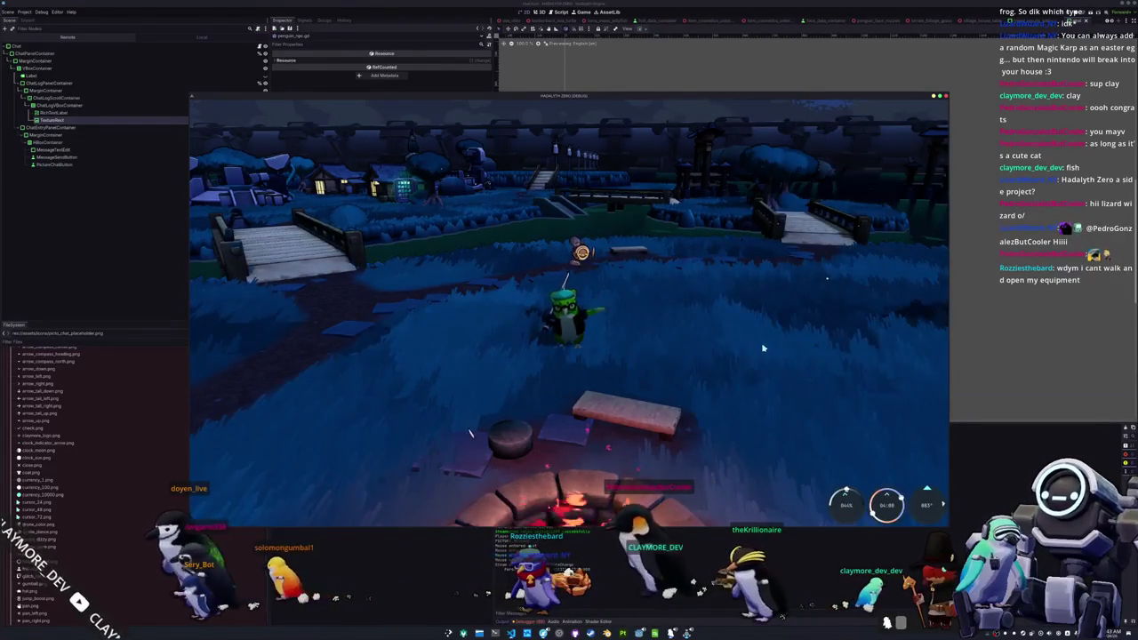
{"action": "key", "text": "c"}
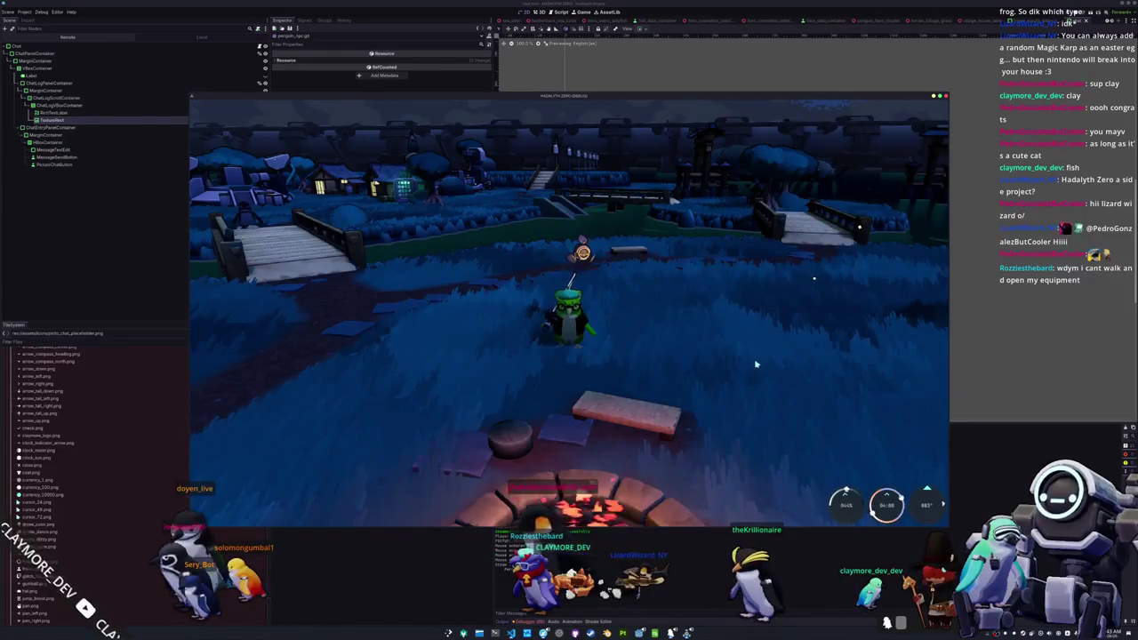
{"action": "key", "text": "w"}
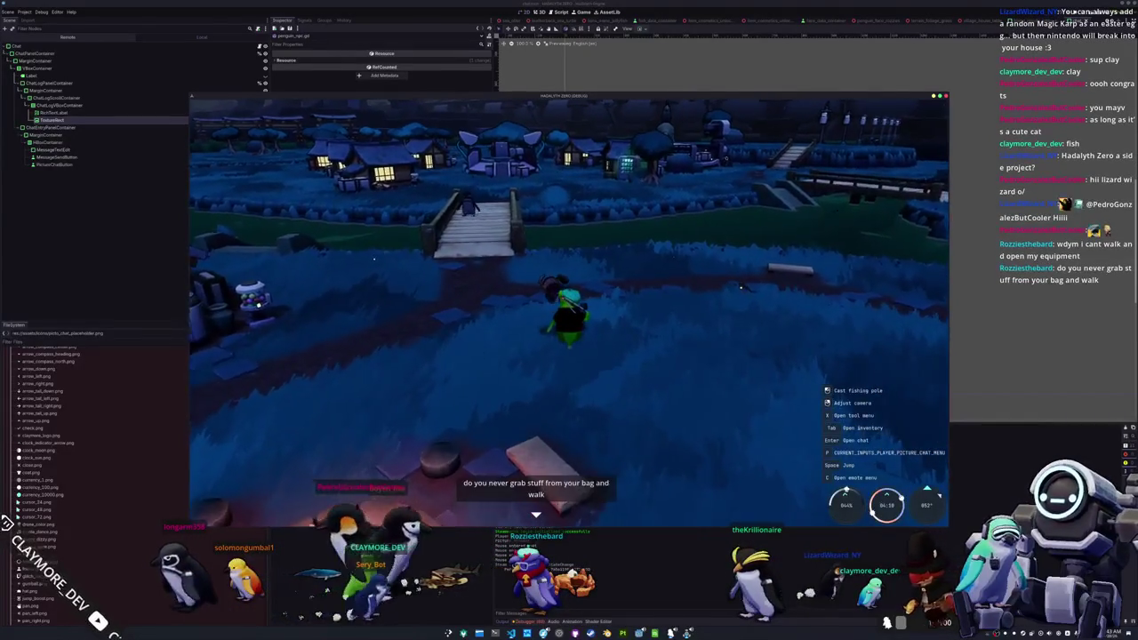
{"action": "key", "text": "p"}
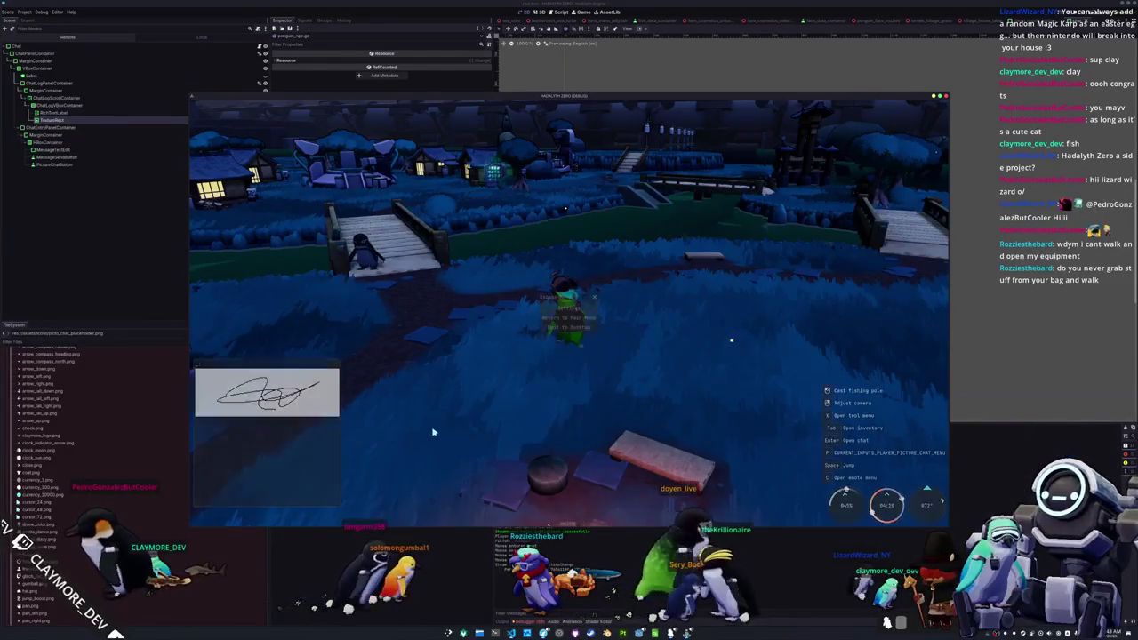
- Post the sketch as a picture chat bubble and reopen the chat showing both drawings
{"action": "key", "text": "Return"}
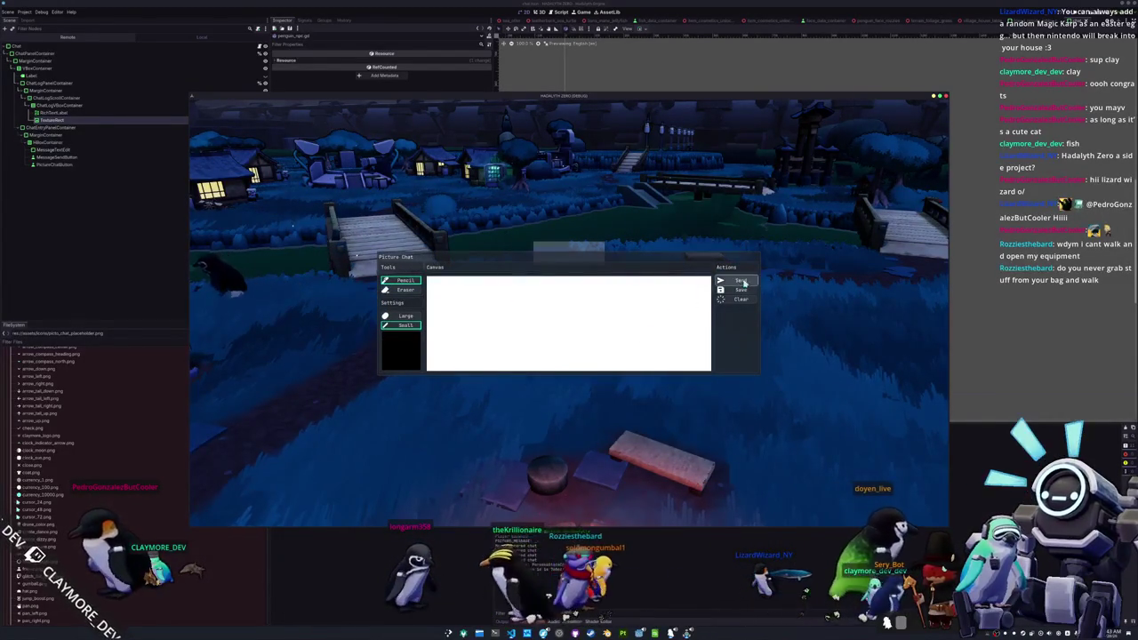
{"action": "key", "text": "Escape"}
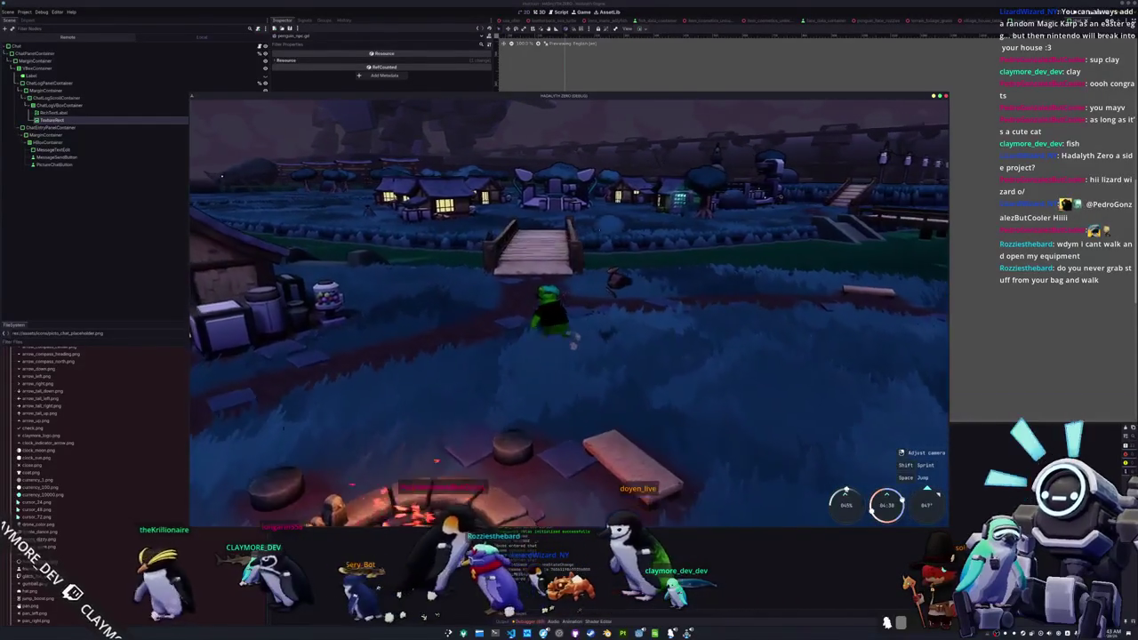
{"action": "key", "text": "Return"}
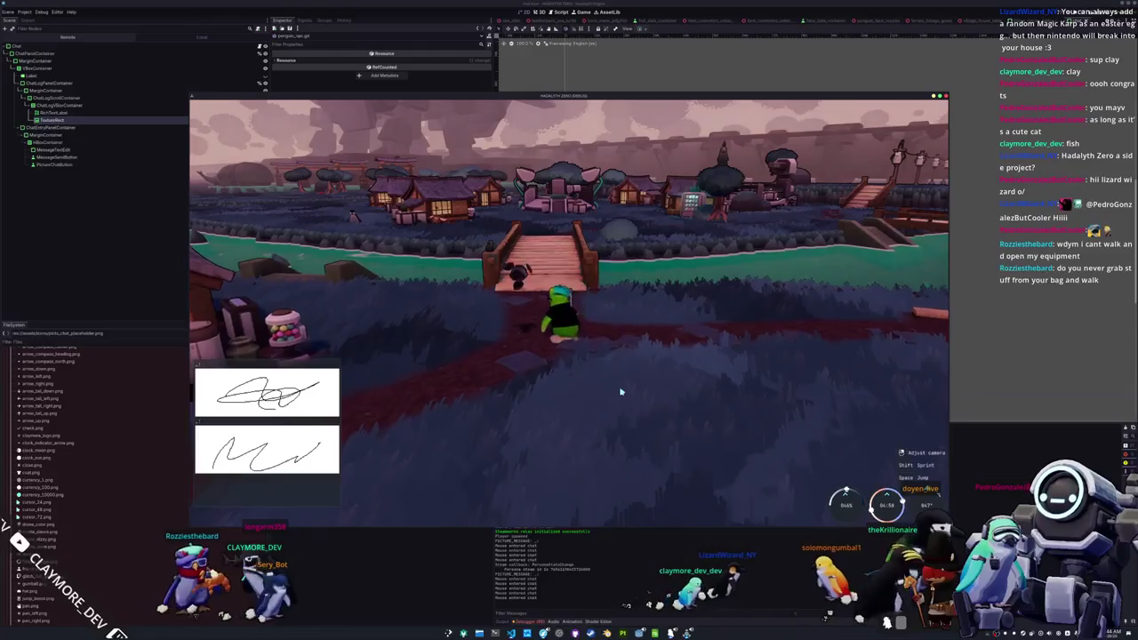
- Walk the frog across the wooden bridge to the shoreline and focus the chat message field
{"action": "key", "text": "w"}
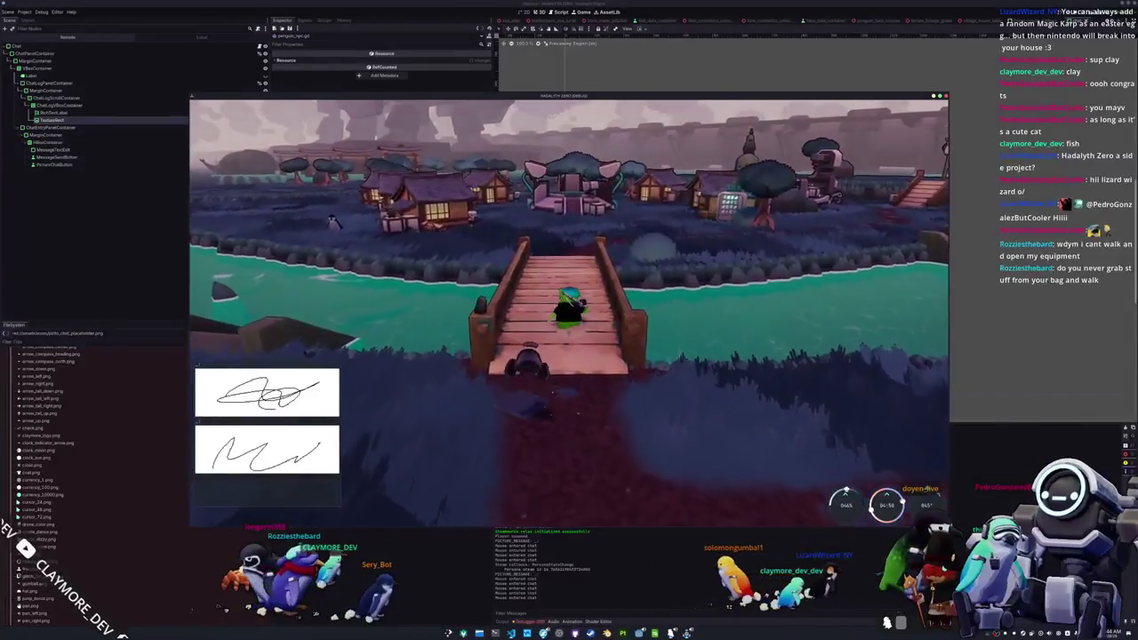
{"action": "key", "text": "w"}
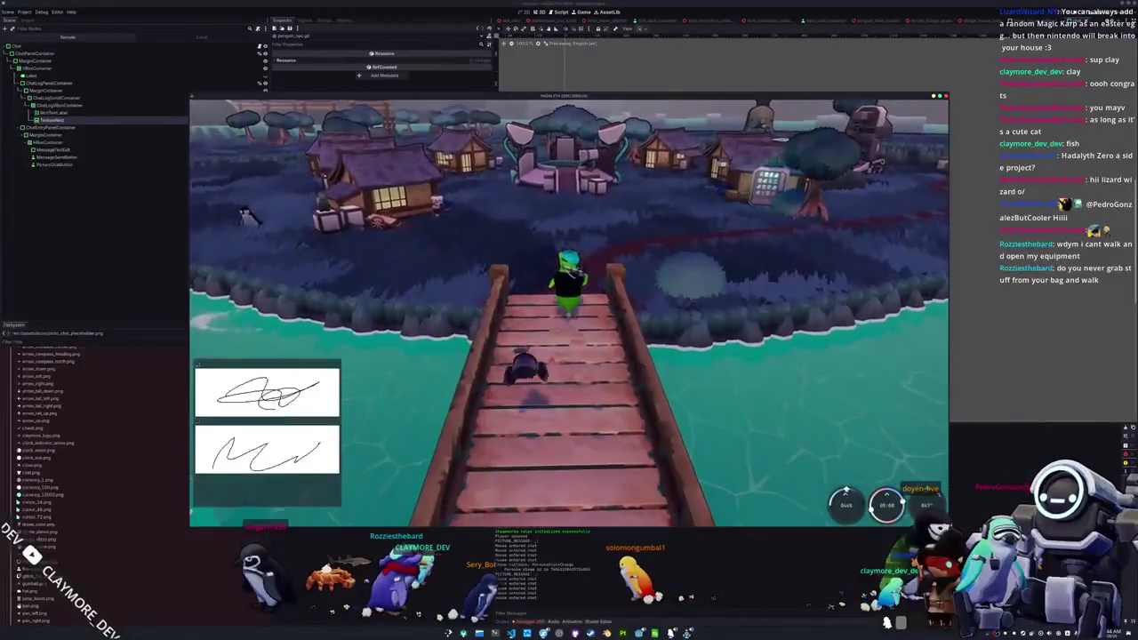
{"action": "key", "text": "w"}
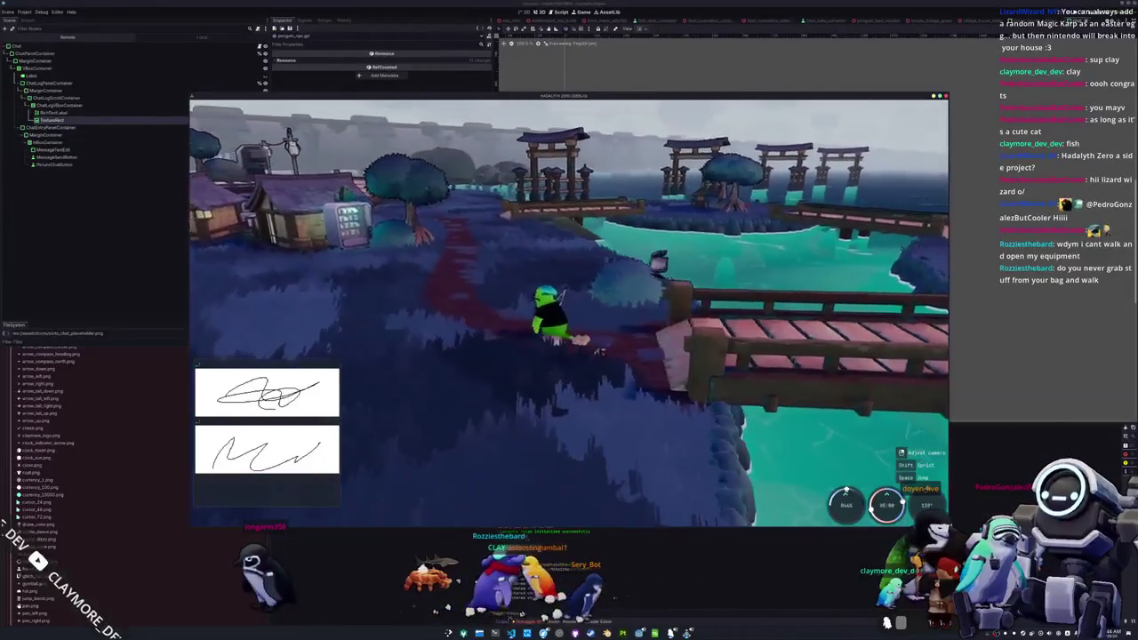
{"action": "key", "text": "w"}
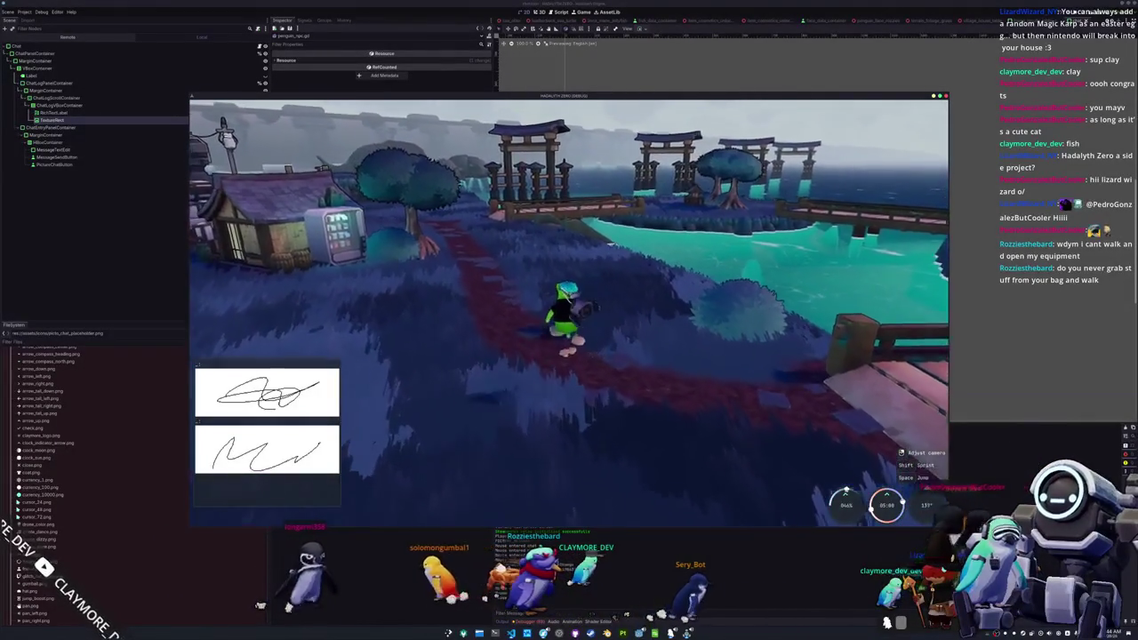
{"action": "key", "text": "w"}
{"action": "key", "text": "w"}
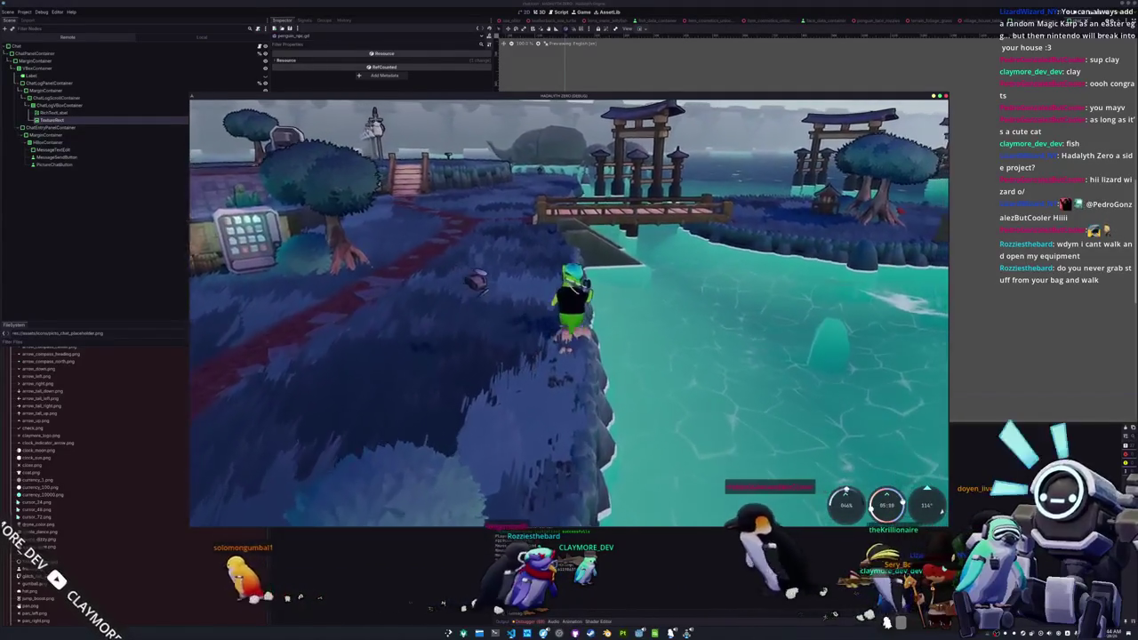
{"action": "key", "text": "w"}
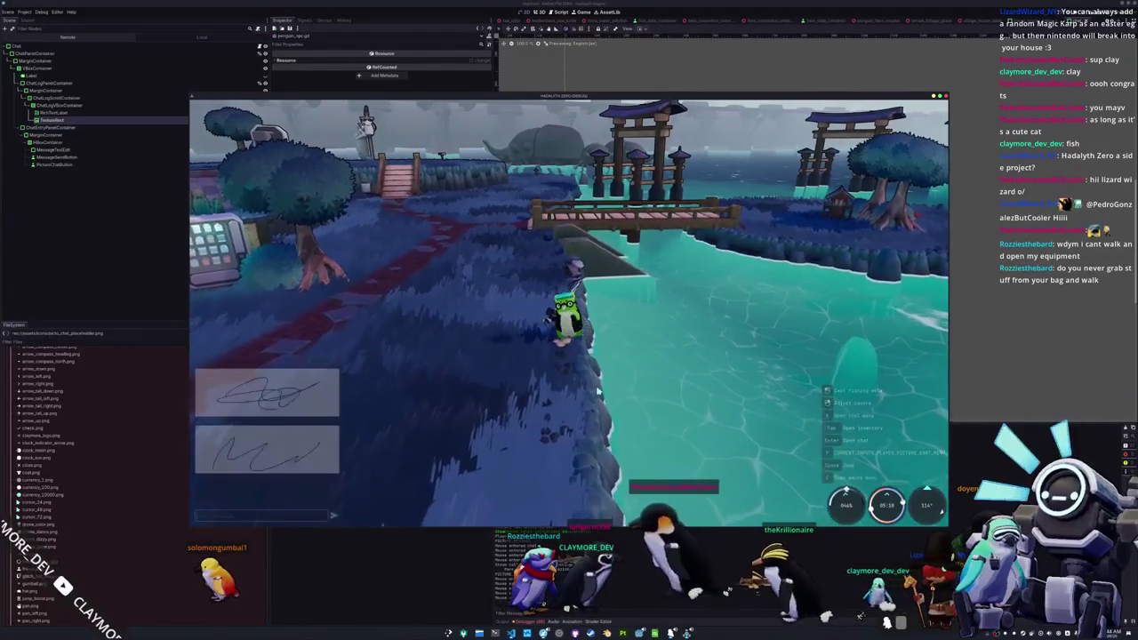
{"action": "key", "text": "Return"}
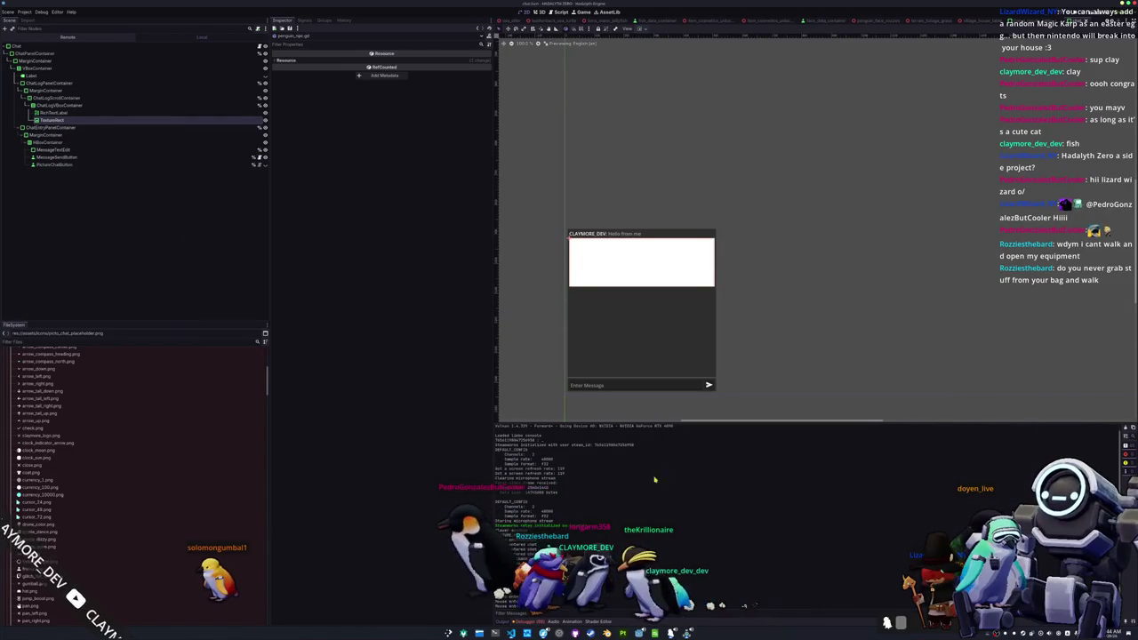
- Select PictureChatButton, save the Chat scene, and bring up chat.gd in VS Code
{"action": "scroll", "coordinate": [639, 355], "scroll_direction": "up", "scroll_amount": 2}
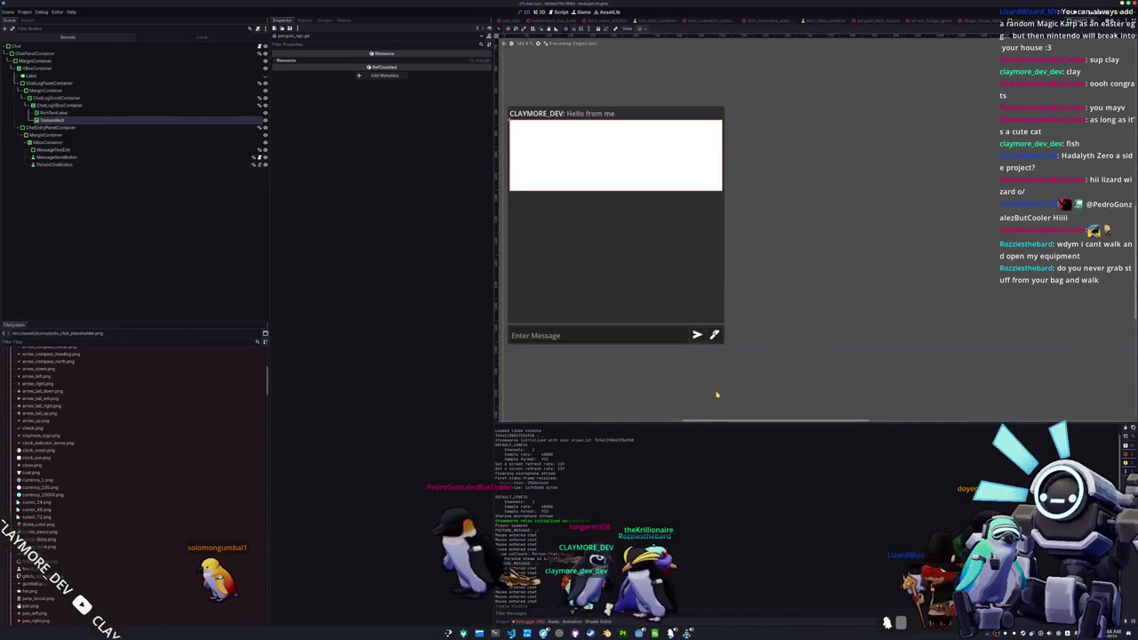
{"action": "left_click", "coordinate": [715, 337]}
{"action": "key", "text": "ctrl+s"}
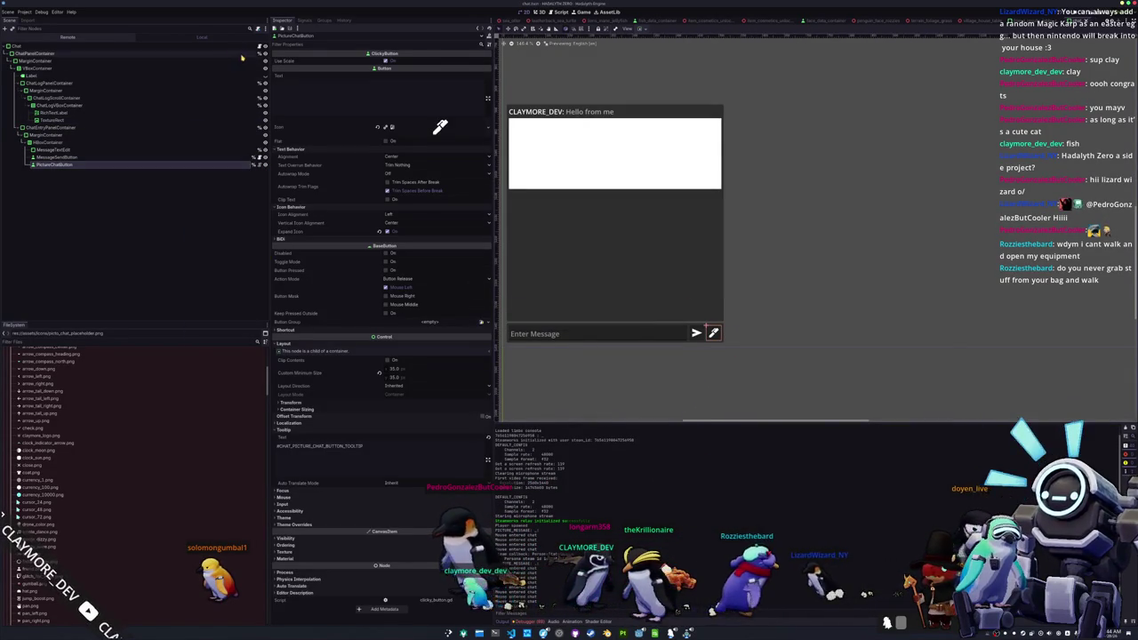
{"action": "key", "text": "alt+Tab"}
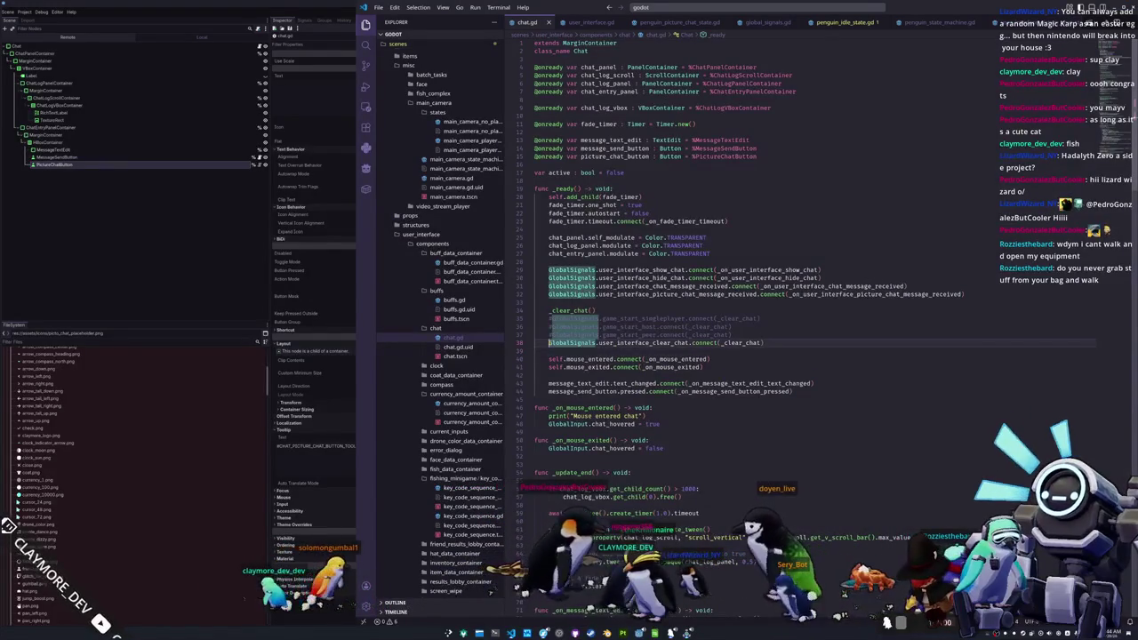
{"action": "double_click", "coordinate": [569, 310]}
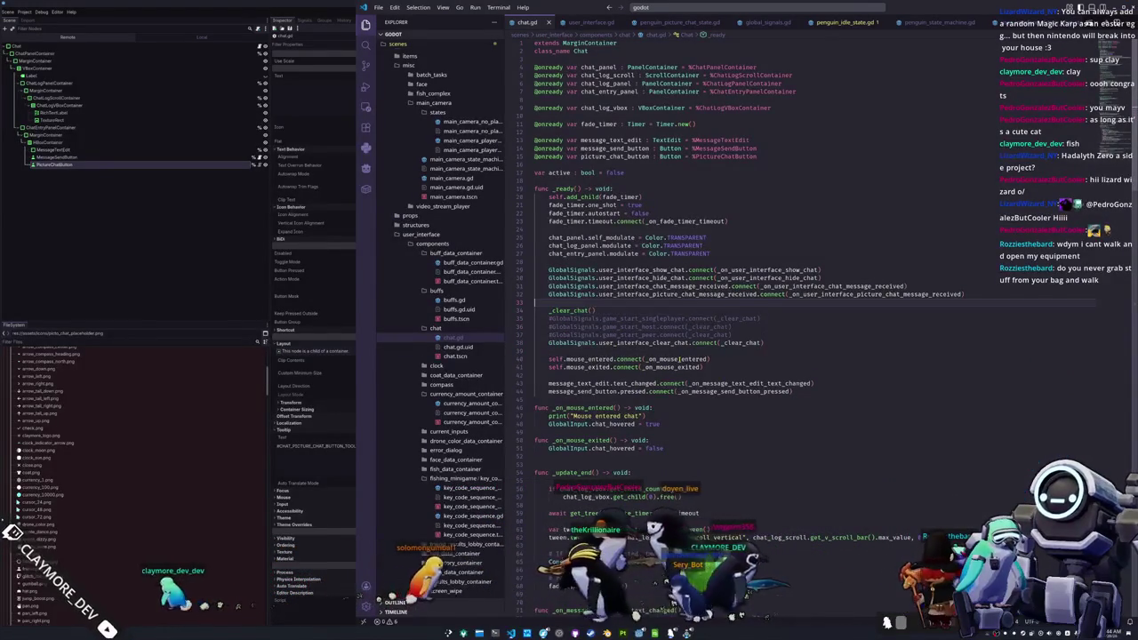
{"action": "key", "text": "ctrl+d"}
{"action": "key", "text": "ctrl+d"}
{"action": "key", "text": "ctrl+d"}
{"action": "double_click", "coordinate": [578, 383]}
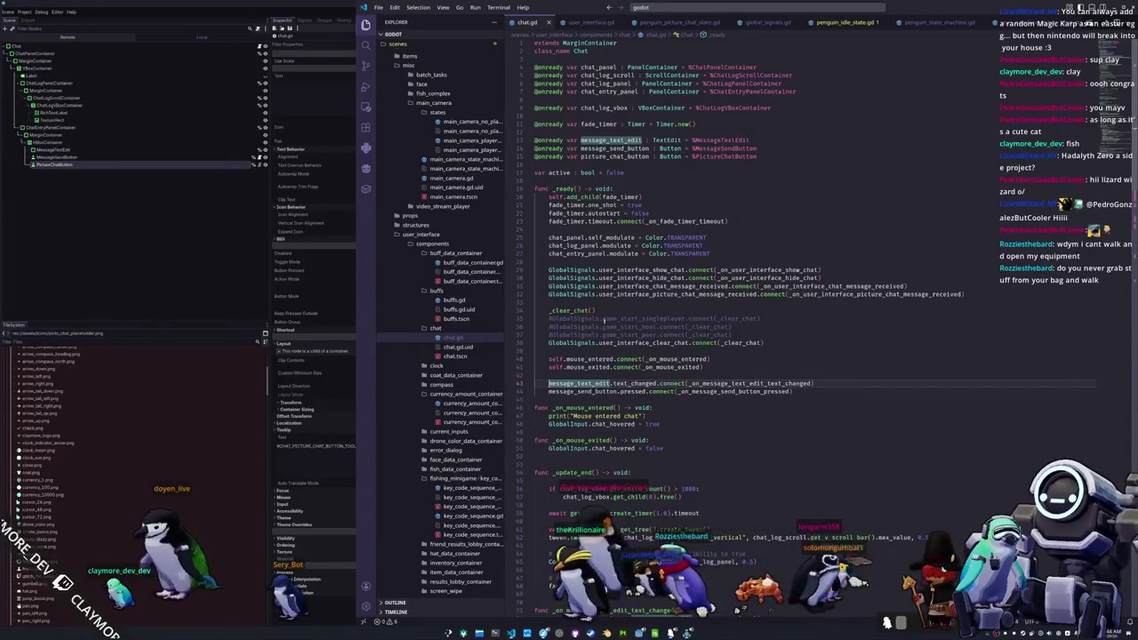
{"action": "scroll", "coordinate": [440, 382], "scroll_direction": "down", "scroll_amount": 5}
{"action": "scroll", "coordinate": [452, 428], "scroll_direction": "down", "scroll_amount": 3}
- Open user_interface.tscn through the quick-open resource search
{"action": "left_click", "coordinate": [185, 274]}
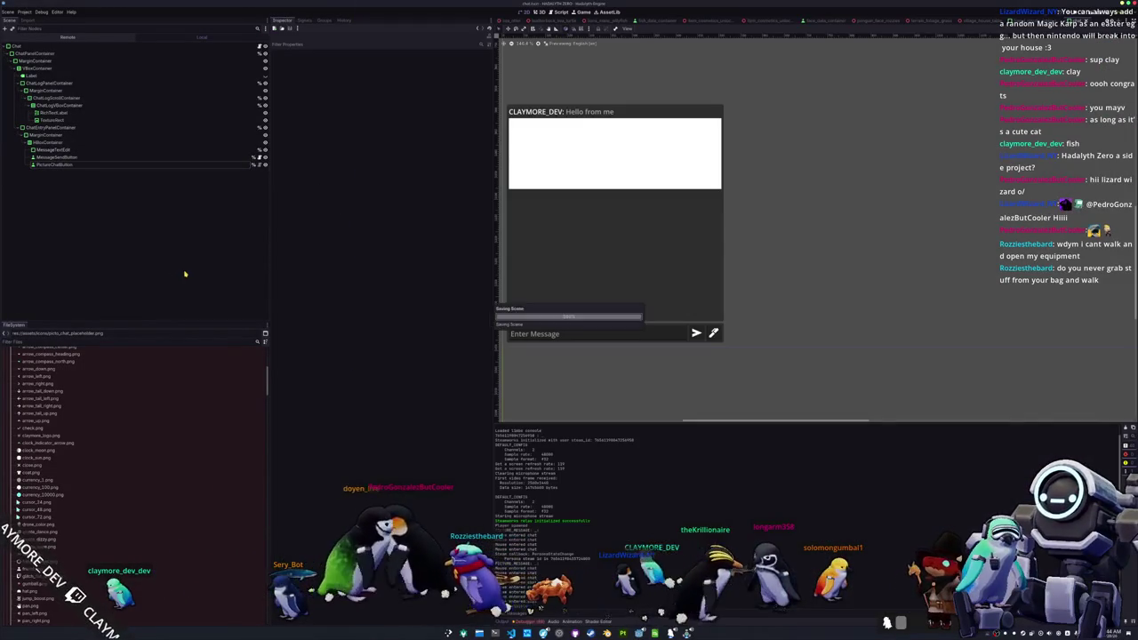
{"action": "key", "text": "shift+alt+o"}
{"action": "type", "text": "user_interface"}
{"action": "key", "text": "Down"}
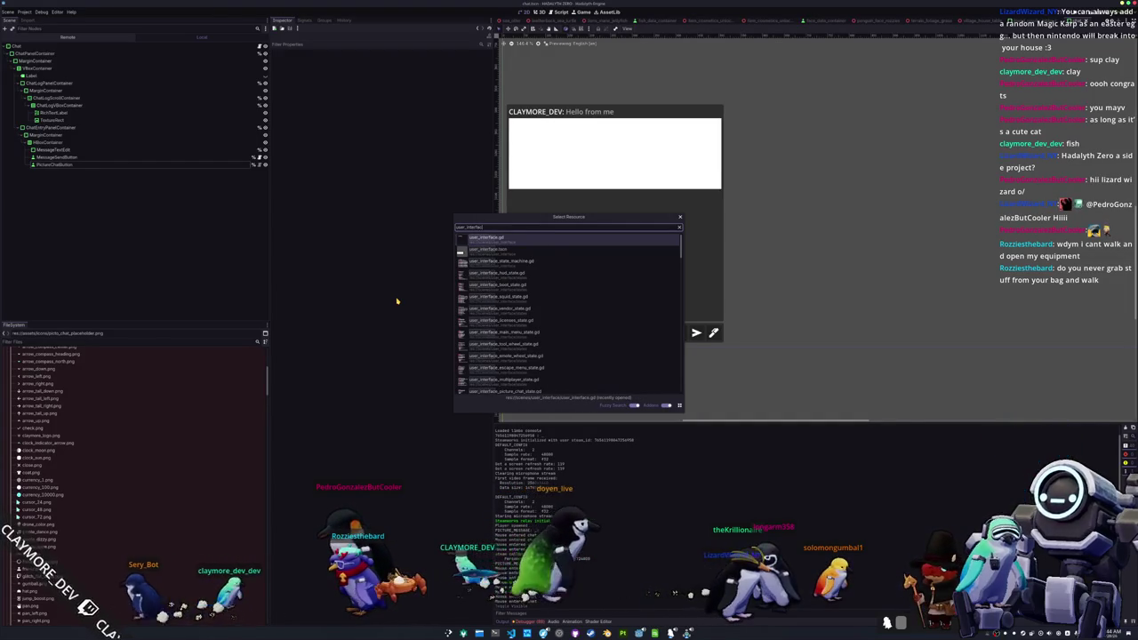
{"action": "key", "text": "Return"}
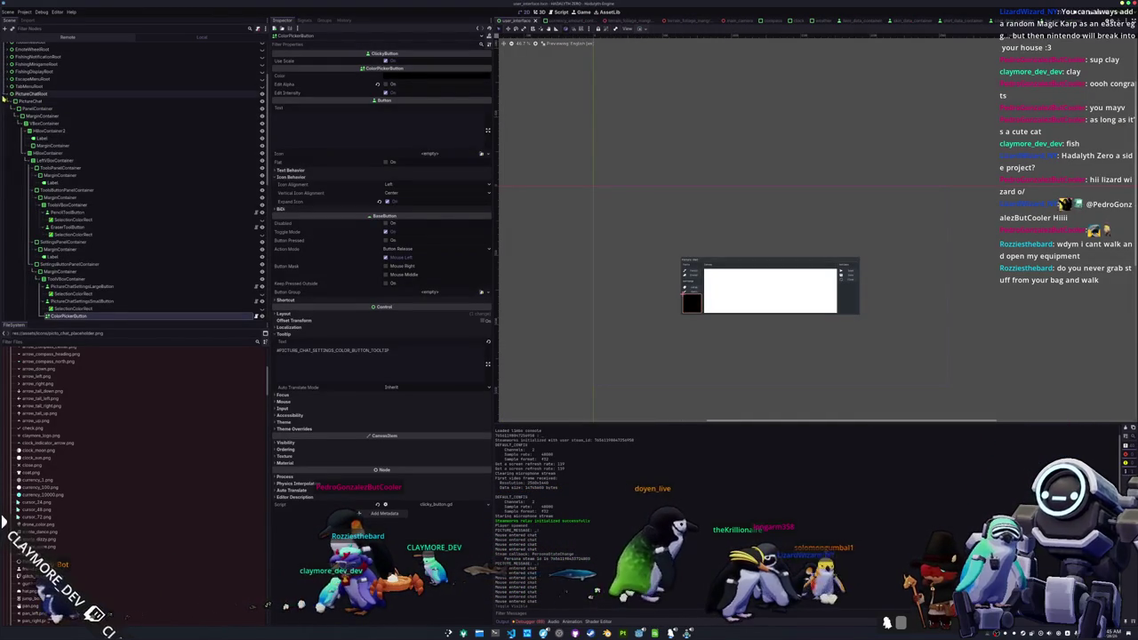
- Collapse and reposition the PictureChat node within the scene tree
{"action": "left_click", "coordinate": [9, 102]}
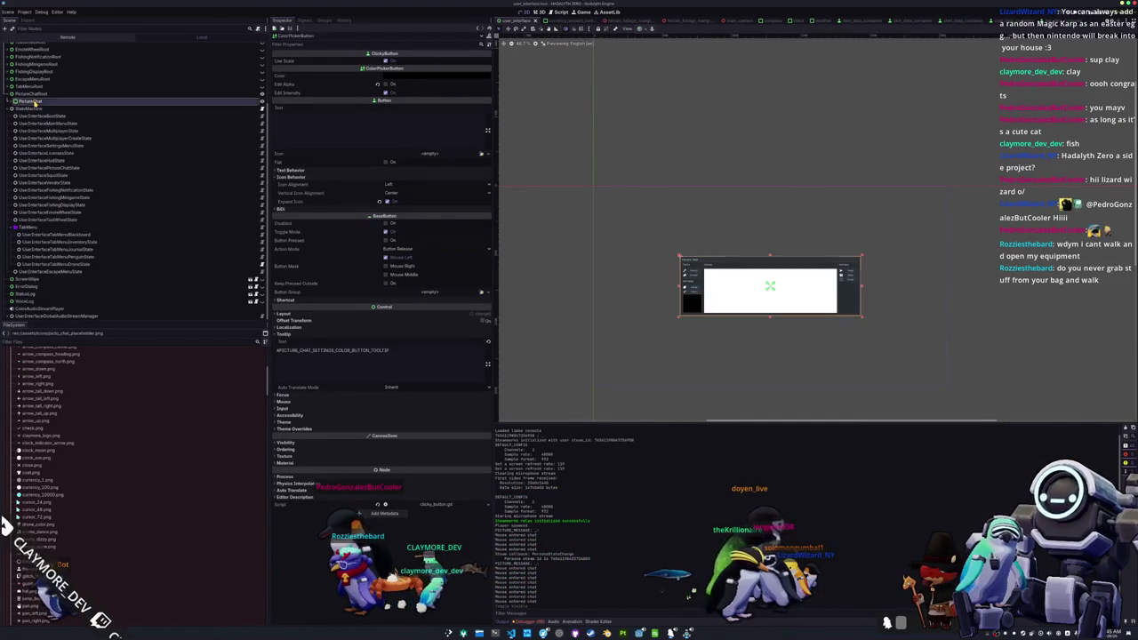
{"action": "left_click", "coordinate": [37, 101]}
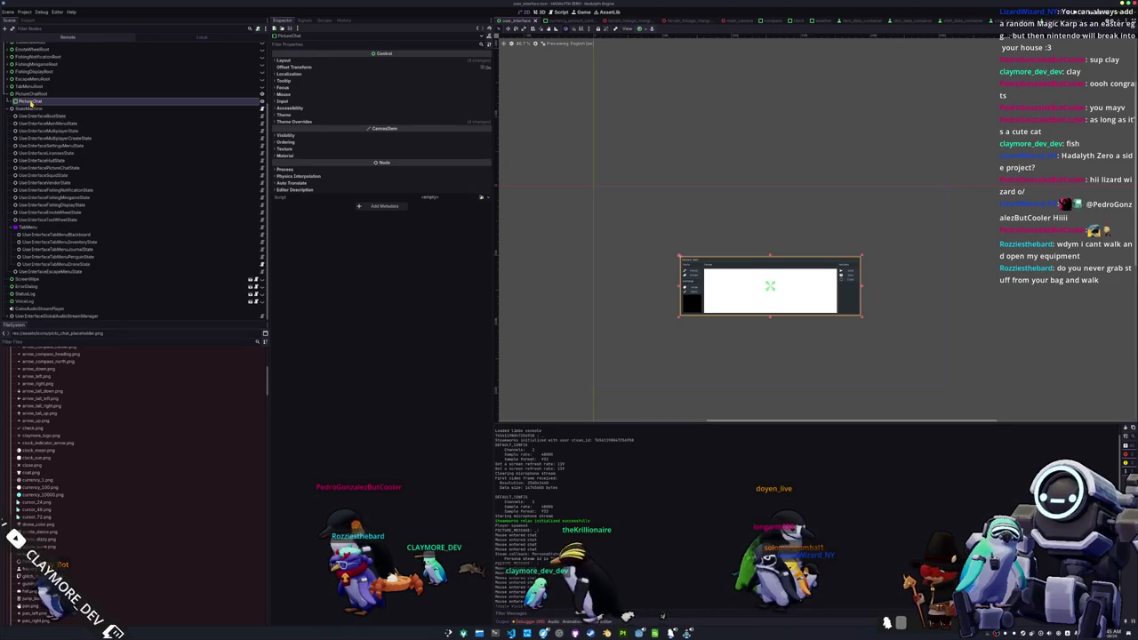
{"action": "left_click_drag", "start_coordinate": [55, 144], "coordinate": [31, 103]}
{"action": "left_click", "coordinate": [15, 102]}
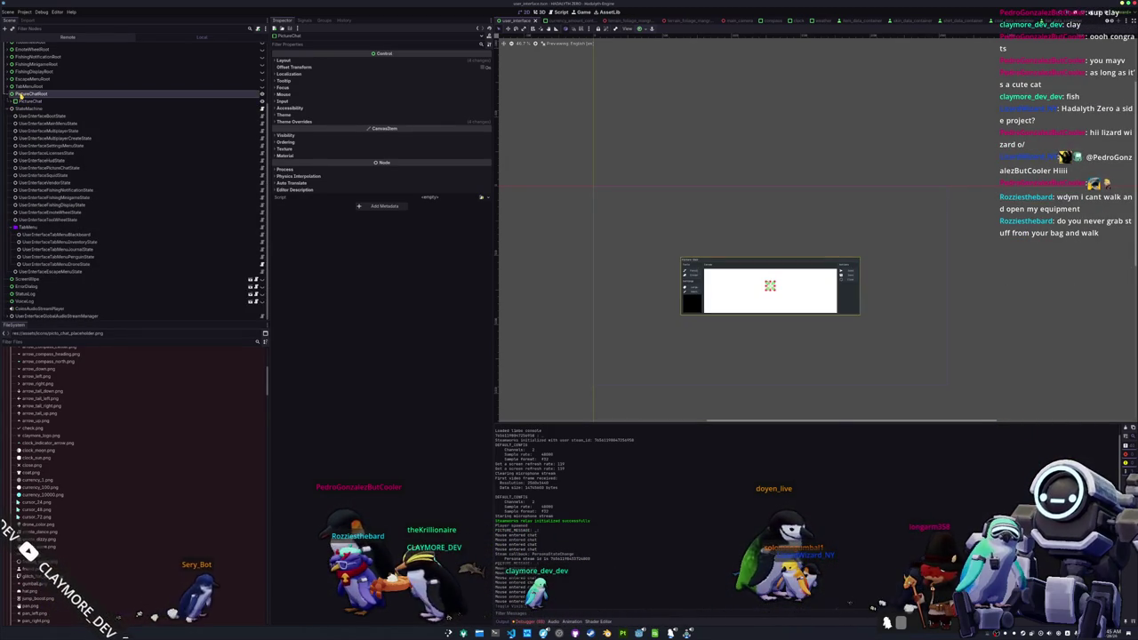
{"action": "left_click", "coordinate": [26, 94]}
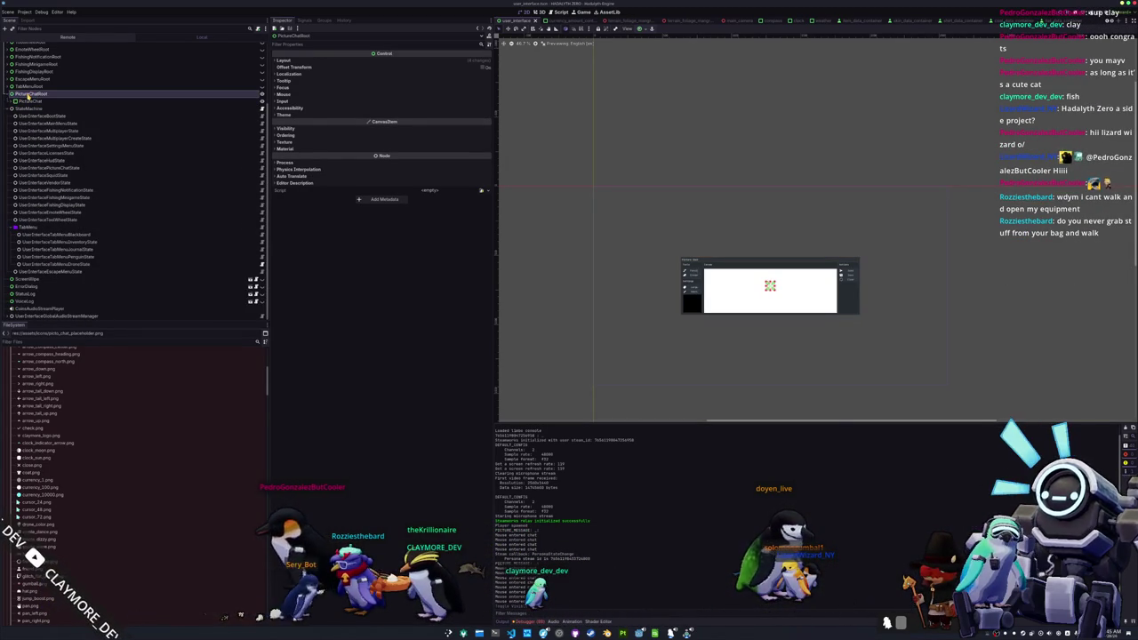
- Move PictureChat beside Chat under HudRoot and switch HudRoot's visibility on
{"action": "scroll", "coordinate": [28, 96], "scroll_direction": "up", "scroll_amount": 3}
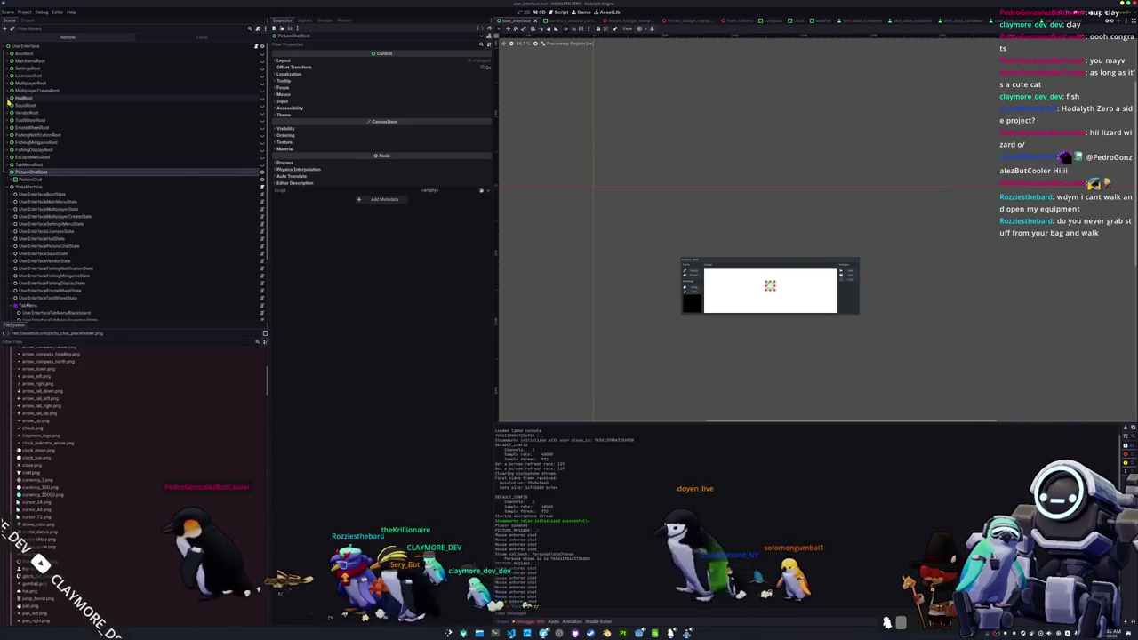
{"action": "left_click", "coordinate": [8, 98]}
{"action": "scroll", "coordinate": [18, 160], "scroll_direction": "down", "scroll_amount": 1}
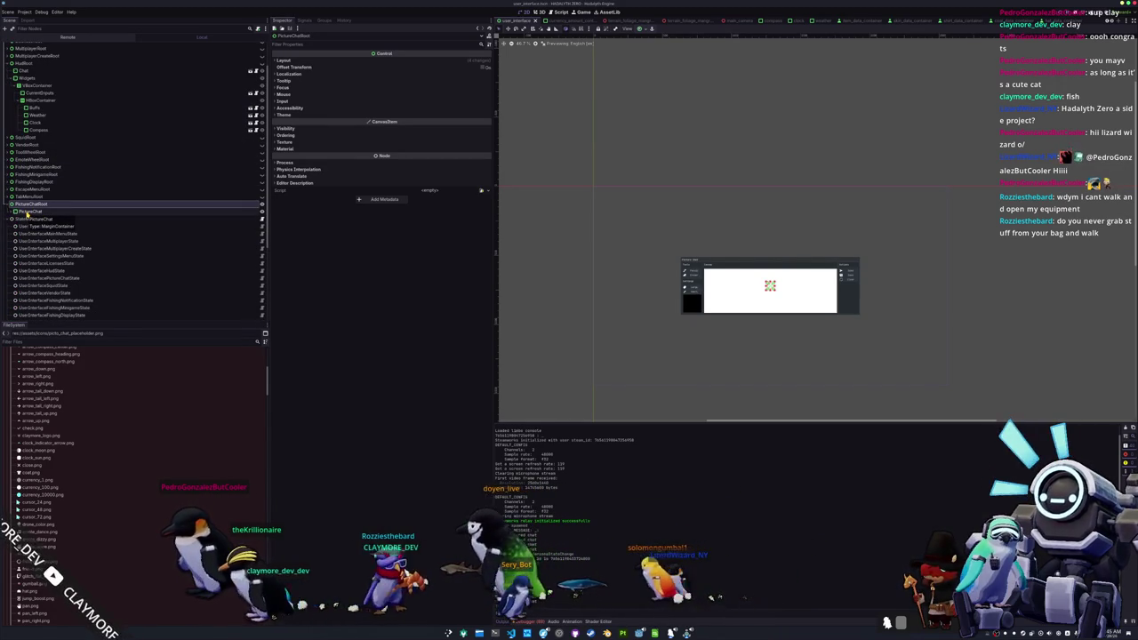
{"action": "left_click", "coordinate": [27, 211]}
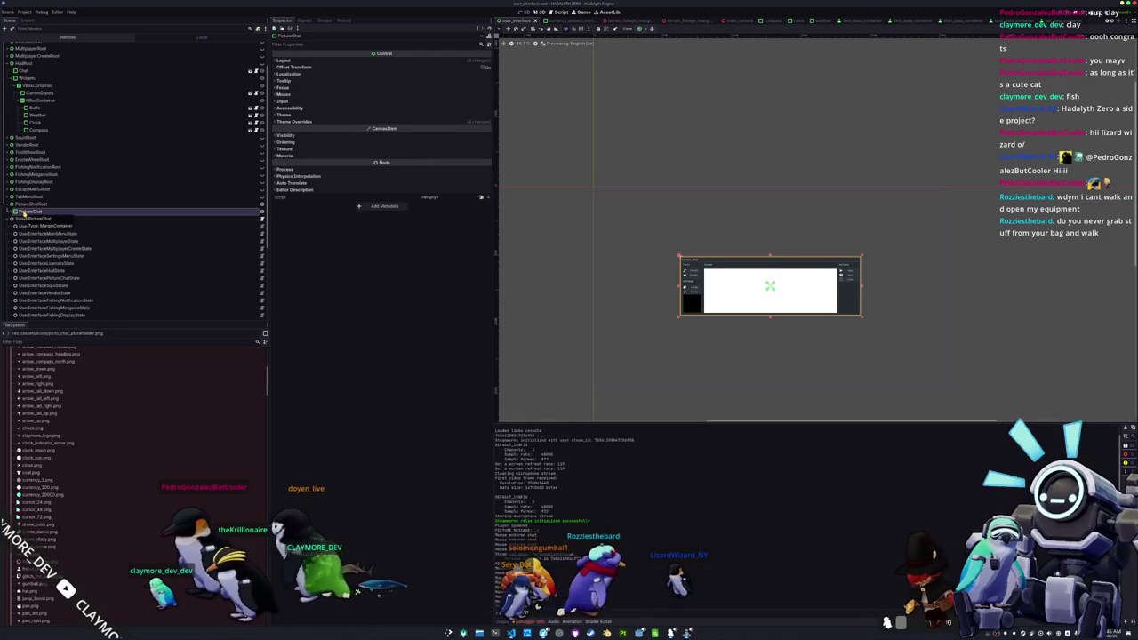
{"action": "left_click_drag", "start_coordinate": [40, 78], "coordinate": [40, 78]}
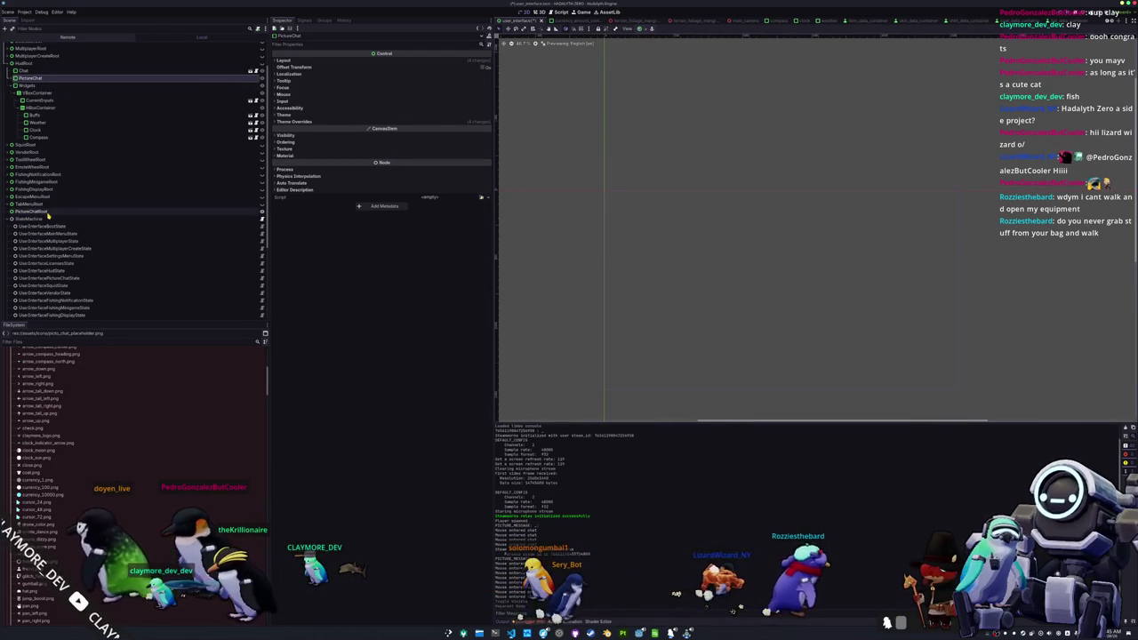
{"action": "left_click", "coordinate": [85, 211]}
{"action": "scroll", "coordinate": [82, 222], "scroll_direction": "up", "scroll_amount": 2}
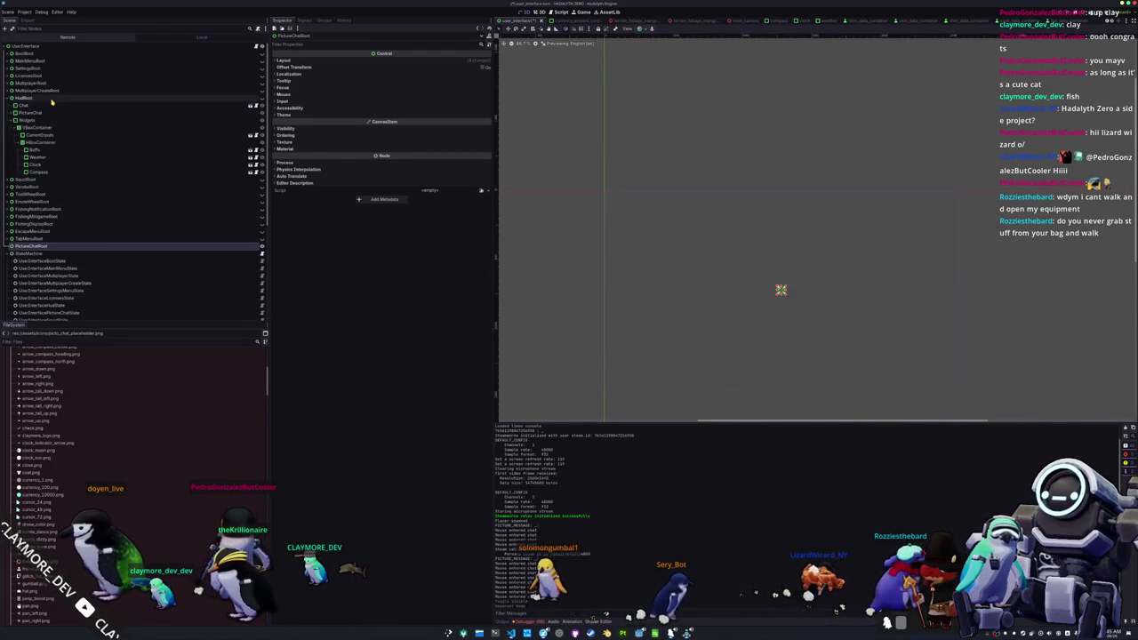
{"action": "left_click", "coordinate": [78, 100]}
{"action": "left_click", "coordinate": [261, 100]}
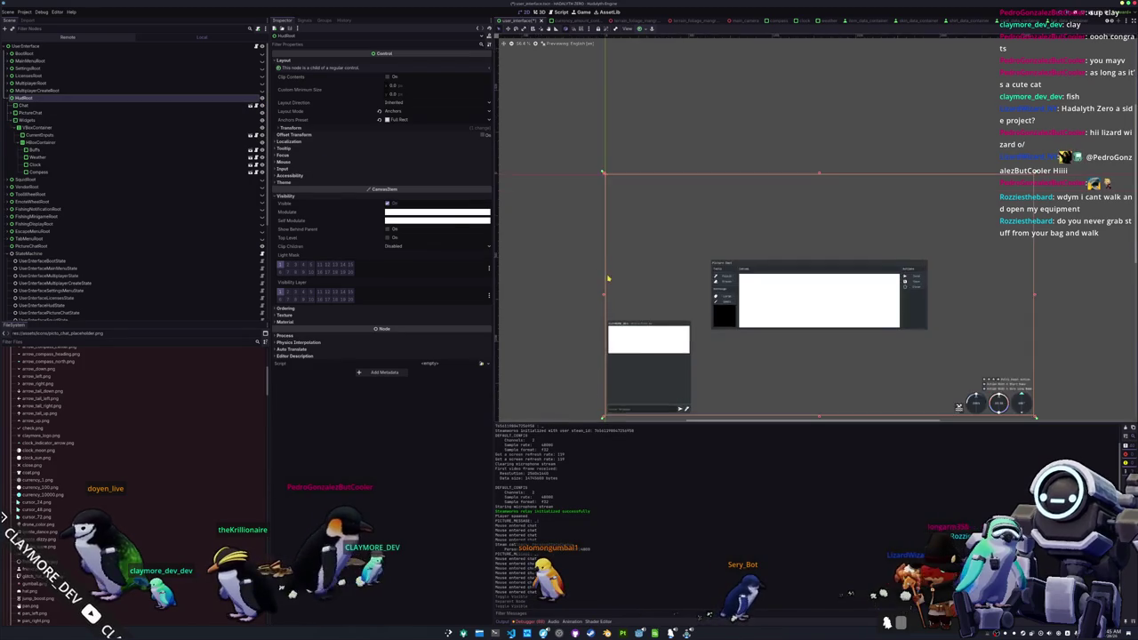
- After inspecting CanvasTextureRect, Chat and MarginContainer, choose Add Child Node on HBoxContainer2
{"action": "left_click", "coordinate": [778, 261]}
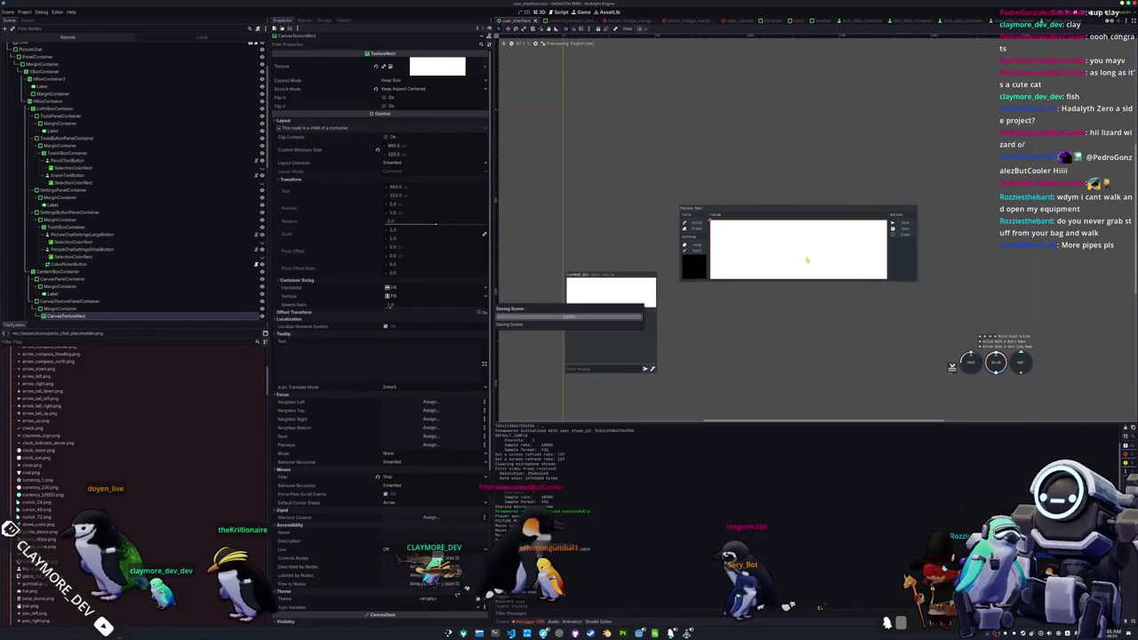
{"action": "left_click", "coordinate": [563, 375]}
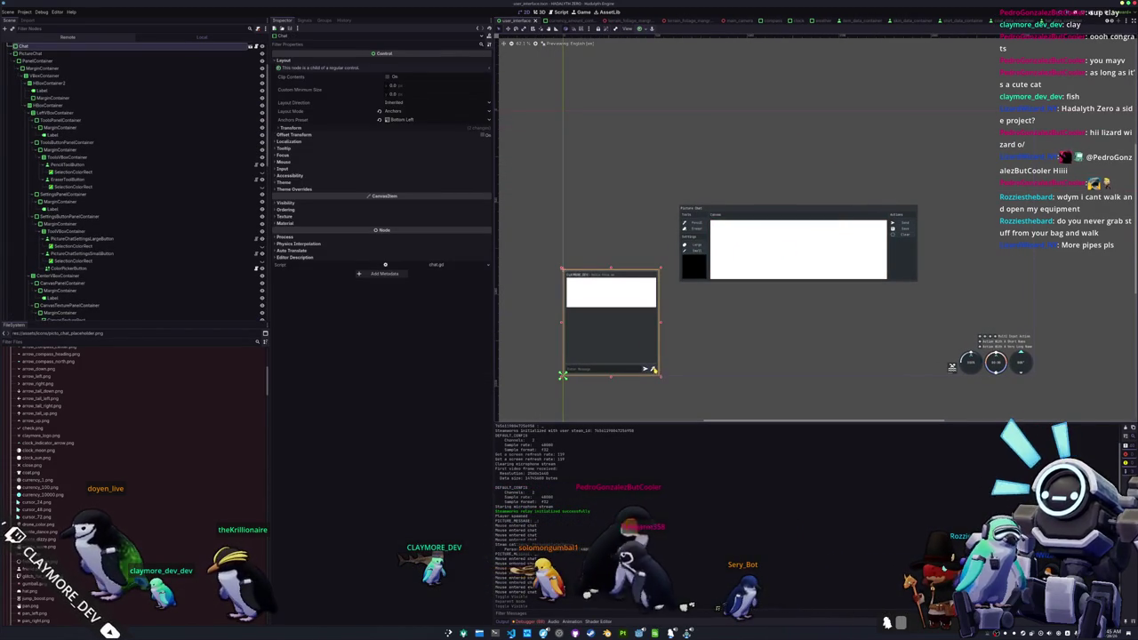
{"action": "left_click", "coordinate": [910, 212]}
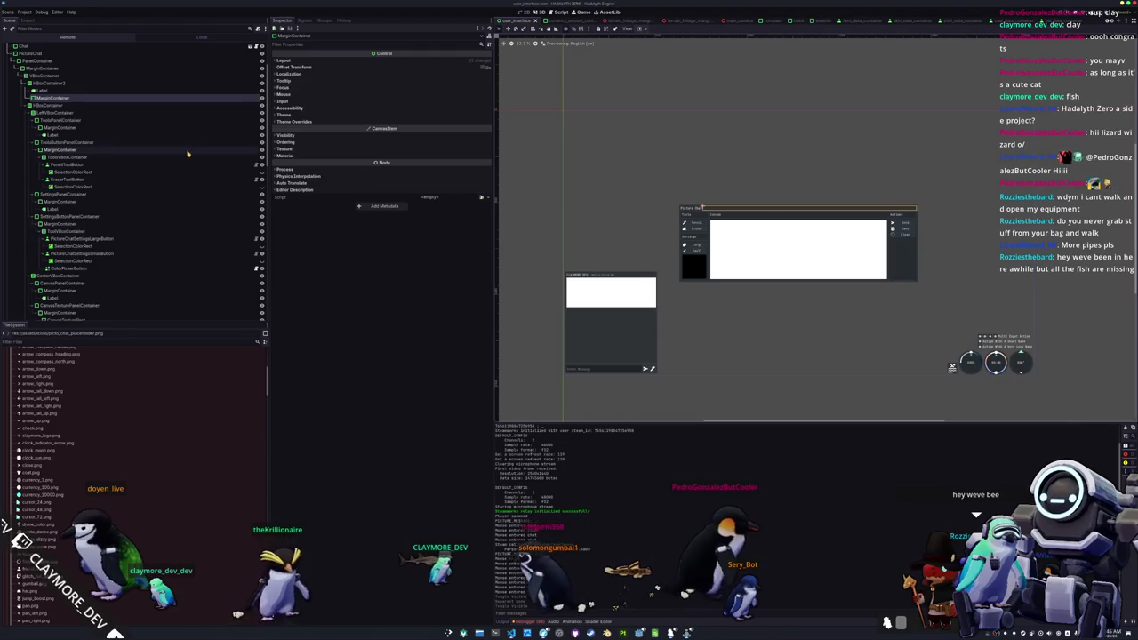
{"action": "left_click", "coordinate": [107, 83]}
{"action": "right_click", "coordinate": [107, 83]}
{"action": "left_click", "coordinate": [116, 89]}
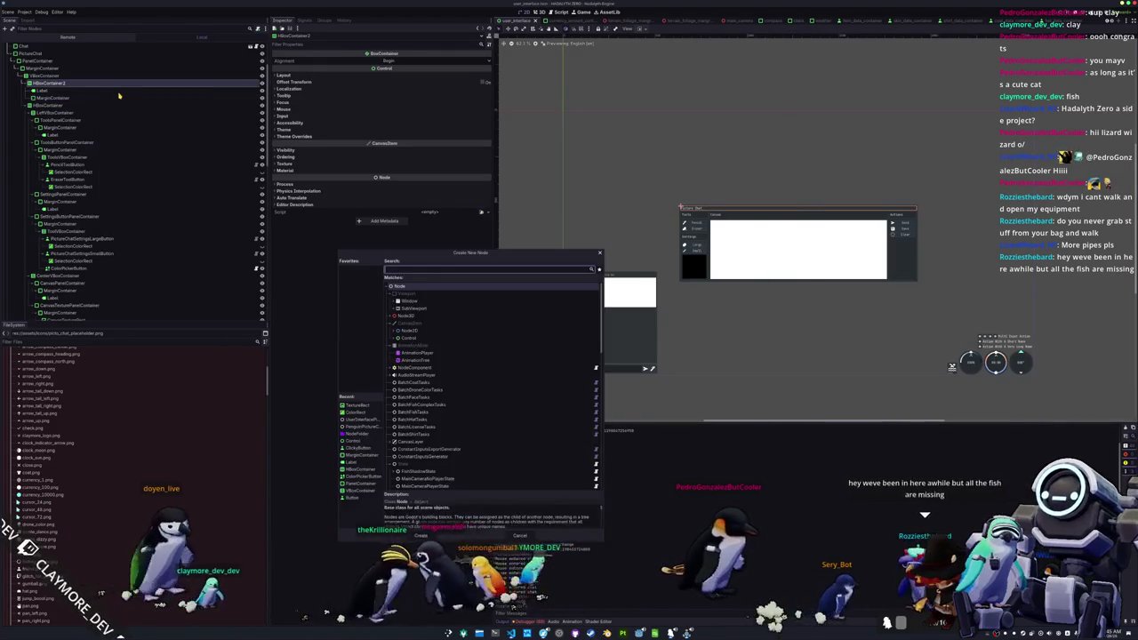
- Add a Button under HBoxContainer2 with the X icon and Expand Icon enabled, then run the game
{"action": "type", "text": "button"}
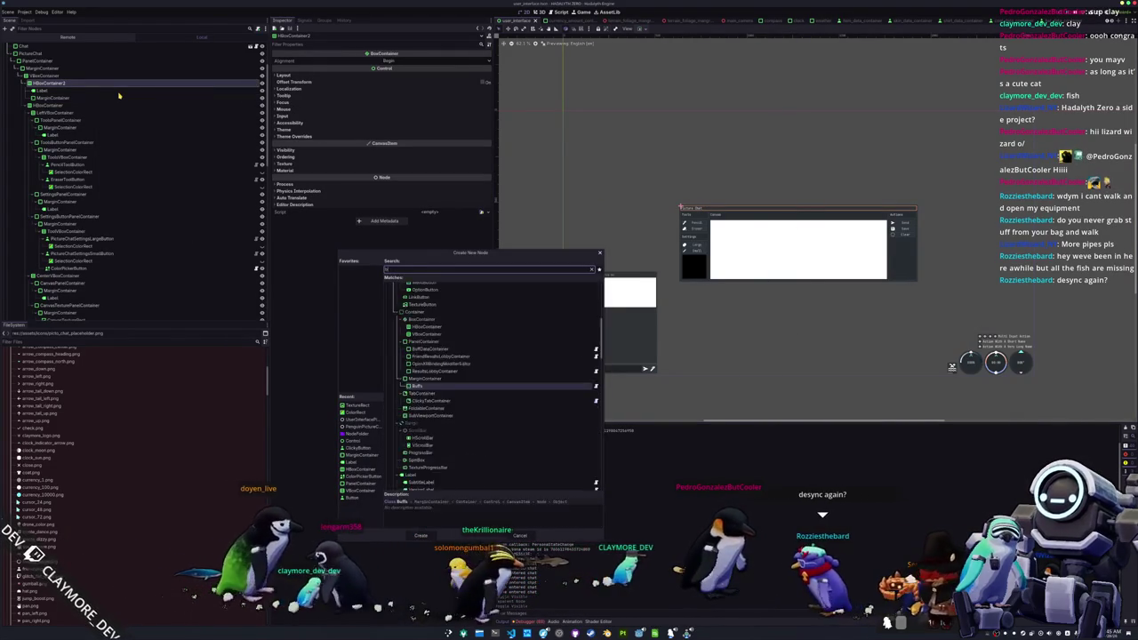
{"action": "key", "text": "Return"}
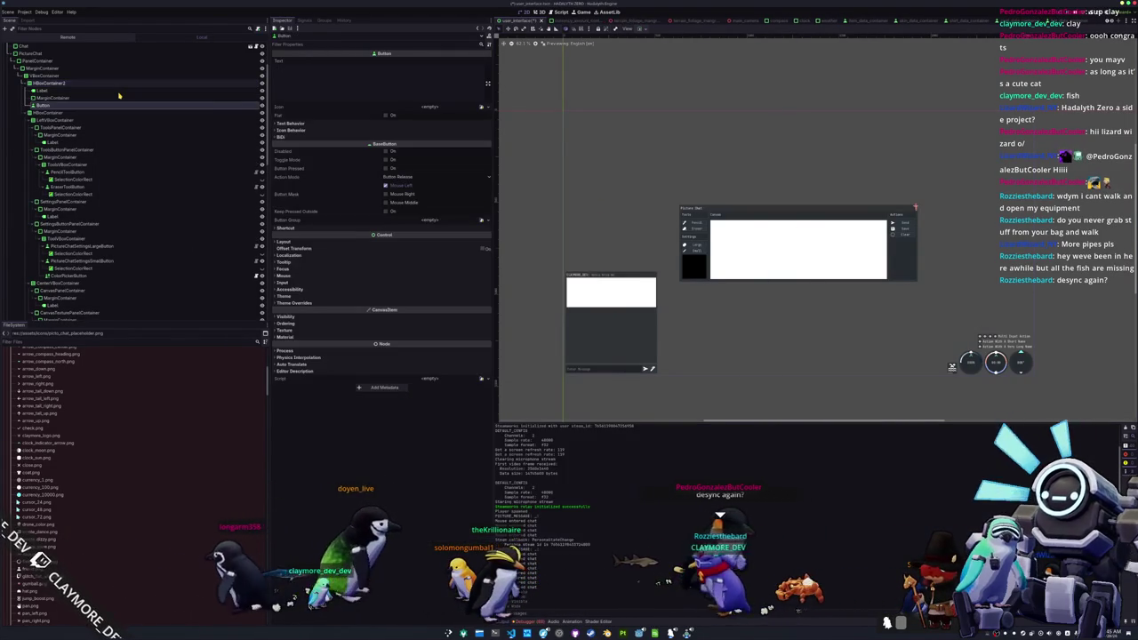
{"action": "left_click", "coordinate": [482, 109]}
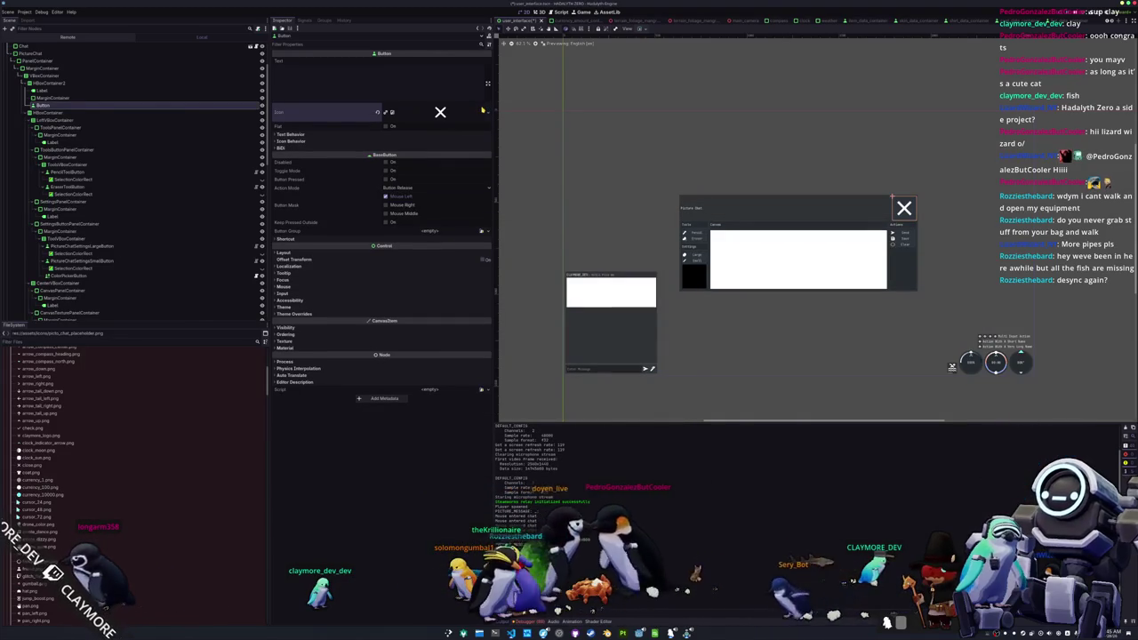
{"action": "left_click", "coordinate": [391, 140]}
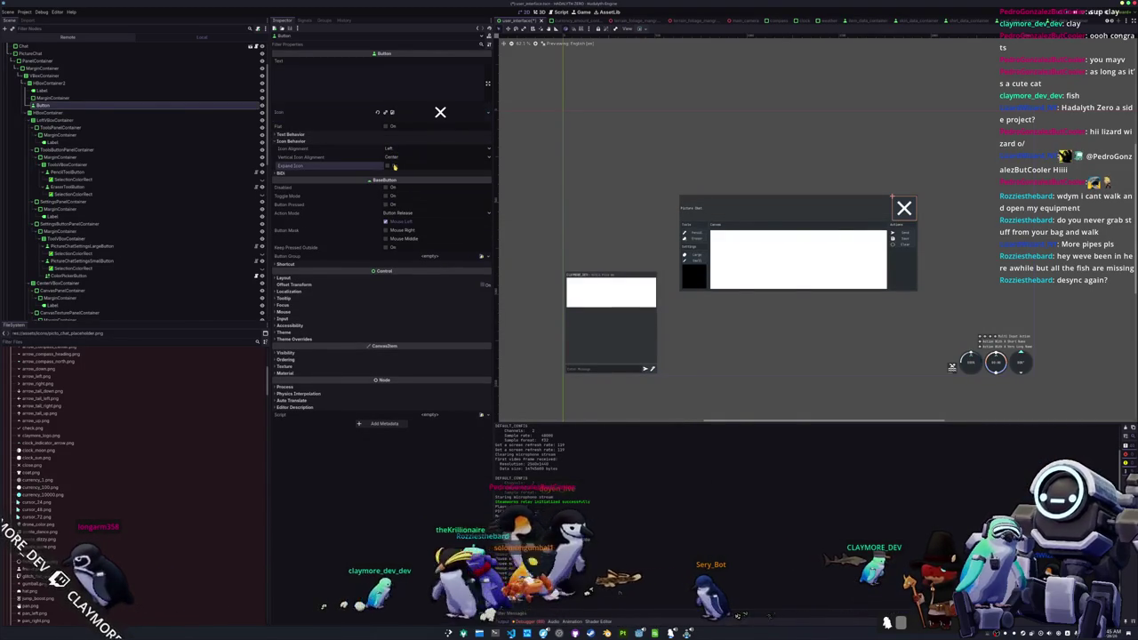
{"action": "left_click", "coordinate": [389, 167]}
{"action": "key", "text": "F5"}
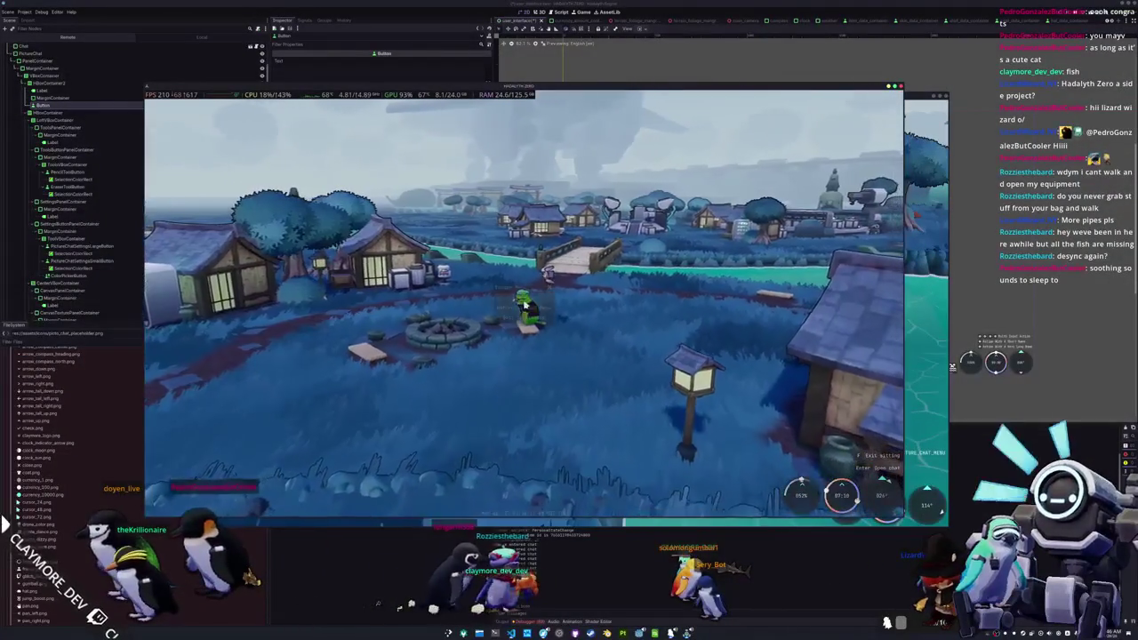
- Quit the old session to desktop, check the Picture Chat panel, then close the test game
{"action": "key", "text": "Escape"}
{"action": "left_click", "coordinate": [528, 316]}
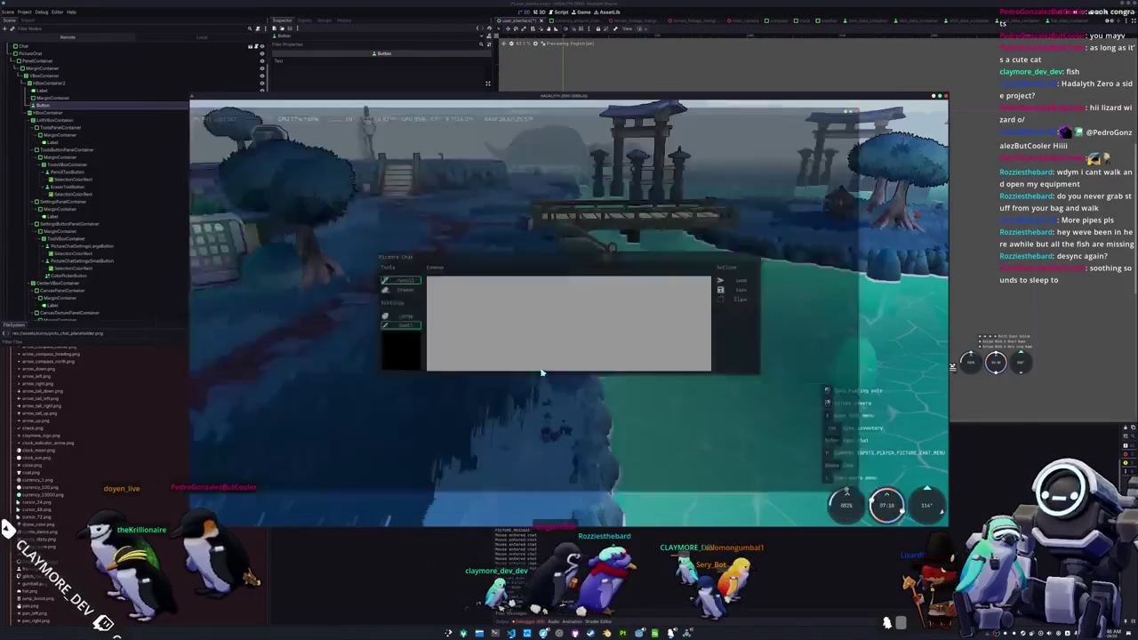
{"action": "key", "text": "Escape"}
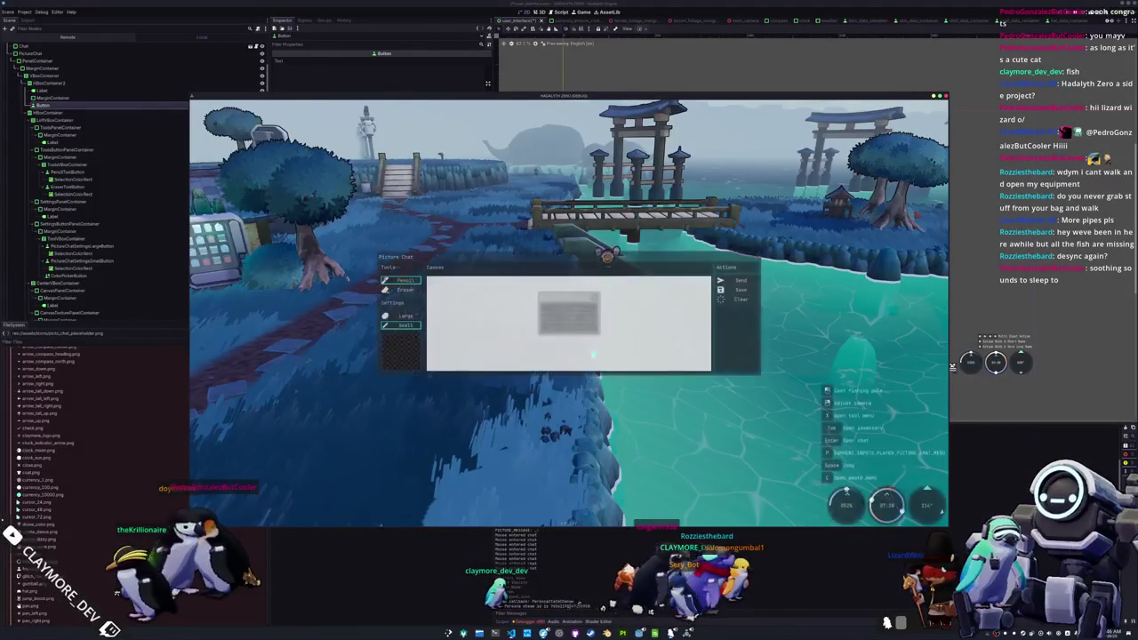
{"action": "key", "text": "Escape"}
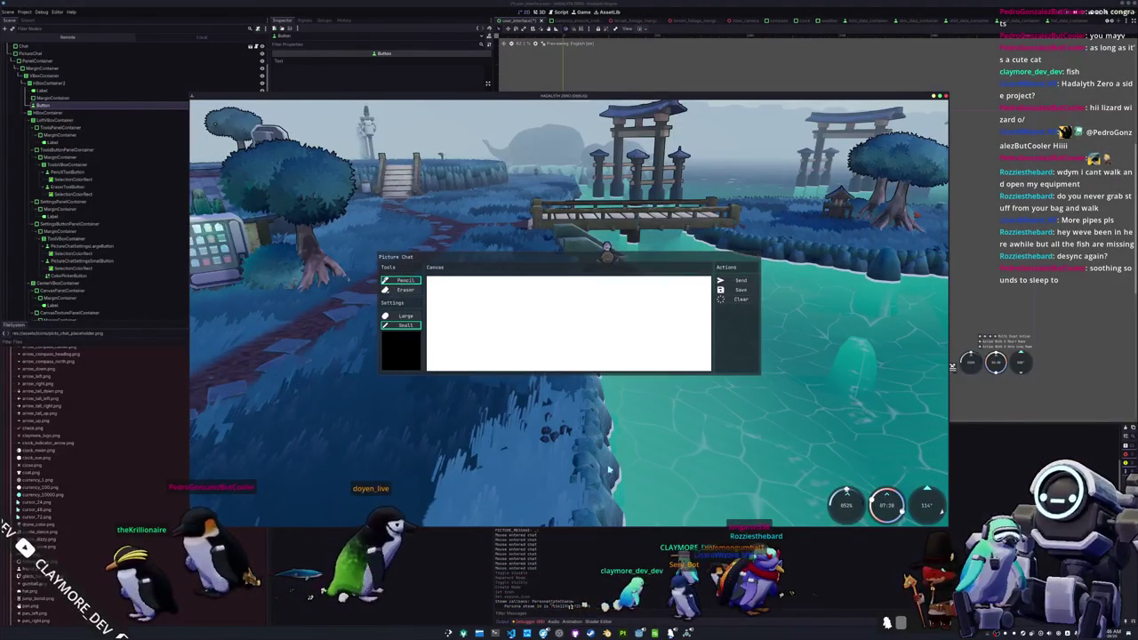
{"action": "left_click", "coordinate": [623, 558]}
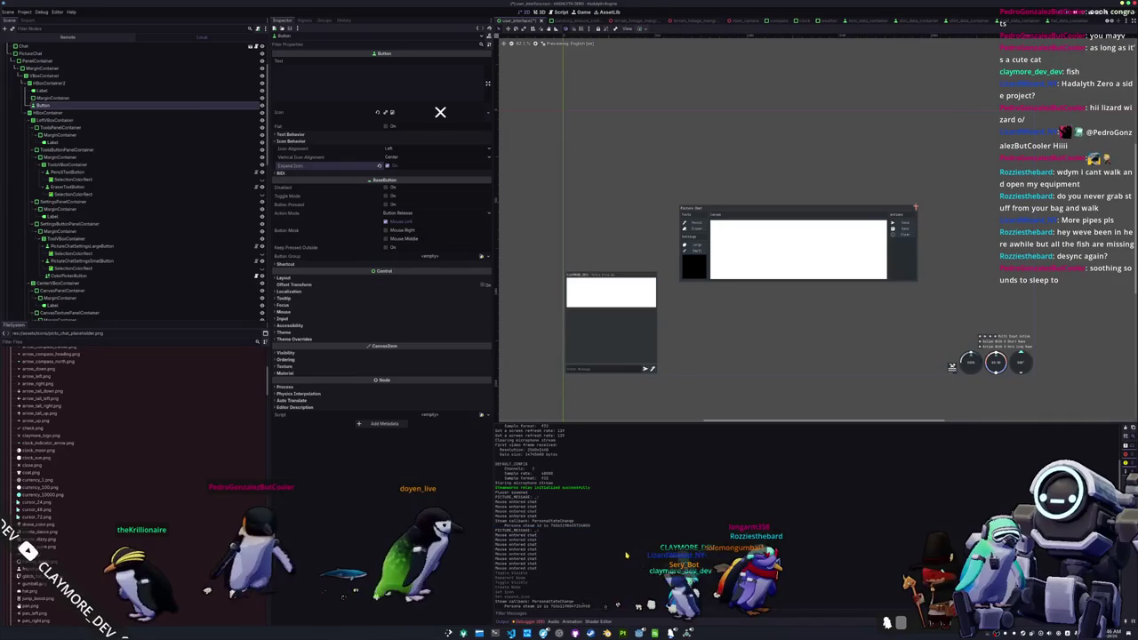
- Select the picture chat's top MarginContainer, save the scene, and collapse PictureChat
{"action": "left_click", "coordinate": [666, 294]}
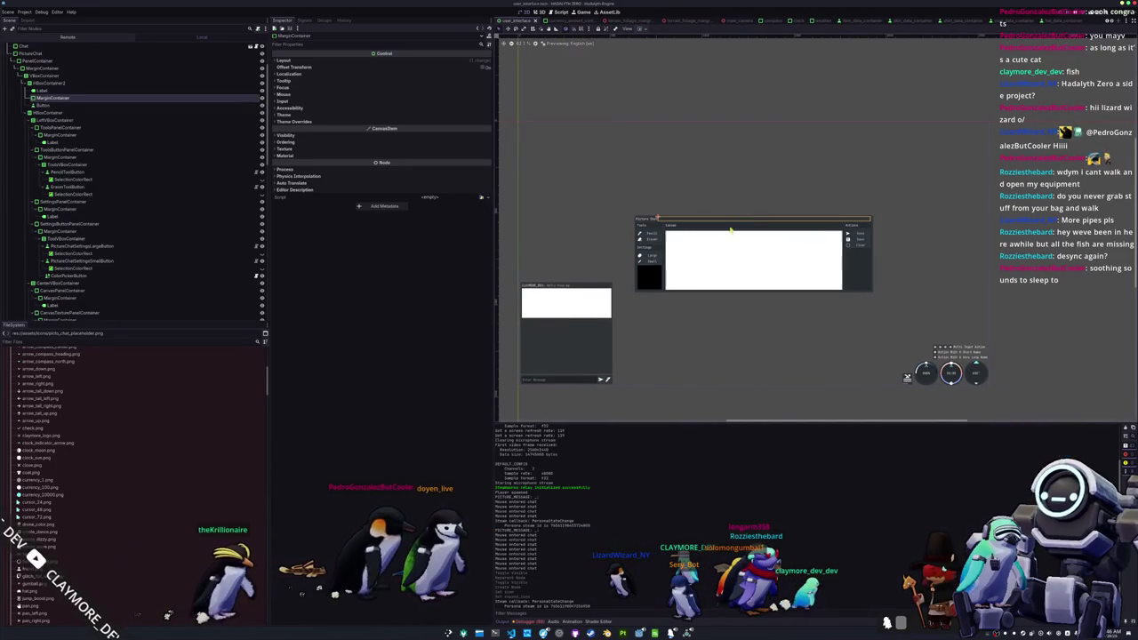
{"action": "left_click", "coordinate": [666, 294]}
{"action": "key", "text": "ctrl+s"}
{"action": "scroll", "coordinate": [114, 88], "scroll_direction": "up", "scroll_amount": 2}
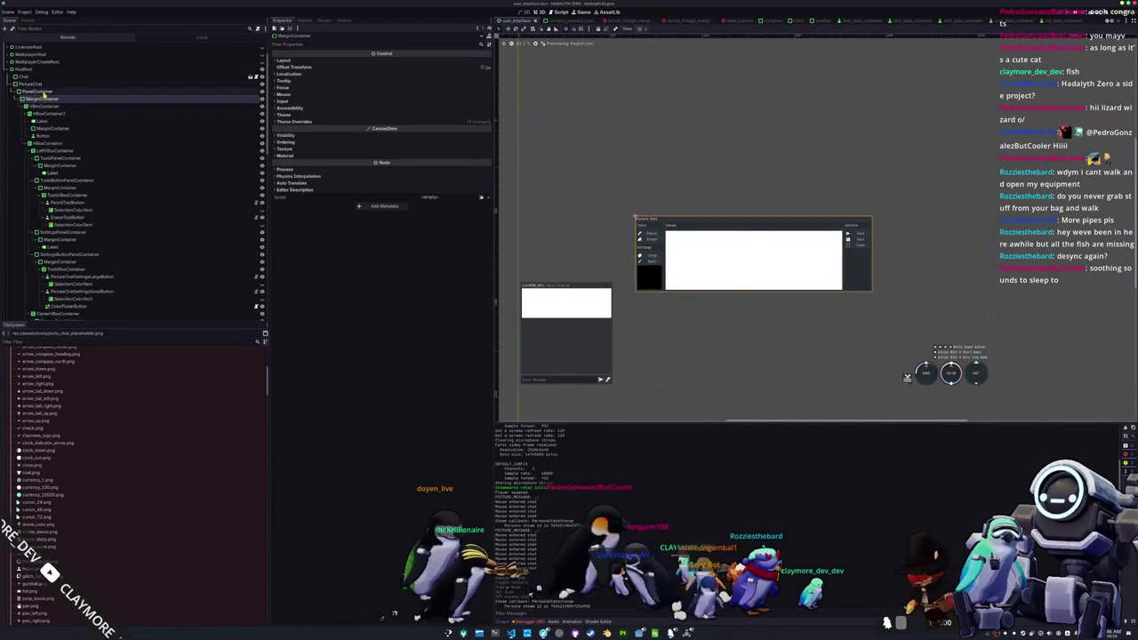
{"action": "left_click", "coordinate": [27, 84]}
{"action": "key", "text": "Left"}
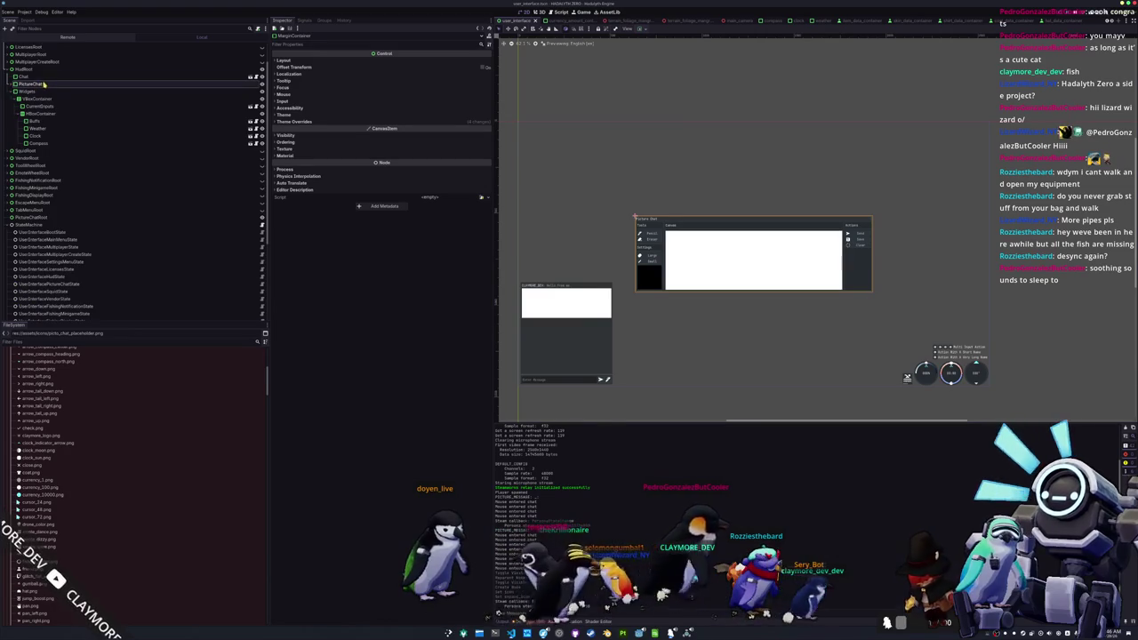
- Save the PictureChat branch as picture_chat.tscn in a new components/picture_chat folder
{"action": "right_click", "coordinate": [62, 85]}
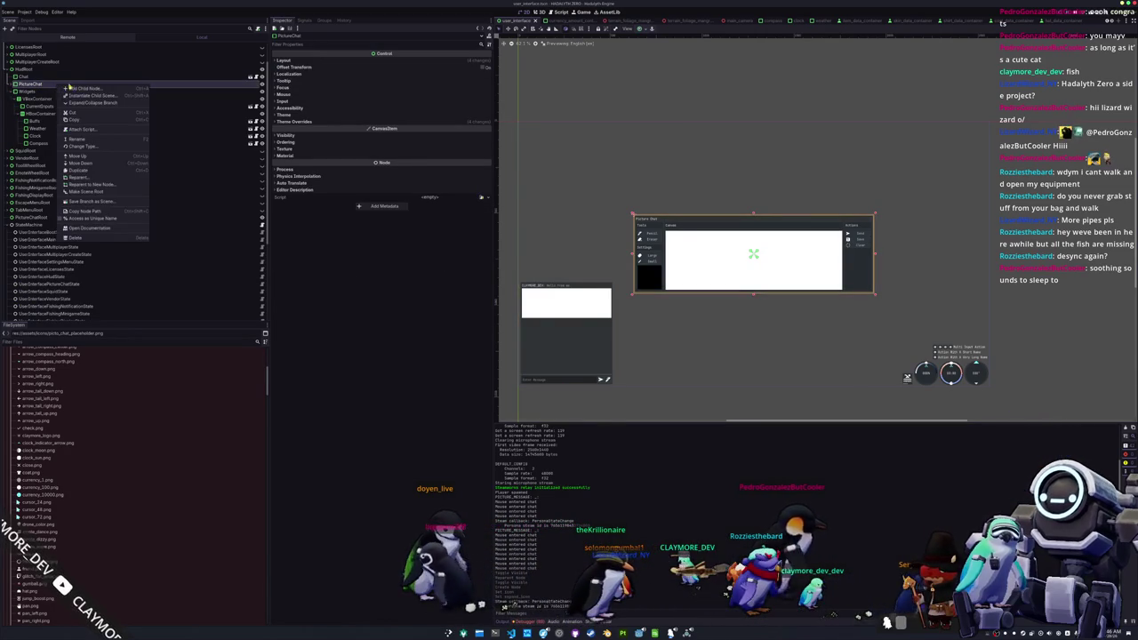
{"action": "left_click", "coordinate": [88, 203]}
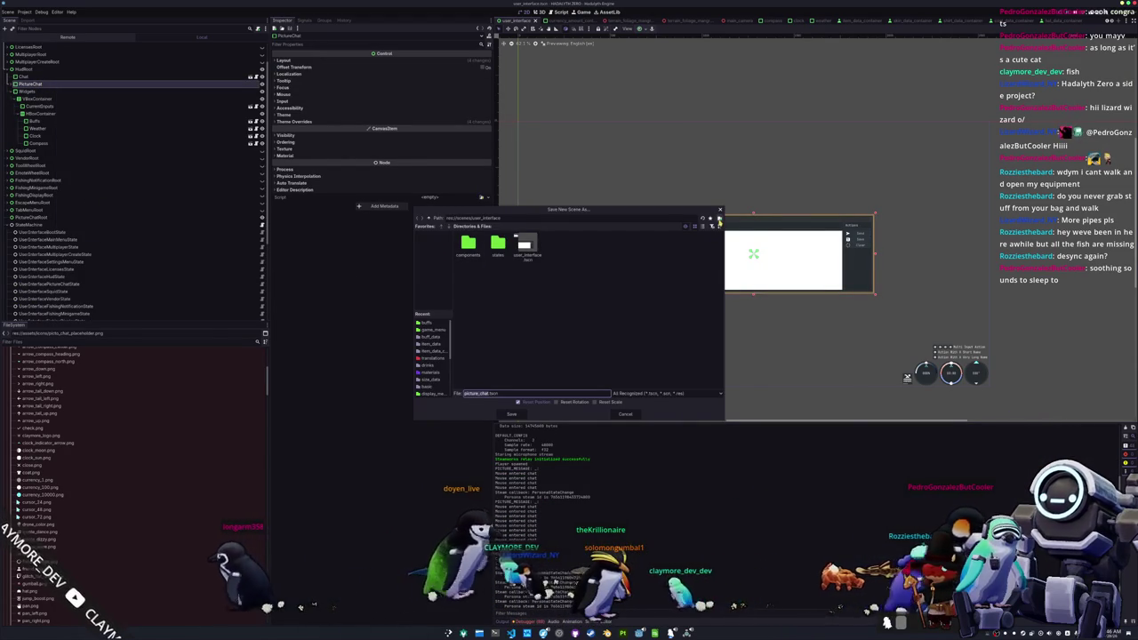
{"action": "double_click", "coordinate": [469, 244]}
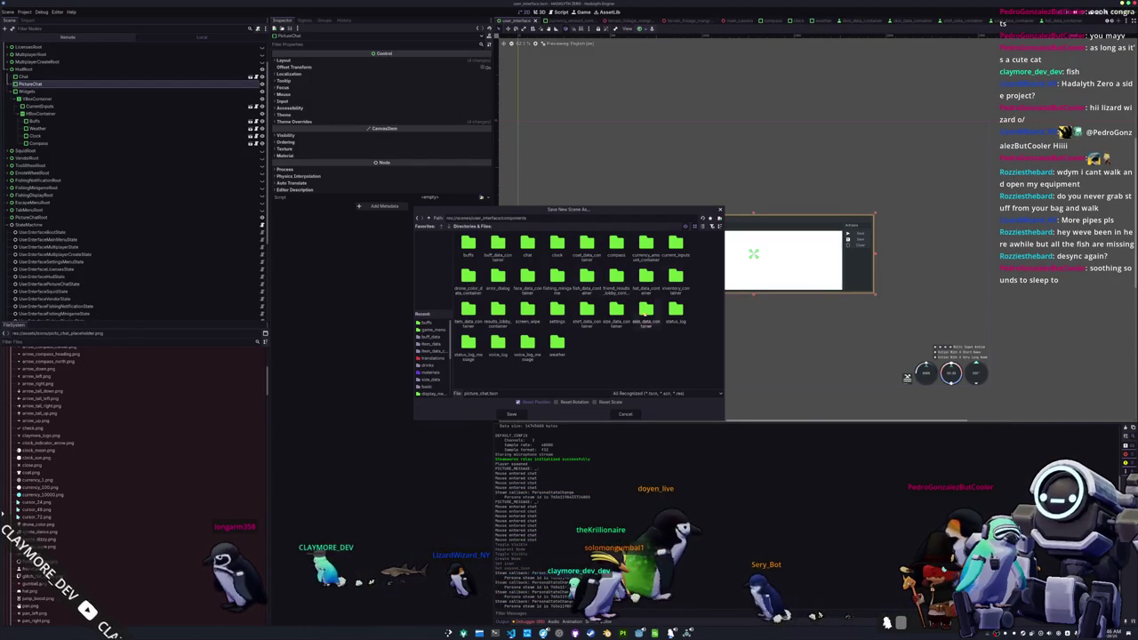
{"action": "left_click", "coordinate": [719, 218]}
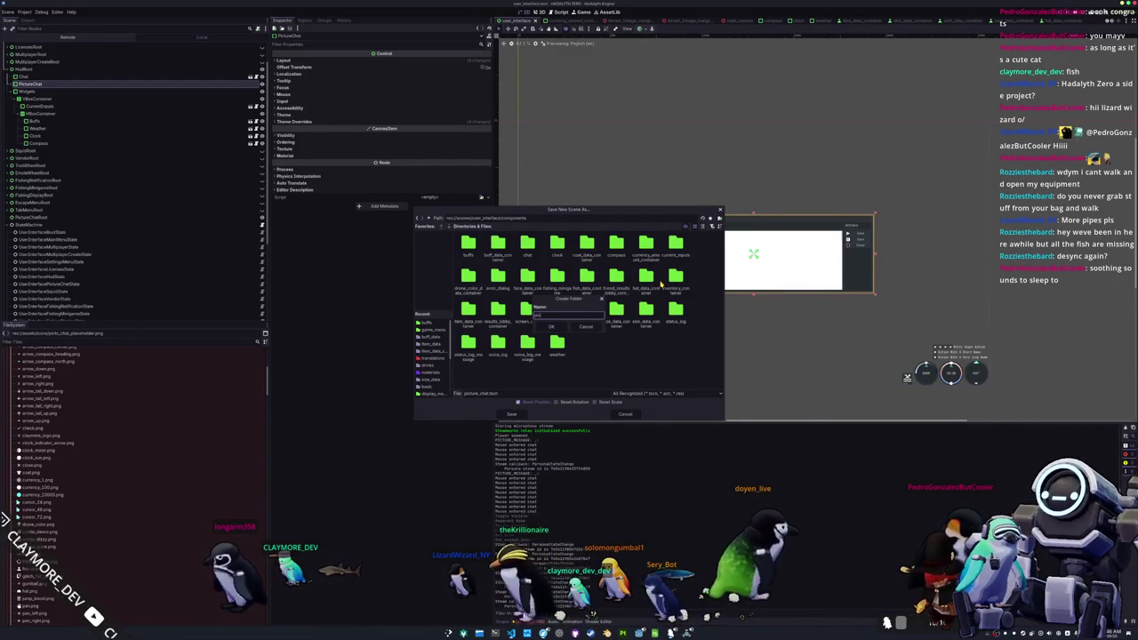
{"action": "key", "text": "Return"}
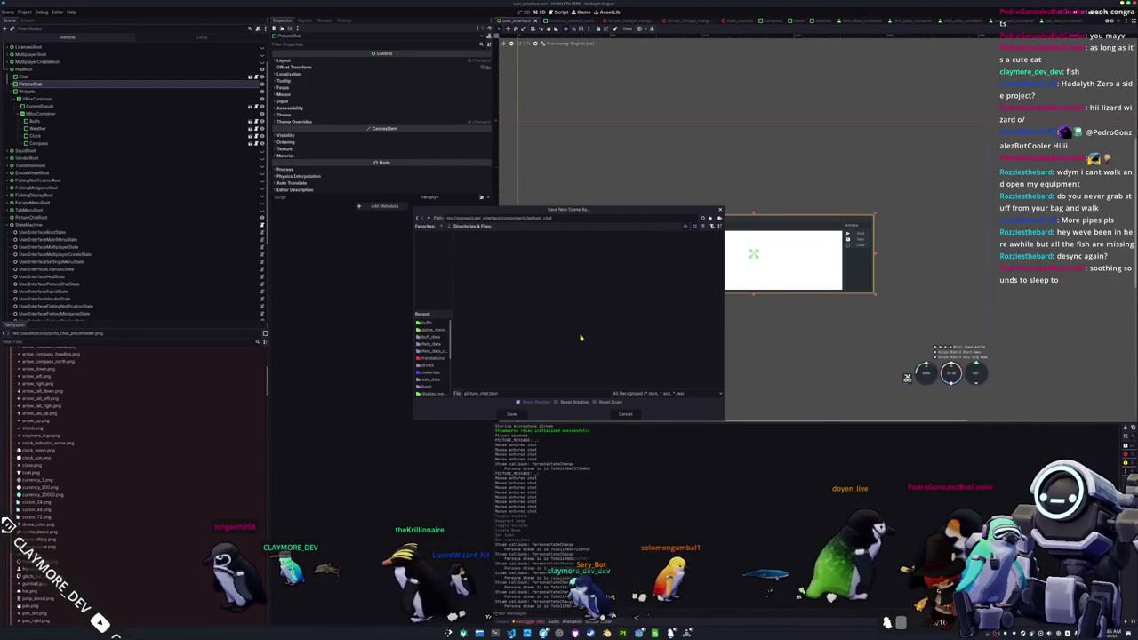
{"action": "left_click", "coordinate": [521, 416]}
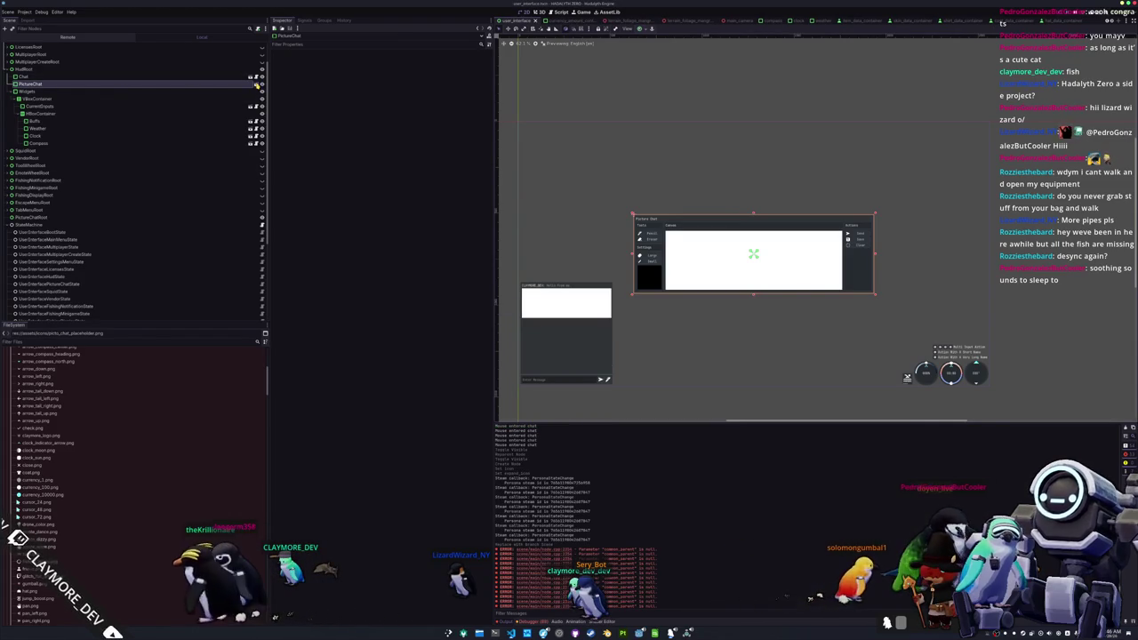
{"action": "scroll", "coordinate": [149, 175], "scroll_direction": "down", "scroll_amount": 3}
{"action": "left_click", "coordinate": [253, 154]}
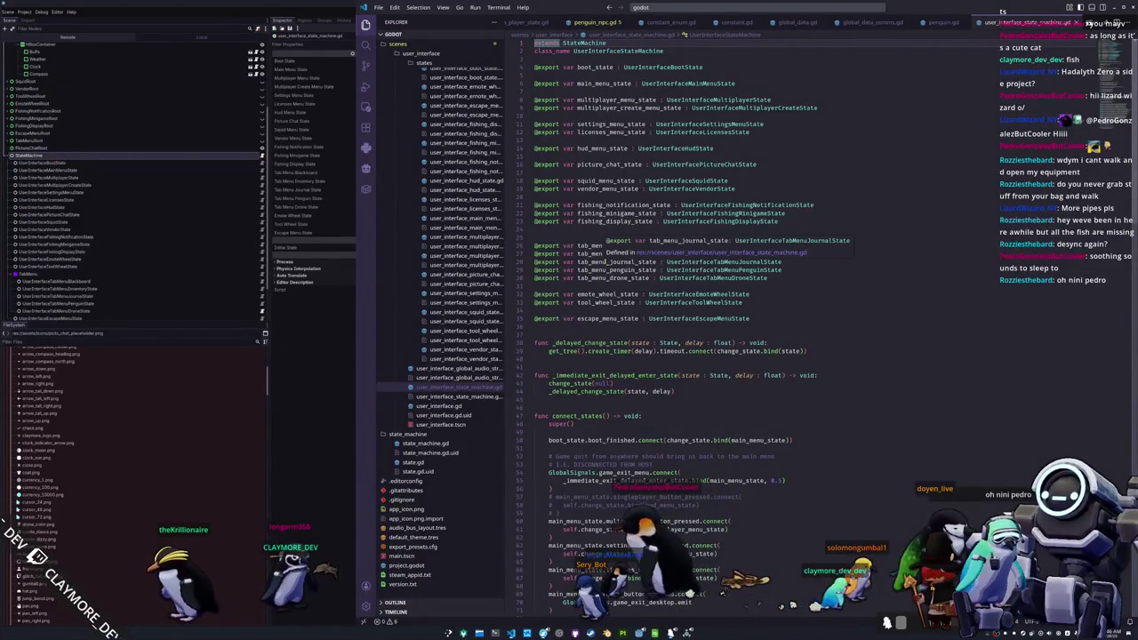
- Delete the extra blank line 25 and select the picture_chat_state export declaration
{"action": "scroll", "coordinate": [607, 262], "scroll_direction": "down", "scroll_amount": 1}
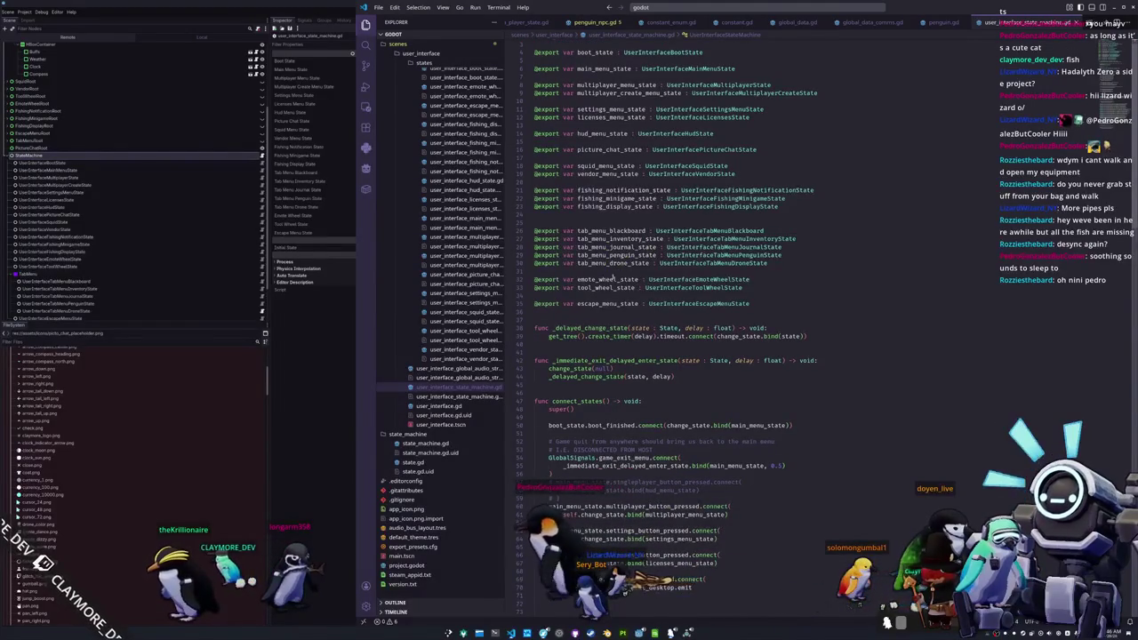
{"action": "left_click", "coordinate": [831, 269]}
{"action": "scroll", "coordinate": [831, 269], "scroll_direction": "up", "scroll_amount": 1}
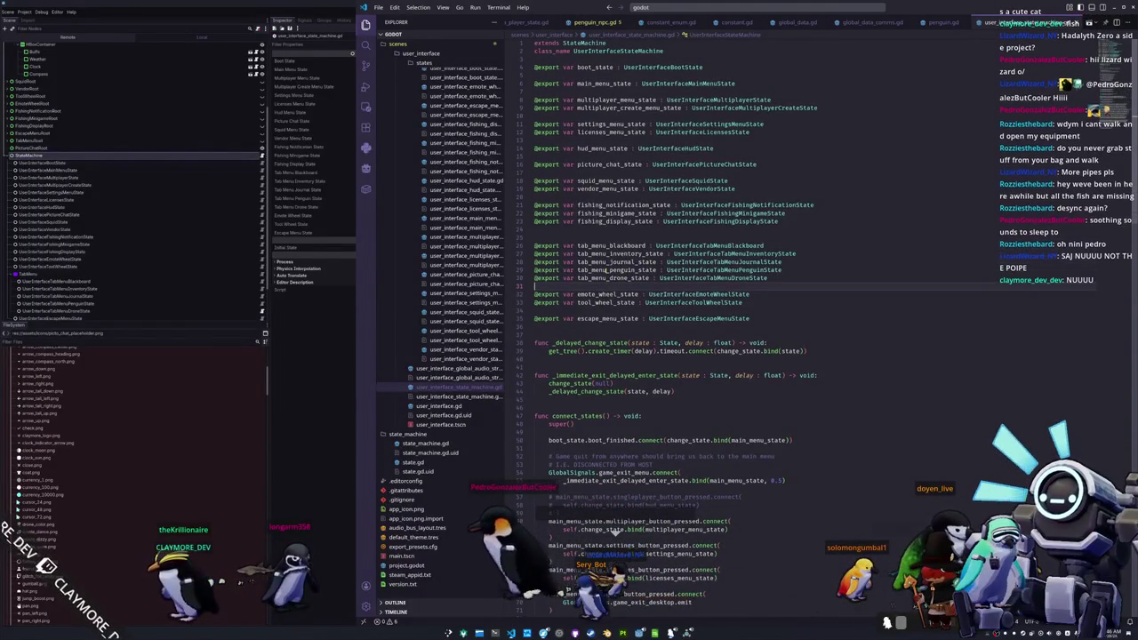
{"action": "left_click", "coordinate": [594, 238]}
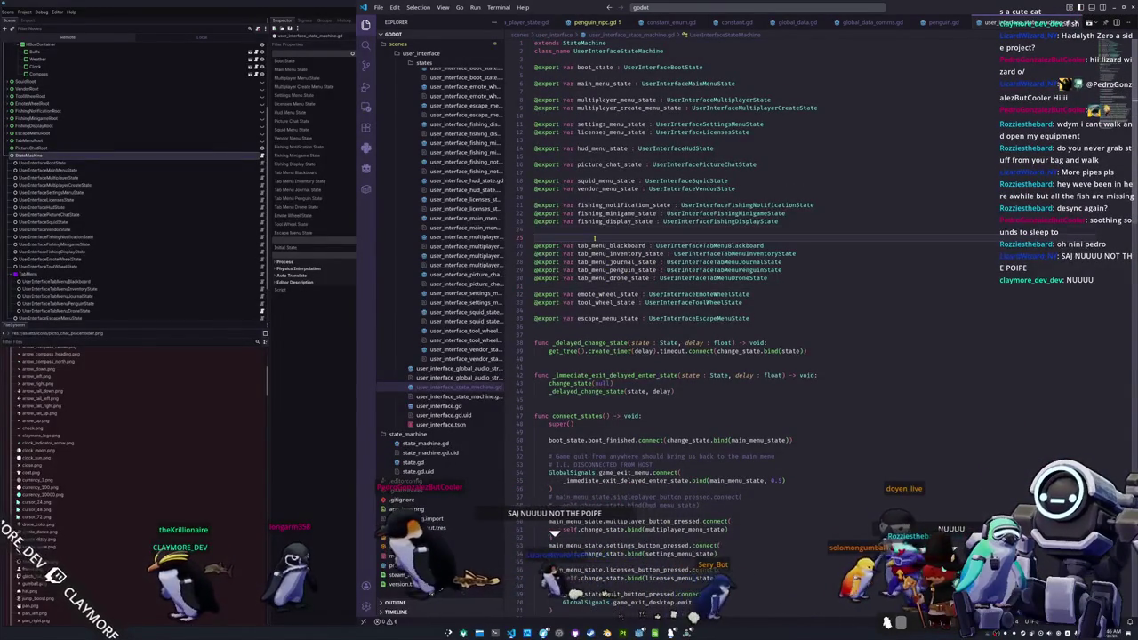
{"action": "key", "text": "BackSpace"}
{"action": "key", "text": "Up"}
{"action": "key", "text": "Up"}
{"action": "key", "text": "Up"}
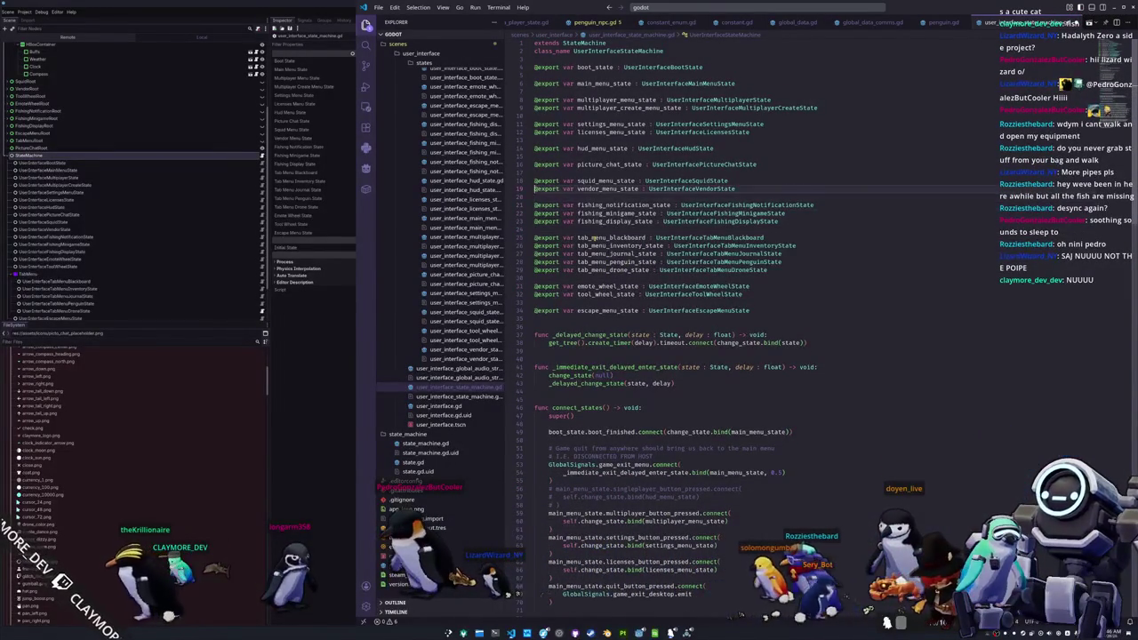
{"action": "key", "text": "shift+Up"}
- Delete the two user_interface show/hide picture chat signal connections on lines 107–108
{"action": "scroll", "coordinate": [590, 311], "scroll_direction": "down", "scroll_amount": 10}
{"action": "scroll", "coordinate": [591, 311], "scroll_direction": "down", "scroll_amount": 10}
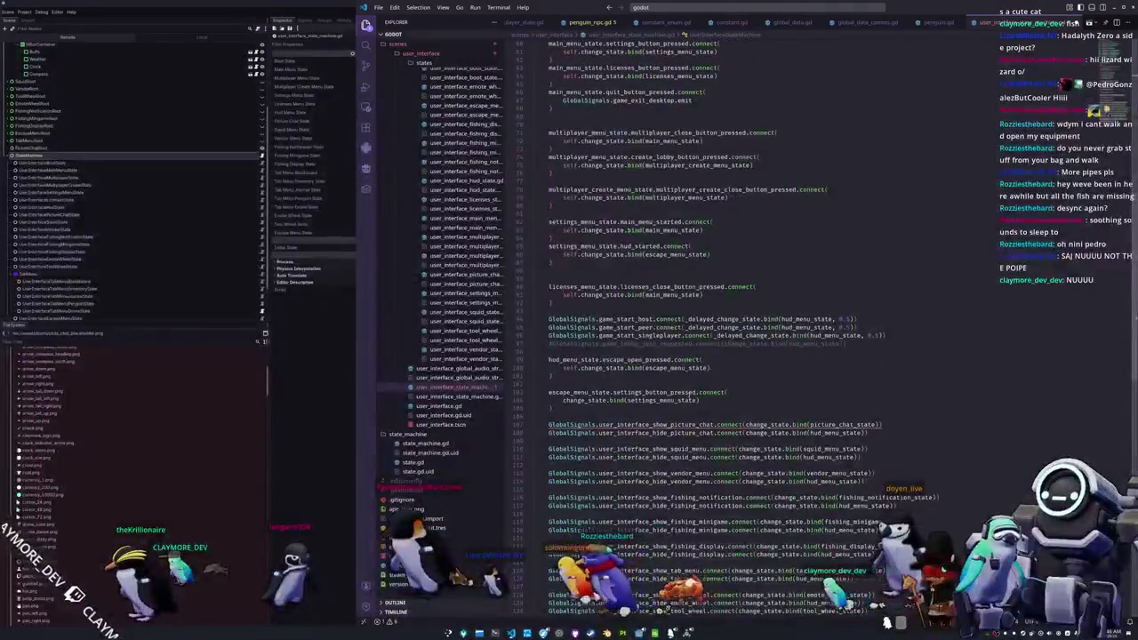
{"action": "left_click_drag", "start_coordinate": [717, 433], "coordinate": [716, 425]}
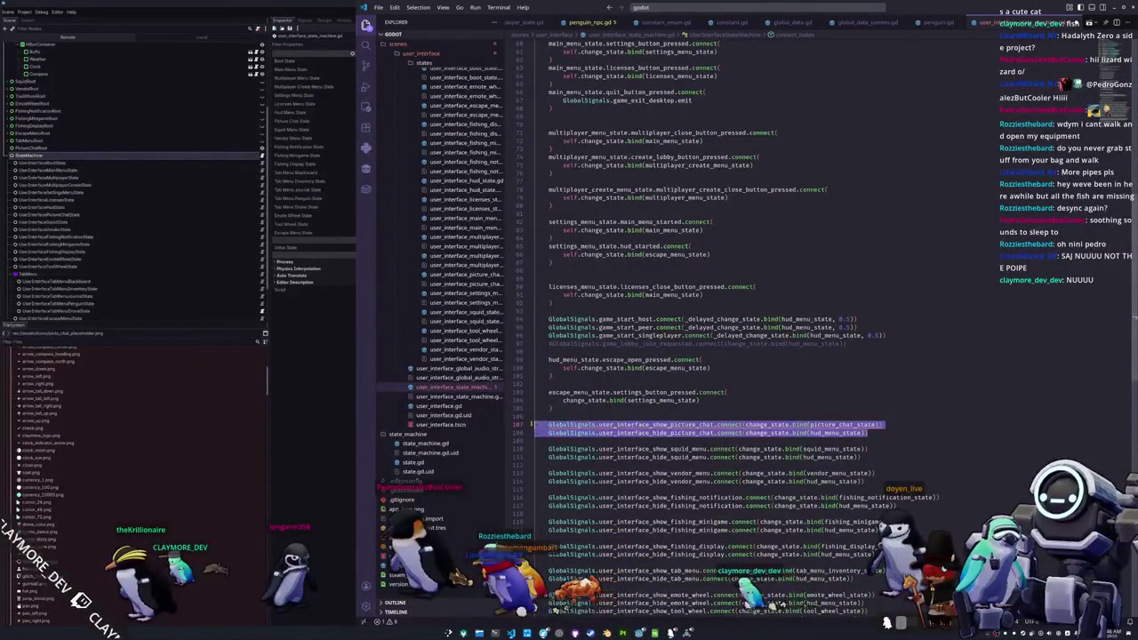
{"action": "key", "text": "BackSpace"}
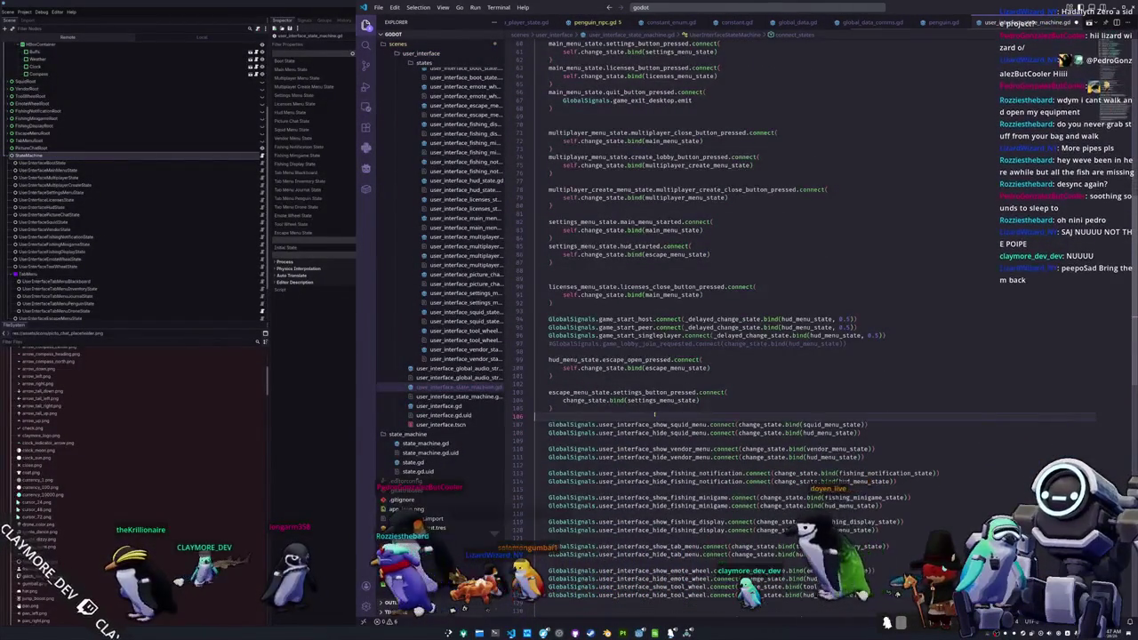
{"action": "scroll", "coordinate": [622, 416], "scroll_direction": "down", "scroll_amount": 5}
{"action": "scroll", "coordinate": [711, 355], "scroll_direction": "up", "scroll_amount": 10}
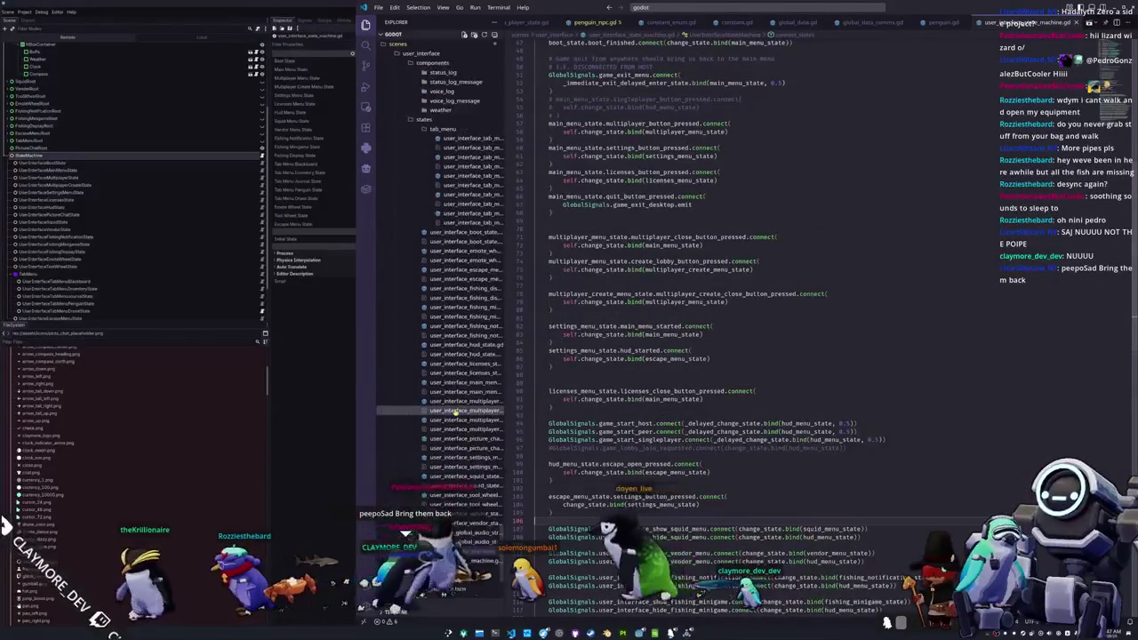
{"action": "key", "text": "alt+Tab"}
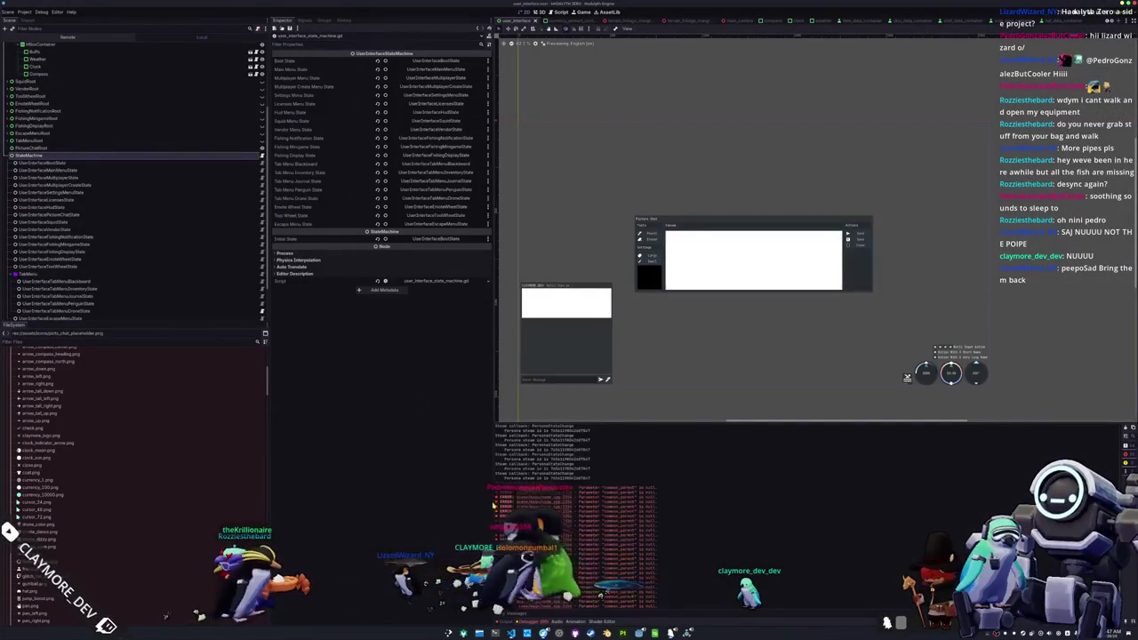
- Open picture_chat.tscn from the PictureChat node and create picture_chat.gd on its root via Attach Script
{"action": "scroll", "coordinate": [212, 492], "scroll_direction": "up", "scroll_amount": 5}
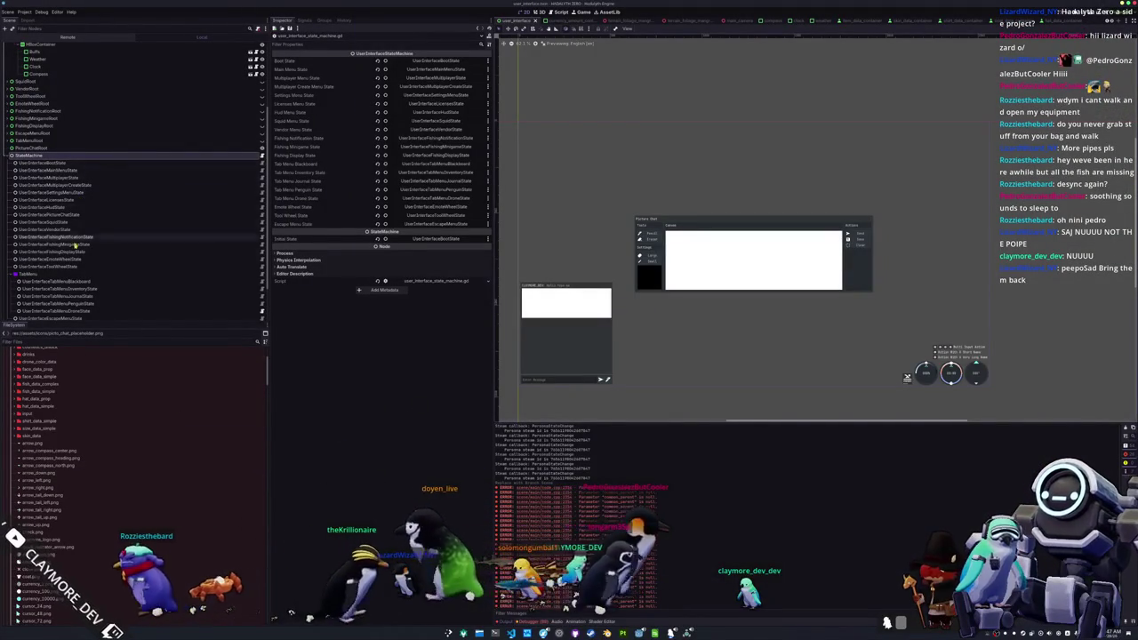
{"action": "left_click", "coordinate": [76, 215]}
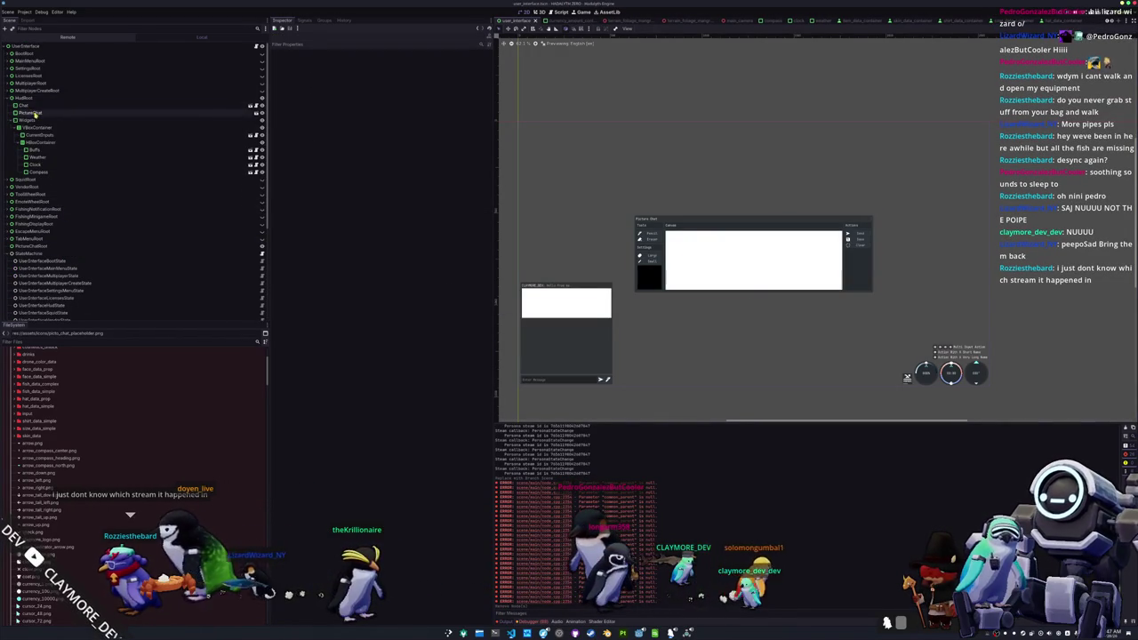
{"action": "left_click", "coordinate": [257, 113]}
{"action": "left_click", "coordinate": [257, 112]}
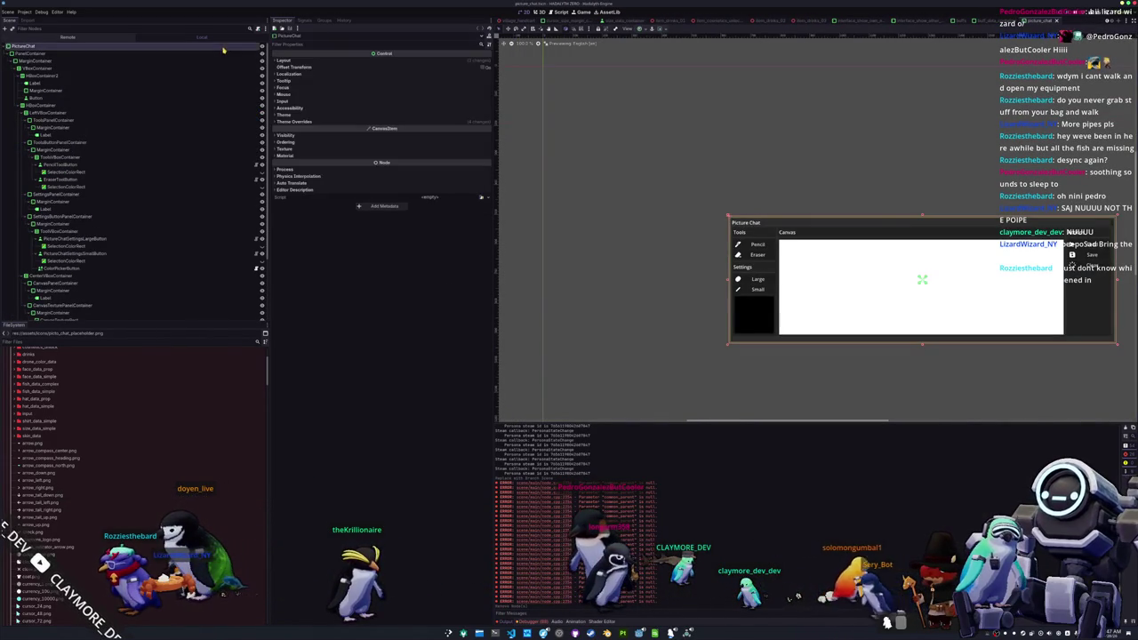
{"action": "right_click", "coordinate": [224, 46]}
{"action": "left_click", "coordinate": [241, 93]}
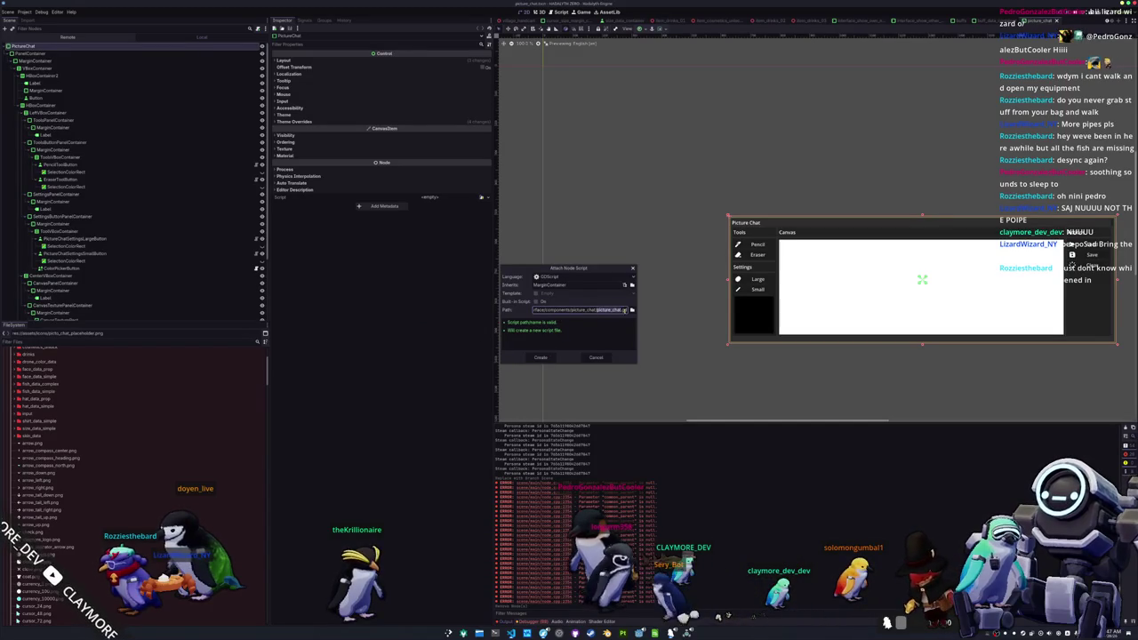
{"action": "left_click", "coordinate": [543, 359]}
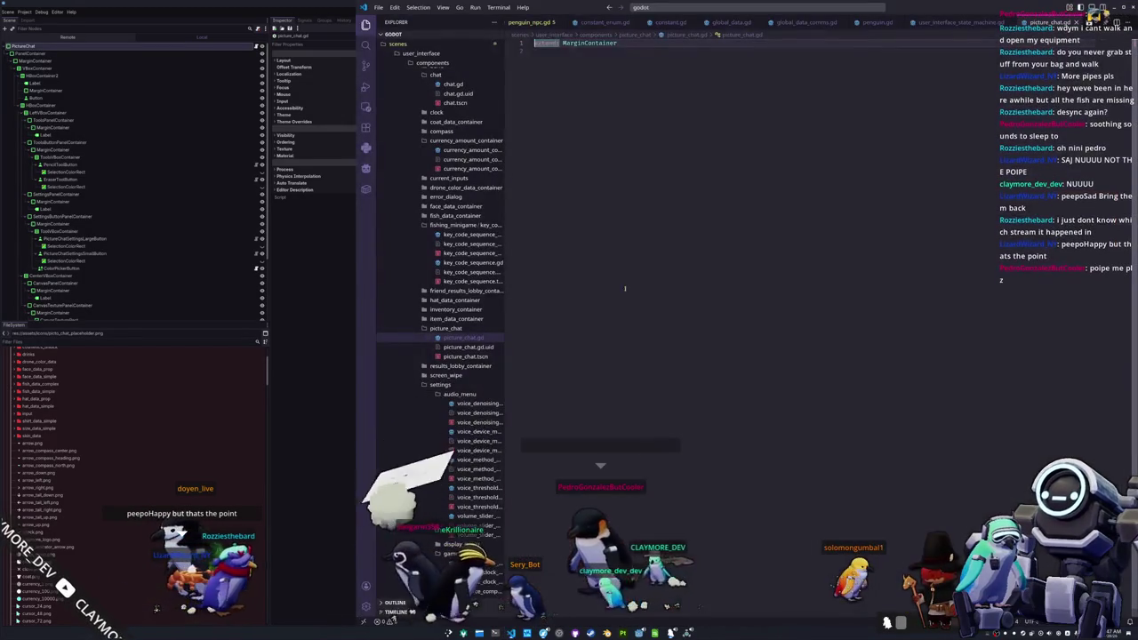
{"action": "scroll", "coordinate": [460, 363], "scroll_direction": "down", "scroll_amount": 5}
{"action": "scroll", "coordinate": [460, 362], "scroll_direction": "down", "scroll_amount": 8}
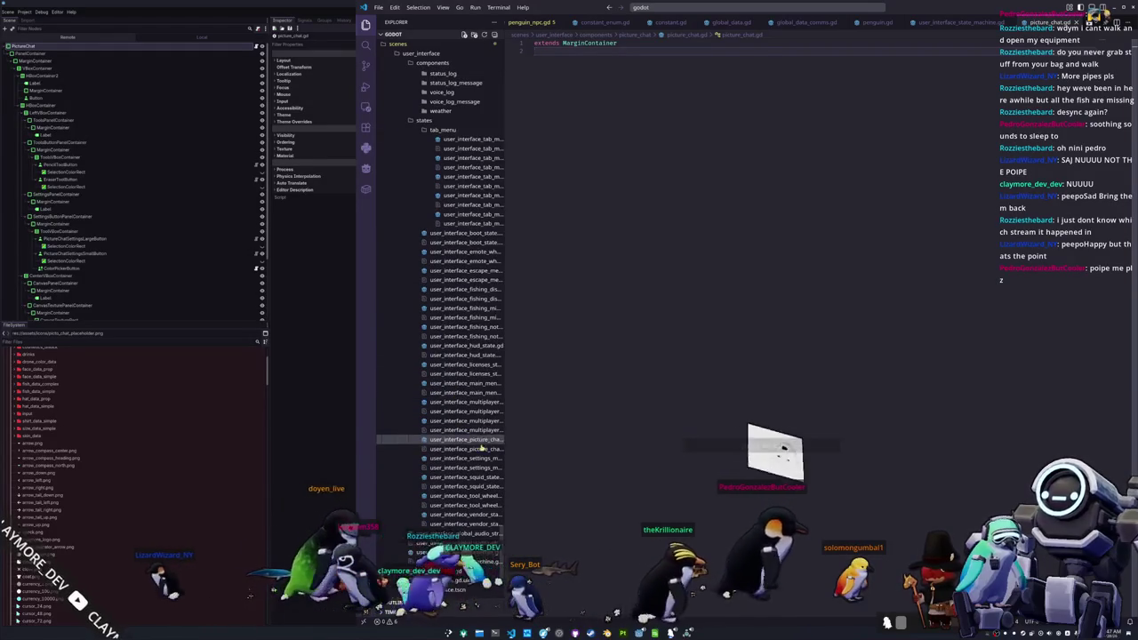
{"action": "left_click", "coordinate": [465, 441]}
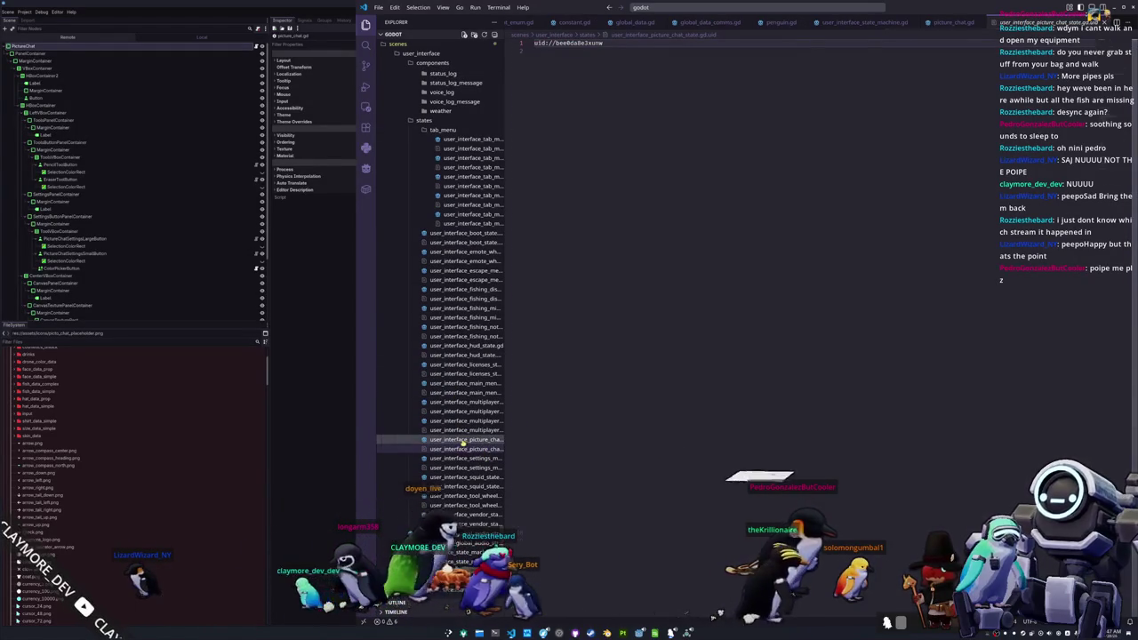
{"action": "left_click", "coordinate": [463, 440]}
{"action": "key", "text": "ctrl+a"}
{"action": "scroll", "coordinate": [458, 448], "scroll_direction": "up", "scroll_amount": 6}
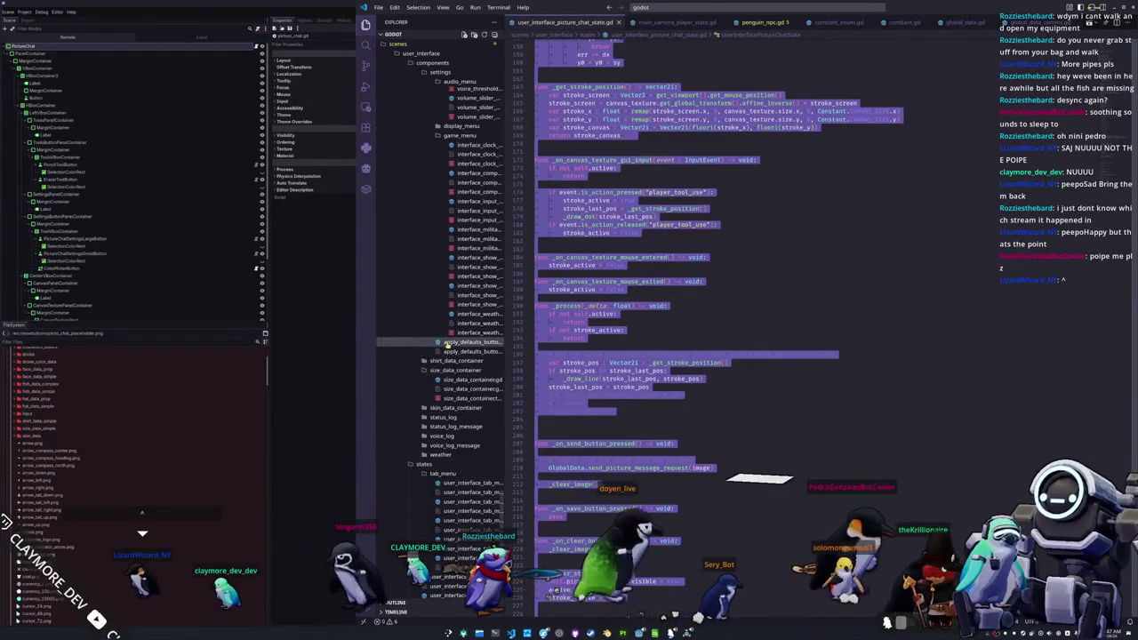
{"action": "scroll", "coordinate": [462, 374], "scroll_direction": "up", "scroll_amount": 5}
{"action": "scroll", "coordinate": [453, 364], "scroll_direction": "up", "scroll_amount": 1}
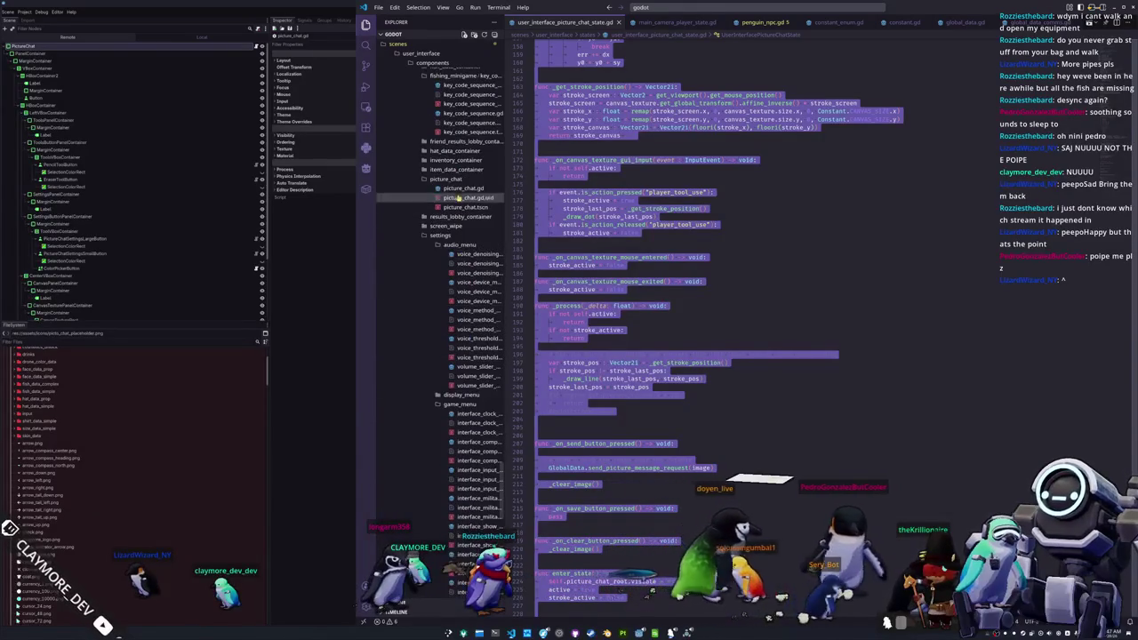
{"action": "left_click", "coordinate": [463, 189]}
{"action": "key", "text": "ctrl+v"}
{"action": "scroll", "coordinate": [611, 236], "scroll_direction": "up", "scroll_amount": 15}
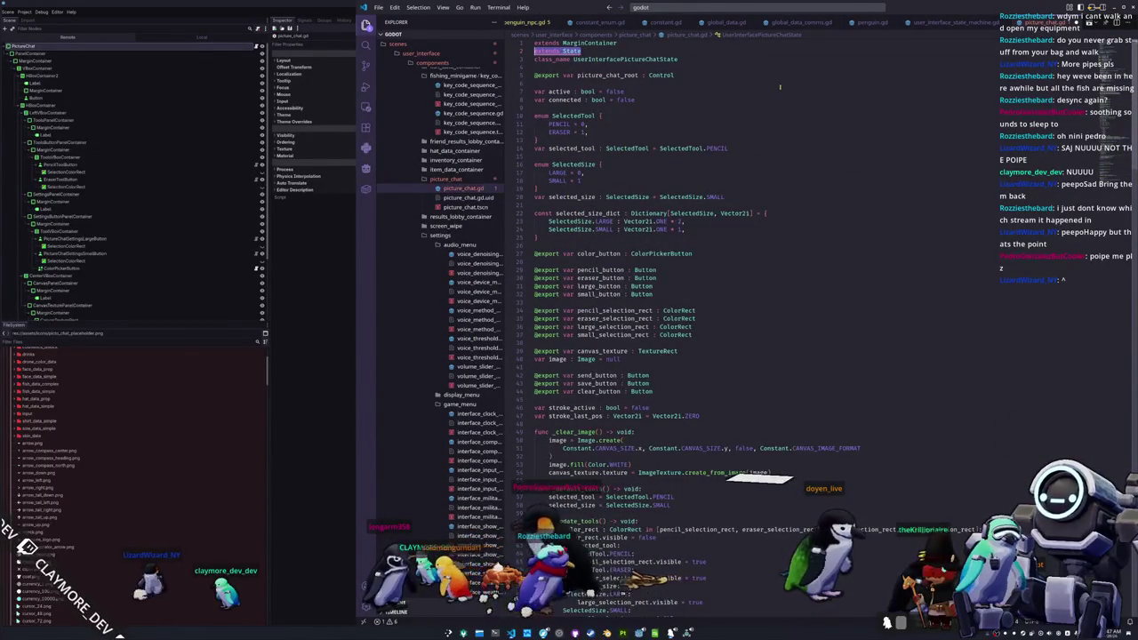
{"action": "key", "text": "Delete"}
{"action": "key", "text": "Delete"}
{"action": "key", "text": "ctrl+shift+Left"}
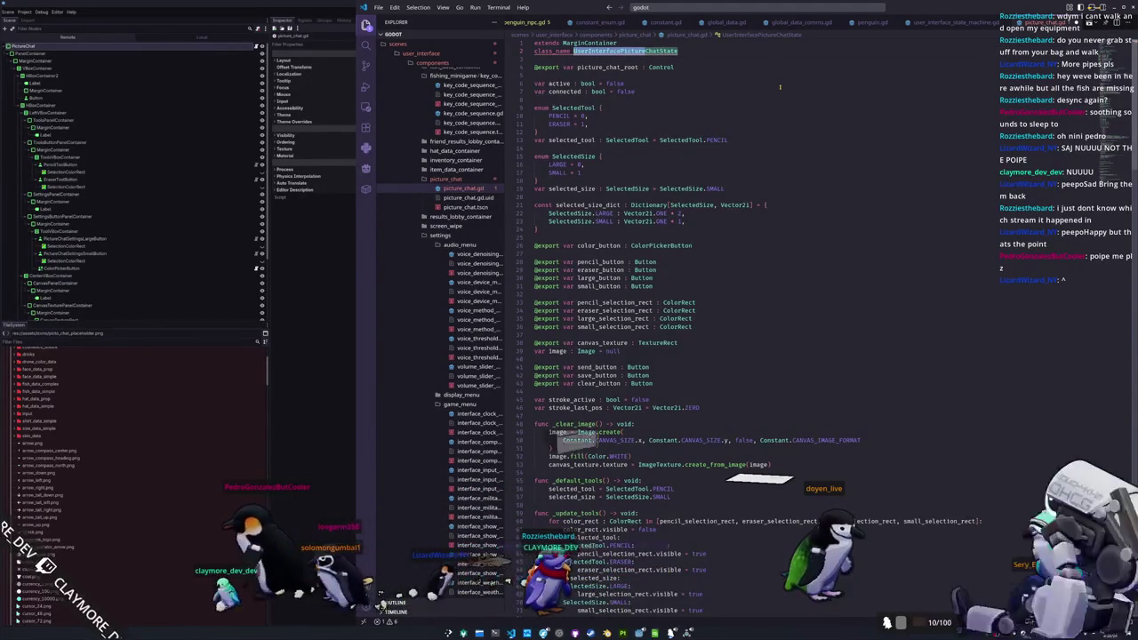
{"action": "key", "text": "Left"}
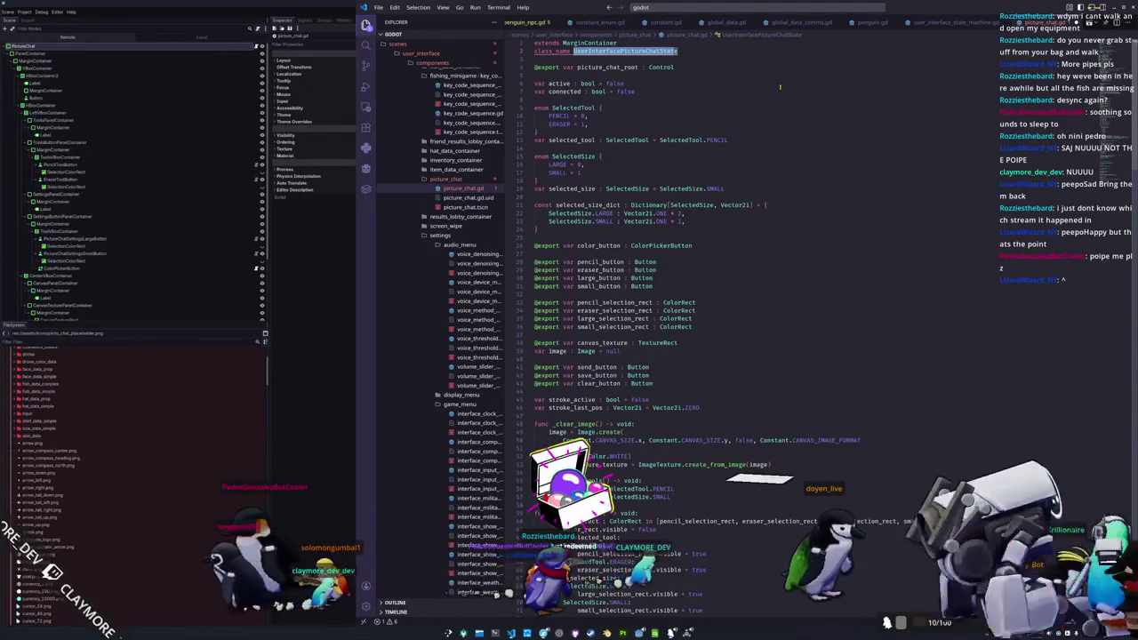
{"action": "key", "text": "ctrl+shift+Right"}
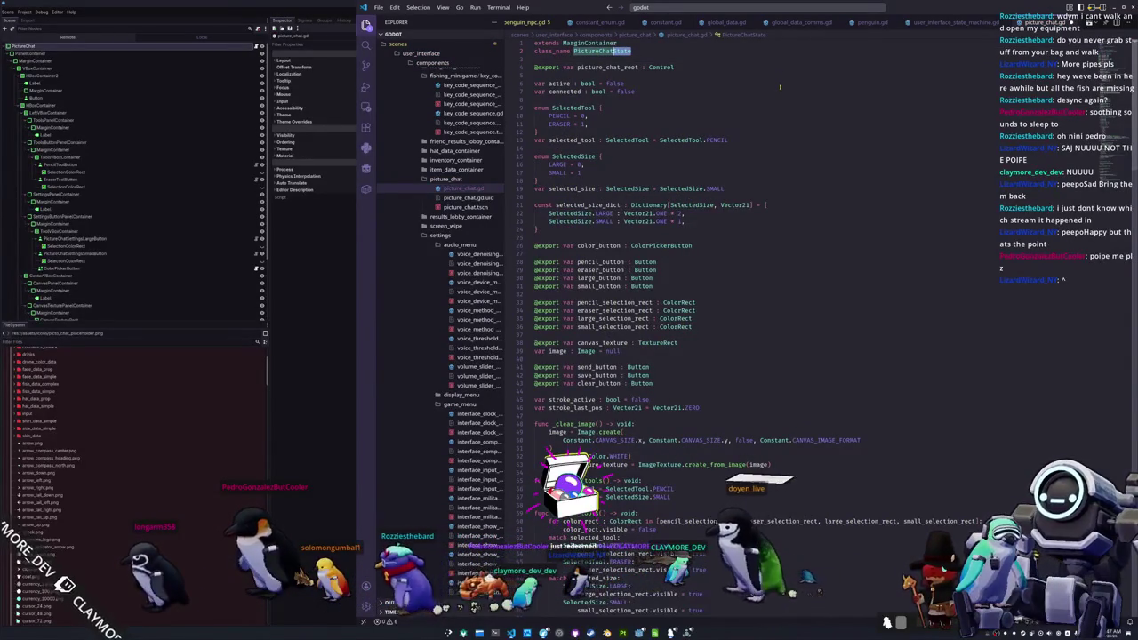
{"action": "key", "text": "Down"}
{"action": "key", "text": "shift+Down"}
{"action": "key", "text": "shift+Down"}
{"action": "key", "text": "Delete"}
{"action": "key", "text": "Down"}
{"action": "key", "text": "Down"}
{"action": "key", "text": "Down"}
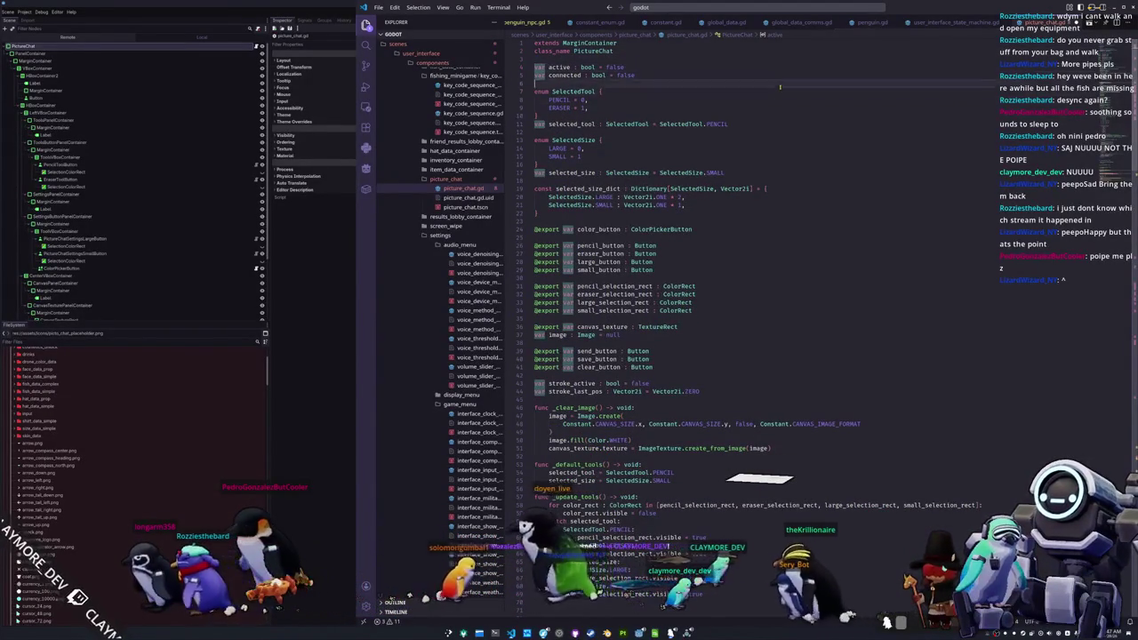
{"action": "key", "text": "Down"}
{"action": "key", "text": "Down"}
{"action": "key", "text": "Down"}
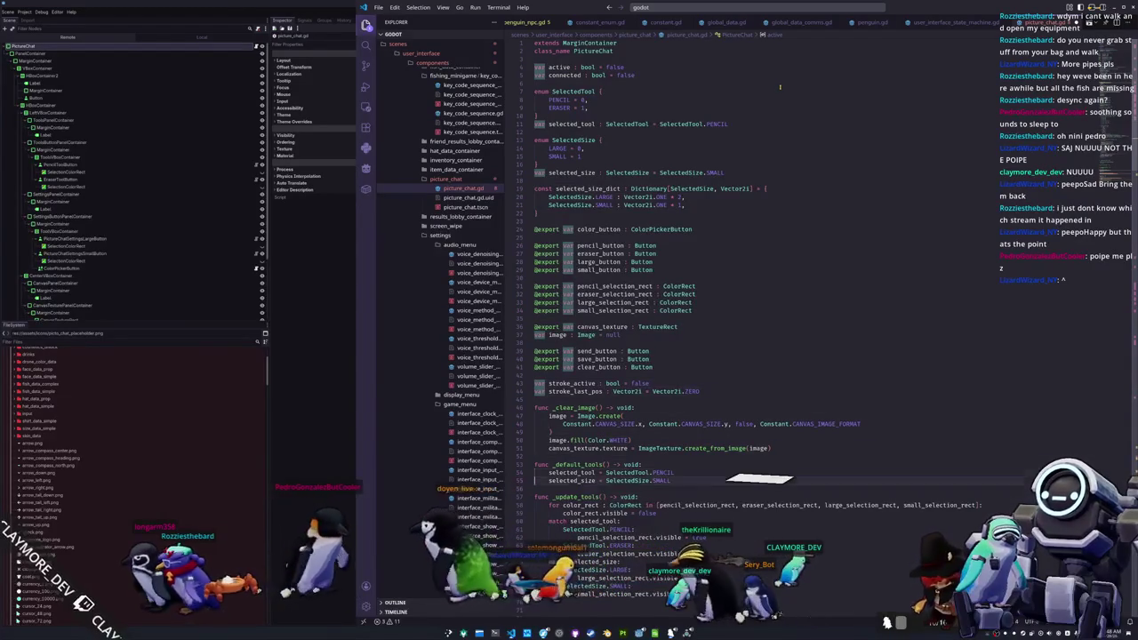
{"action": "key", "text": "Down"}
{"action": "key", "text": "Down"}
{"action": "key", "text": "Down"}
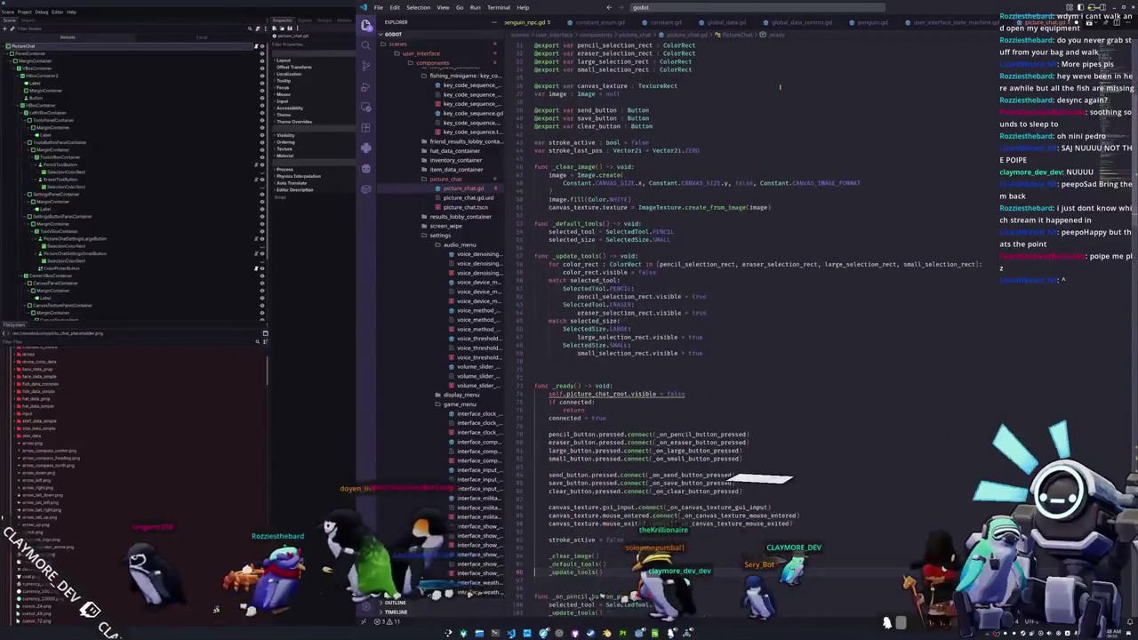
{"action": "key", "text": "Up"}
{"action": "key", "text": "Up"}
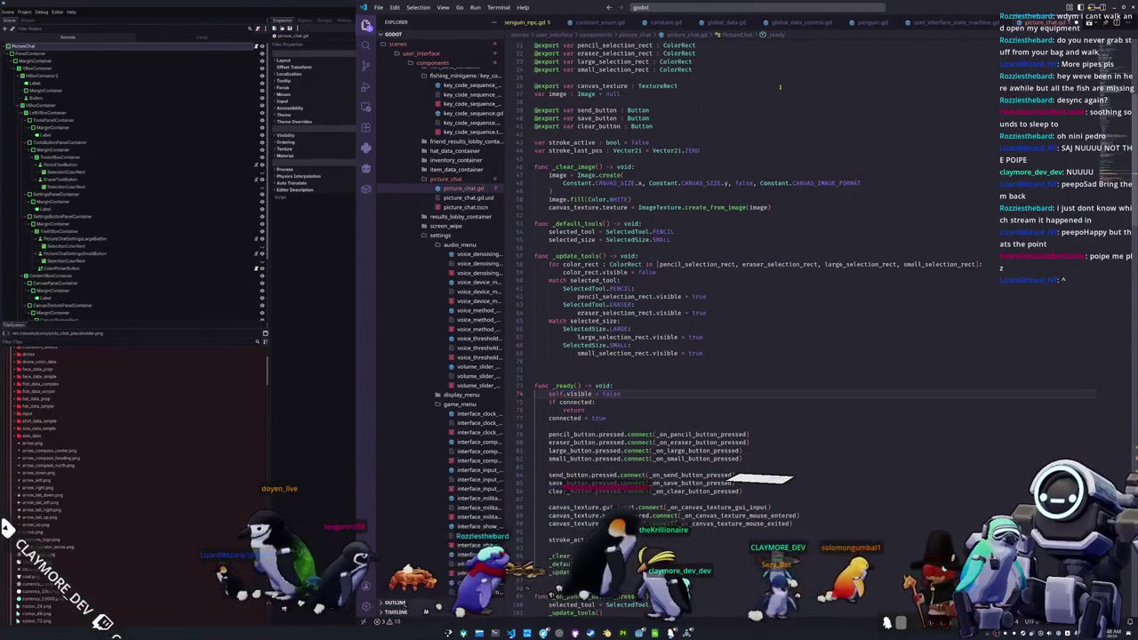
{"action": "key", "text": "Down"}
{"action": "key", "text": "Down"}
{"action": "key", "text": "Down"}
{"action": "key", "text": "Down"}
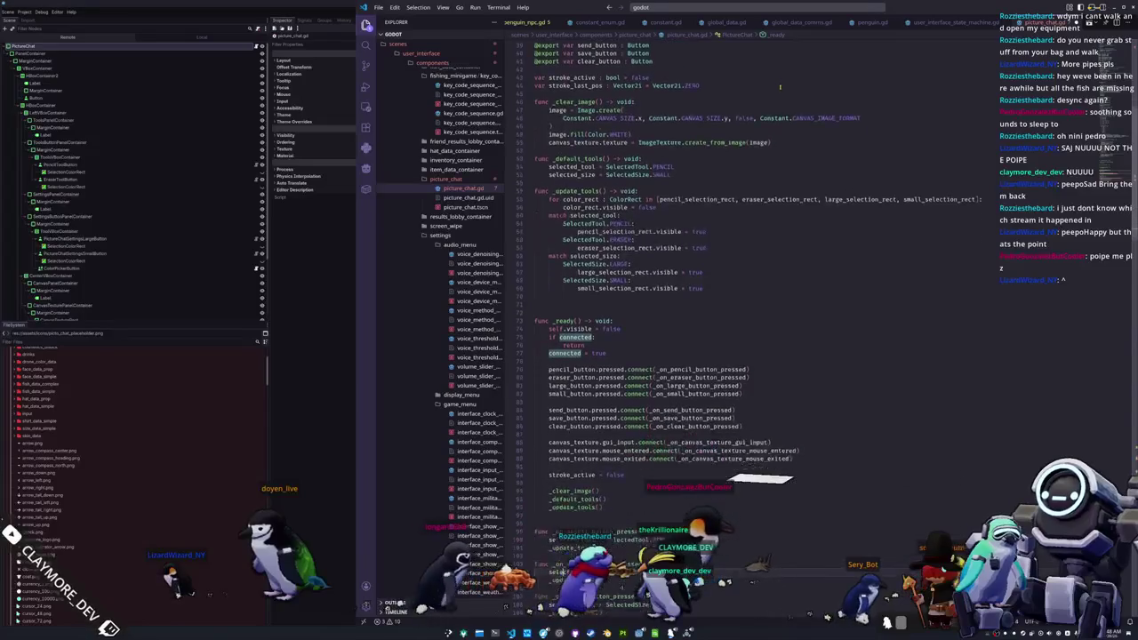
{"action": "scroll", "coordinate": [779, 86], "scroll_direction": "down", "scroll_amount": 6}
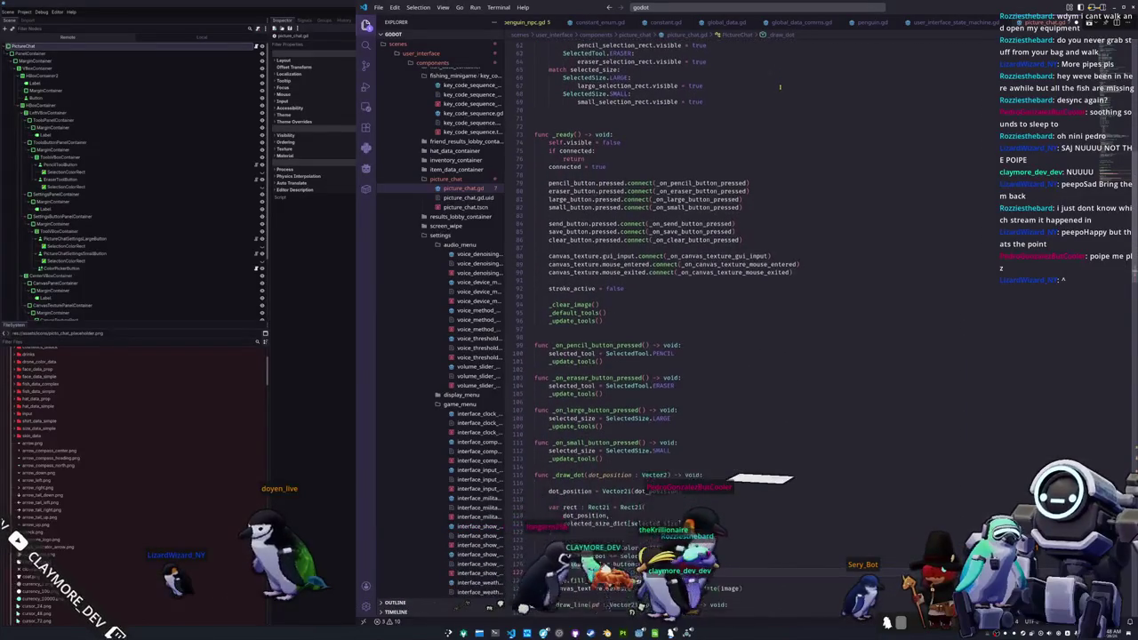
{"action": "scroll", "coordinate": [779, 86], "scroll_direction": "down", "scroll_amount": 3}
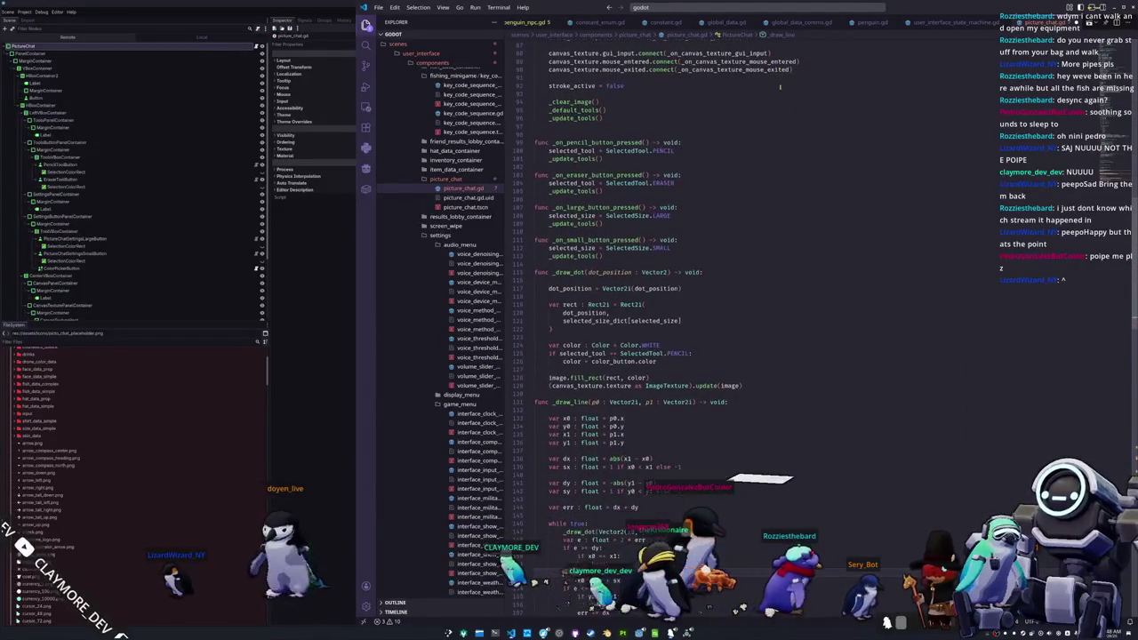
{"action": "scroll", "coordinate": [780, 86], "scroll_direction": "down", "scroll_amount": 16}
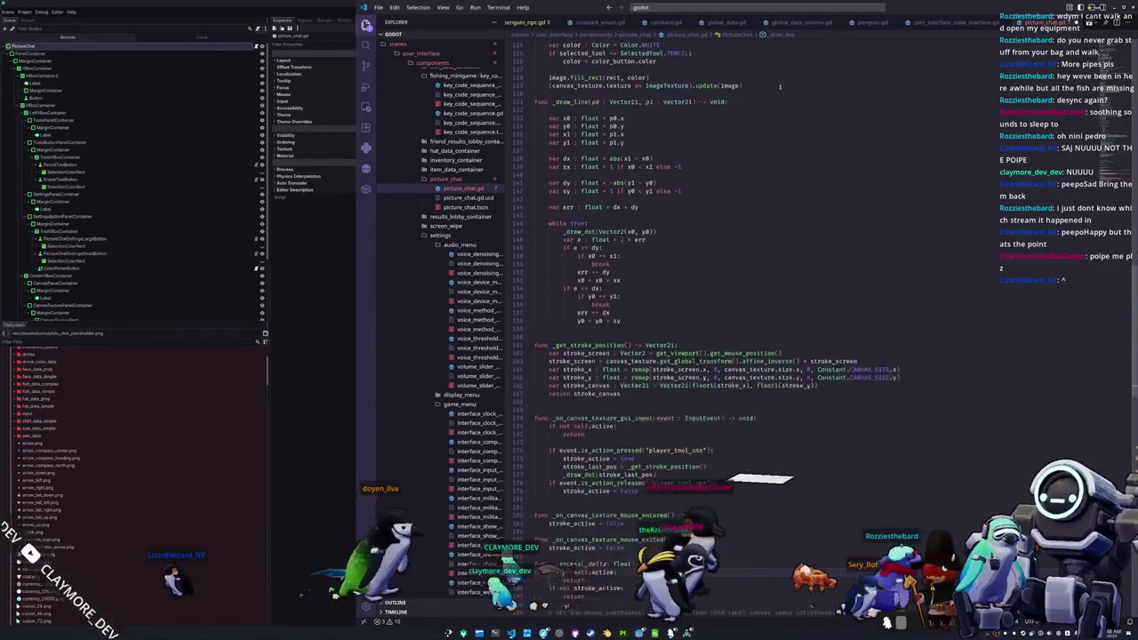
{"action": "scroll", "coordinate": [780, 86], "scroll_direction": "down", "scroll_amount": 9}
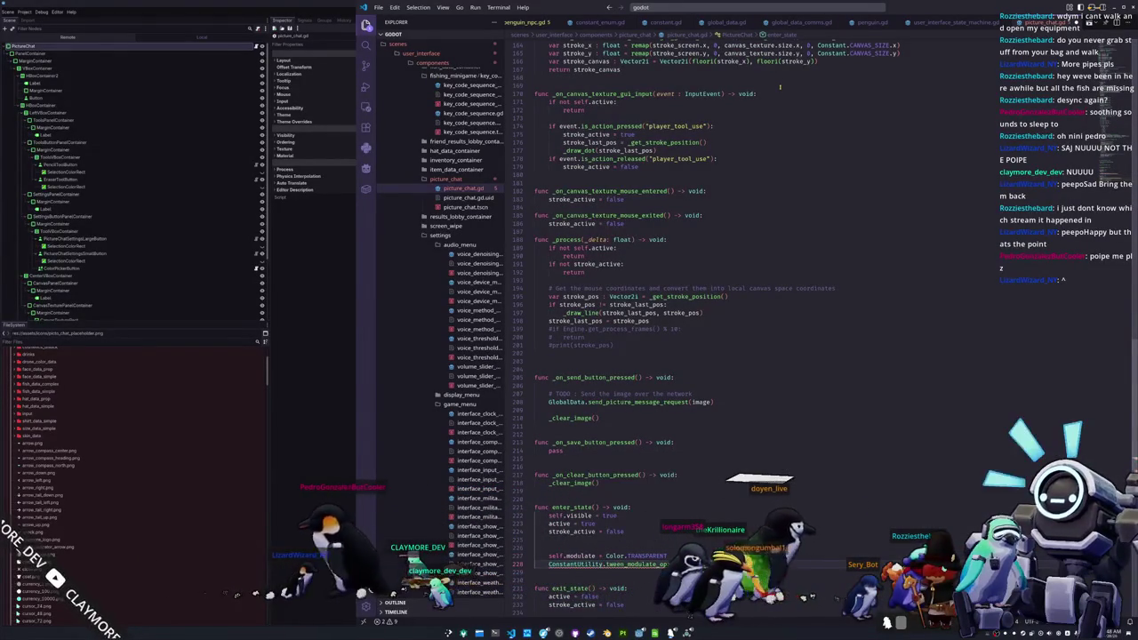
{"action": "scroll", "coordinate": [779, 86], "scroll_direction": "down", "scroll_amount": 5}
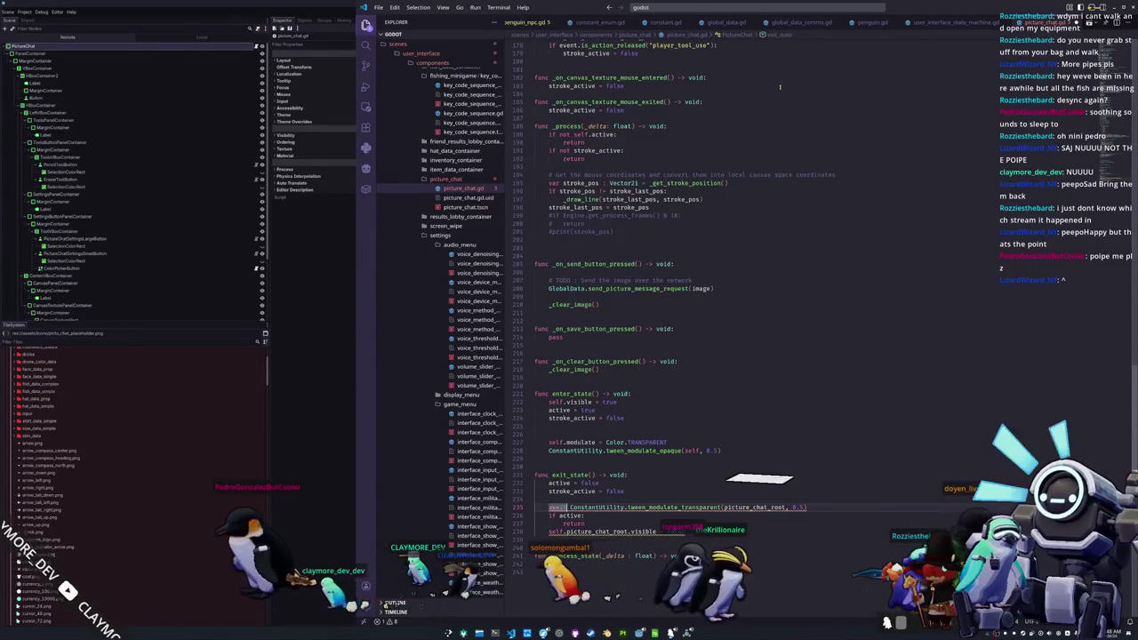
{"action": "key", "text": "ctrl+Right"}
{"action": "key", "text": "ctrl+Right"}
{"action": "key", "text": "ctrl+Right"}
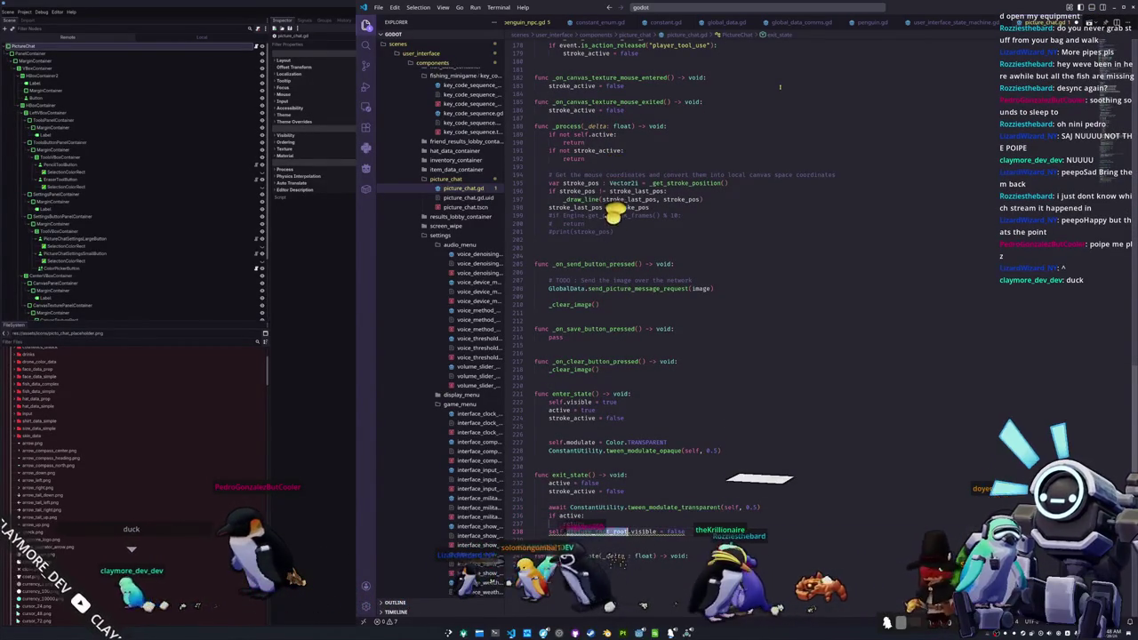
{"action": "type", "text": "self"}
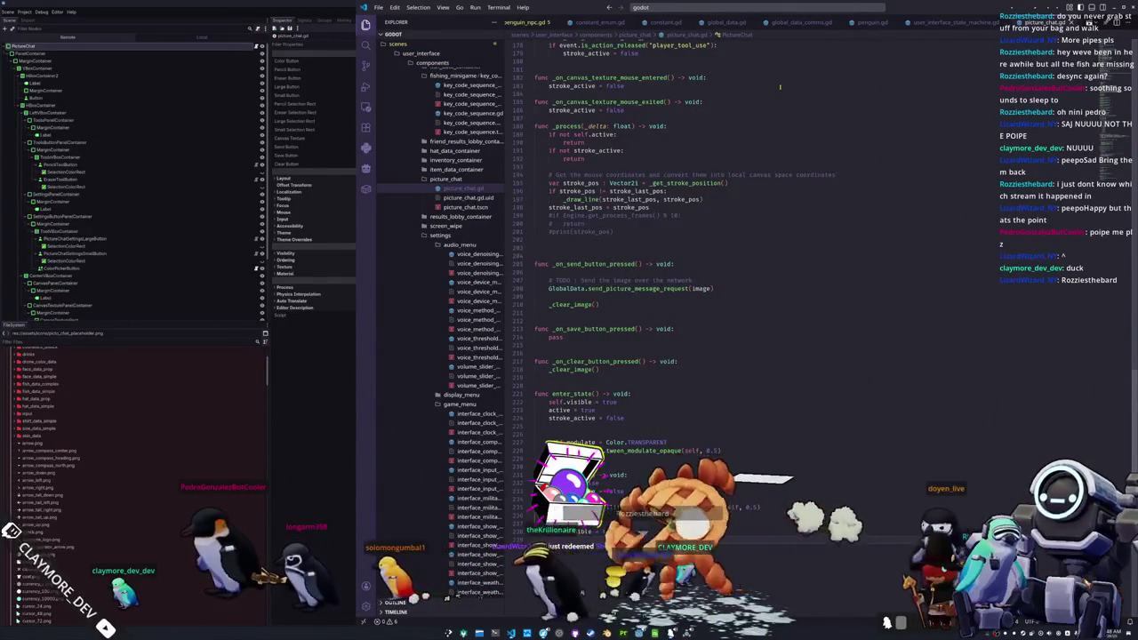
{"action": "scroll", "coordinate": [782, 275], "scroll_direction": "up", "scroll_amount": 1}
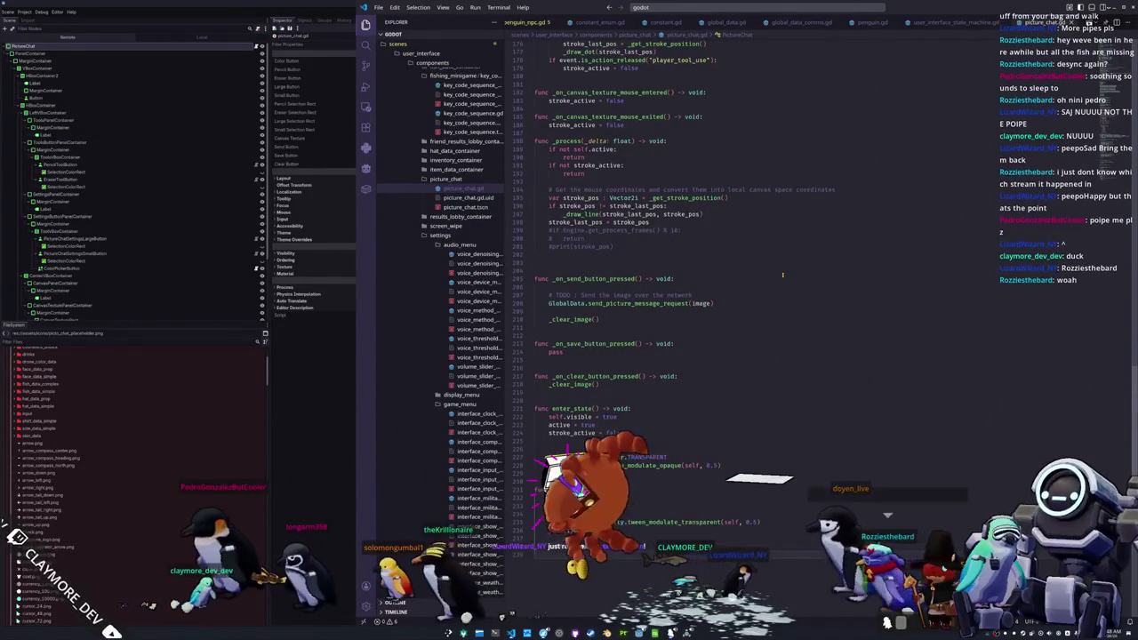
{"action": "double_click", "coordinate": [571, 408]}
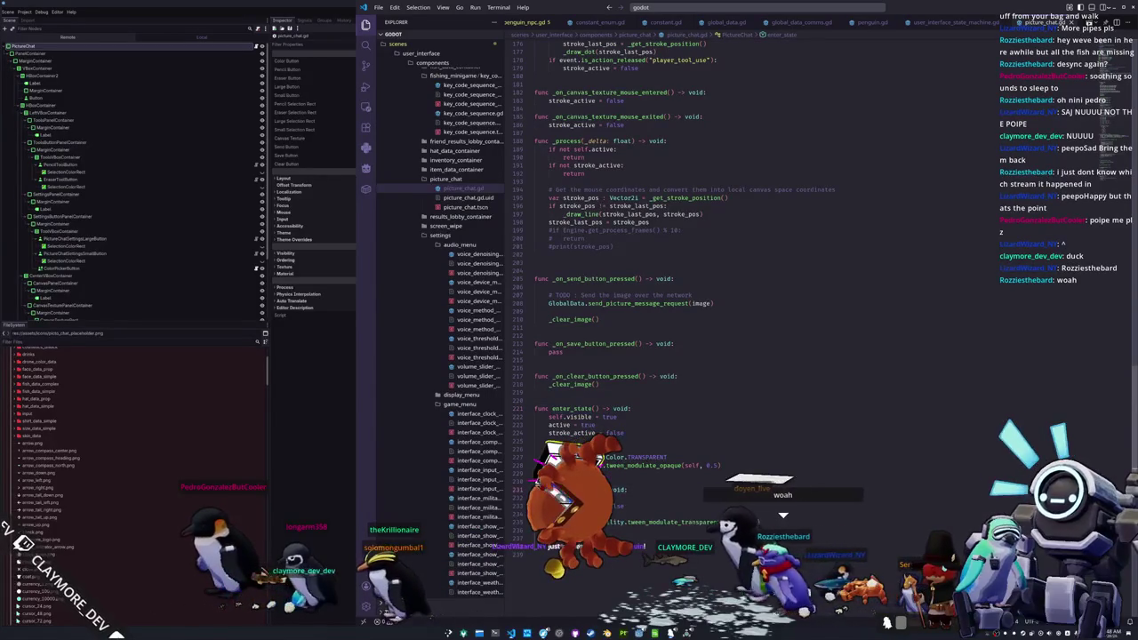
{"action": "scroll", "coordinate": [769, 434], "scroll_direction": "up", "scroll_amount": 3}
{"action": "scroll", "coordinate": [769, 434], "scroll_direction": "up", "scroll_amount": 3}
{"action": "scroll", "coordinate": [769, 433], "scroll_direction": "up", "scroll_amount": 10}
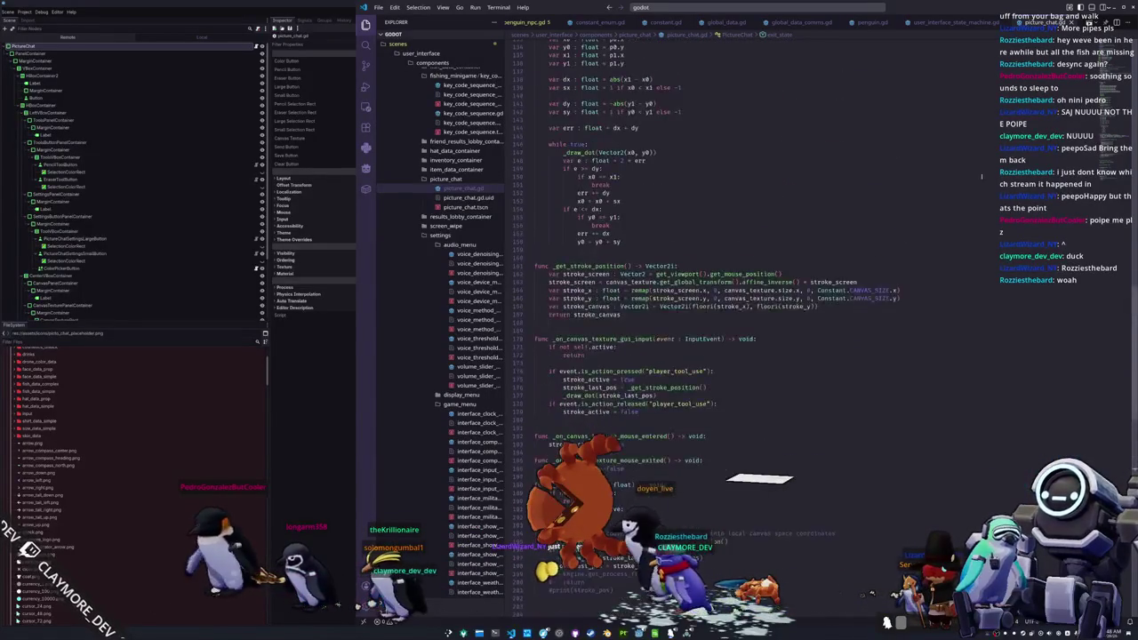
{"action": "scroll", "coordinate": [918, 151], "scroll_direction": "up", "scroll_amount": 19}
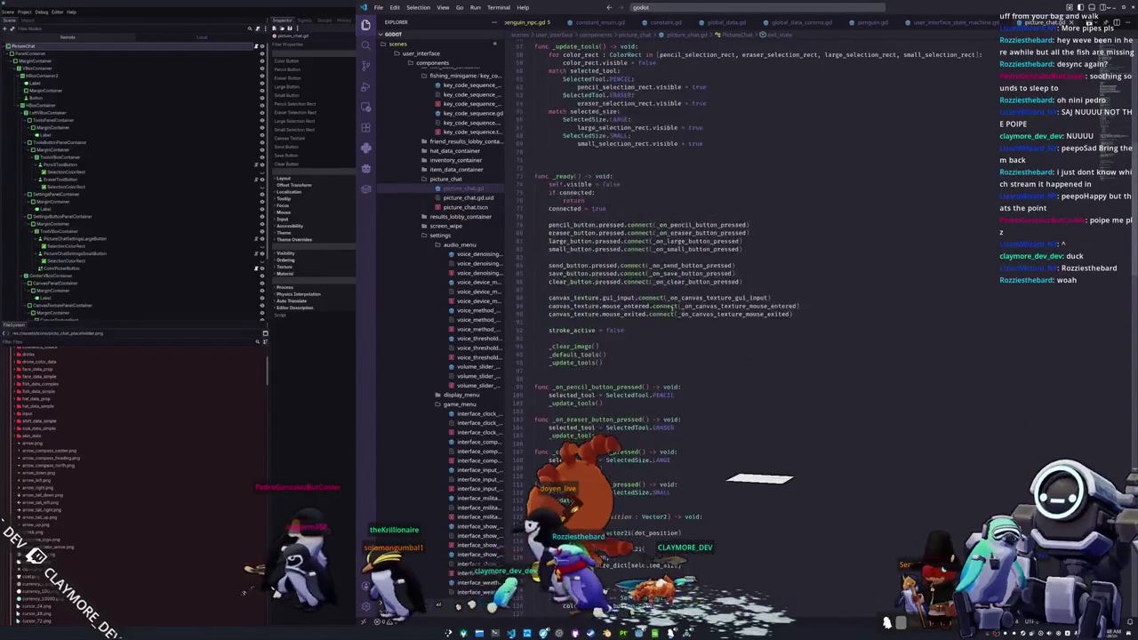
{"action": "scroll", "coordinate": [582, 404], "scroll_direction": "down", "scroll_amount": 3}
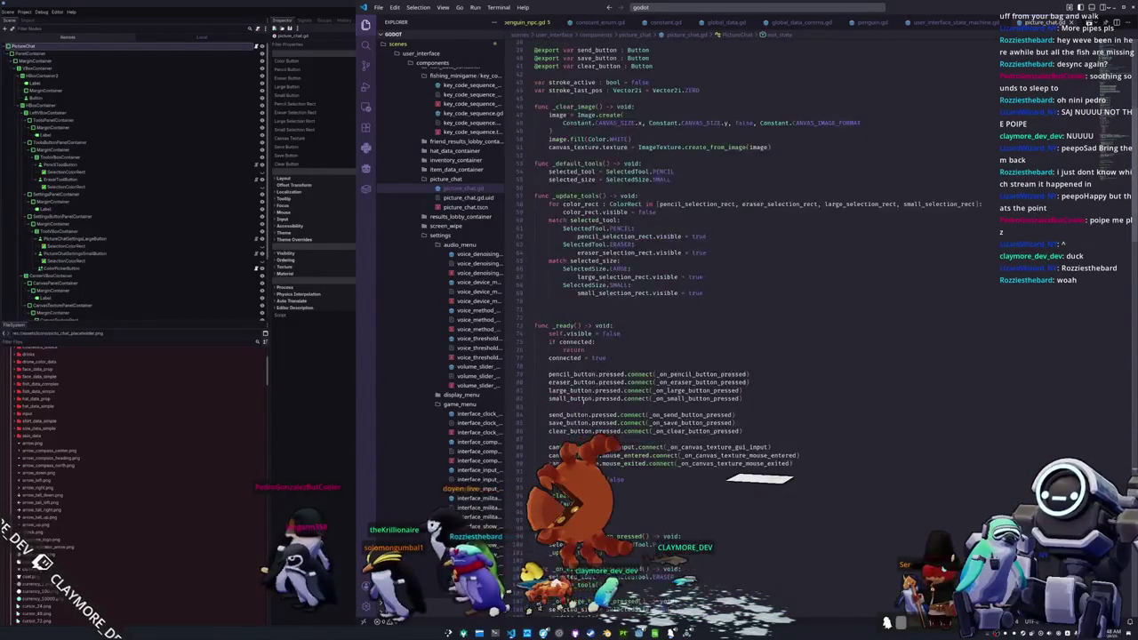
- In _ready, add GlobalSignals.user_interface_show_picture_chat.connect(enter_state)
{"action": "key", "text": "Up"}
{"action": "key", "text": "Up"}
{"action": "key", "text": "Up"}
{"action": "key", "text": "Down"}
{"action": "key", "text": "Down"}
{"action": "key", "text": "Down"}
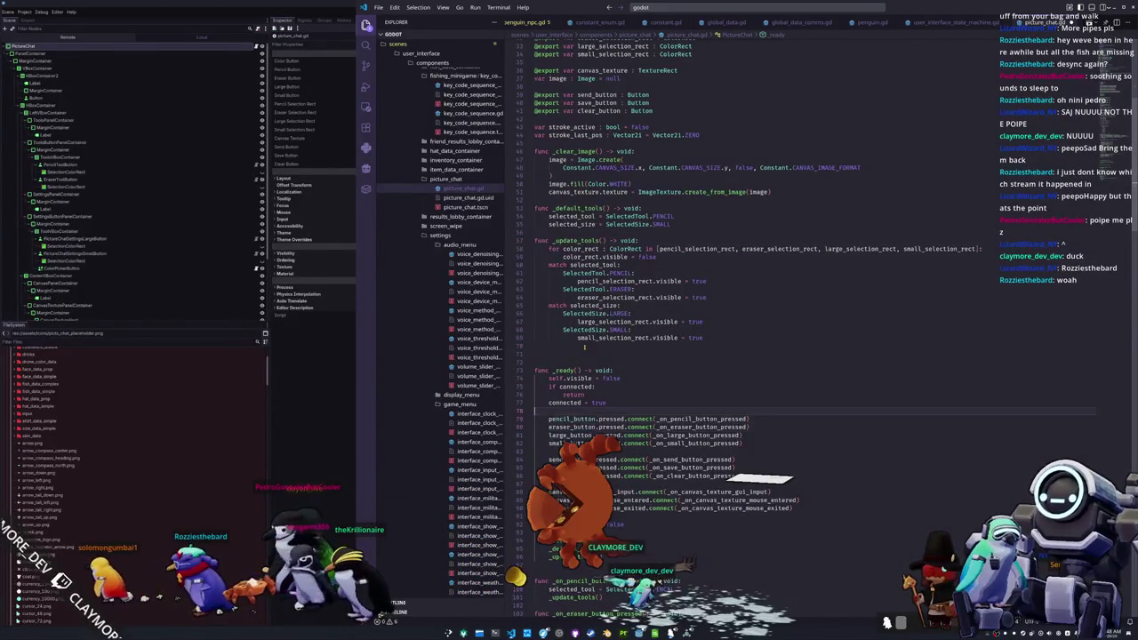
{"action": "key", "text": "Return"}
{"action": "key", "text": "Up"}
{"action": "type", "text": "GlobalSig"}
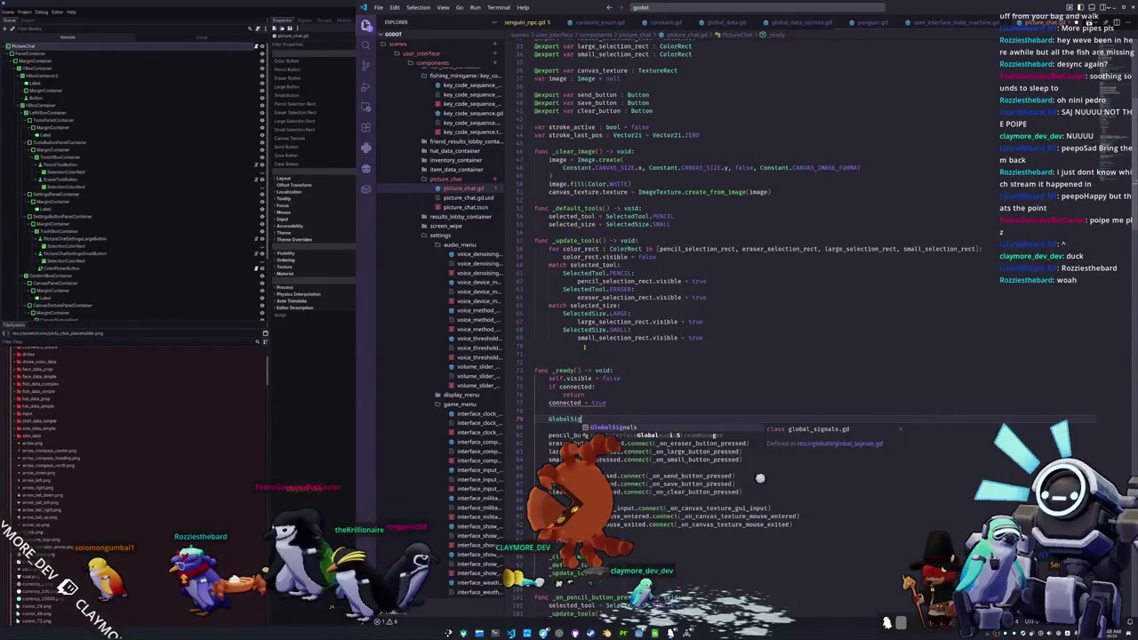
{"action": "type", "text": "nals.sho"}
{"action": "type", "text": "pic"}
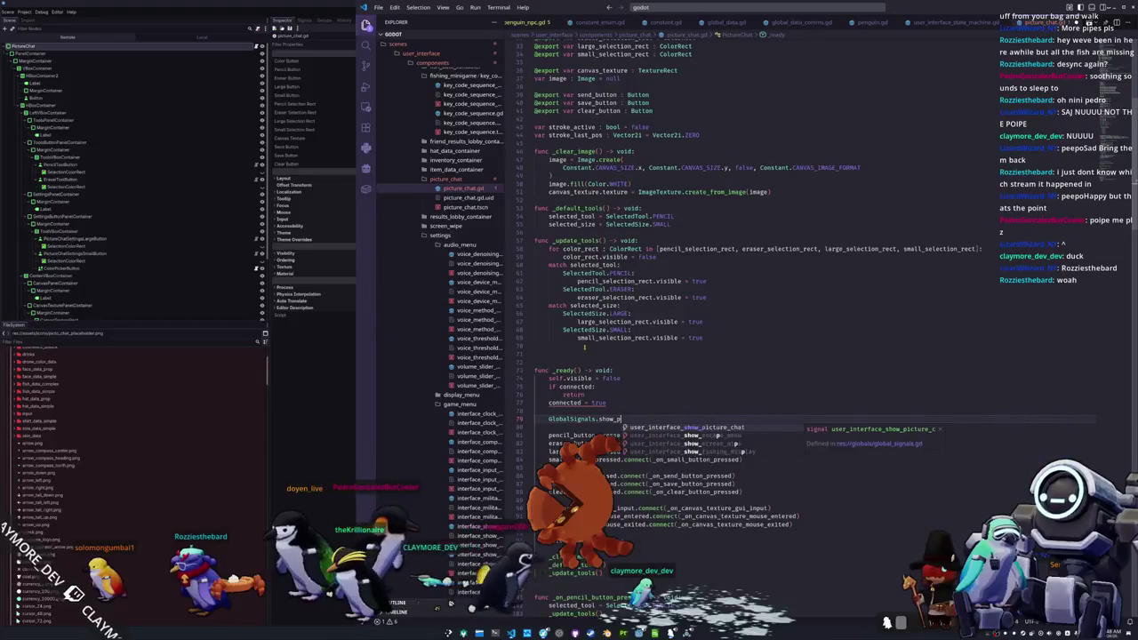
{"action": "key", "text": "Return"}
{"action": "type", "text": ".connect"}
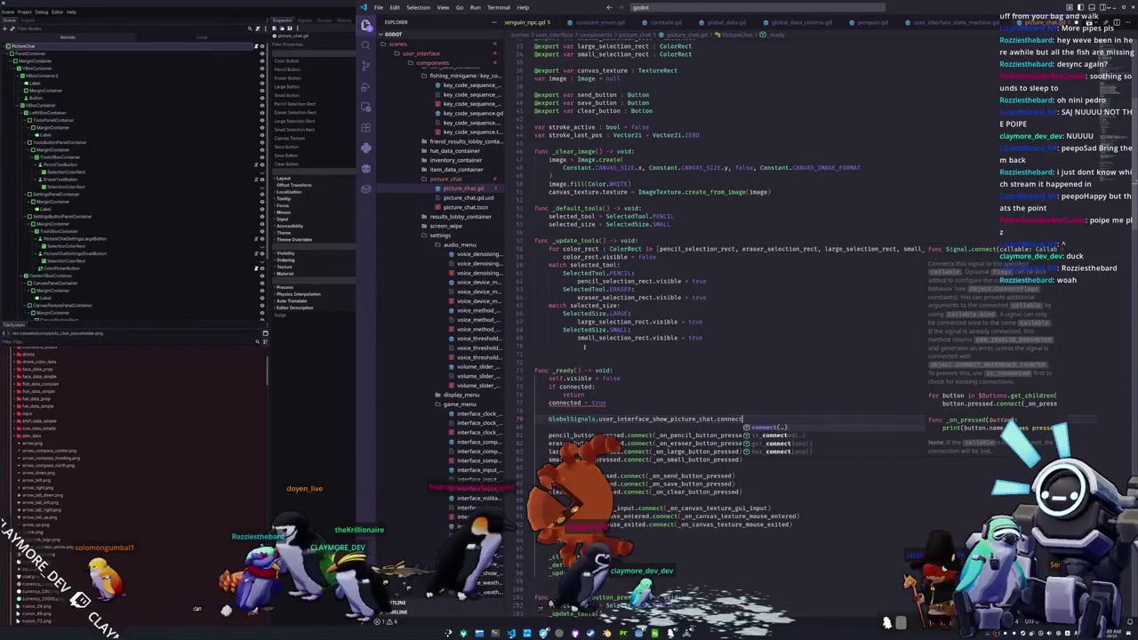
{"action": "key", "text": "Return"}
{"action": "type", "text": "enter_state"}
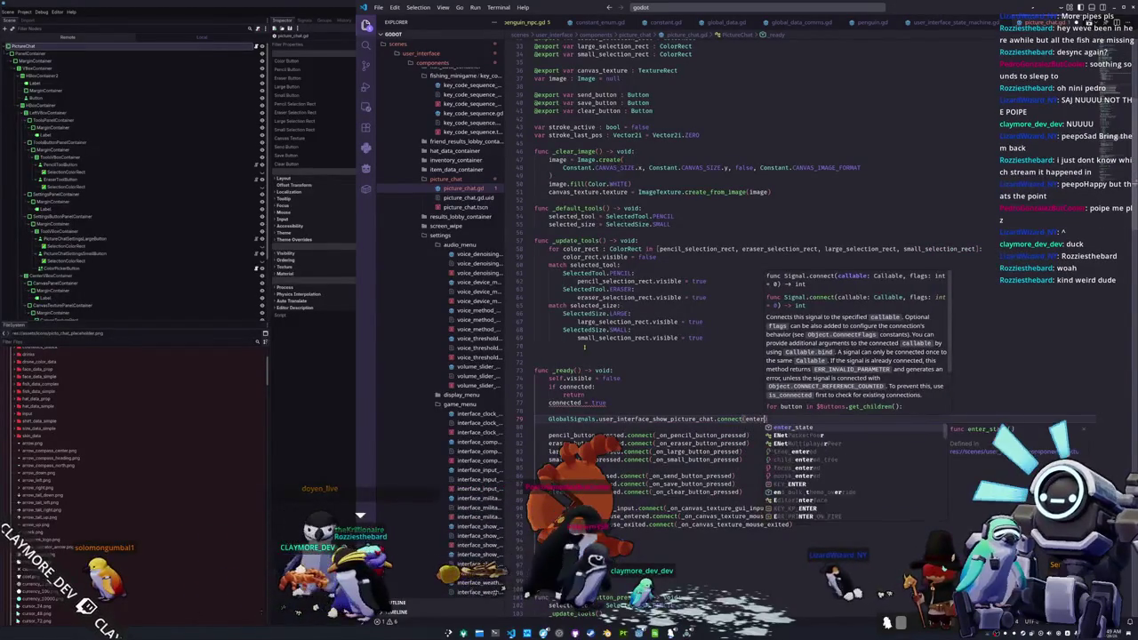
- Duplicate that line as user_interface_hide_picture_chat.connect(exit_state)
{"action": "key", "text": "shift+Up"}
{"action": "key", "text": "ctrl+c"}
{"action": "key", "text": "Right"}
{"action": "key", "text": "ctrl+v"}
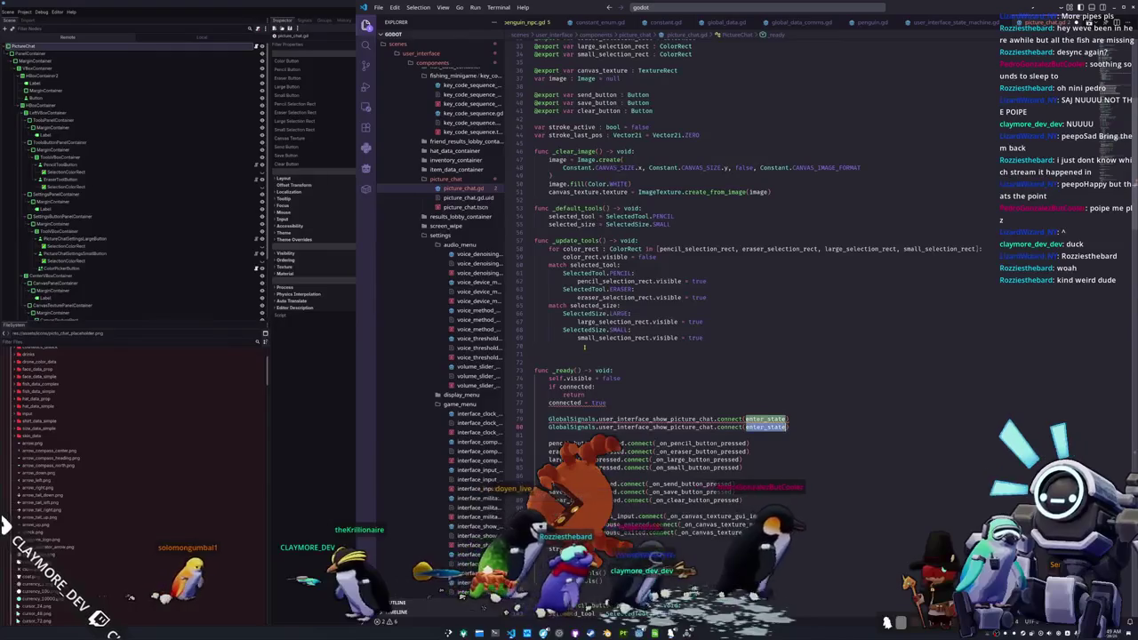
{"action": "type", "text": "exit_st"}
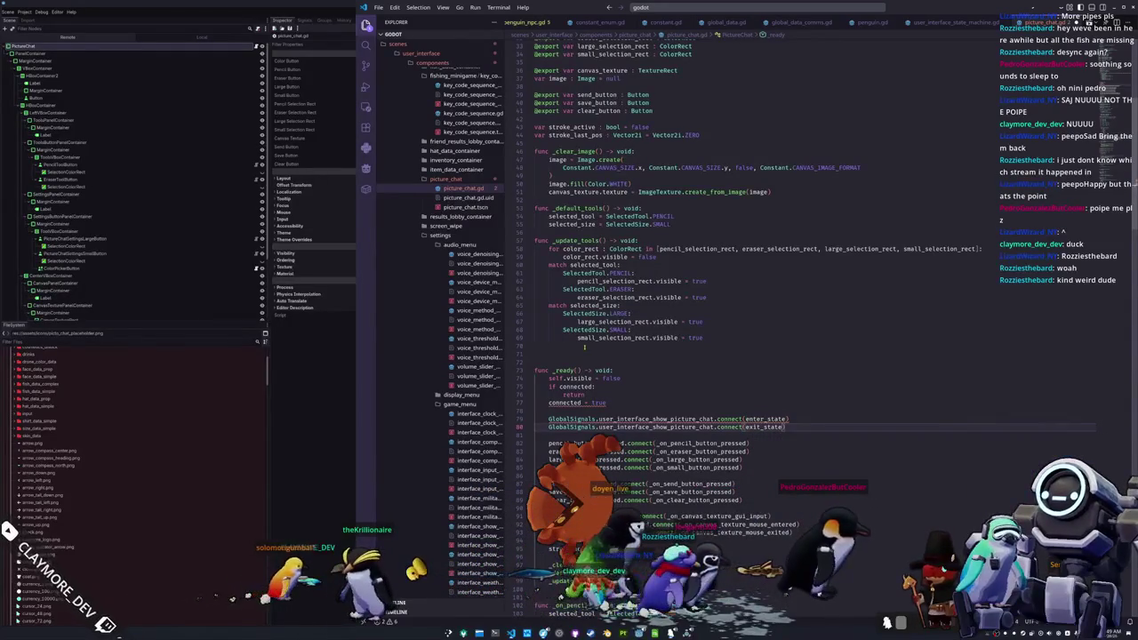
{"action": "double_click", "coordinate": [655, 427]}
{"action": "type", "text": "user_"}
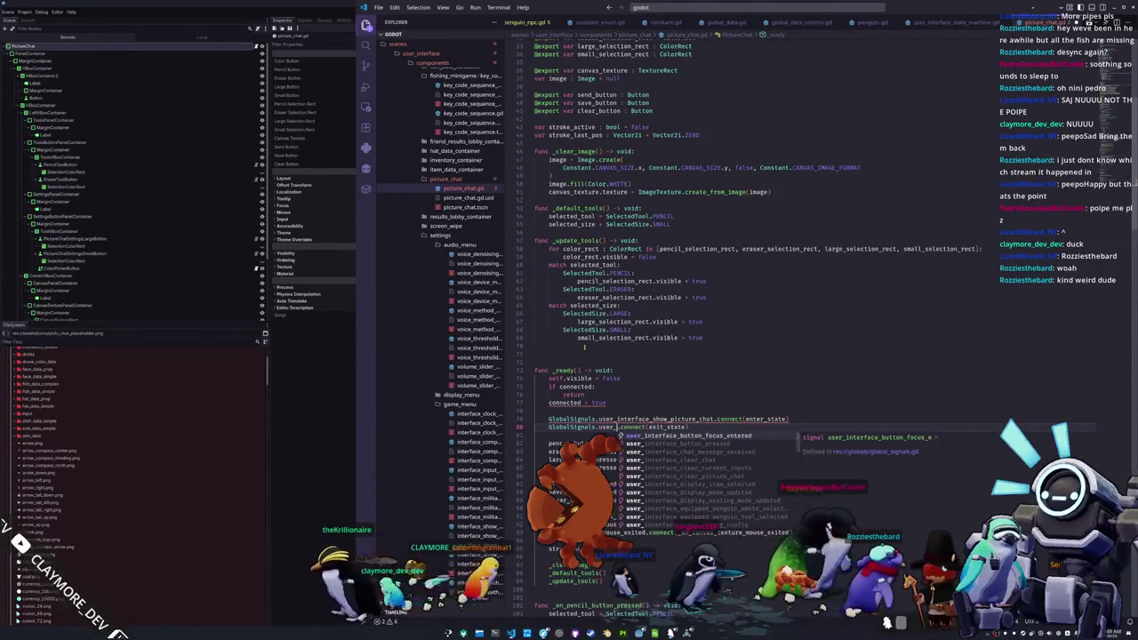
{"action": "type", "text": "interface_ch"}
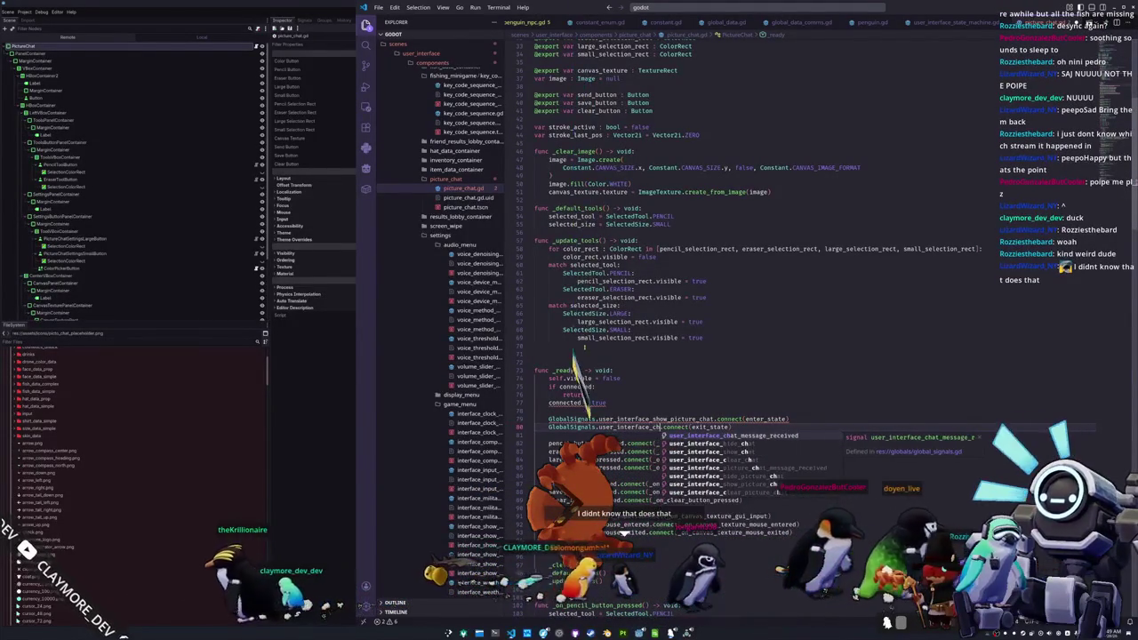
{"action": "key", "text": "BackSpace"}
{"action": "key", "text": "BackSpace"}
{"action": "type", "text": "hide_picture_chat"}
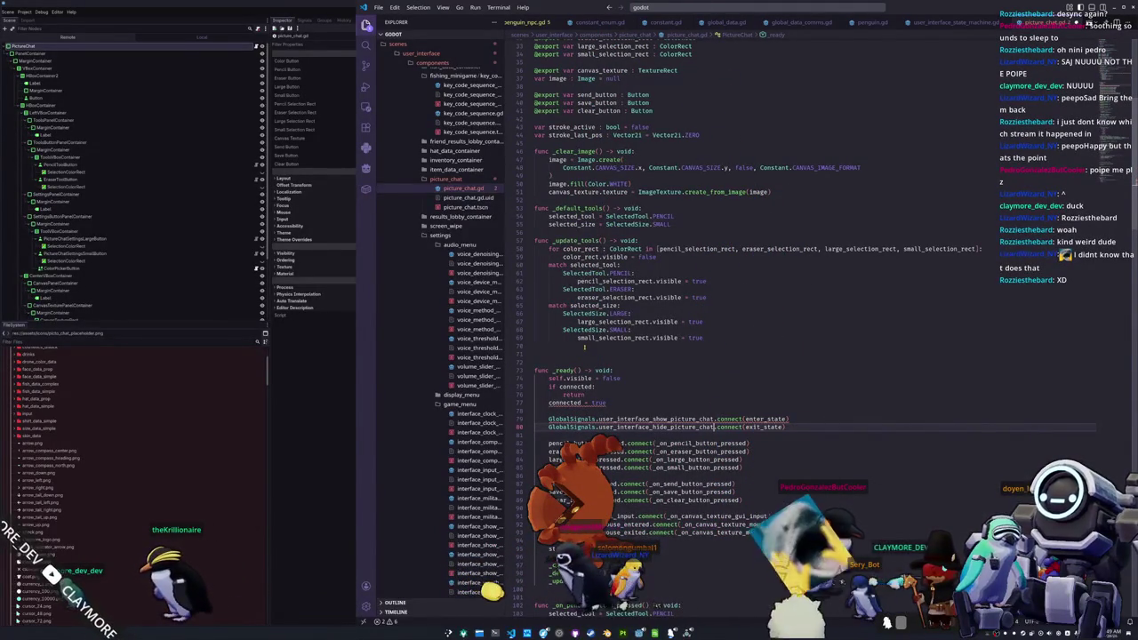
{"action": "left_click", "coordinate": [714, 418]}
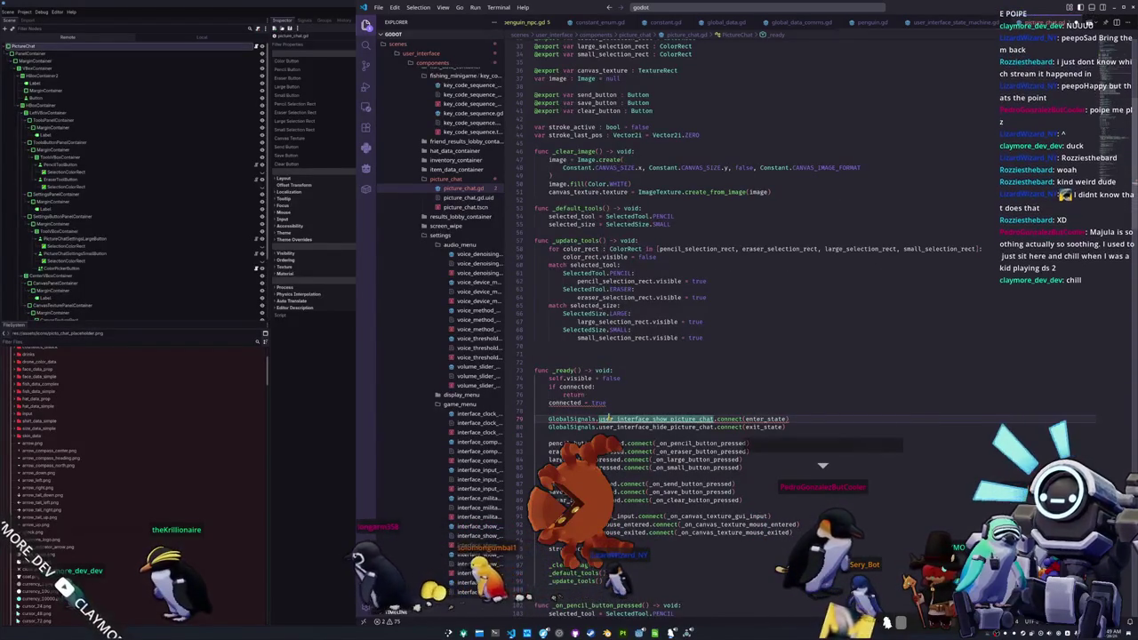
- Jump to line 78 of picture_chat.gd
{"action": "key", "text": "ctrl+shift+p"}
{"action": "key", "text": "BackSpace"}
{"action": "type", "text": ":78"}
{"action": "key", "text": "Return"}
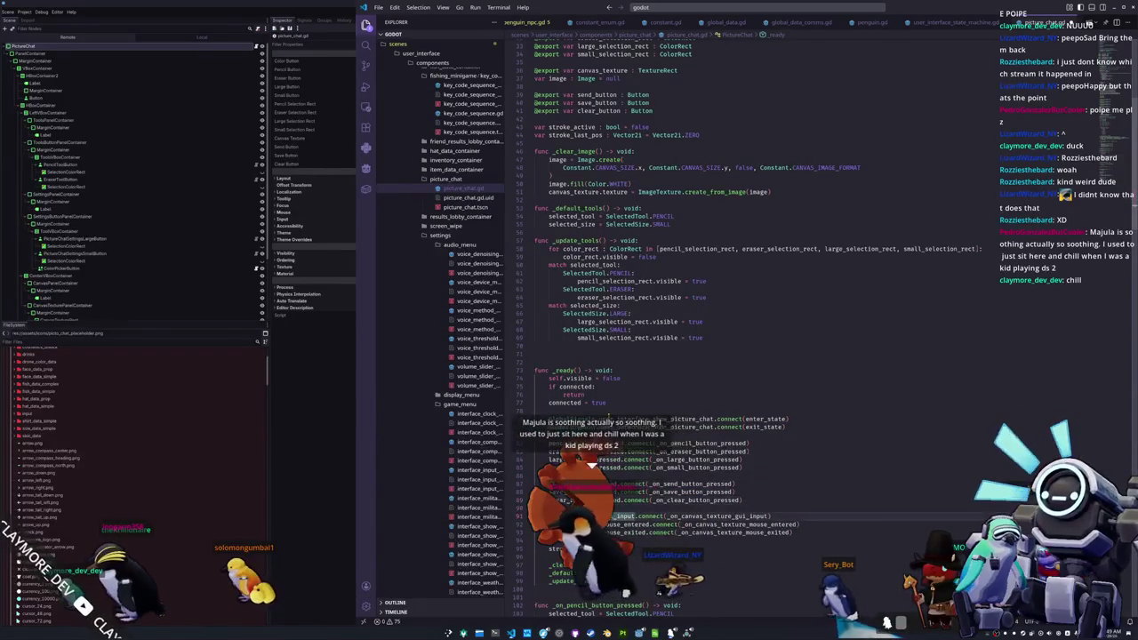
{"action": "scroll", "coordinate": [622, 418], "scroll_direction": "down", "scroll_amount": 5}
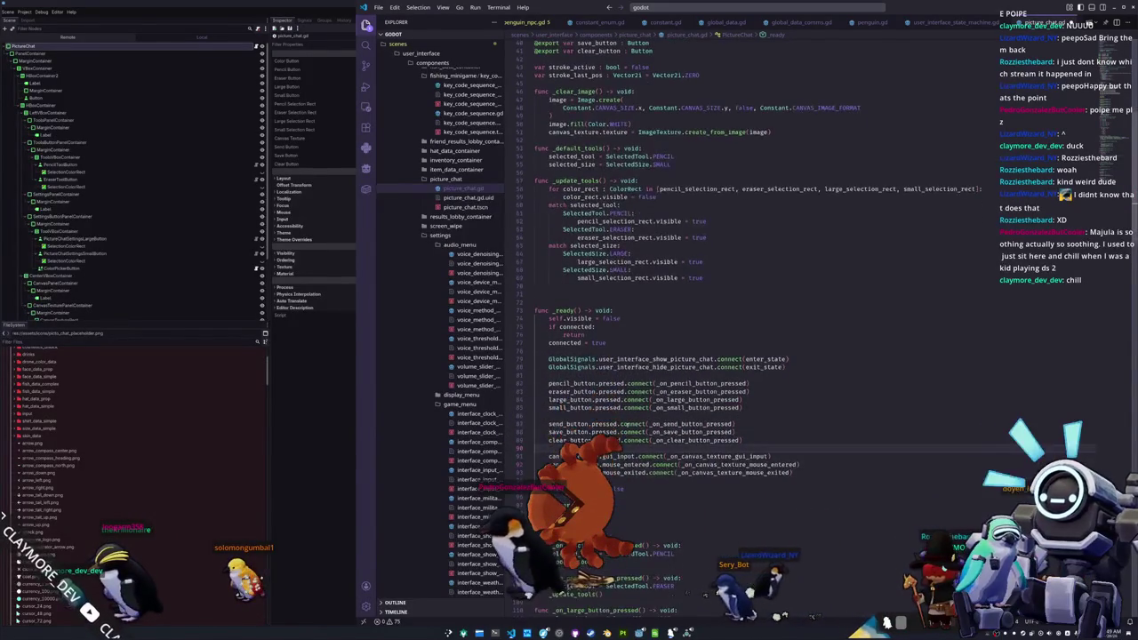
{"action": "scroll", "coordinate": [661, 420], "scroll_direction": "down", "scroll_amount": 15}
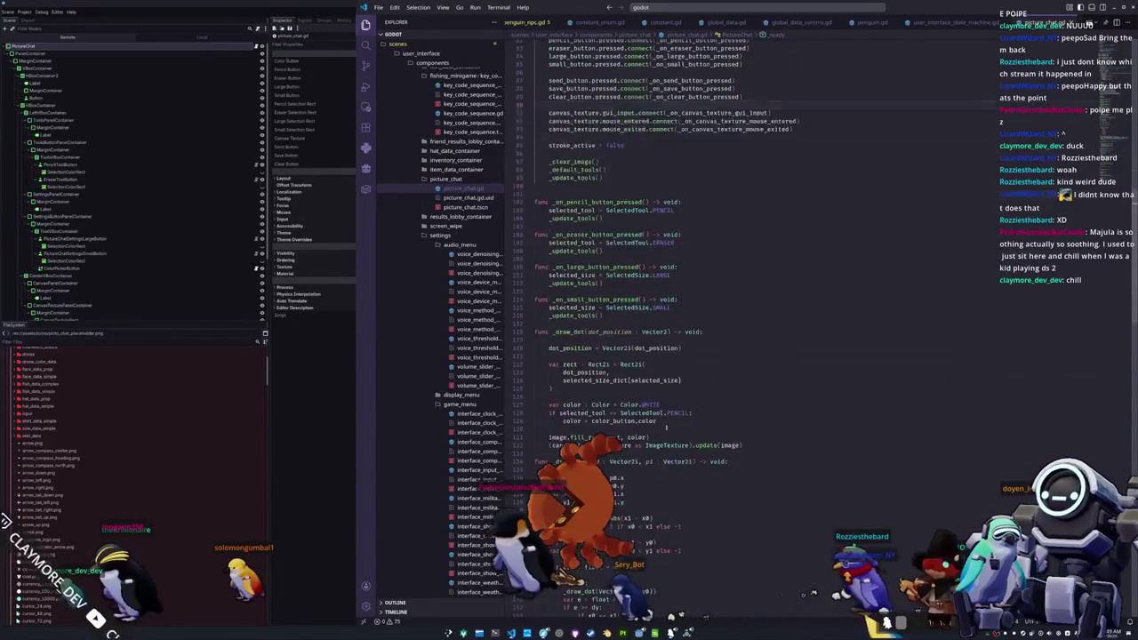
{"action": "scroll", "coordinate": [664, 428], "scroll_direction": "down", "scroll_amount": 20}
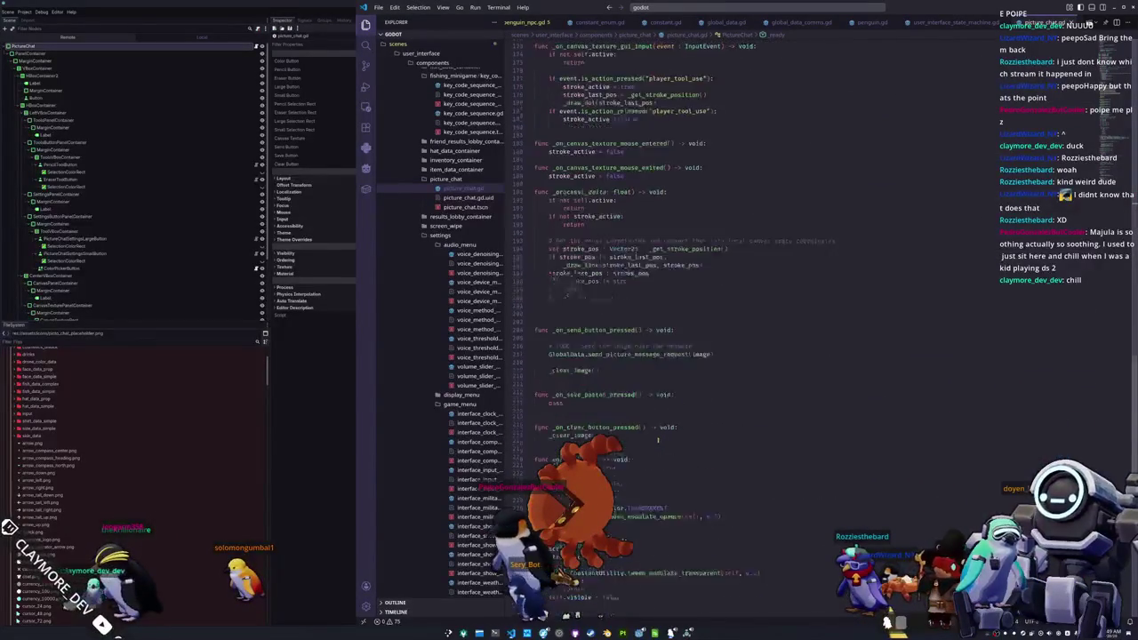
{"action": "scroll", "coordinate": [659, 441], "scroll_direction": "down", "scroll_amount": 3}
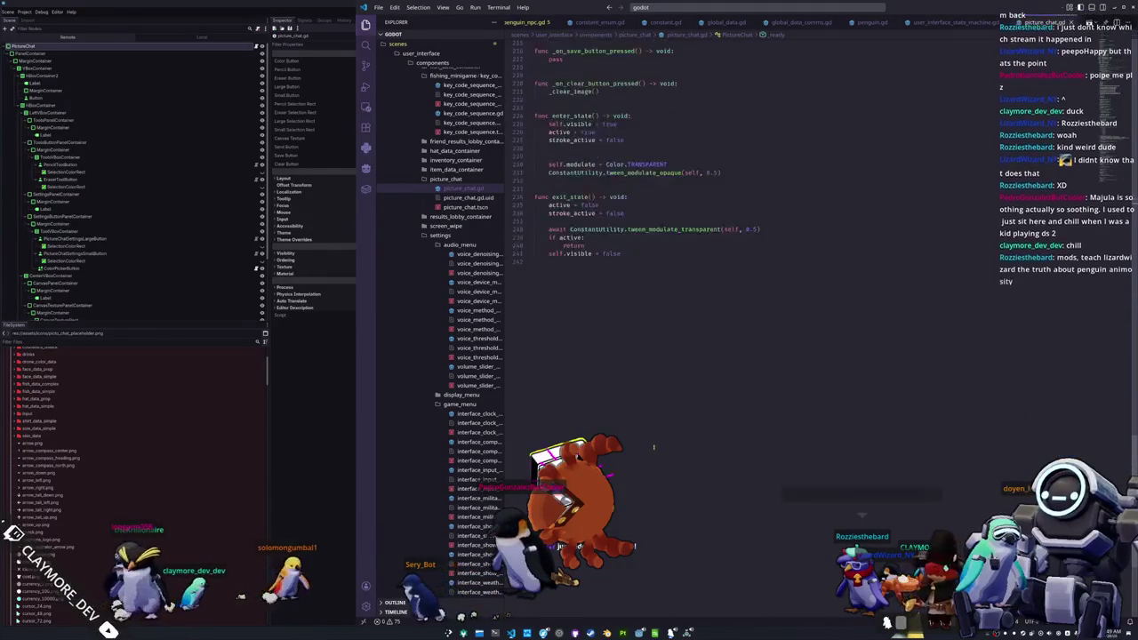
{"action": "scroll", "coordinate": [650, 453], "scroll_direction": "up", "scroll_amount": 9}
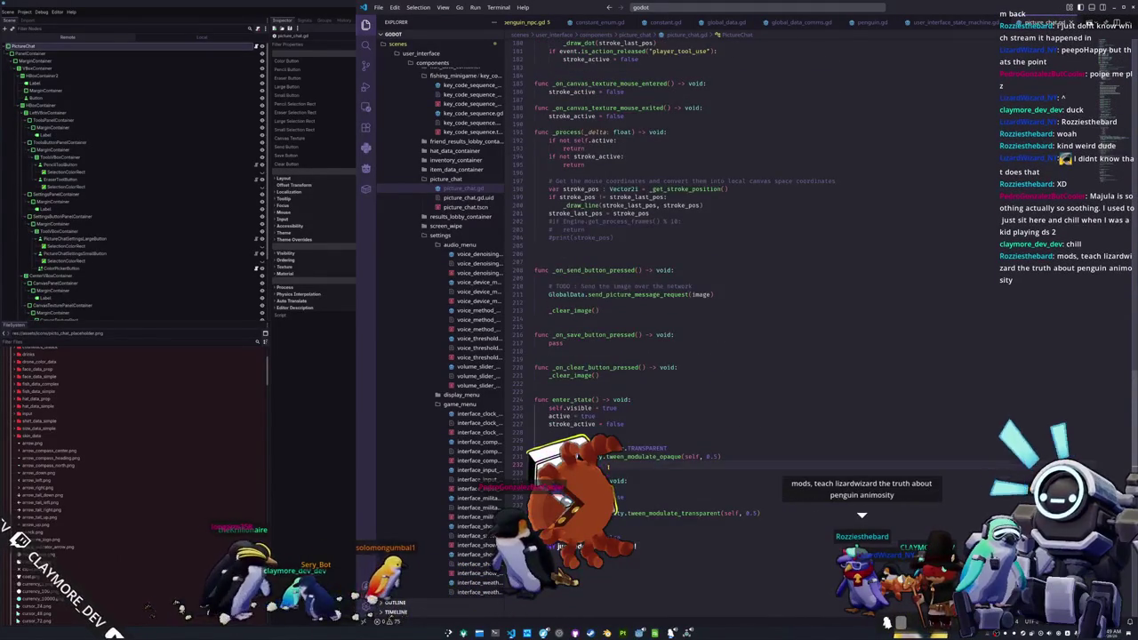
{"action": "scroll", "coordinate": [609, 468], "scroll_direction": "up", "scroll_amount": 20}
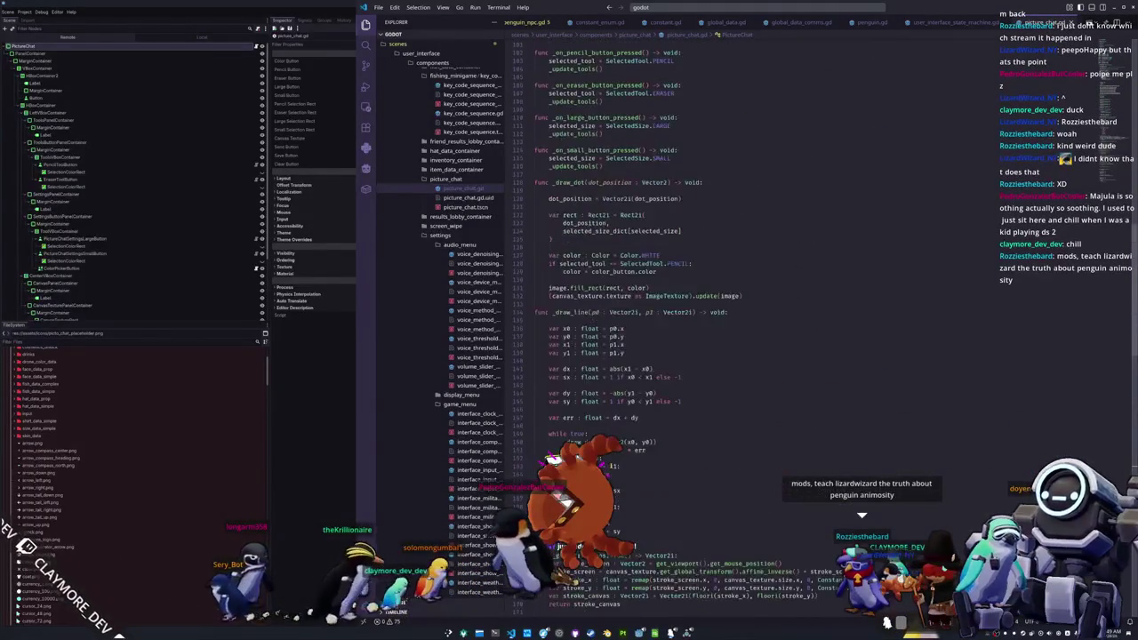
{"action": "scroll", "coordinate": [552, 459], "scroll_direction": "up", "scroll_amount": 5}
{"action": "scroll", "coordinate": [552, 459], "scroll_direction": "up", "scroll_amount": 5}
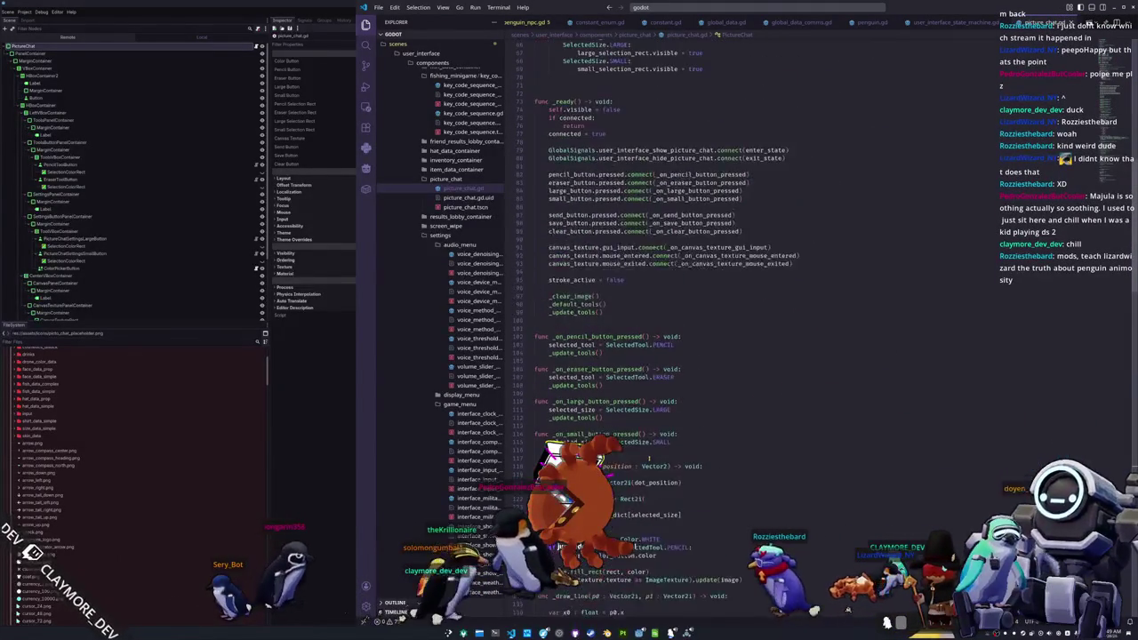
{"action": "scroll", "coordinate": [654, 468], "scroll_direction": "up", "scroll_amount": 2}
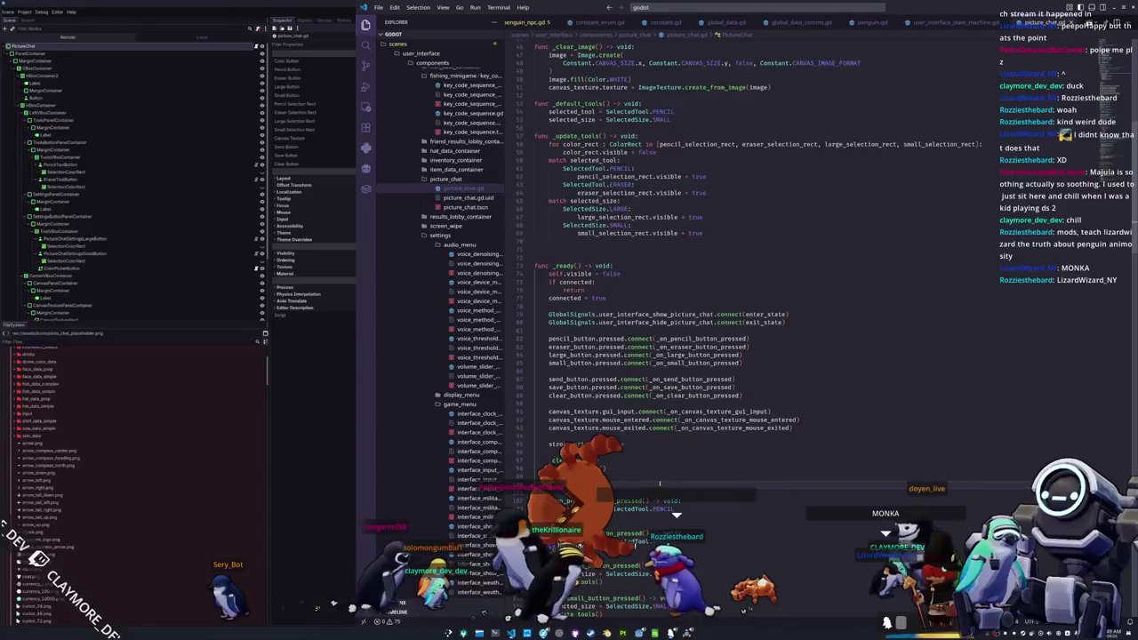
{"action": "scroll", "coordinate": [656, 484], "scroll_direction": "up", "scroll_amount": 10}
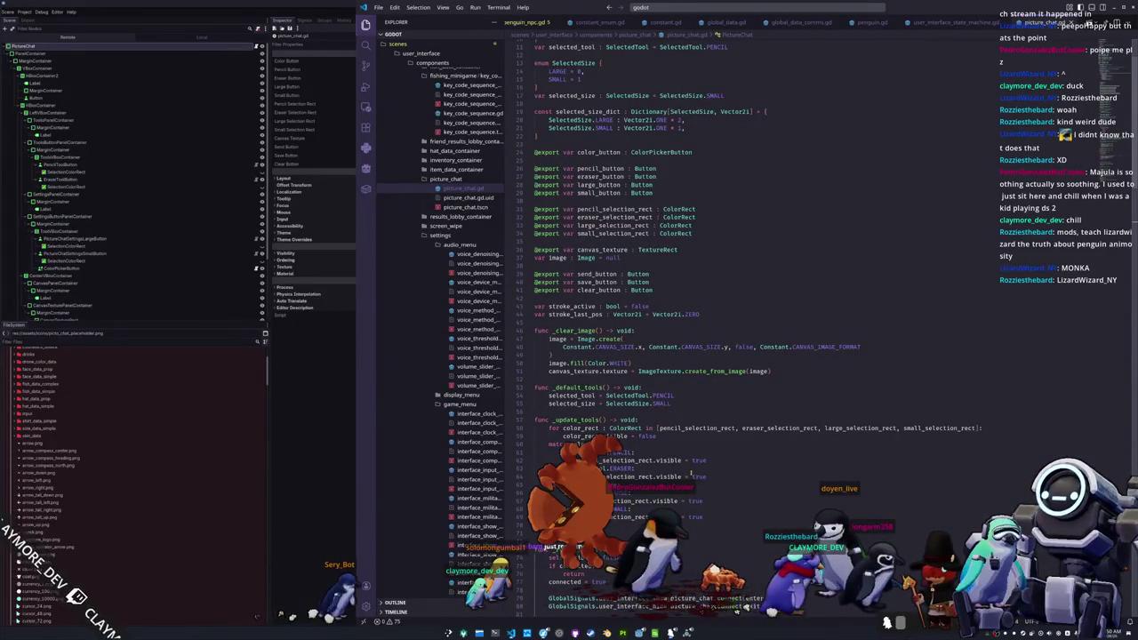
{"action": "scroll", "coordinate": [711, 378], "scroll_direction": "up", "scroll_amount": 3}
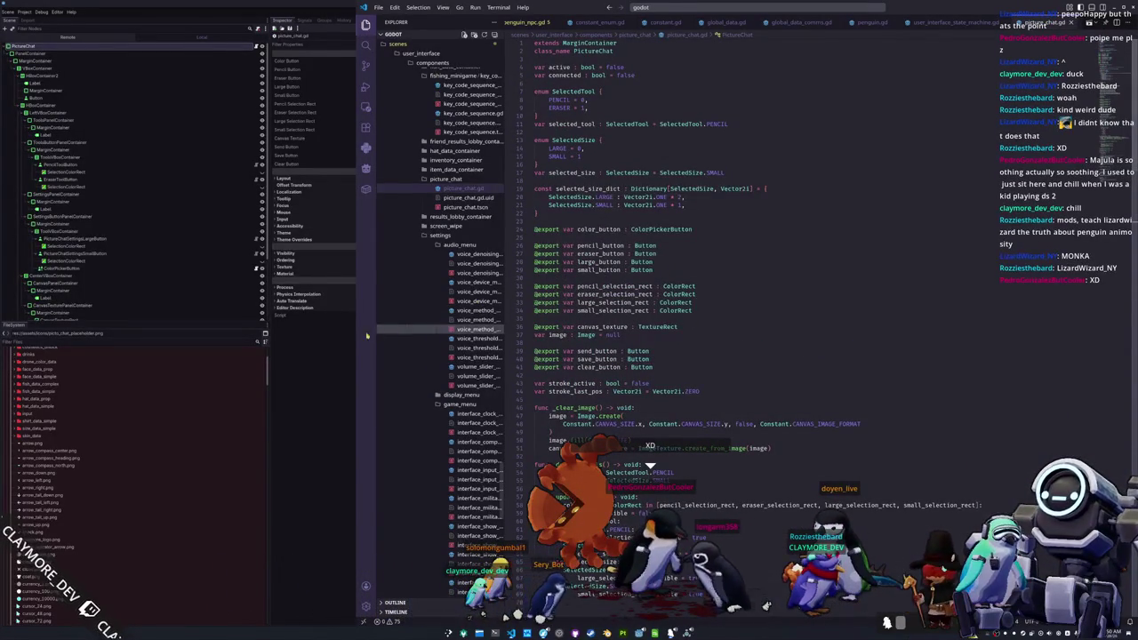
- Assign ColorPickerButton, PencilToolButton, EraserToolButton and the Large and Small settings buttons to their exports
{"action": "left_click", "coordinate": [331, 363]}
{"action": "scroll", "coordinate": [586, 307], "scroll_direction": "down", "scroll_amount": 3}
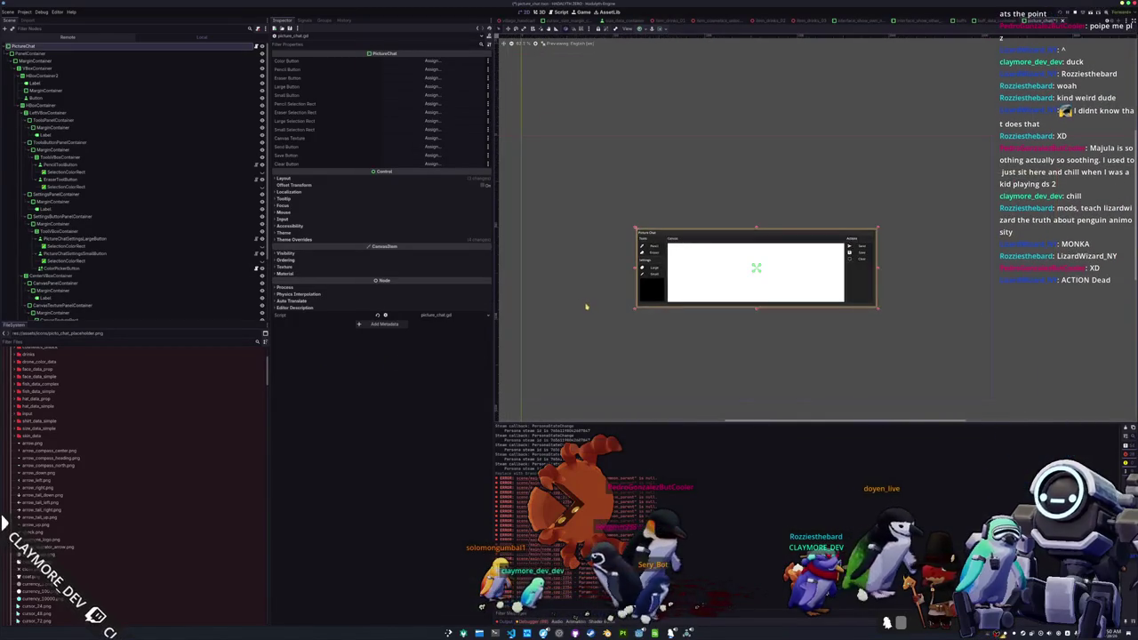
{"action": "left_click_drag", "start_coordinate": [599, 292], "coordinate": [622, 312]}
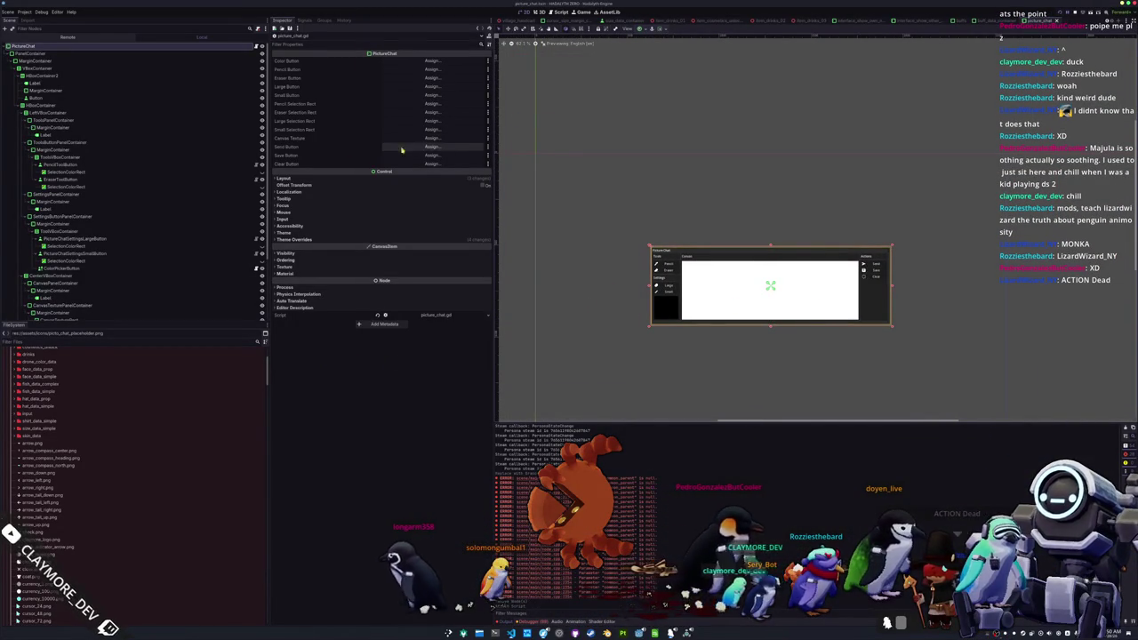
{"action": "left_click", "coordinate": [439, 62]}
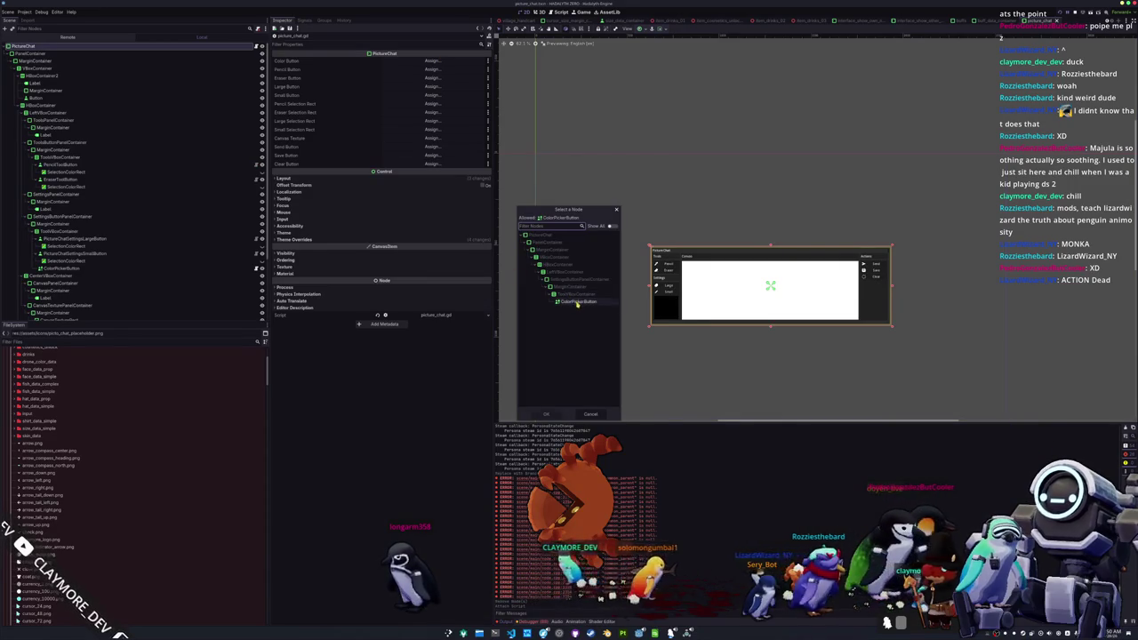
{"action": "double_click", "coordinate": [577, 302]}
{"action": "left_click", "coordinate": [426, 71]}
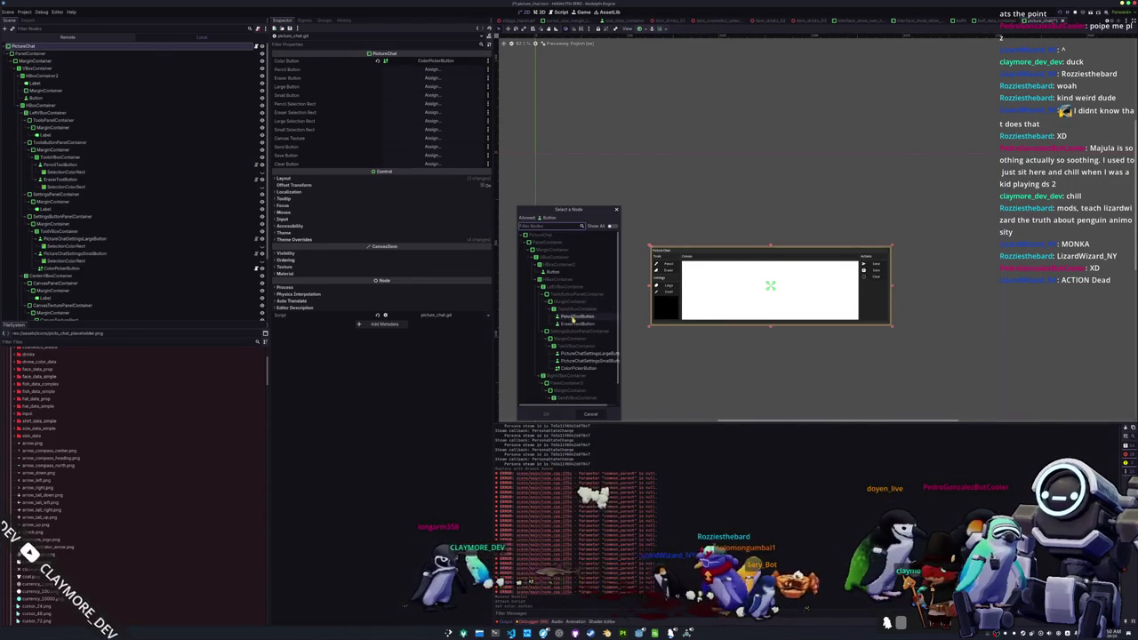
{"action": "double_click", "coordinate": [570, 319]}
{"action": "left_click", "coordinate": [431, 81]}
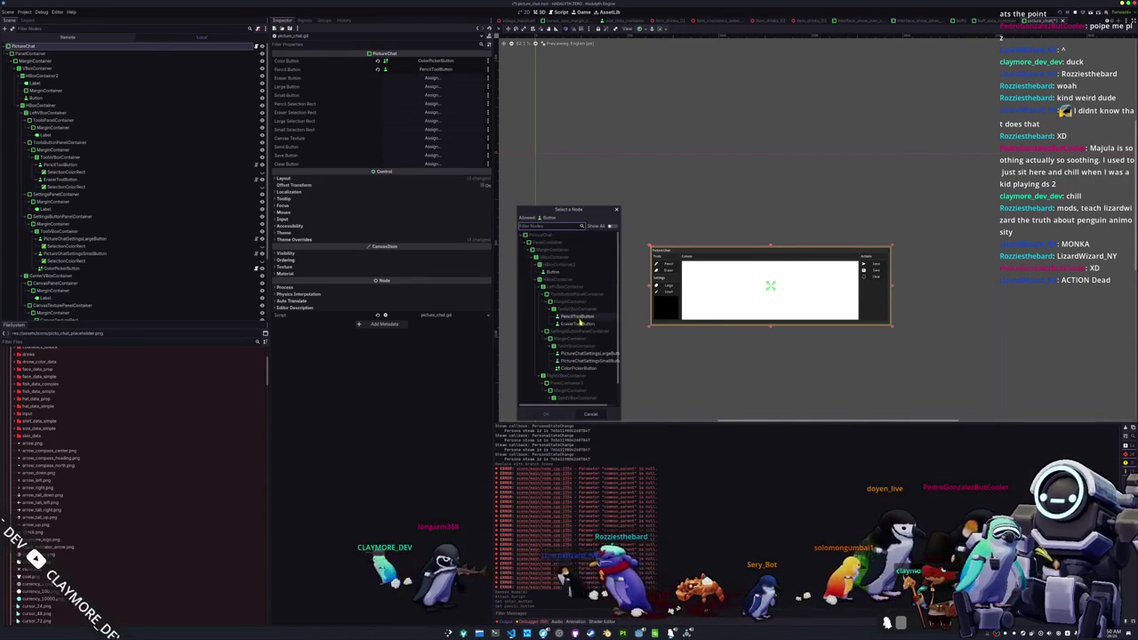
{"action": "double_click", "coordinate": [578, 323]}
{"action": "left_click", "coordinate": [435, 86]}
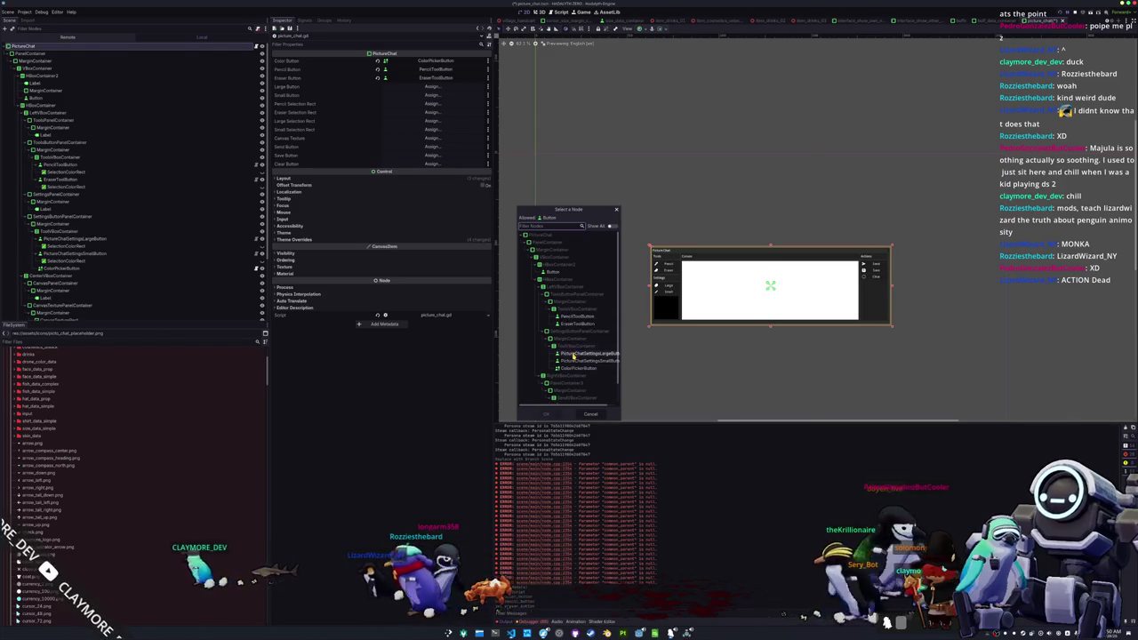
{"action": "double_click", "coordinate": [574, 354]}
{"action": "left_click", "coordinate": [425, 100]}
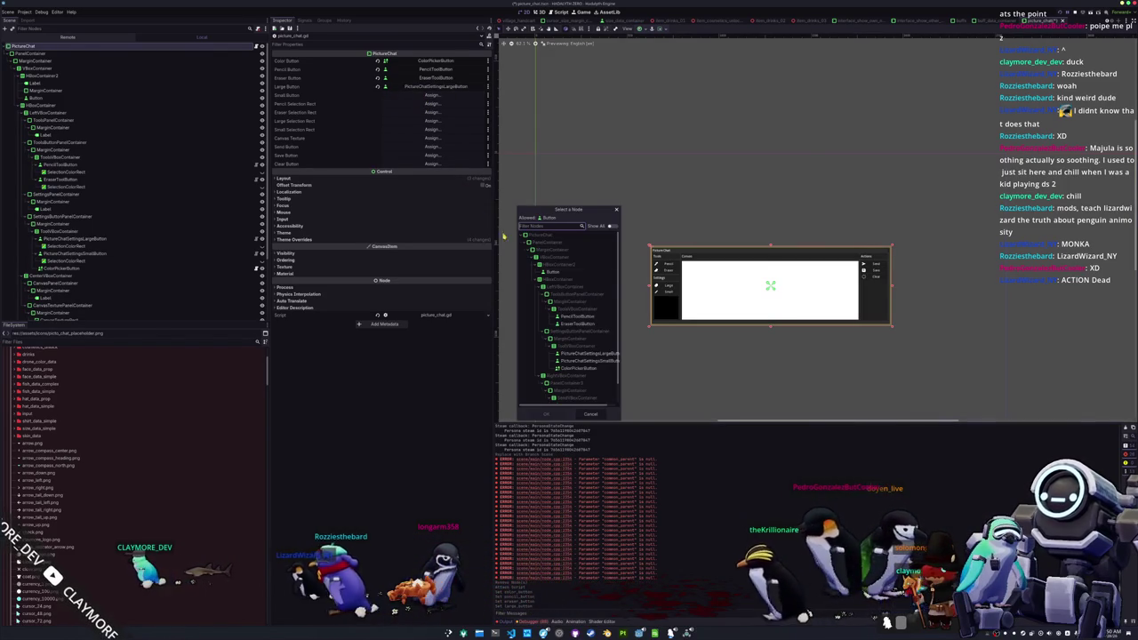
{"action": "double_click", "coordinate": [575, 364]}
- Assign each tool's SelectionColorRect to the Pencil, Eraser, Large and Small Selection Rect slots
{"action": "left_click", "coordinate": [445, 130]}
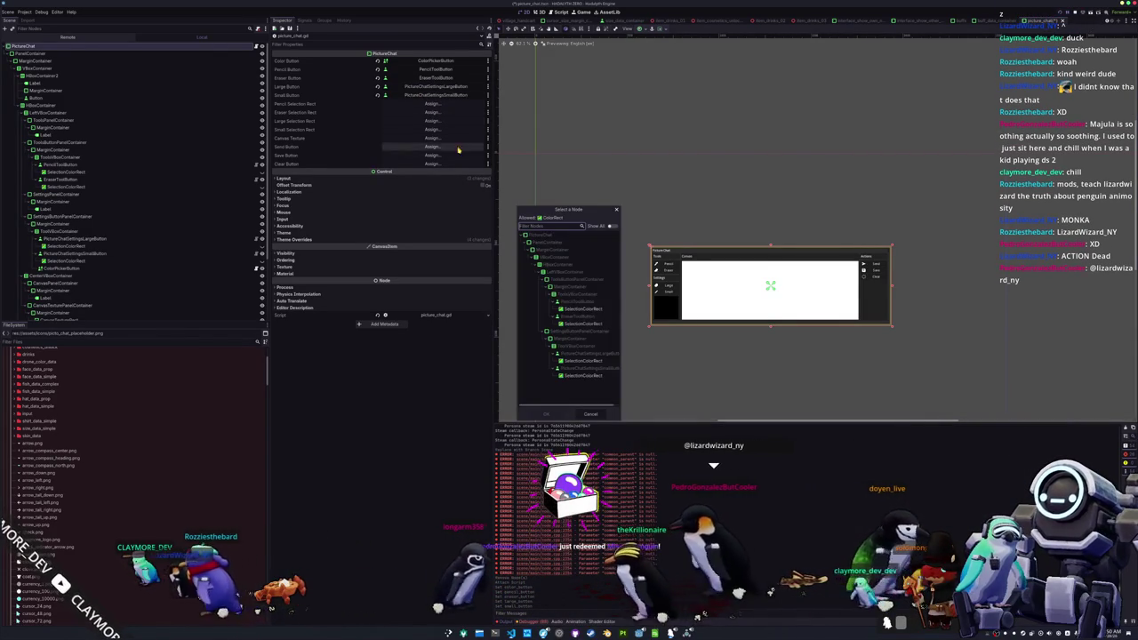
{"action": "double_click", "coordinate": [577, 310]}
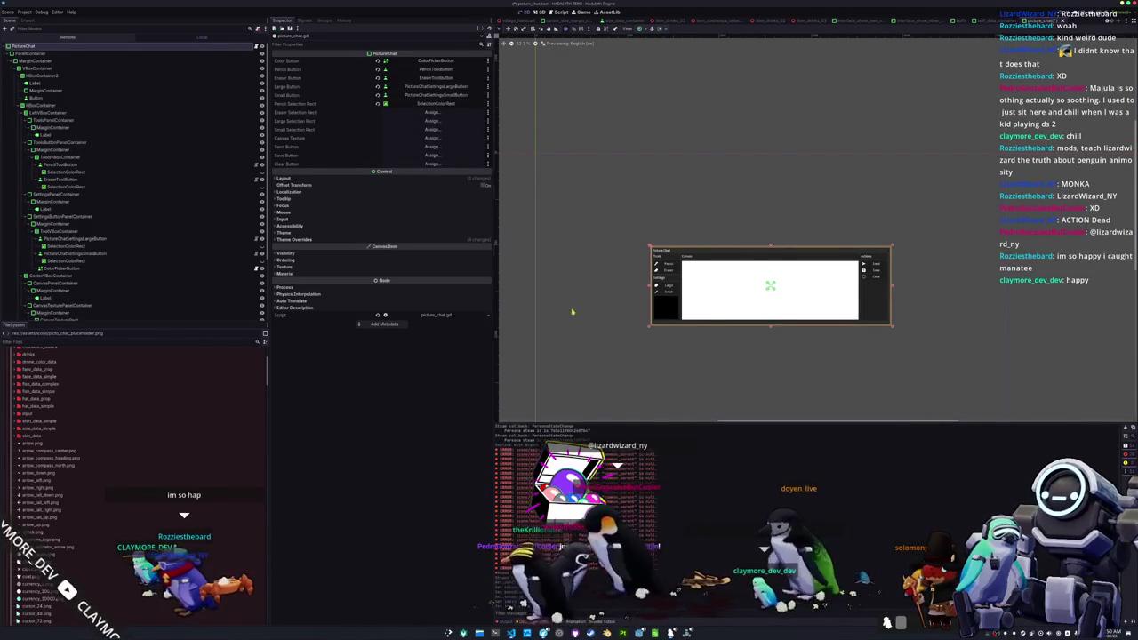
{"action": "left_click", "coordinate": [421, 114]}
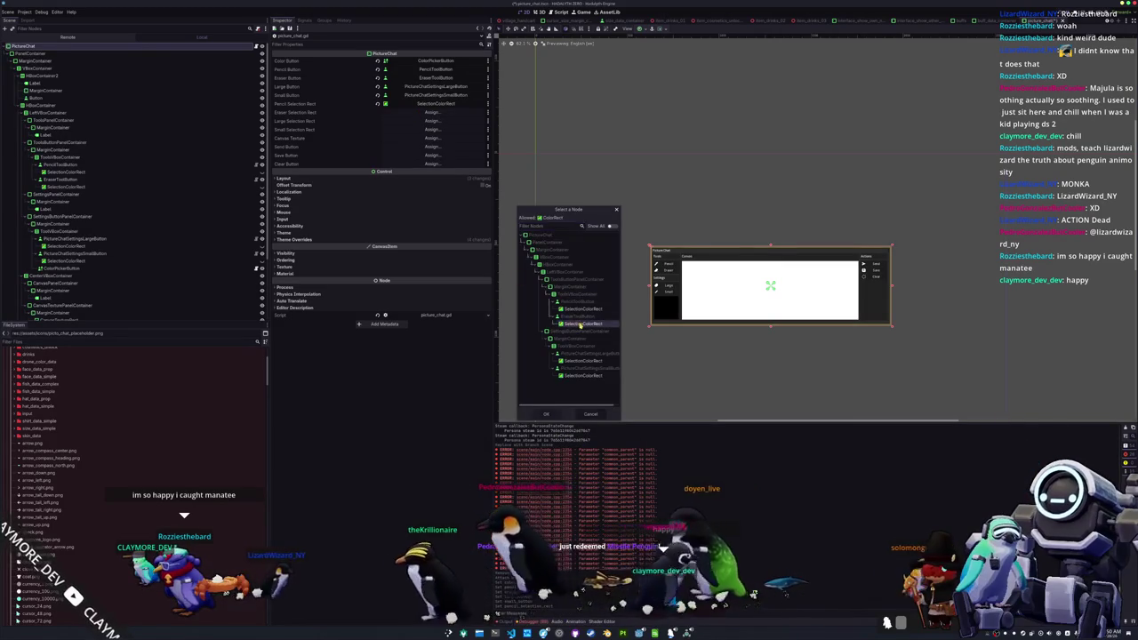
{"action": "double_click", "coordinate": [580, 323]}
{"action": "left_click", "coordinate": [431, 121]}
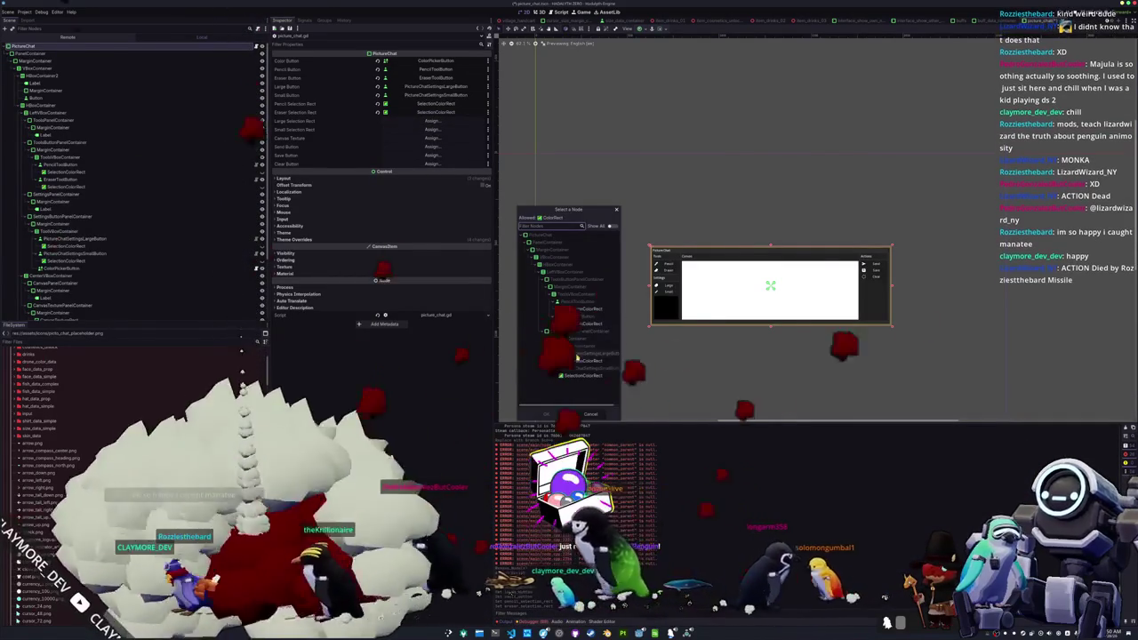
{"action": "double_click", "coordinate": [578, 360]}
{"action": "left_click", "coordinate": [432, 129]}
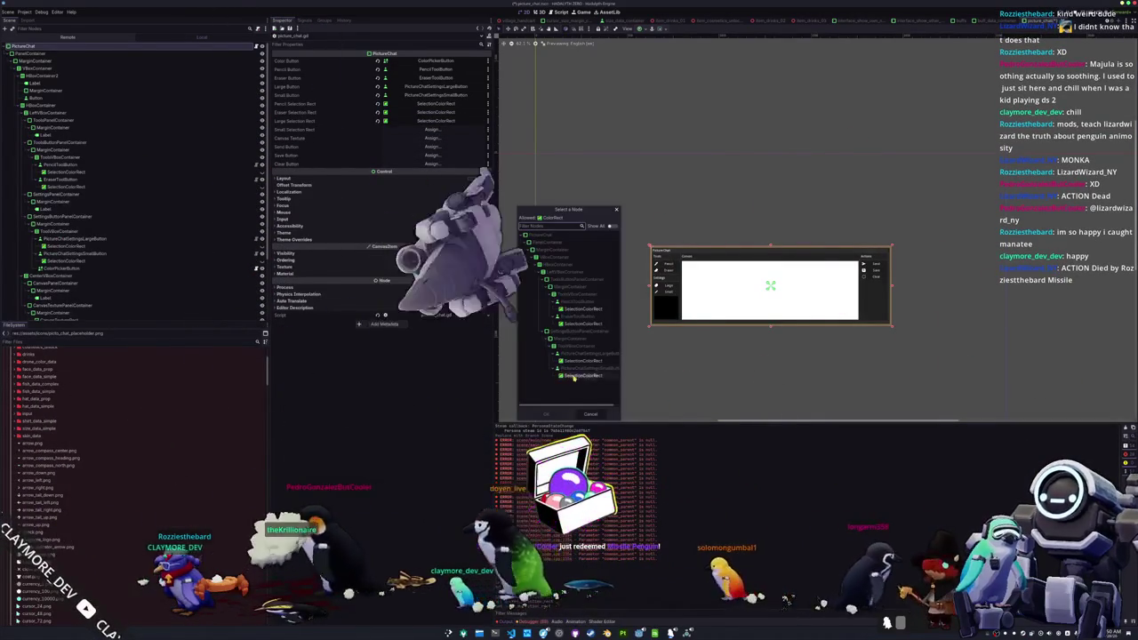
{"action": "double_click", "coordinate": [573, 377]}
- Assign CanvasTextureRect, SendButton, SaveButton and ClearButton to Canvas Texture, Send, Save and Clear slots
{"action": "left_click", "coordinate": [432, 138]}
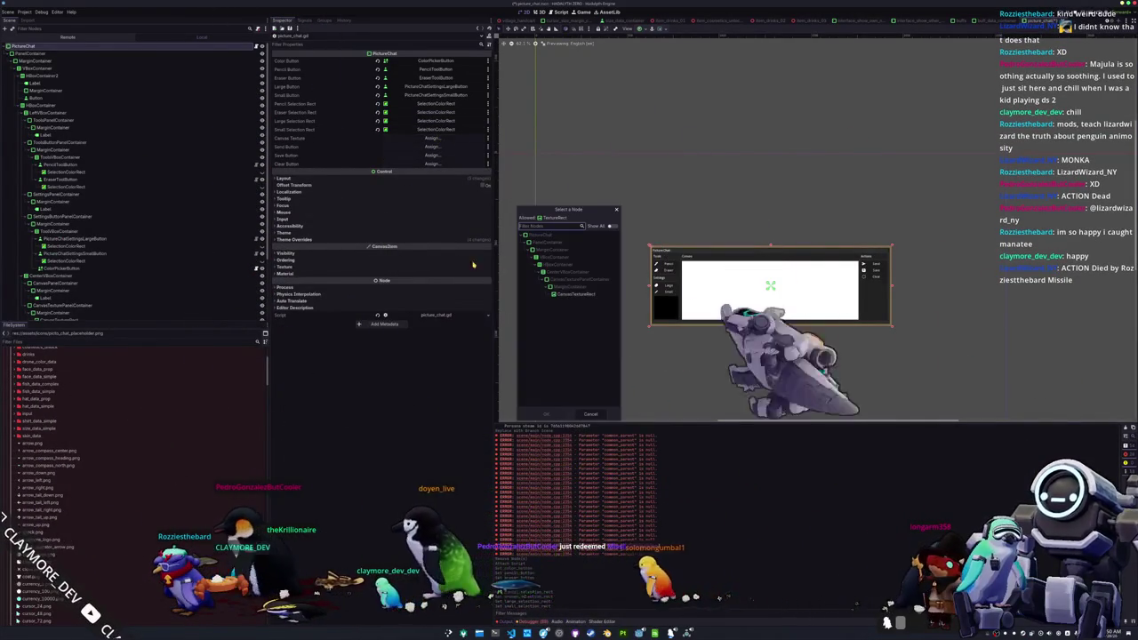
{"action": "double_click", "coordinate": [580, 295]}
{"action": "left_click", "coordinate": [432, 146]}
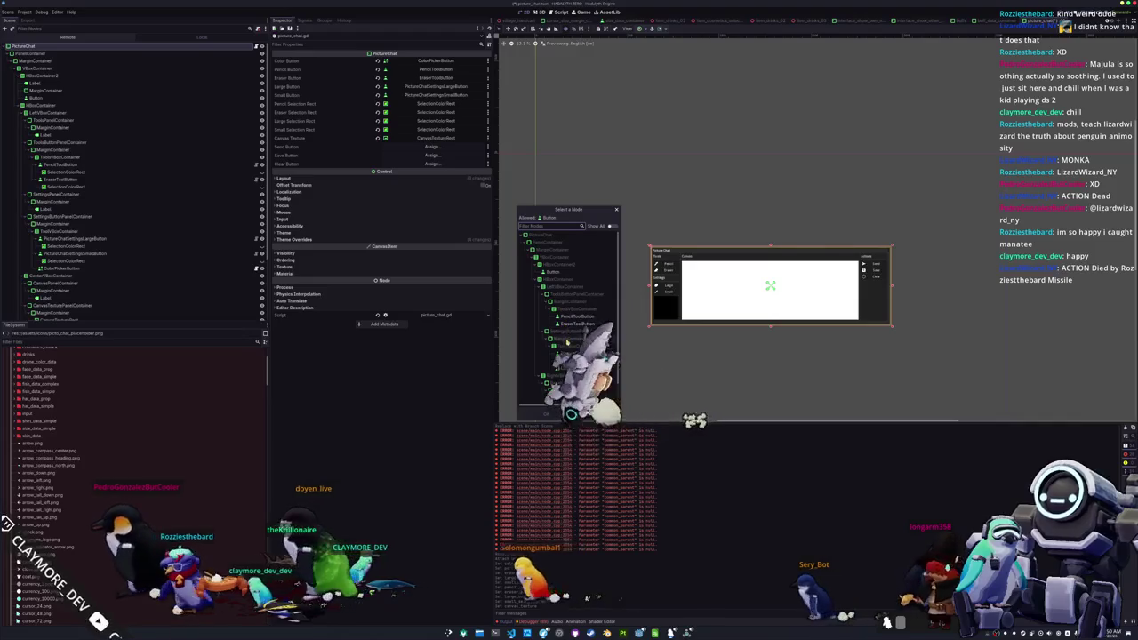
{"action": "double_click", "coordinate": [577, 398]}
{"action": "left_click", "coordinate": [432, 155]}
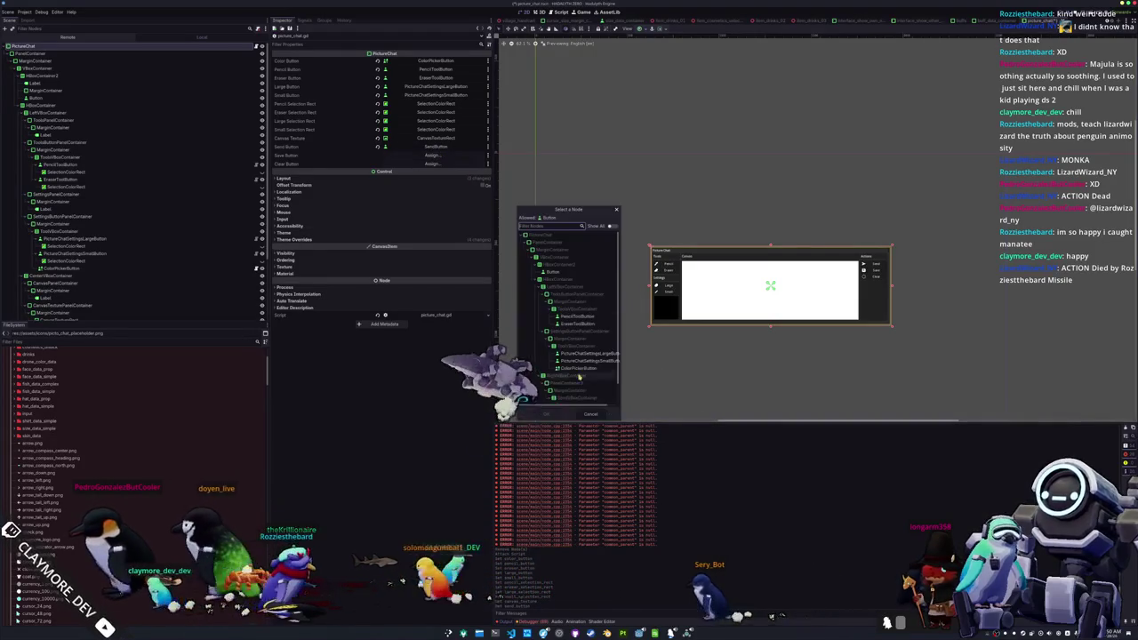
{"action": "double_click", "coordinate": [578, 397]}
{"action": "left_click", "coordinate": [432, 164]}
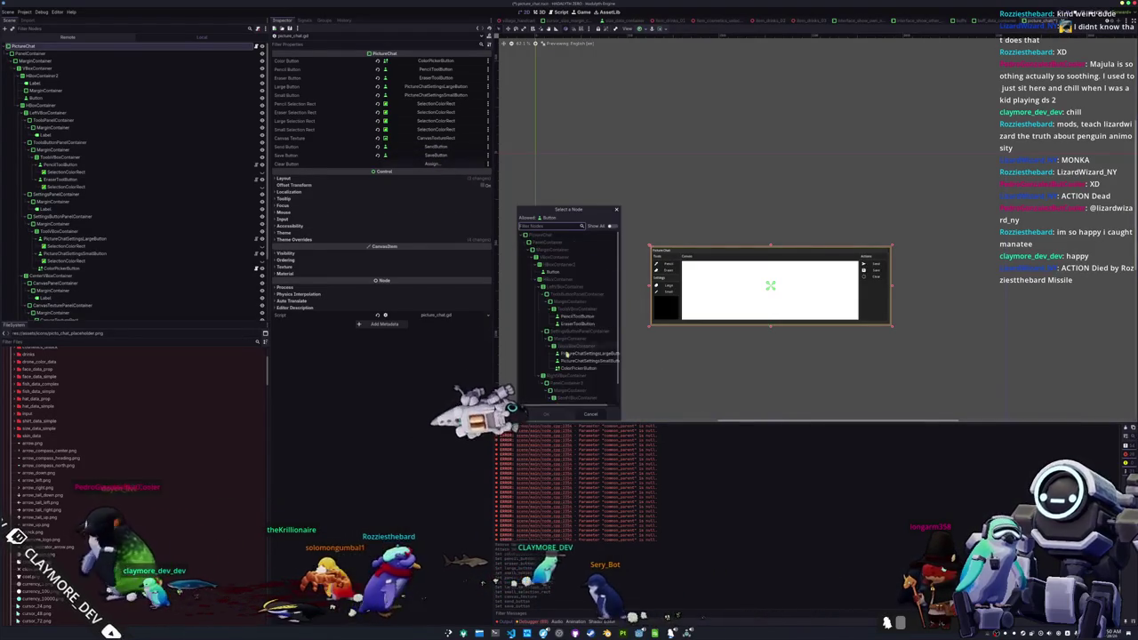
{"action": "double_click", "coordinate": [577, 401]}
{"action": "scroll", "coordinate": [587, 374], "scroll_direction": "down", "scroll_amount": 2}
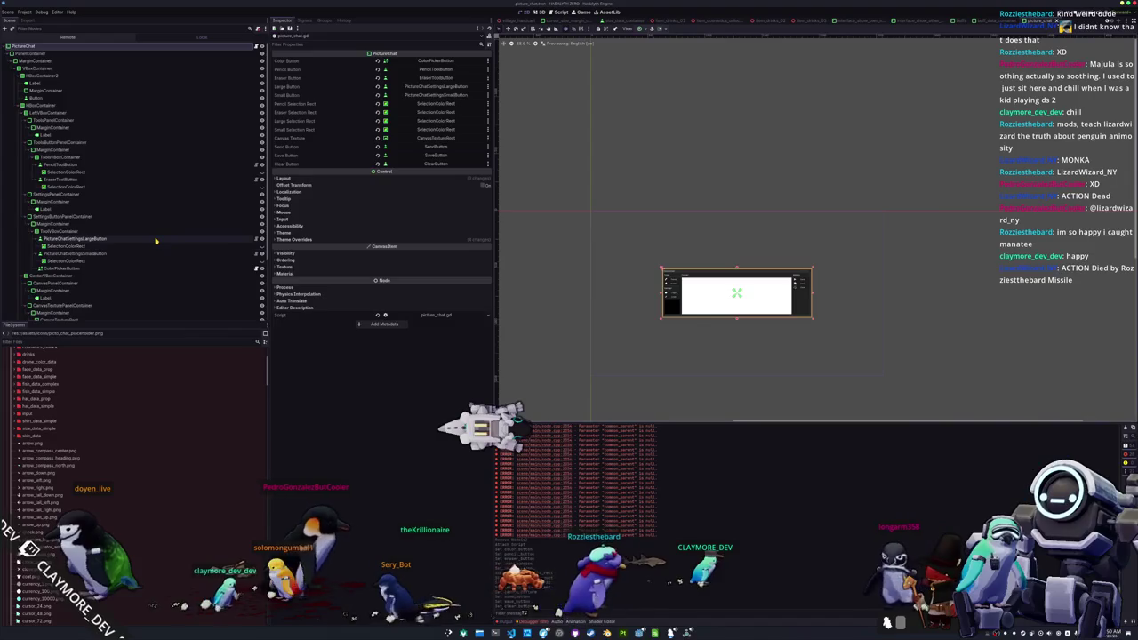
- Quick-open main.tscn and then user_interface.tscn
{"action": "key", "text": "alt+shift+o"}
{"action": "type", "text": "main"}
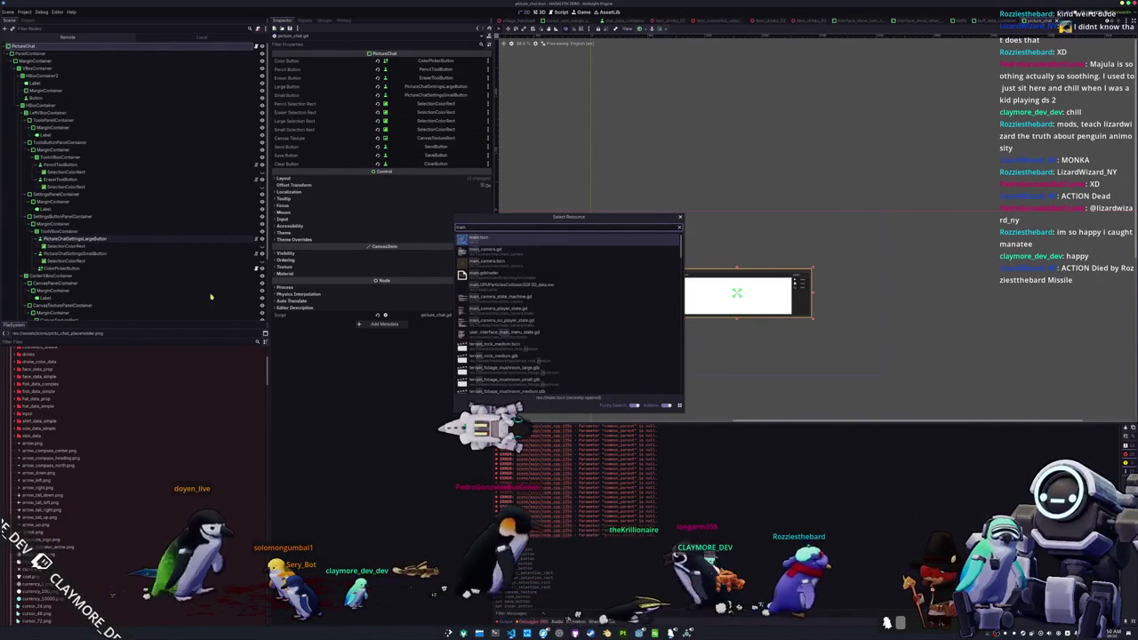
{"action": "key", "text": "Return"}
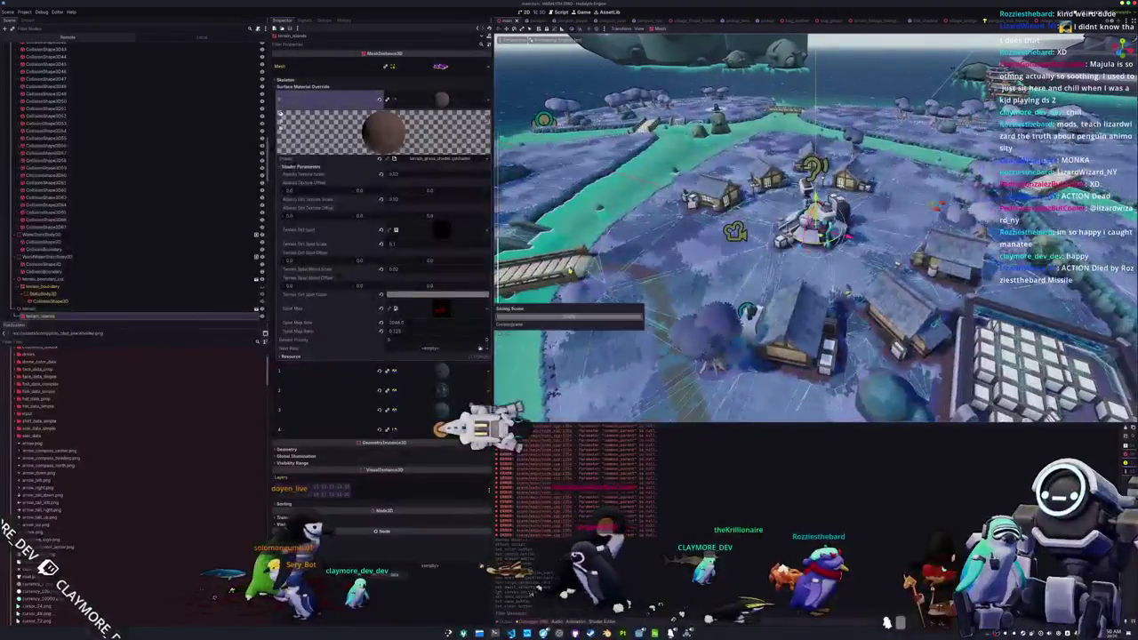
{"action": "key", "text": "alt+shift+o"}
{"action": "type", "text": "user_inter"}
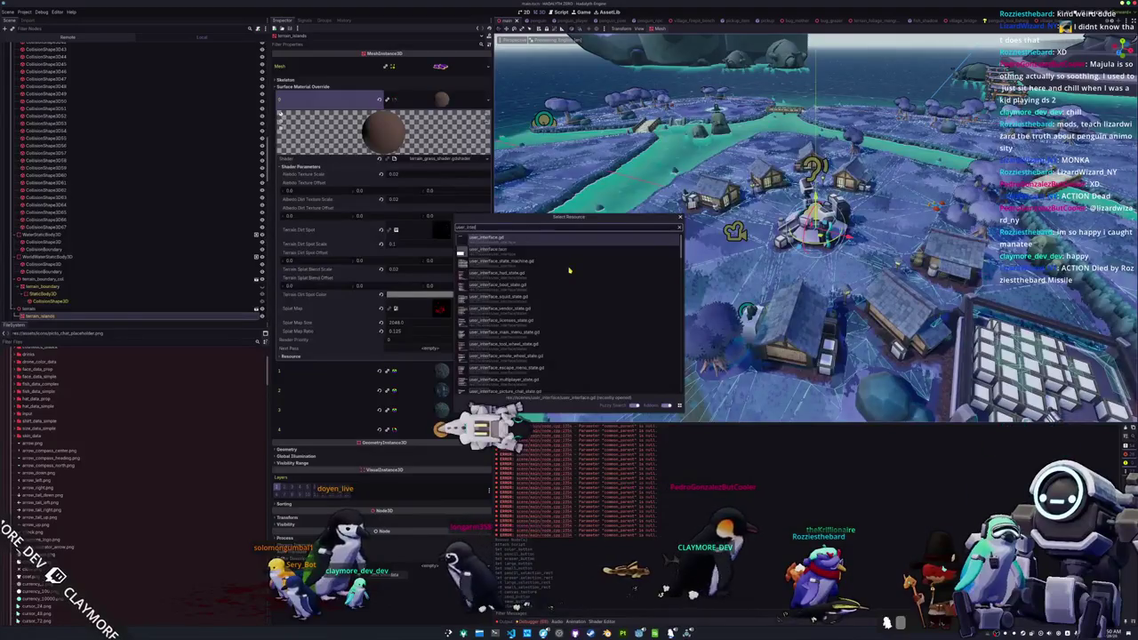
{"action": "key", "text": "Down"}
{"action": "key", "text": "Return"}
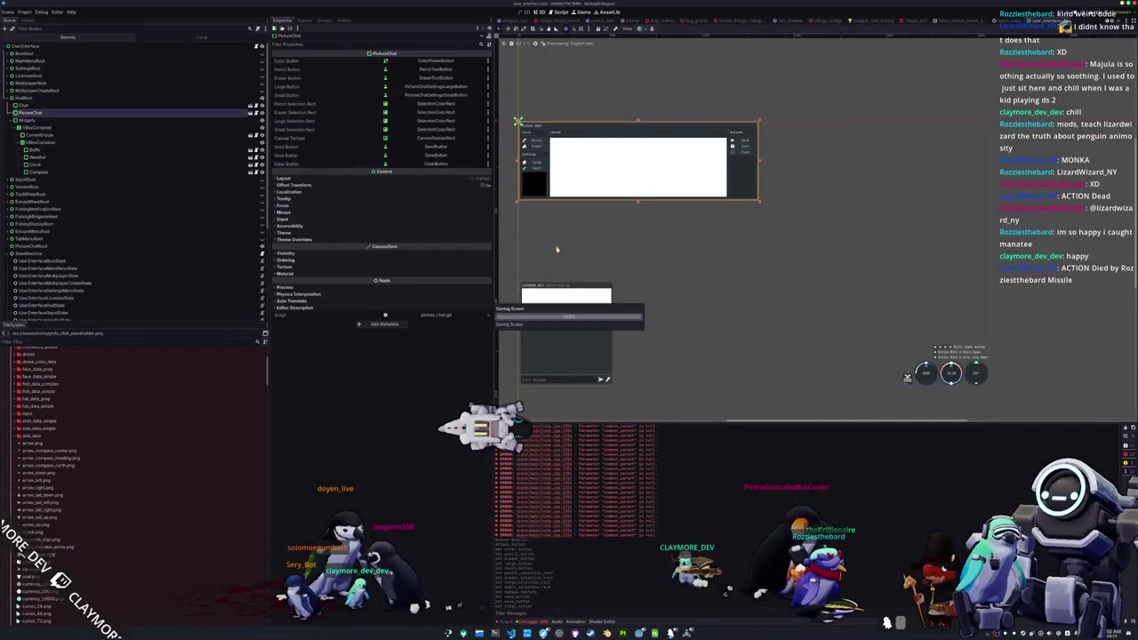
- Select the StateMachine node in the user_interface scene to see its states
{"action": "scroll", "coordinate": [583, 295], "scroll_direction": "down", "scroll_amount": 2}
{"action": "left_click", "coordinate": [615, 335]}
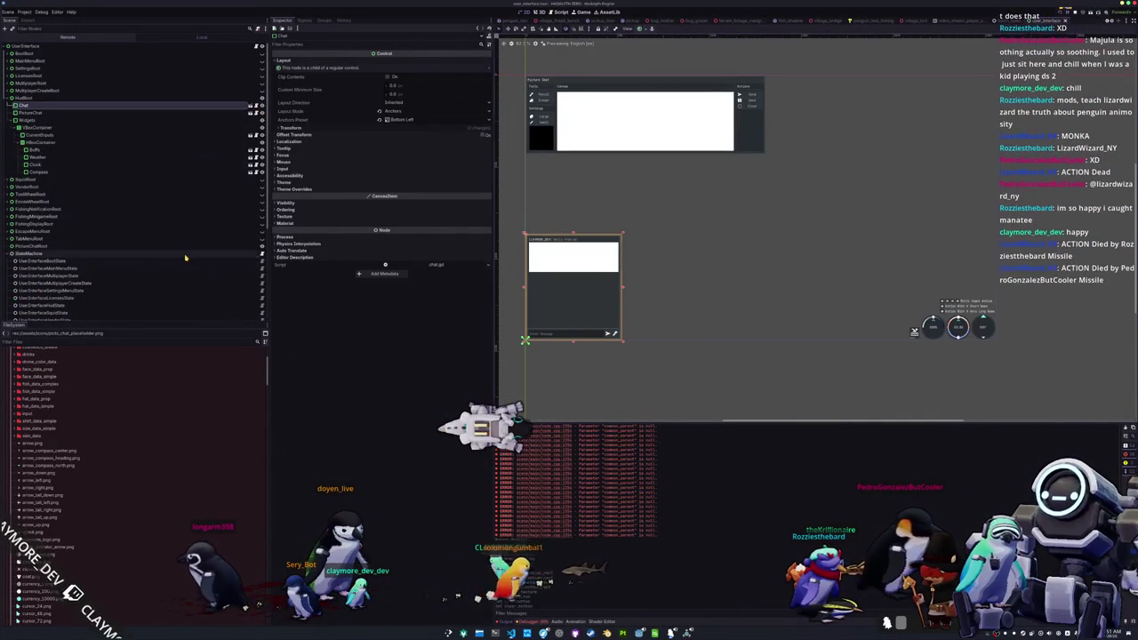
{"action": "left_click", "coordinate": [253, 255]}
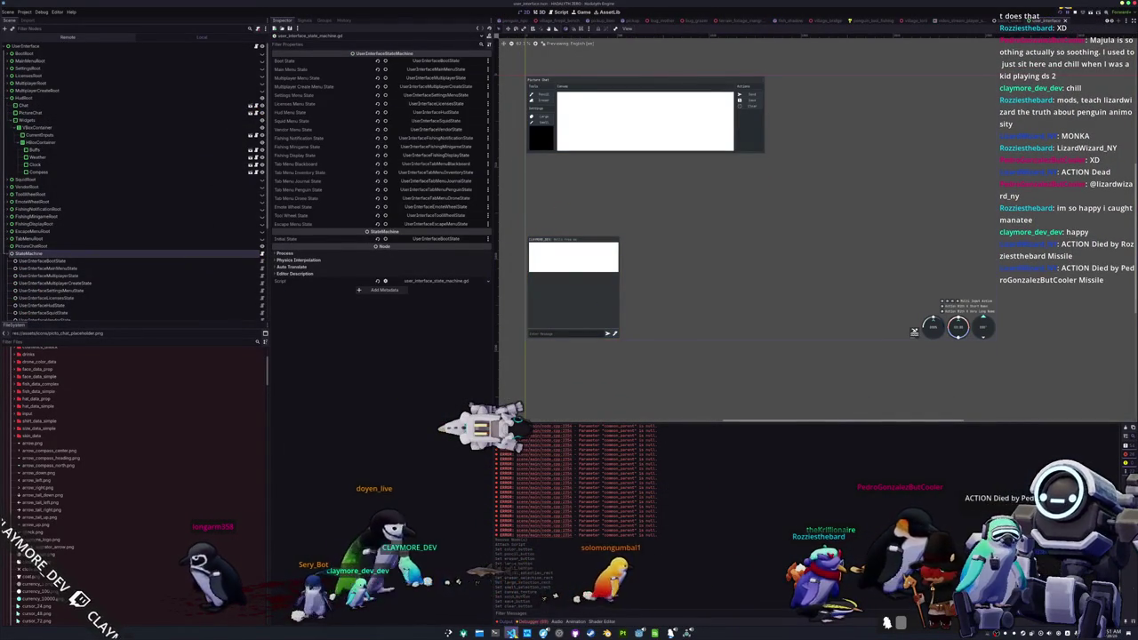
{"action": "scroll", "coordinate": [596, 140], "scroll_direction": "down", "scroll_amount": 15}
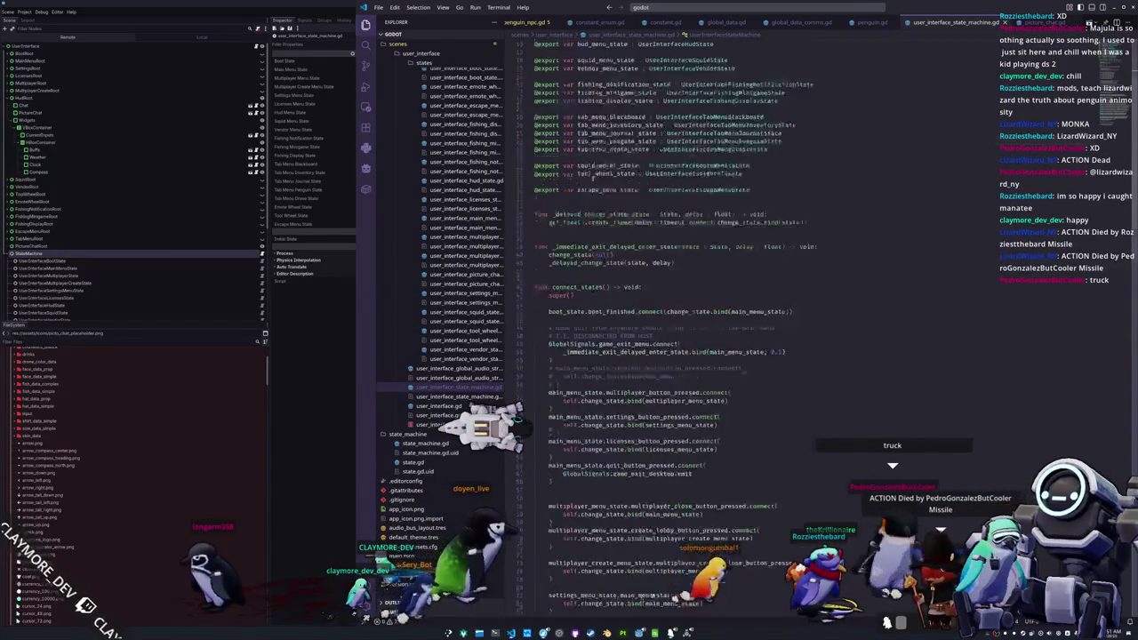
- Scroll through user_interface_state_machine.gd to review its signal connections
{"action": "scroll", "coordinate": [711, 338], "scroll_direction": "down", "scroll_amount": 4}
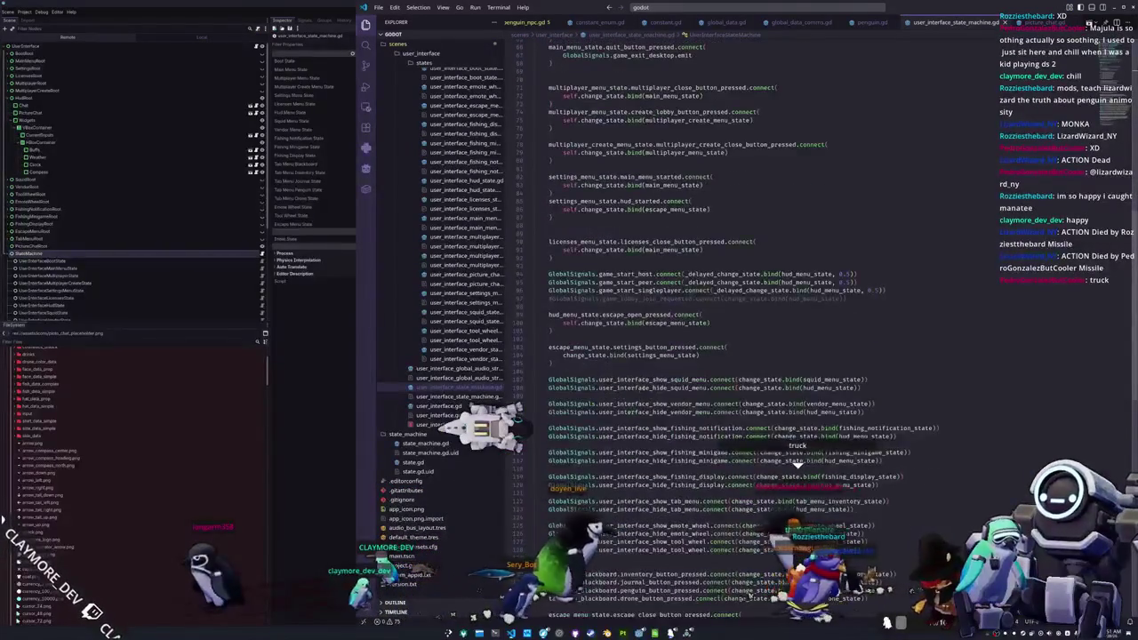
{"action": "scroll", "coordinate": [645, 427], "scroll_direction": "down", "scroll_amount": 1}
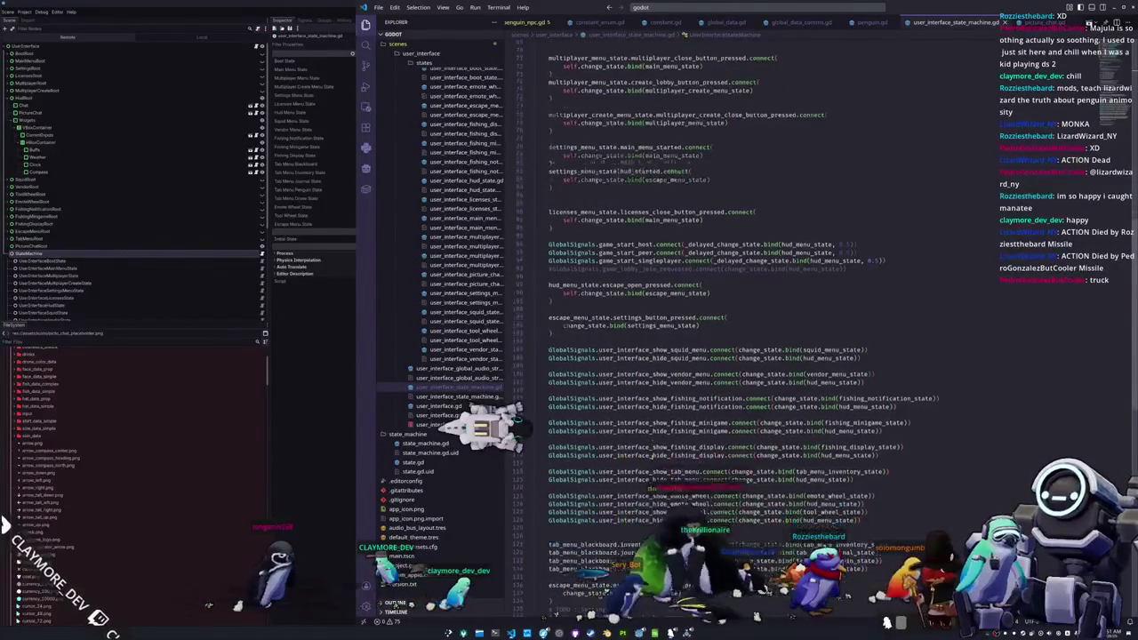
{"action": "scroll", "coordinate": [651, 455], "scroll_direction": "down", "scroll_amount": 1}
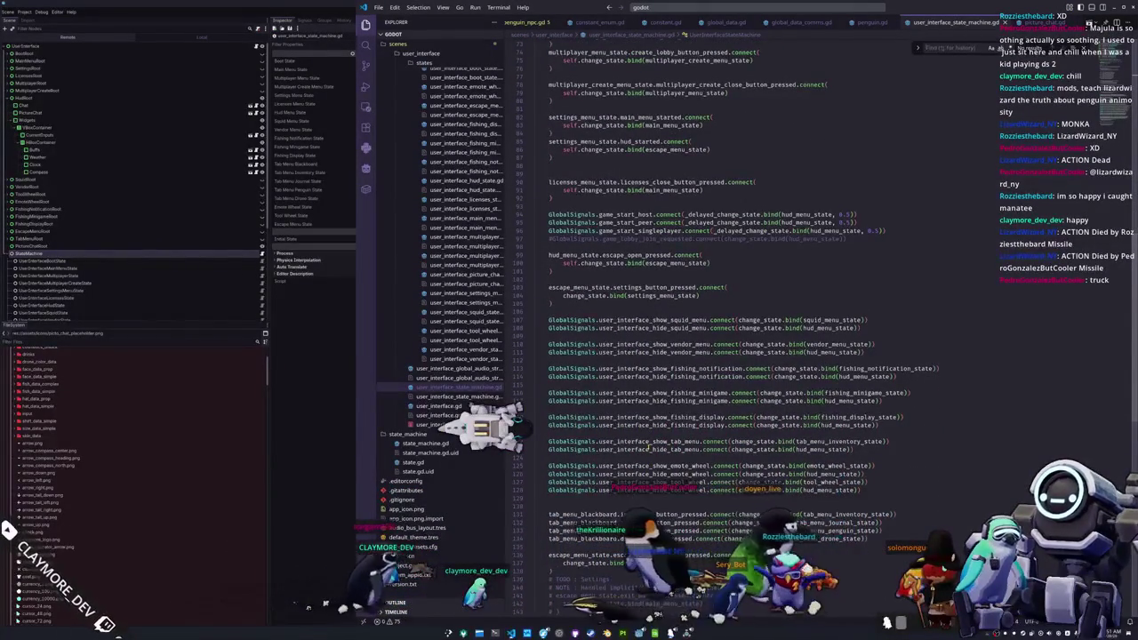
{"action": "type", "text": "pl"}
{"action": "key", "text": "Escape"}
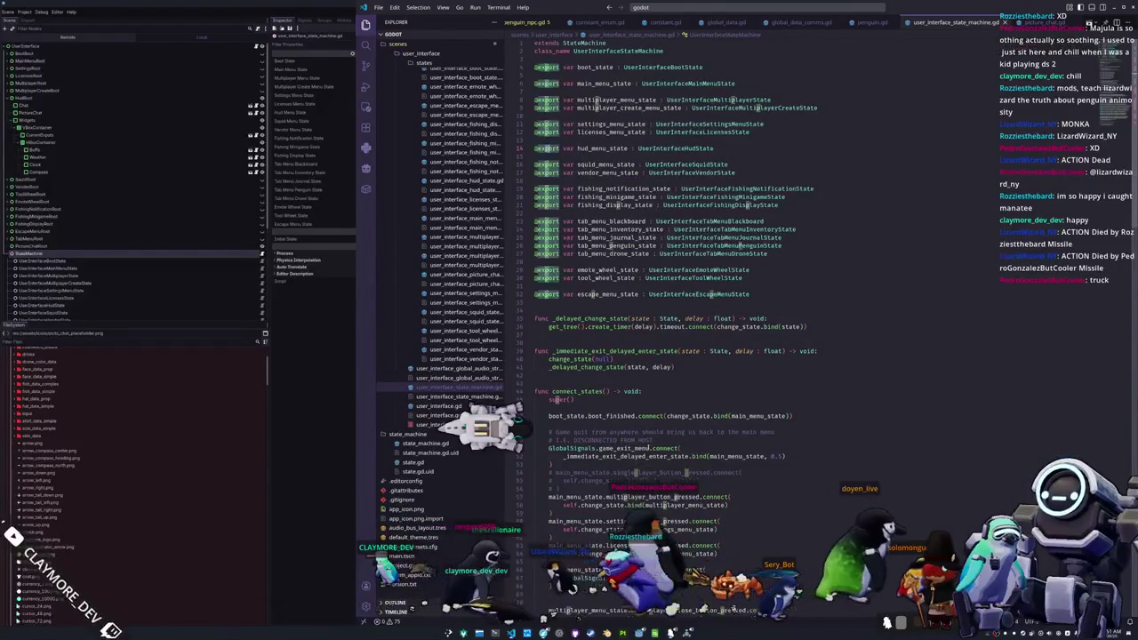
- Open penguin.gd and then penguin_state_machine.gd with Ctrl+P
{"action": "key", "text": "ctrl+p"}
{"action": "type", "text": "penguin"}
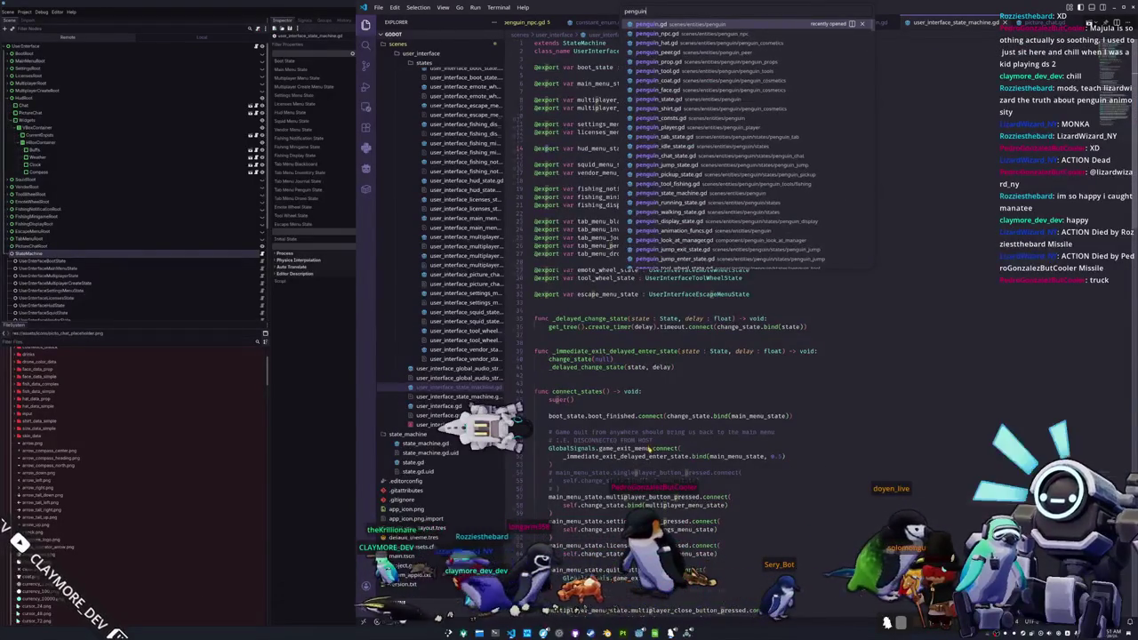
{"action": "key", "text": "Return"}
{"action": "key", "text": "ctrl+p"}
{"action": "type", "text": "penguin_s"}
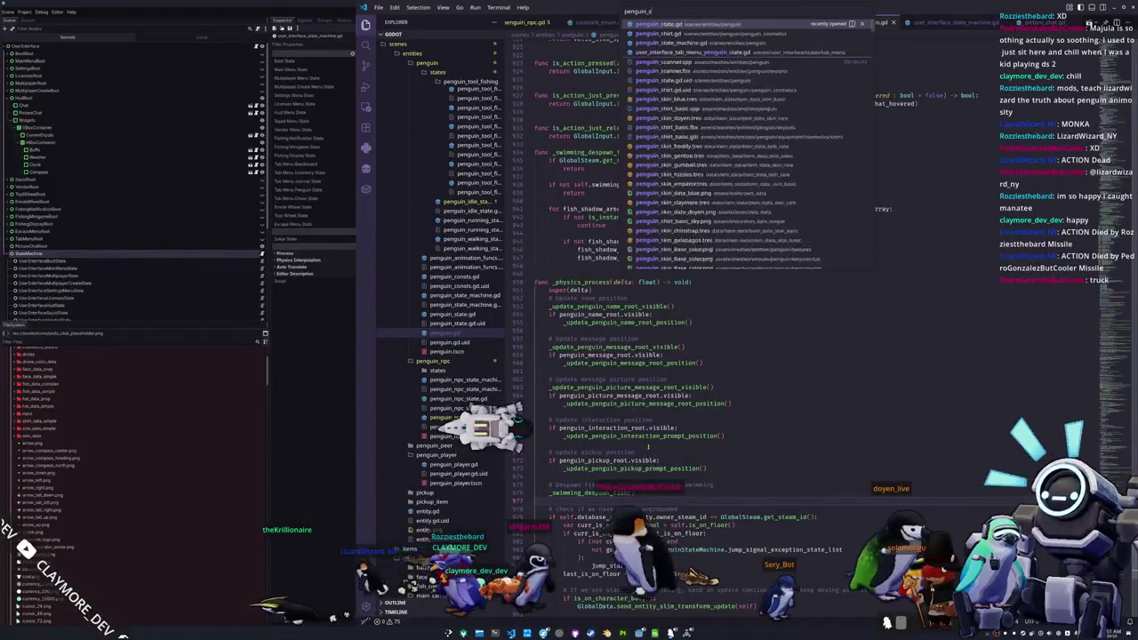
{"action": "type", "text": "tate_machine"}
{"action": "key", "text": "Return"}
{"action": "key", "text": "ctrl+p"}
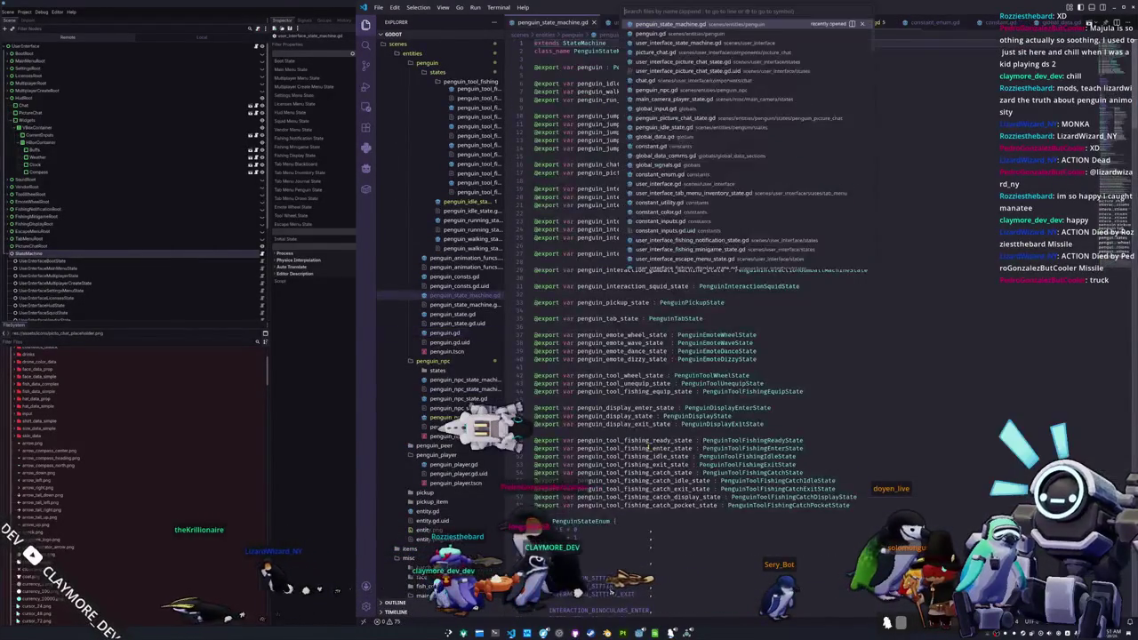
- Search 'picture_' and delete the picture_chat_state export, enum entry and dictionary entry
{"action": "key", "text": "Escape"}
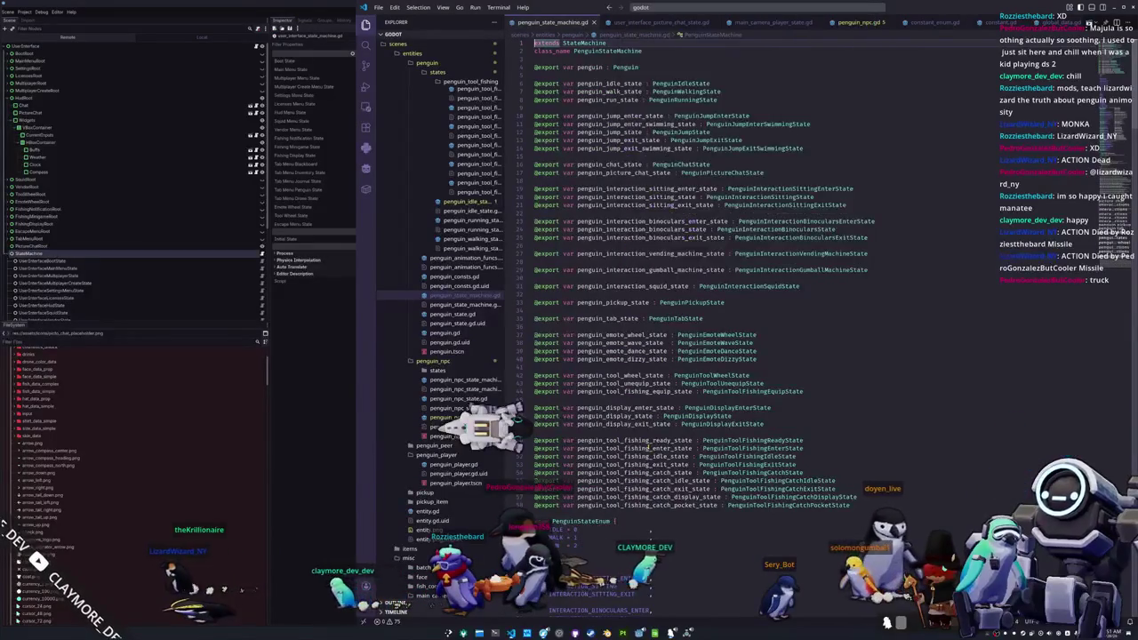
{"action": "key", "text": "ctrl+f"}
{"action": "type", "text": "picture_"}
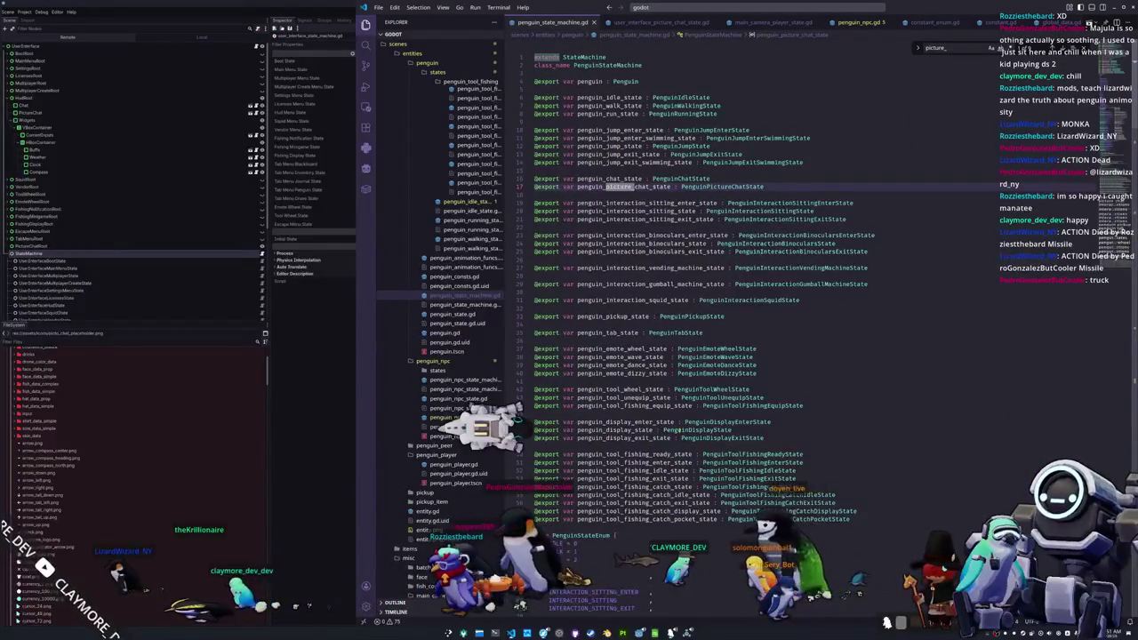
{"action": "key", "text": "ctrl+shift+k"}
{"action": "key", "text": "F3"}
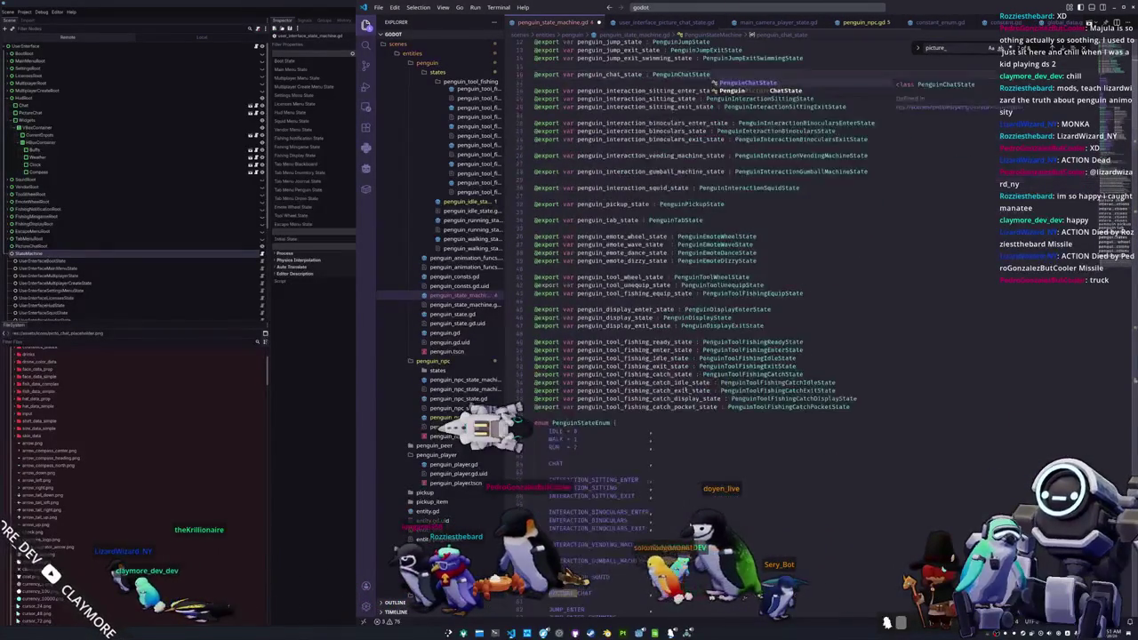
{"action": "key", "text": "ctrl+shift+k"}
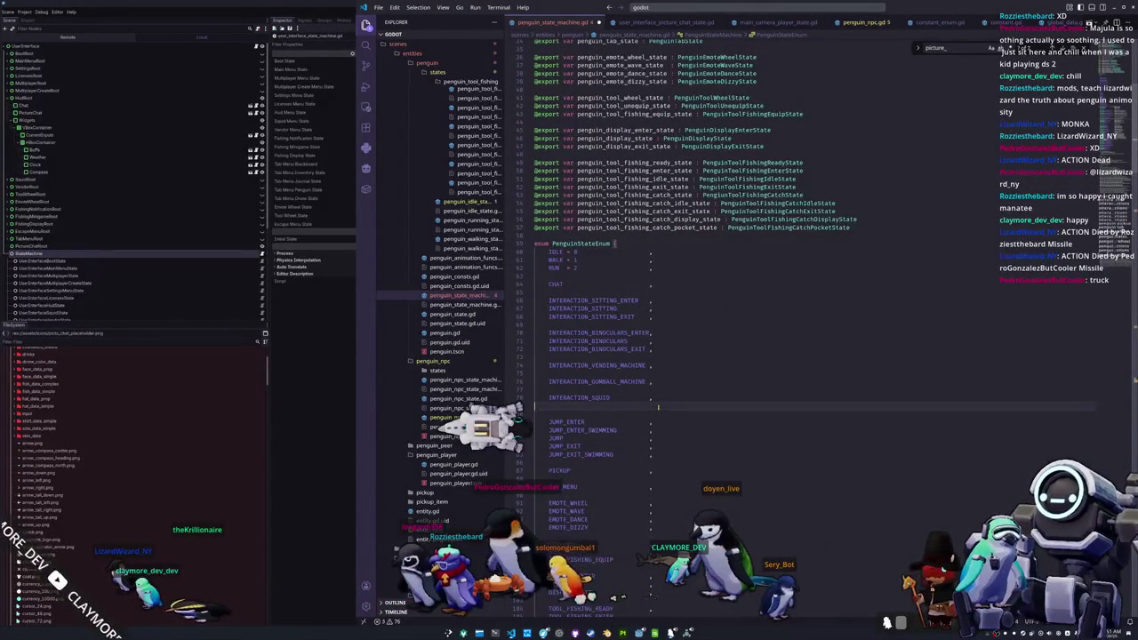
{"action": "scroll", "coordinate": [658, 406], "scroll_direction": "down", "scroll_amount": 15}
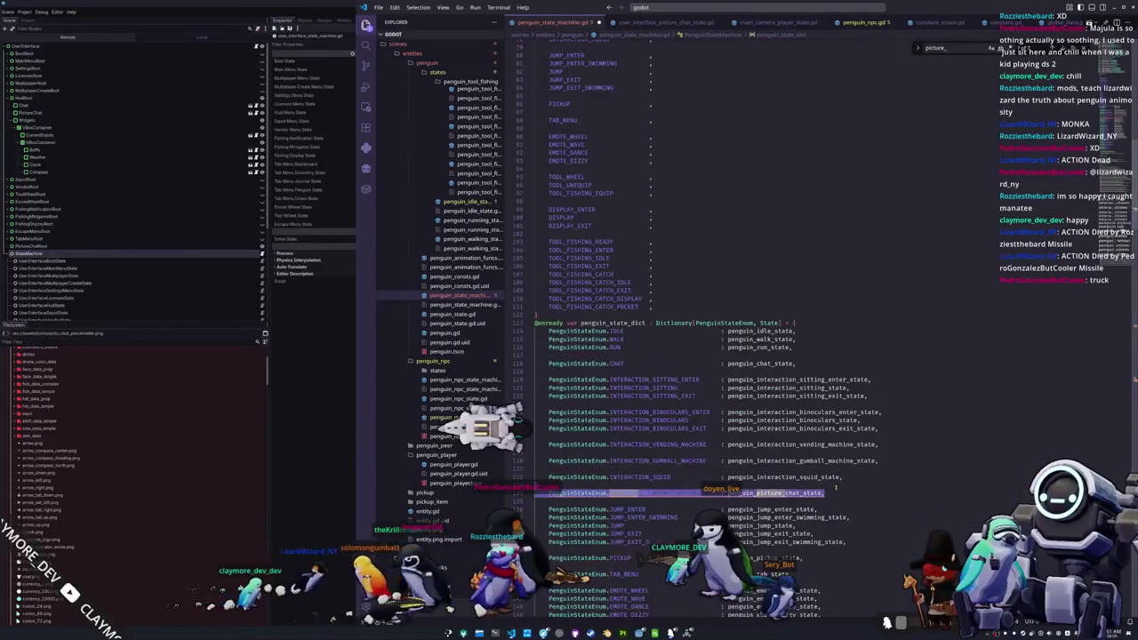
{"action": "key", "text": "ctrl+shift+k"}
{"action": "key", "text": "ctrl+shift+k"}
- Delete the picture_chat_started connect line and the picture chat region block
{"action": "scroll", "coordinate": [842, 492], "scroll_direction": "down", "scroll_amount": 5}
{"action": "scroll", "coordinate": [847, 490], "scroll_direction": "down", "scroll_amount": 12}
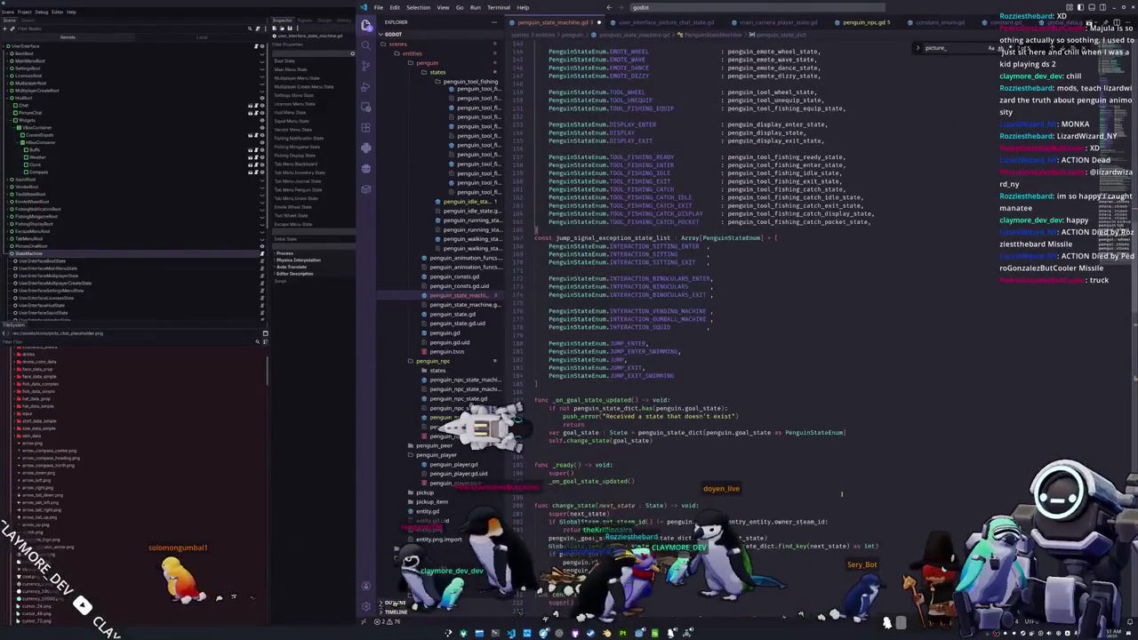
{"action": "scroll", "coordinate": [842, 494], "scroll_direction": "down", "scroll_amount": 11}
{"action": "left_click_drag", "start_coordinate": [893, 417], "coordinate": [896, 410]}
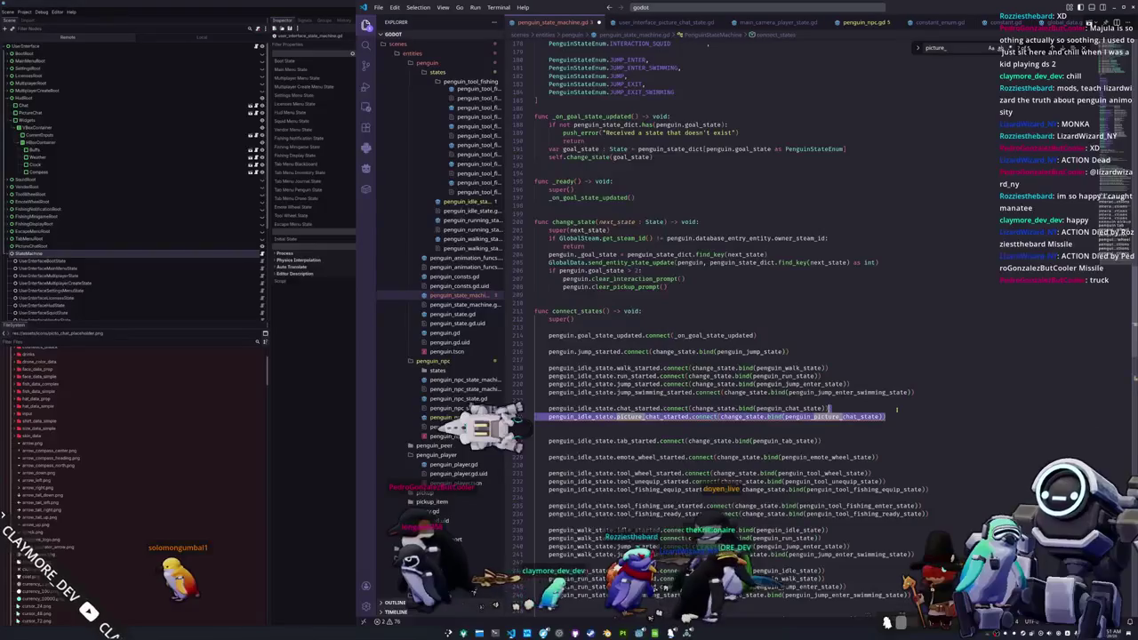
{"action": "key", "text": "BackSpace"}
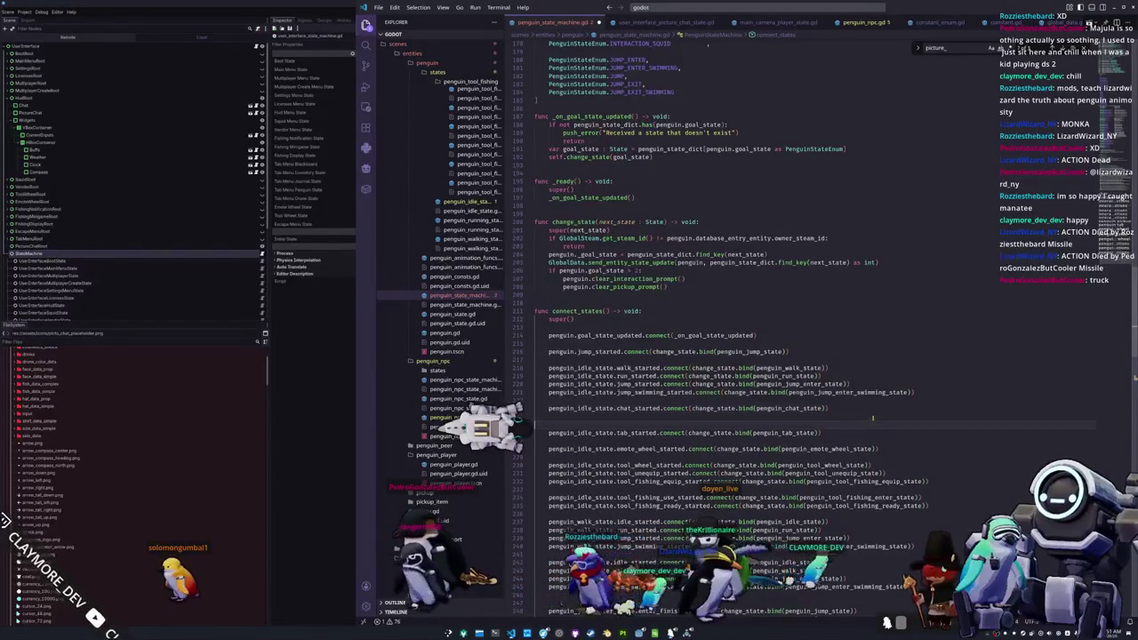
{"action": "scroll", "coordinate": [876, 415], "scroll_direction": "down", "scroll_amount": 11}
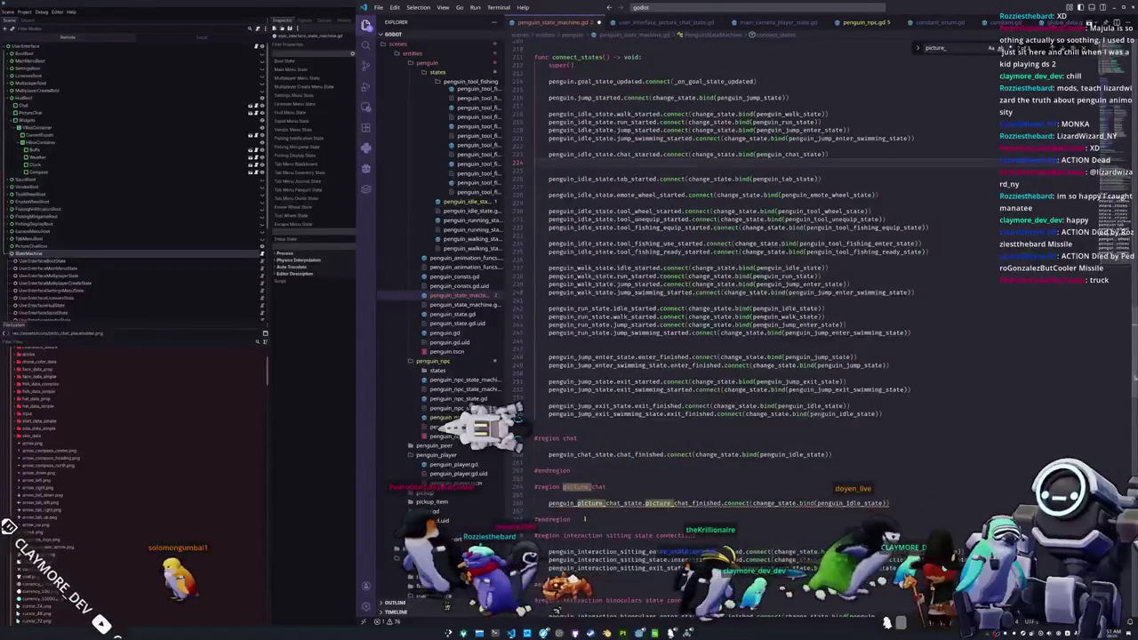
{"action": "left_click_drag", "start_coordinate": [891, 503], "coordinate": [552, 495]}
{"action": "key", "text": "BackSpace"}
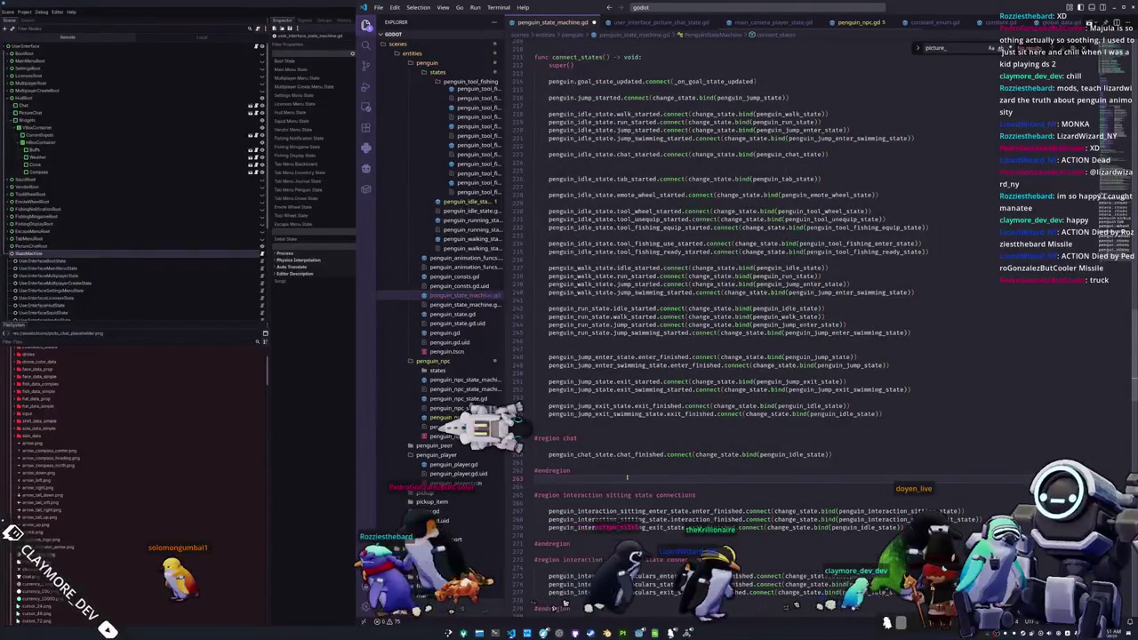
{"action": "scroll", "coordinate": [693, 399], "scroll_direction": "down", "scroll_amount": 3}
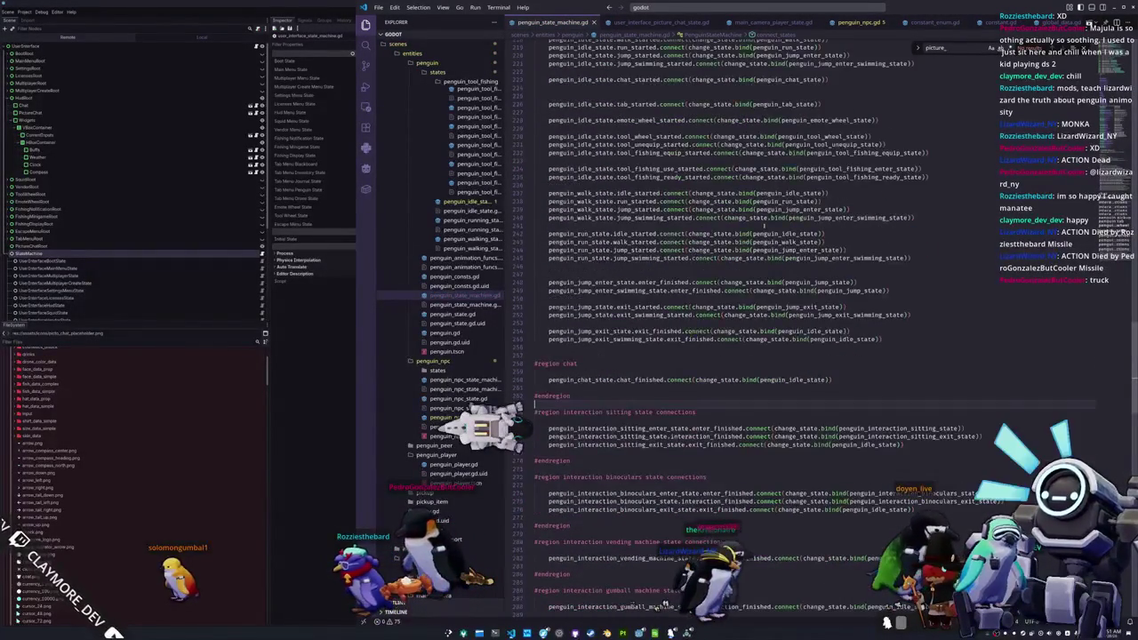
- In penguin_npc.gd, follow is_action_just_pressed to its definition in penguin.gd
{"action": "left_click", "coordinate": [863, 26]}
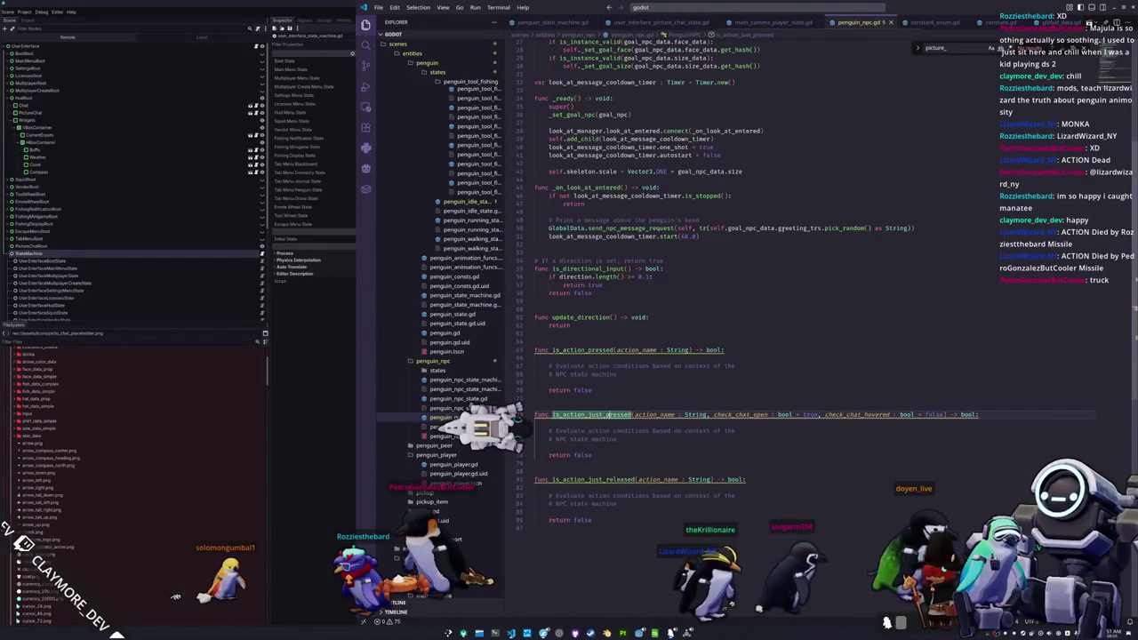
{"action": "double_click", "coordinate": [811, 415]}
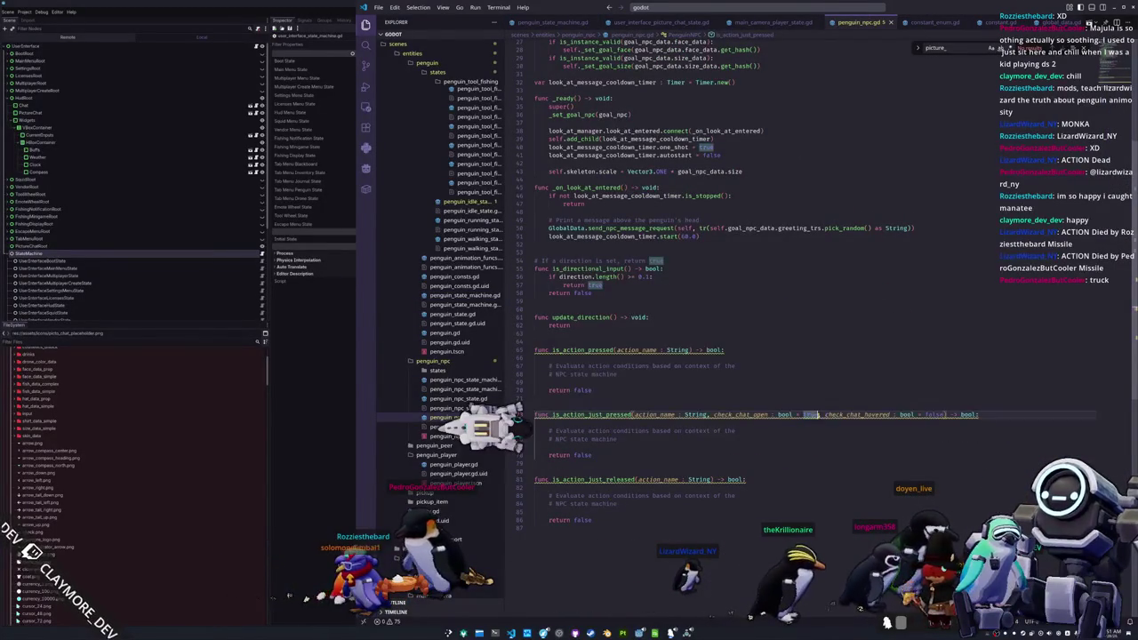
{"action": "left_click", "coordinate": [795, 398]}
{"action": "left_click", "coordinate": [604, 415], "text": "ctrl"}
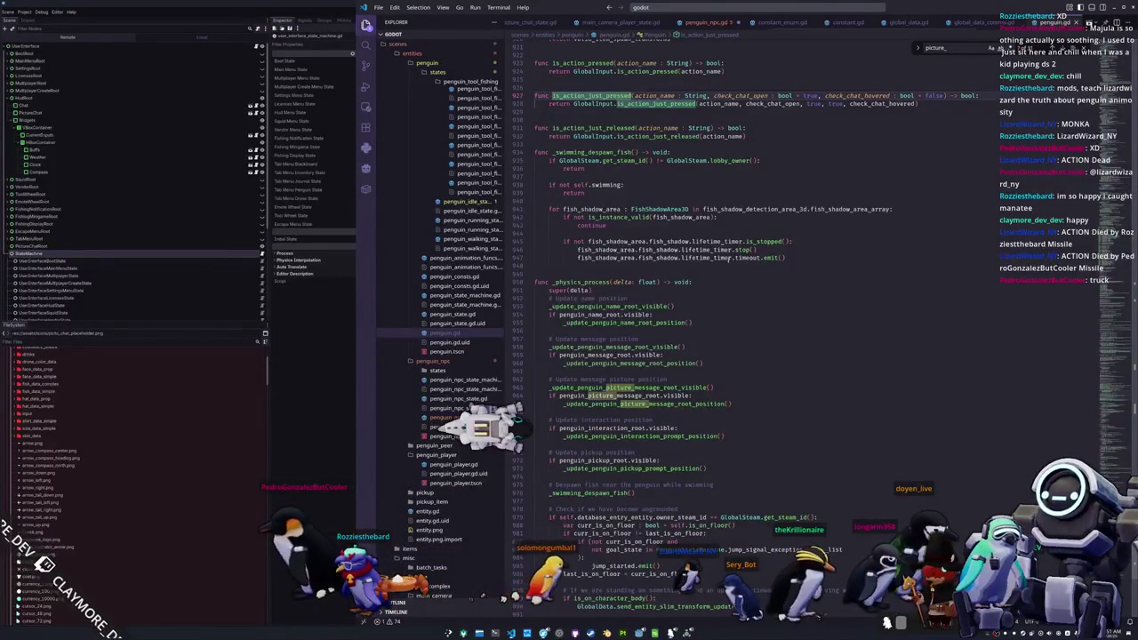
- Remove the check_chat_hovered parameter and extra true arguments in penguin.gd, then return to penguin_npc.gd
{"action": "left_click_drag", "start_coordinate": [803, 95], "coordinate": [930, 95]}
{"action": "left_click_drag", "start_coordinate": [806, 104], "coordinate": [844, 104]}
{"action": "mouse_move", "coordinate": [899, 104]}
{"action": "key", "text": "BackSpace"}
{"action": "left_click", "coordinate": [758, 113]}
{"action": "left_click", "coordinate": [707, 22]}
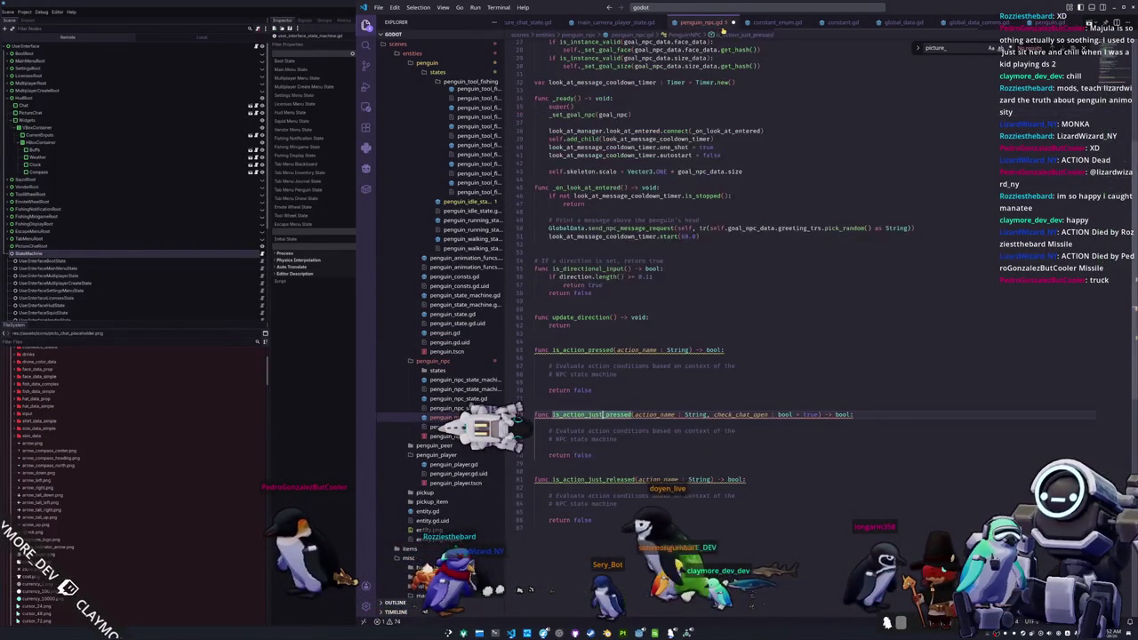
{"action": "left_click", "coordinate": [754, 325]}
{"action": "key", "text": "ctrl+p"}
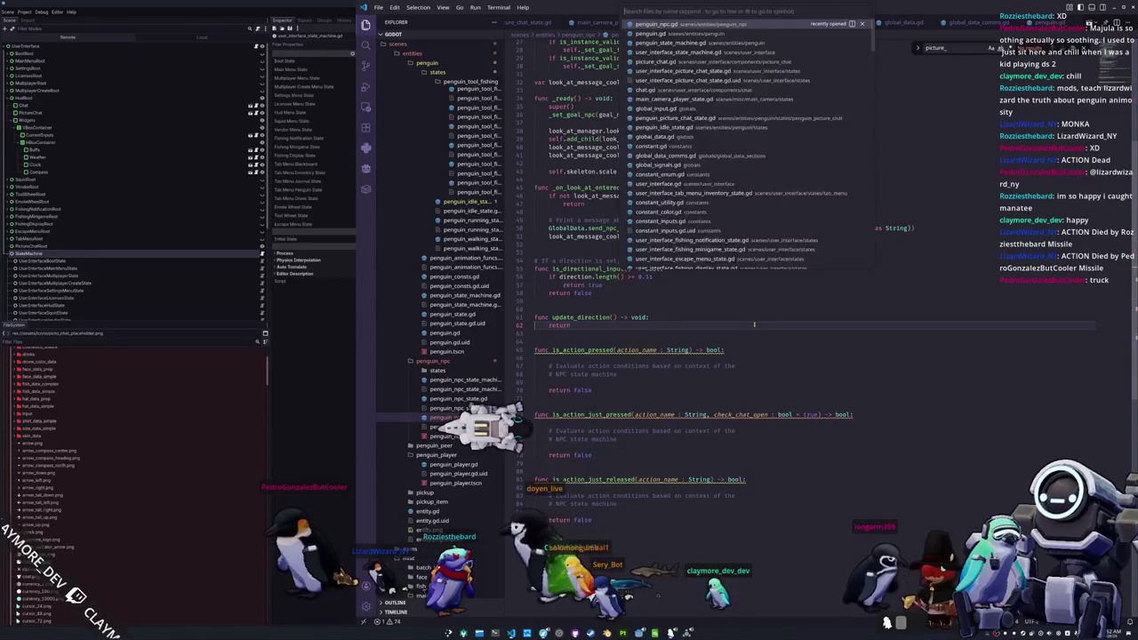
- Open chat.gd and delete the mouse entered/exited handlers and their connect lines
{"action": "type", "text": "chat.gd"}
{"action": "key", "text": "Return"}
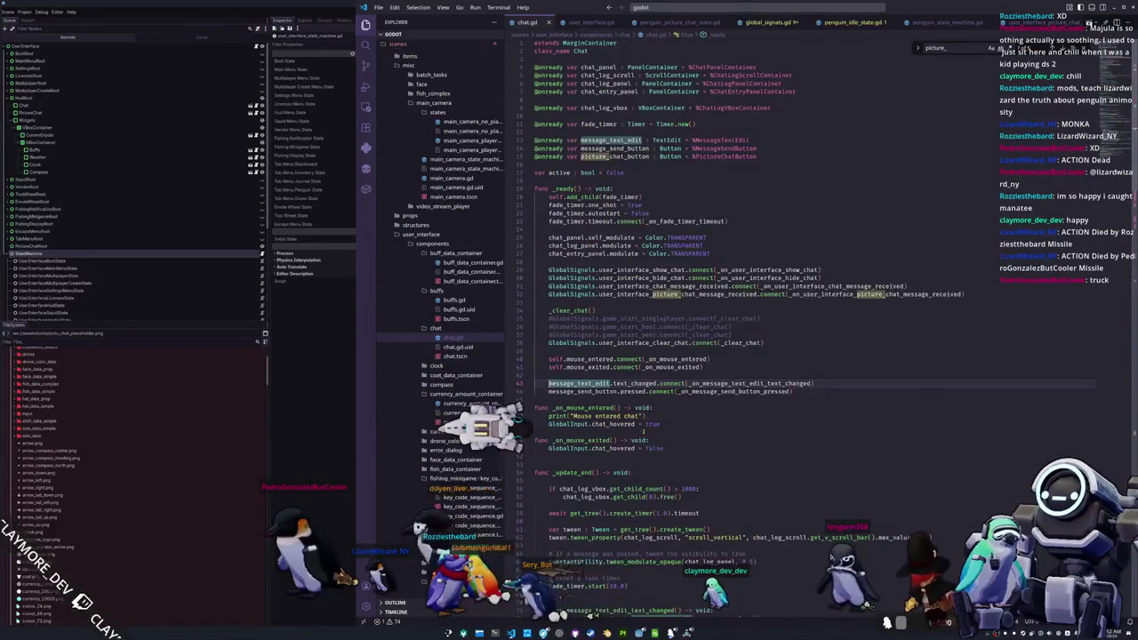
{"action": "left_click_drag", "start_coordinate": [663, 448], "coordinate": [530, 405]}
{"action": "key", "text": "BackSpace"}
{"action": "left_click_drag", "start_coordinate": [596, 375], "coordinate": [648, 353]}
{"action": "key", "text": "BackSpace"}
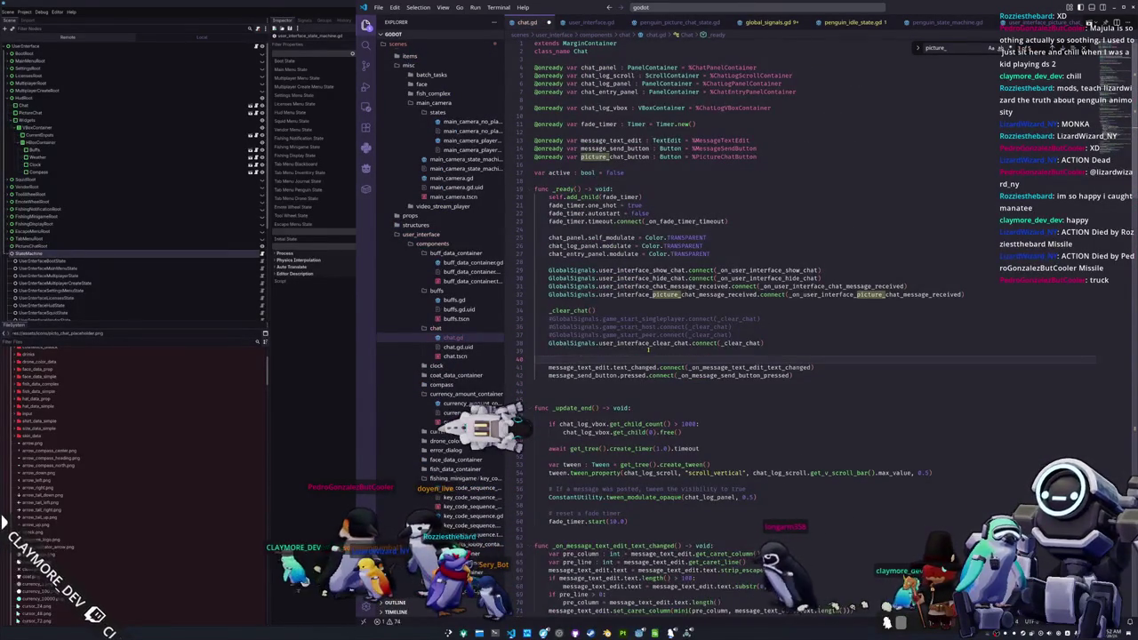
- Connect picture_chat_button.pressed to emit GlobalSignals.user_interface_show_picture_chat
{"action": "key", "text": "Up"}
{"action": "key", "text": "Up"}
{"action": "key", "text": "Up"}
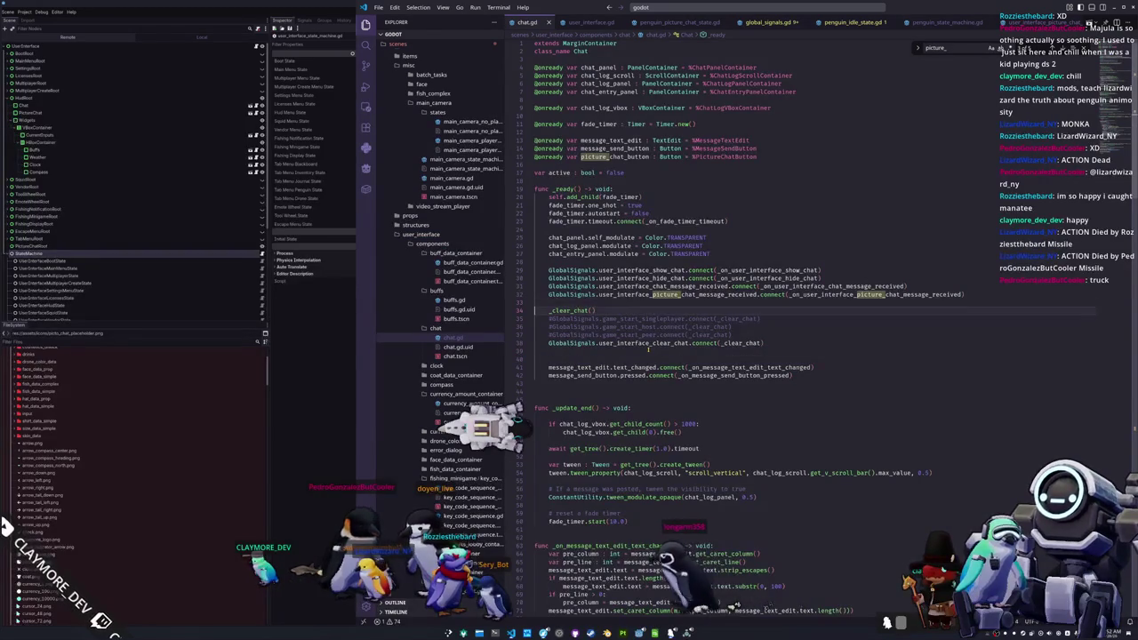
{"action": "key", "text": "shift+Up"}
{"action": "key", "text": "shift+Up"}
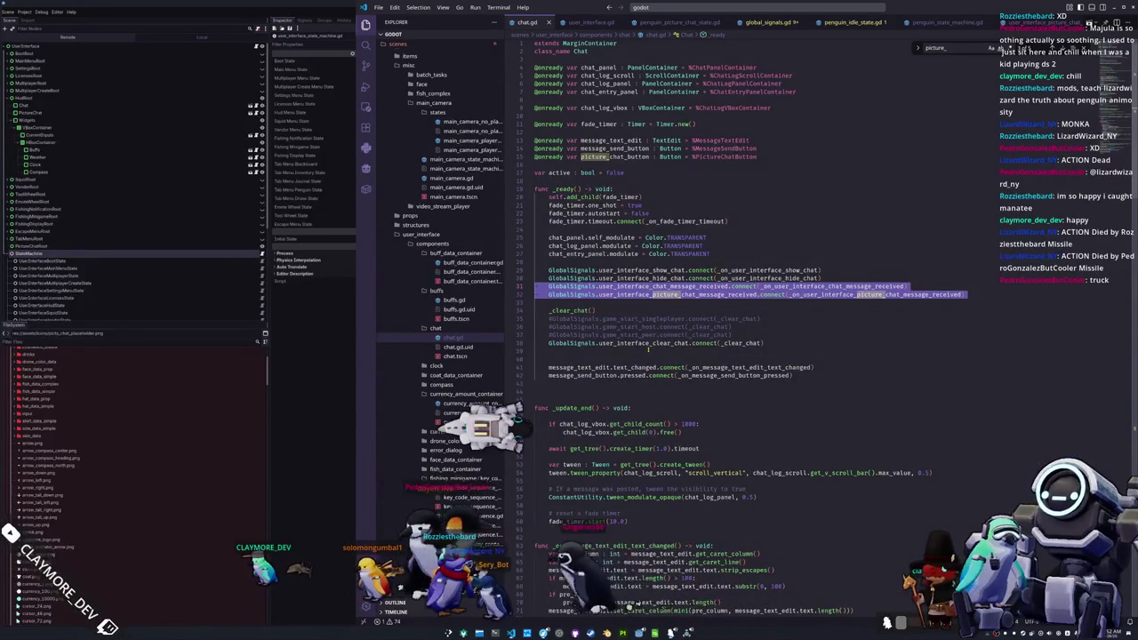
{"action": "key", "text": "Down"}
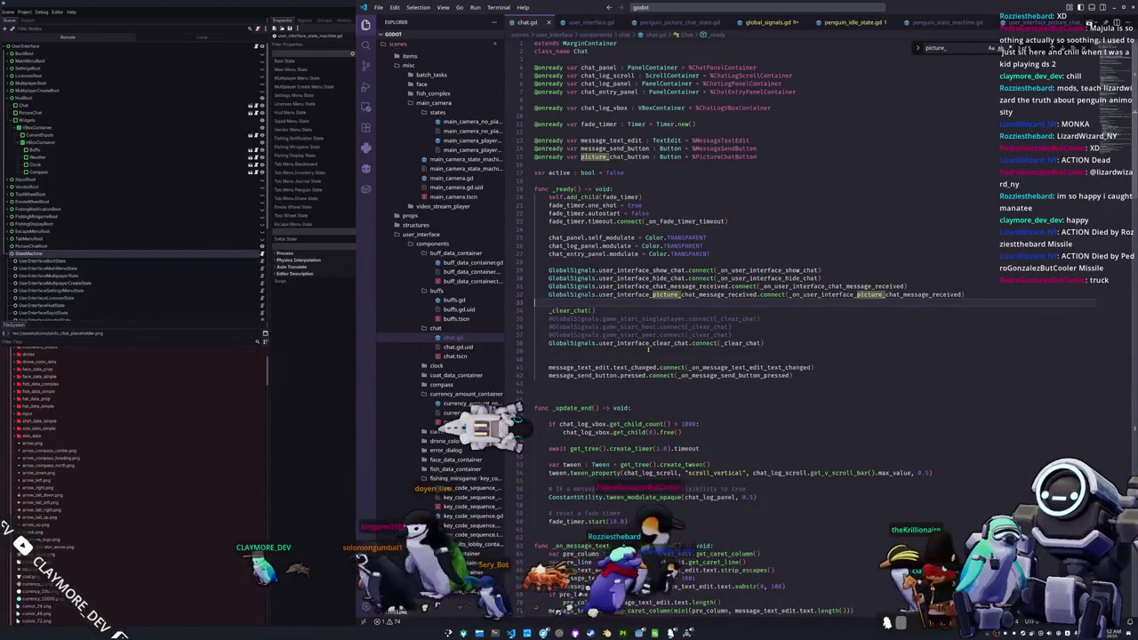
{"action": "key", "text": "Return"}
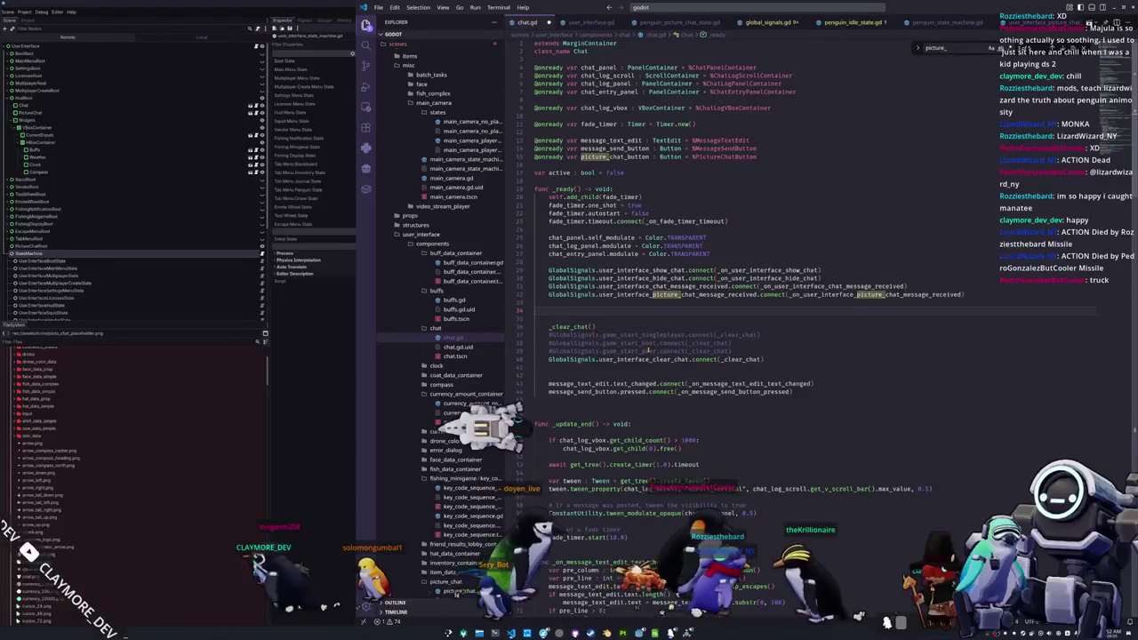
{"action": "type", "text": "picture"}
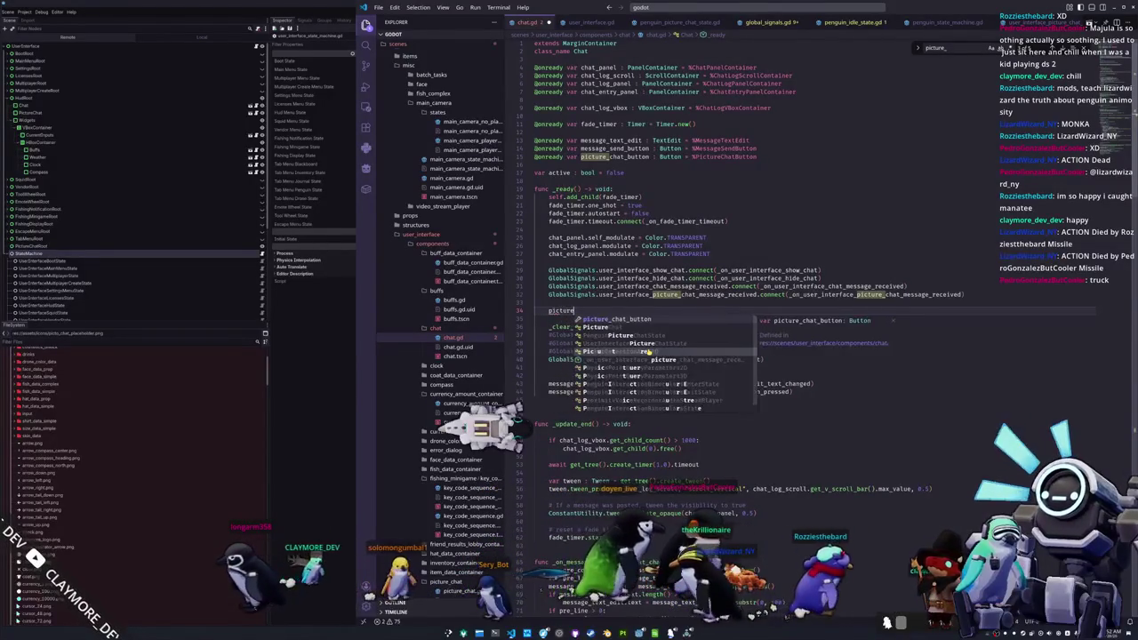
{"action": "type", "text": "_chat_button.pressed"}
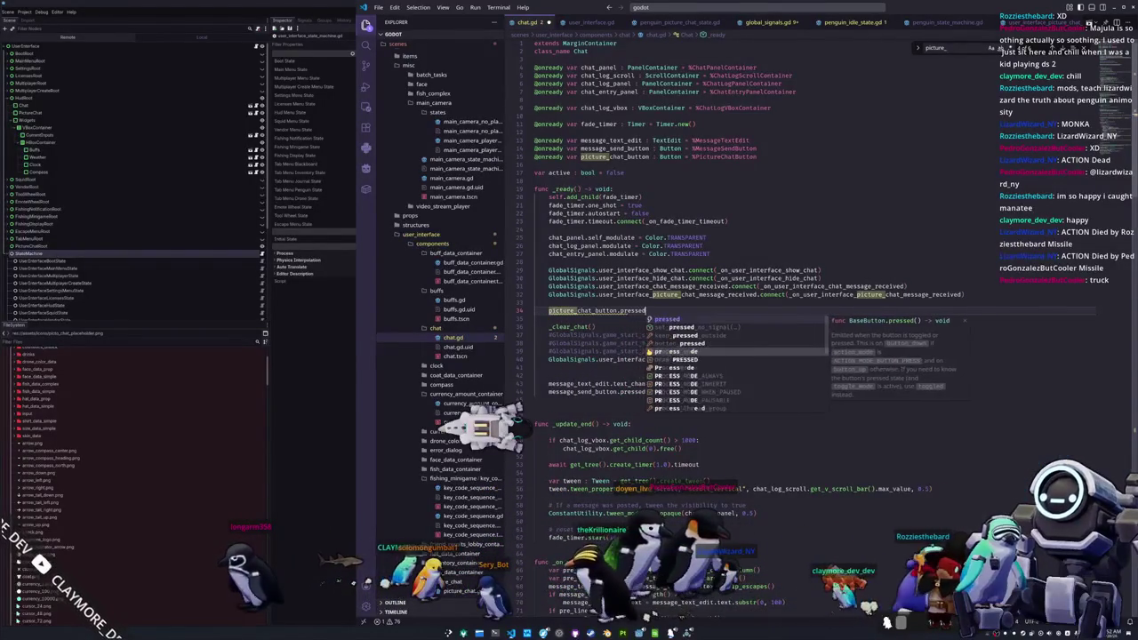
{"action": "type", "text": ".connect(Global"}
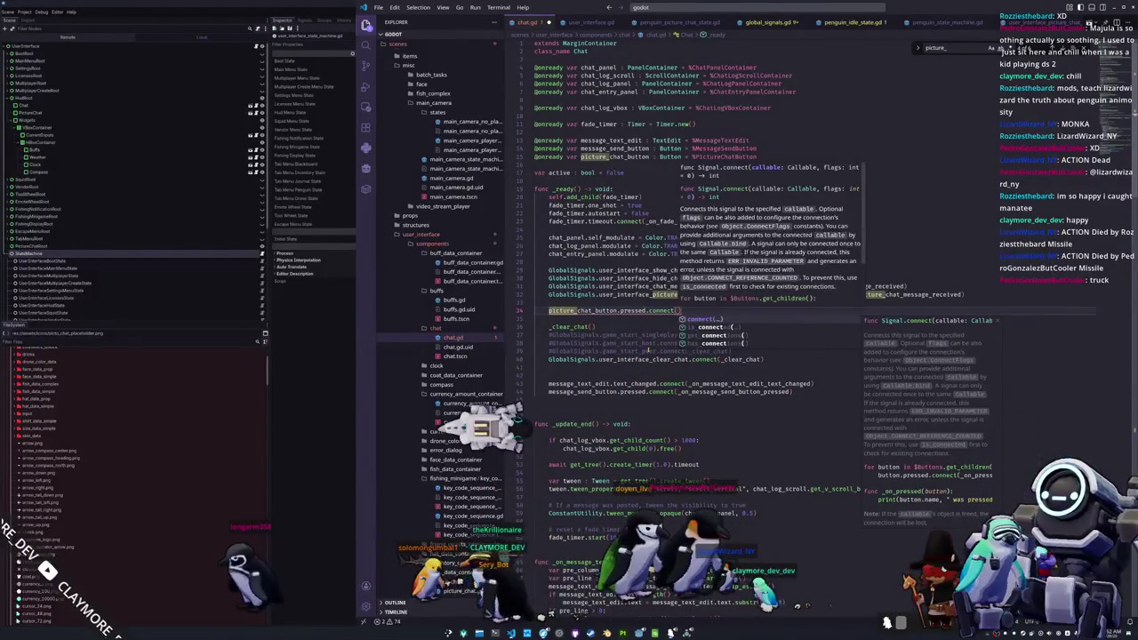
{"action": "type", "text": "Signals."}
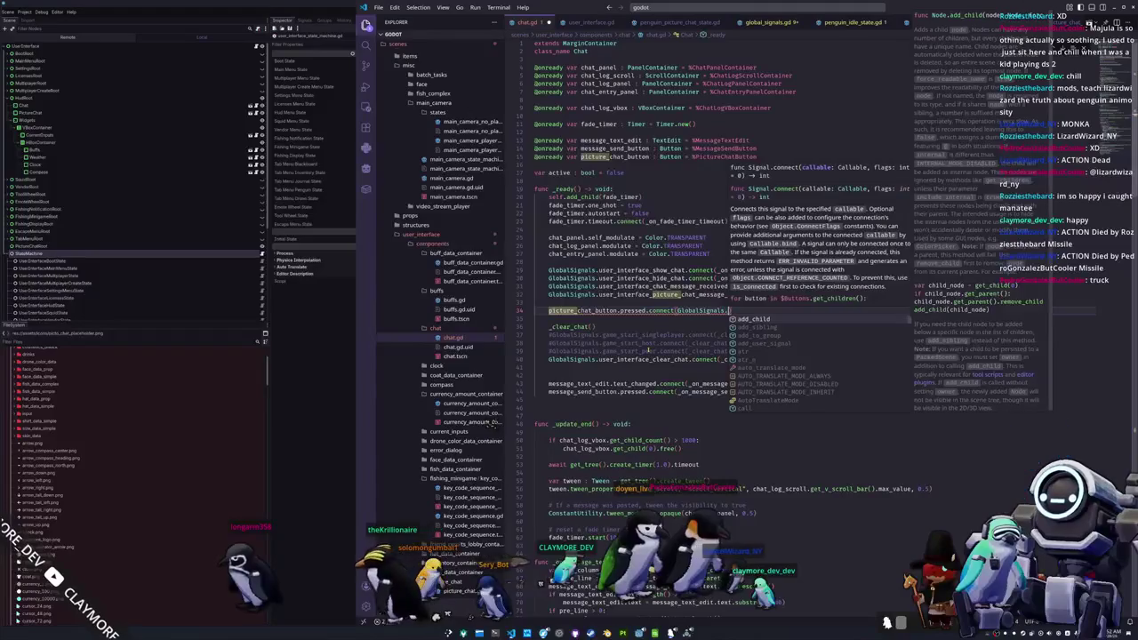
{"action": "type", "text": "user_interface_show_picture_chat"}
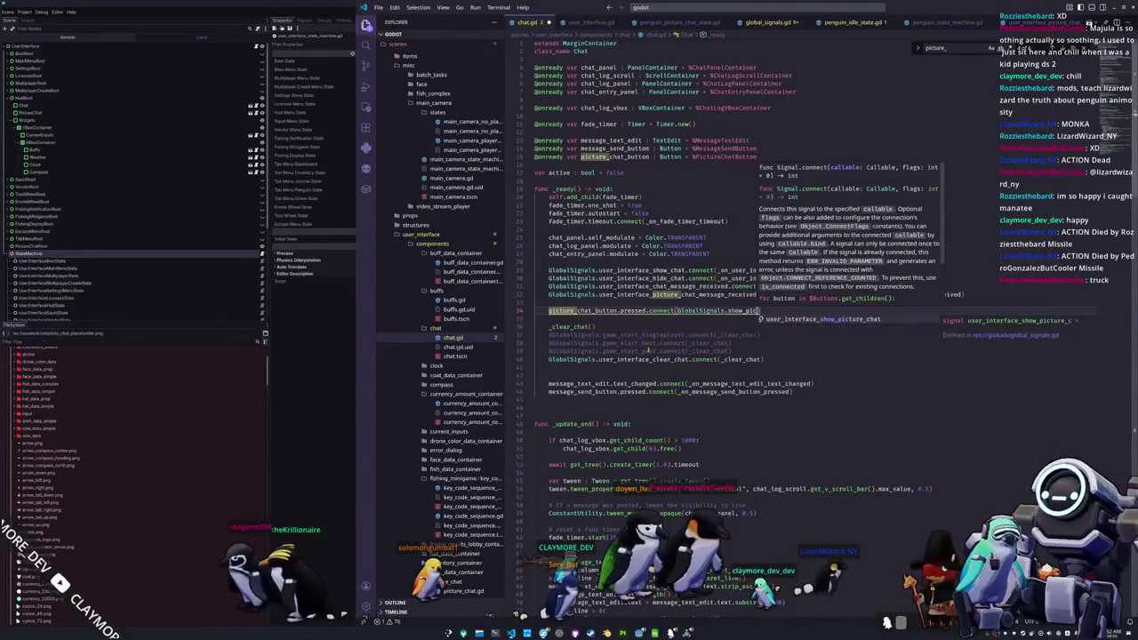
{"action": "type", "text": ".emit"}
{"action": "key", "text": "shift+Up"}
{"action": "key", "text": "alt+Down"}
{"action": "key", "text": "alt+Down"}
{"action": "key", "text": "alt+Up"}
{"action": "key", "text": "alt+Up"}
{"action": "key", "text": "Escape"}
- Duplicate that line so the button also emits user_interface_hide_picture_chat
{"action": "key", "text": "shift+alt+Down"}
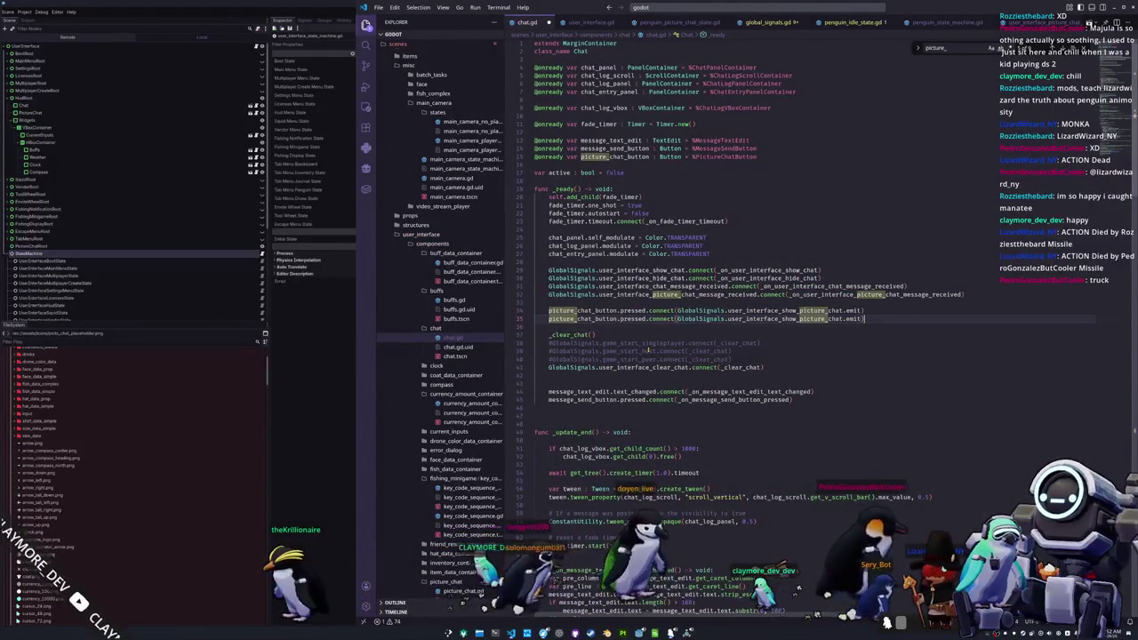
{"action": "type", "text": "user_interface"}
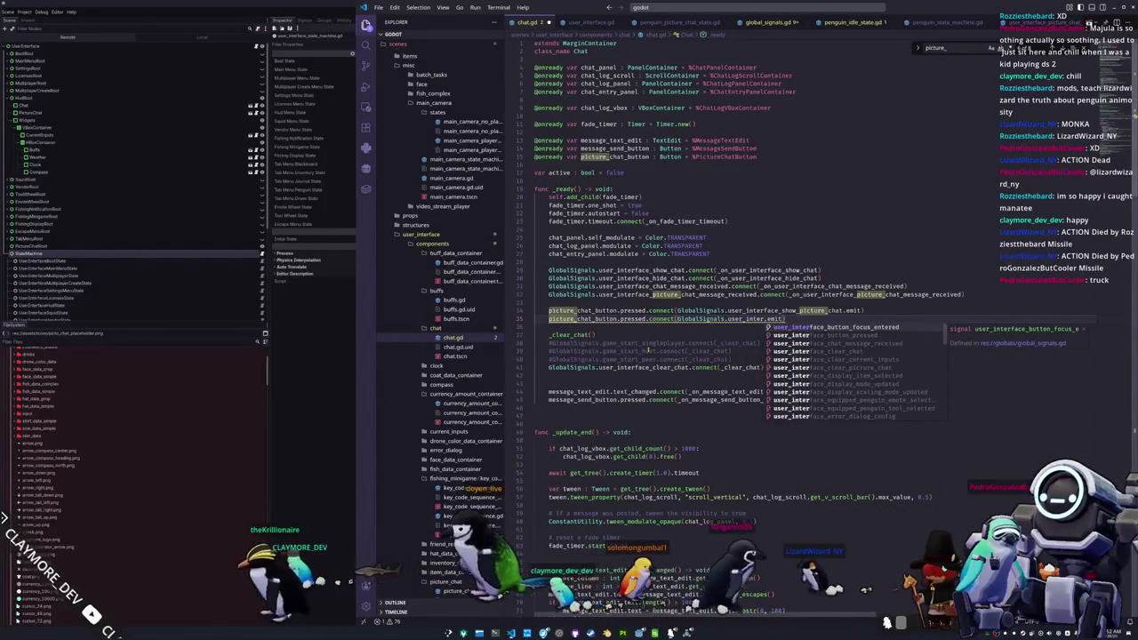
{"action": "type", "text": "_hide"}
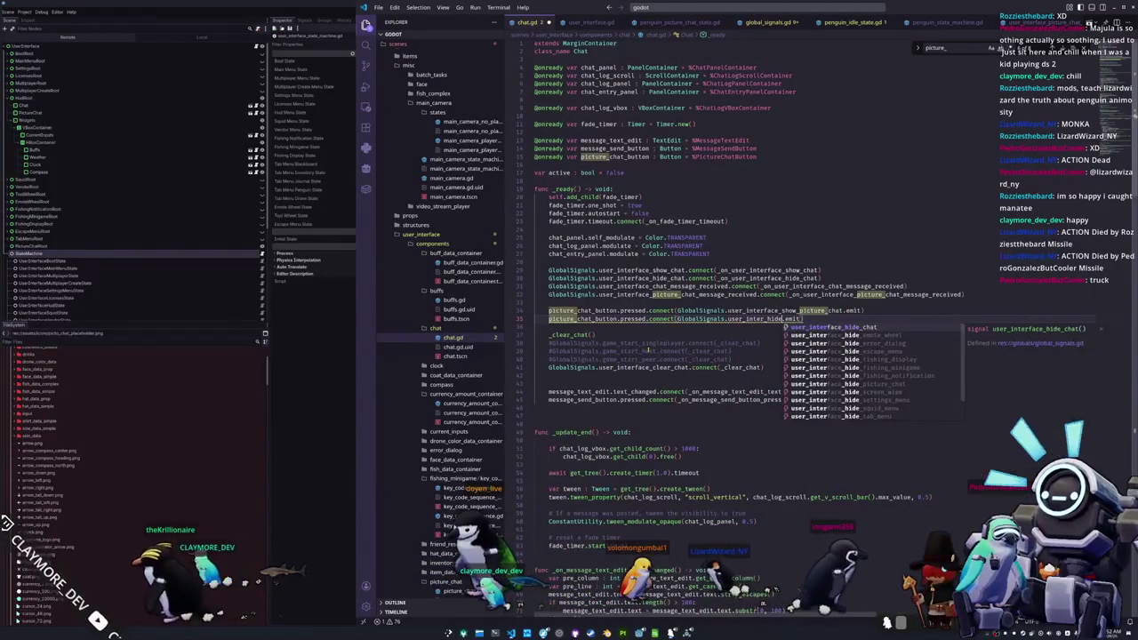
{"action": "type", "text": "_pic"}
{"action": "key", "text": "Return"}
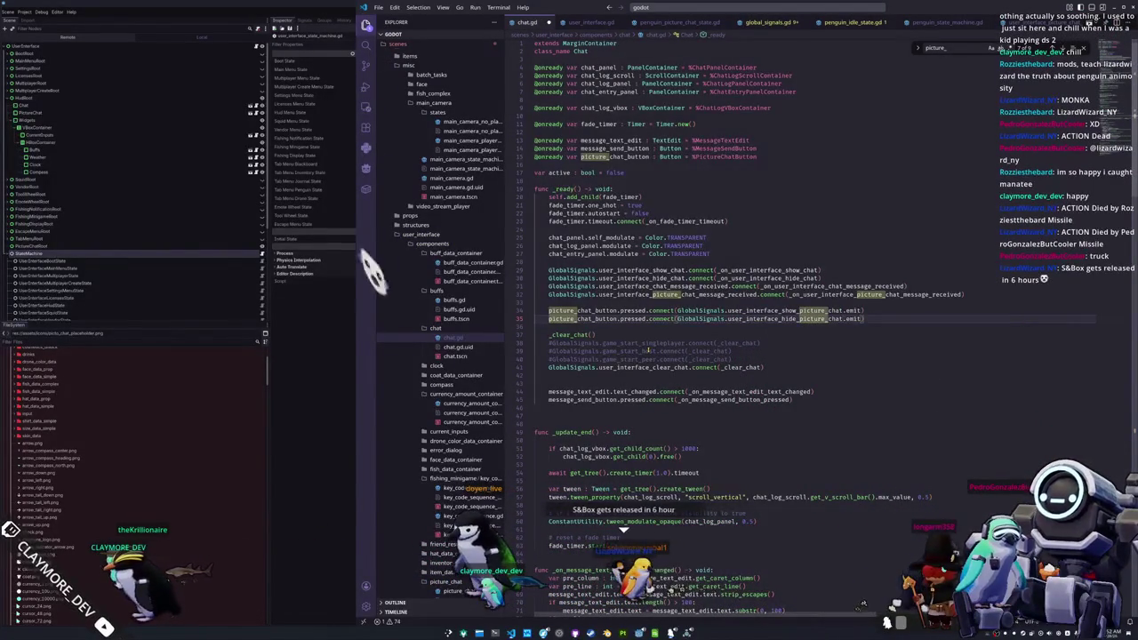
{"action": "key", "text": "ctrl+Left"}
{"action": "key", "text": "ctrl+Left"}
{"action": "key", "text": "ctrl+Left"}
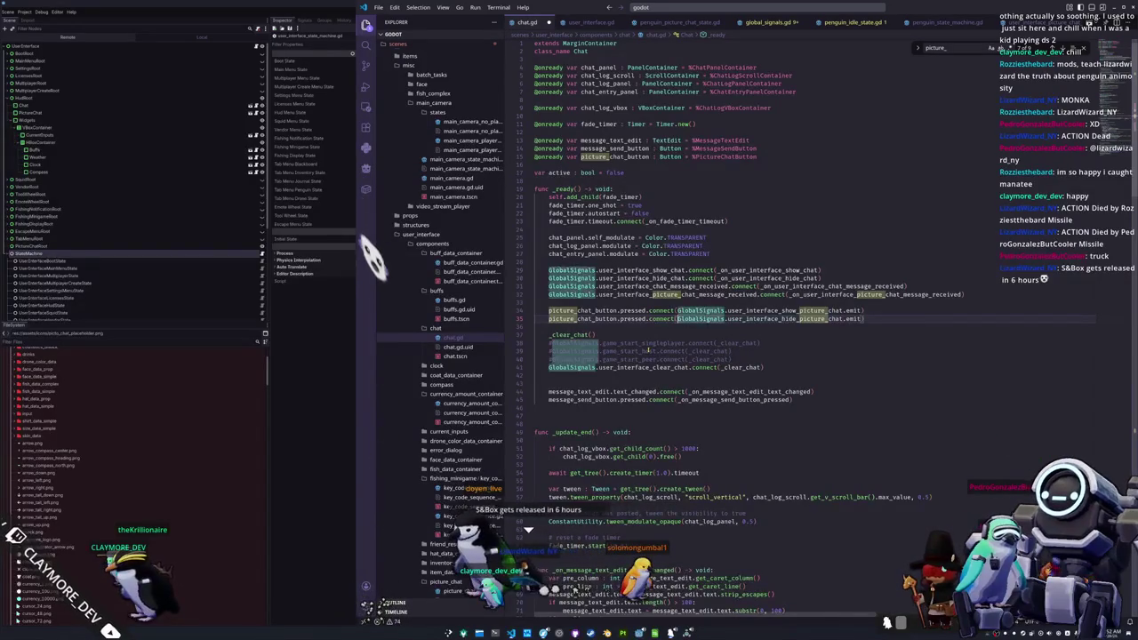
- Delete the picture_chat_button hide-picture-chat connect line in chat.gd's _ready
{"action": "key", "text": "Home"}
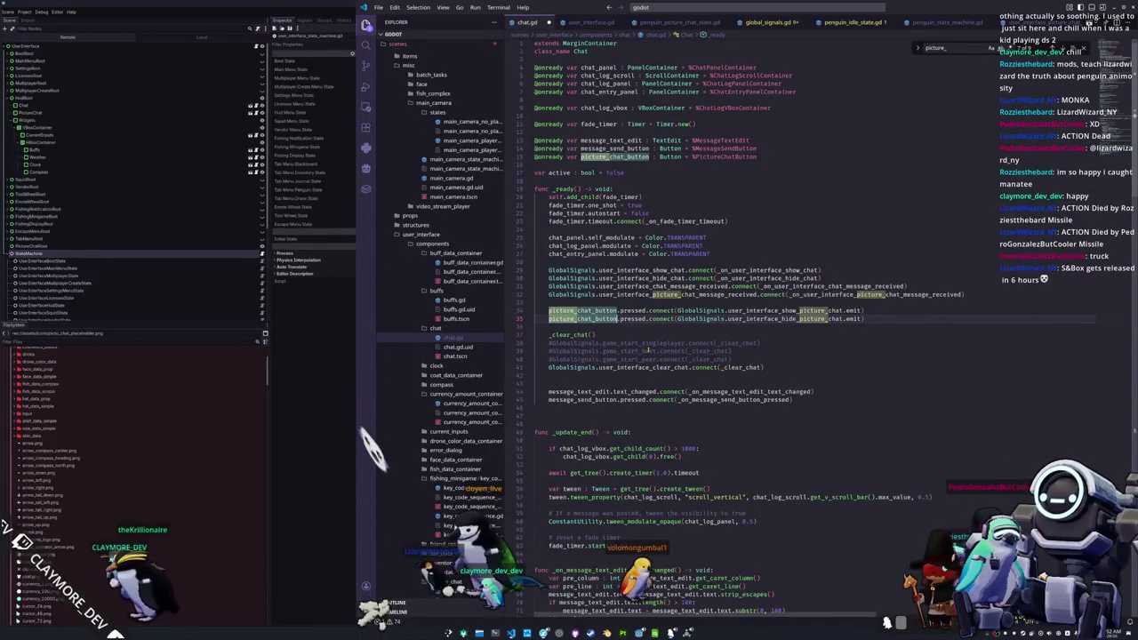
{"action": "key", "text": "Down"}
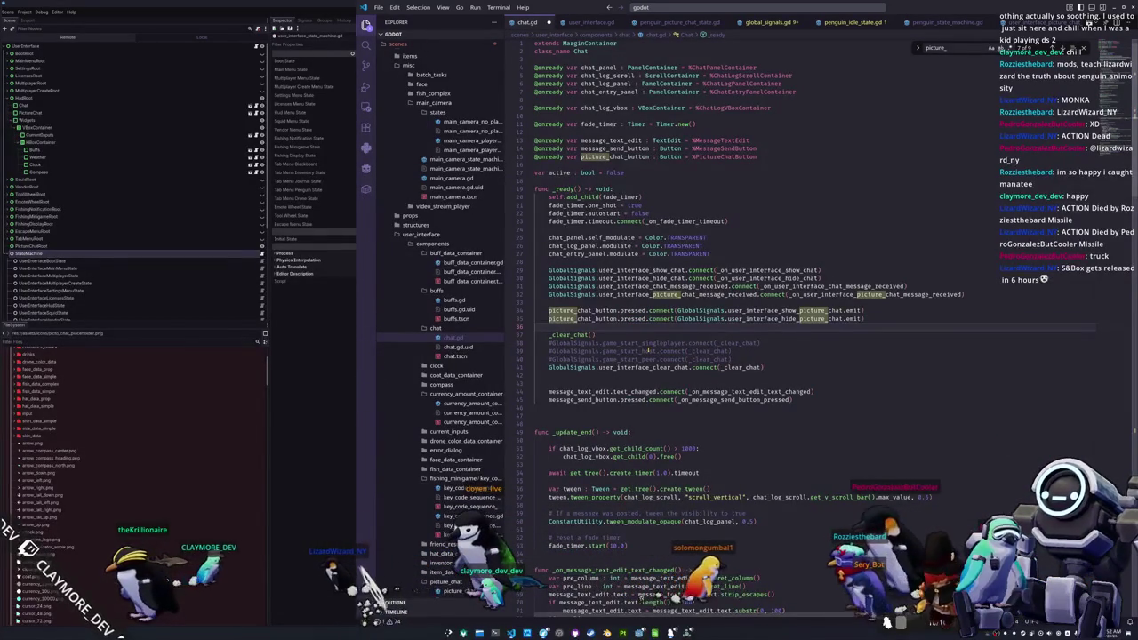
{"action": "key", "text": "Down"}
{"action": "key", "text": "Down"}
{"action": "key", "text": "Down"}
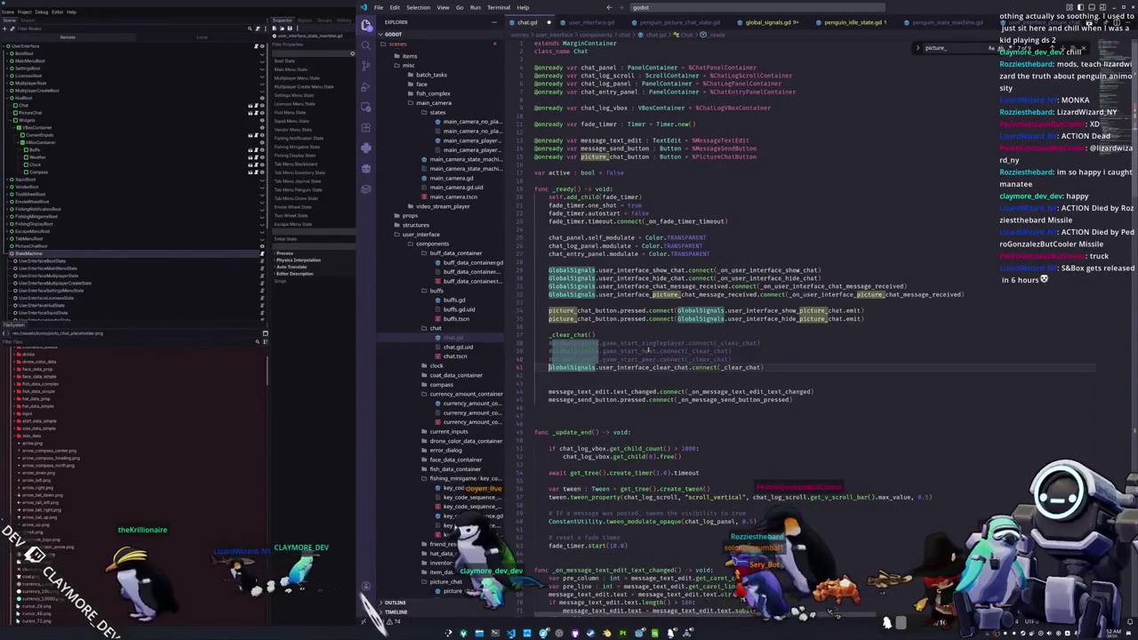
{"action": "key", "text": "shift+Up"}
{"action": "key", "text": "shift+Up"}
{"action": "key", "text": "shift+Up"}
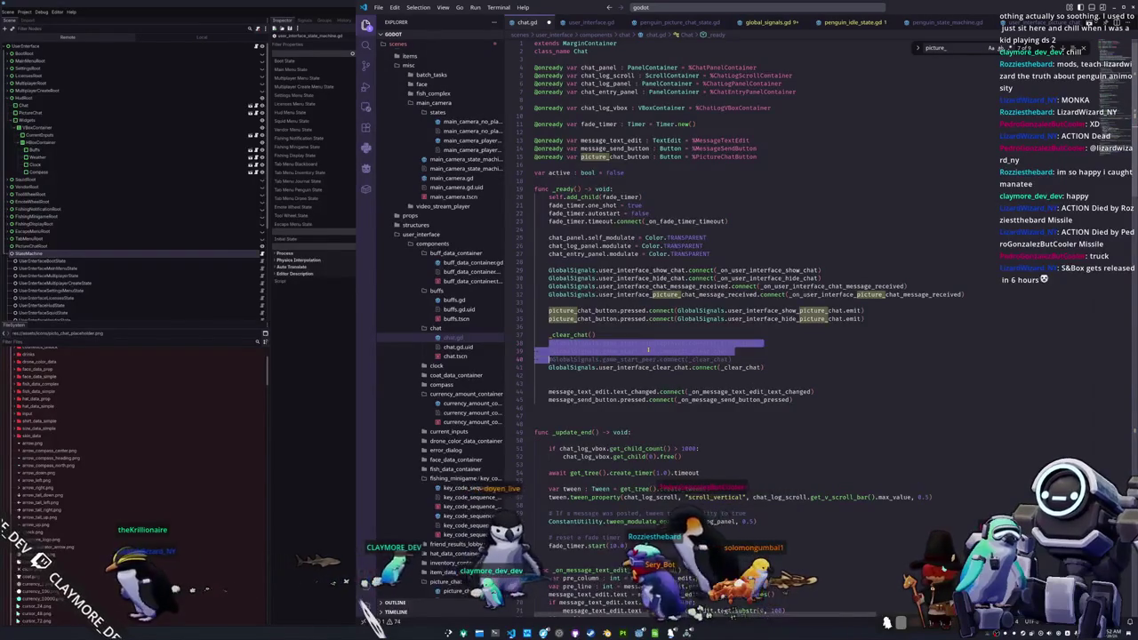
{"action": "key", "text": "Up"}
{"action": "key", "text": "Up"}
{"action": "key", "text": "Up"}
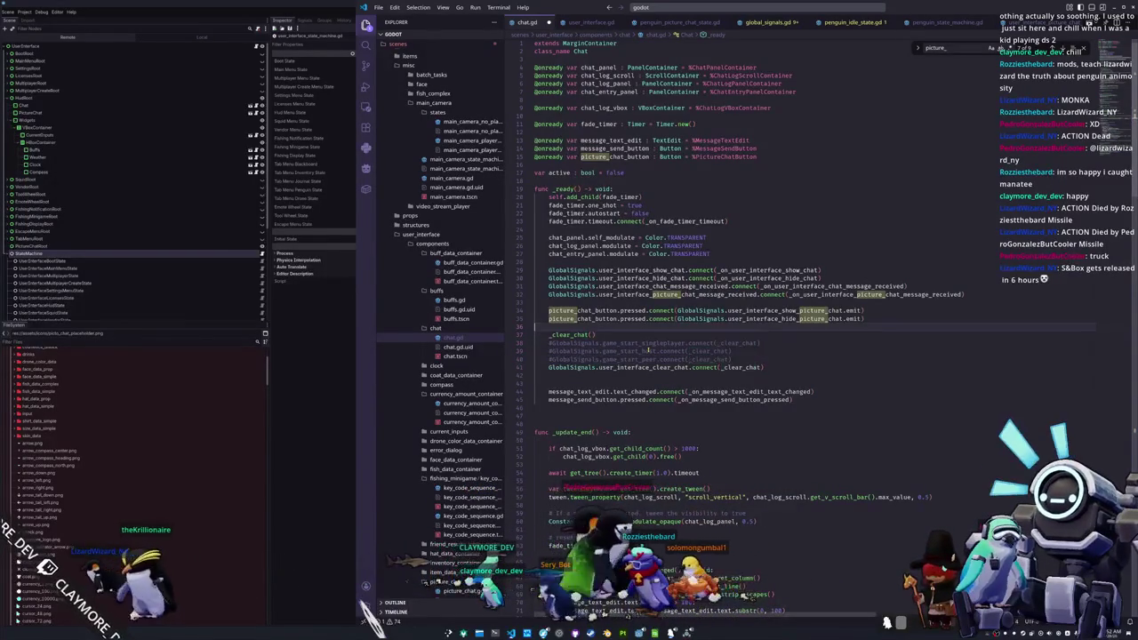
{"action": "key", "text": "Up"}
{"action": "key", "text": "Down"}
{"action": "key", "text": "Down"}
{"action": "key", "text": "Down"}
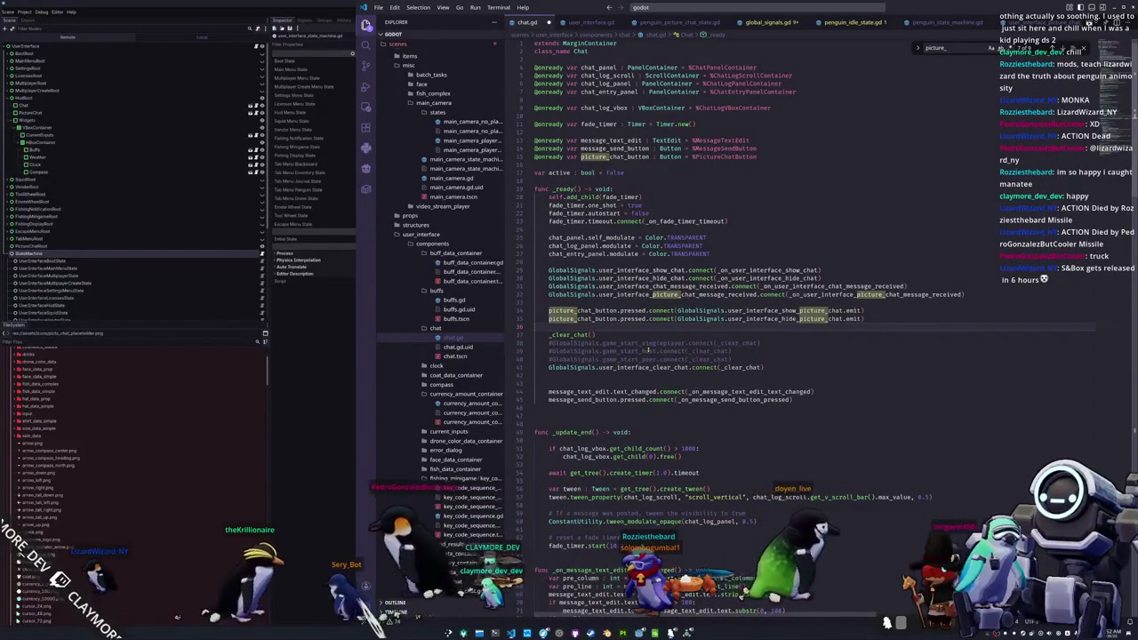
{"action": "key", "text": "shift+Up"}
{"action": "key", "text": "BackSpace"}
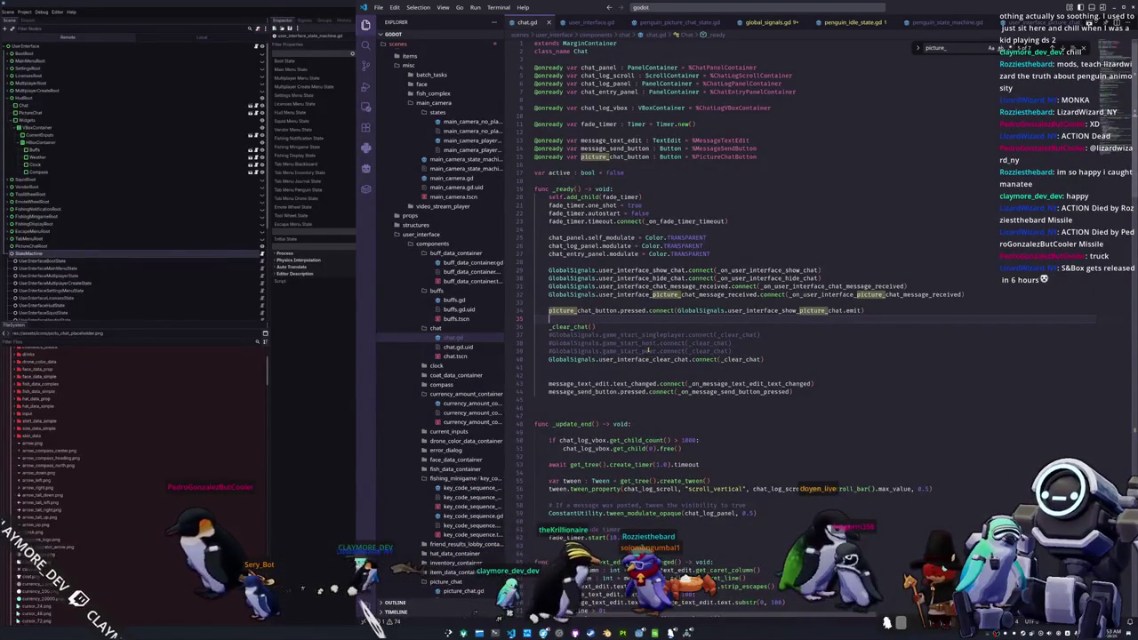
- Remove the extra blank line below the show-picture-chat connection
{"action": "key", "text": "Left"}
{"action": "key", "text": "Right"}
{"action": "key", "text": "Down"}
{"action": "key", "text": "Down"}
{"action": "key", "text": "Down"}
{"action": "key", "text": "Up"}
{"action": "key", "text": "Up"}
{"action": "key", "text": "Up"}
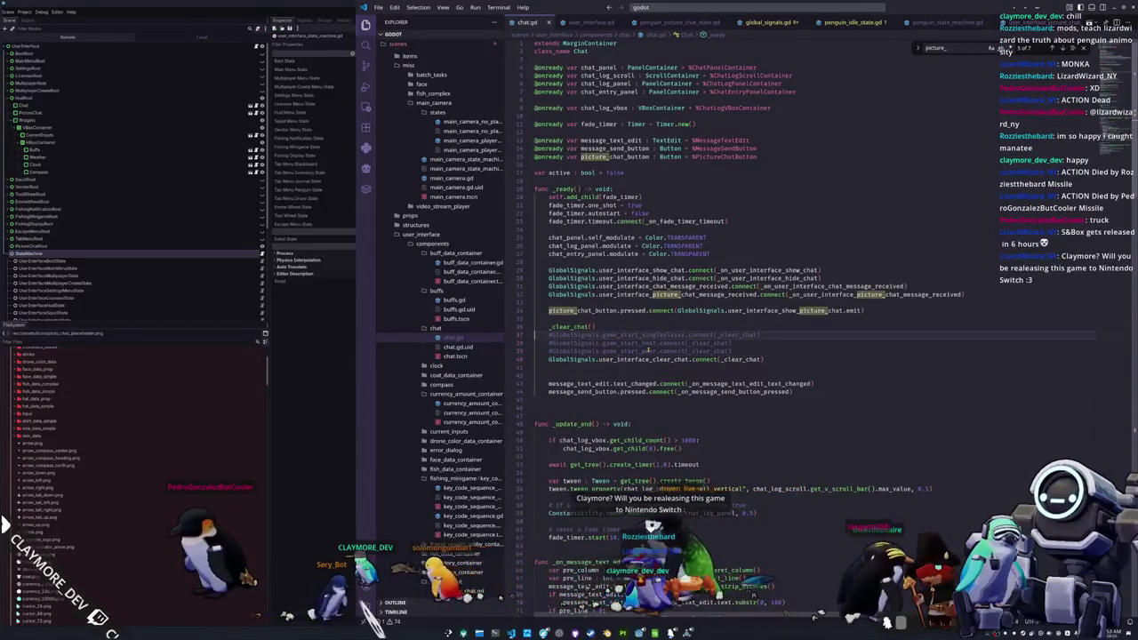
{"action": "key", "text": "shift+Up"}
{"action": "key", "text": "shift+Up"}
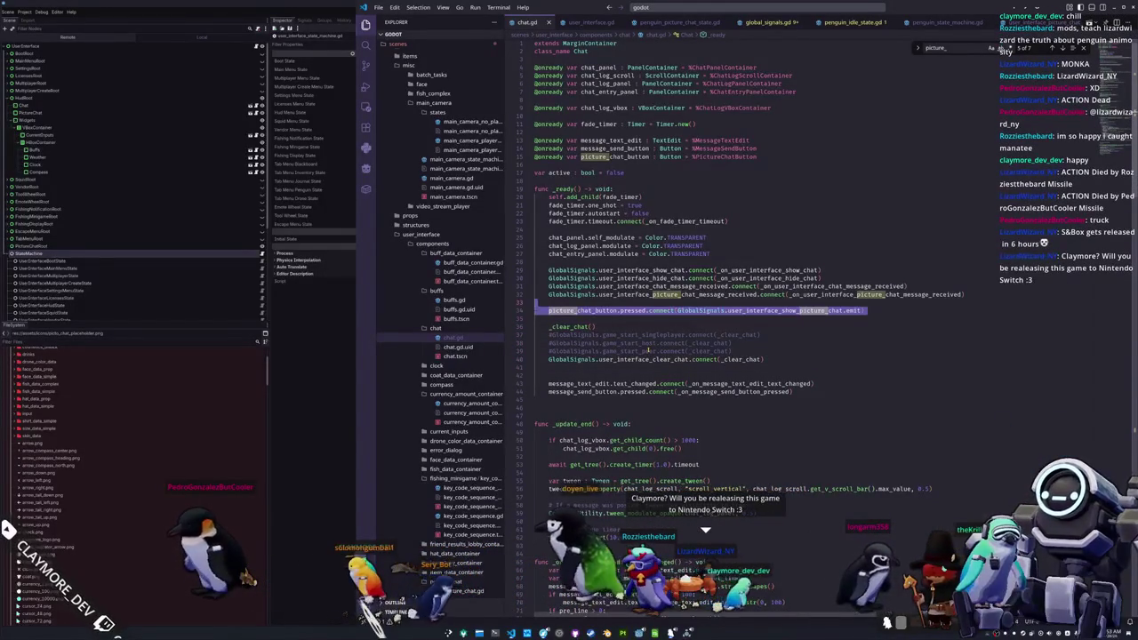
{"action": "key", "text": "Down"}
{"action": "key", "text": "Down"}
{"action": "key", "text": "Down"}
{"action": "key", "text": "Down"}
{"action": "key", "text": "Down"}
{"action": "key", "text": "Down"}
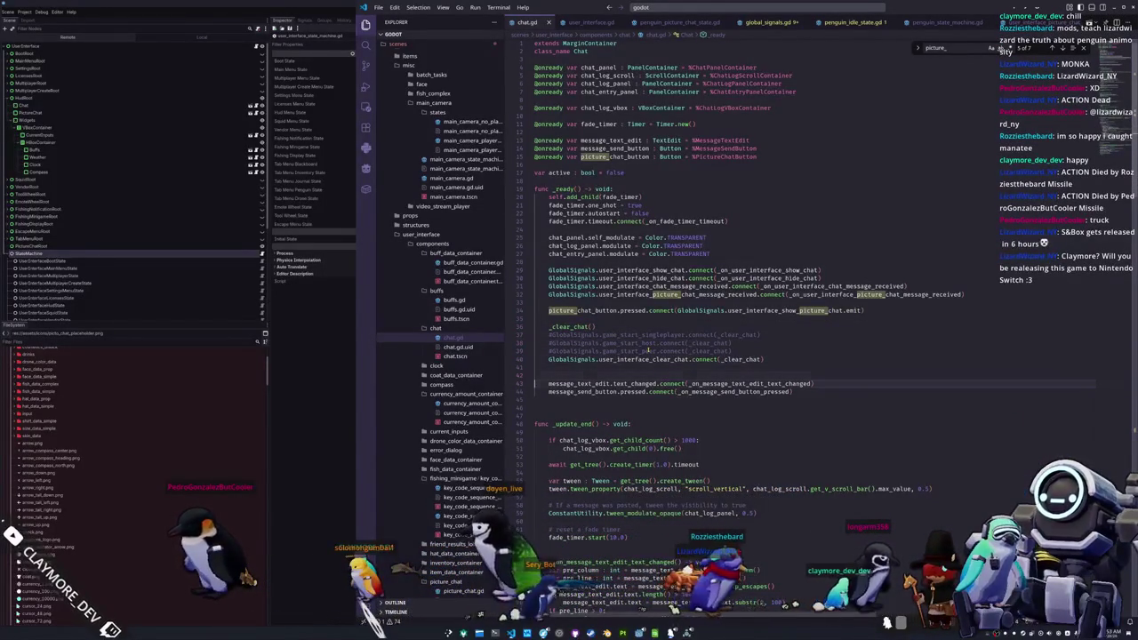
{"action": "key", "text": "BackSpace"}
{"action": "key", "text": "Down"}
{"action": "key", "text": "Down"}
{"action": "key", "text": "Down"}
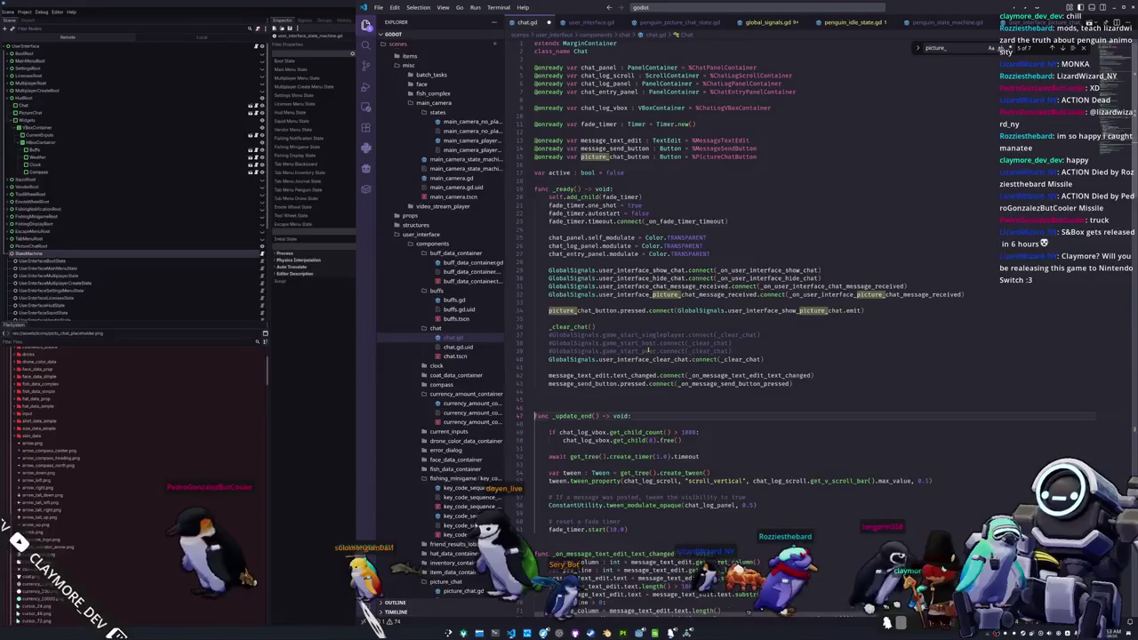
{"action": "key", "text": "Down"}
{"action": "key", "text": "Down"}
{"action": "scroll", "coordinate": [648, 350], "scroll_direction": "down", "scroll_amount": 7}
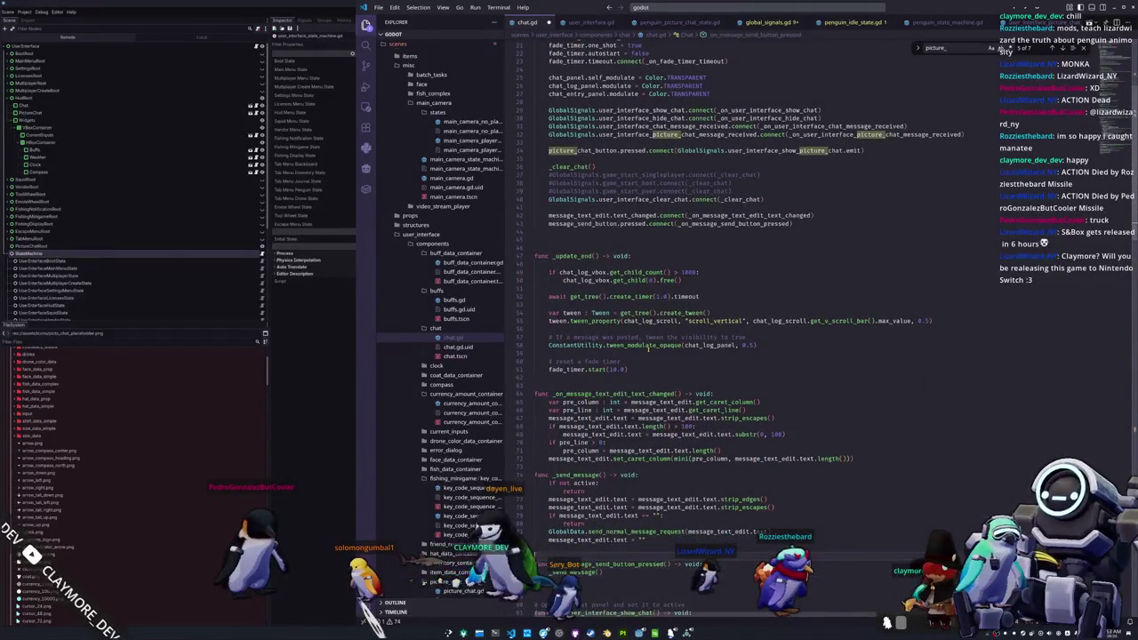
- Insert a blank line above func _send_message in chat.gd
{"action": "key", "text": "Up"}
{"action": "key", "text": "Up"}
{"action": "key", "text": "Up"}
{"action": "key", "text": "Return"}
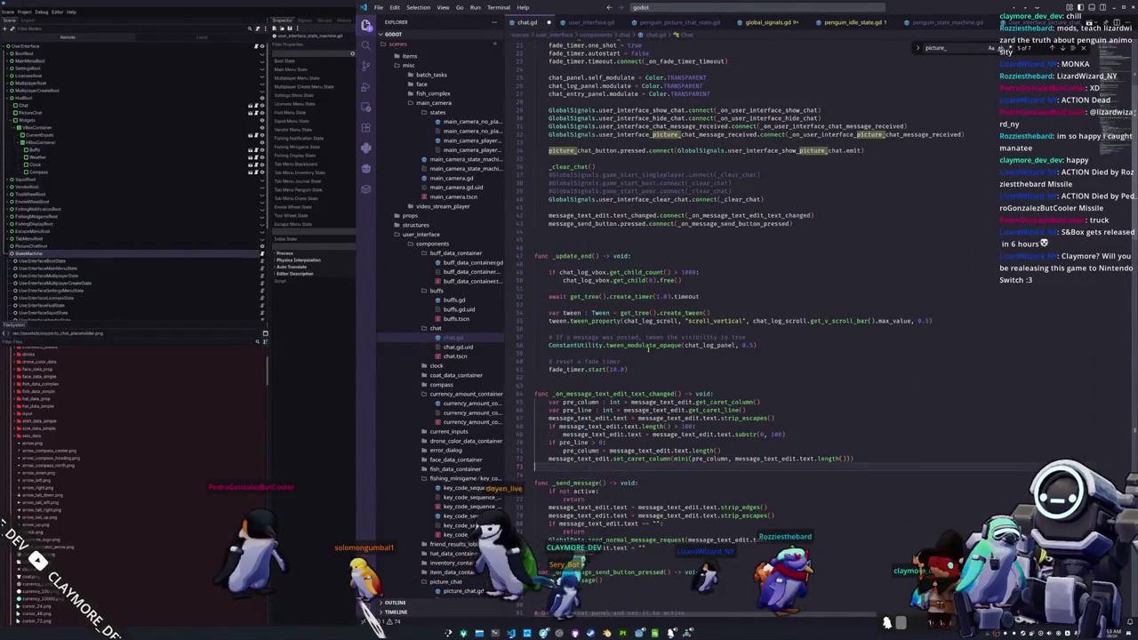
{"action": "key", "text": "Up"}
{"action": "key", "text": "Up"}
{"action": "key", "text": "Up"}
{"action": "key", "text": "Down"}
{"action": "key", "text": "Down"}
{"action": "key", "text": "Down"}
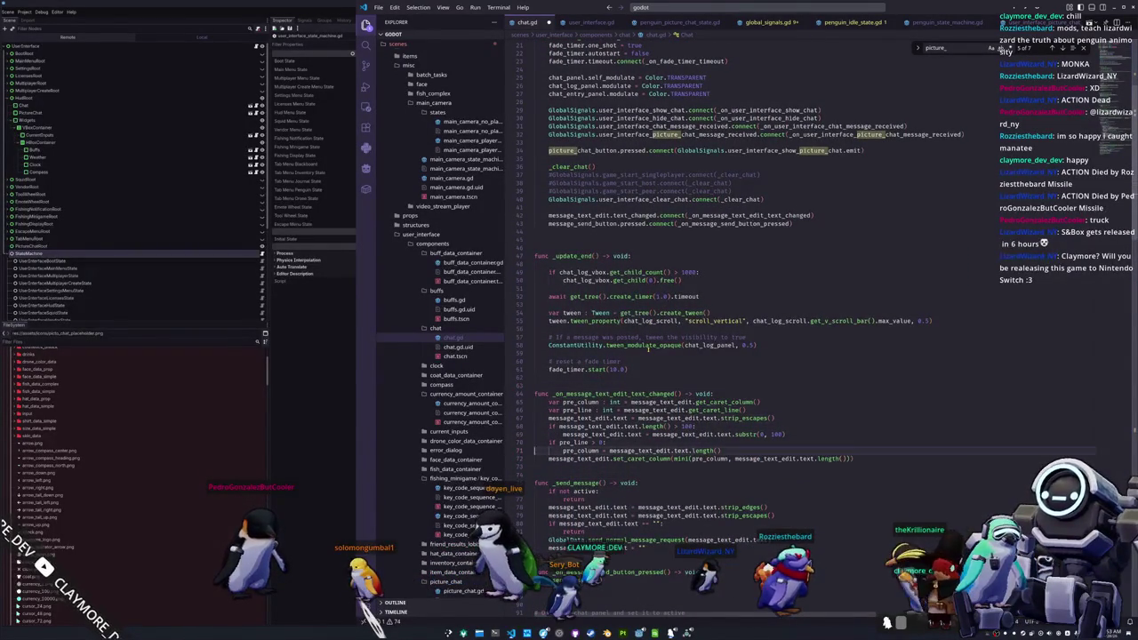
- Review chat.gd's _ready function and place the caret after the _clear_chat() call
{"action": "scroll", "coordinate": [648, 349], "scroll_direction": "down", "scroll_amount": 2}
{"action": "key", "text": "Up"}
{"action": "key", "text": "Up"}
{"action": "key", "text": "Up"}
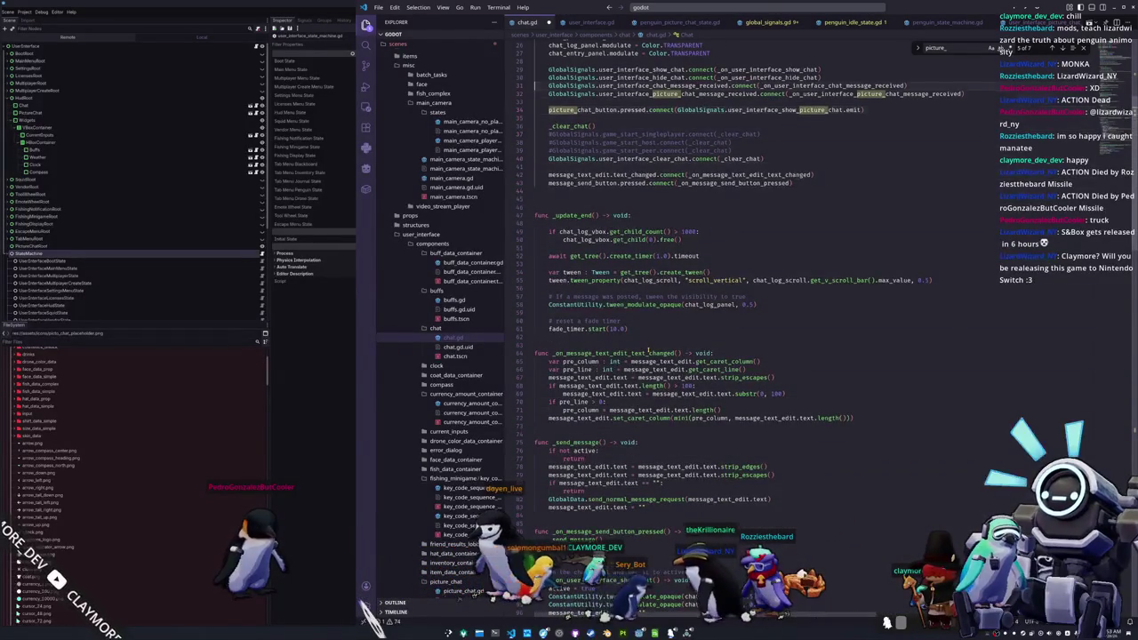
{"action": "key", "text": "Up"}
{"action": "key", "text": "Up"}
{"action": "key", "text": "Up"}
{"action": "key", "text": "Down"}
{"action": "key", "text": "Down"}
{"action": "key", "text": "Down"}
{"action": "key", "text": "Down"}
{"action": "key", "text": "Down"}
{"action": "key", "text": "Down"}
{"action": "key", "text": "Down"}
{"action": "left_click", "coordinate": [638, 340]}
{"action": "scroll", "coordinate": [711, 21], "scroll_direction": "left", "scroll_amount": 5}
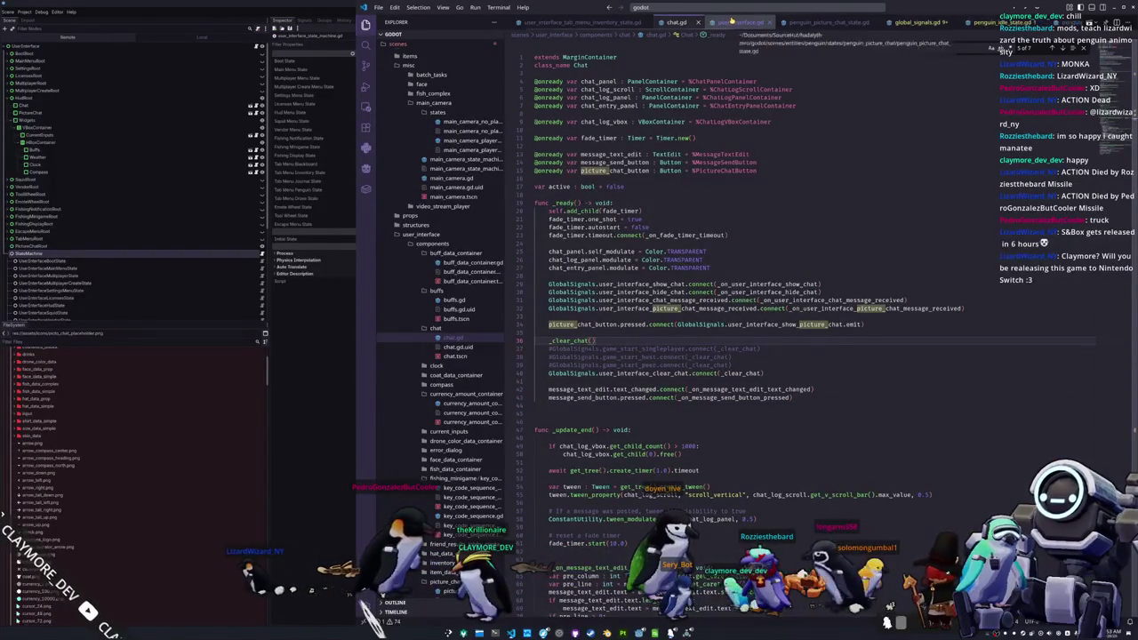
- In Godot, anchor the PictureChat panel to the Center preset
{"action": "key", "text": "alt+Tab"}
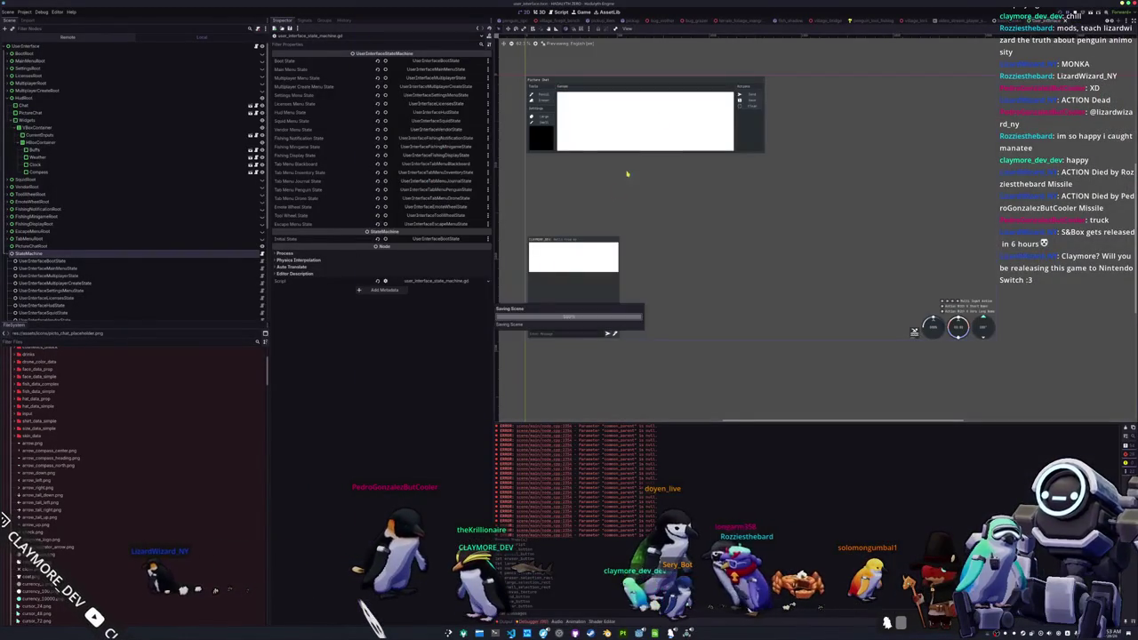
{"action": "left_click", "coordinate": [653, 109]}
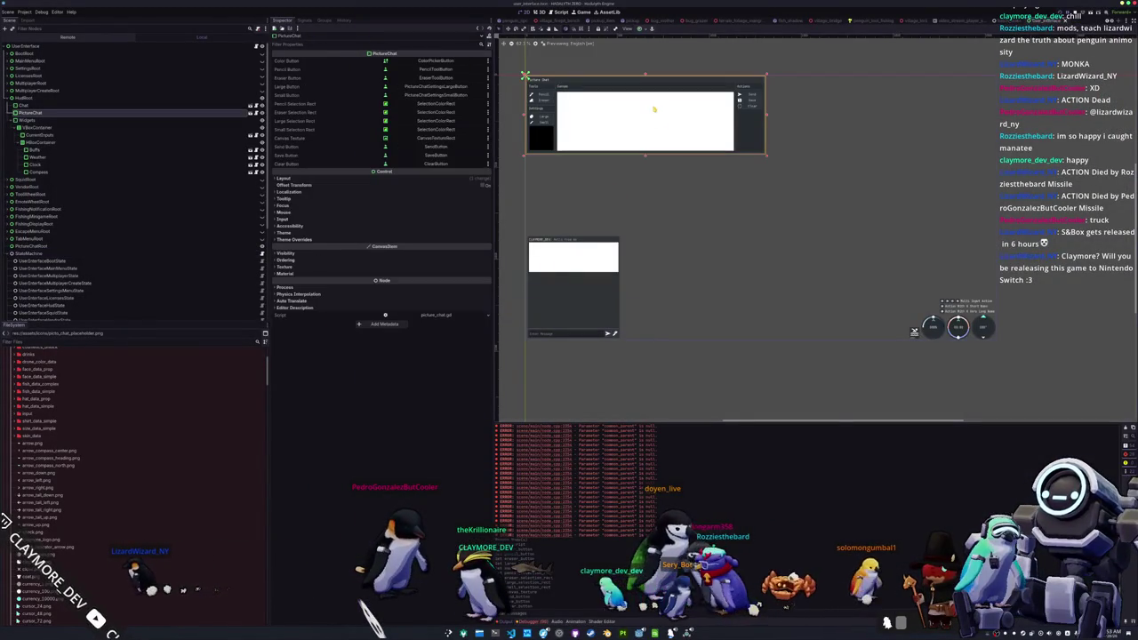
{"action": "left_click", "coordinate": [646, 29]}
{"action": "left_click", "coordinate": [654, 56]}
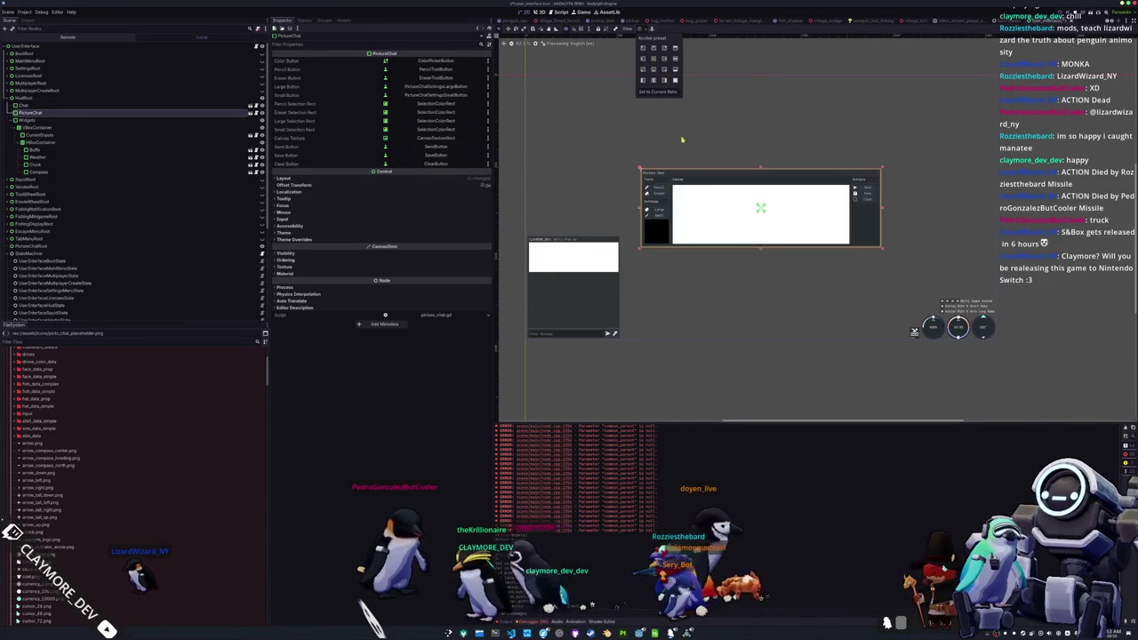
- In the PictureChat scene, set the Button's custom minimum height to 25
{"action": "left_click", "coordinate": [252, 114]}
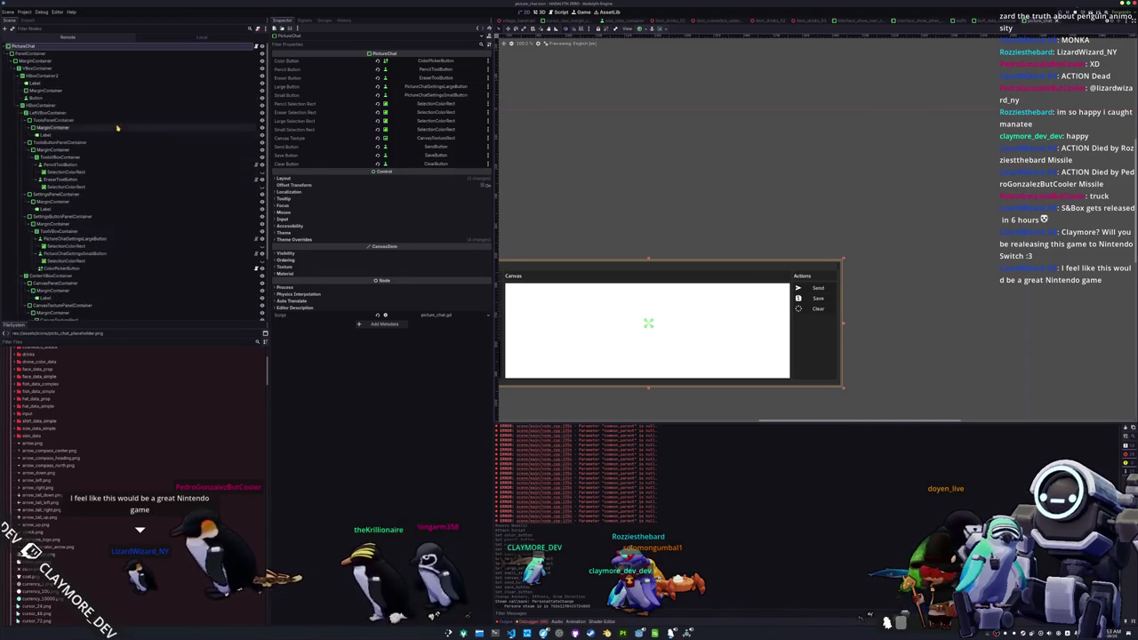
{"action": "left_click", "coordinate": [99, 98]}
{"action": "scroll", "coordinate": [632, 217], "scroll_direction": "up", "scroll_amount": 2}
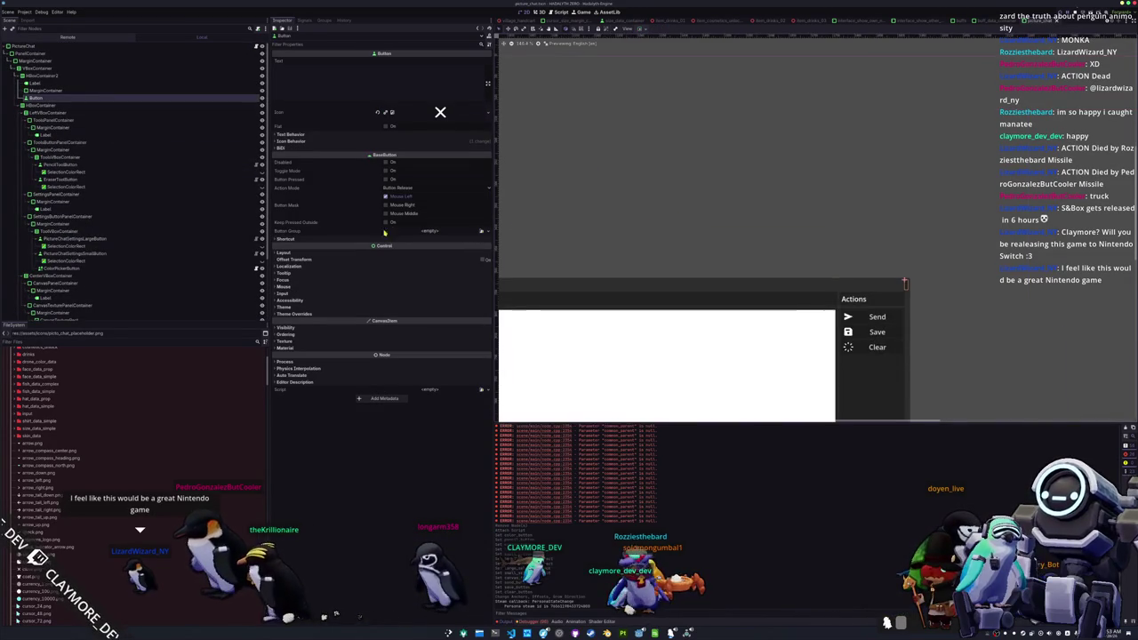
{"action": "left_click", "coordinate": [369, 254]}
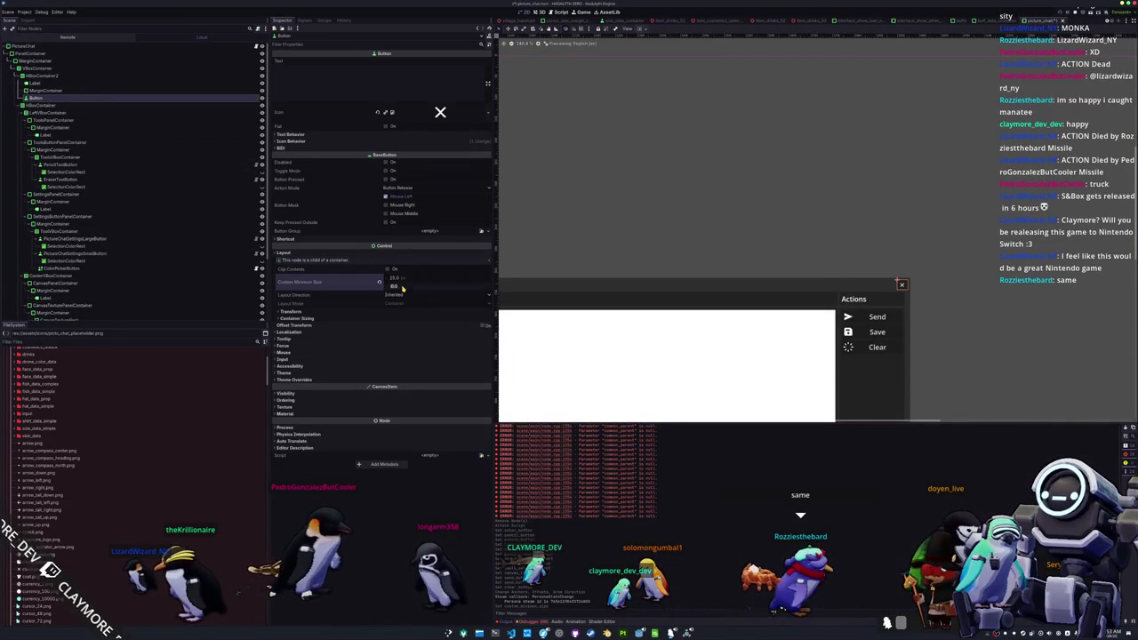
{"action": "type", "text": "25"}
{"action": "key", "text": "Return"}
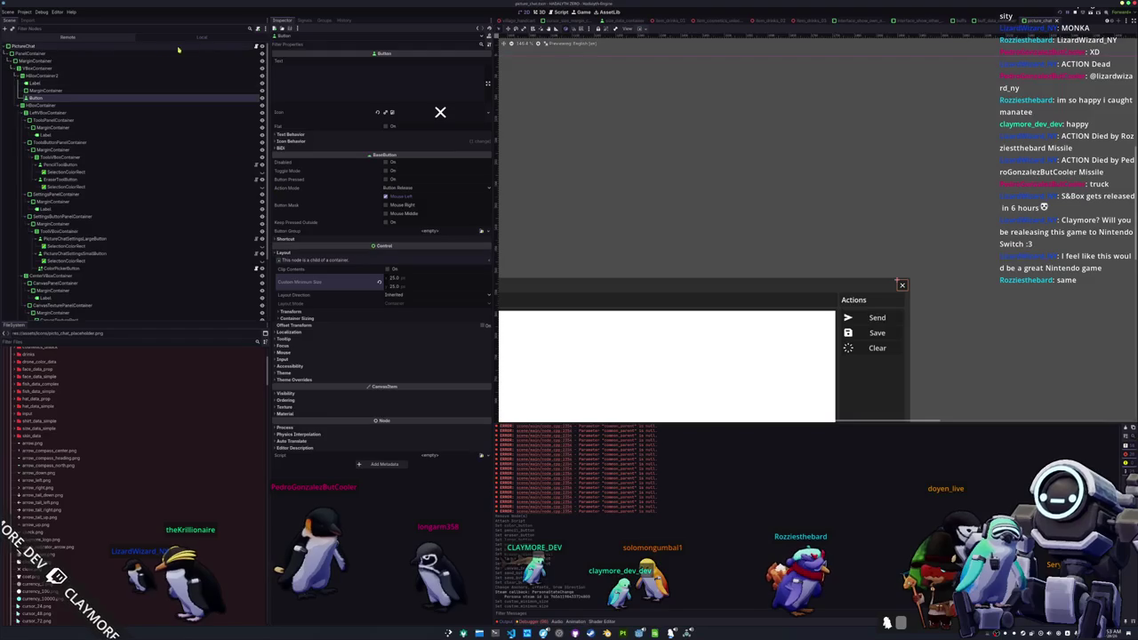
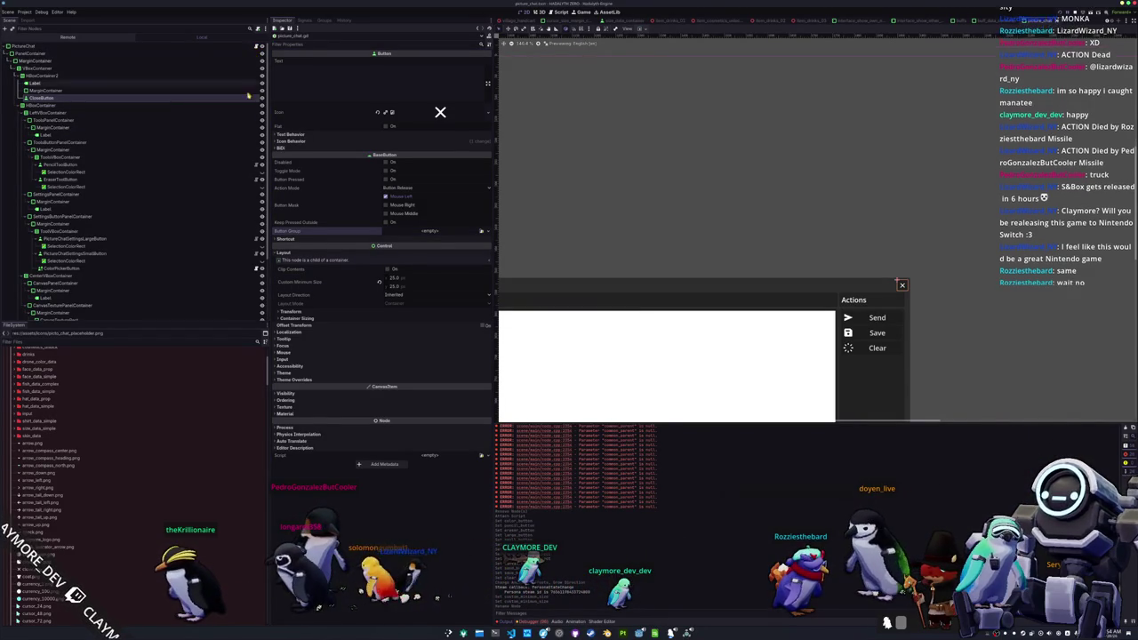
- Switch from the running picture chat game to picture_chat.gd in VS Code
{"action": "key", "text": "alt+Tab"}
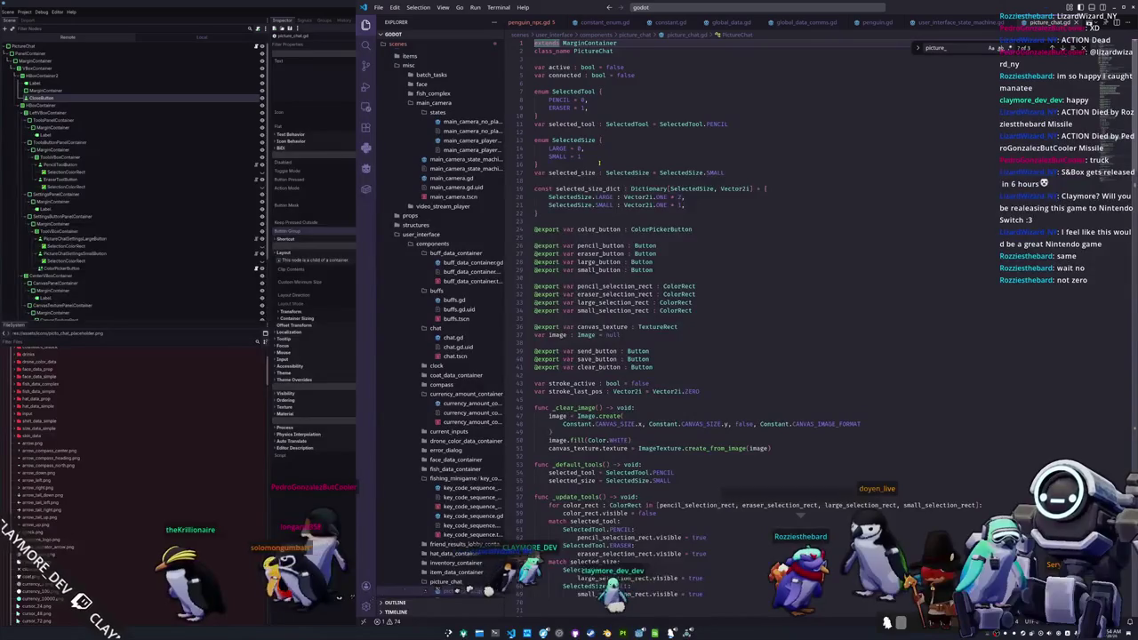
{"action": "scroll", "coordinate": [602, 169], "scroll_direction": "down", "scroll_amount": 1}
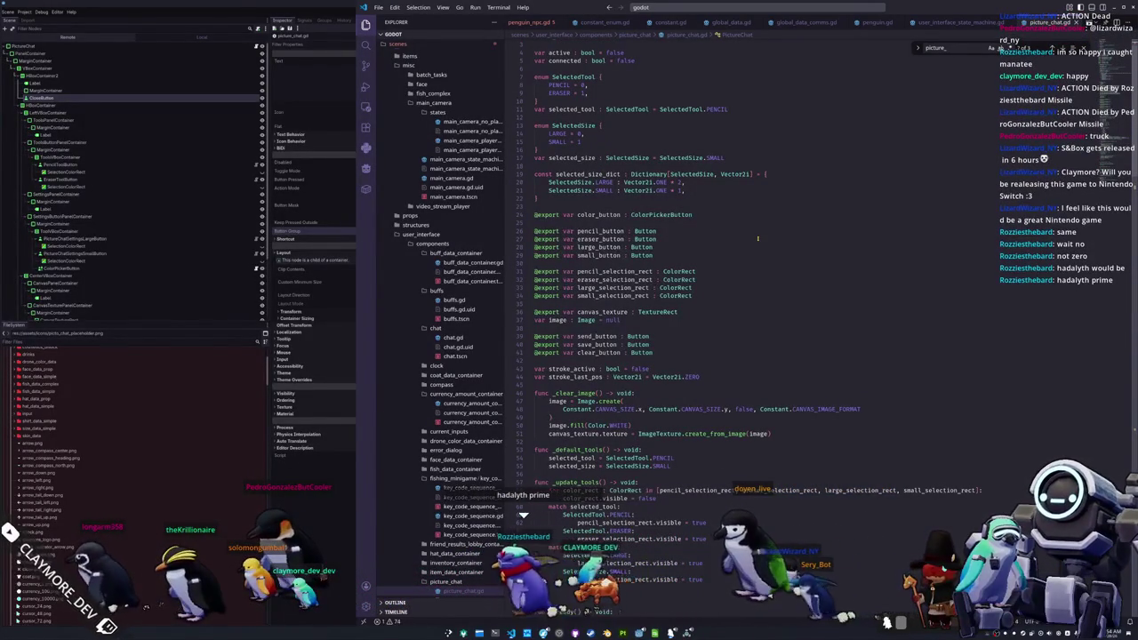
{"action": "scroll", "coordinate": [757, 238], "scroll_direction": "down", "scroll_amount": 10}
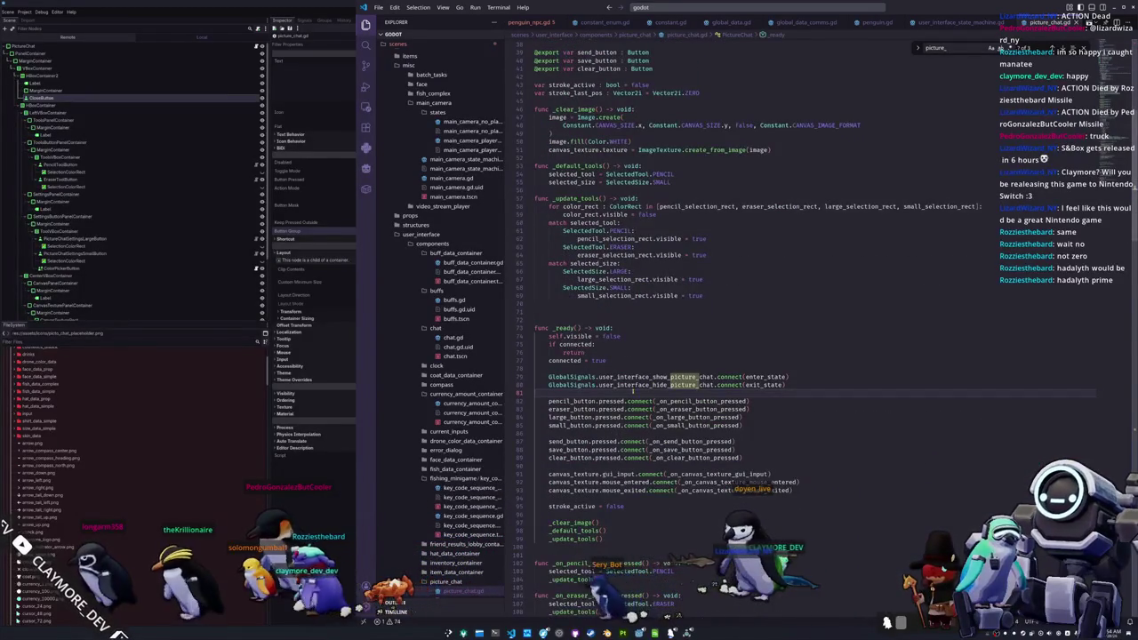
{"action": "key", "text": "Return"}
{"action": "key", "text": "Return"}
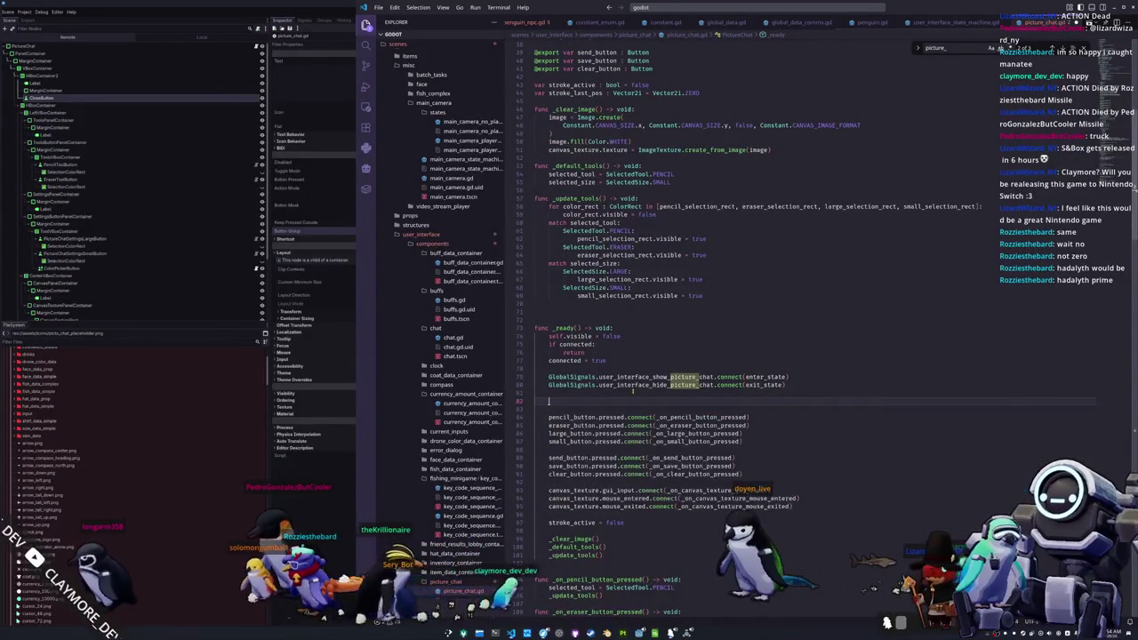
{"action": "scroll", "coordinate": [633, 391], "scroll_direction": "up", "scroll_amount": 5}
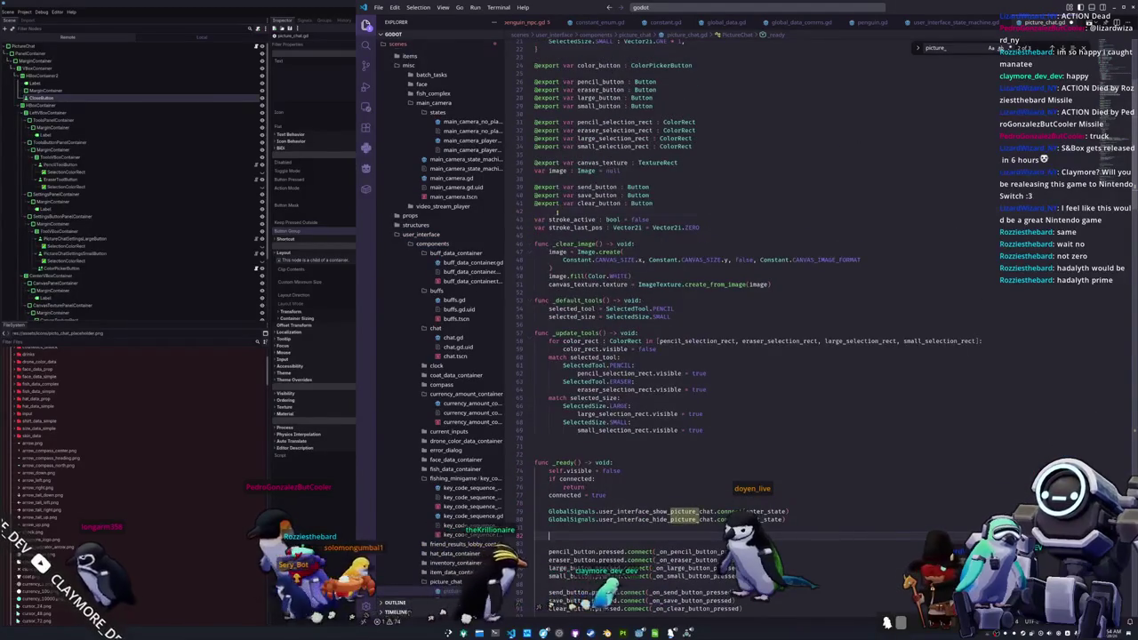
{"action": "scroll", "coordinate": [558, 211], "scroll_direction": "up", "scroll_amount": 3}
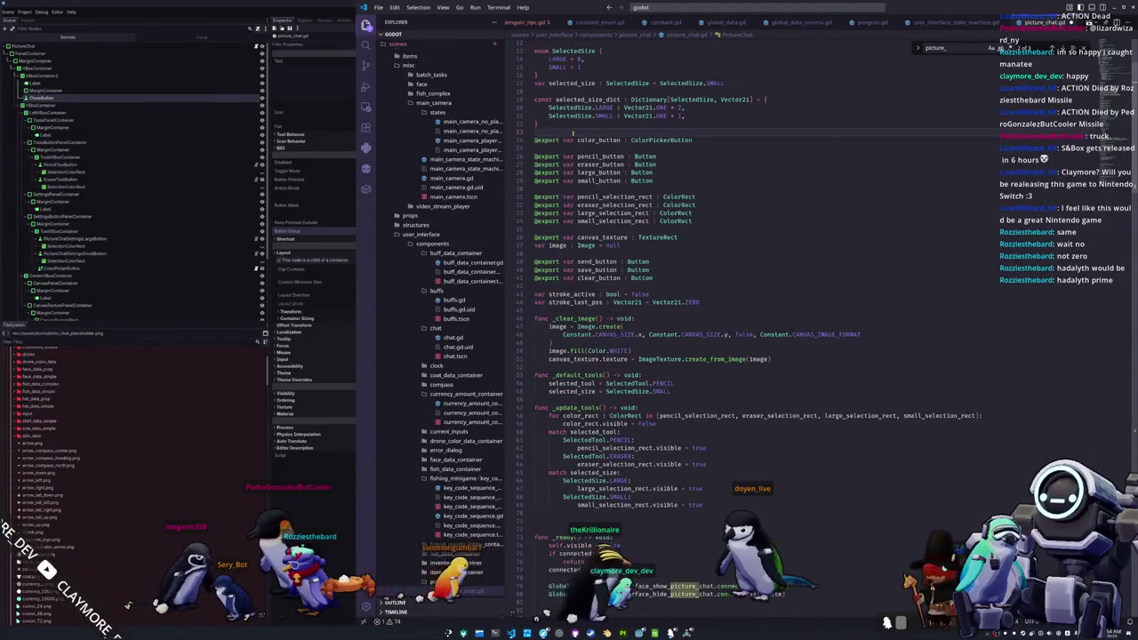
{"action": "key", "text": "Return"}
{"action": "key", "text": "Return"}
{"action": "key", "text": "Up"}
{"action": "type", "text": "@export var c"}
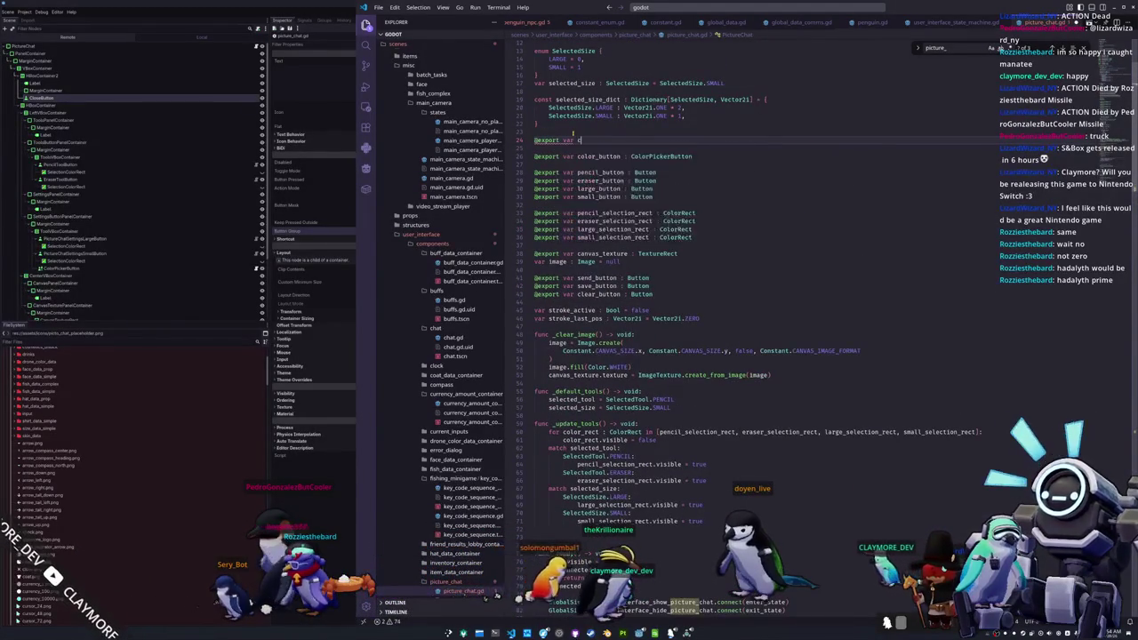
{"action": "type", "text": "lose_button : Button"}
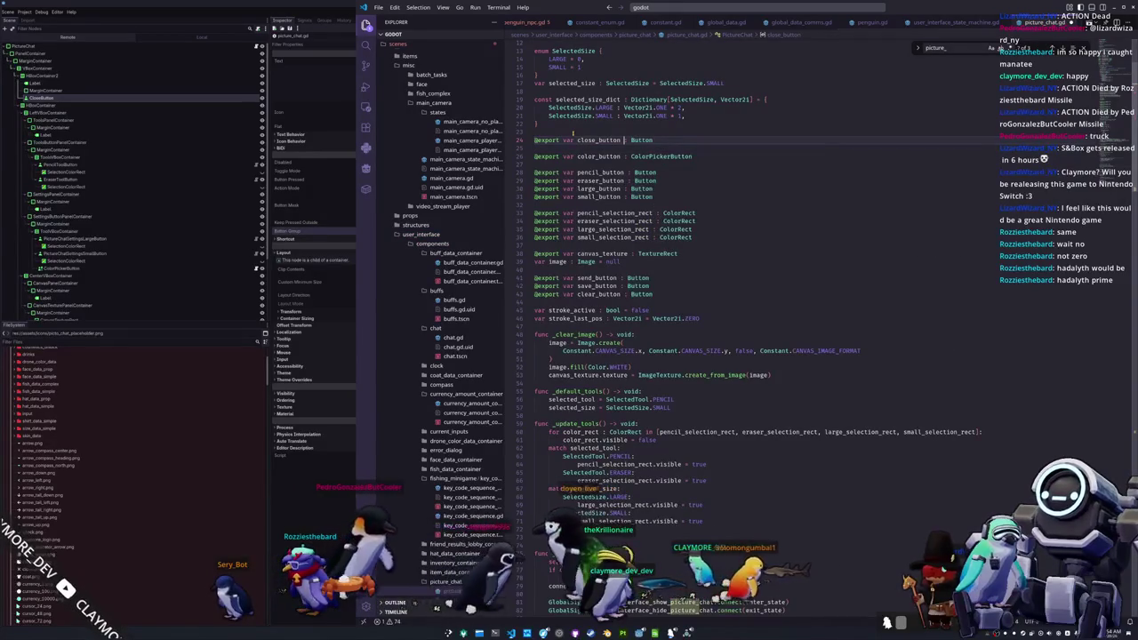
- In _ready(), connect close_button.pressed to GlobalSignals.user_interface_hide_picture_chat.emit
{"action": "scroll", "coordinate": [545, 377], "scroll_direction": "down", "scroll_amount": 10}
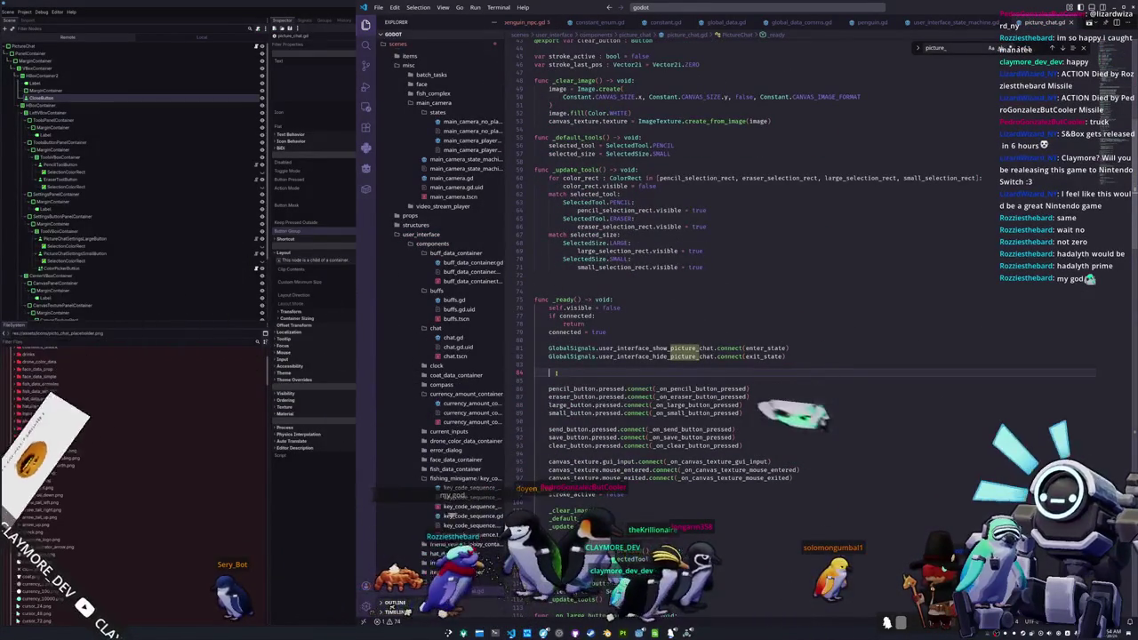
{"action": "type", "text": "close_button.press"}
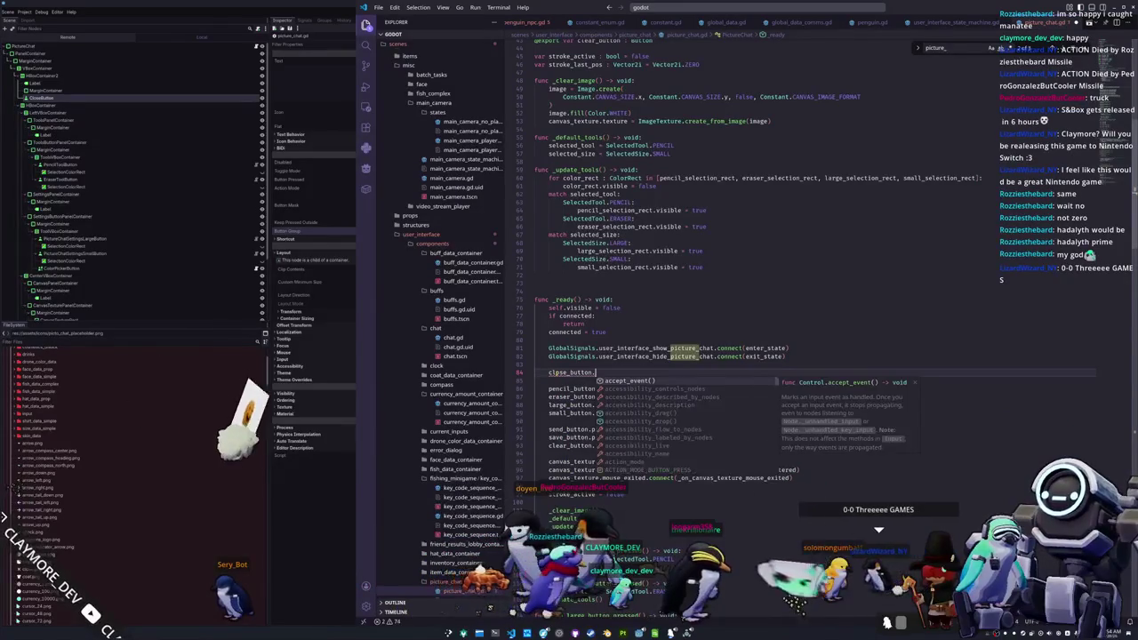
{"action": "type", "text": "ed.connect("}
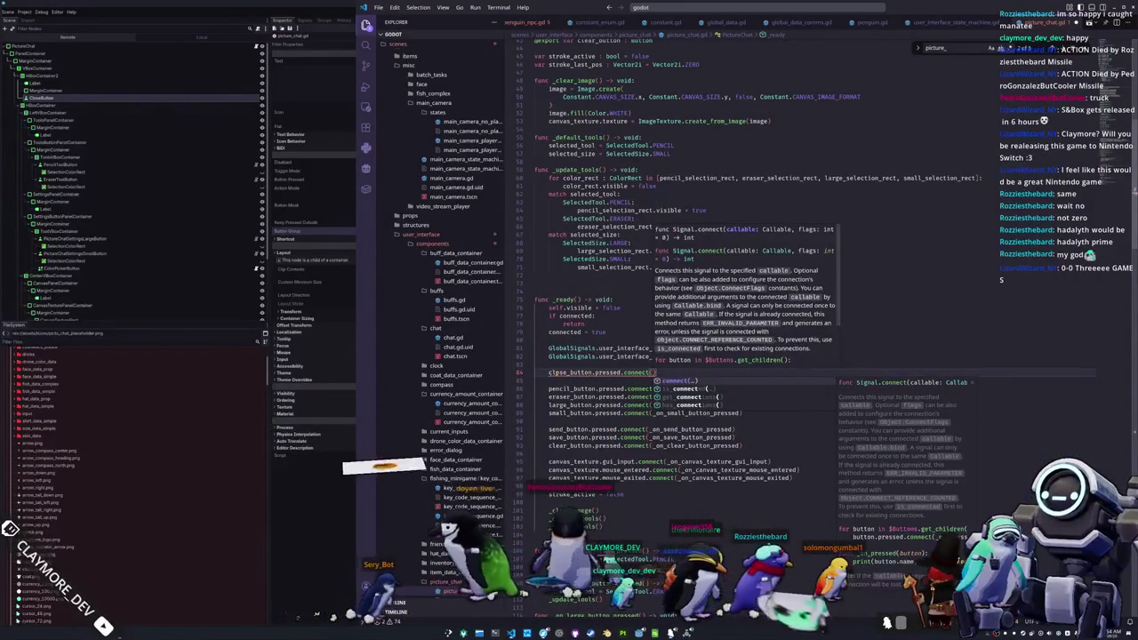
{"action": "type", "text": "GlobalSignals."}
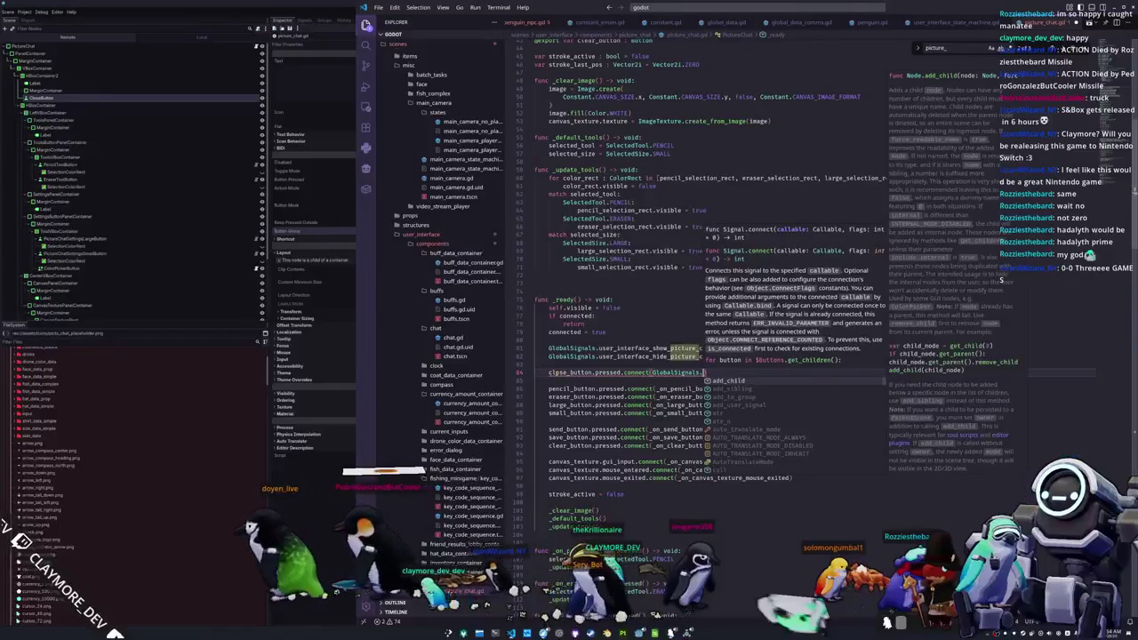
{"action": "type", "text": "user_interface_hide_pic"}
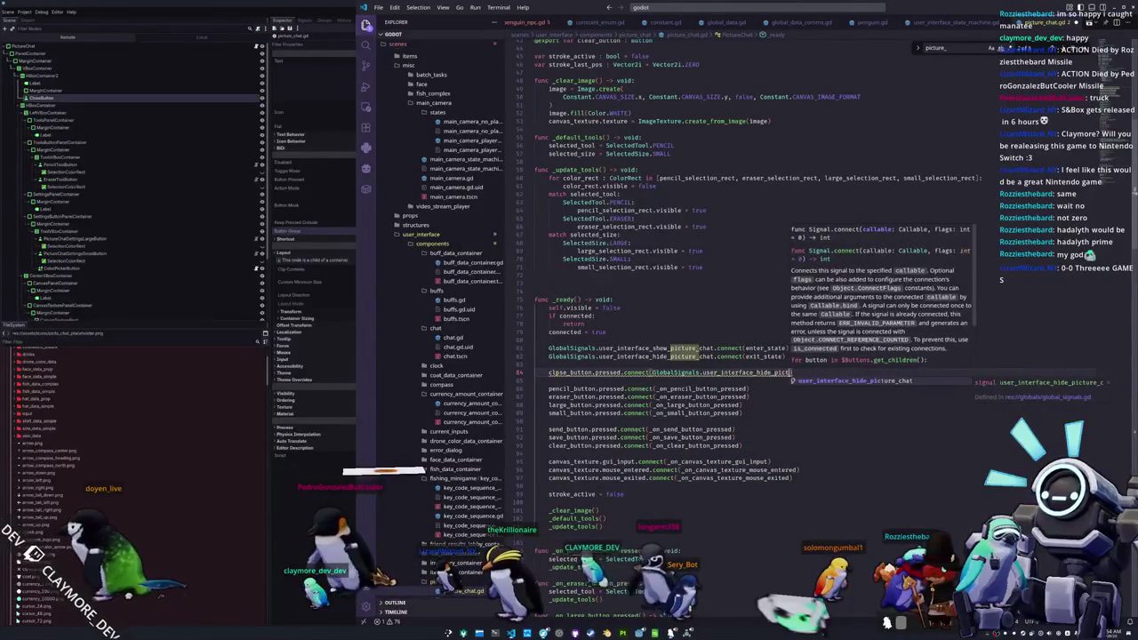
{"action": "key", "text": "Return"}
{"action": "type", "text": ".emit"}
{"action": "key", "text": "Down"}
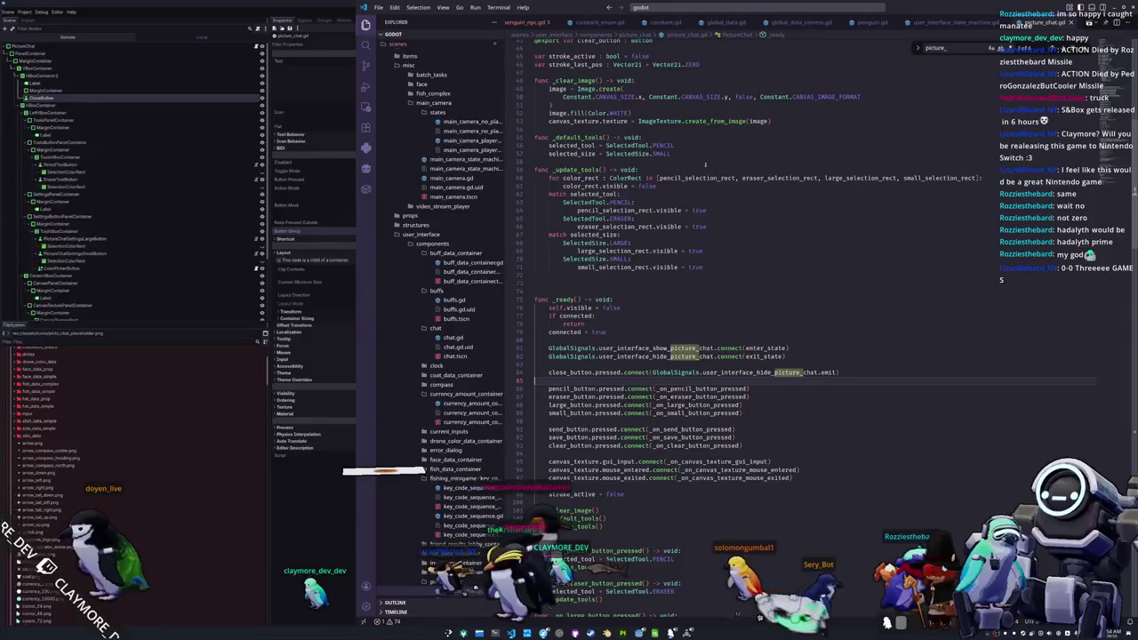
{"action": "key", "text": "ctrl+p"}
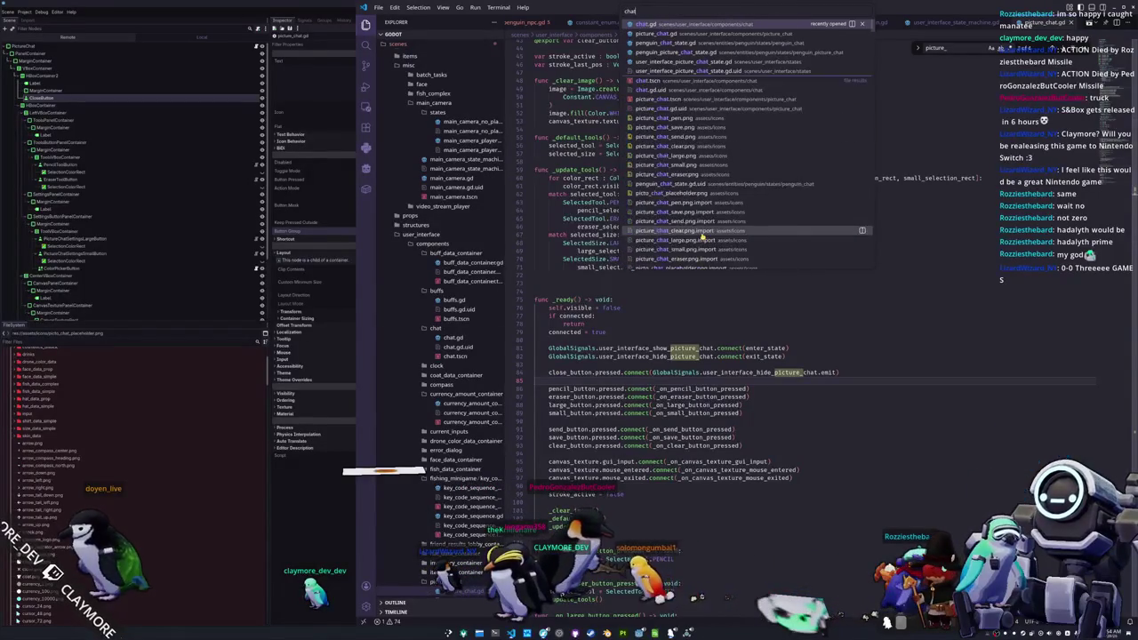
- Open chat.gd and make _on_user_interface_hide_chat emit GlobalSignals.user_interface_hide_picture_chat
{"action": "key", "text": "Return"}
{"action": "scroll", "coordinate": [636, 391], "scroll_direction": "down", "scroll_amount": 20}
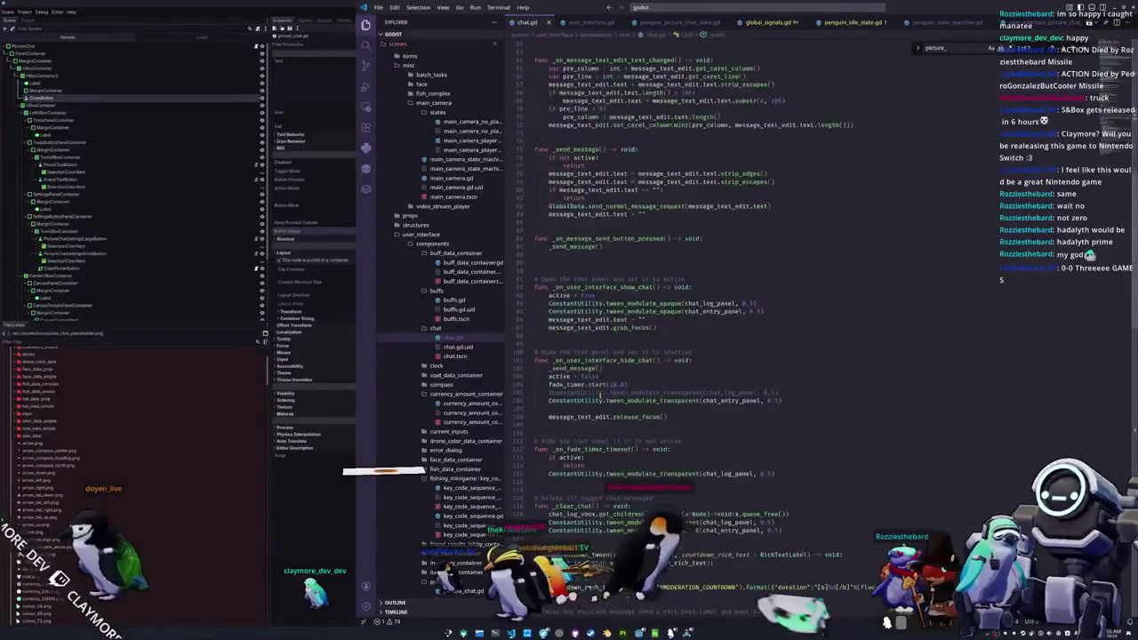
{"action": "scroll", "coordinate": [867, 209], "scroll_direction": "down", "scroll_amount": 7}
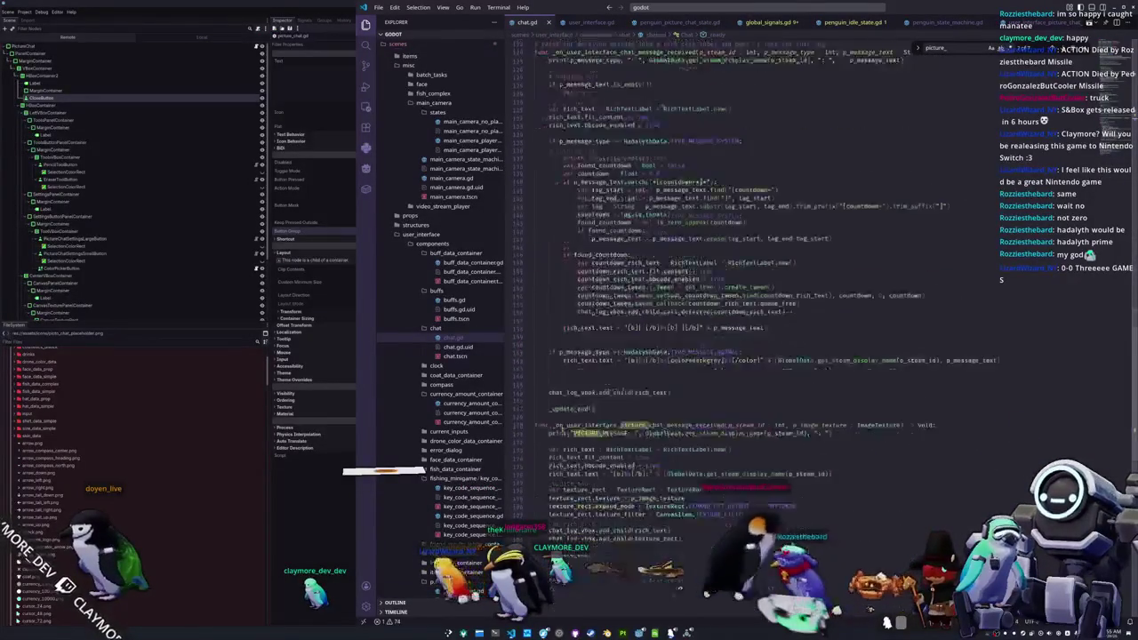
{"action": "scroll", "coordinate": [868, 209], "scroll_direction": "up", "scroll_amount": 14}
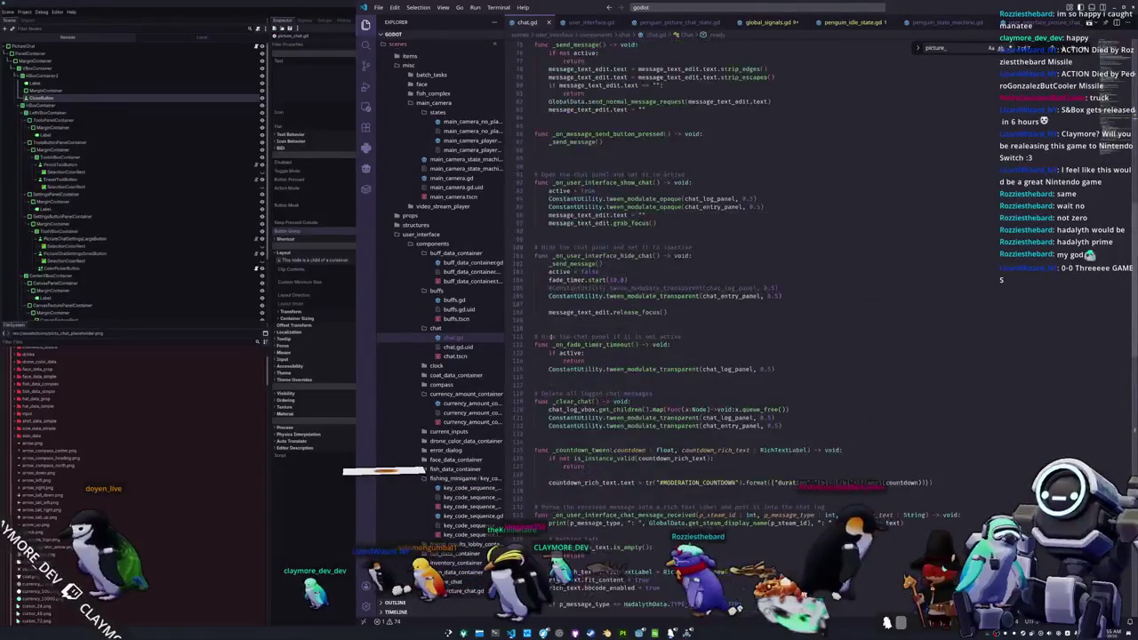
{"action": "scroll", "coordinate": [543, 437], "scroll_direction": "up", "scroll_amount": 6}
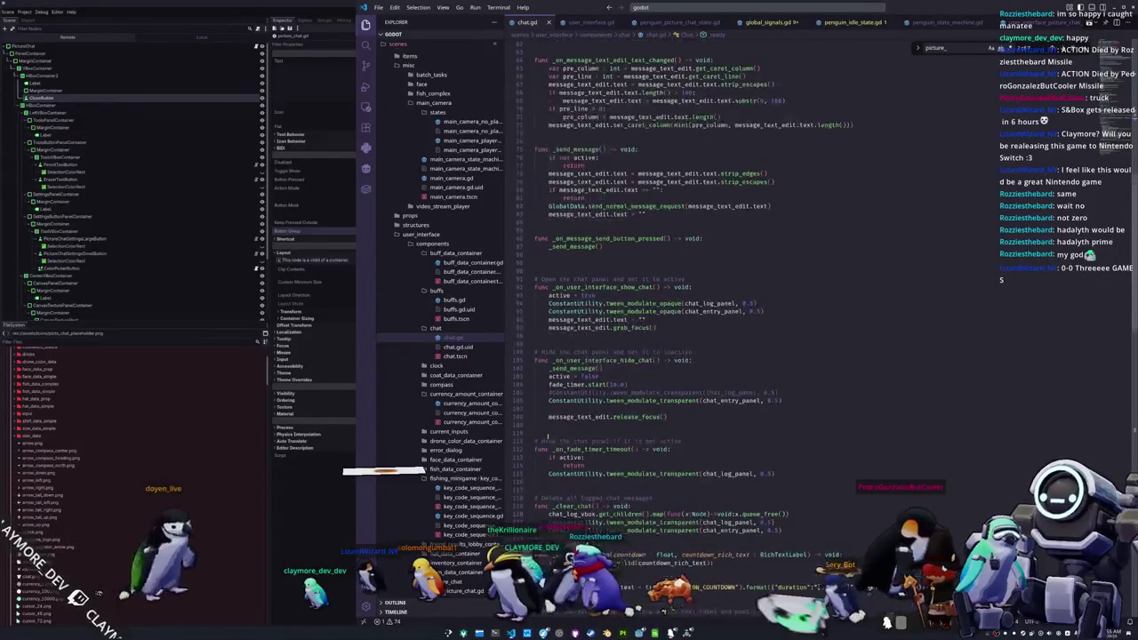
{"action": "scroll", "coordinate": [548, 437], "scroll_direction": "up", "scroll_amount": 3}
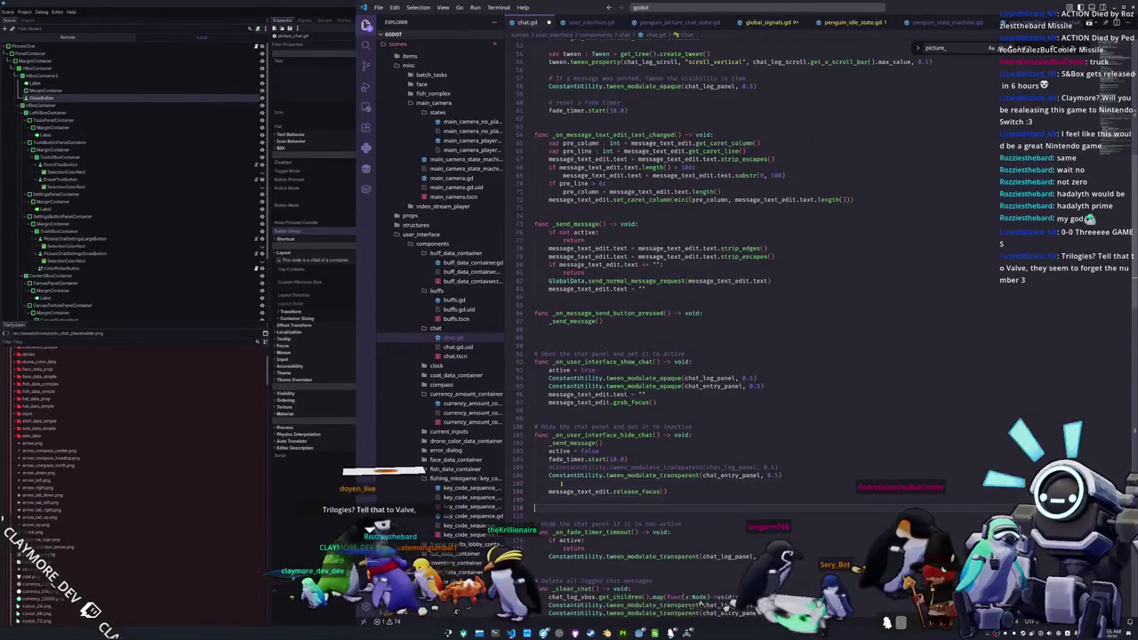
{"action": "key", "text": "Tab"}
{"action": "type", "text": "GlobalSig"}
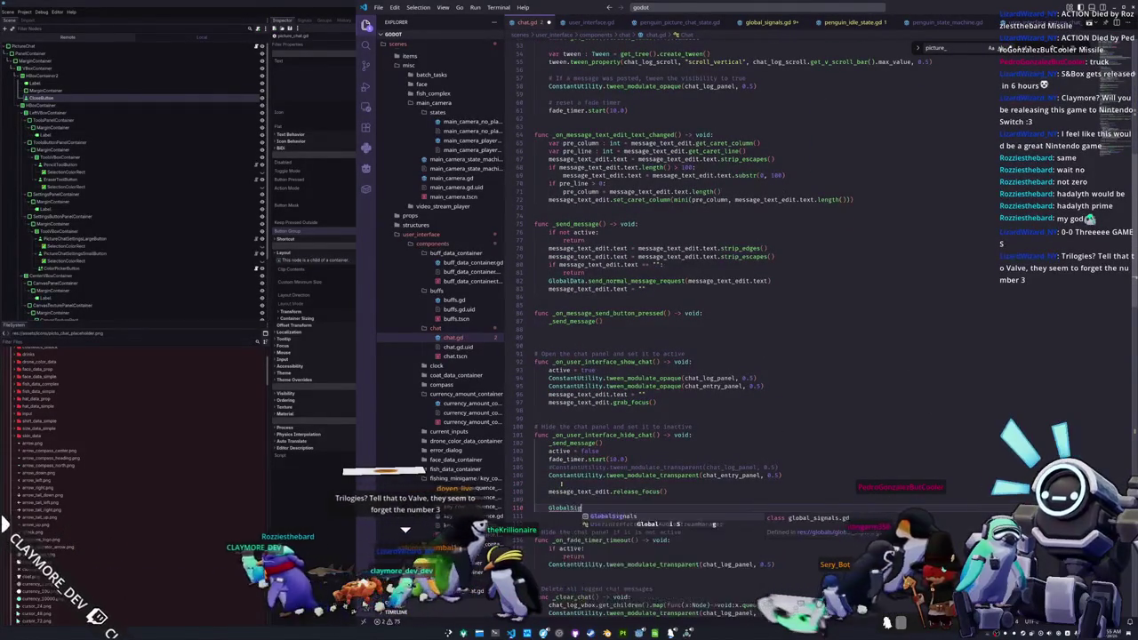
{"action": "type", "text": "nals.user_interface_h…ure_chat.emit("}
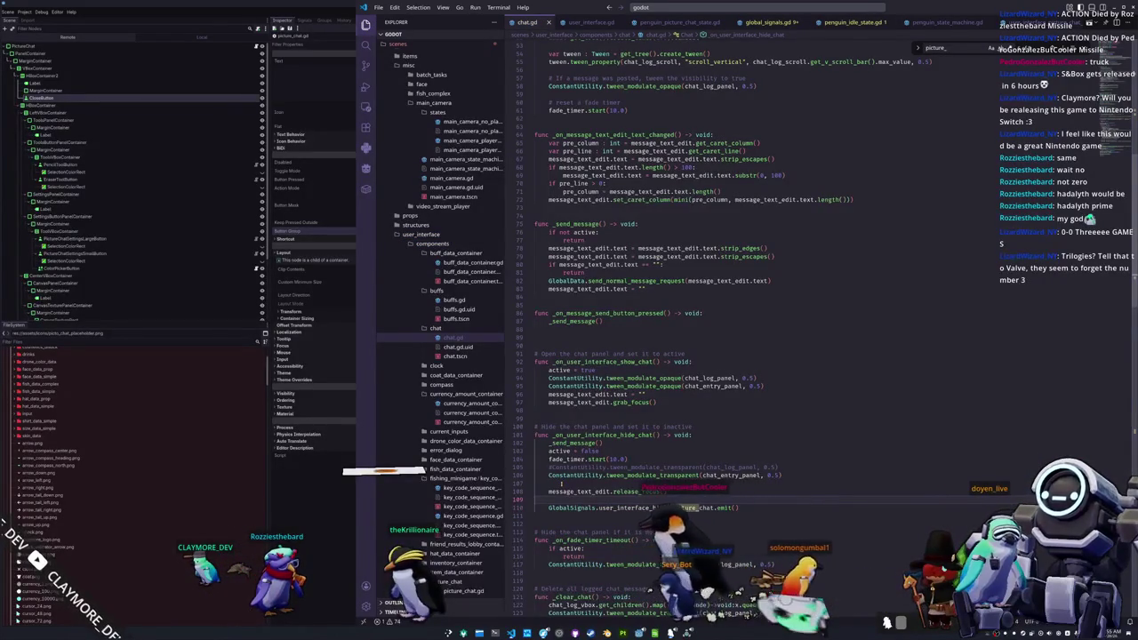
- Return to Godot and search project resources for penguin files
{"action": "scroll", "coordinate": [747, 329], "scroll_direction": "up", "scroll_amount": 15}
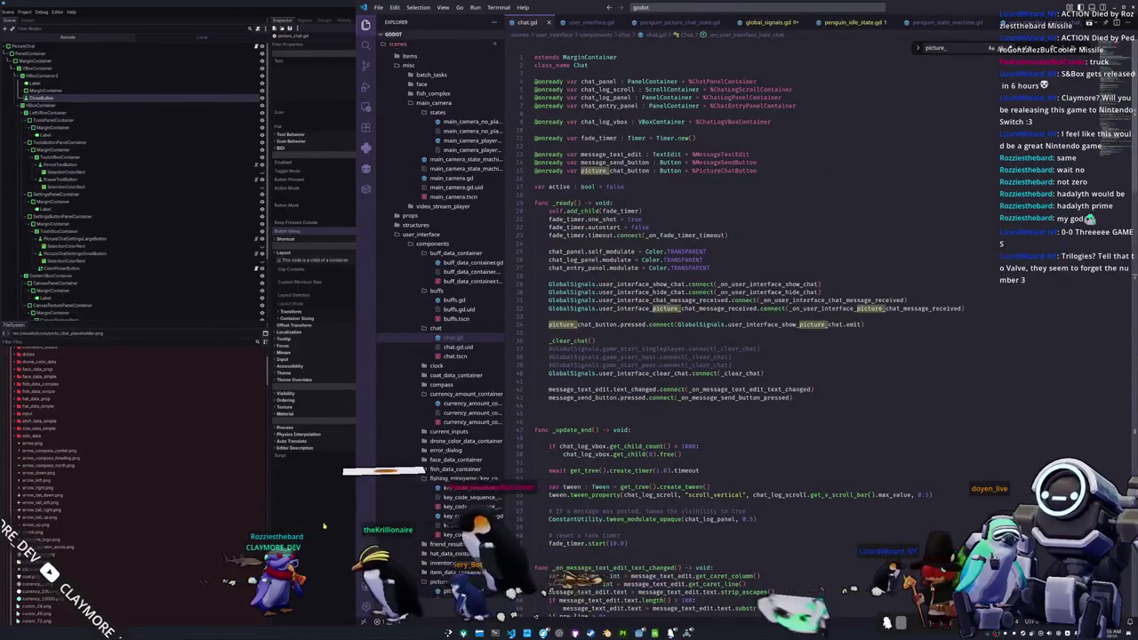
{"action": "key", "text": "F5"}
{"action": "key", "text": "shift+alt+o"}
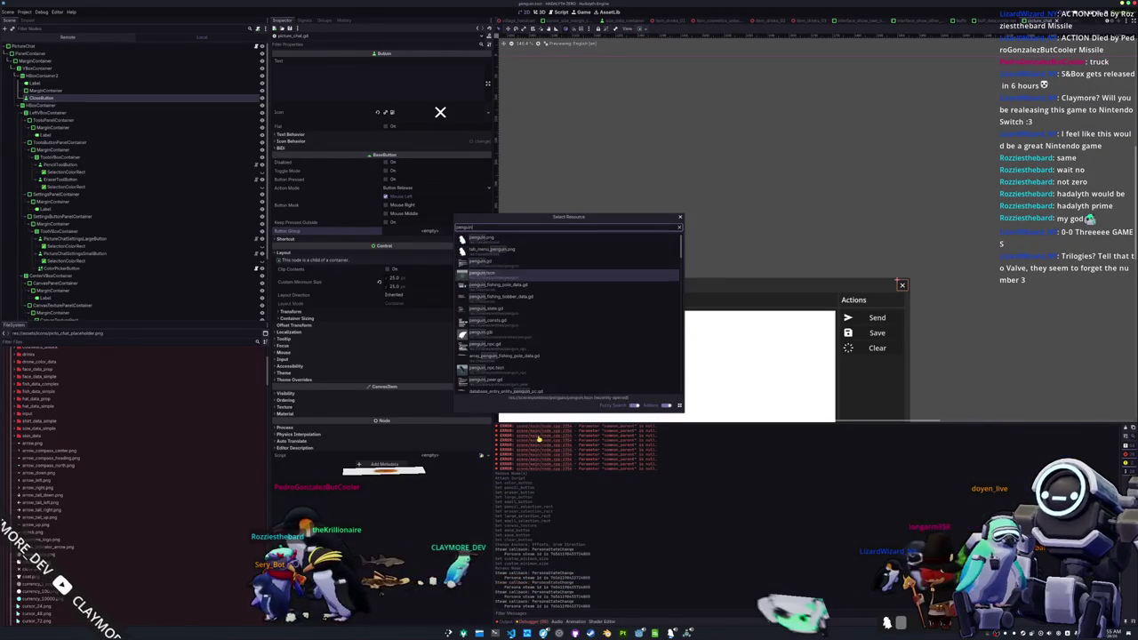
- Open penguin.tscn, delete its PenguinPictureChat node, save the scene, and return to VS Code
{"action": "double_click", "coordinate": [588, 276]}
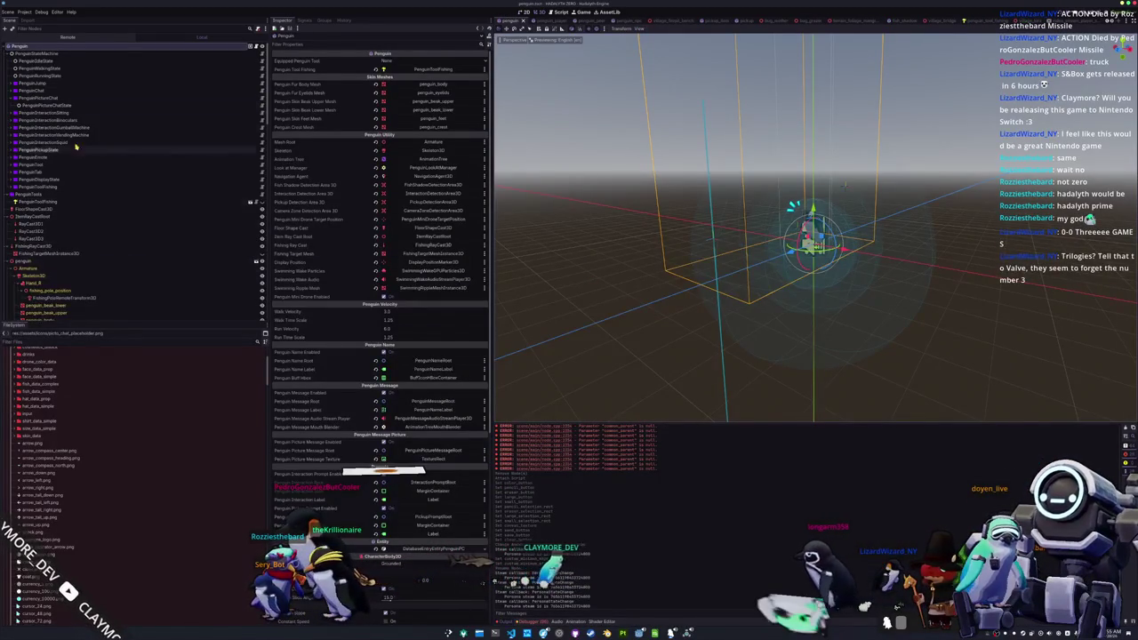
{"action": "left_click", "coordinate": [42, 99]}
{"action": "key", "text": "Delete"}
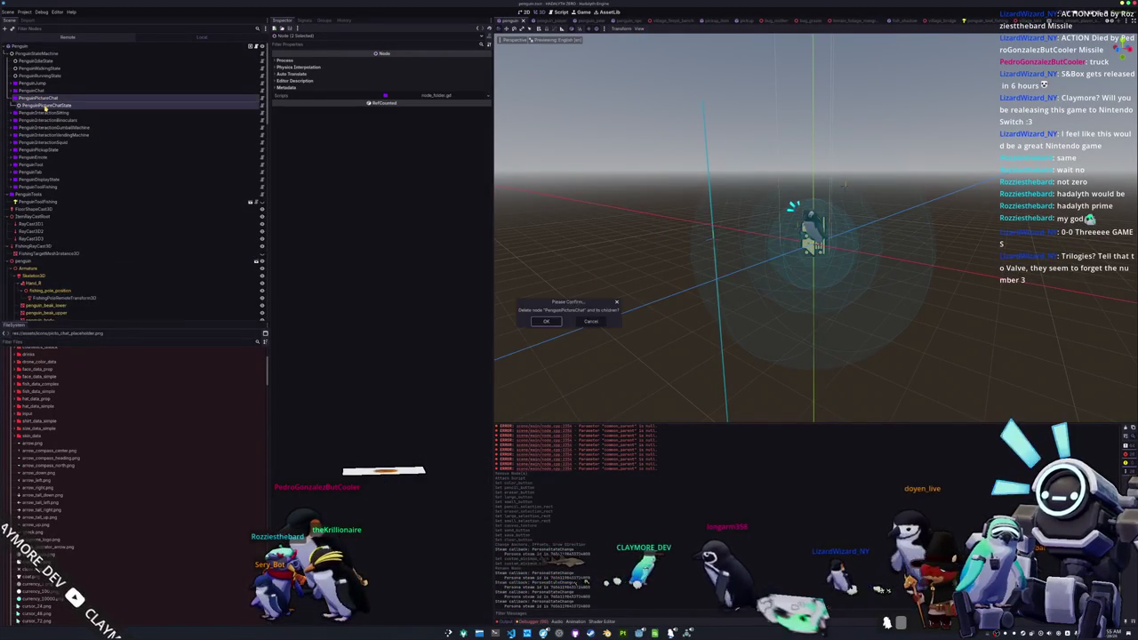
{"action": "key", "text": "ctrl+s"}
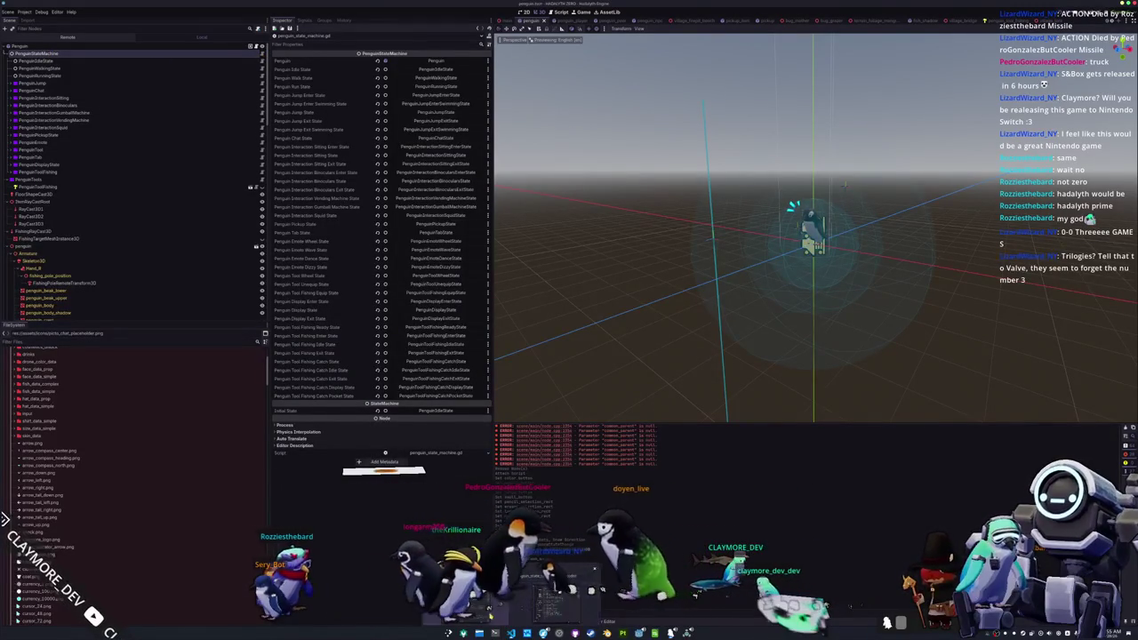
{"action": "key", "text": "alt+Tab"}
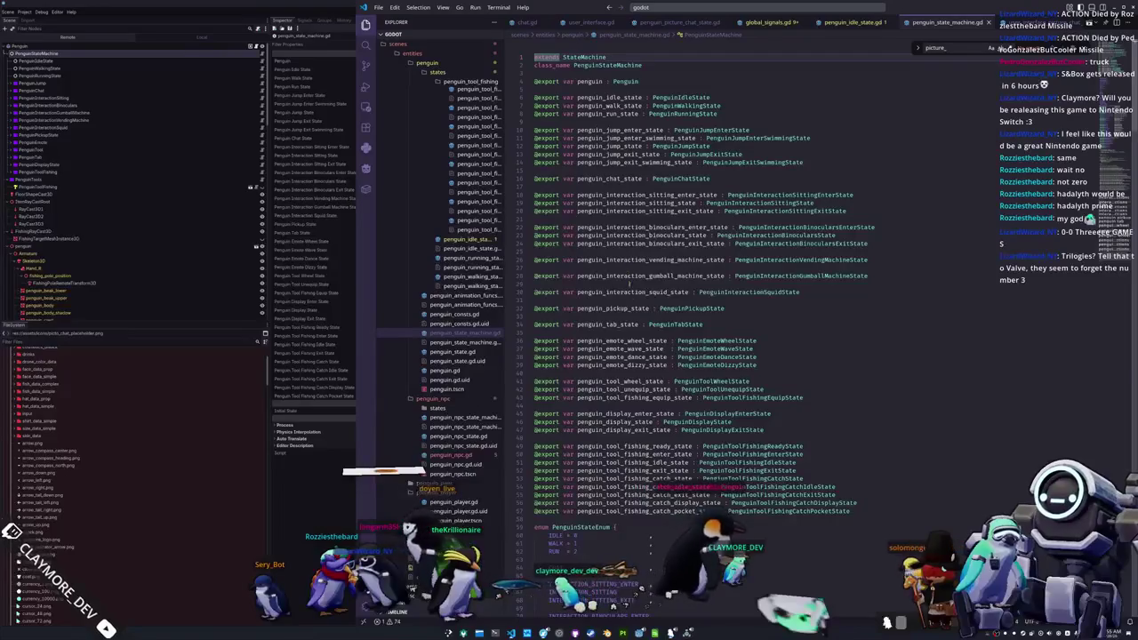
- Search for 'pick', then open penguin_npc.gd at its return false line
{"action": "type", "text": "pick"}
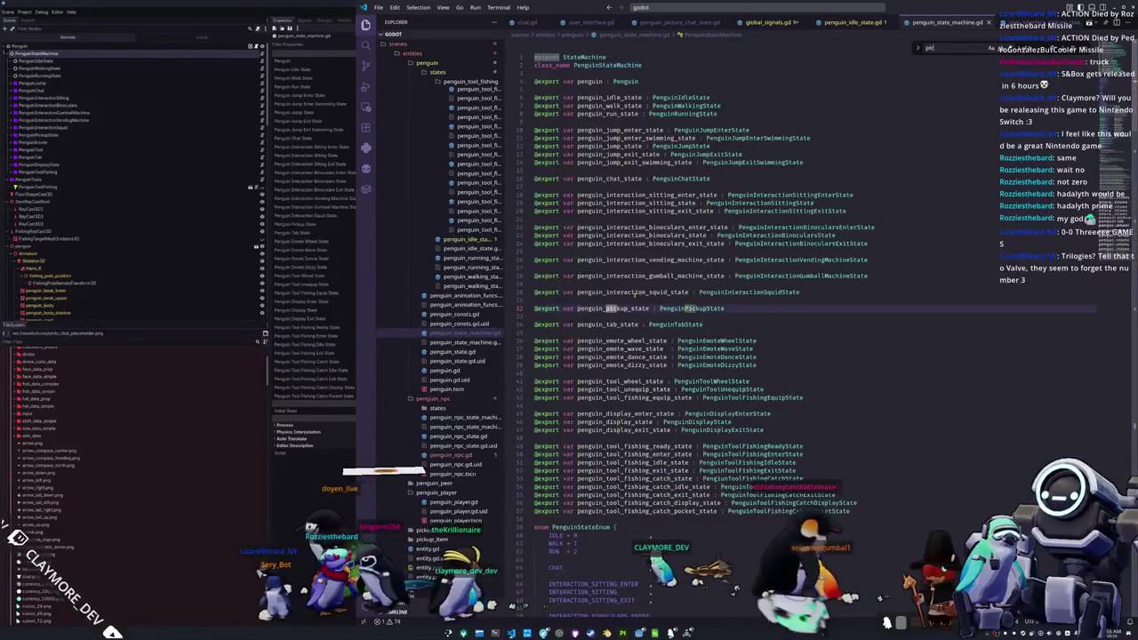
{"action": "key", "text": "Escape"}
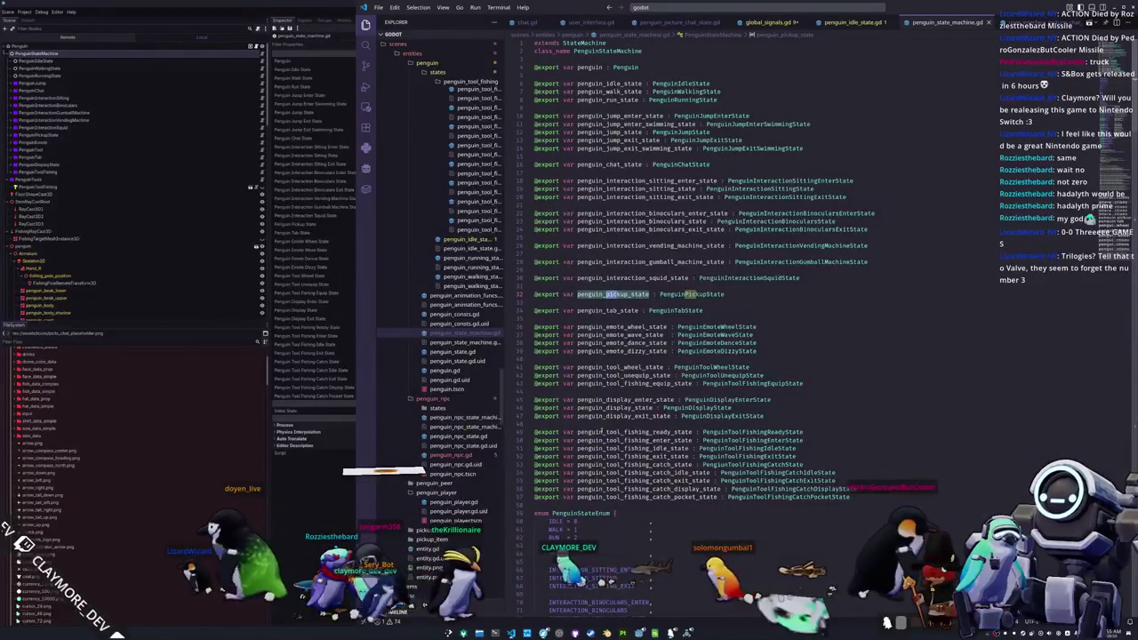
{"action": "left_click", "coordinate": [542, 423]}
{"action": "left_click", "coordinate": [444, 456]}
{"action": "left_click", "coordinate": [648, 390]}
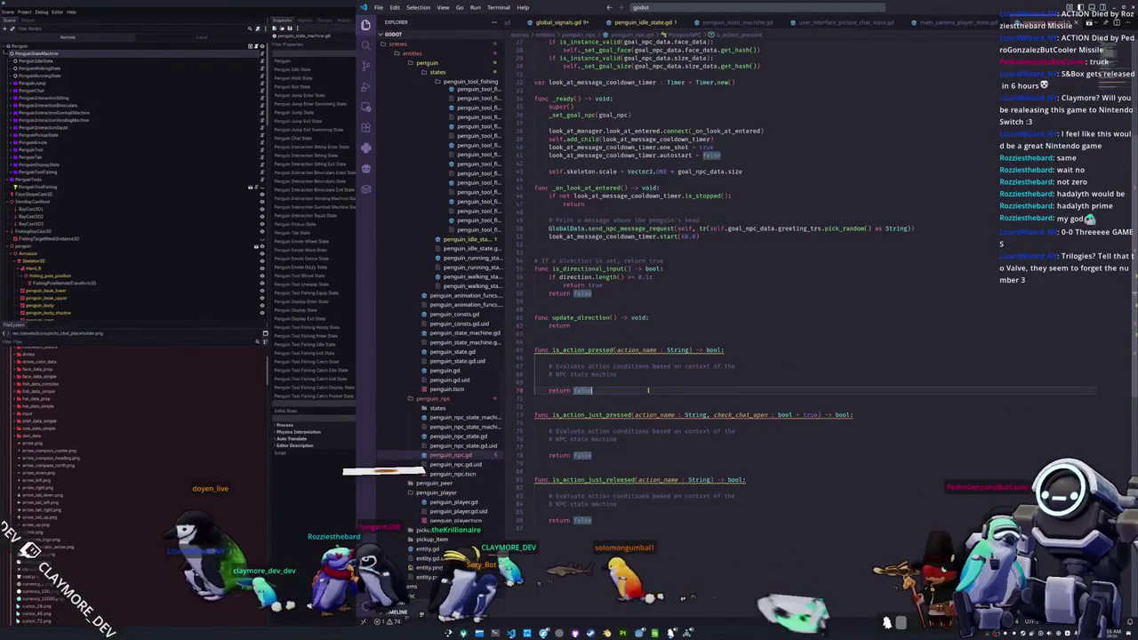
- Run 'Developer: Reload Window' in VS Code and switch back to Godot
{"action": "key", "text": "ctrl+shift+p"}
{"action": "key", "text": "Down"}
{"action": "key", "text": "Return"}
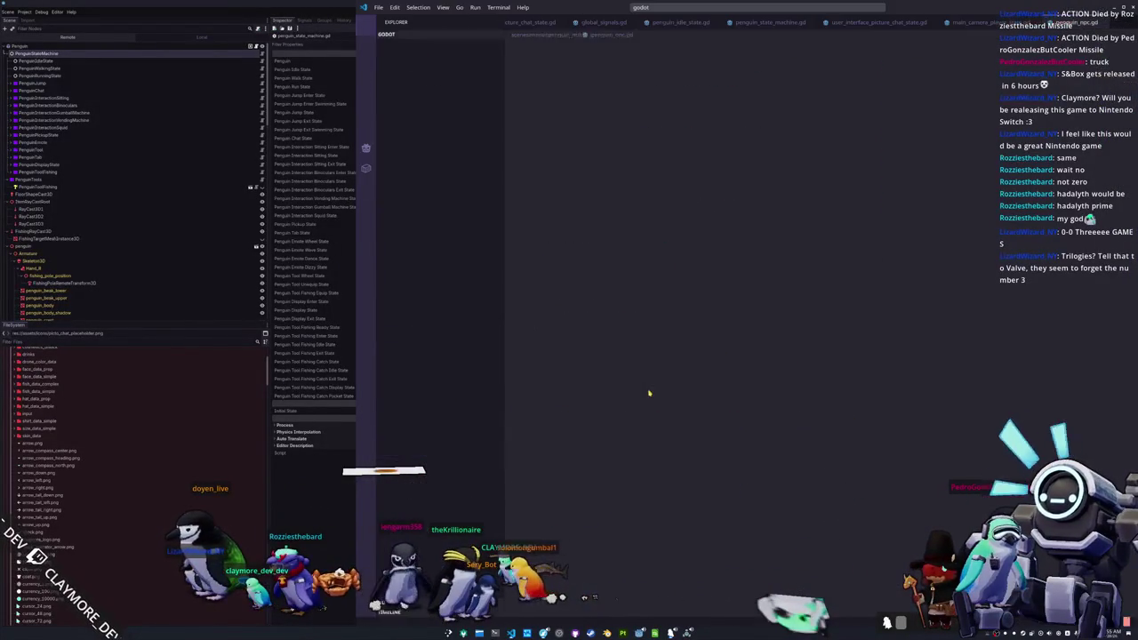
{"action": "left_click", "coordinate": [622, 406]}
{"action": "key", "text": "alt+Tab"}
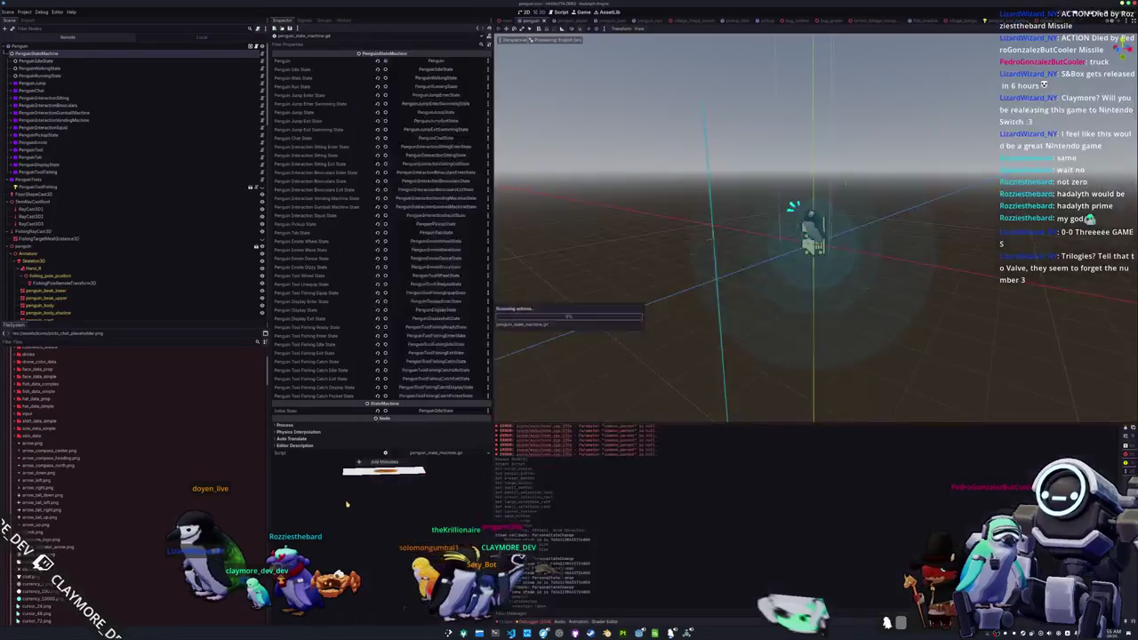
- Run the game, then Quick Open picture_chat.tscn in the Godot editor
{"action": "key", "text": "F5"}
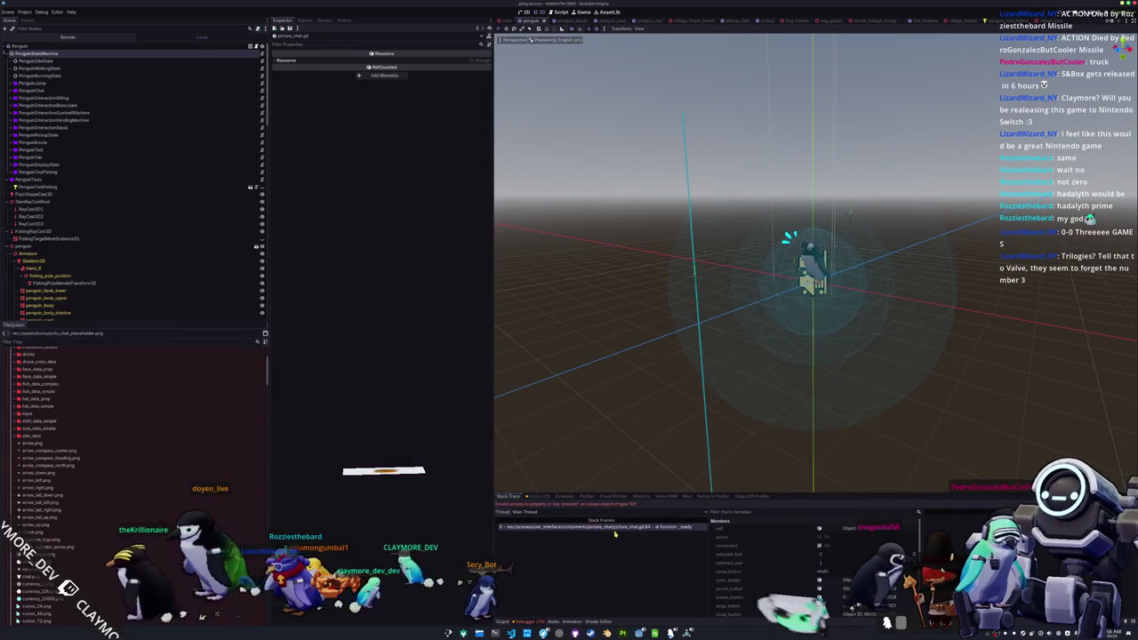
{"action": "key", "text": "alt+shift+o"}
{"action": "type", "text": "picture_chat"}
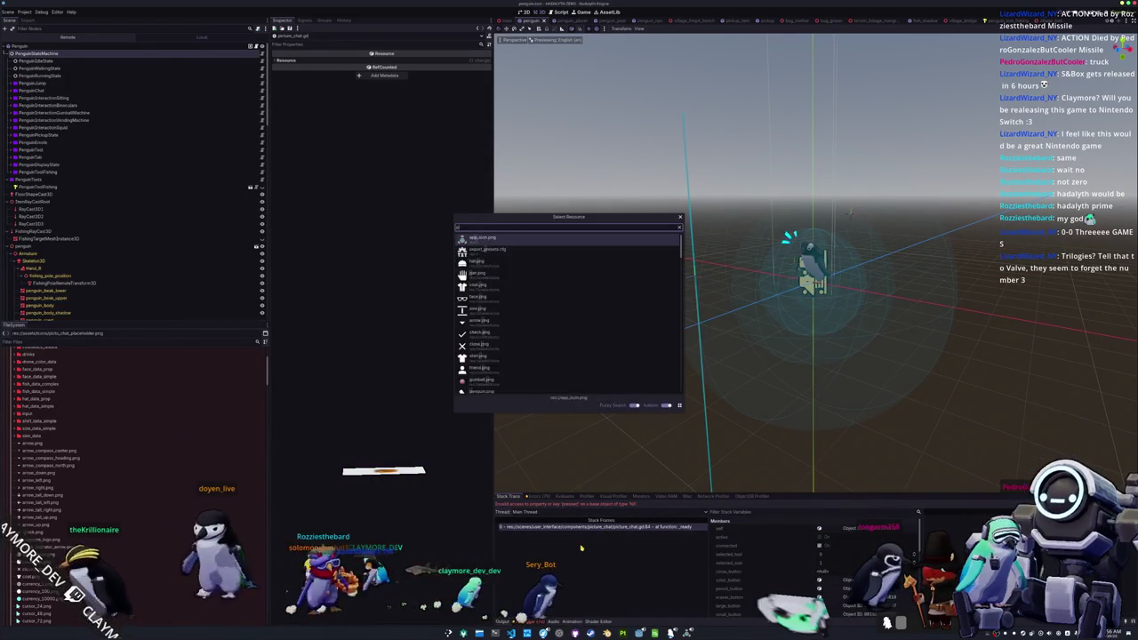
{"action": "key", "text": "Down"}
{"action": "key", "text": "Down"}
{"action": "key", "text": "Down"}
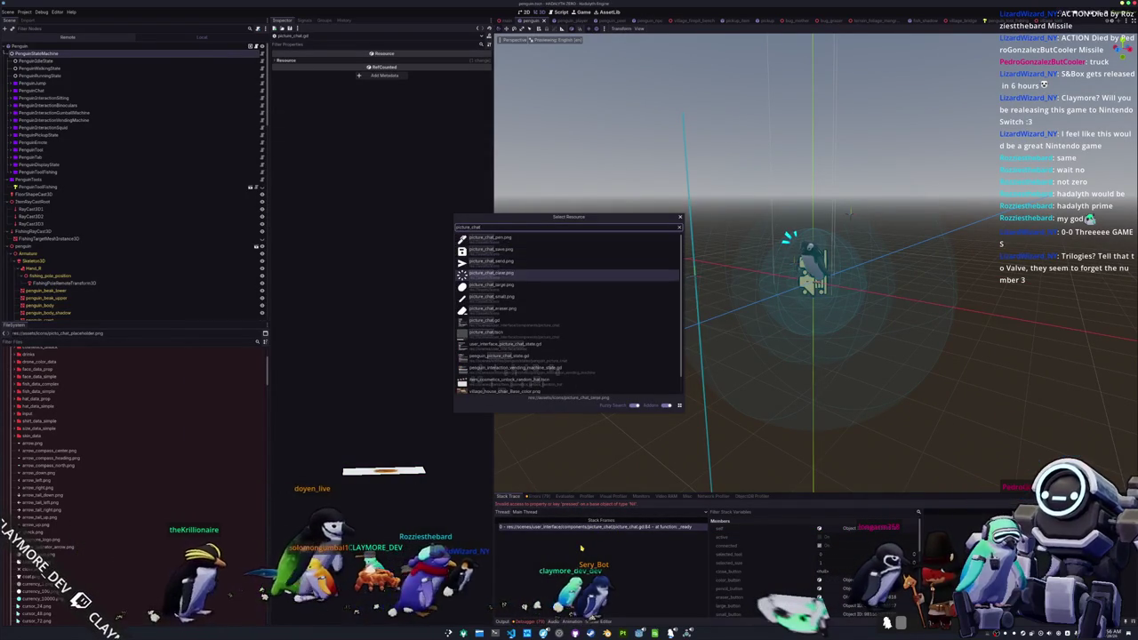
{"action": "key", "text": "Return"}
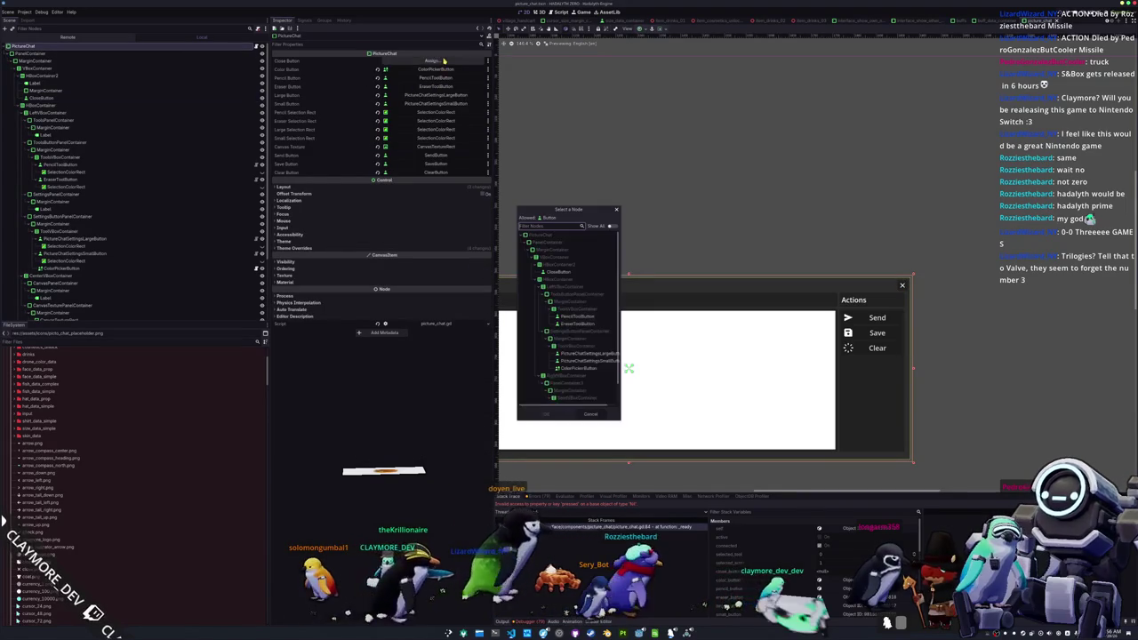
- Save picture_chat.tscn, relaunch the game, and open global_input.gd at is_action_pressed's chat-hover check
{"action": "key", "text": "ctrl+s"}
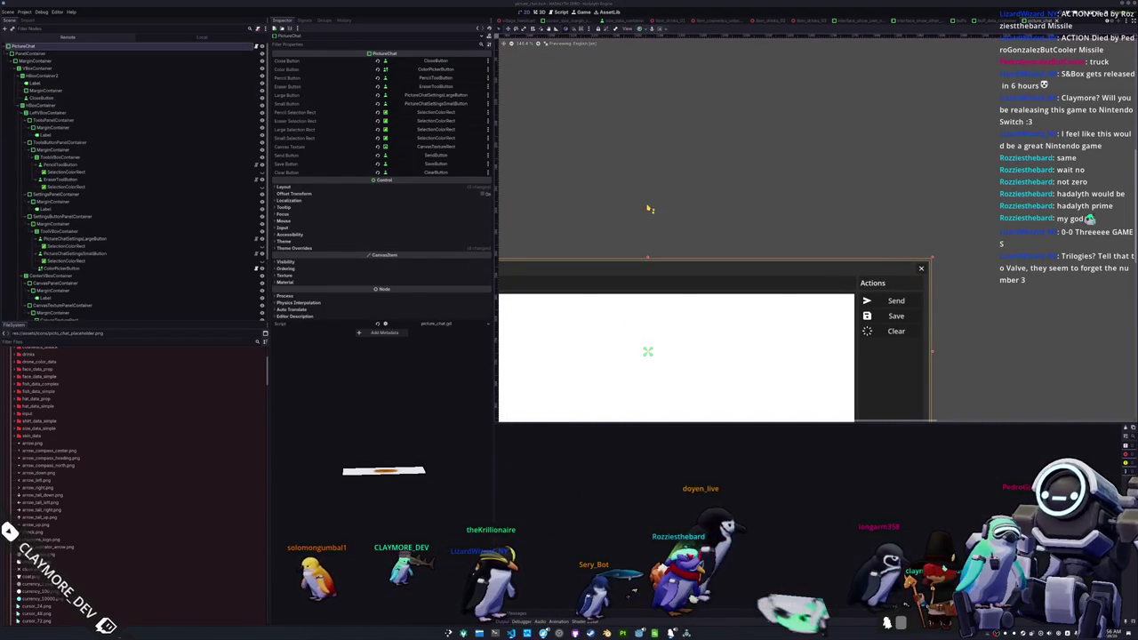
{"action": "key", "text": "F6"}
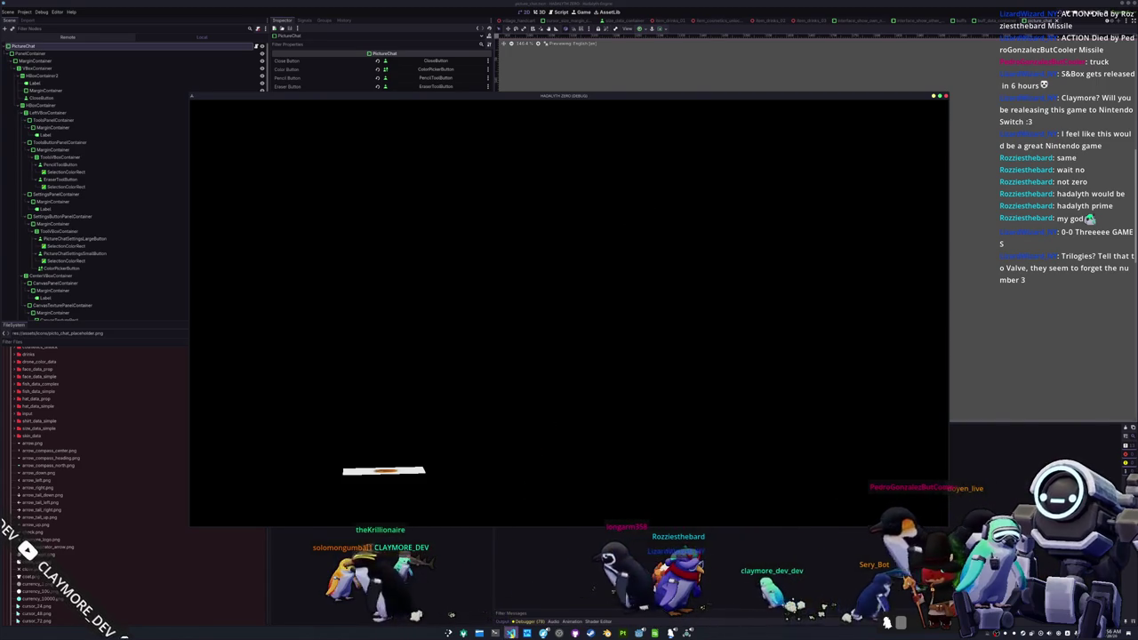
{"action": "key", "text": "alt+Tab"}
{"action": "key", "text": "ctrl+p"}
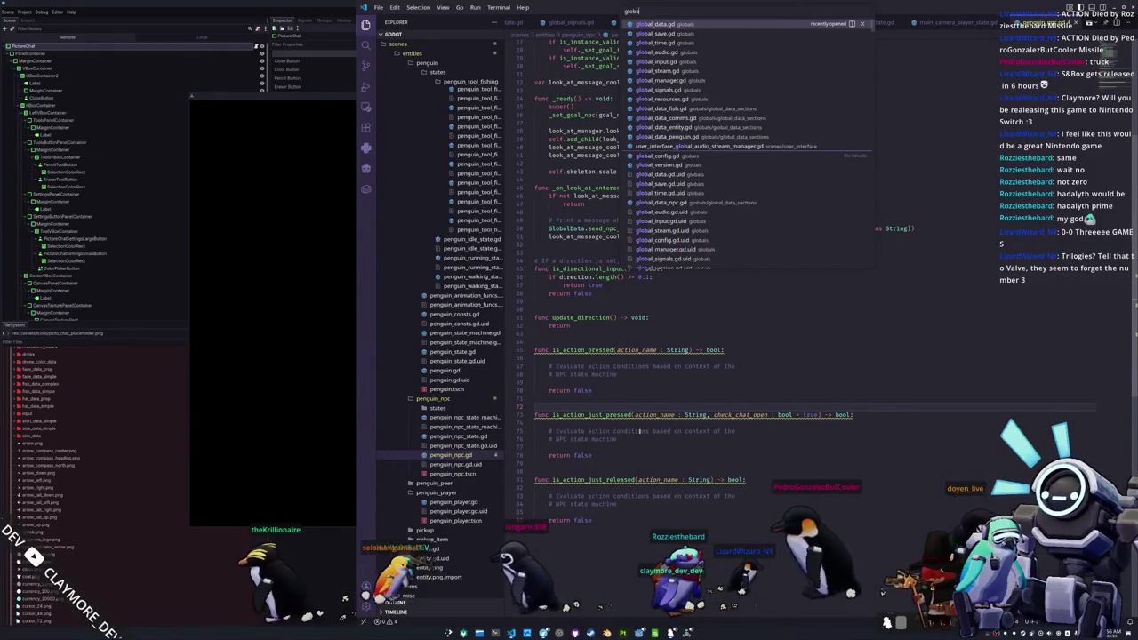
{"action": "type", "text": "global_inp"}
{"action": "key", "text": "Return"}
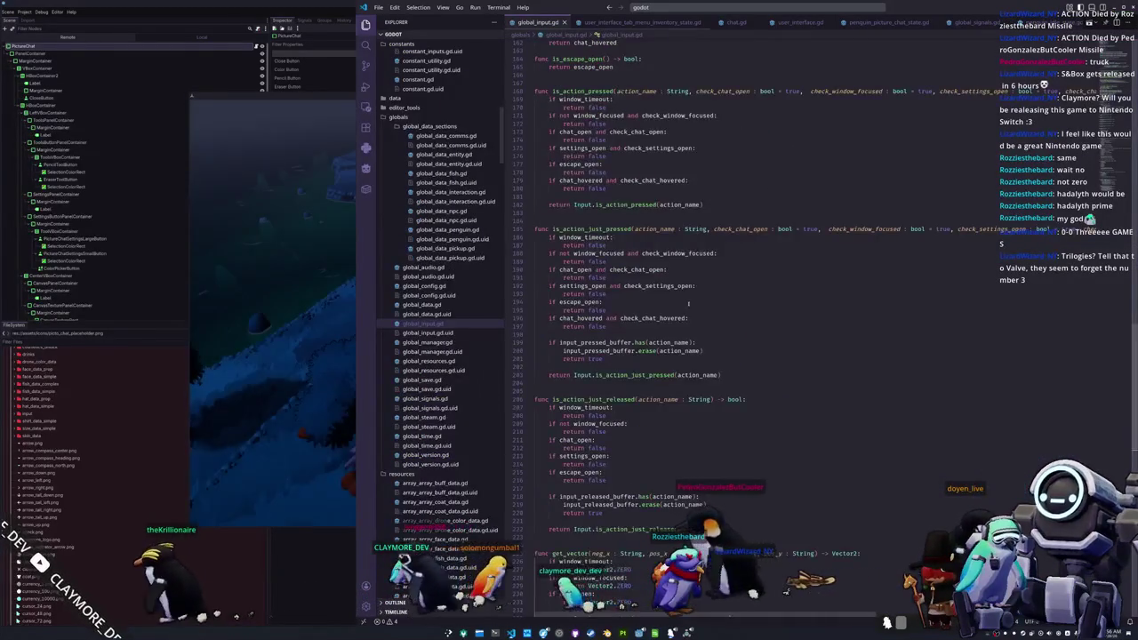
{"action": "left_click_drag", "start_coordinate": [624, 261], "coordinate": [626, 255]}
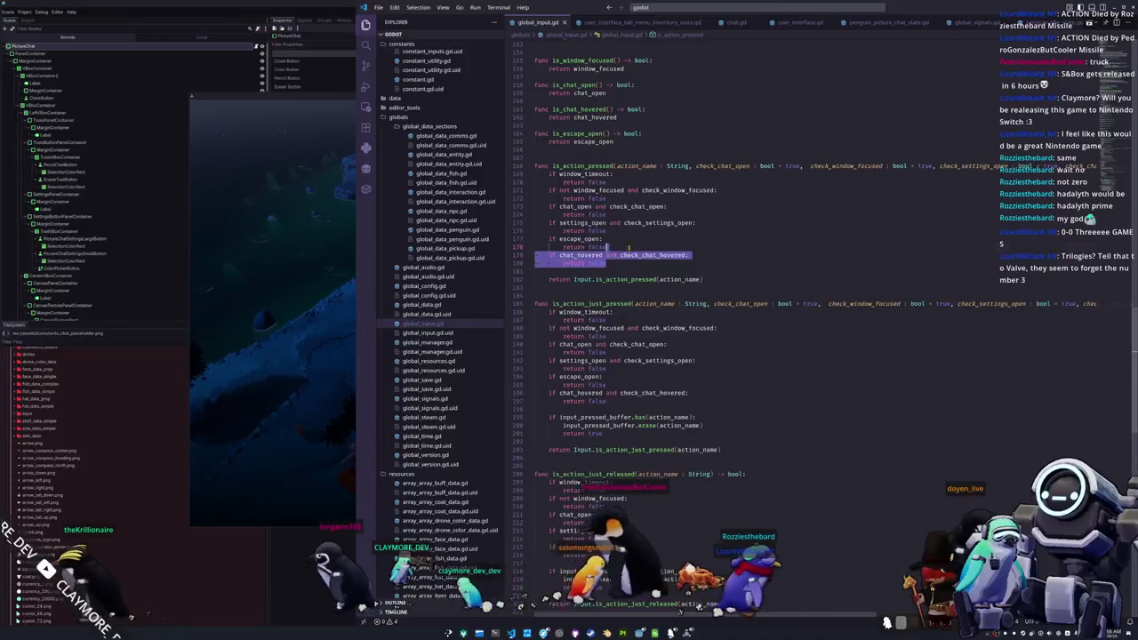
- Remove the check_chat_hovered parameters and chat-hover checks from is_action_pressed and is_action_just_pressed
{"action": "key", "text": "BackSpace"}
{"action": "mouse_move", "coordinate": [1059, 166]}
{"action": "left_mouse_down"}
{"action": "mouse_move", "coordinate": [1099, 167]}
{"action": "mouse_move", "coordinate": [1049, 166]}
{"action": "left_mouse_up"}
{"action": "key", "text": "BackSpace"}
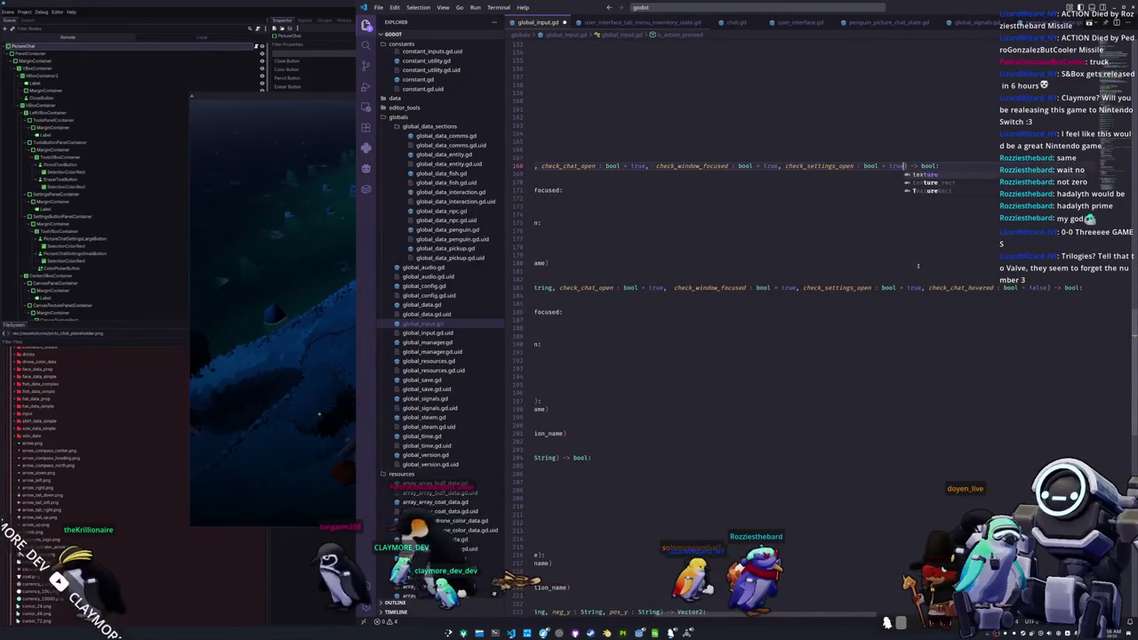
{"action": "left_click_drag", "start_coordinate": [921, 287], "coordinate": [990, 287]}
{"action": "key", "text": "BackSpace"}
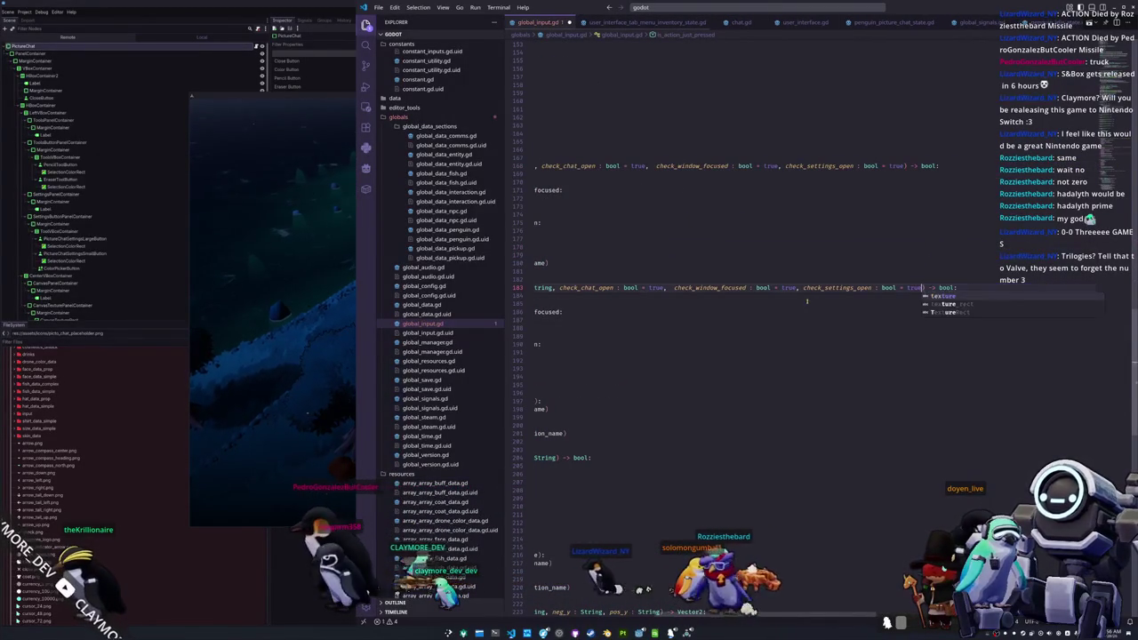
{"action": "left_click", "coordinate": [574, 384]}
{"action": "type", "text": "and check_chat_hovered:"}
{"action": "key", "text": "Return"}
{"action": "left_click_drag", "start_coordinate": [574, 384], "coordinate": [588, 368]}
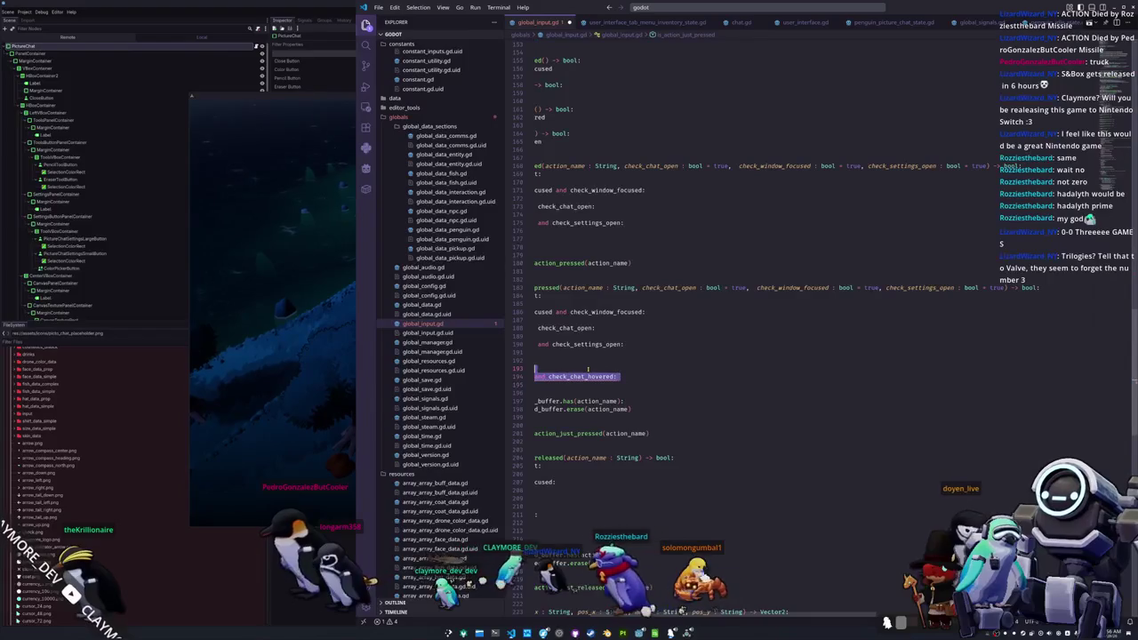
{"action": "scroll", "coordinate": [588, 368], "scroll_direction": "left", "scroll_amount": 3}
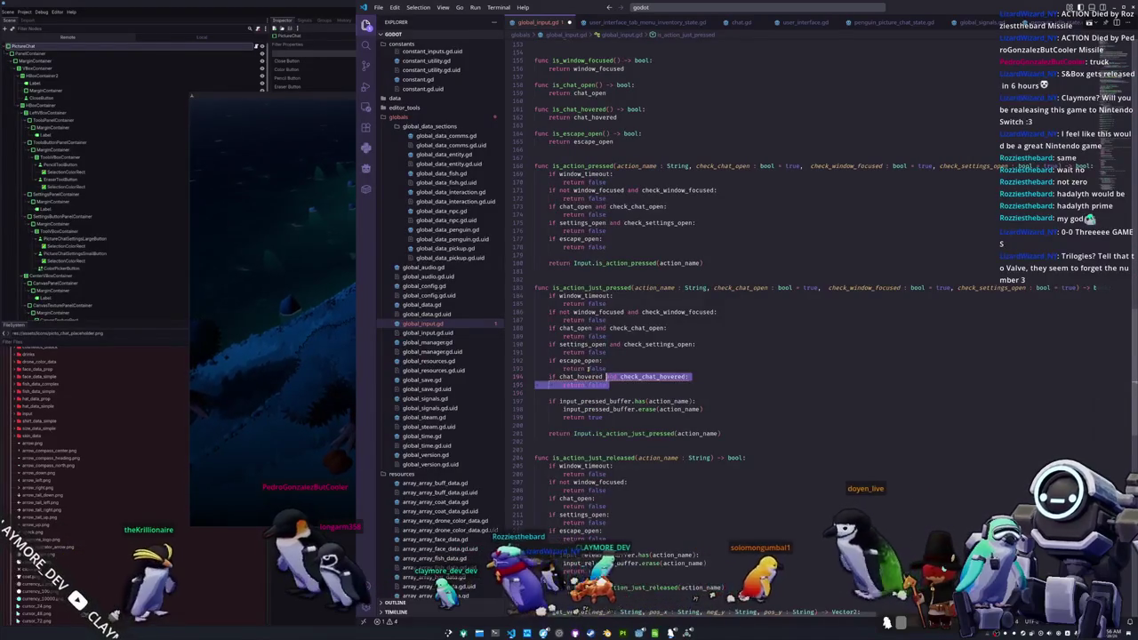
{"action": "key", "text": "BackSpace"}
{"action": "key", "text": "BackSpace"}
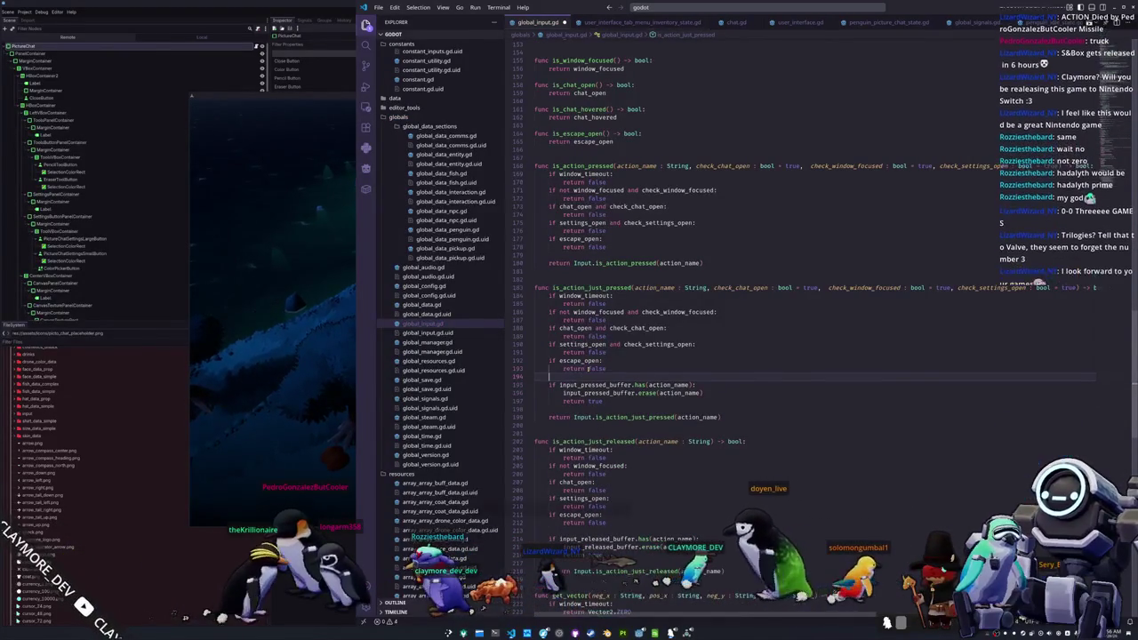
- Find the remaining chat_hovered uses and delete the is_chat_hovered function
{"action": "scroll", "coordinate": [666, 333], "scroll_direction": "up", "scroll_amount": 15}
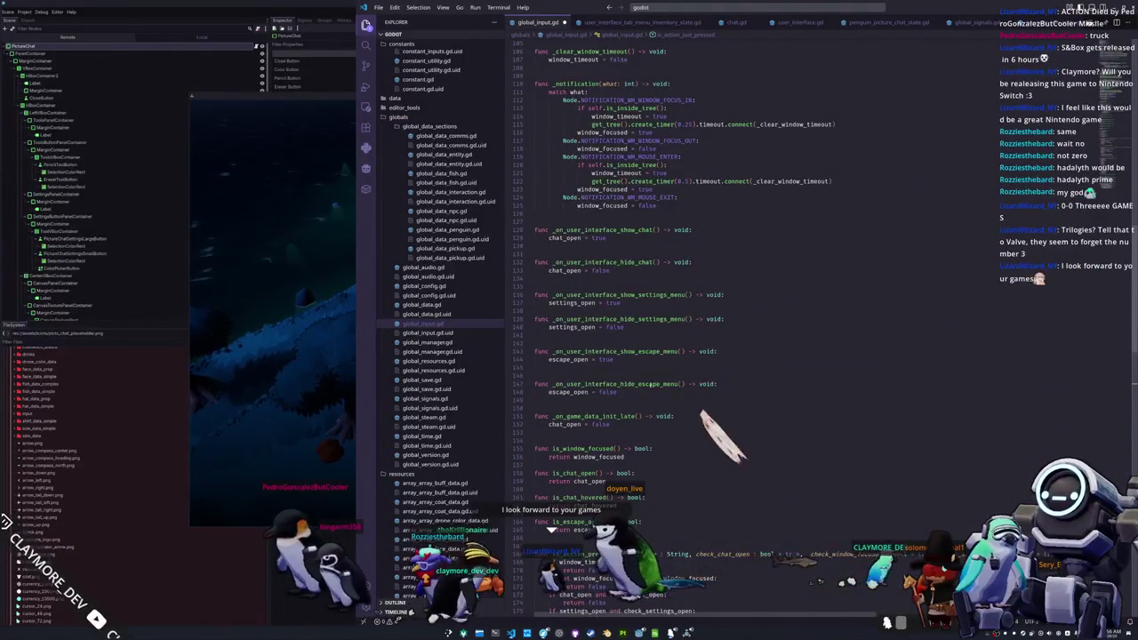
{"action": "scroll", "coordinate": [608, 267], "scroll_direction": "up", "scroll_amount": 20}
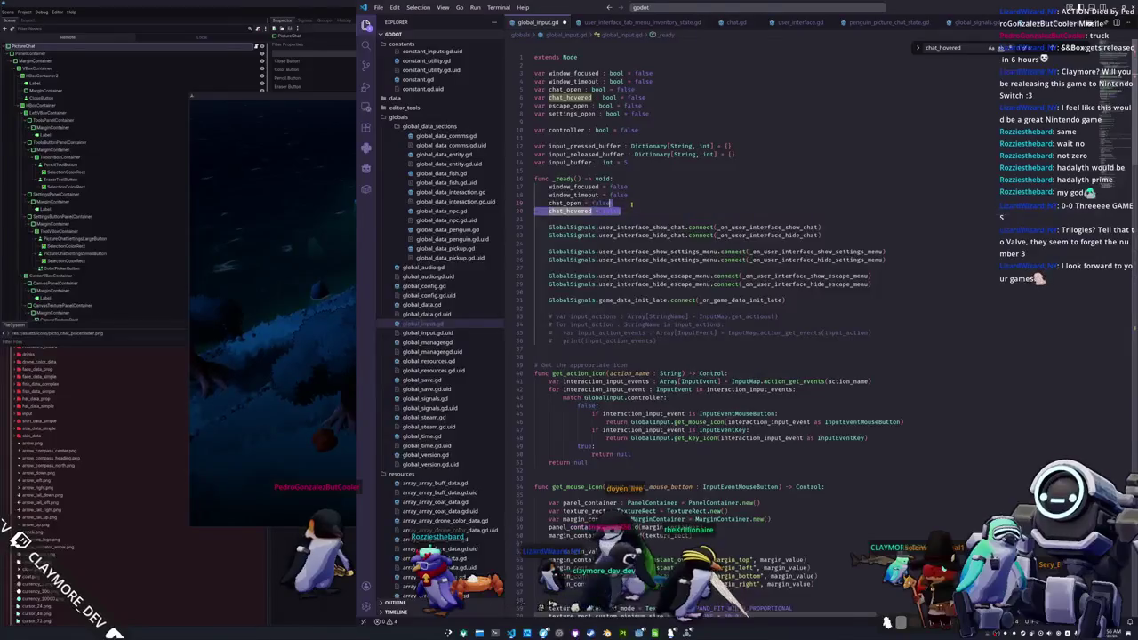
{"action": "double_click", "coordinate": [569, 97]}
{"action": "key", "text": "ctrl+f"}
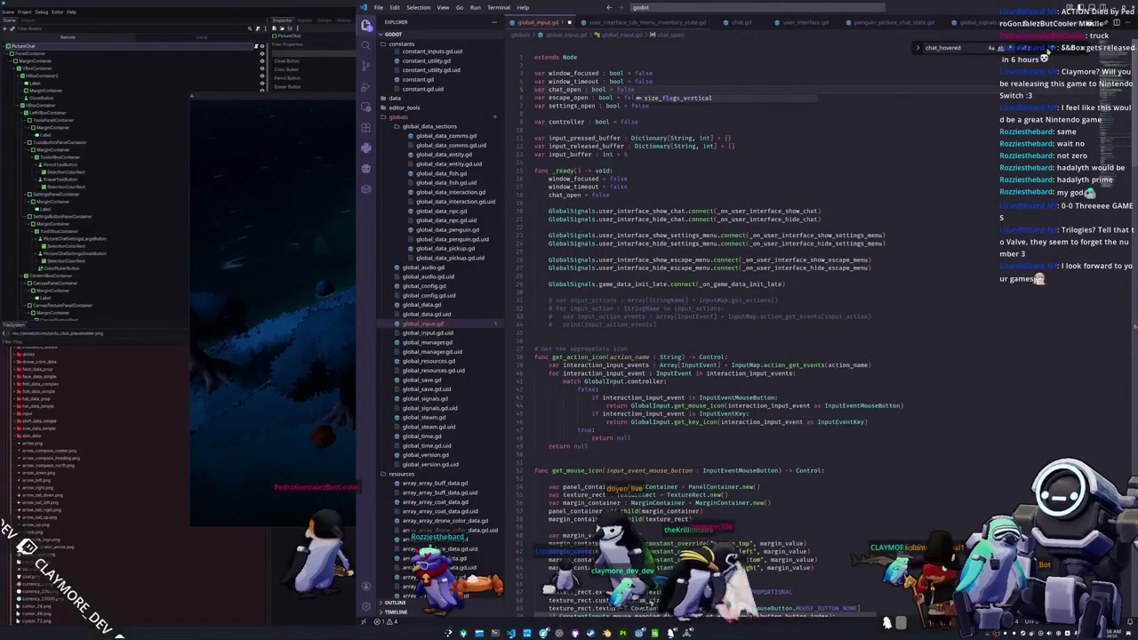
{"action": "left_click", "coordinate": [1051, 48]}
{"action": "left_click_drag", "start_coordinate": [650, 331], "coordinate": [657, 316]}
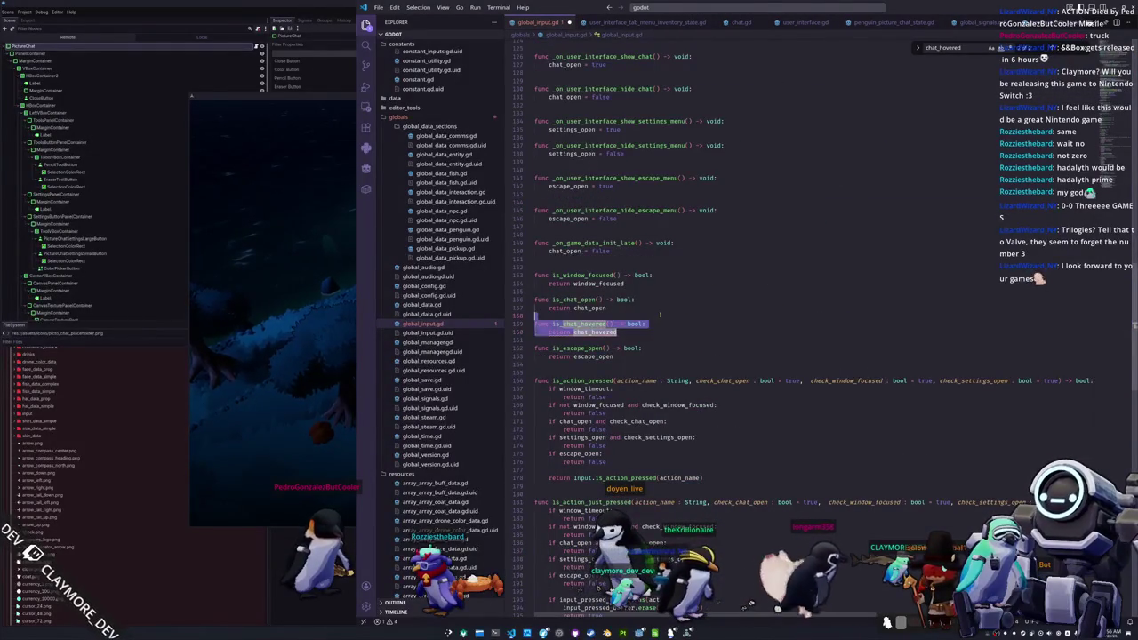
{"action": "key", "text": "BackSpace"}
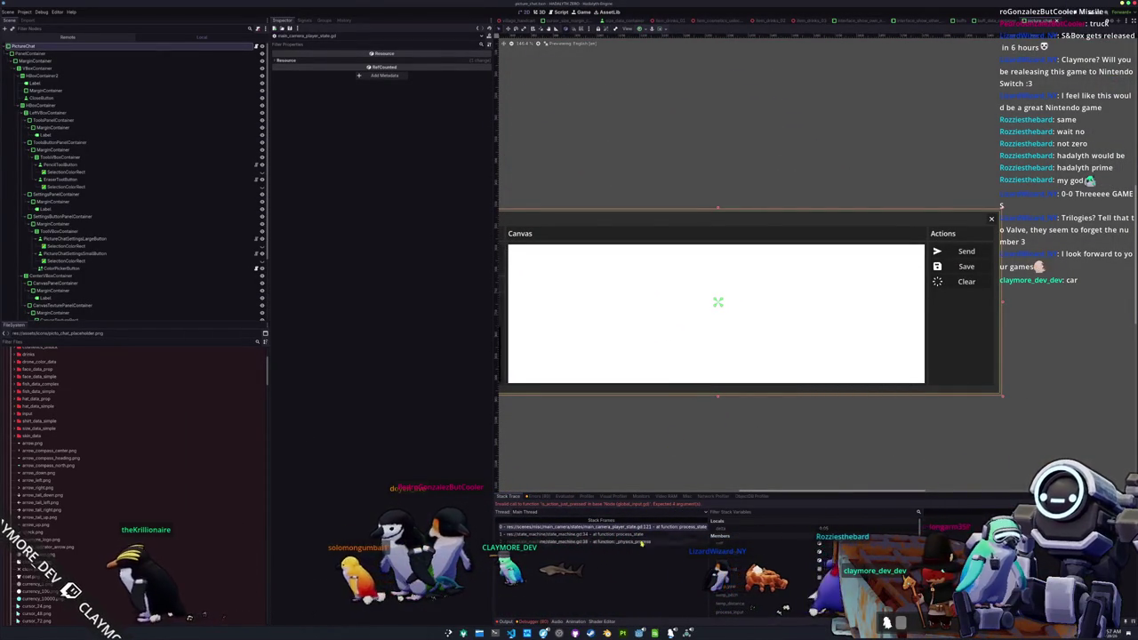
- Open main_camera_player_state.gd in VS Code
{"action": "key", "text": "alt+Tab"}
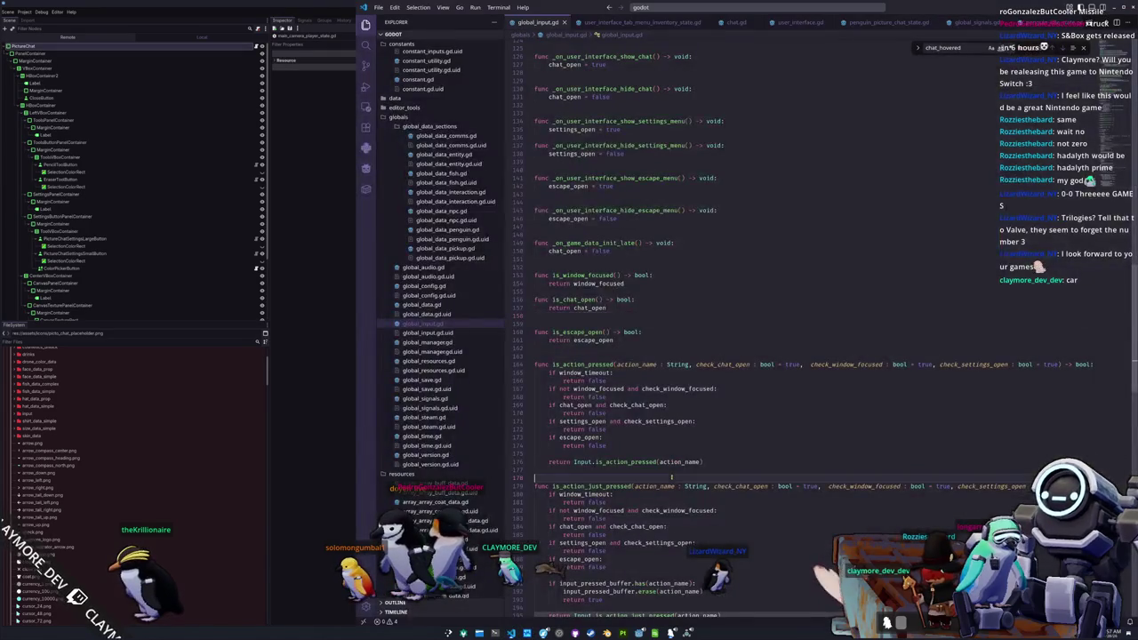
{"action": "key", "text": "ctrl+p"}
{"action": "type", "text": "player_ca"}
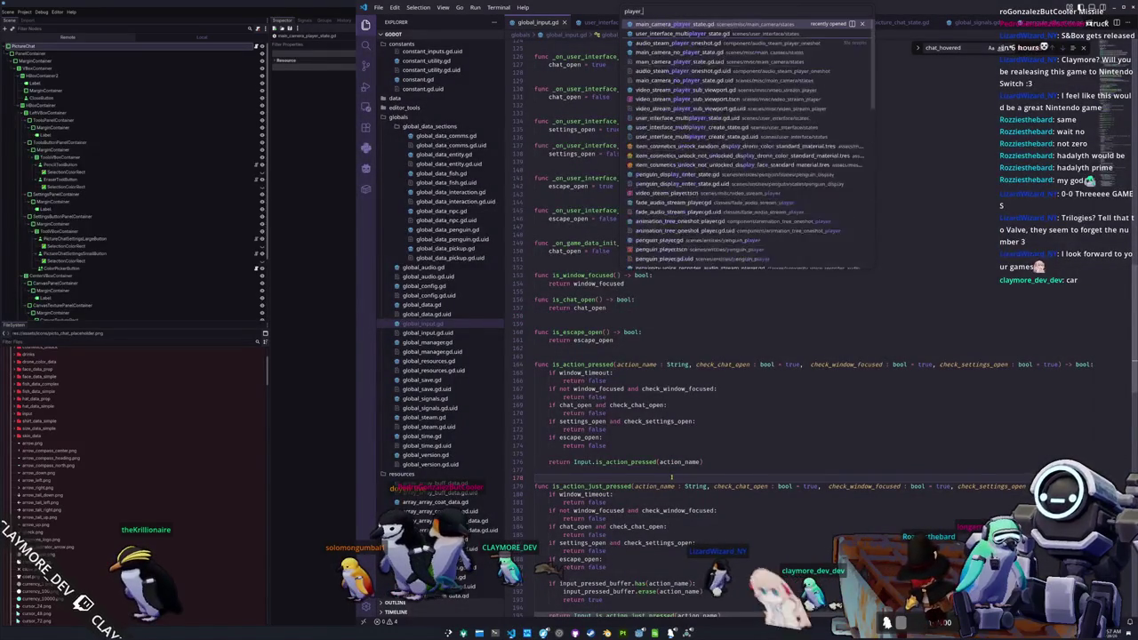
{"action": "key", "text": "BackSpace"}
{"action": "key", "text": "BackSpace"}
{"action": "key", "text": "BackSpace"}
{"action": "type", "text": "camera_pla"}
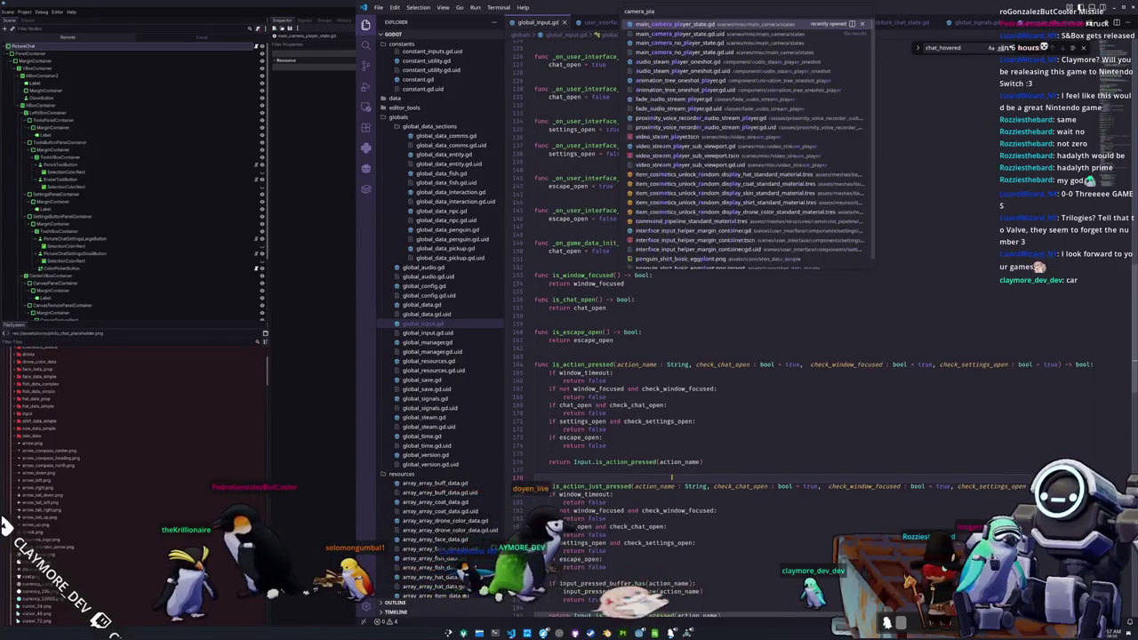
{"action": "key", "text": "Return"}
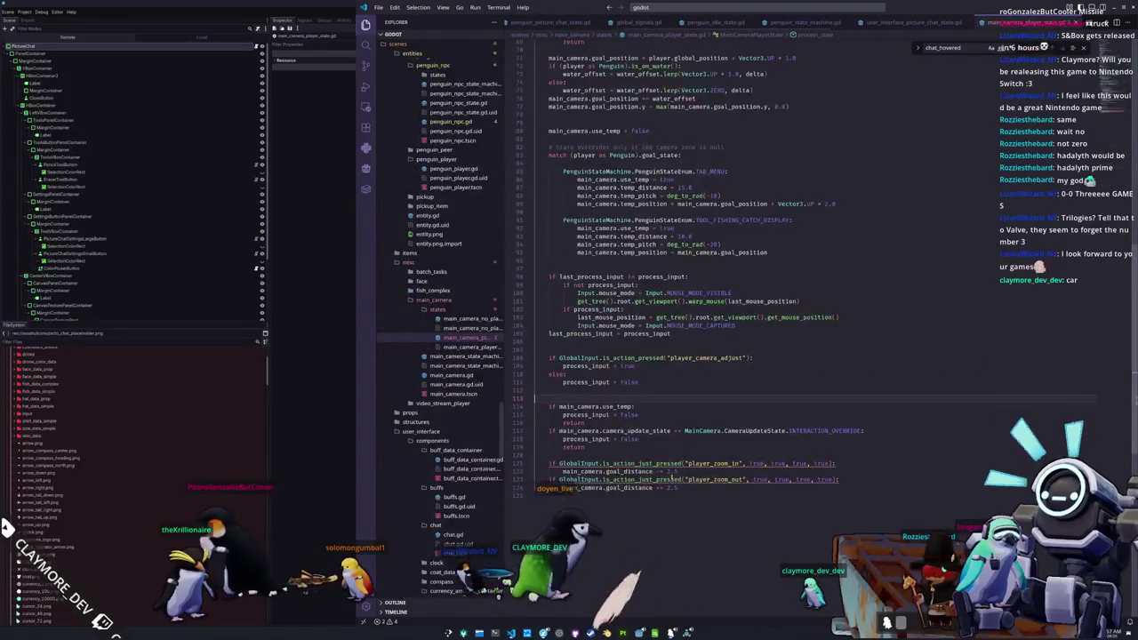
- Delete the extra true arguments from the player_zoom_in and player_zoom_out checks and save
{"action": "double_click", "coordinate": [758, 463]}
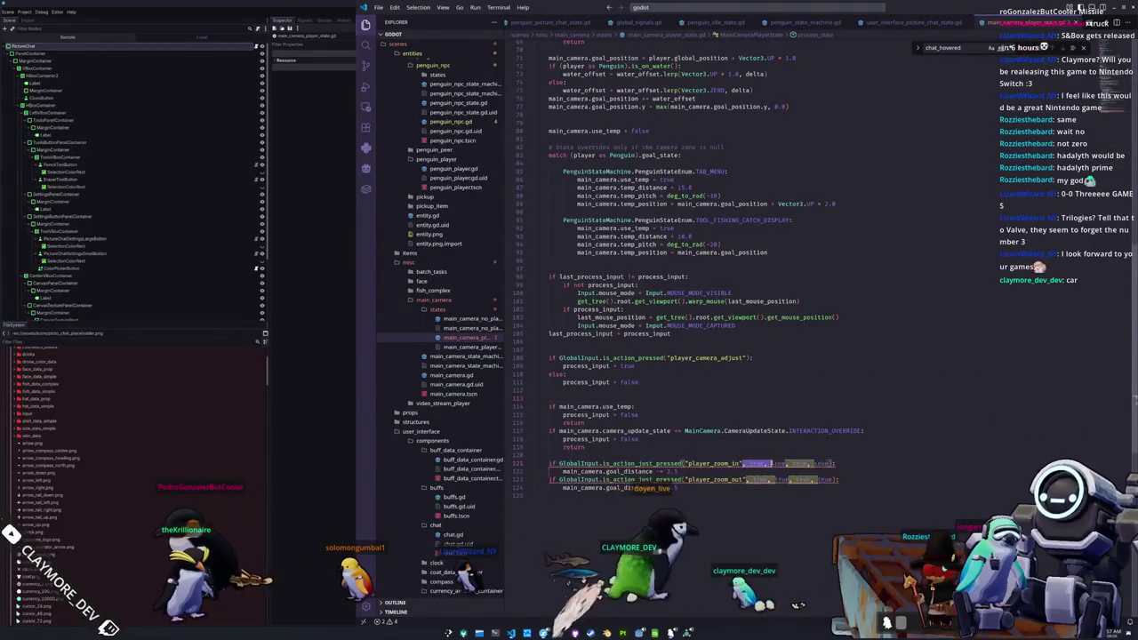
{"action": "key", "text": "BackSpace"}
{"action": "left_click_drag", "start_coordinate": [747, 479], "coordinate": [835, 479]}
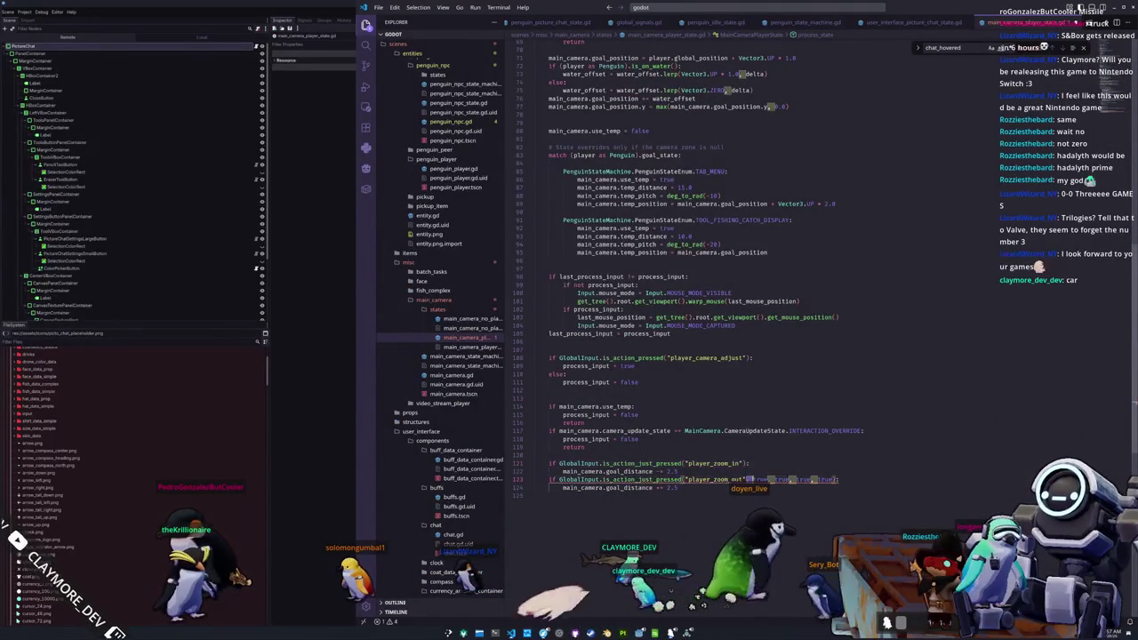
{"action": "key", "text": "BackSpace"}
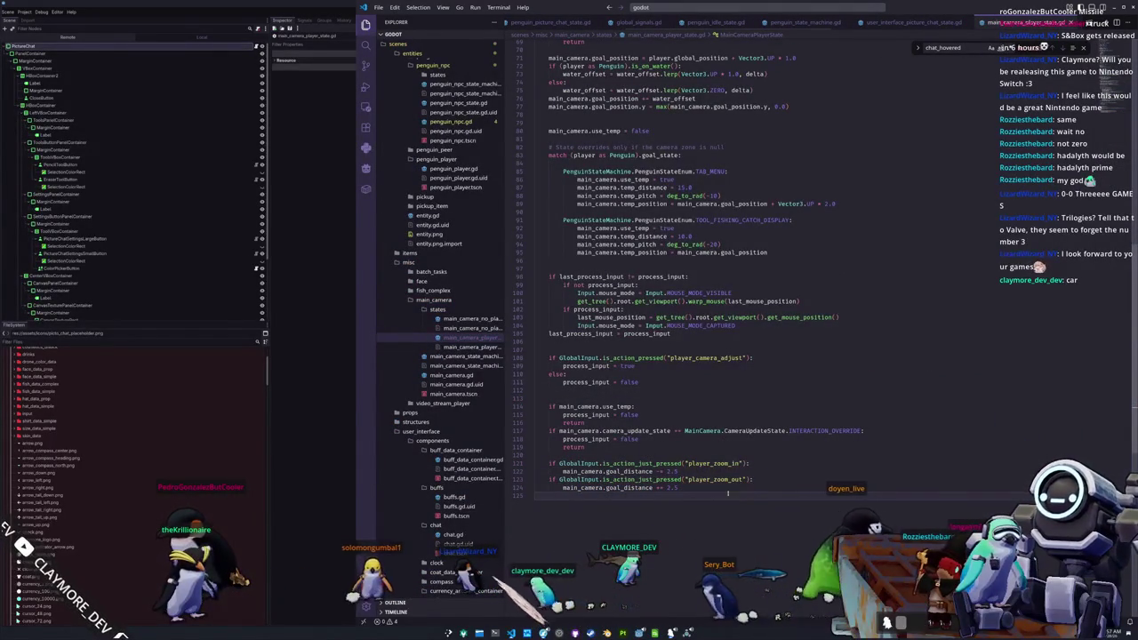
{"action": "key", "text": "ctrl+s"}
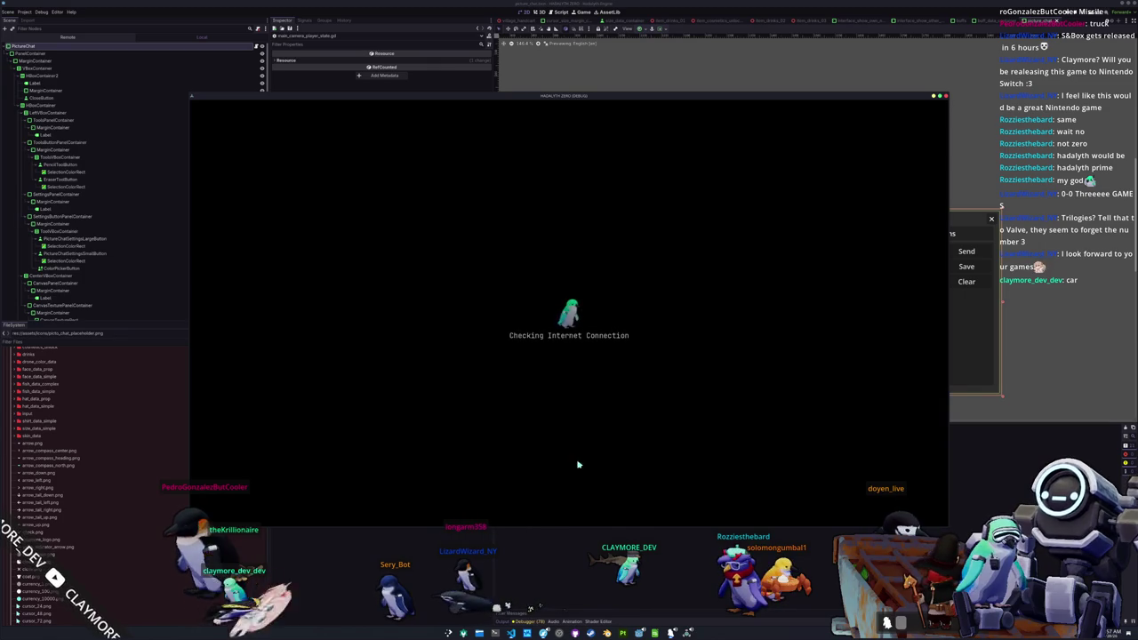
- Start the game from the title menu and test opening and closing the Picture Chat window
{"action": "key", "text": "alt+Tab"}
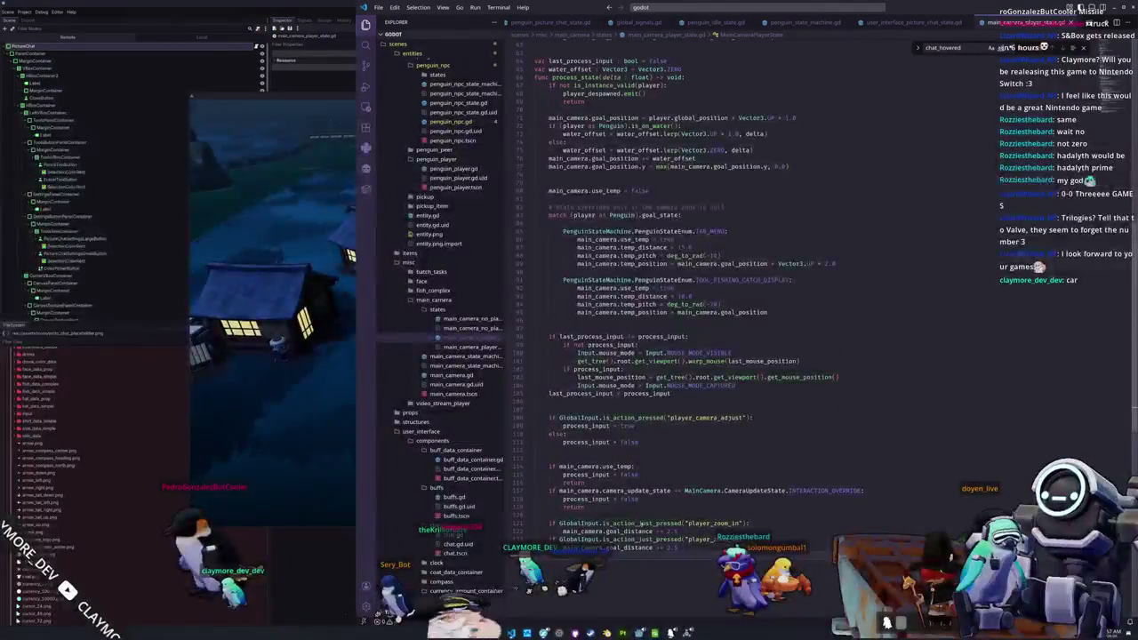
{"action": "mouse_move", "coordinate": [839, 338]}
{"action": "left_mouse_down"}
{"action": "mouse_move", "coordinate": [569, 322]}
{"action": "mouse_move", "coordinate": [547, 310]}
{"action": "left_mouse_up"}
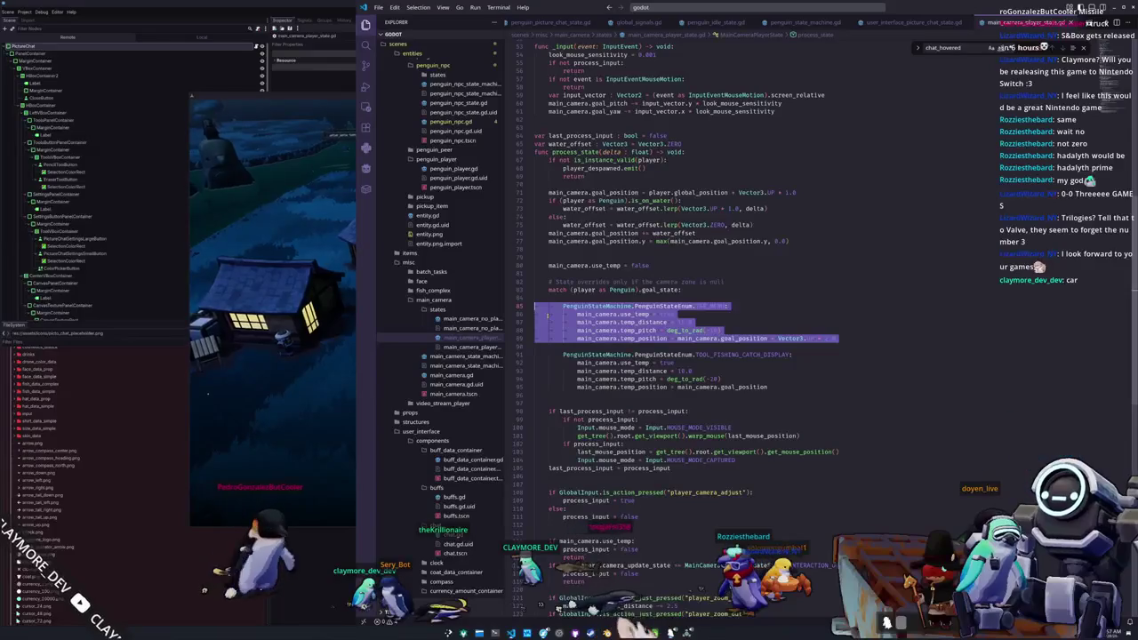
{"action": "left_click", "coordinate": [264, 413]}
{"action": "key", "text": "Return"}
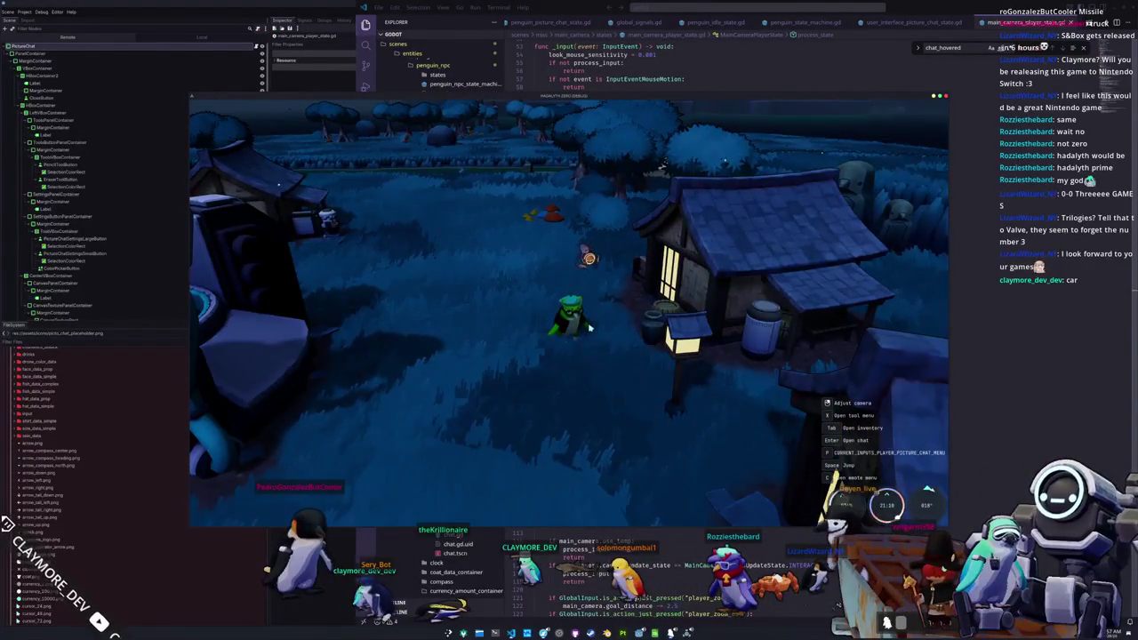
{"action": "key", "text": "Return"}
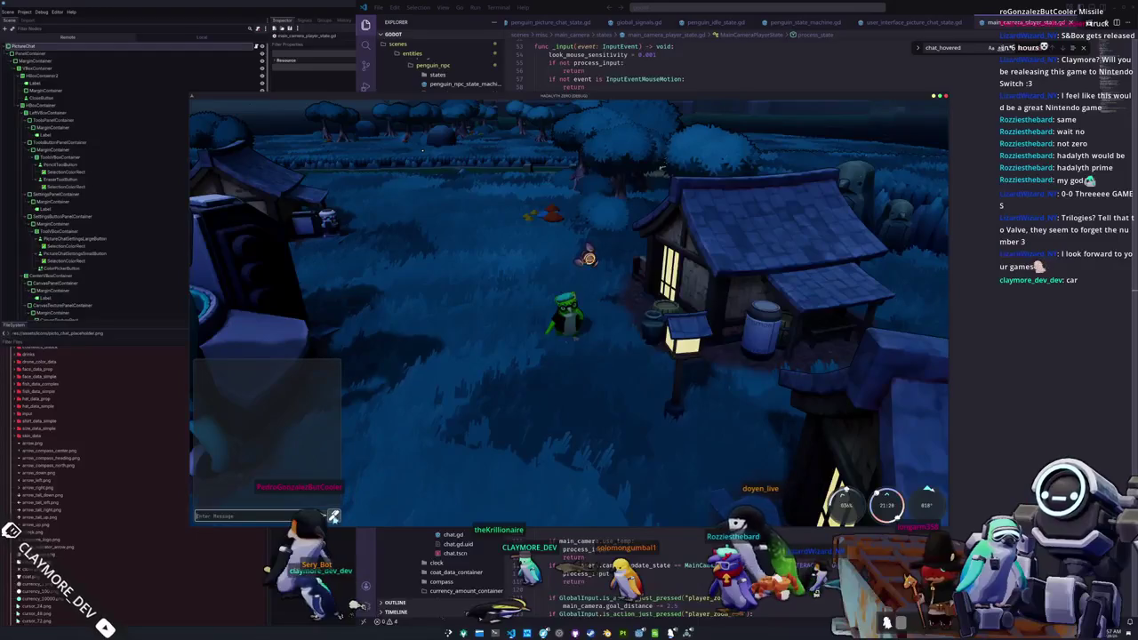
{"action": "left_click", "coordinate": [334, 515]}
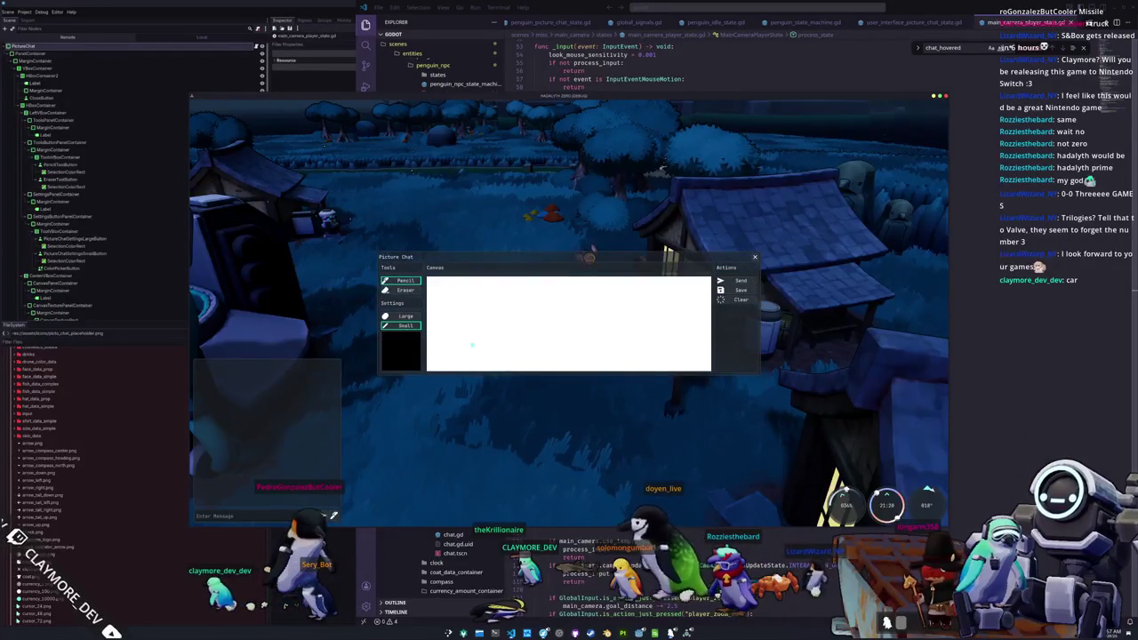
{"action": "key", "text": "Escape"}
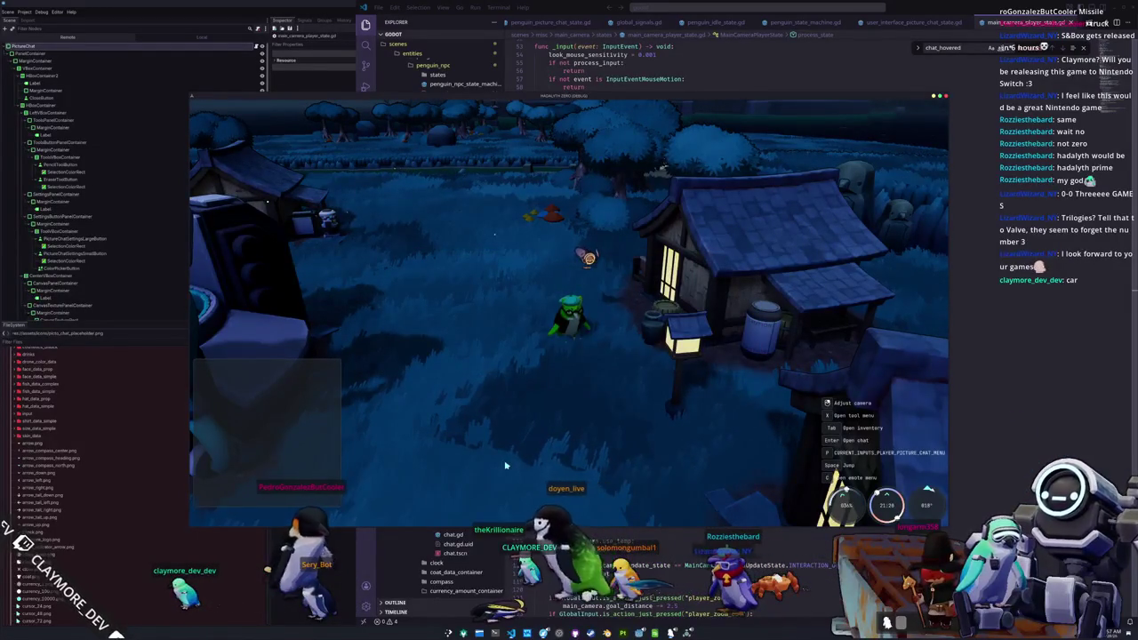
- Walk onto the bridge, set UI Scale to 1.25 in Settings, and open the chat box
{"action": "mouse_move", "coordinate": [505, 465]}
{"action": "left_mouse_down"}
{"action": "mouse_move", "coordinate": [586, 467]}
{"action": "mouse_move", "coordinate": [613, 507]}
{"action": "mouse_move", "coordinate": [622, 471]}
{"action": "mouse_move", "coordinate": [512, 463]}
{"action": "left_mouse_up"}
{"action": "key", "text": "w"}
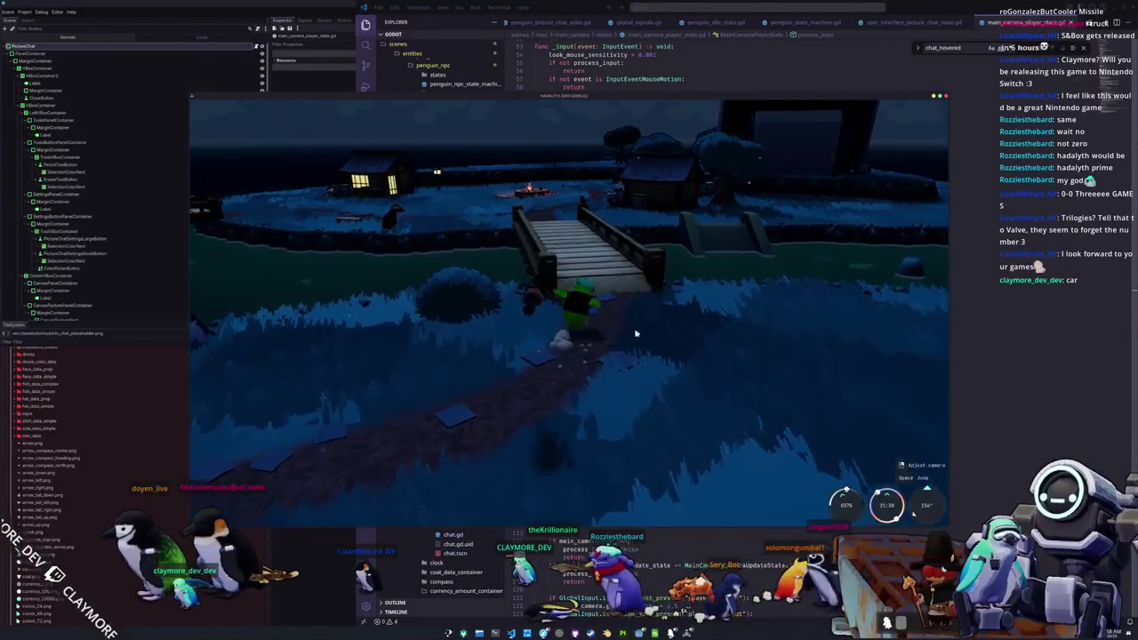
{"action": "key", "text": "Escape"}
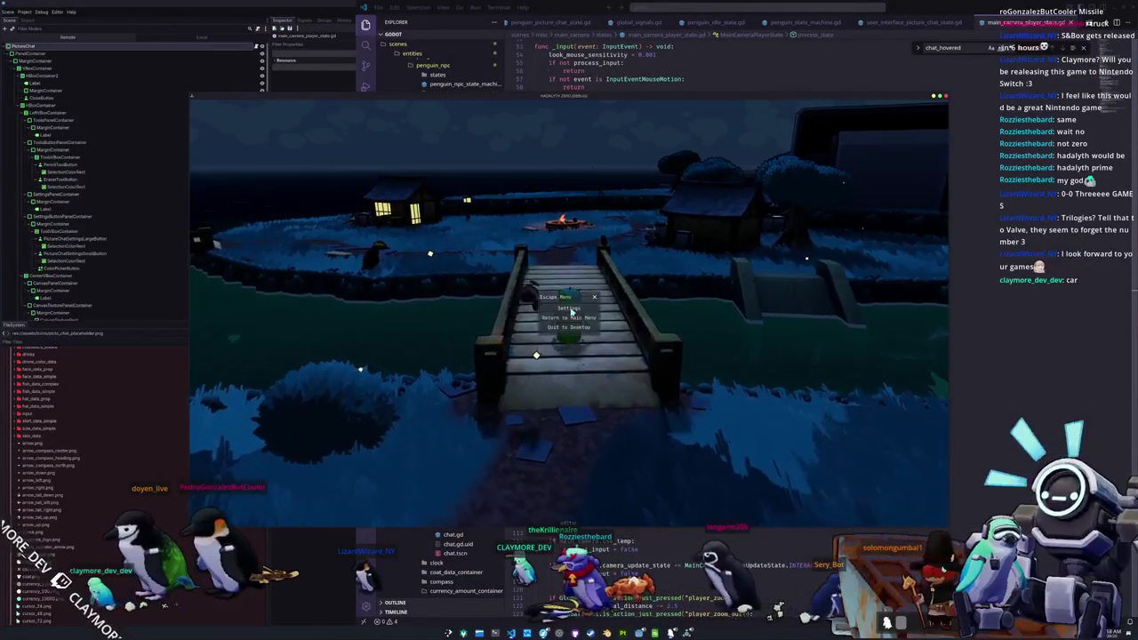
{"action": "left_click", "coordinate": [572, 307]}
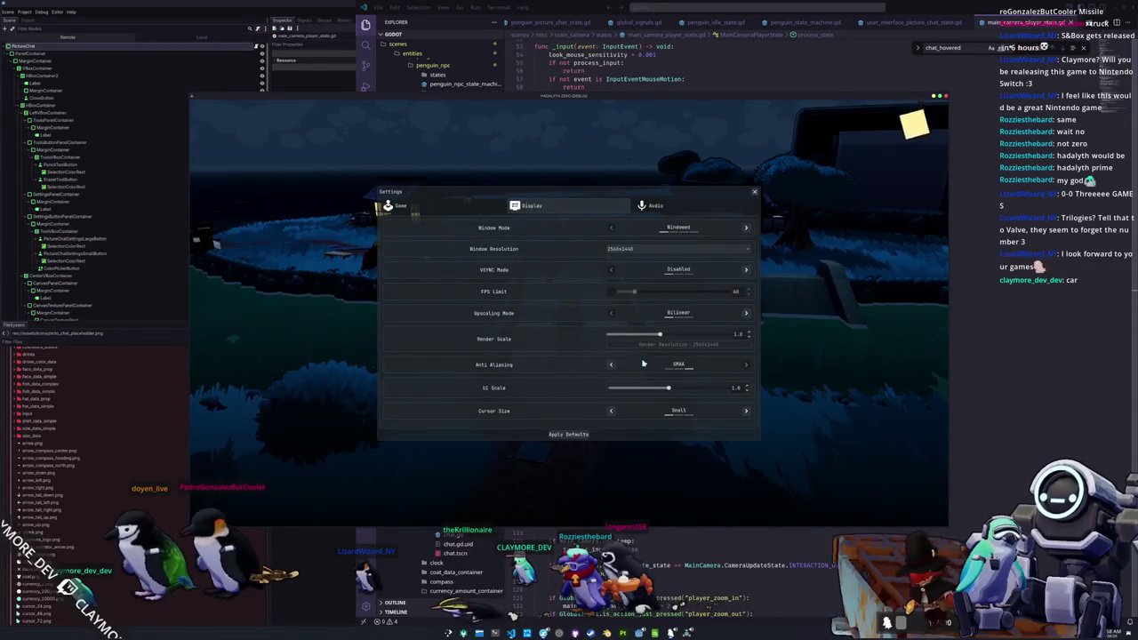
{"action": "left_click_drag", "start_coordinate": [679, 391], "coordinate": [702, 389]}
{"action": "key", "text": "Escape"}
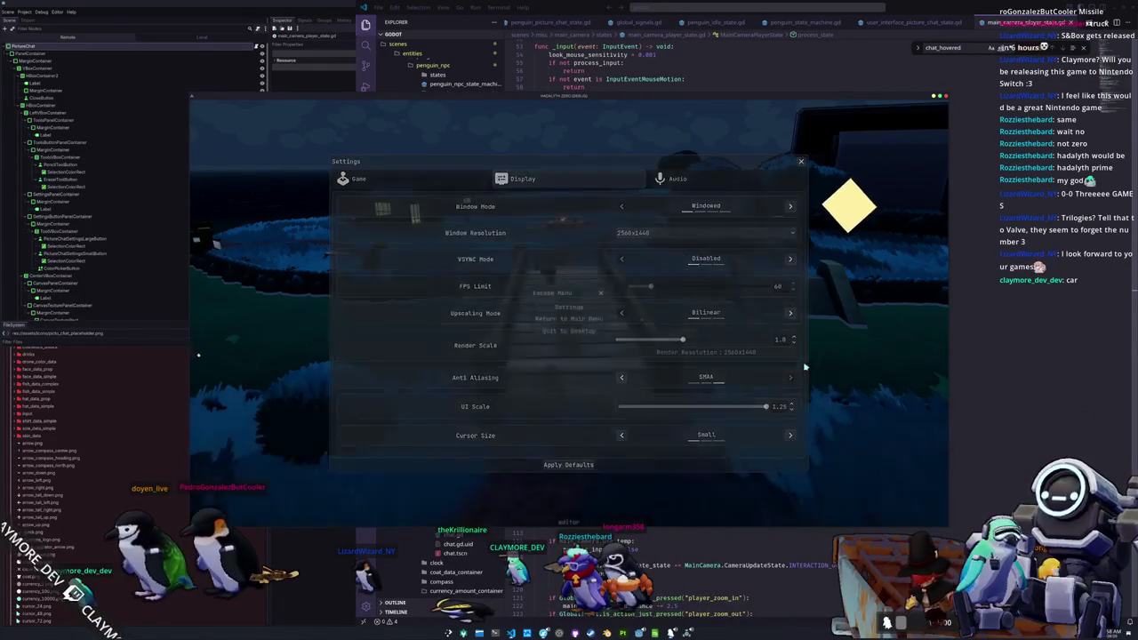
{"action": "key", "text": "Return"}
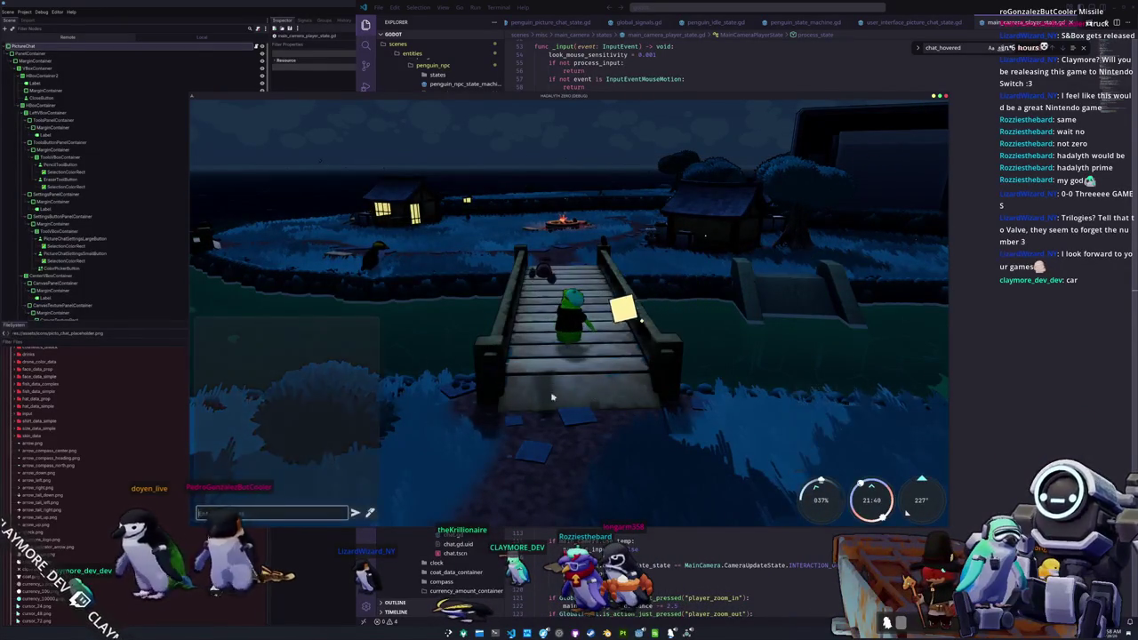
- Open Picture Chat and send a curve sketch, then a zigzag sketch, to the chat
{"action": "left_click", "coordinate": [370, 510]}
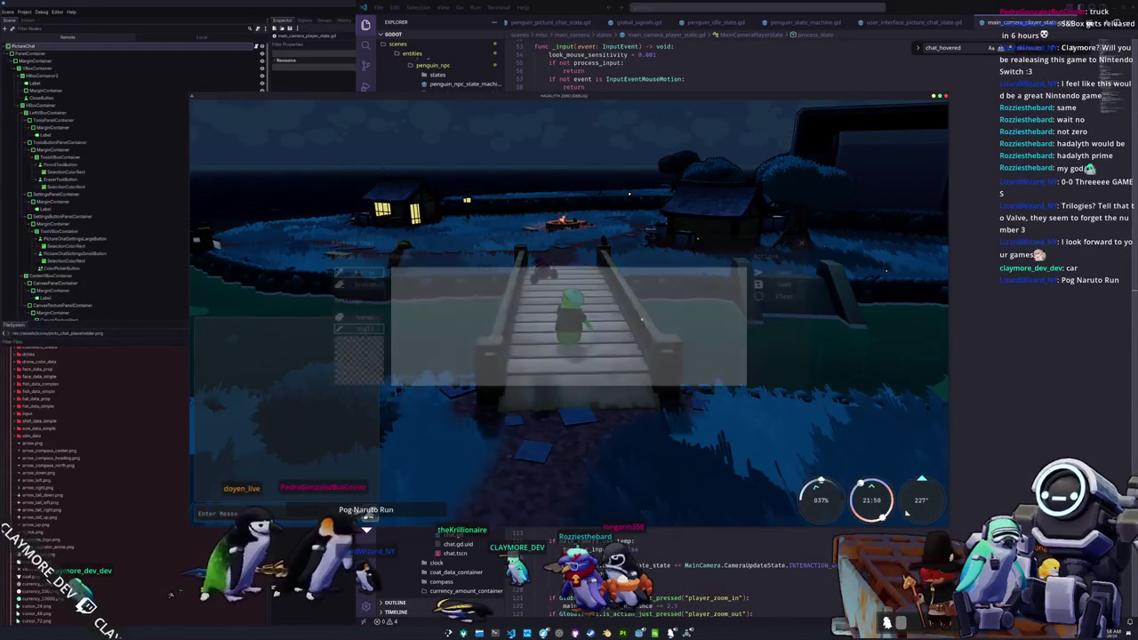
{"action": "mouse_move", "coordinate": [449, 350]}
{"action": "left_mouse_down"}
{"action": "mouse_move", "coordinate": [482, 317]}
{"action": "mouse_move", "coordinate": [592, 310]}
{"action": "mouse_move", "coordinate": [667, 325]}
{"action": "mouse_move", "coordinate": [676, 345]}
{"action": "left_mouse_up"}
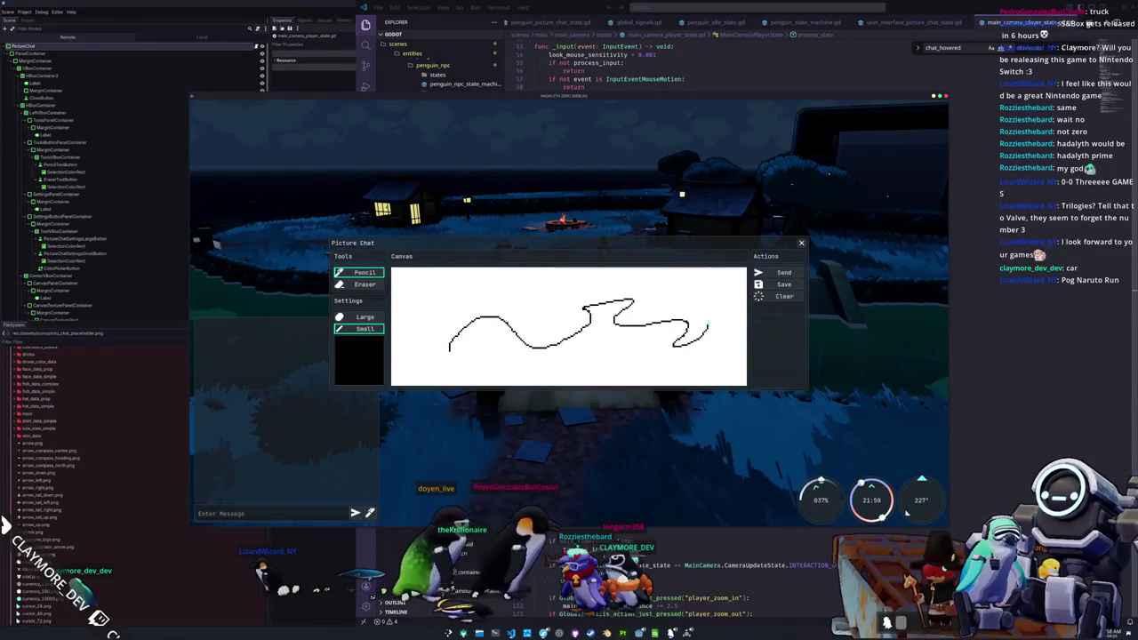
{"action": "left_click", "coordinate": [774, 272]}
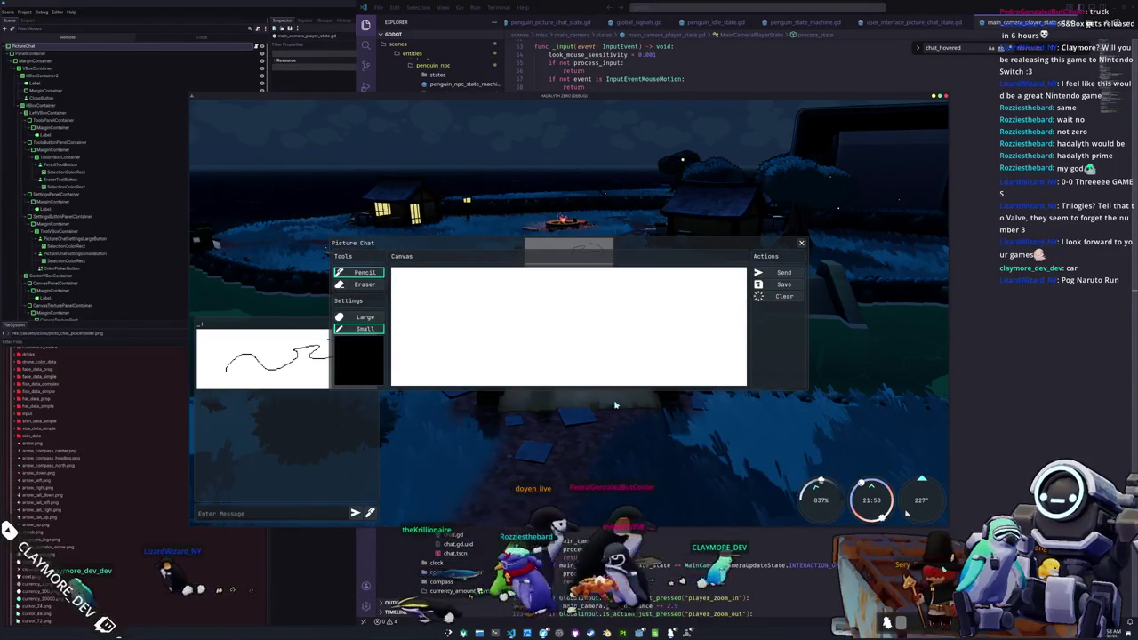
{"action": "mouse_move", "coordinate": [435, 323]}
{"action": "left_mouse_down"}
{"action": "mouse_move", "coordinate": [655, 314]}
{"action": "mouse_move", "coordinate": [663, 286]}
{"action": "mouse_move", "coordinate": [699, 350]}
{"action": "mouse_move", "coordinate": [702, 337]}
{"action": "left_mouse_up"}
{"action": "key", "text": "Return"}
- Draw arcs and loops, clear the canvas, then draw and send a line drawing
{"action": "left_click_drag", "start_coordinate": [578, 311], "coordinate": [656, 345]}
{"action": "mouse_move", "coordinate": [465, 348]}
{"action": "left_mouse_down"}
{"action": "mouse_move", "coordinate": [533, 343]}
{"action": "mouse_move", "coordinate": [580, 311]}
{"action": "mouse_move", "coordinate": [544, 336]}
{"action": "mouse_move", "coordinate": [591, 320]}
{"action": "left_mouse_up"}
{"action": "mouse_move", "coordinate": [487, 302]}
{"action": "left_mouse_down"}
{"action": "mouse_move", "coordinate": [662, 307]}
{"action": "mouse_move", "coordinate": [587, 305]}
{"action": "left_mouse_up"}
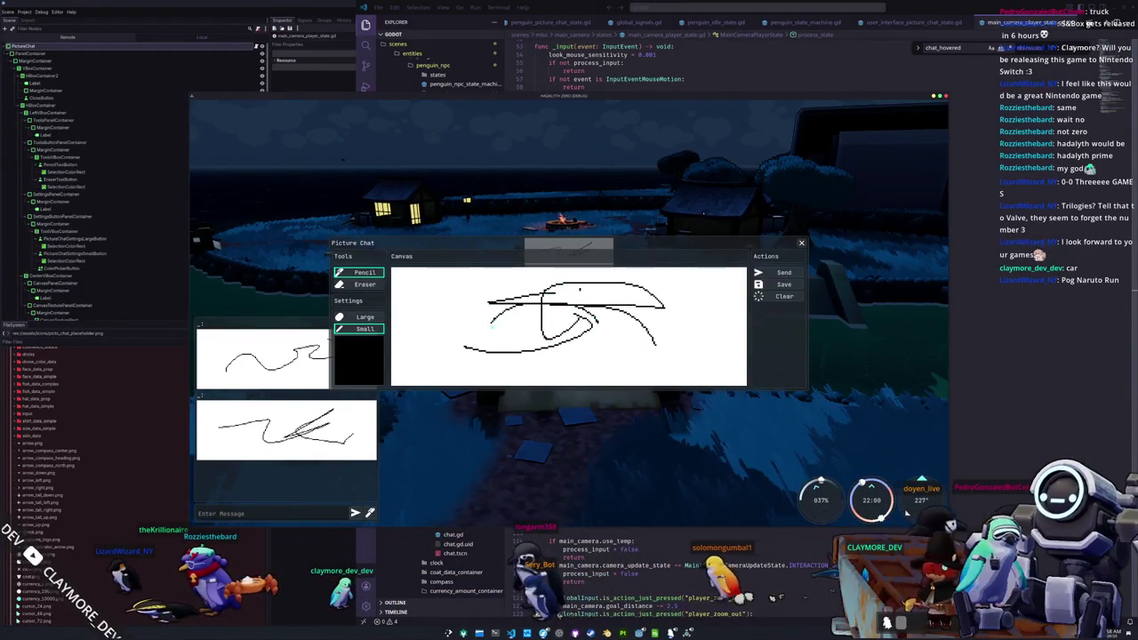
{"action": "left_click", "coordinate": [782, 296]}
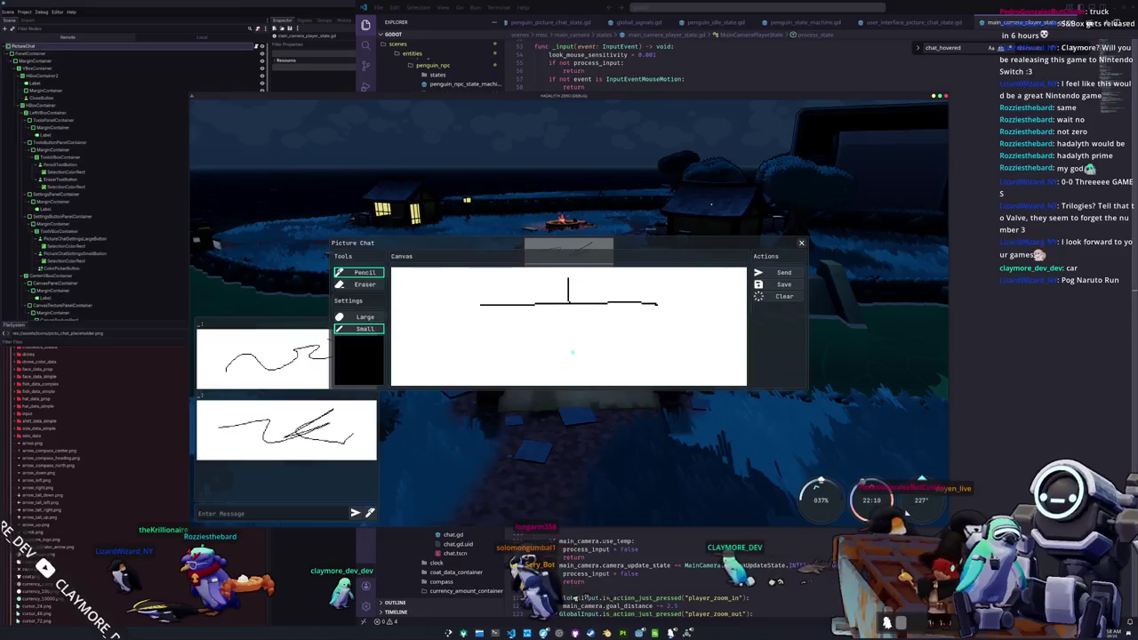
{"action": "left_click", "coordinate": [571, 343]}
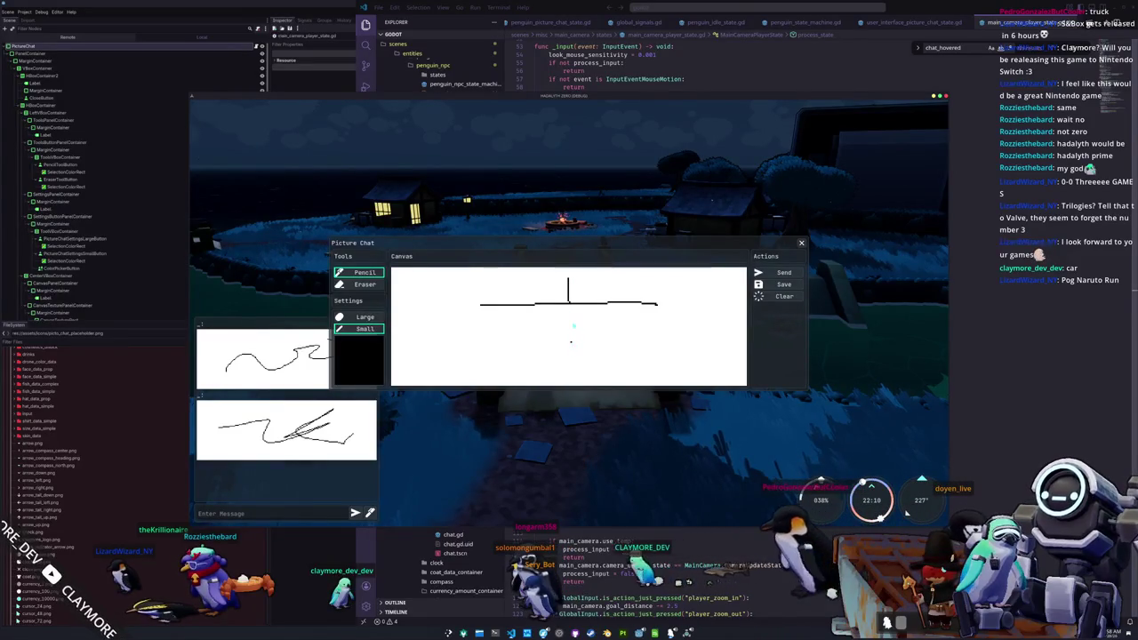
{"action": "left_click", "coordinate": [781, 272]}
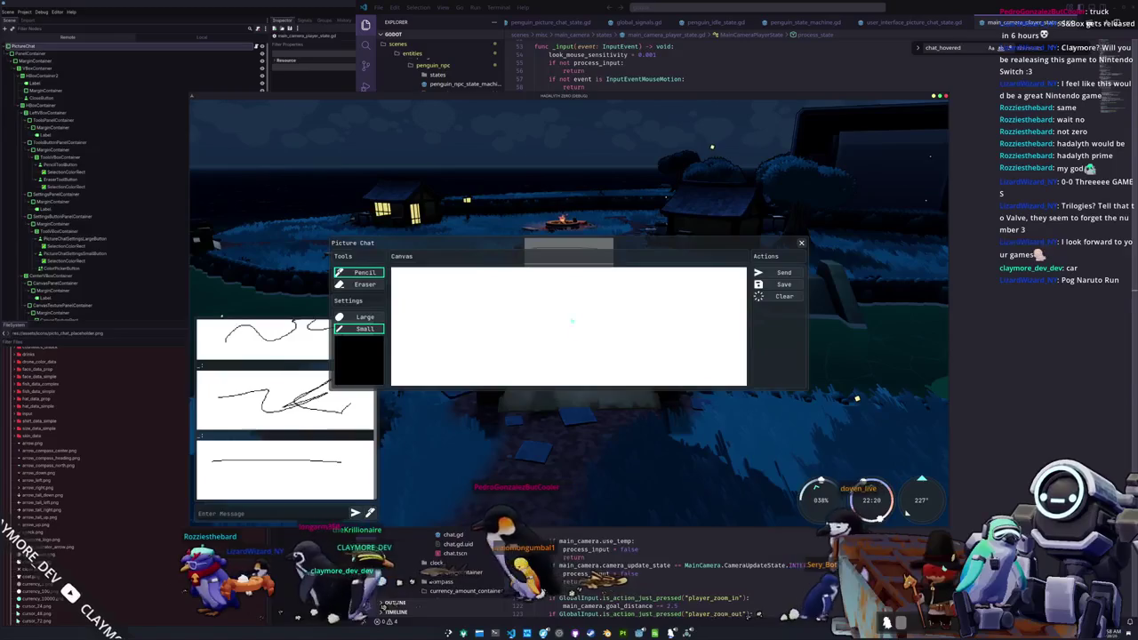
- Stop the game with F8 and cycle through the debugger and output bottom panels
{"action": "key", "text": "F8"}
{"action": "left_click", "coordinate": [597, 621]}
{"action": "left_click", "coordinate": [534, 621]}
{"action": "left_click", "coordinate": [503, 621]}
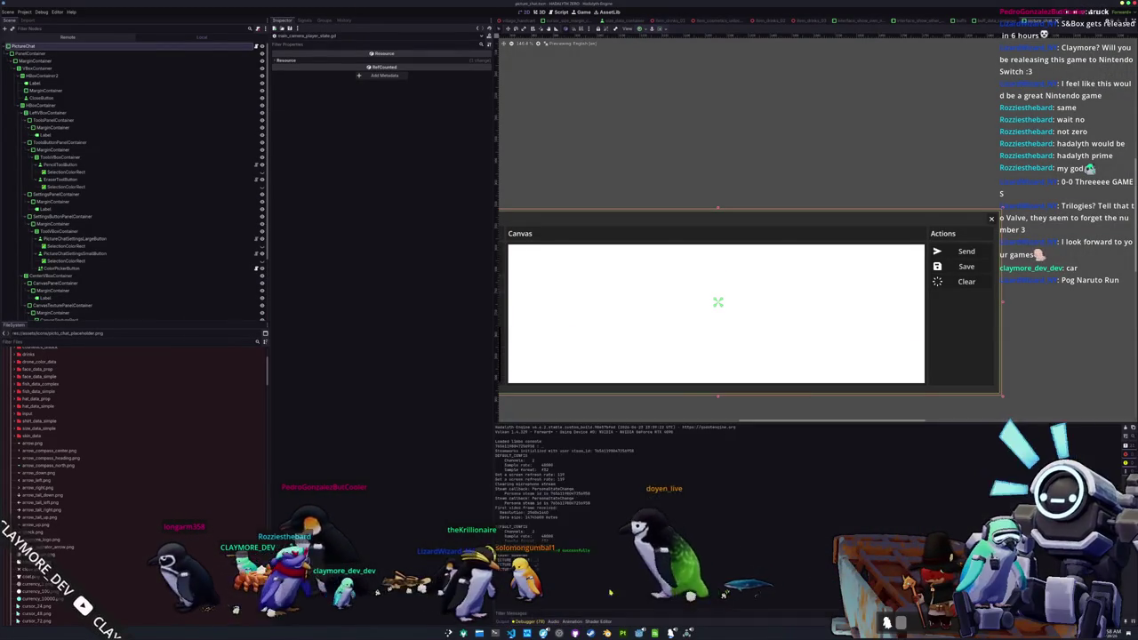
- Switch the bottom panel back to the Debugger and view its Video RAM and Misc tabs
{"action": "left_click", "coordinate": [572, 622]}
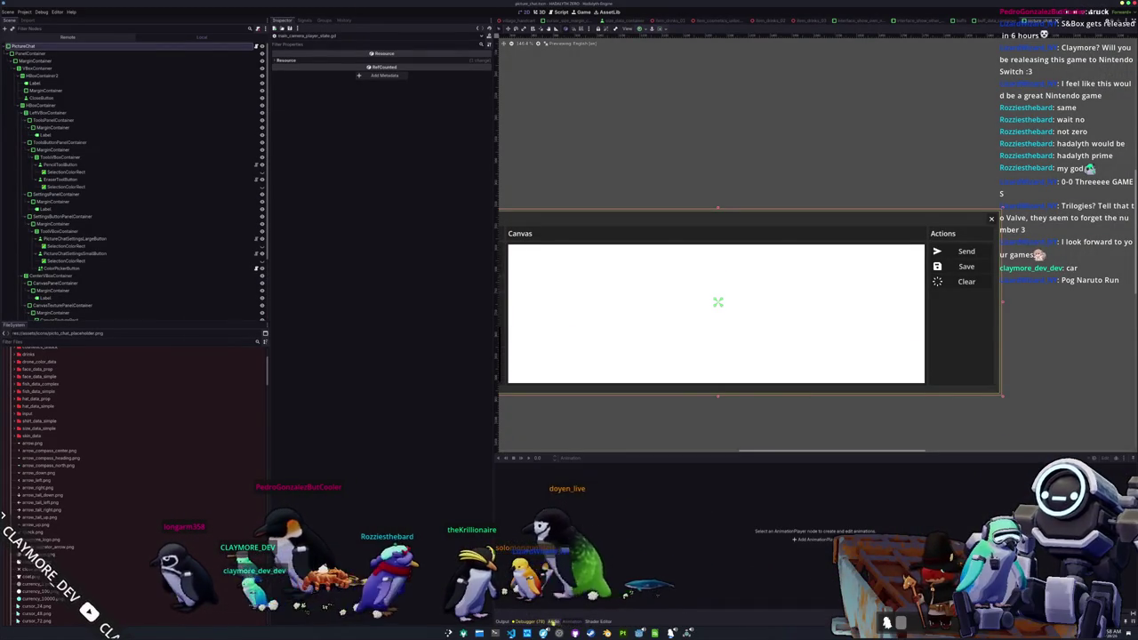
{"action": "left_click", "coordinate": [532, 621]}
{"action": "left_click", "coordinate": [665, 496]}
{"action": "left_click", "coordinate": [689, 496]}
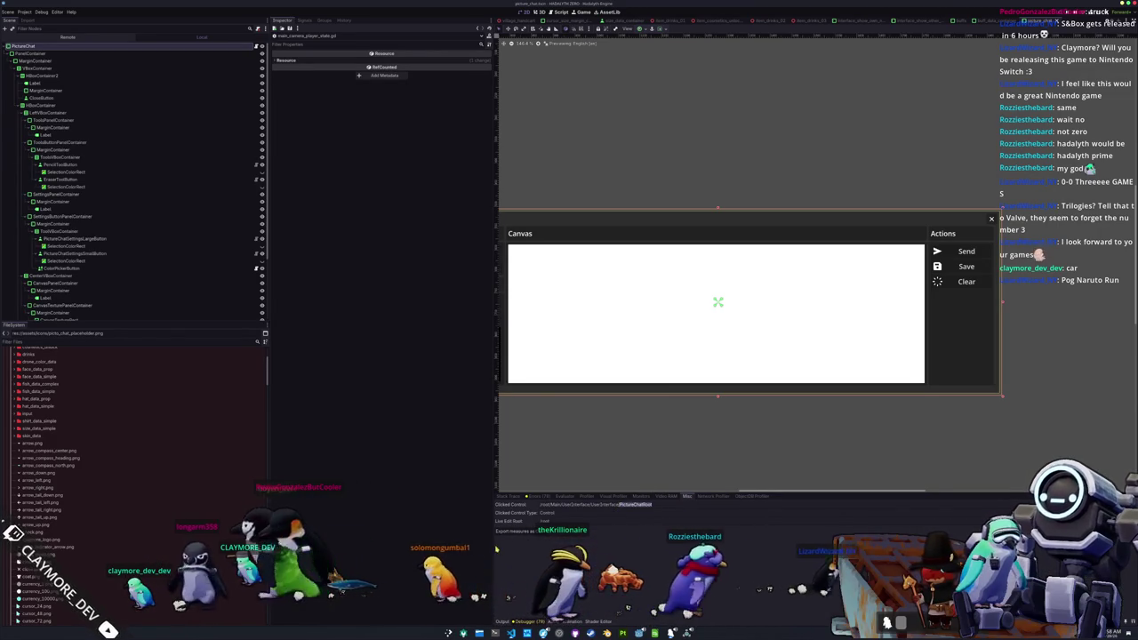
{"action": "scroll", "coordinate": [580, 462], "scroll_direction": "down", "scroll_amount": 2}
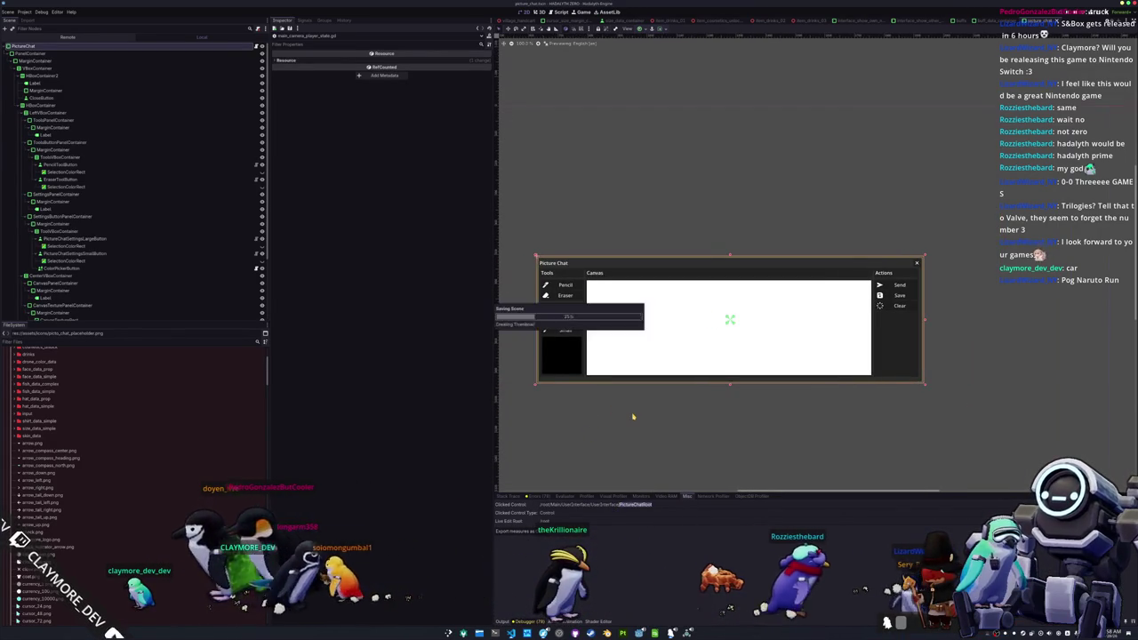
- Run and stop the game twice with F5/F8, then bring up Quick Open
{"action": "key", "text": "F5"}
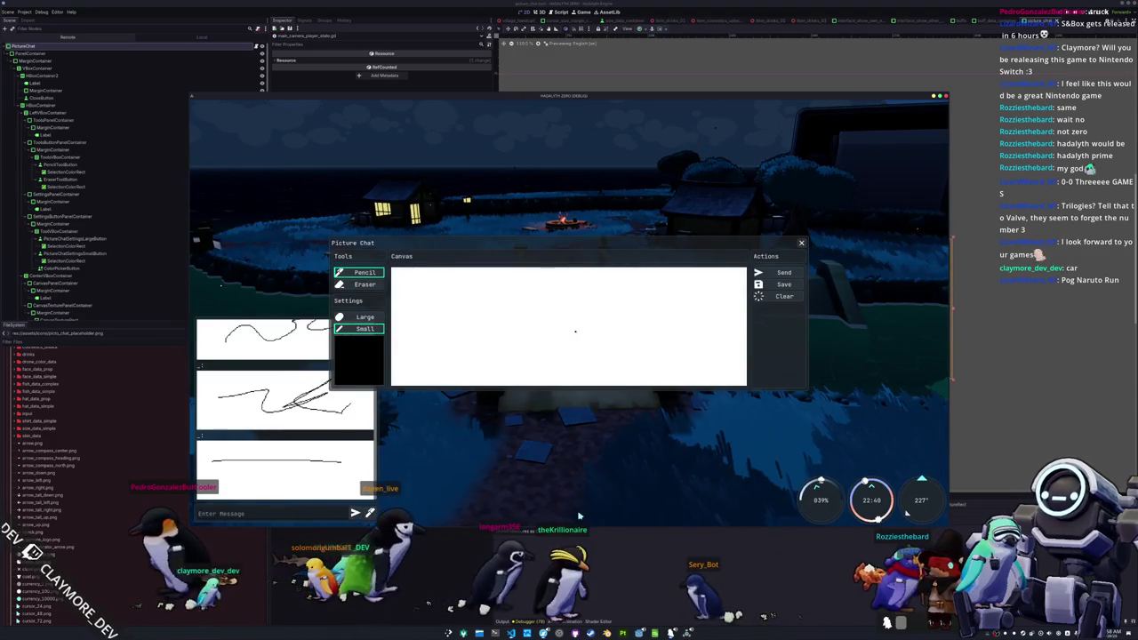
{"action": "key", "text": "F8"}
{"action": "key", "text": "F5"}
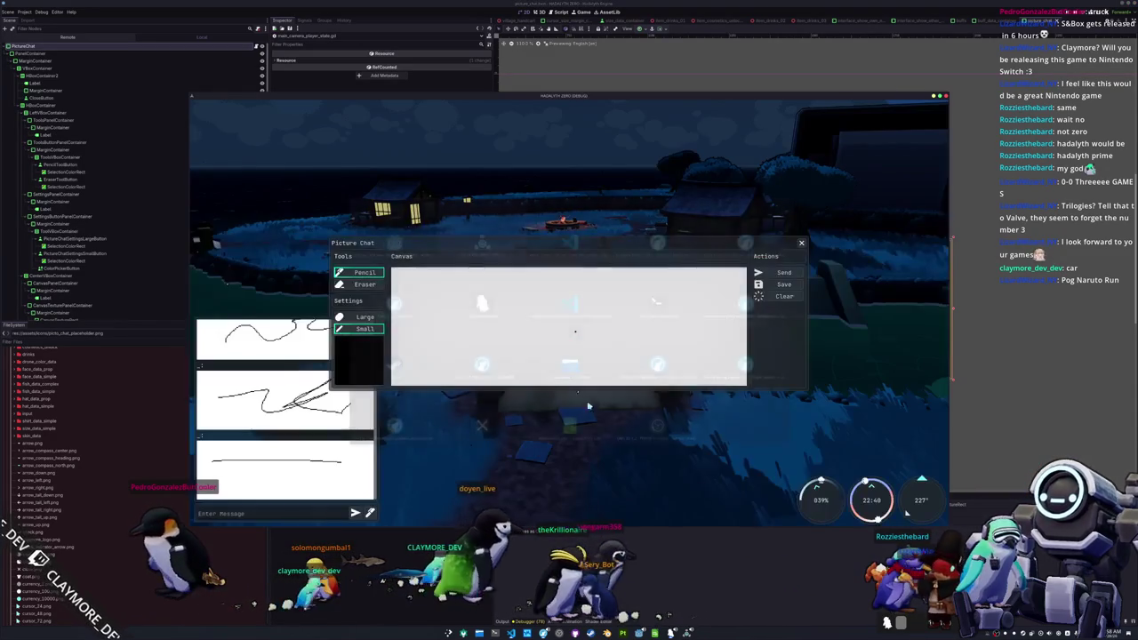
{"action": "key", "text": "F8"}
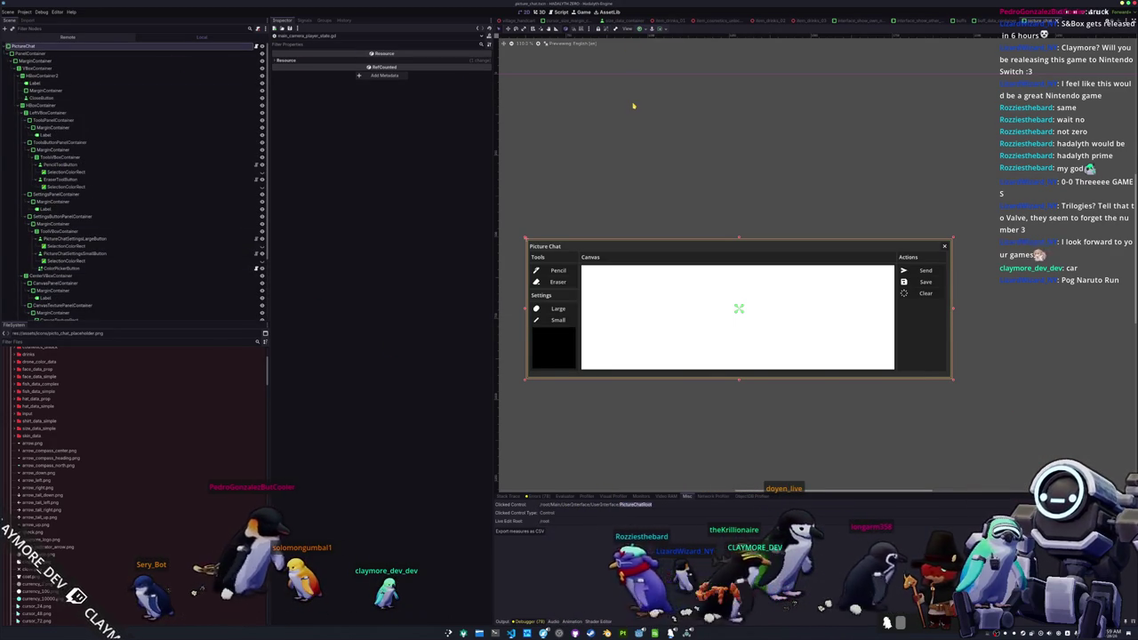
{"action": "key", "text": "shift+alt+o"}
- Open user_interface.tscn via Quick Open and delete its PictureChatRoot node
{"action": "type", "text": "user_inter"}
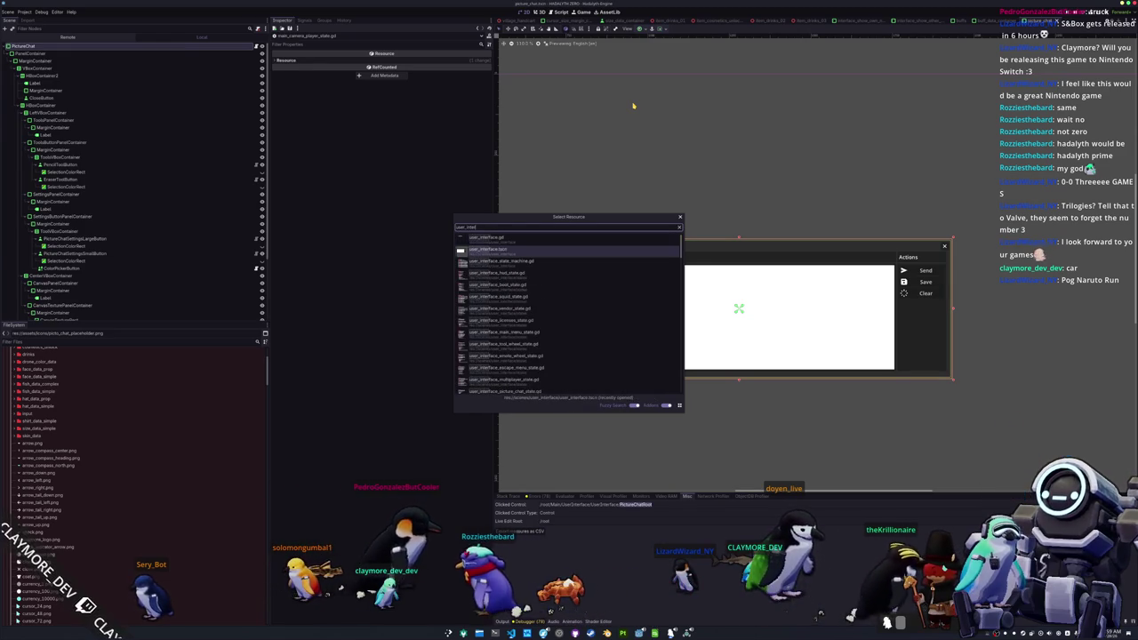
{"action": "key", "text": "Return"}
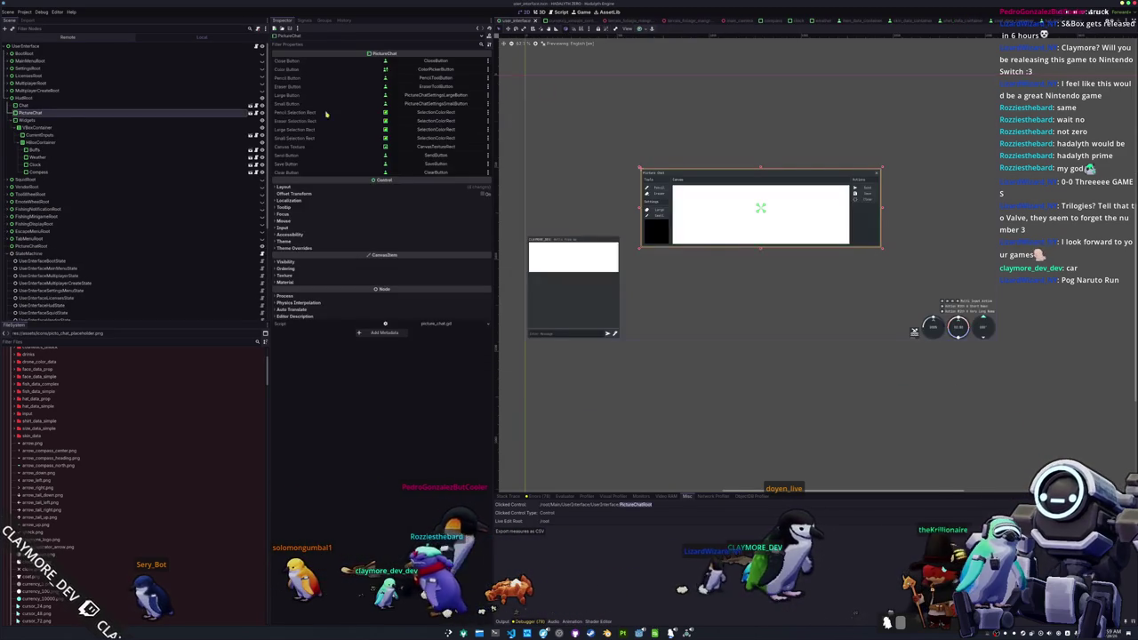
{"action": "left_click", "coordinate": [33, 246]}
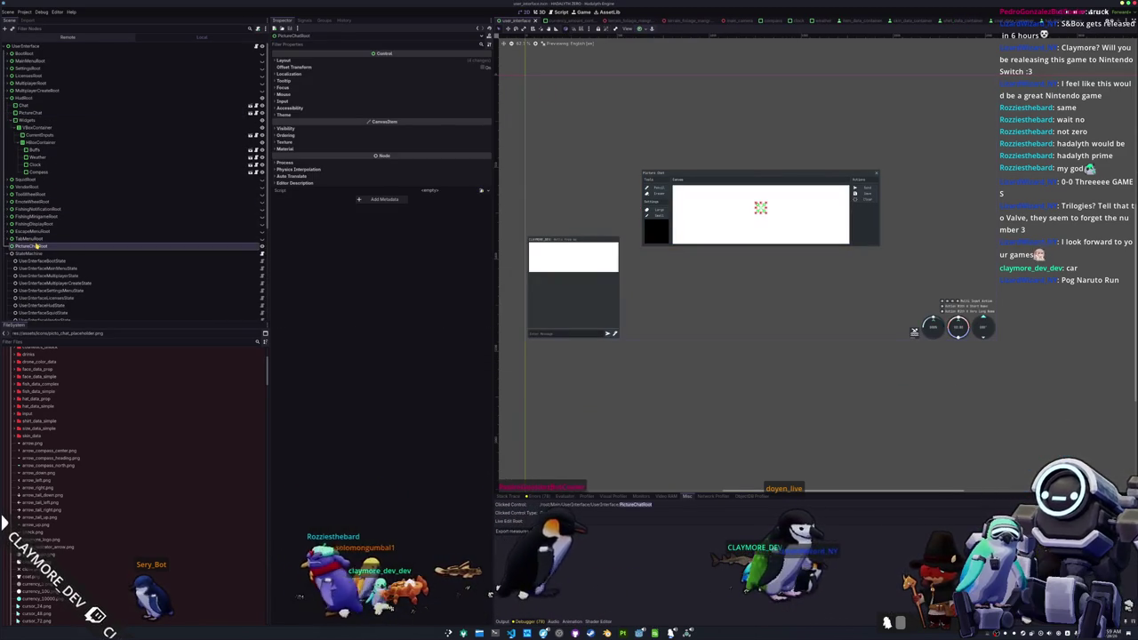
{"action": "key", "text": "Delete"}
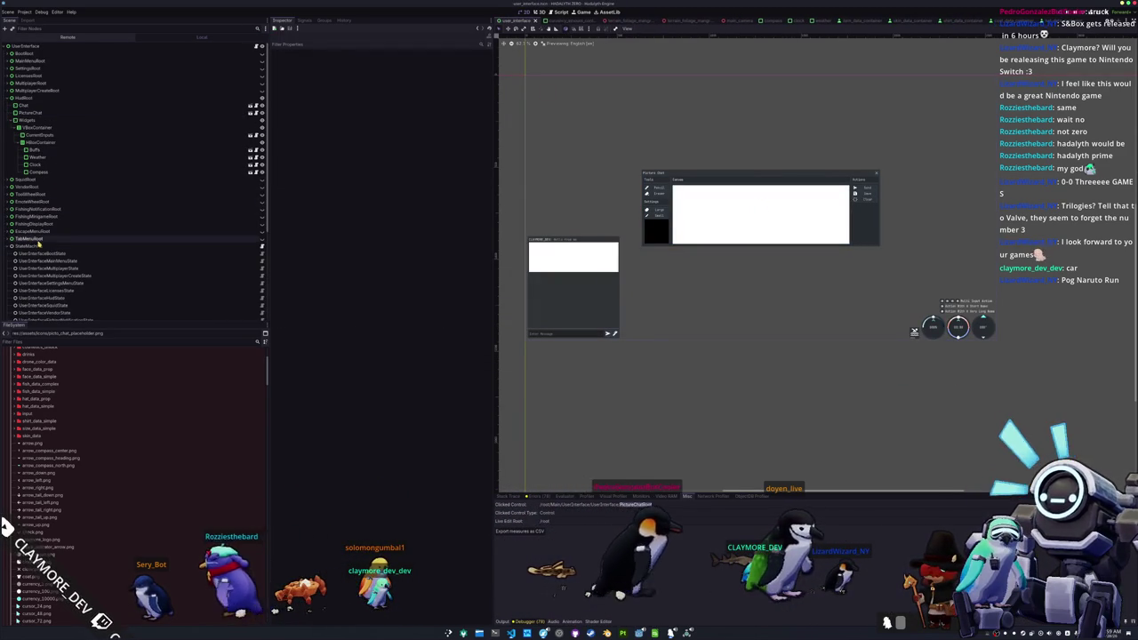
{"action": "scroll", "coordinate": [77, 255], "scroll_direction": "down", "scroll_amount": 5}
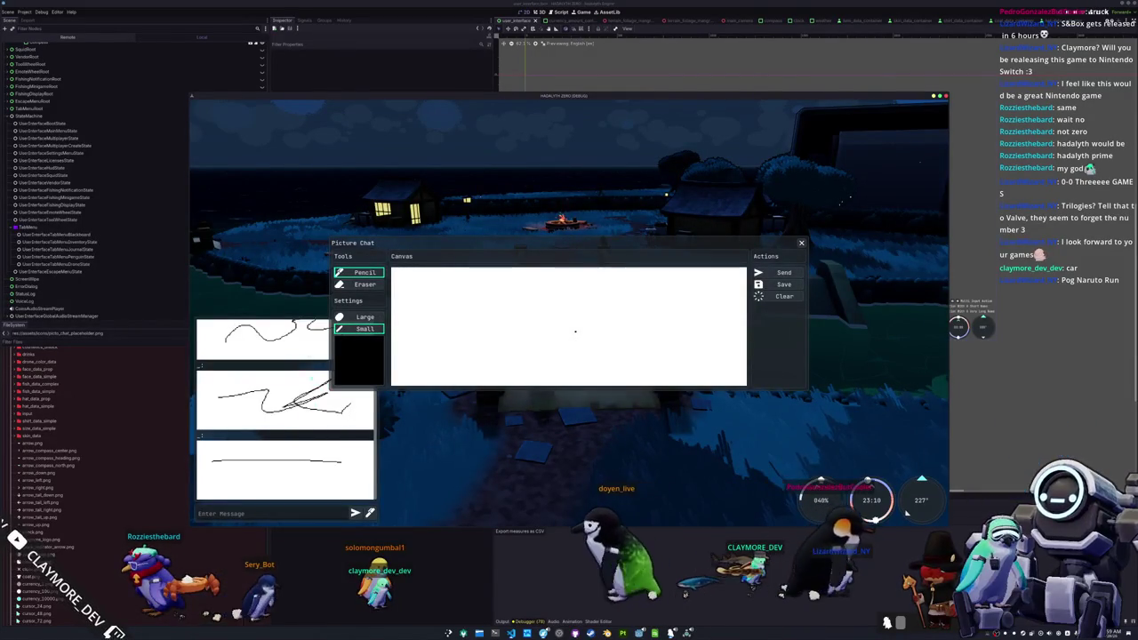
- In the running game, reopen Picture Chat and post a square-wave sketch above the player
{"action": "key", "text": "Escape"}
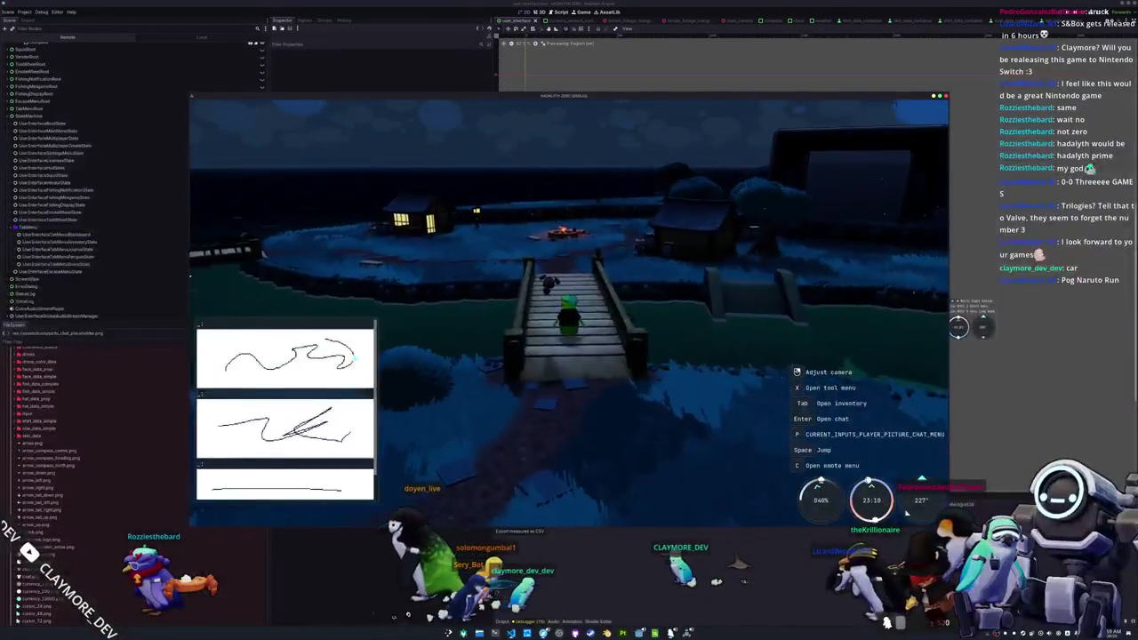
{"action": "key", "text": "Return"}
{"action": "left_click", "coordinate": [370, 512]}
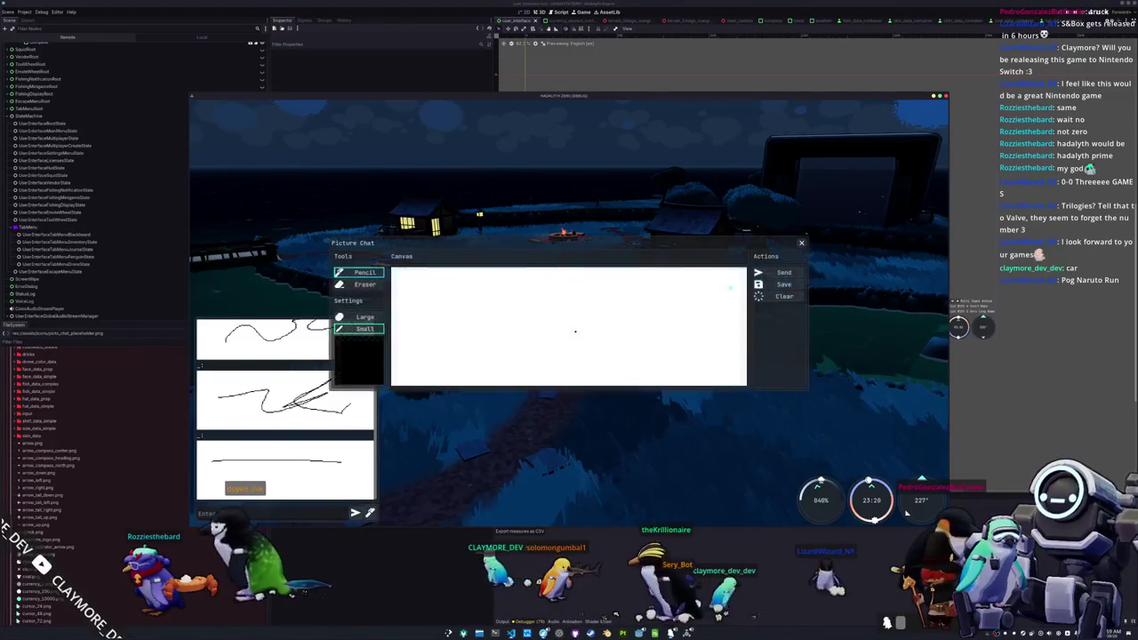
{"action": "left_click", "coordinate": [803, 243]}
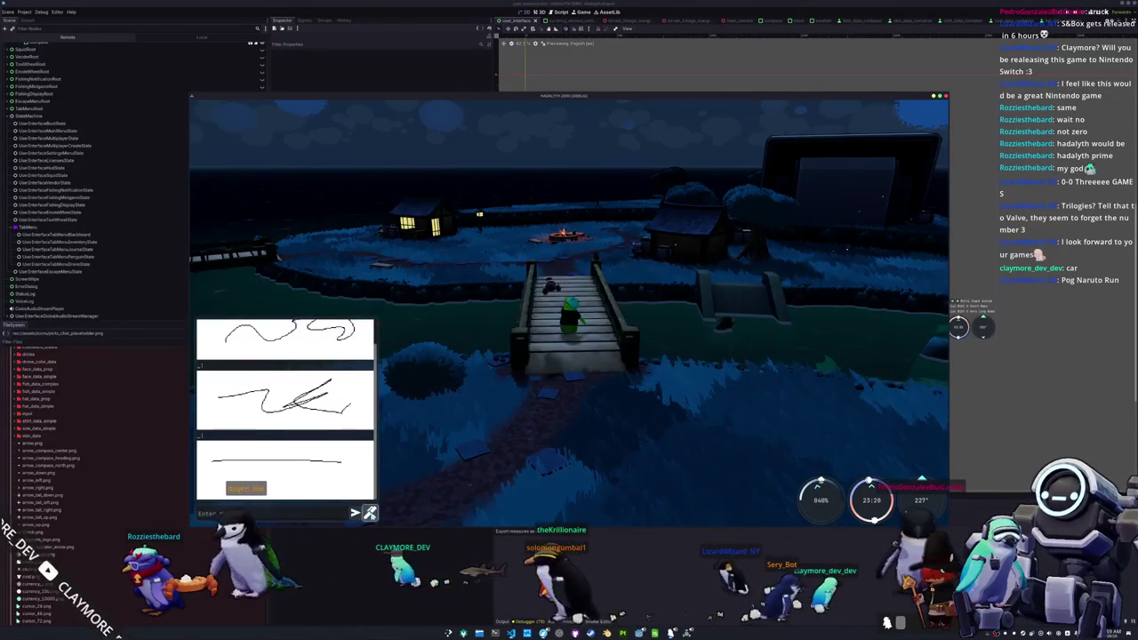
{"action": "left_click", "coordinate": [370, 512]}
{"action": "mouse_move", "coordinate": [455, 343]}
{"action": "left_mouse_down"}
{"action": "mouse_move", "coordinate": [456, 323]}
{"action": "mouse_move", "coordinate": [482, 341]}
{"action": "left_mouse_up"}
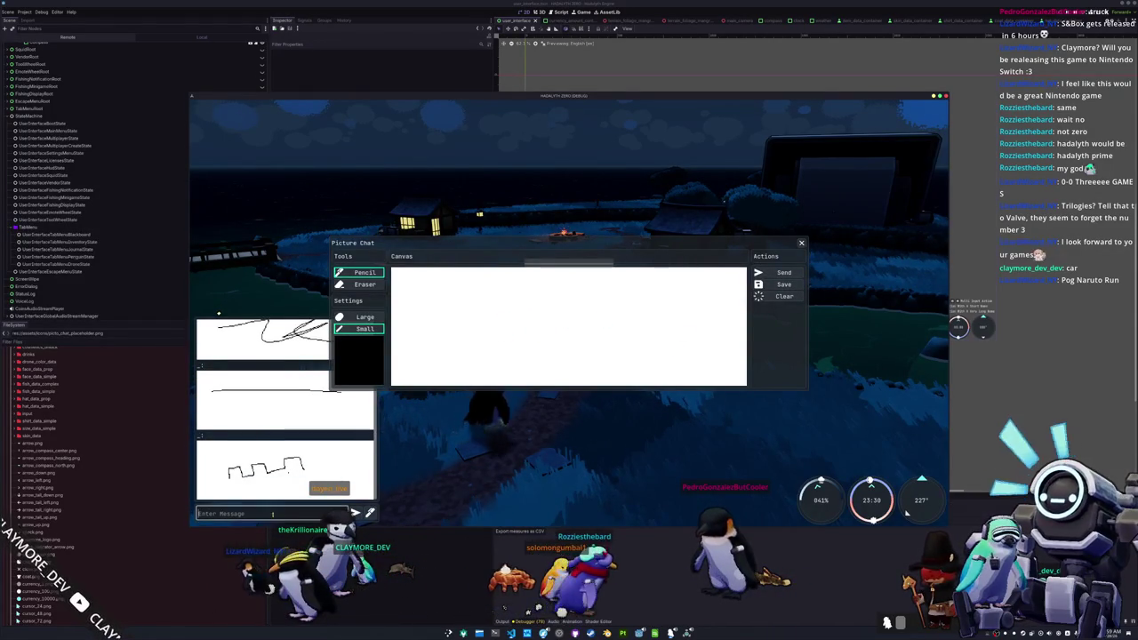
{"action": "key", "text": "Escape"}
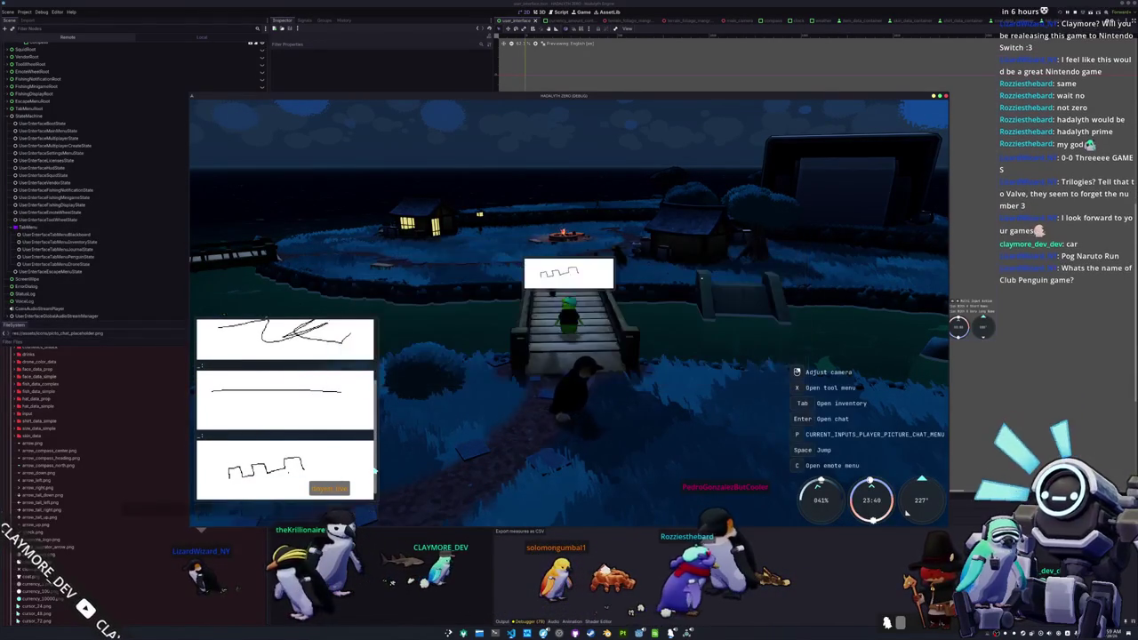
- Walk the penguin onto the bridge, send the chat message 'asdfa', and stop the game
{"action": "key", "text": "w"}
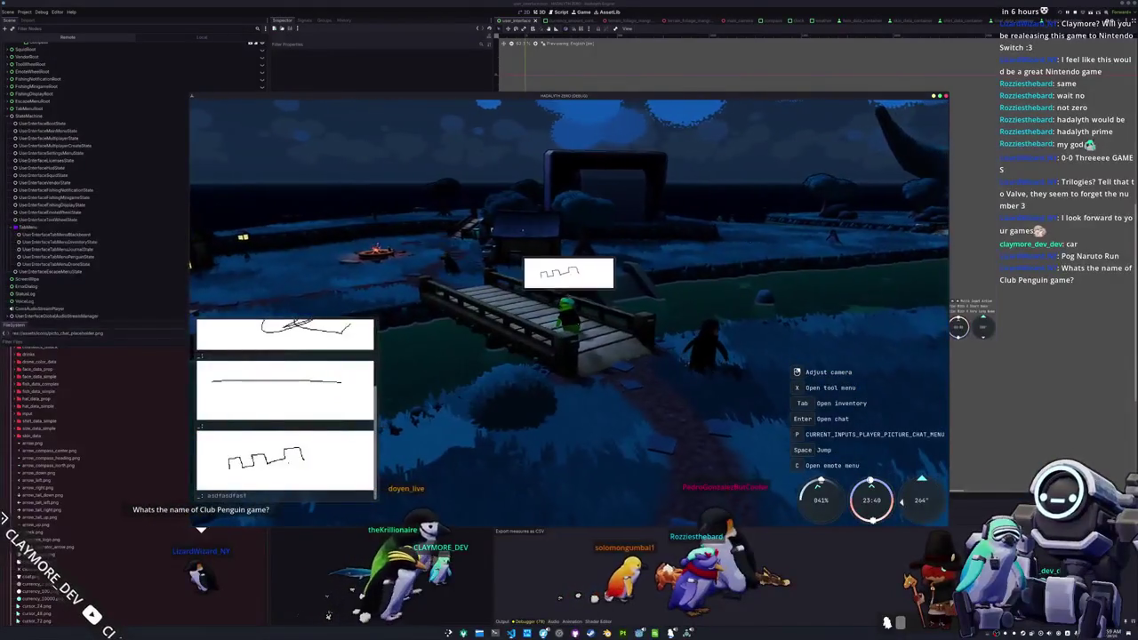
{"action": "key", "text": "w"}
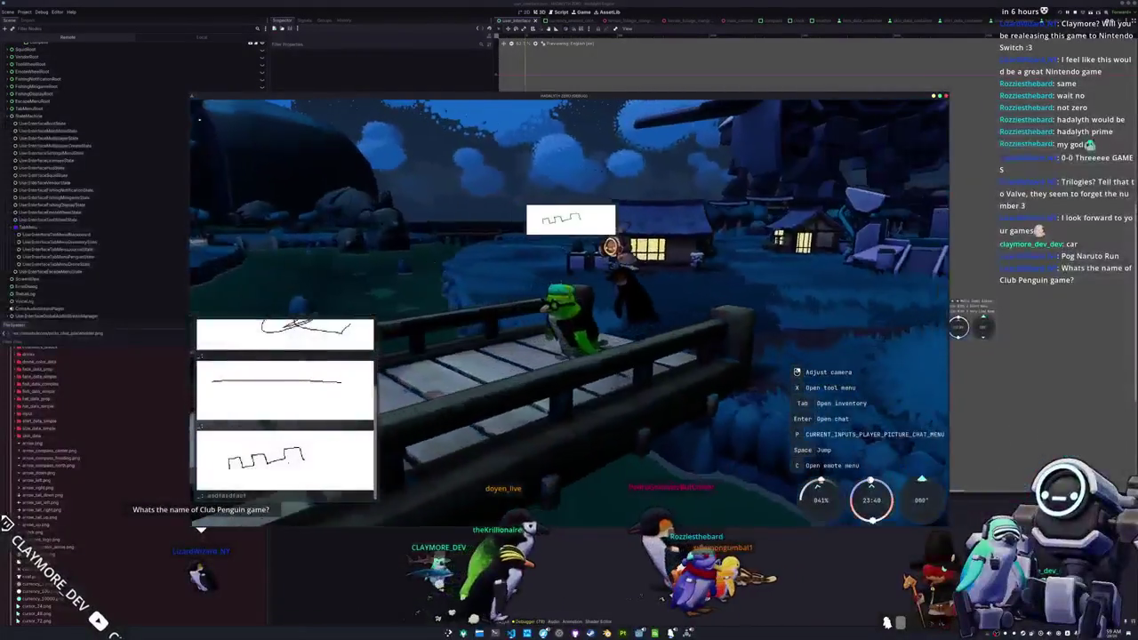
{"action": "key", "text": "Return"}
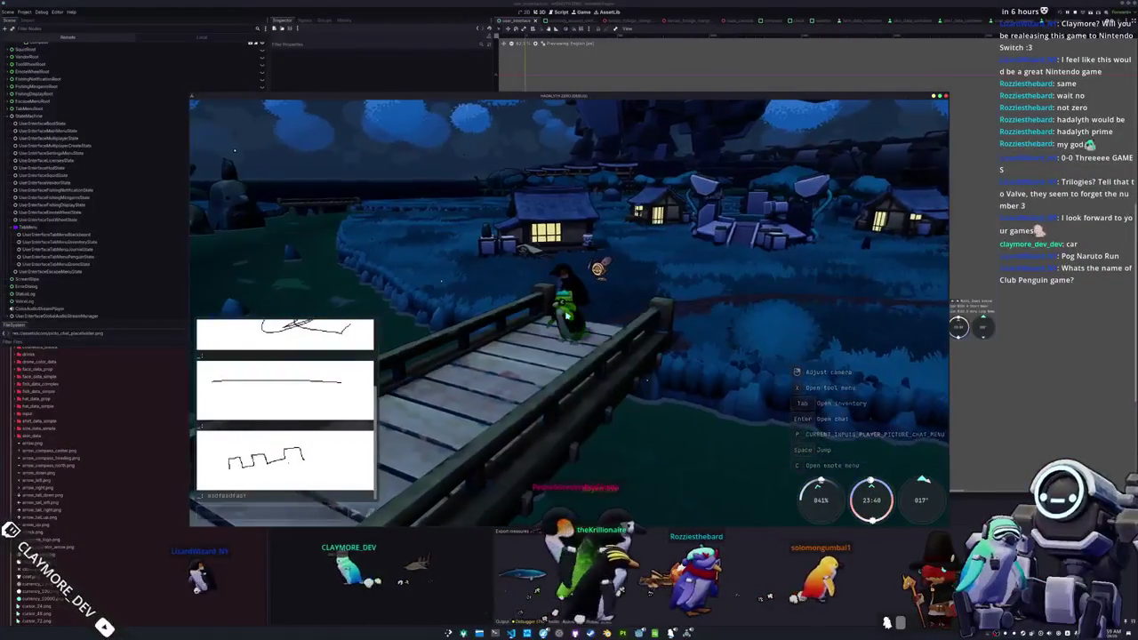
{"action": "type", "text": "asdfasdfasd"}
{"action": "key", "text": "Return"}
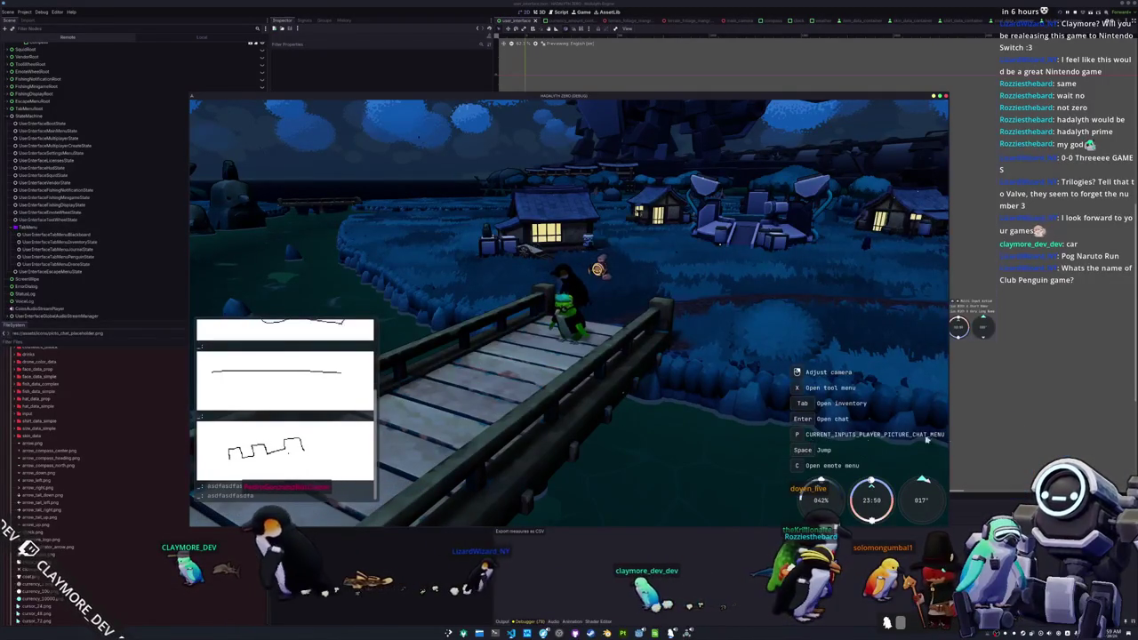
{"action": "key", "text": "F8"}
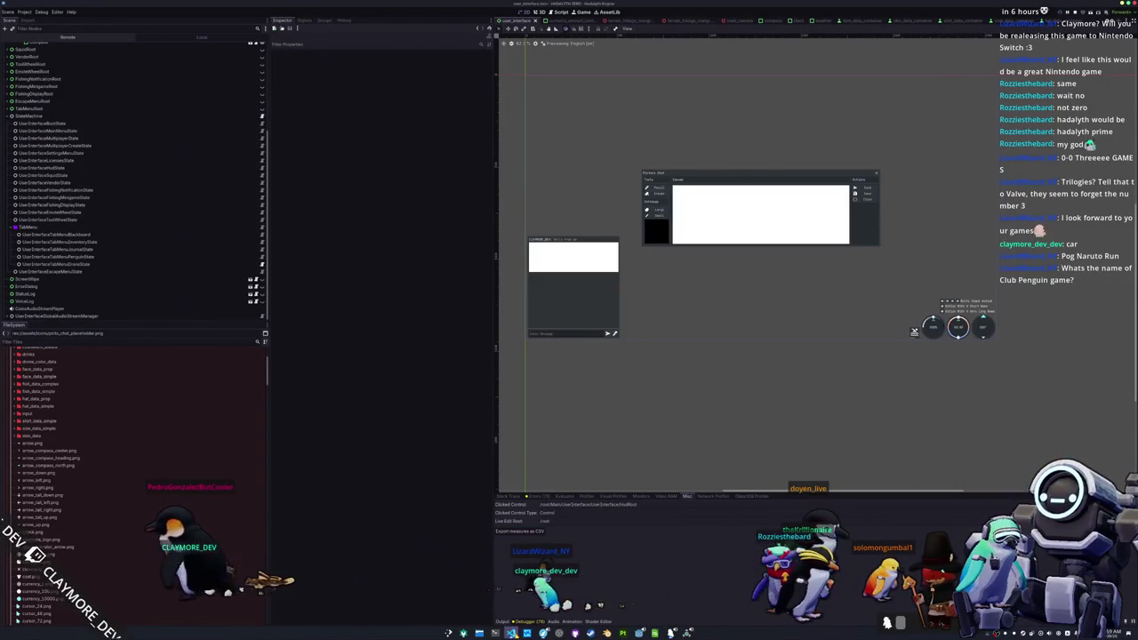
- In VS Code, open penguin_idle_state.gd and scroll up to enter_state
{"action": "key", "text": "alt+Tab"}
{"action": "key", "text": "ctrl+p"}
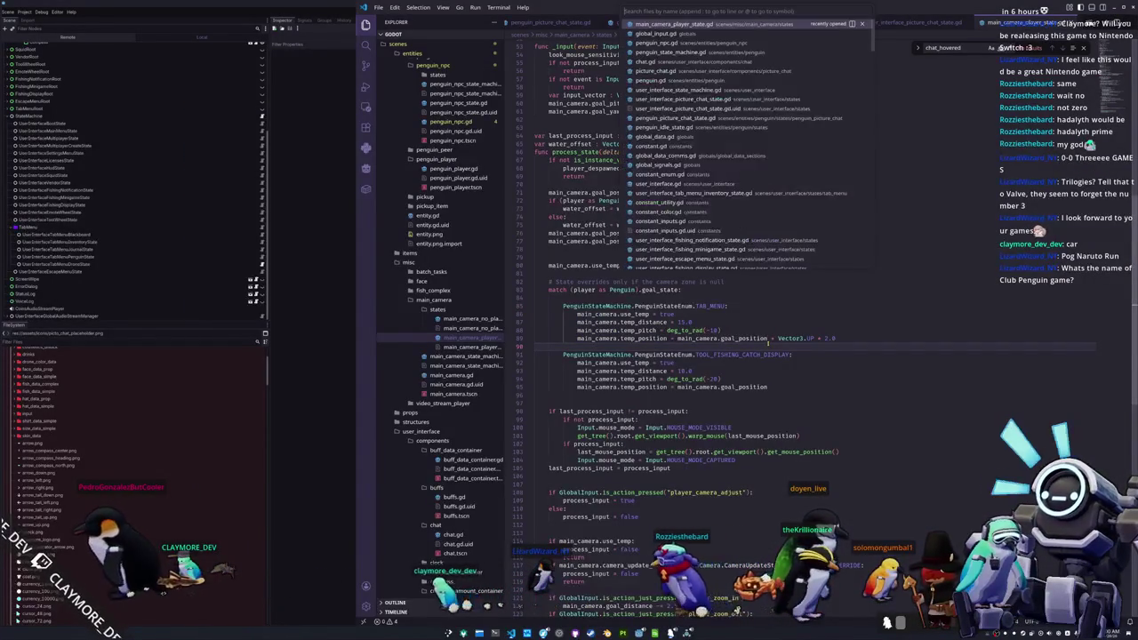
{"action": "type", "text": "idle"}
{"action": "key", "text": "Return"}
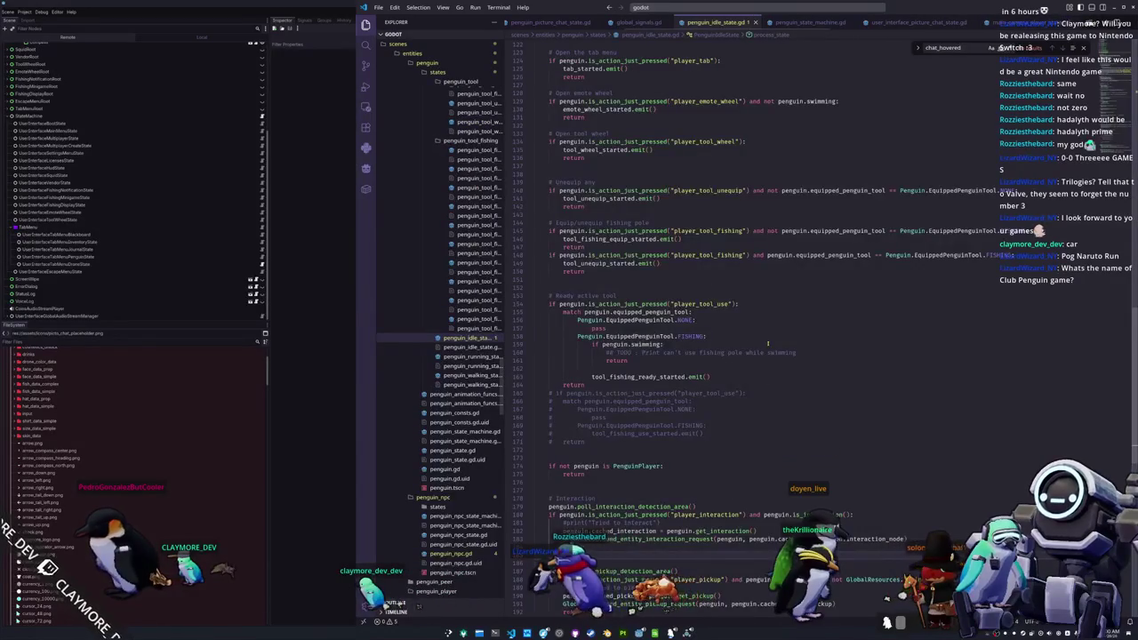
{"action": "scroll", "coordinate": [768, 343], "scroll_direction": "up", "scroll_amount": 9}
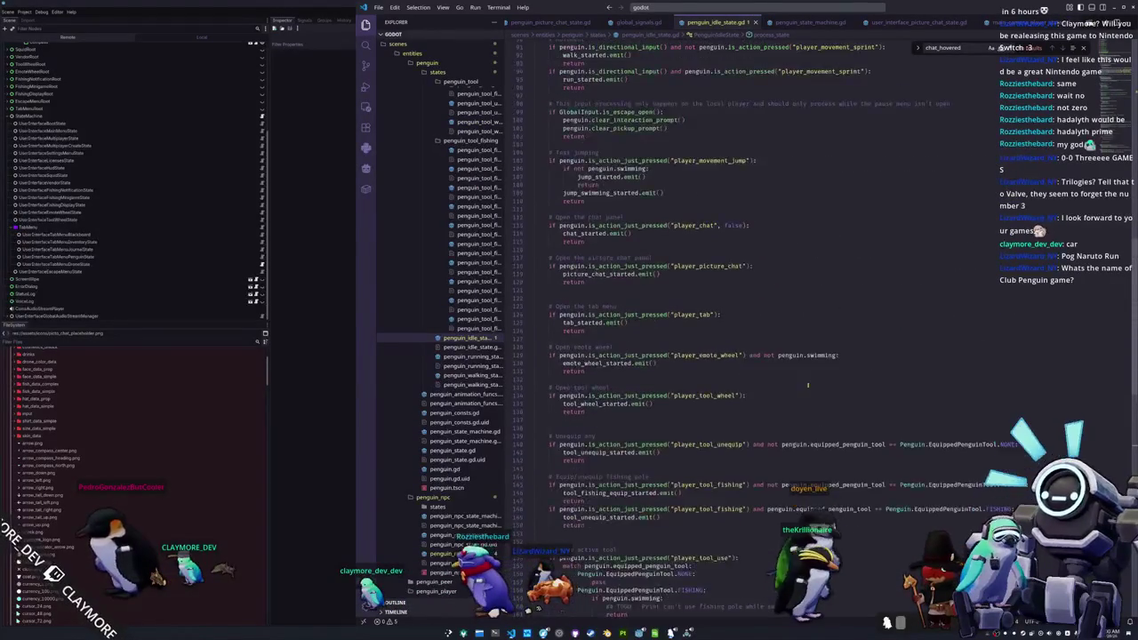
{"action": "scroll", "coordinate": [807, 385], "scroll_direction": "up", "scroll_amount": 20}
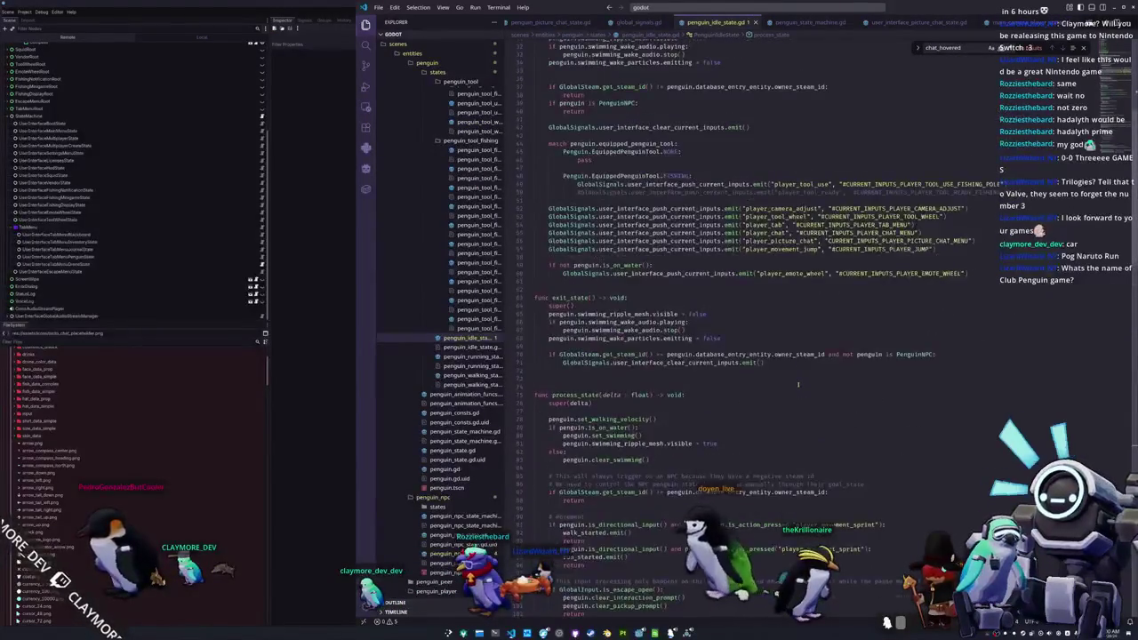
{"action": "scroll", "coordinate": [797, 385], "scroll_direction": "up", "scroll_amount": 3}
{"action": "scroll", "coordinate": [979, 226], "scroll_direction": "up", "scroll_amount": 3}
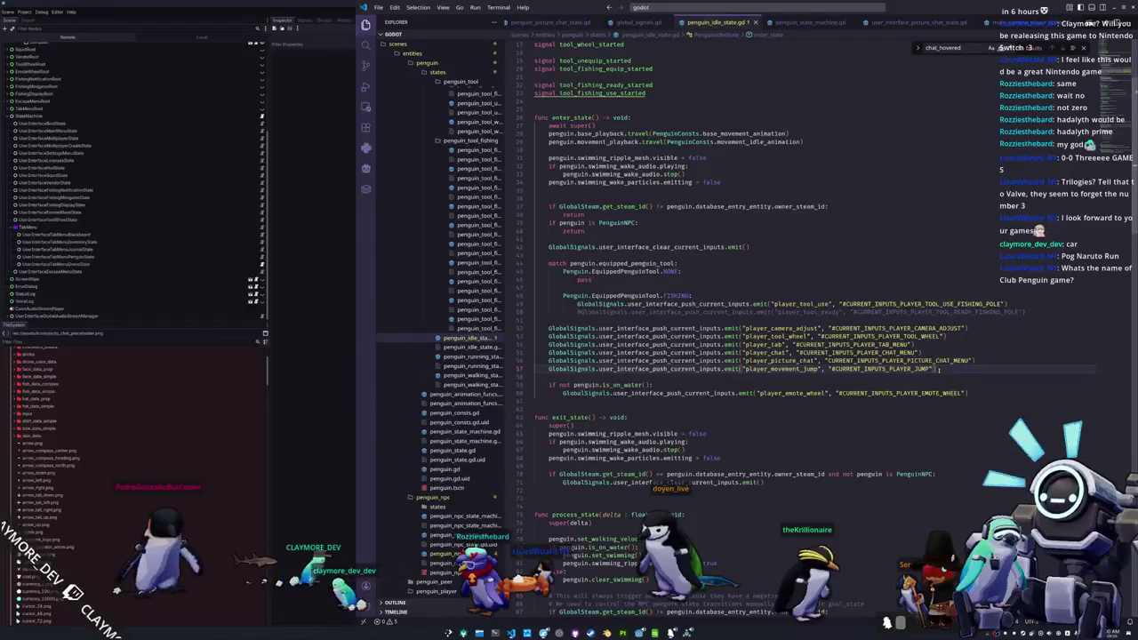
- Delete the player_picture_chat hint line and run the game again to test it
{"action": "left_click", "coordinate": [987, 360]}
{"action": "triple_click", "coordinate": [987, 360]}
{"action": "key", "text": "BackSpace"}
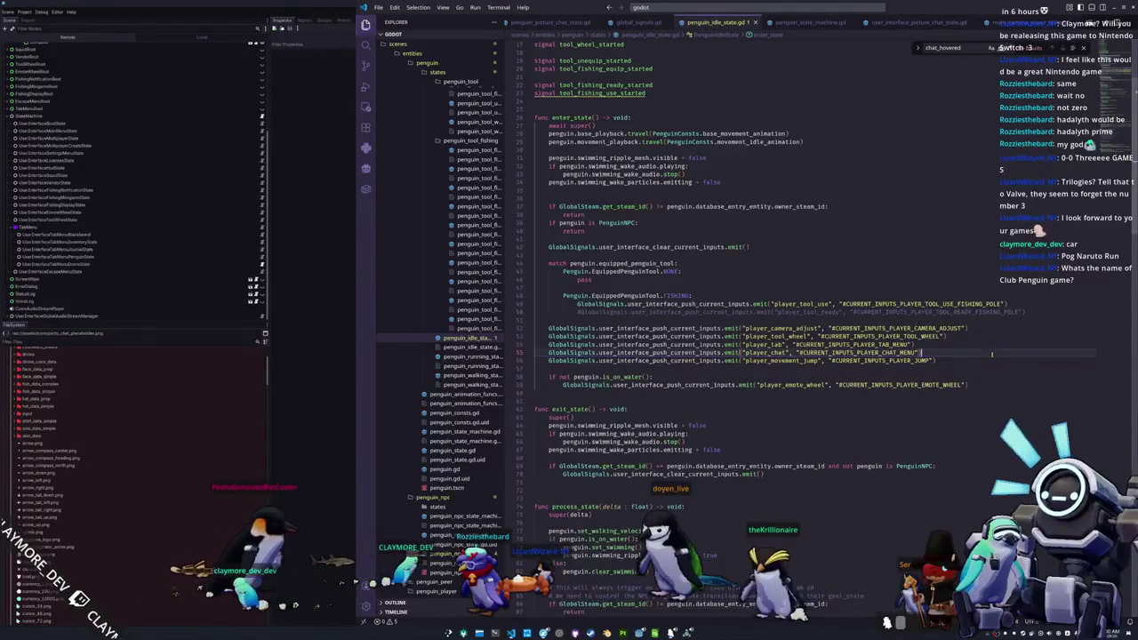
{"action": "key", "text": "F5"}
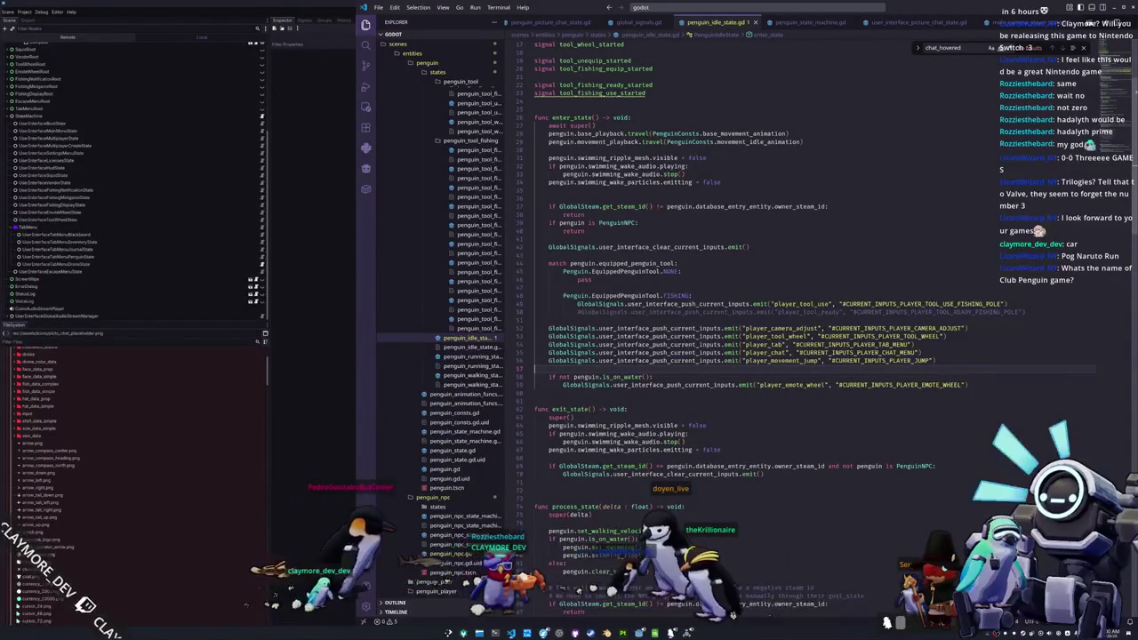
{"action": "key", "text": "d"}
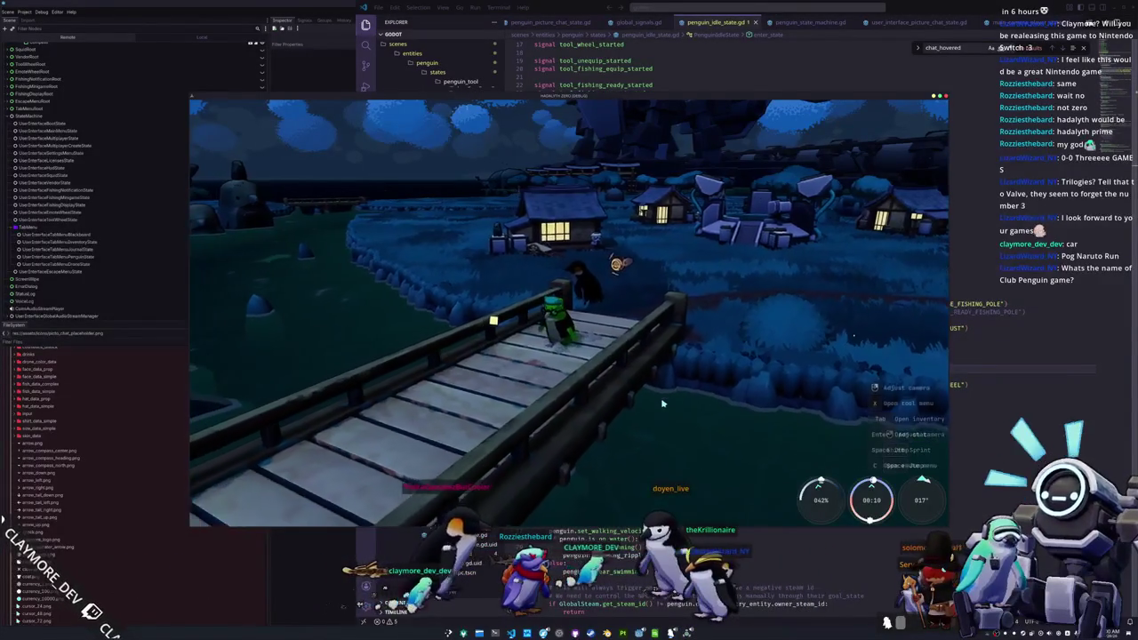
- Send a freehand loop-and-line sketch through Picture Chat and close the panel
{"action": "key", "text": "Return"}
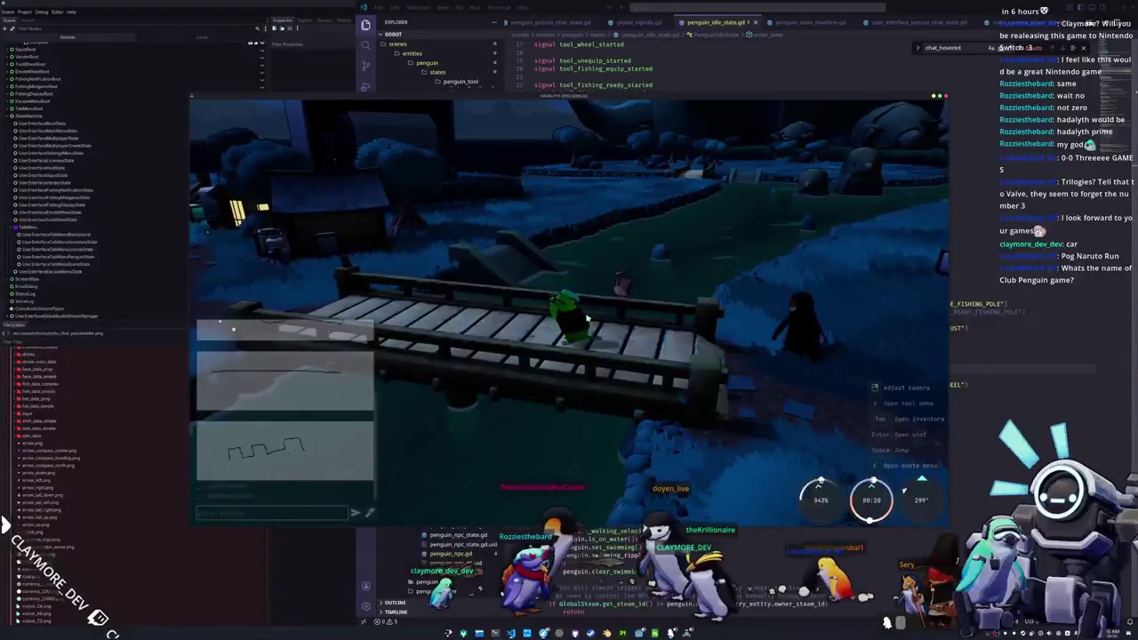
{"action": "left_click", "coordinate": [371, 514]}
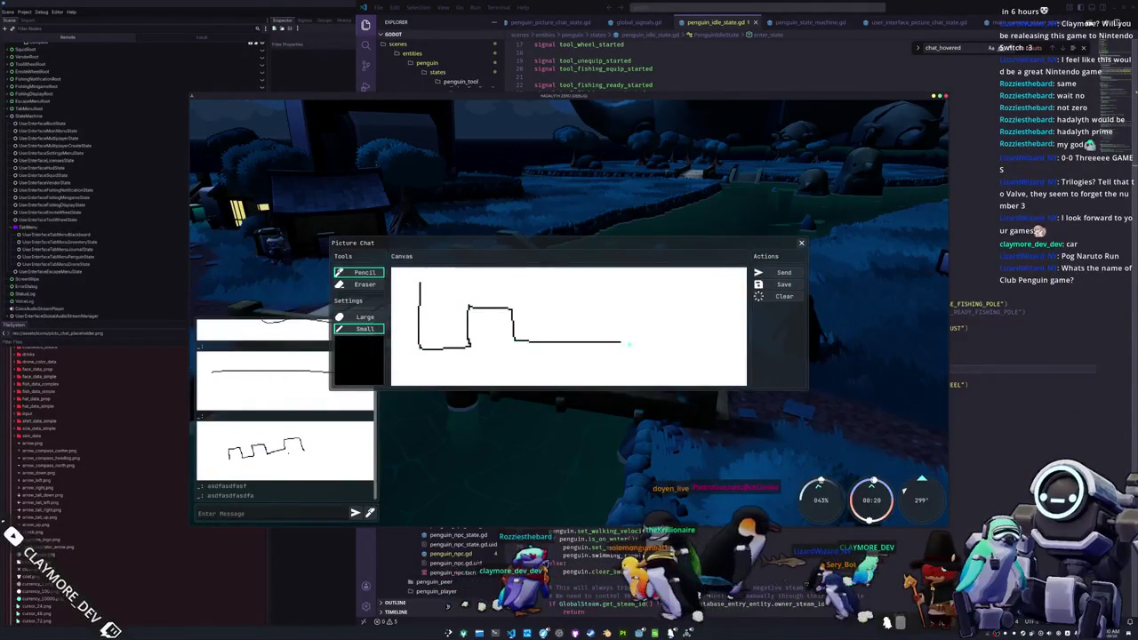
{"action": "left_click", "coordinate": [774, 273]}
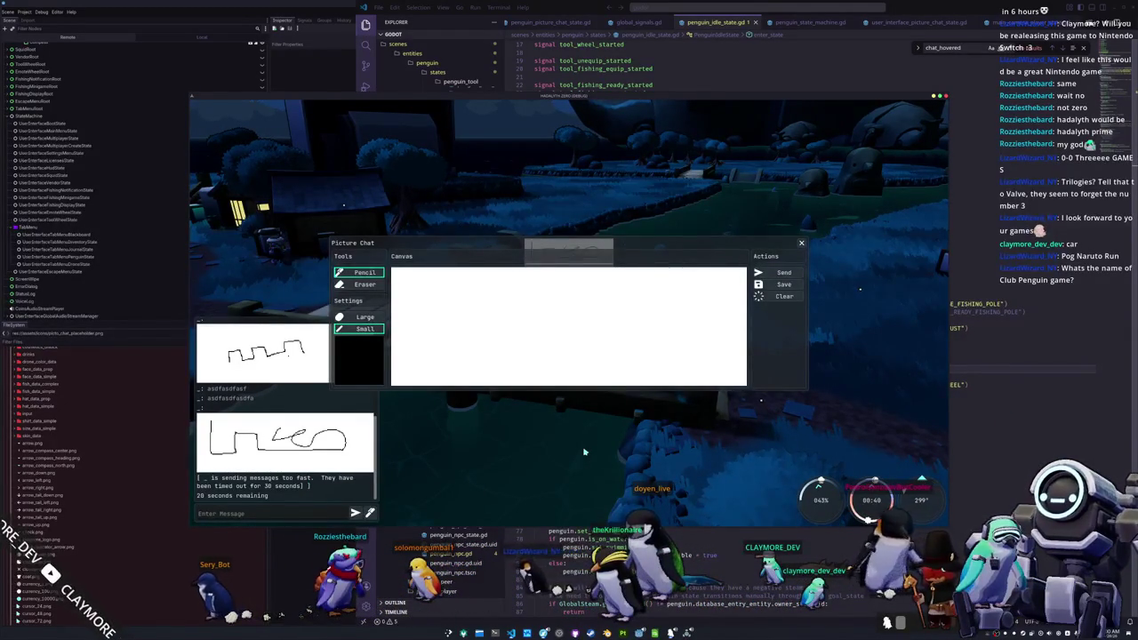
{"action": "key", "text": "Escape"}
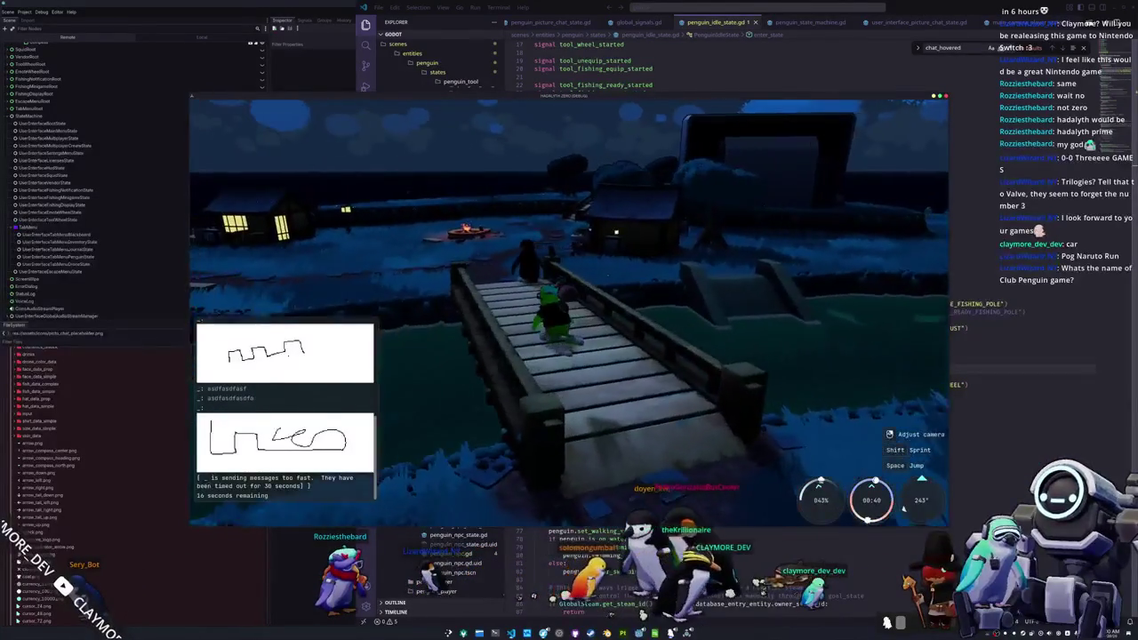
- Walk the penguin off the bridge to the campfire bench and open the chat
{"action": "key", "text": "w"}
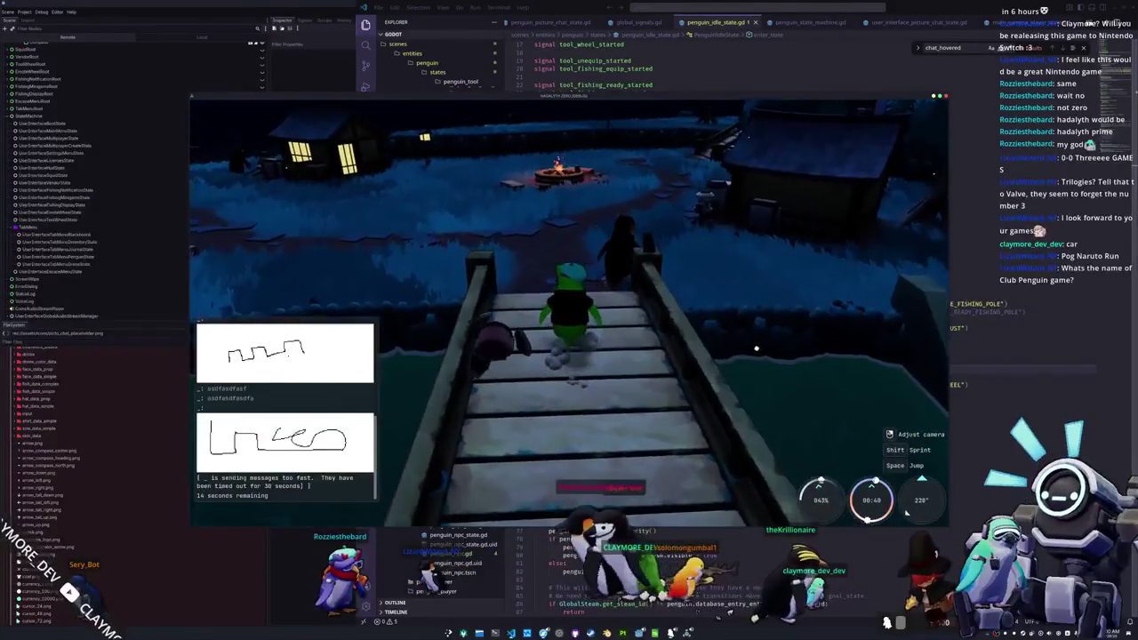
{"action": "key", "text": "w"}
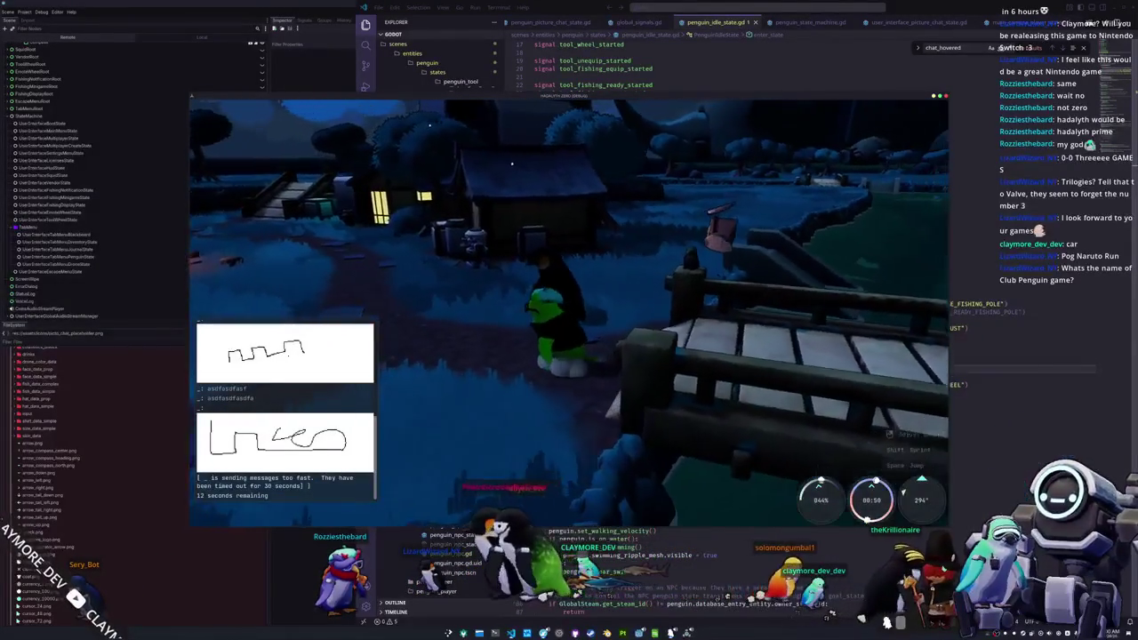
{"action": "key", "text": "w"}
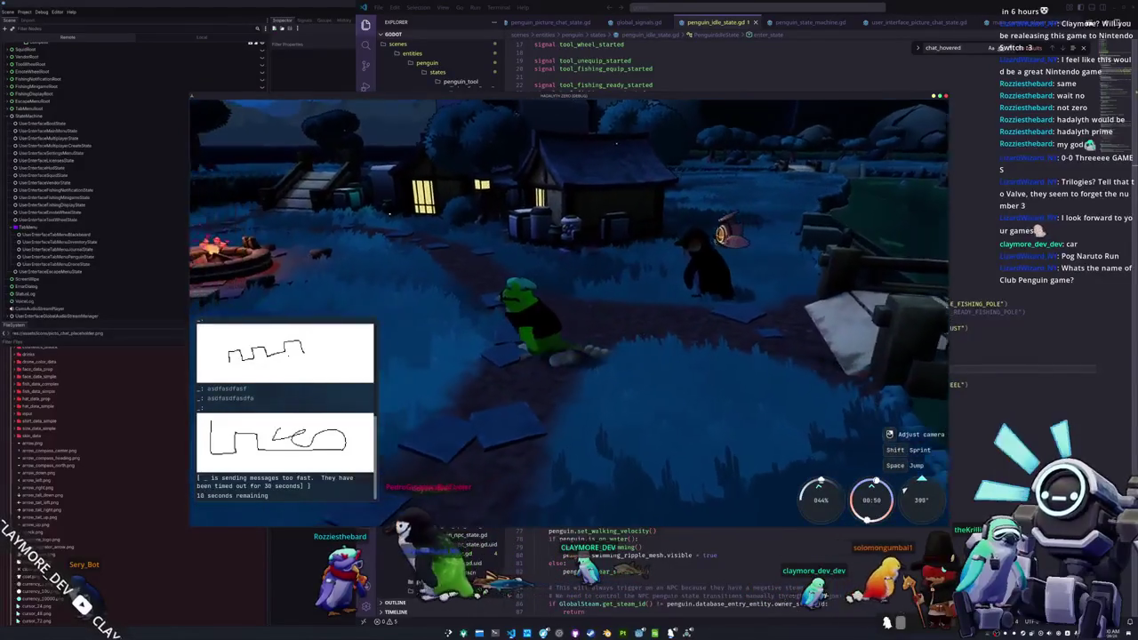
{"action": "key", "text": "w"}
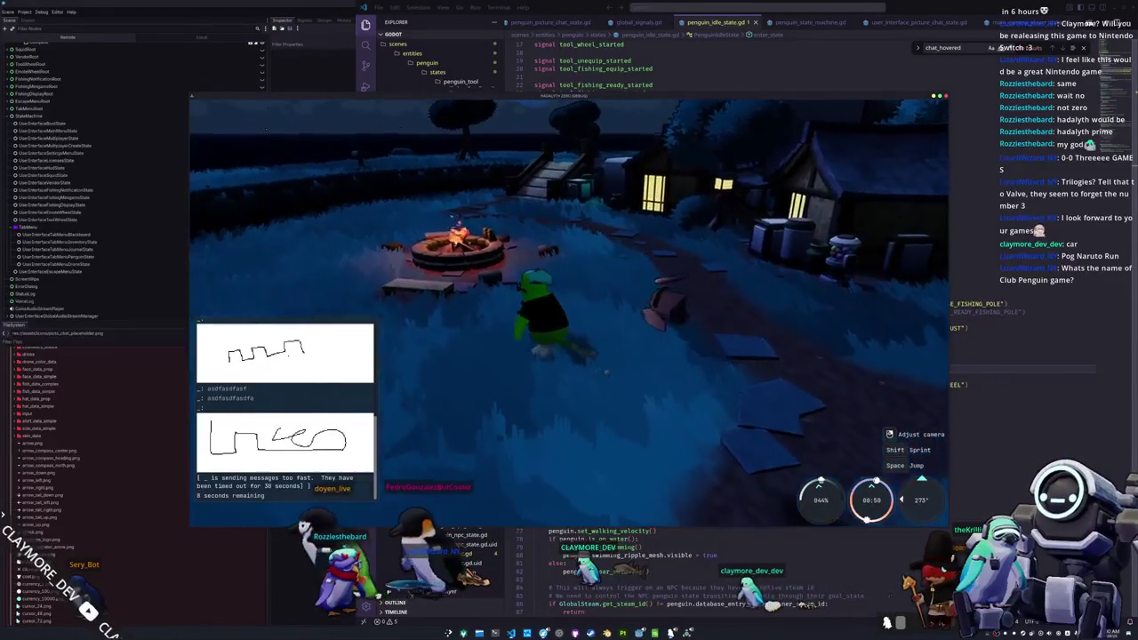
{"action": "key", "text": "w"}
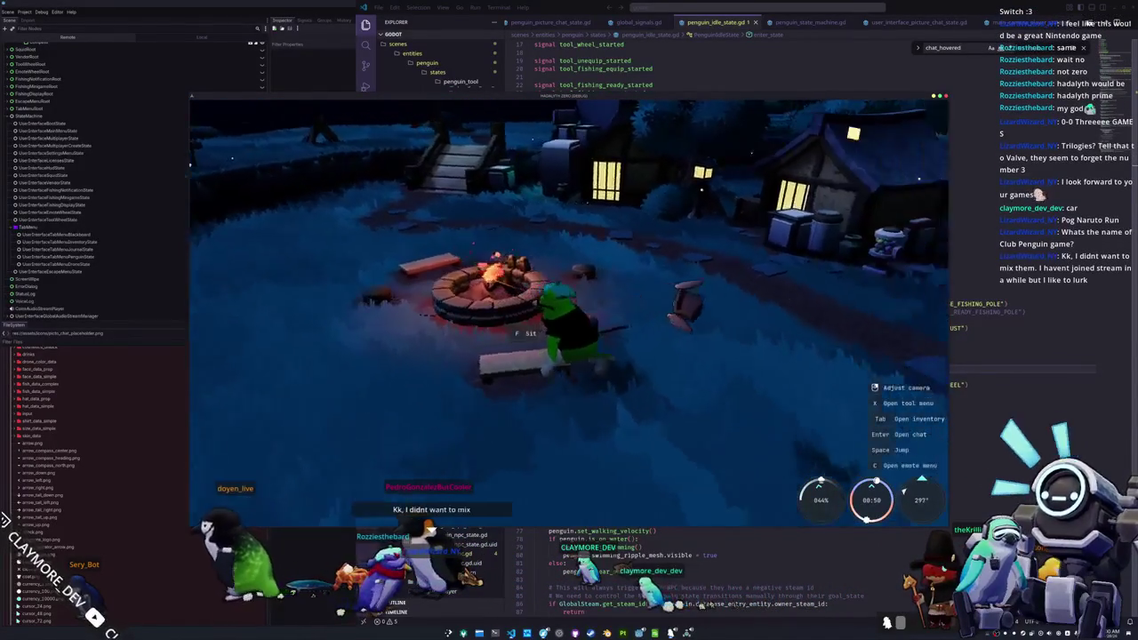
{"action": "key", "text": "w"}
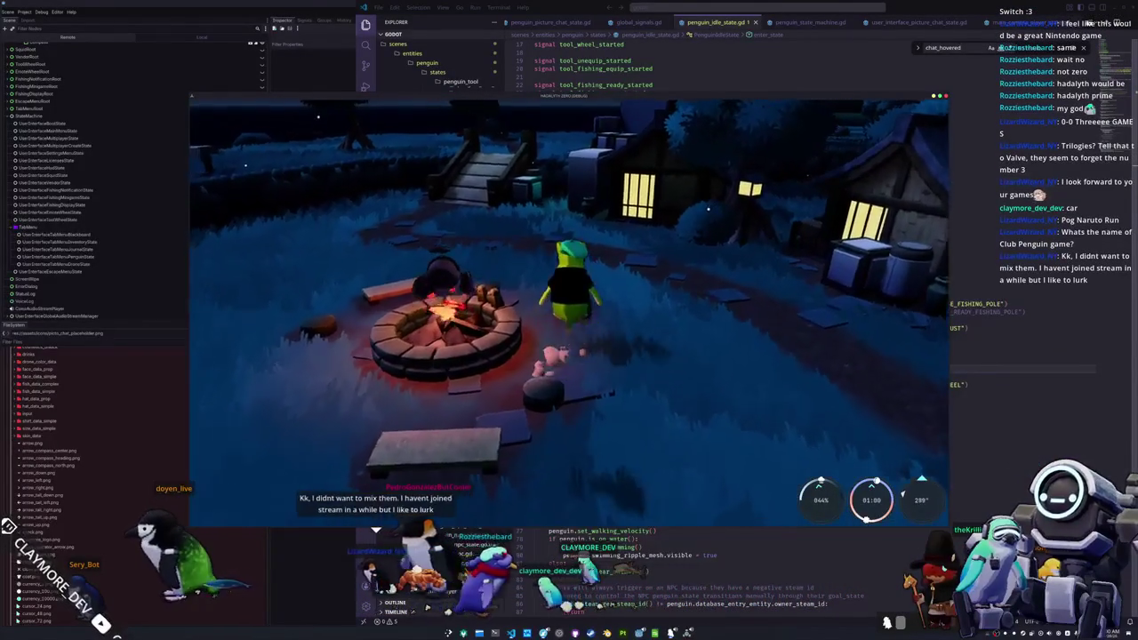
{"action": "key", "text": "w"}
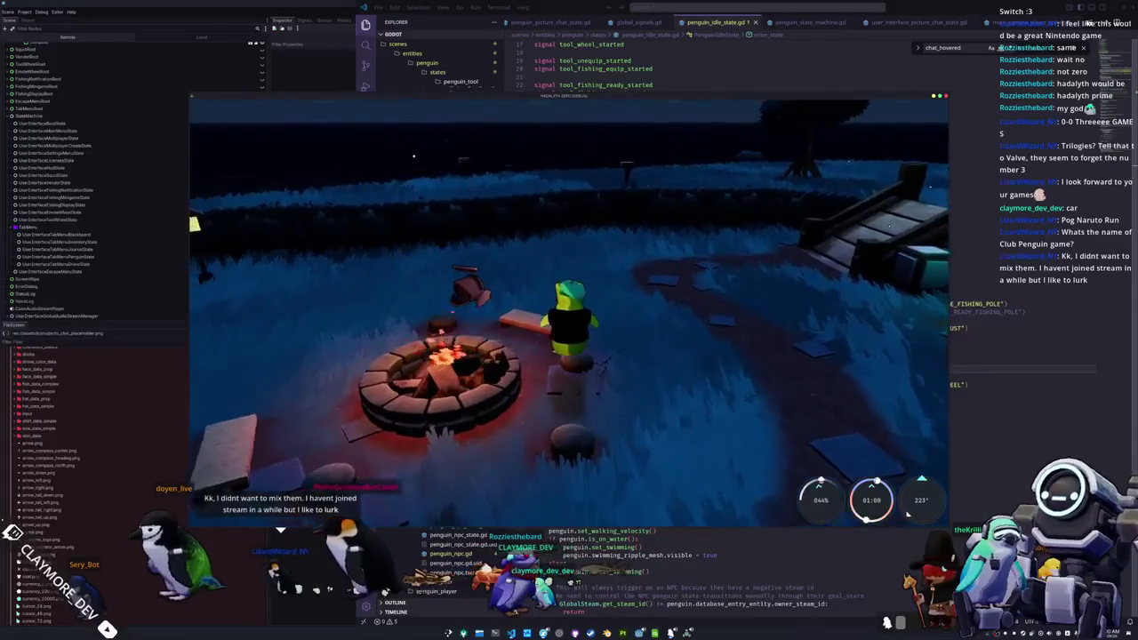
{"action": "key", "text": "w"}
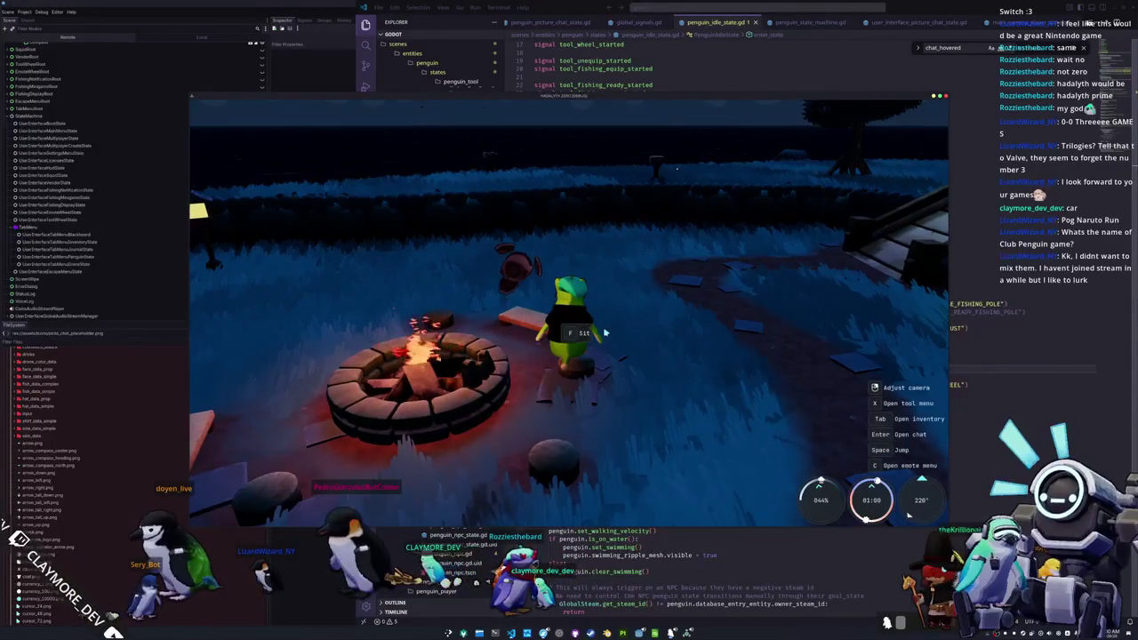
{"action": "key", "text": "Return"}
- Send a new Picture Chat drawing, close the panel, and turn the camera toward the houses
{"action": "left_click", "coordinate": [370, 514]}
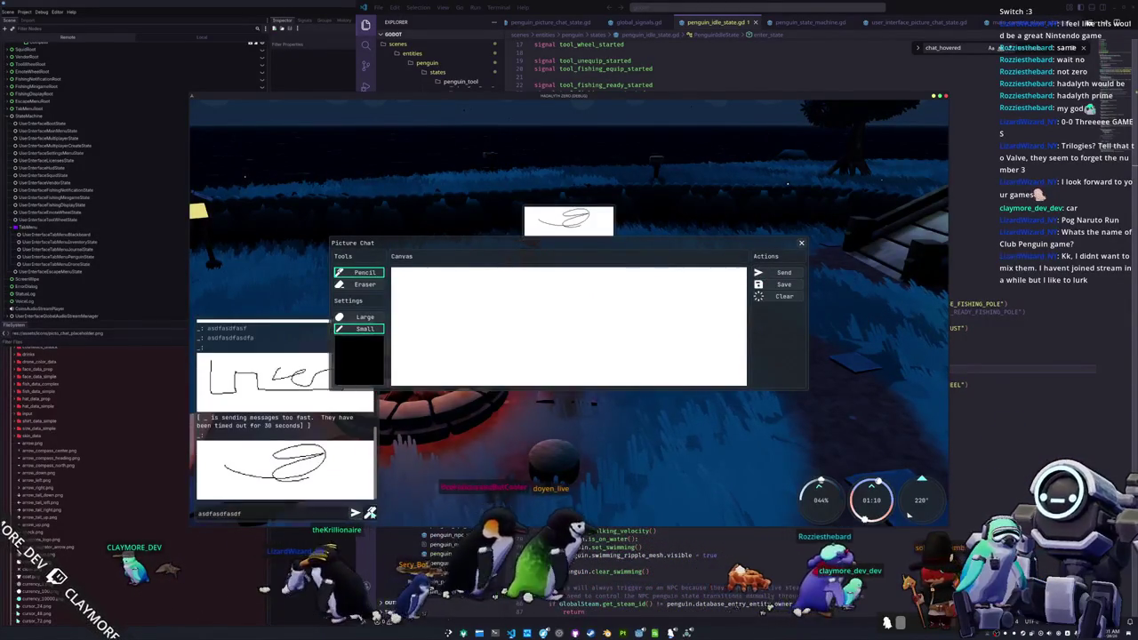
{"action": "left_click", "coordinate": [370, 513]}
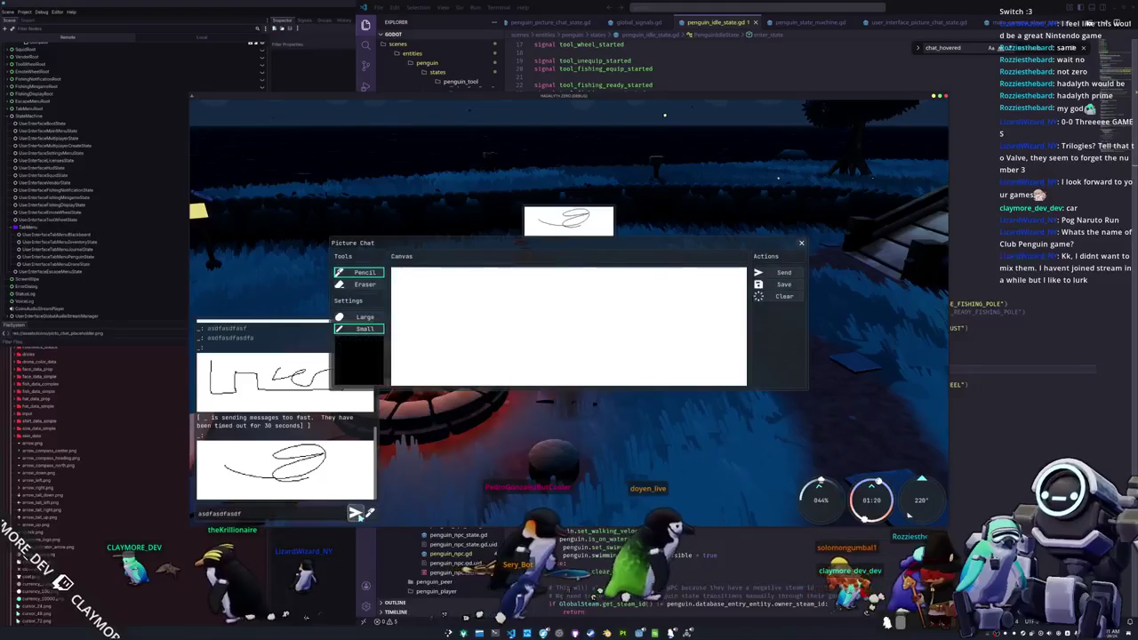
{"action": "key", "text": "Escape"}
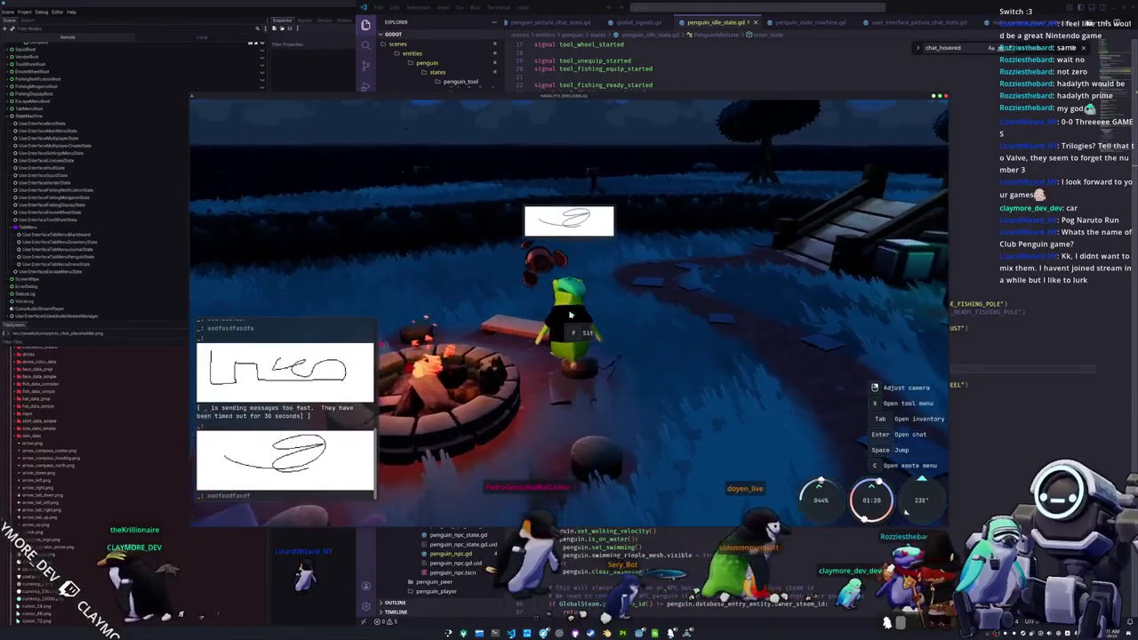
{"action": "mouse_move", "coordinate": [942, 274]}
{"action": "left_mouse_down"}
{"action": "mouse_move", "coordinate": [598, 242]}
{"action": "mouse_move", "coordinate": [567, 315]}
{"action": "left_mouse_up"}
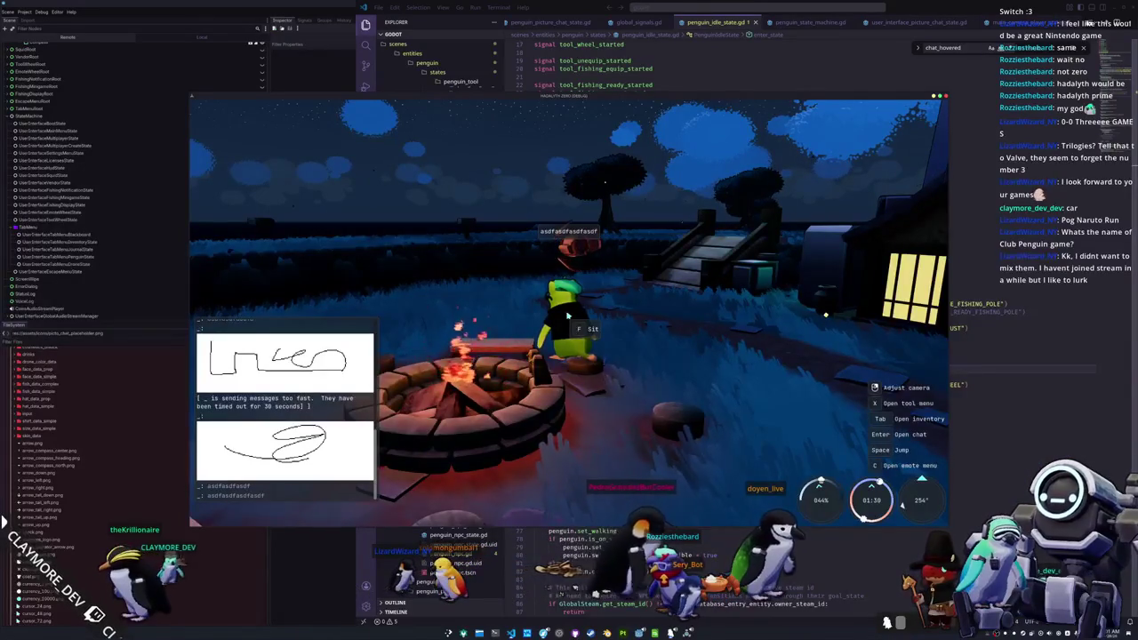
- Send a horizontal scribble drawing, then toggle the inventory open and closed
{"action": "key", "text": "Return"}
{"action": "left_click", "coordinate": [370, 513]}
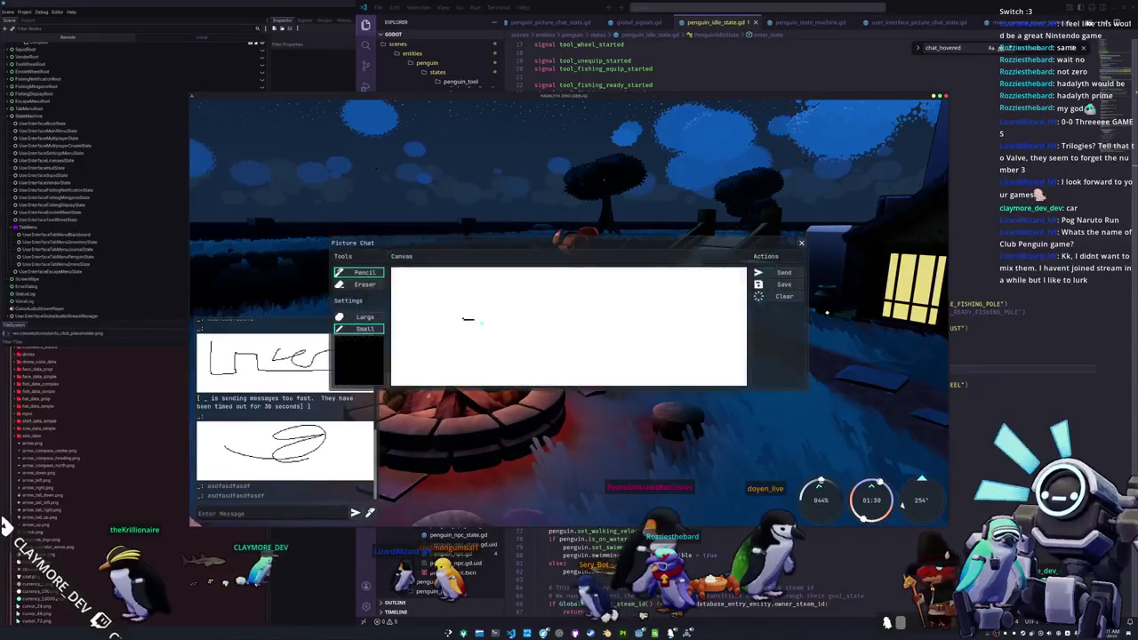
{"action": "left_click", "coordinate": [800, 244]}
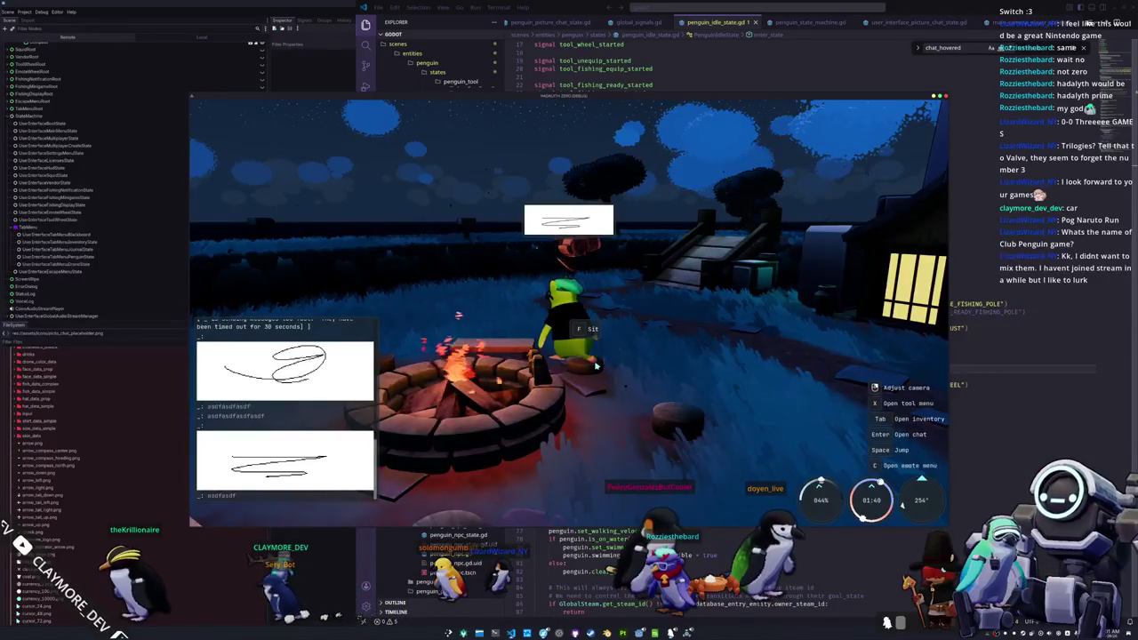
{"action": "key", "text": "Tab"}
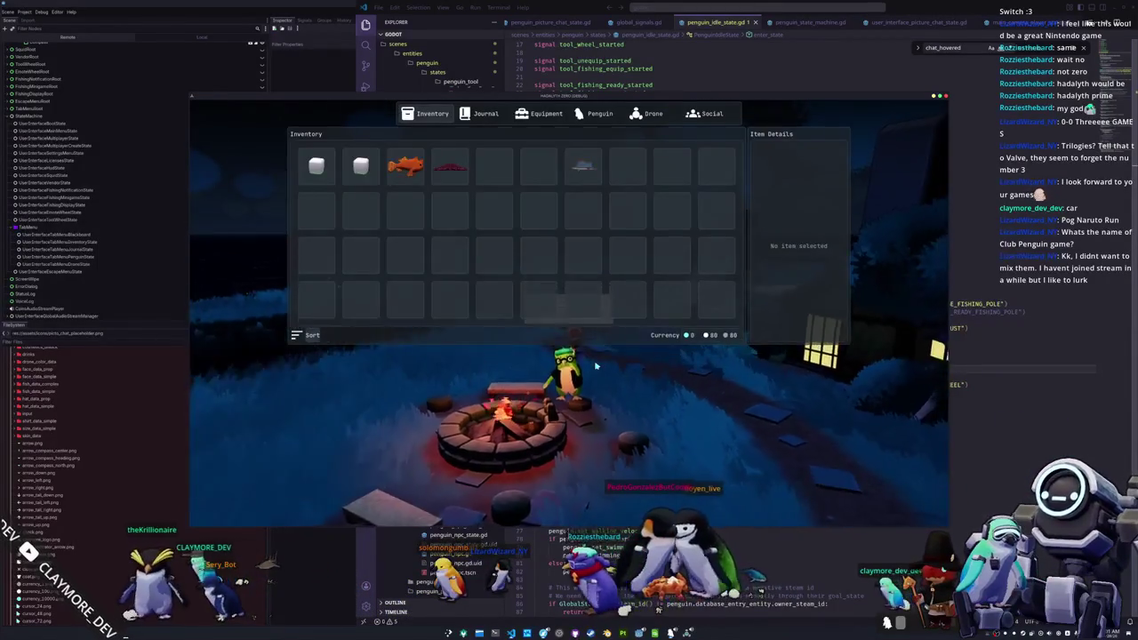
{"action": "key", "text": "Tab"}
- Send a cursive scribble sketch from Picture Chat and close the drawing panel
{"action": "key", "text": "w"}
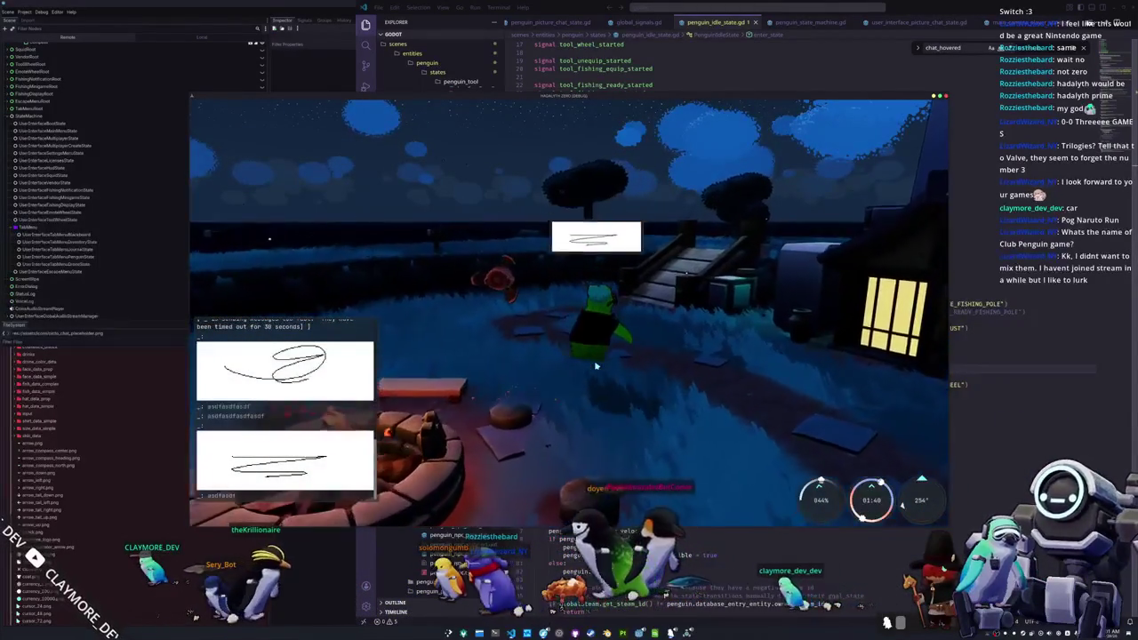
{"action": "key", "text": "Return"}
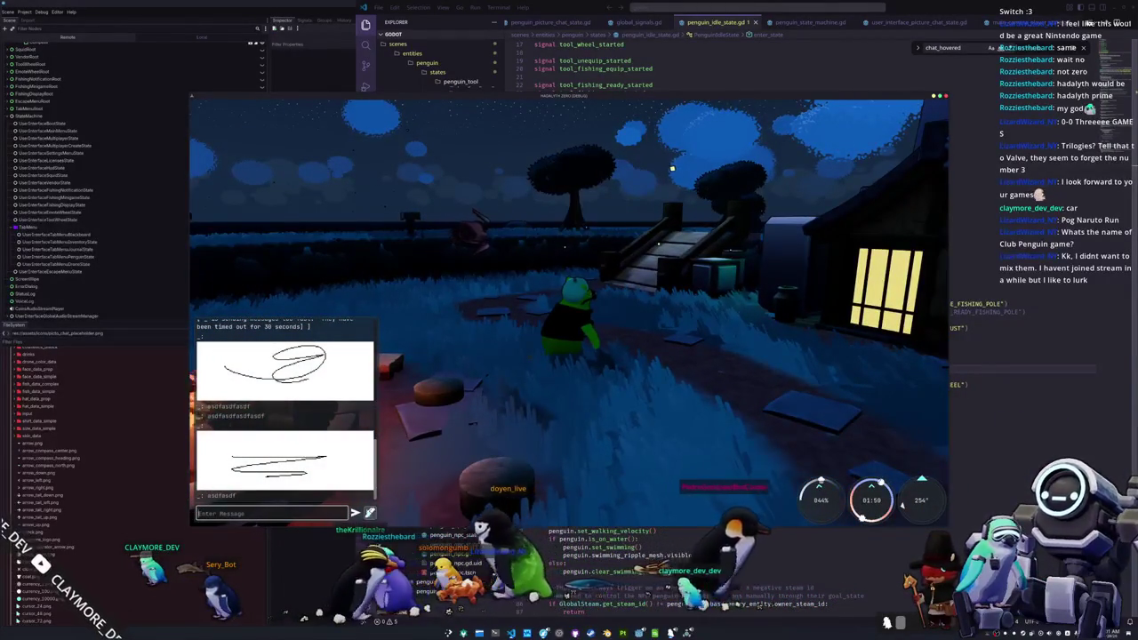
{"action": "left_click", "coordinate": [370, 513]}
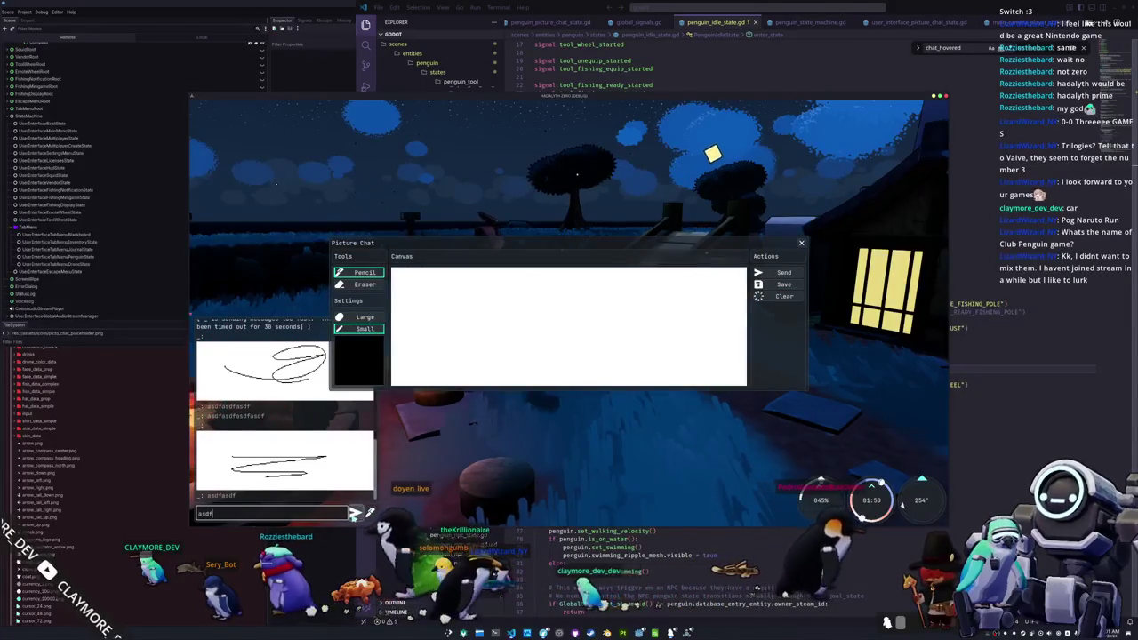
{"action": "left_click", "coordinate": [354, 513]}
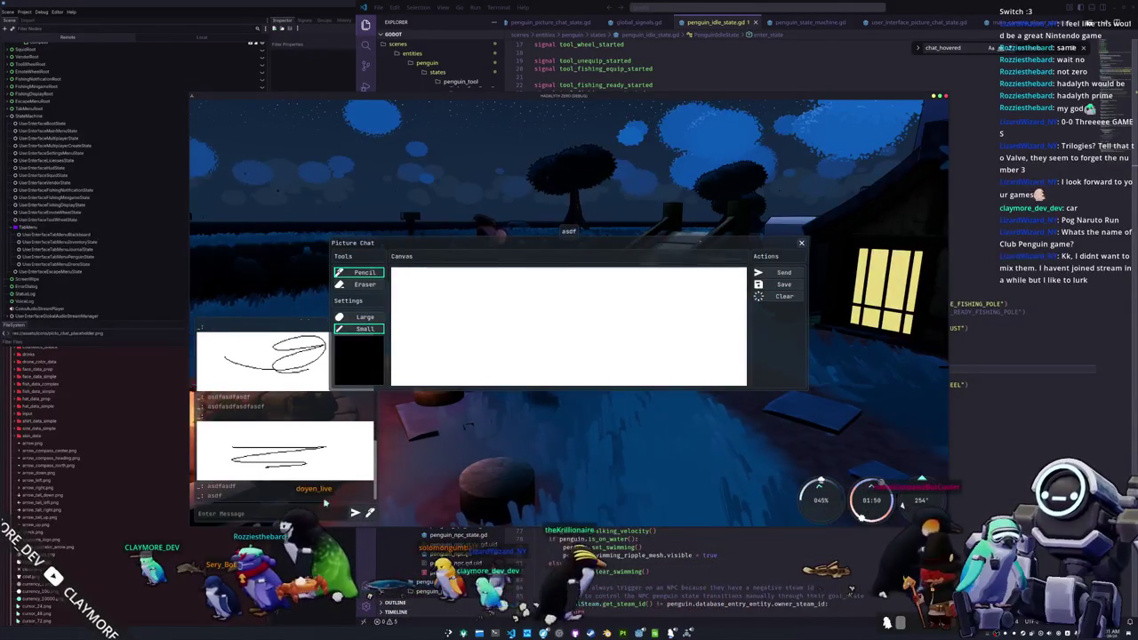
{"action": "type", "text": "asdfasdf"}
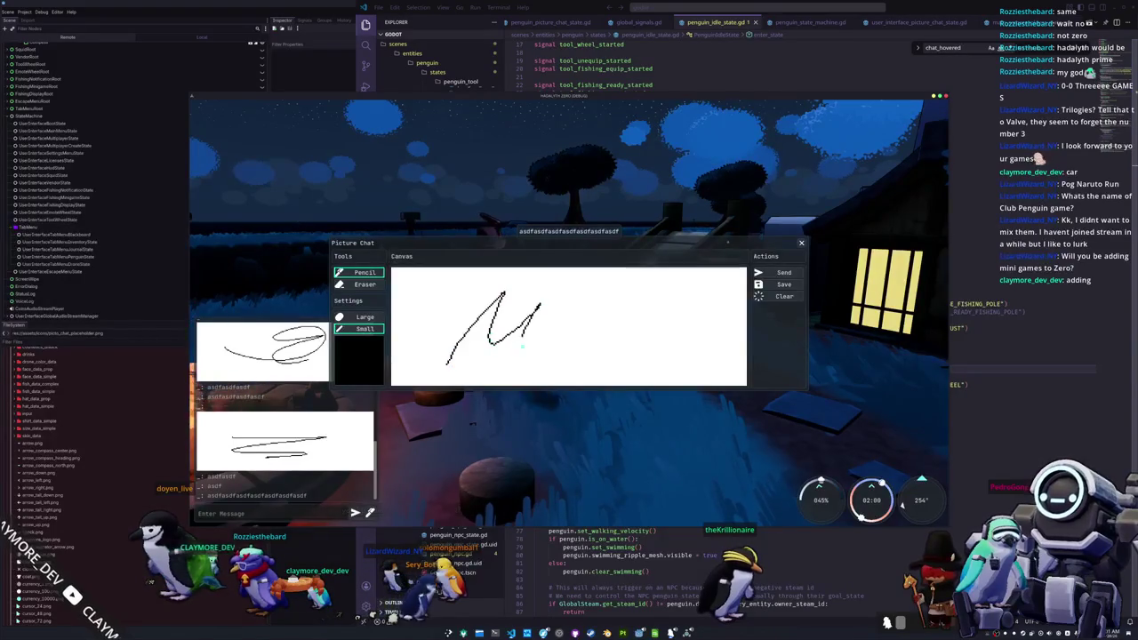
{"action": "left_click", "coordinate": [779, 275]}
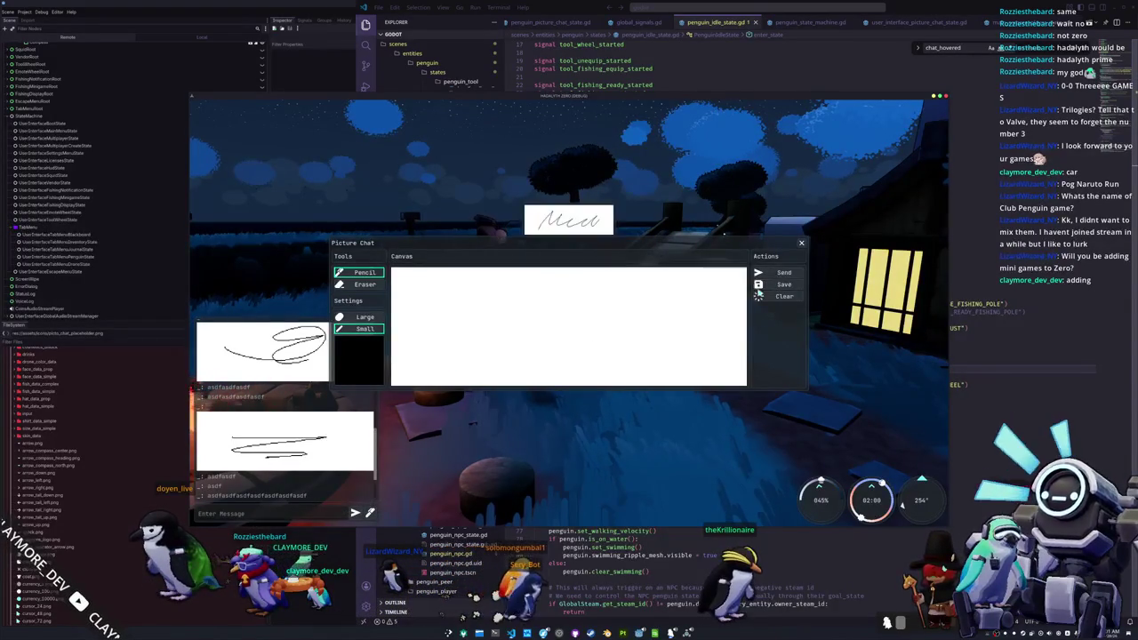
{"action": "left_click", "coordinate": [801, 242]}
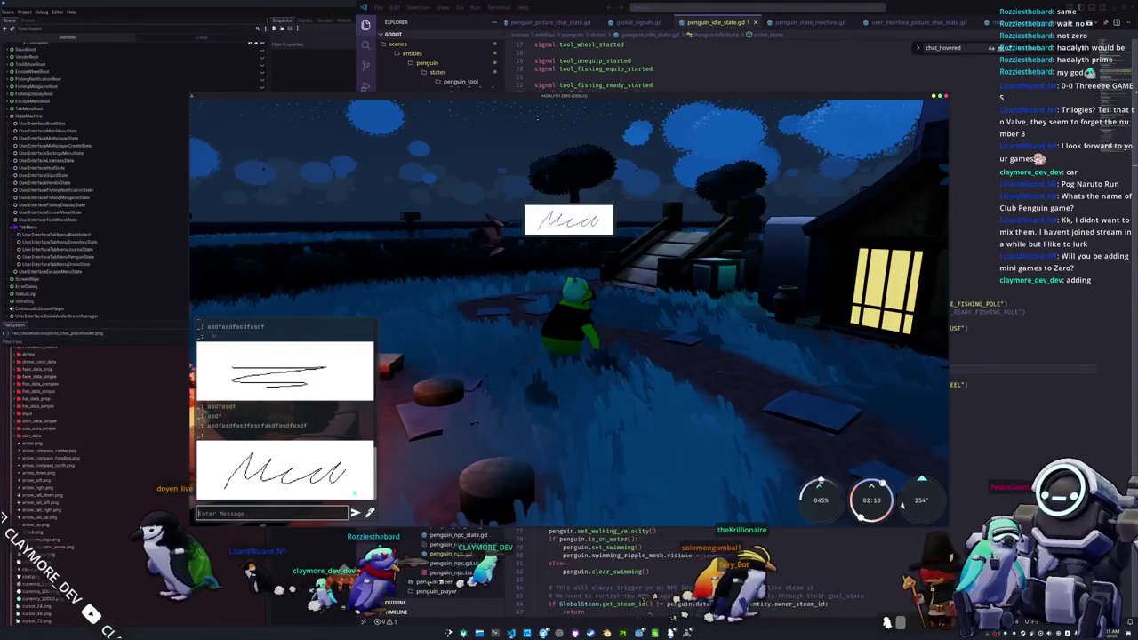
- Send the text message 'asdf', orbit the camera, and return to the code editor
{"action": "type", "text": "asdf"}
{"action": "key", "text": "Return"}
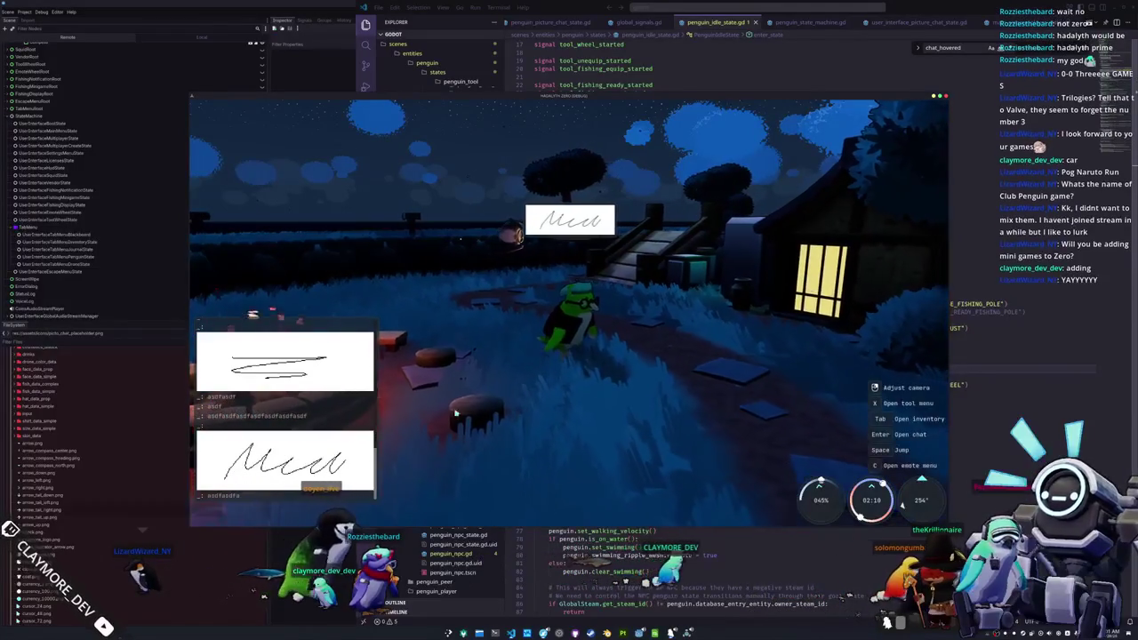
{"action": "left_click_drag", "start_coordinate": [353, 493], "coordinate": [269, 309]}
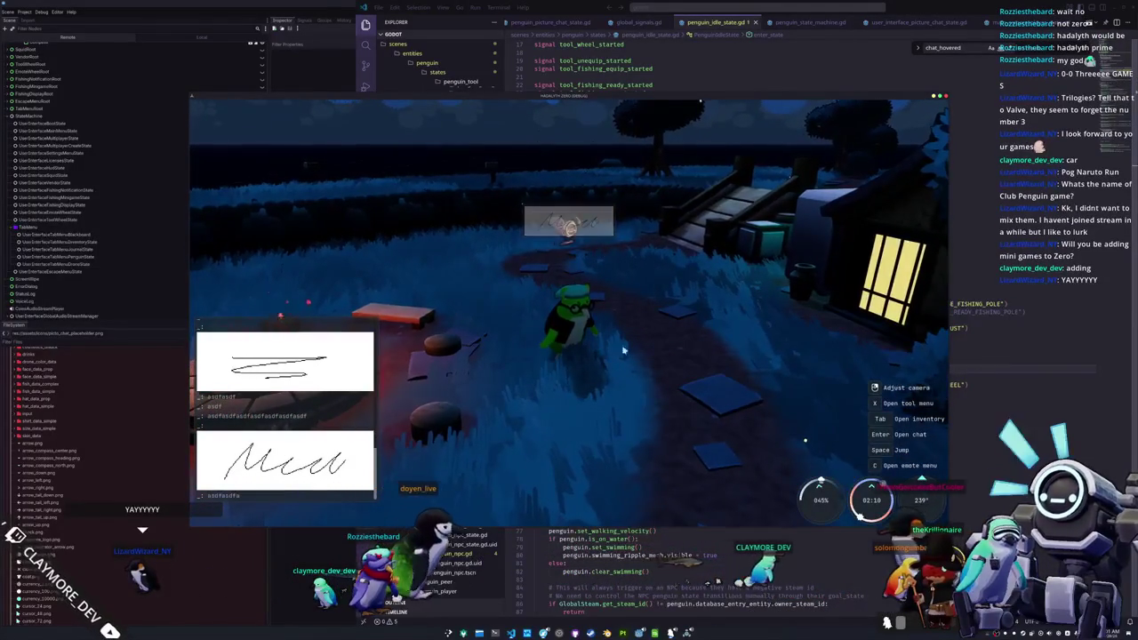
{"action": "left_click", "coordinate": [672, 546]}
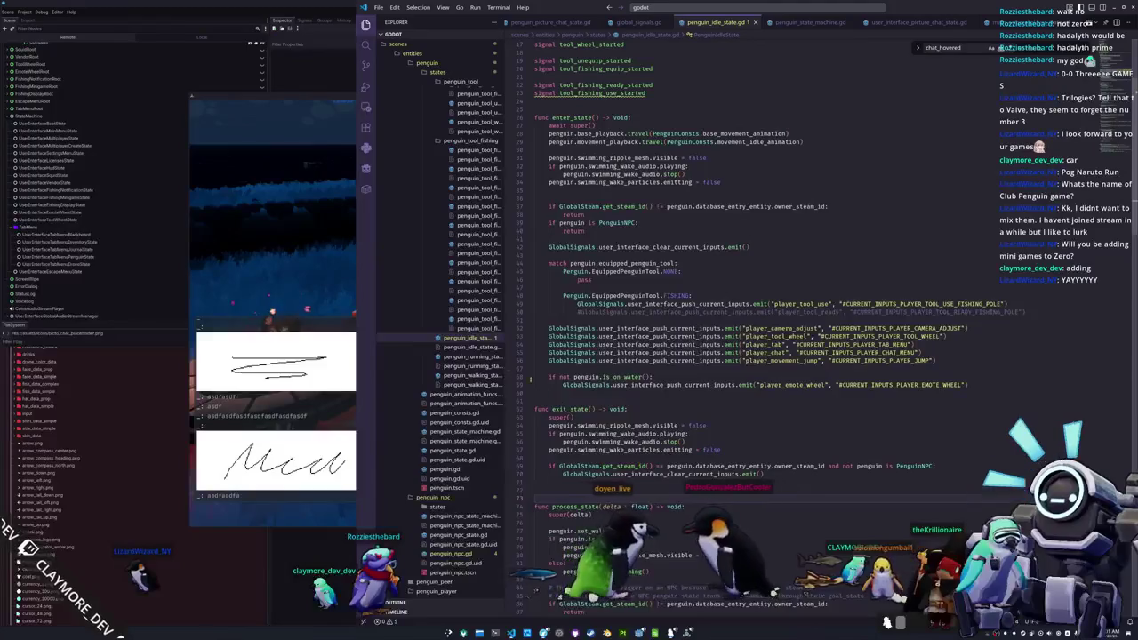
- Back in the game, walk the penguin across the bridge and grass toward the big screen
{"action": "left_click", "coordinate": [263, 314]}
{"action": "key", "text": "a"}
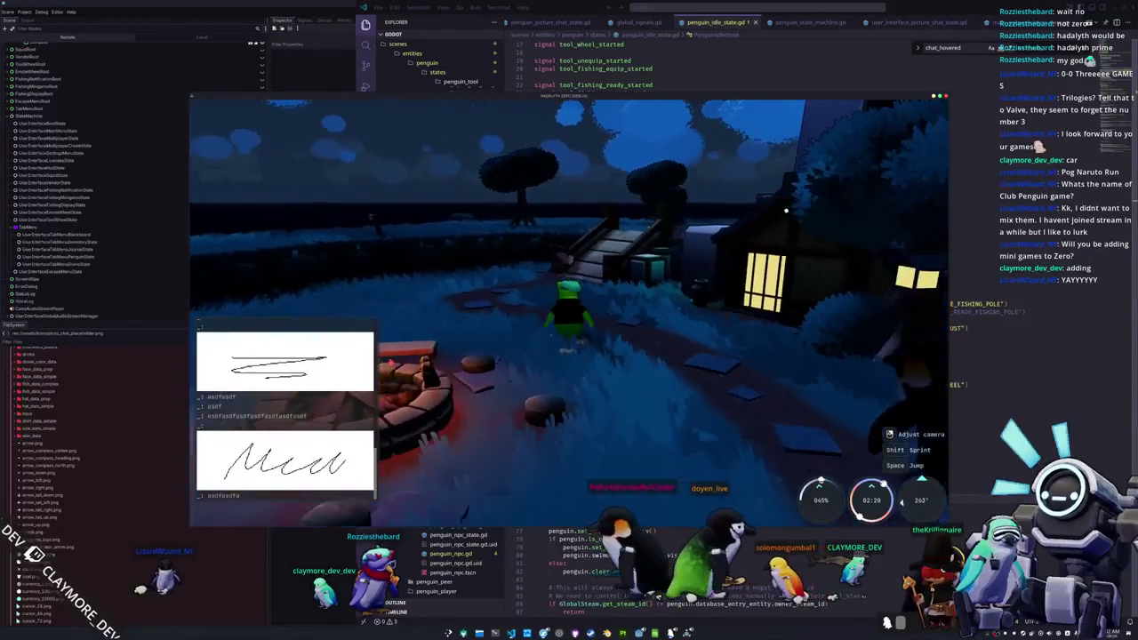
{"action": "left_click_drag", "start_coordinate": [622, 191], "coordinate": [558, 187]}
{"action": "key", "text": "a"}
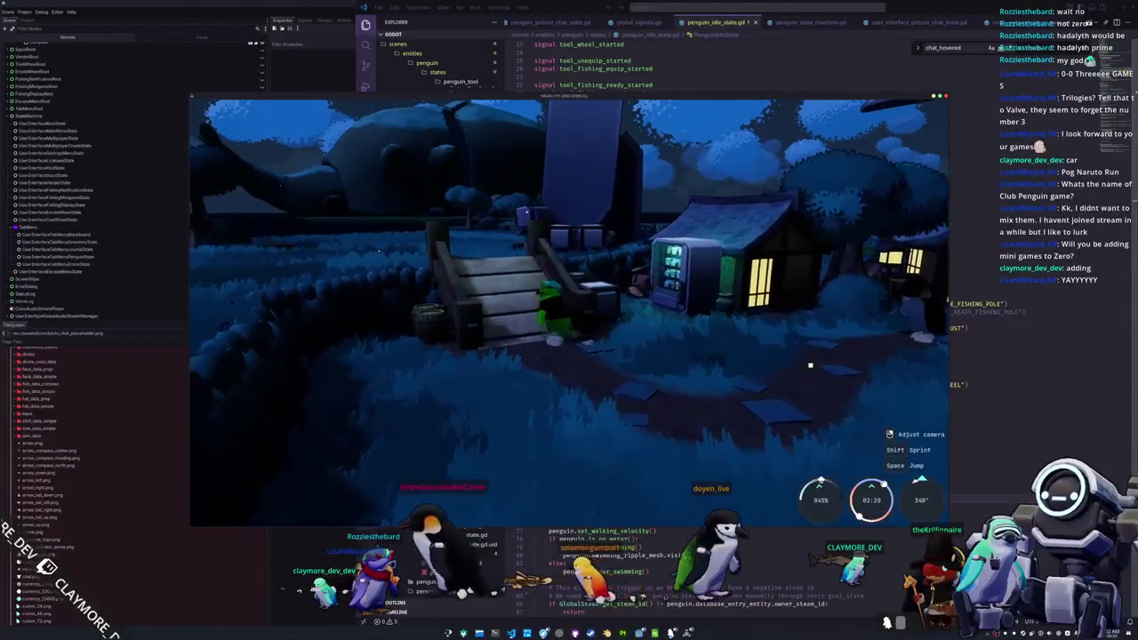
{"action": "key", "text": "a"}
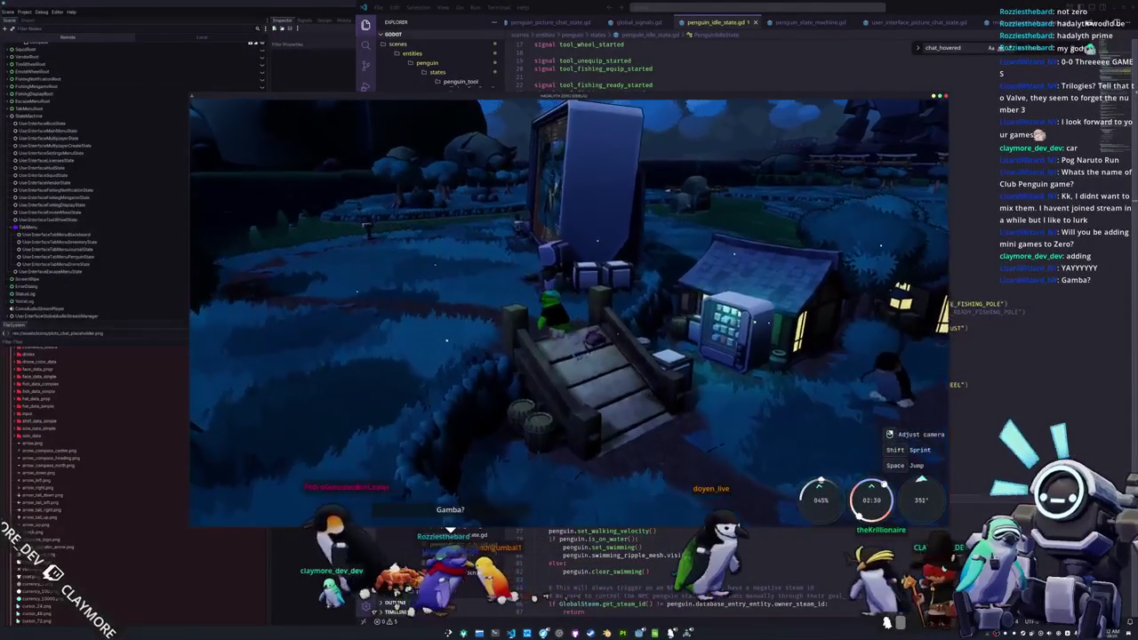
{"action": "key", "text": "a"}
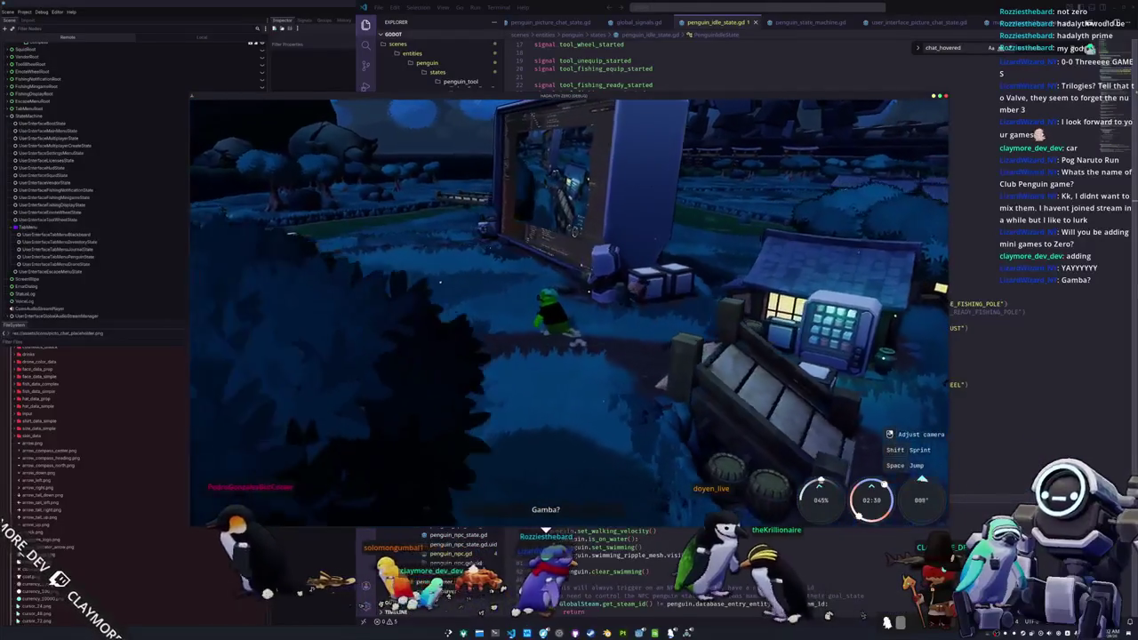
{"action": "key", "text": "a"}
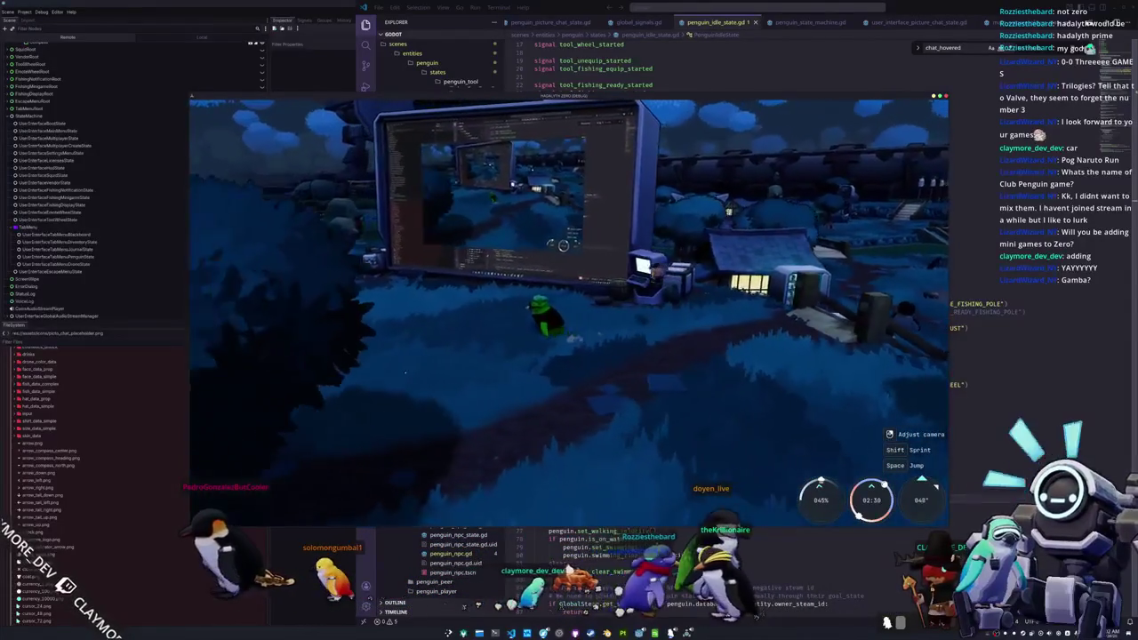
{"action": "key", "text": "a"}
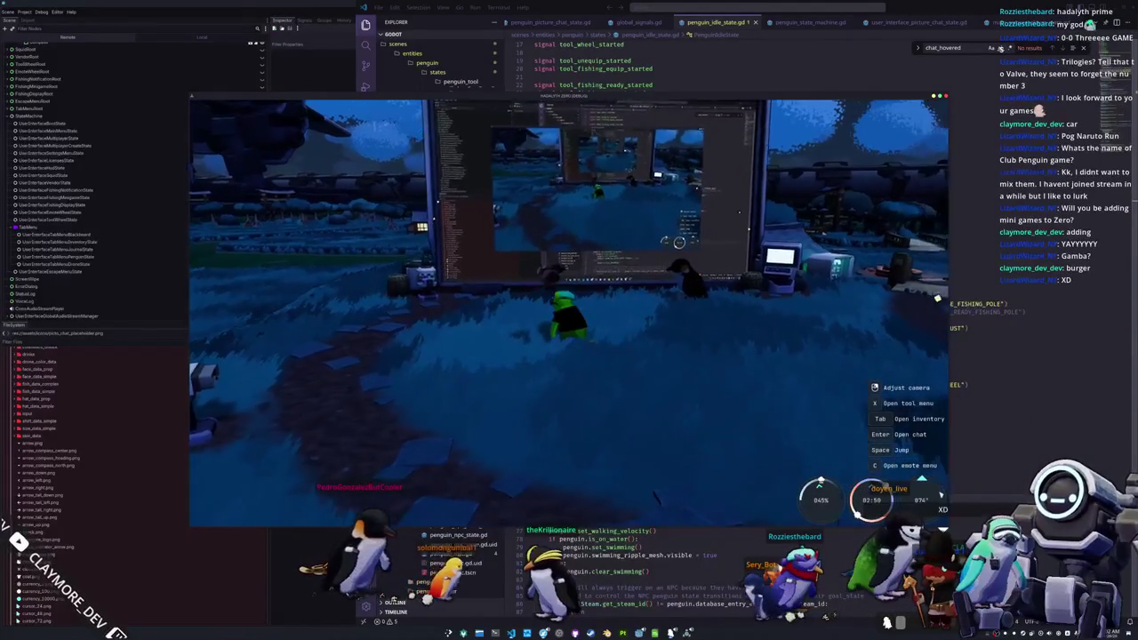
- Walk up to the in-game monitor, view its screen, then step back beside it
{"action": "key", "text": "s"}
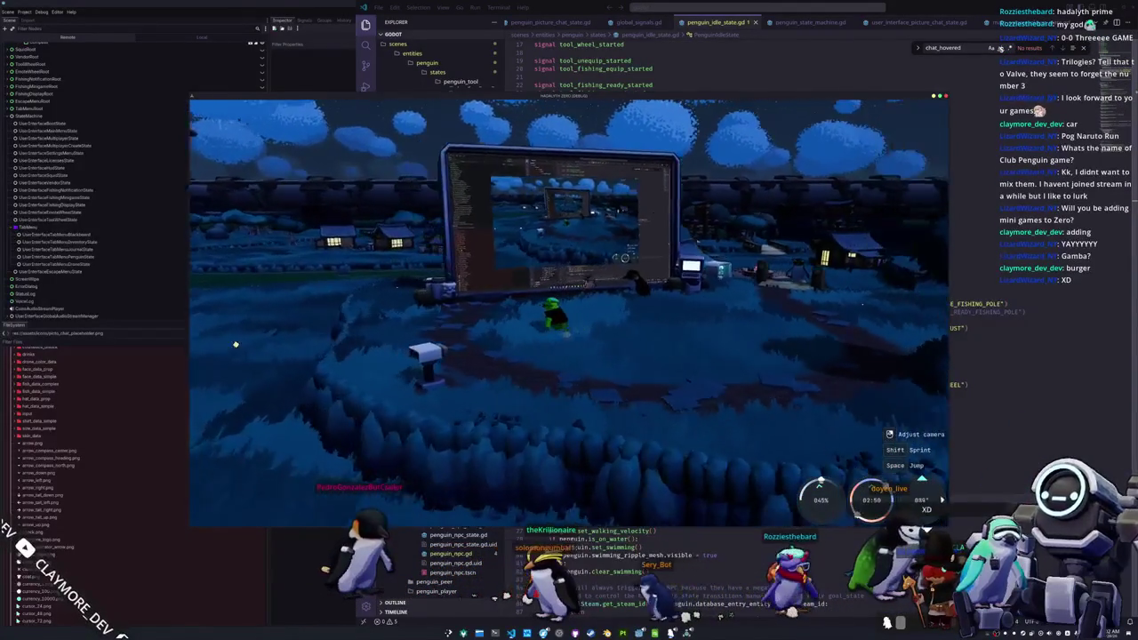
{"action": "key", "text": "w"}
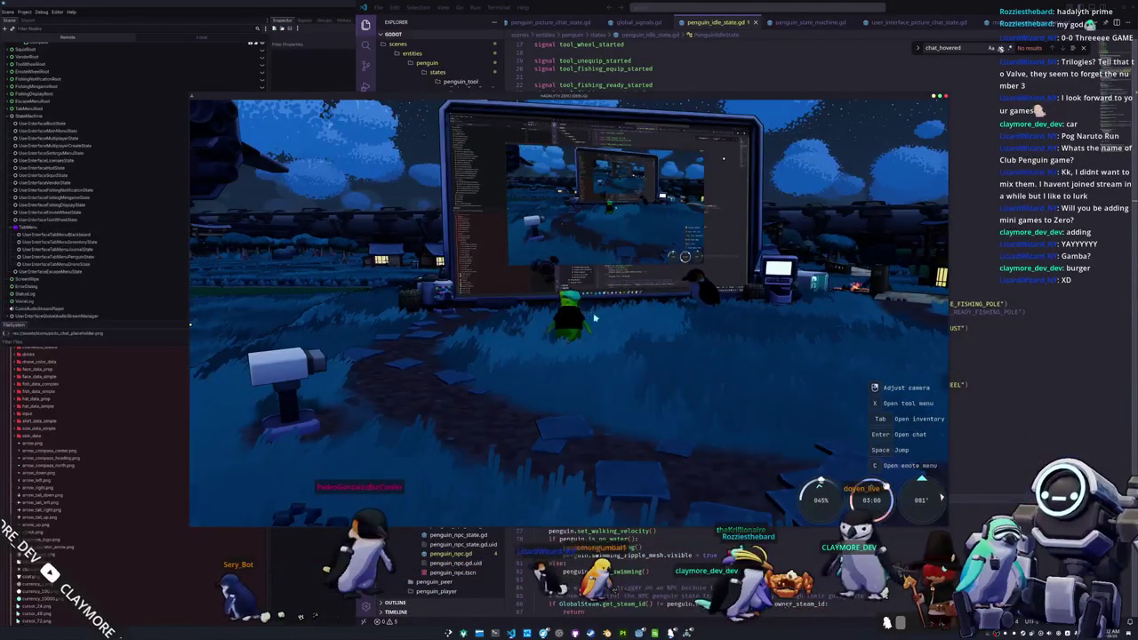
{"action": "key", "text": "w"}
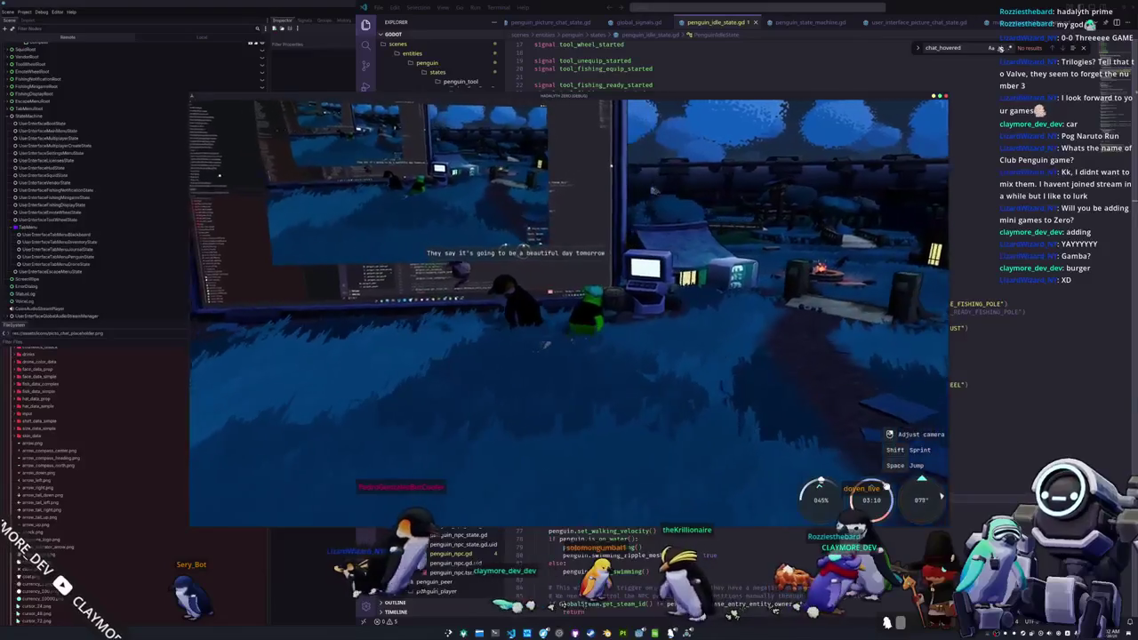
{"action": "key", "text": "e"}
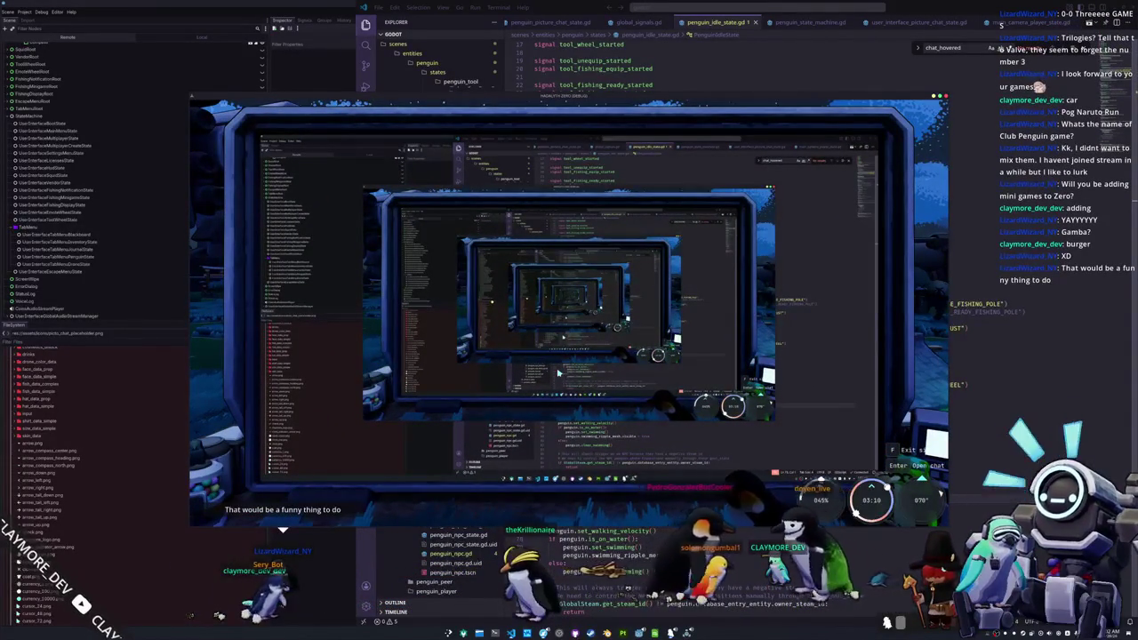
{"action": "key", "text": "f"}
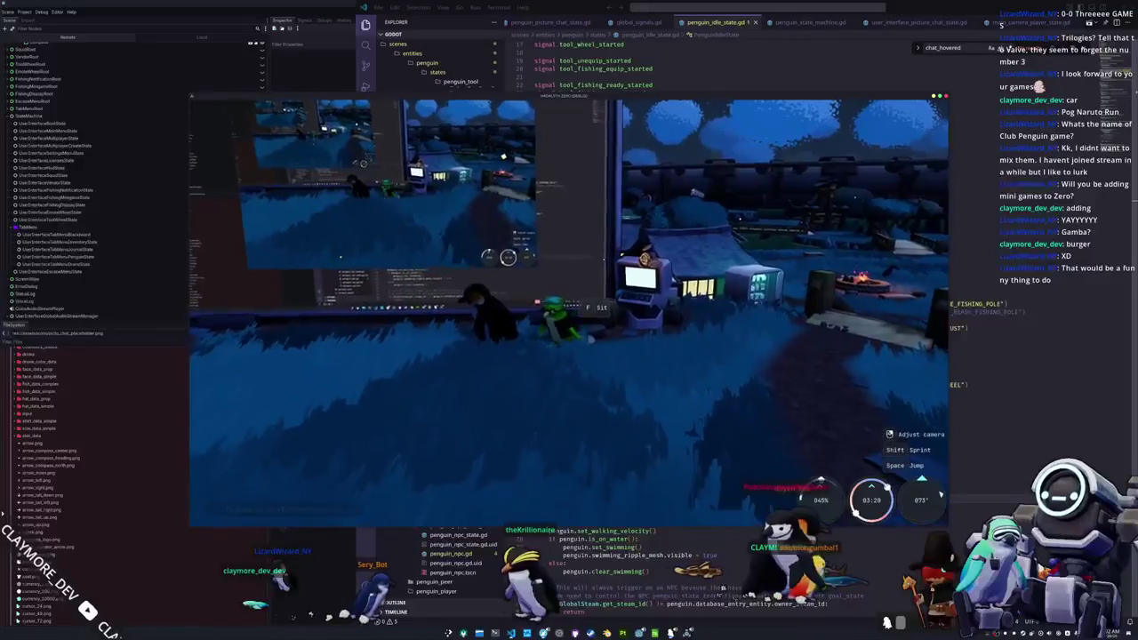
{"action": "key", "text": "w"}
{"action": "key", "text": "s"}
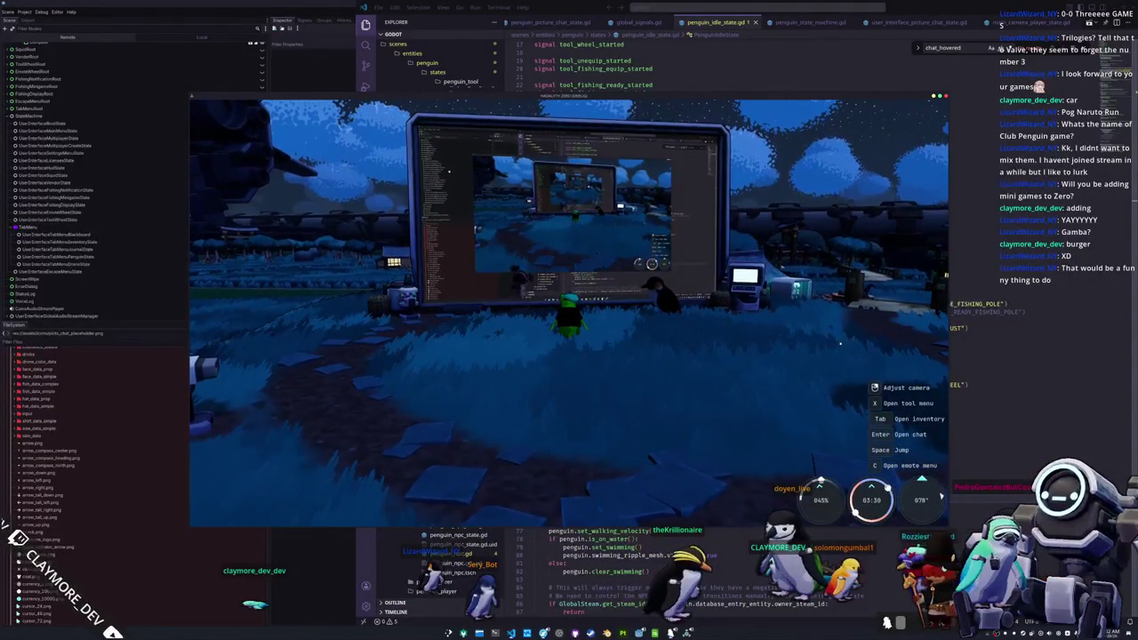
- Orbit the camera around the penguin to face the village
{"action": "left_click_drag", "start_coordinate": [473, 384], "coordinate": [853, 326]}
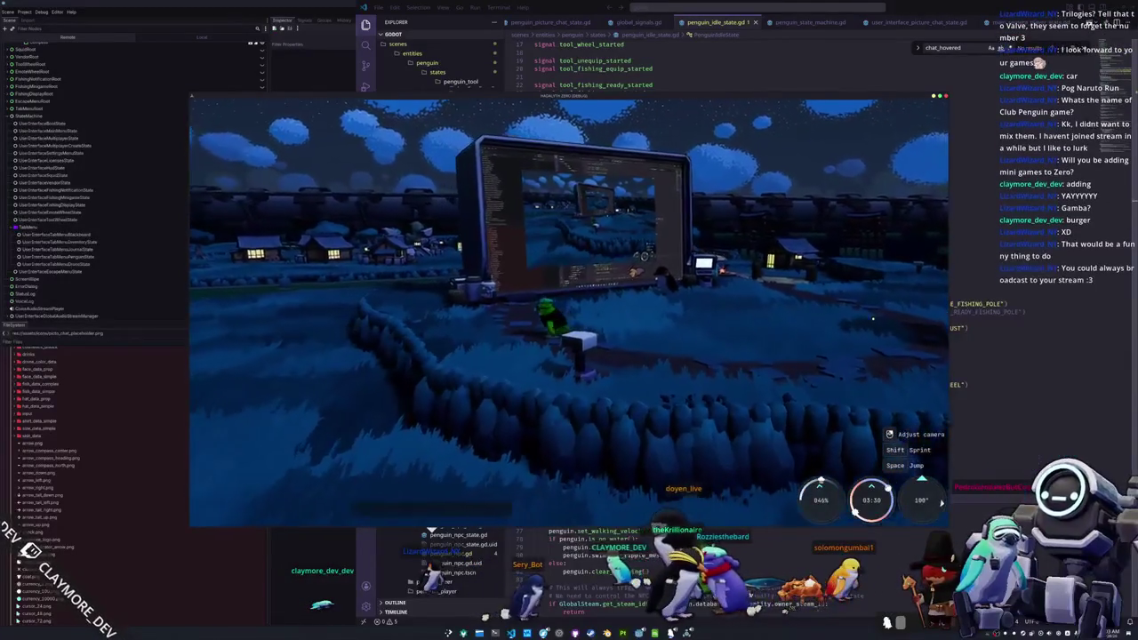
{"action": "left_click_drag", "start_coordinate": [385, 387], "coordinate": [383, 234]}
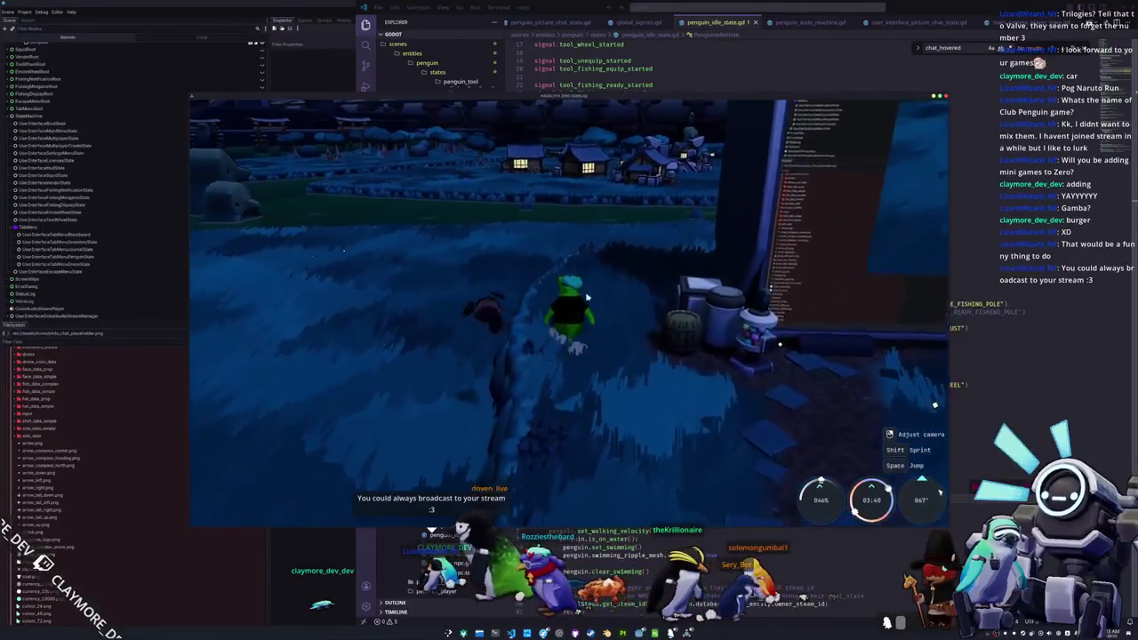
{"action": "left_click_drag", "start_coordinate": [627, 292], "coordinate": [761, 285]}
{"action": "mouse_move", "coordinate": [375, 220]}
{"action": "left_mouse_down"}
{"action": "mouse_move", "coordinate": [552, 219]}
{"action": "mouse_move", "coordinate": [583, 238]}
{"action": "left_mouse_up"}
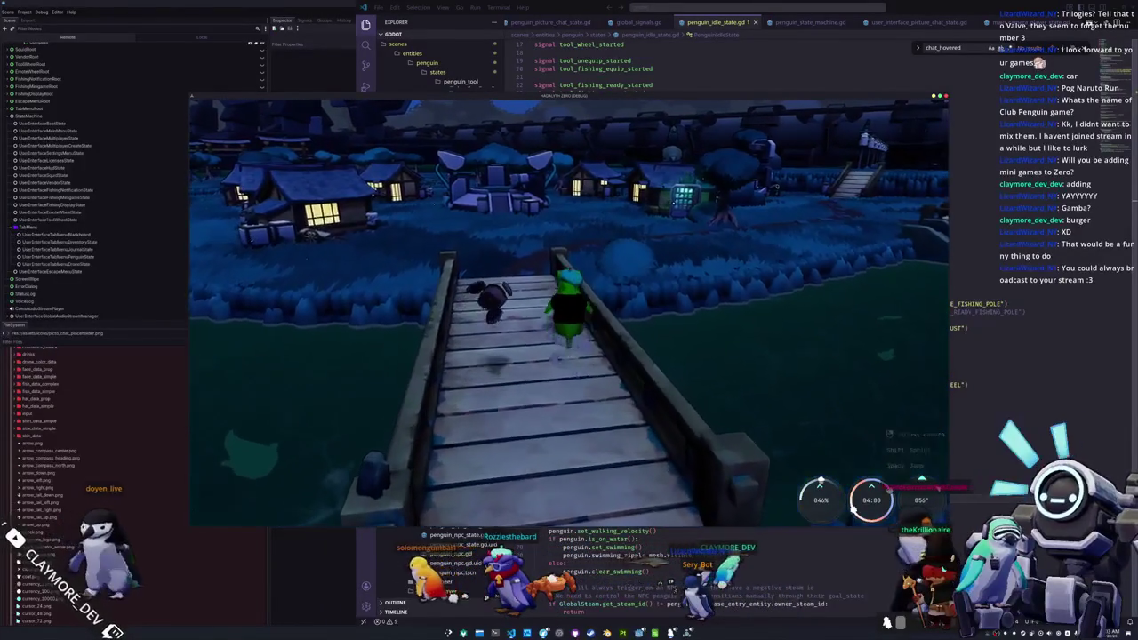
- Walk the penguin across the bridge and along the path past the torii gates
{"action": "key", "text": "w"}
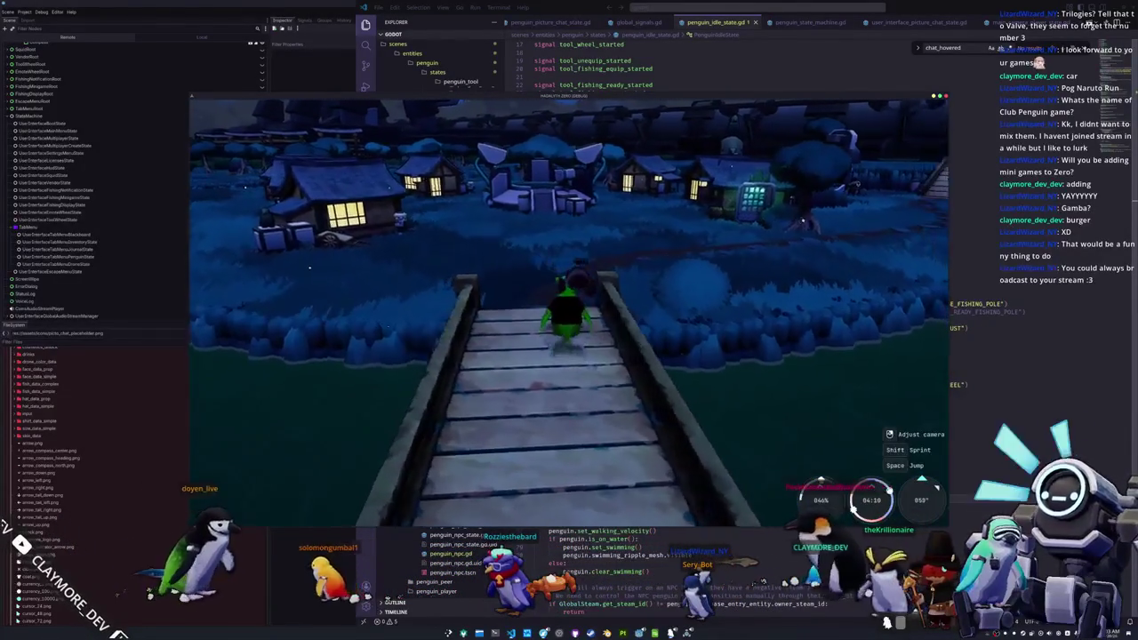
{"action": "key", "text": "w"}
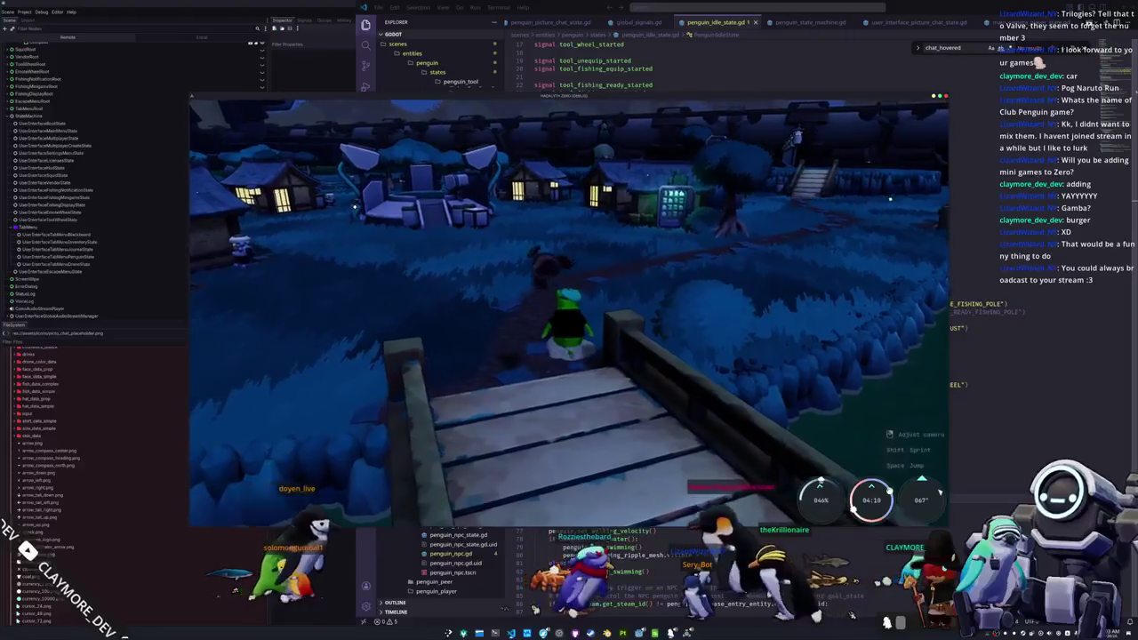
{"action": "key", "text": "w"}
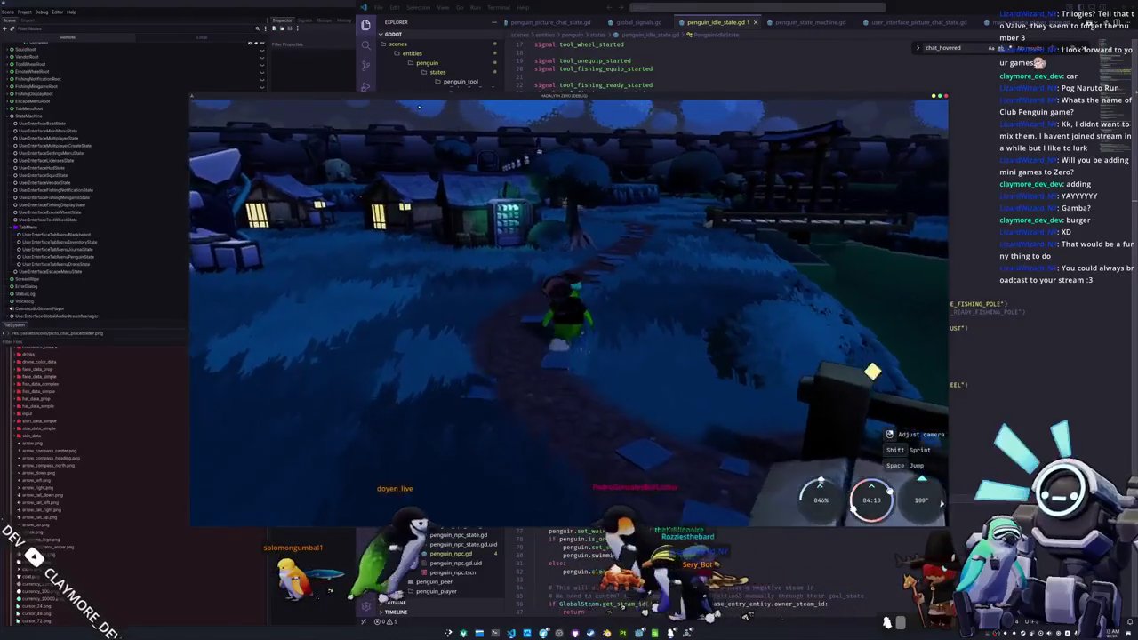
{"action": "key", "text": "w"}
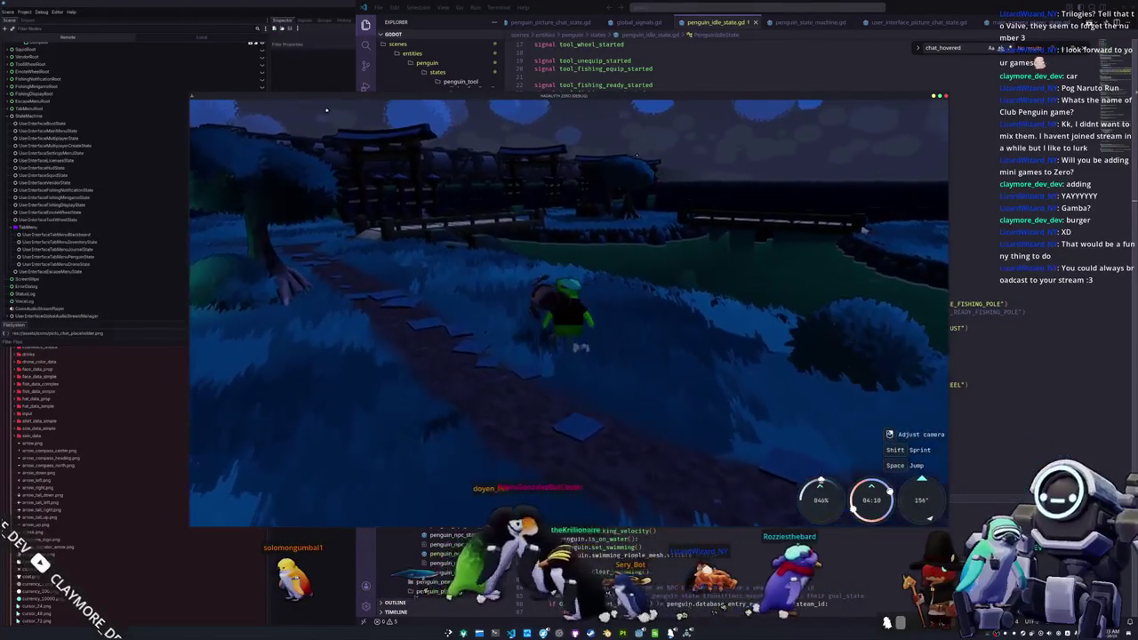
{"action": "mouse_move", "coordinate": [490, 342]}
{"action": "left_mouse_down"}
{"action": "mouse_move", "coordinate": [503, 376]}
{"action": "mouse_move", "coordinate": [655, 391]}
{"action": "mouse_move", "coordinate": [562, 445]}
{"action": "left_mouse_up"}
{"action": "key", "text": "w"}
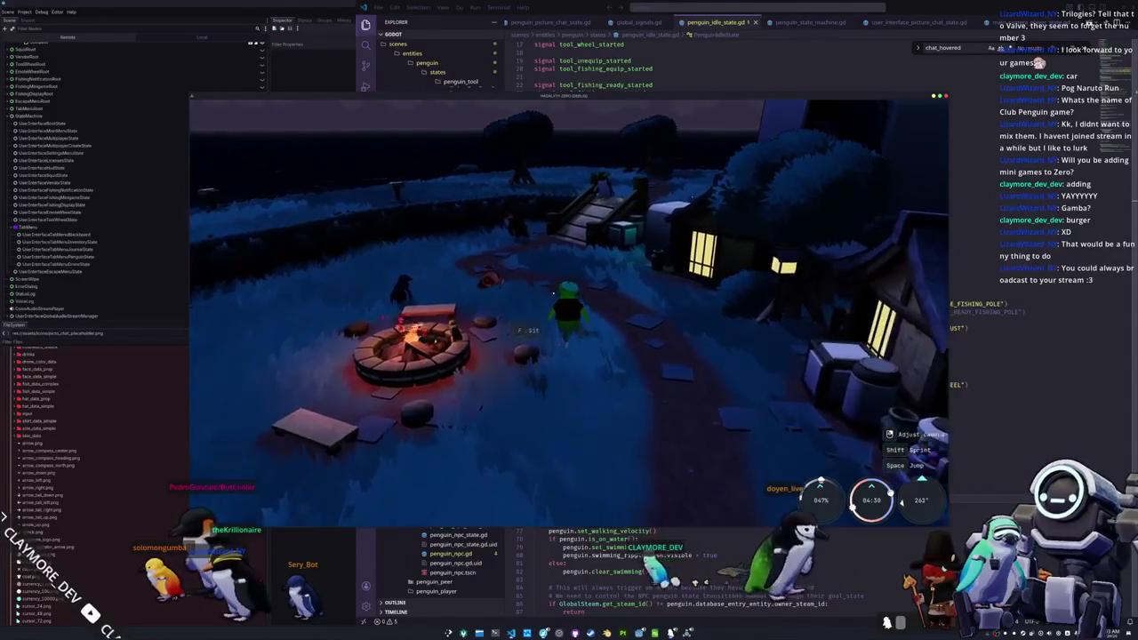
- Walk the penguin past the bridge toward the monitor building
{"action": "key", "text": "w"}
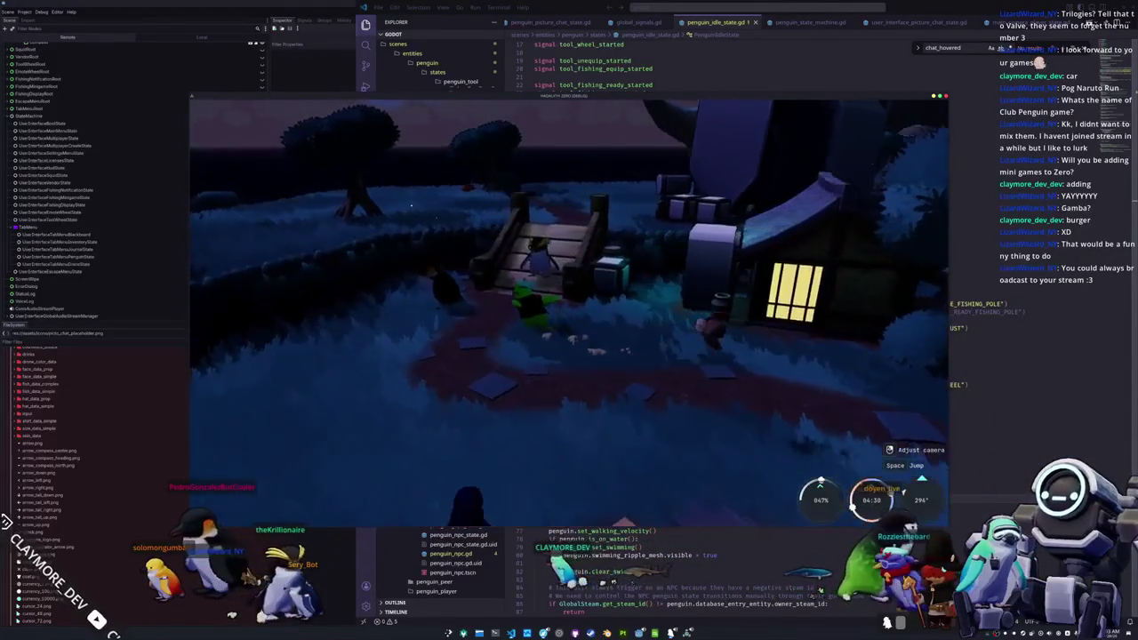
{"action": "key", "text": "w"}
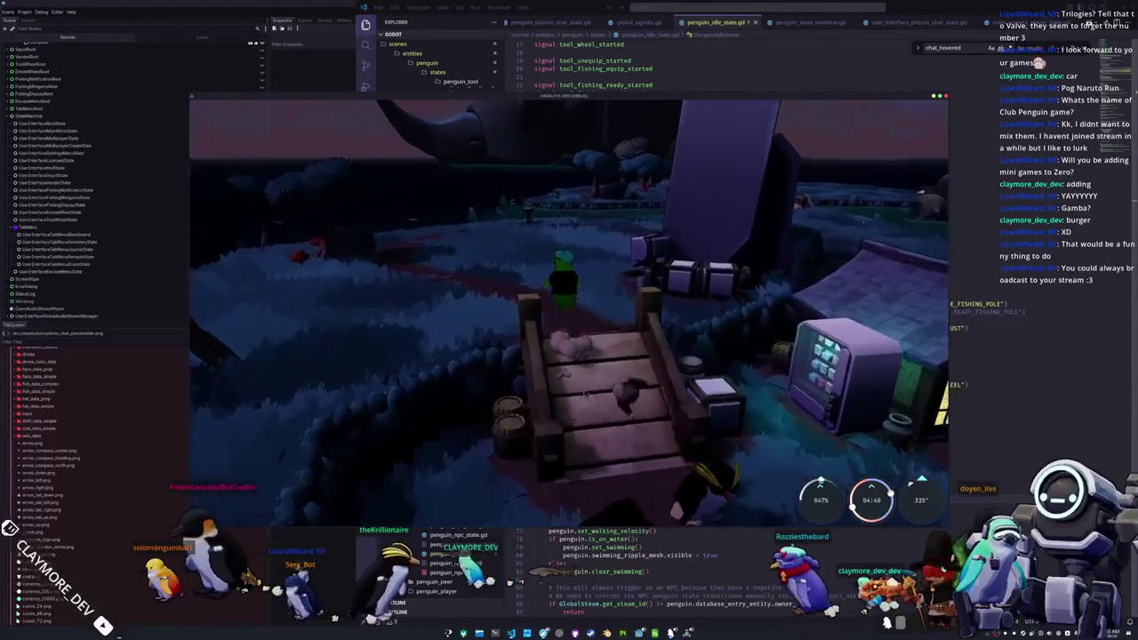
{"action": "key", "text": "w"}
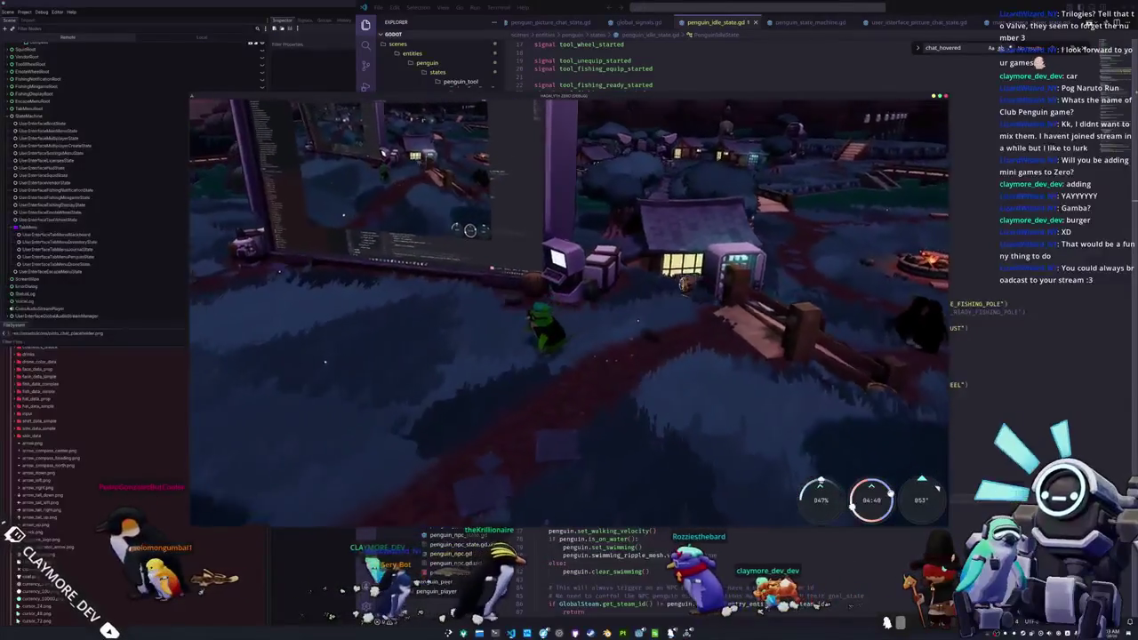
{"action": "key", "text": "w"}
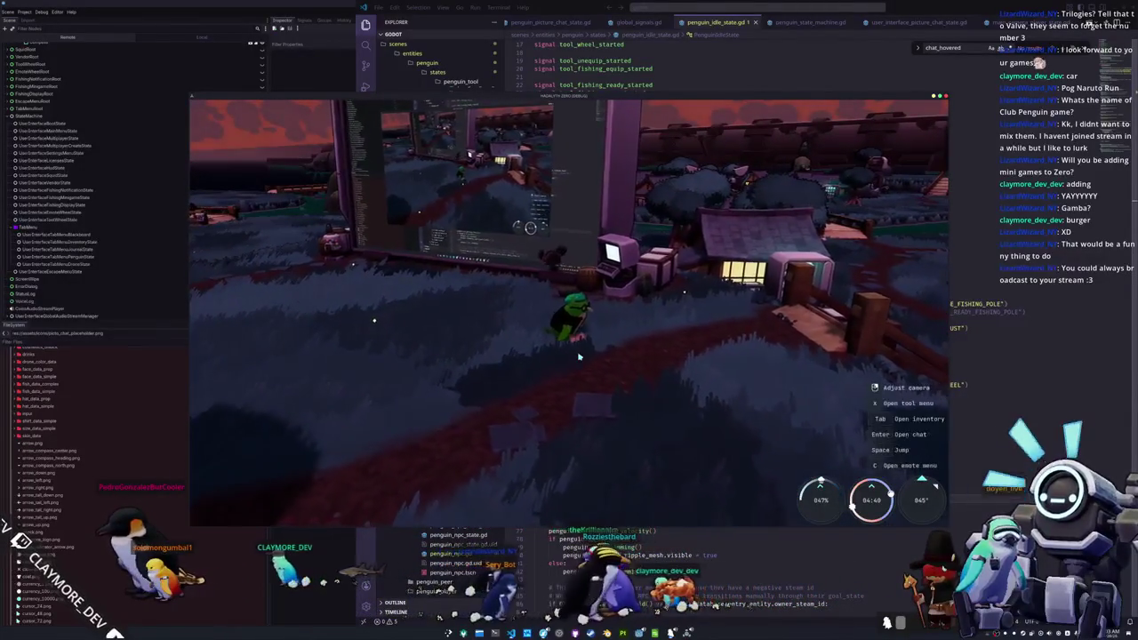
- Set the game's Display UI Scale to 1.0 in Settings
{"action": "left_click", "coordinate": [552, 307]}
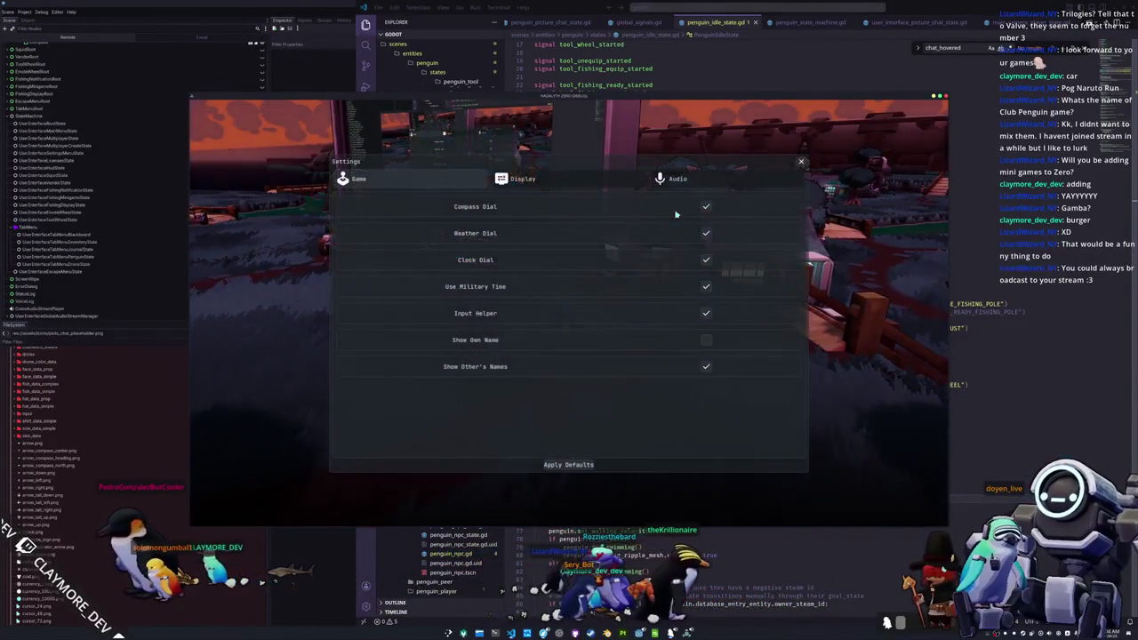
{"action": "left_click", "coordinate": [594, 181]}
{"action": "type", "text": "1"}
{"action": "key", "text": "Return"}
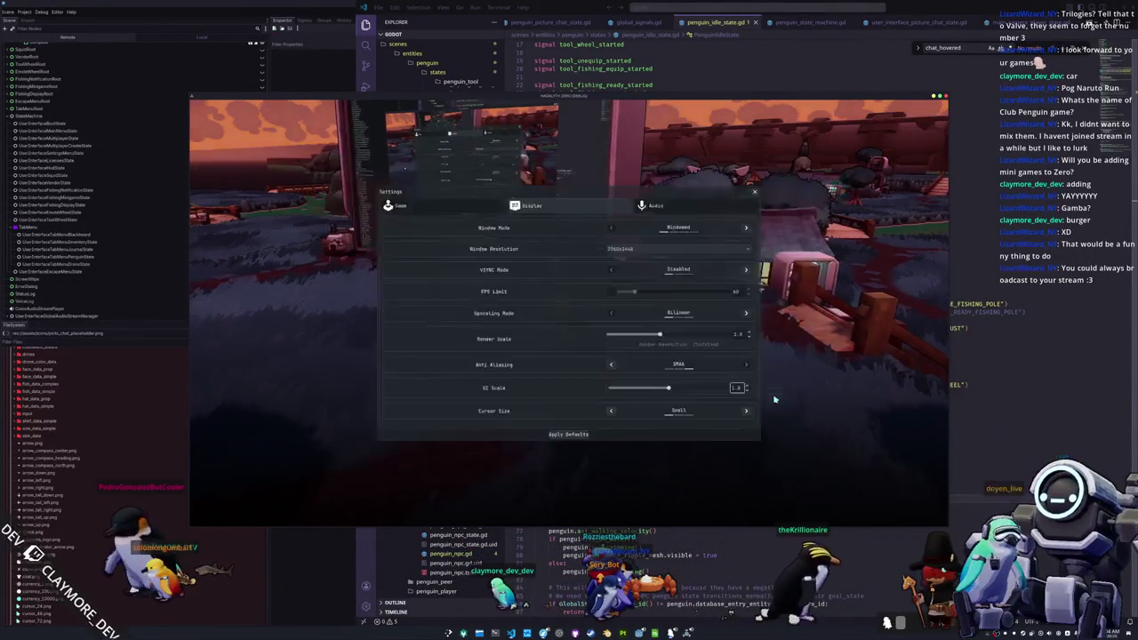
{"action": "key", "text": "Escape"}
- Draw a rectangle in Picture Chat, return to the main menu, and start Singleplayer
{"action": "key", "text": "Return"}
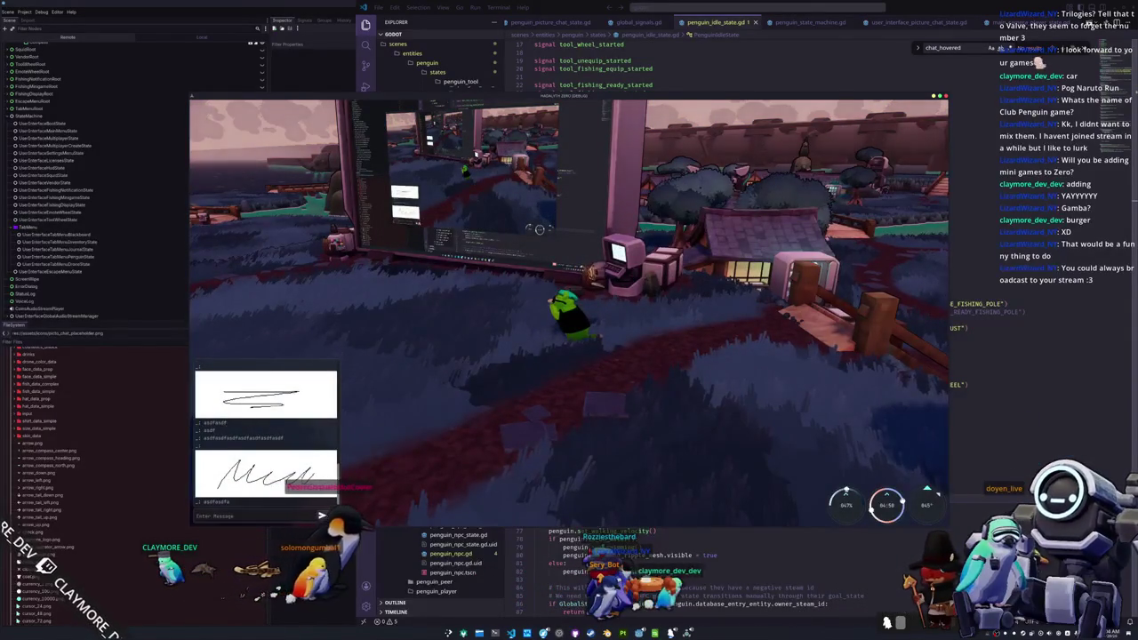
{"action": "left_click", "coordinate": [333, 514]}
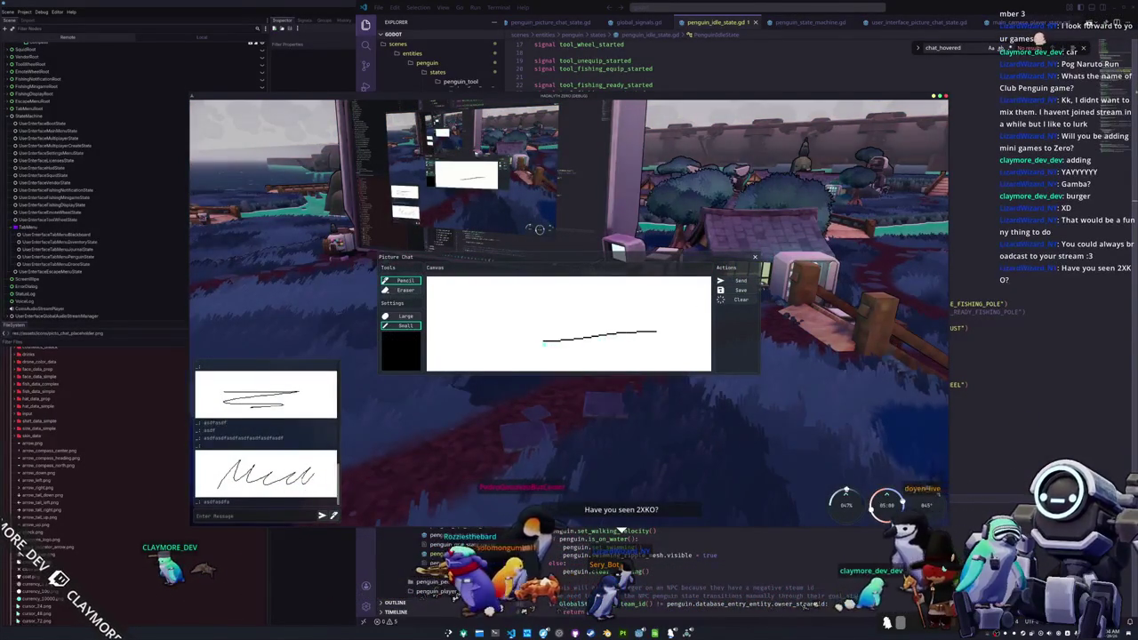
{"action": "mouse_move", "coordinate": [490, 346]}
{"action": "left_mouse_down"}
{"action": "mouse_move", "coordinate": [485, 315]}
{"action": "mouse_move", "coordinate": [656, 308]}
{"action": "mouse_move", "coordinate": [660, 333]}
{"action": "left_mouse_up"}
{"action": "key", "text": "Escape"}
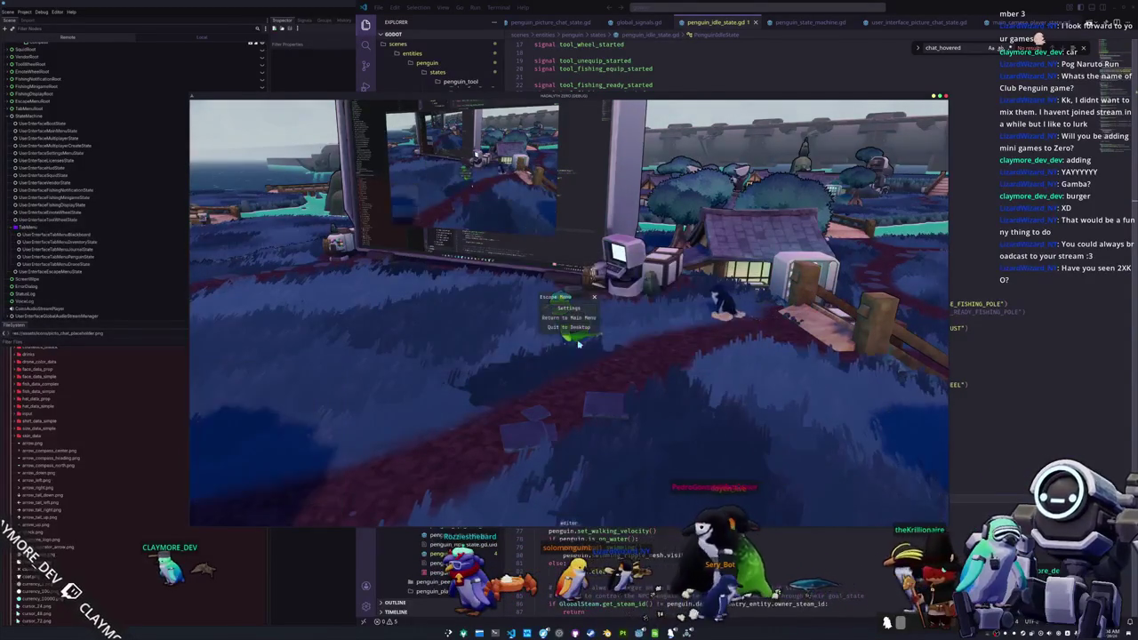
{"action": "left_click", "coordinate": [580, 320]}
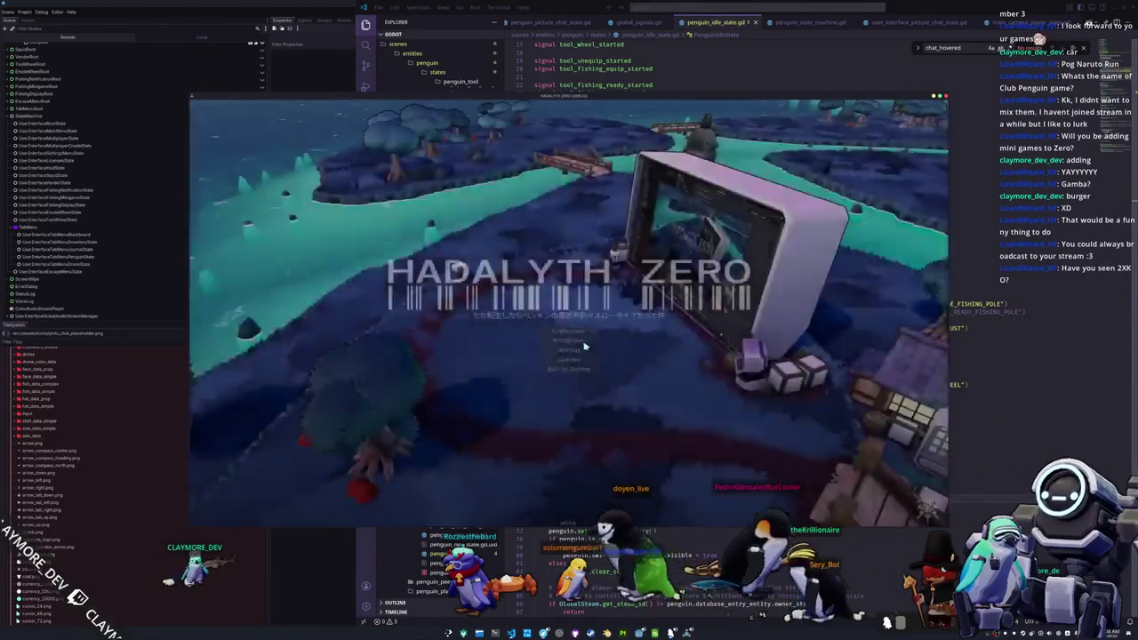
{"action": "left_click", "coordinate": [579, 331]}
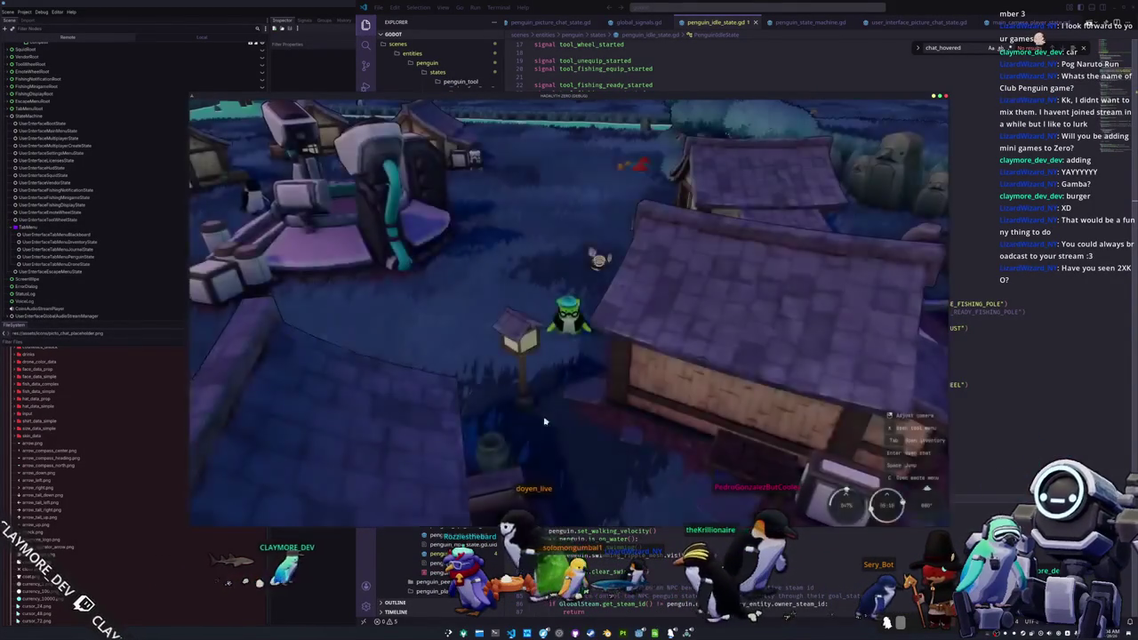
- Toggle the chat and escape menu while walking the penguin toward the camera
{"action": "key", "text": "Return"}
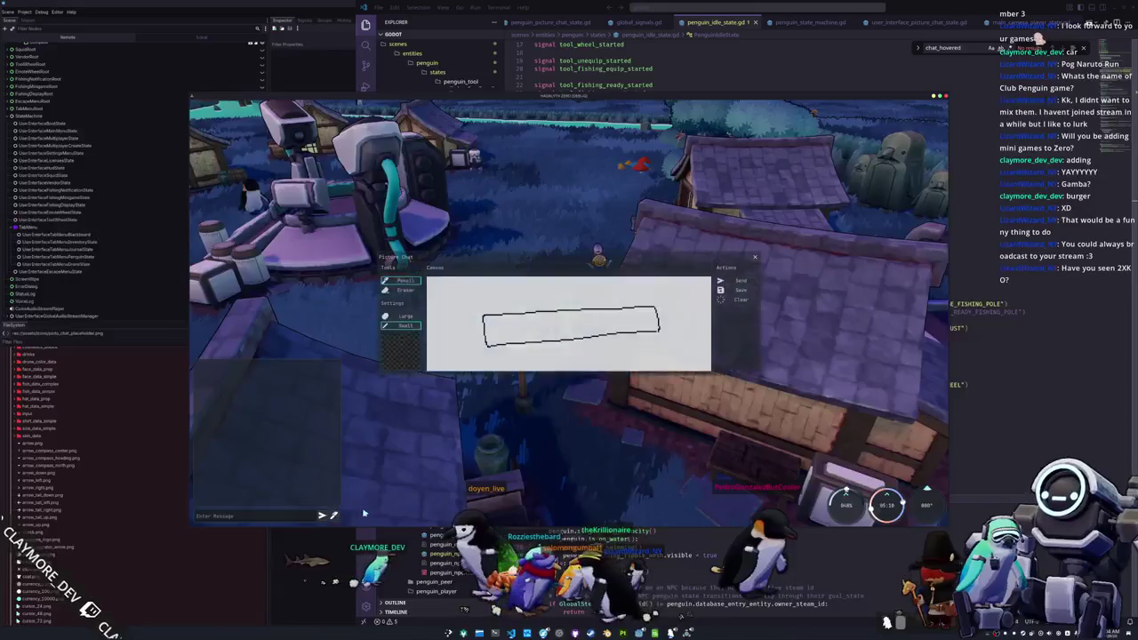
{"action": "key", "text": "Escape"}
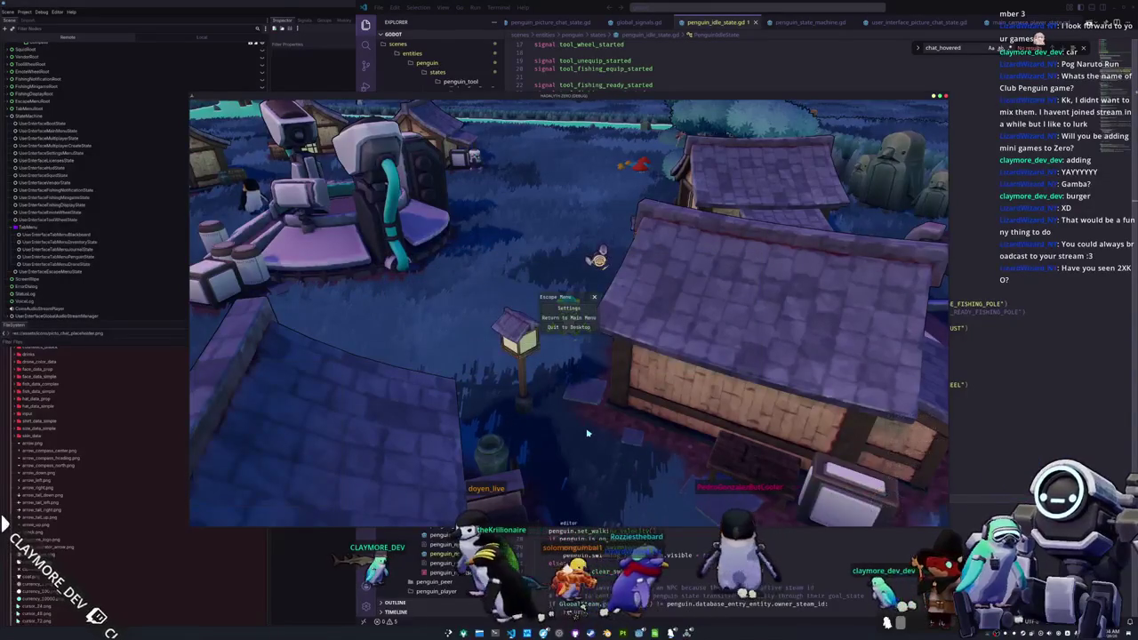
{"action": "key", "text": "s"}
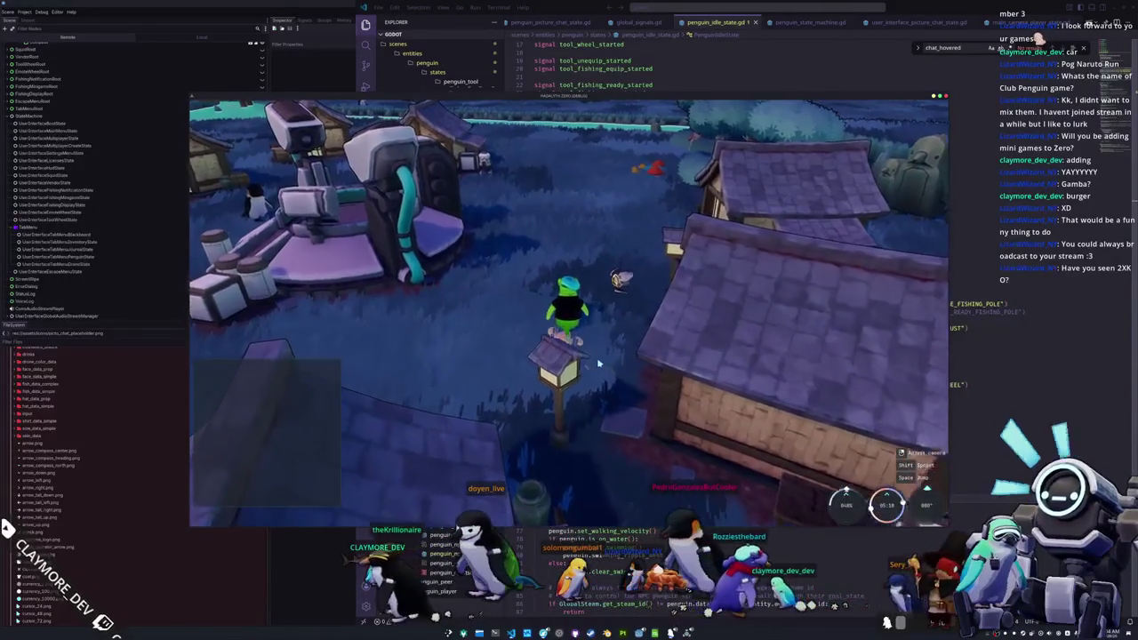
{"action": "key", "text": "Escape"}
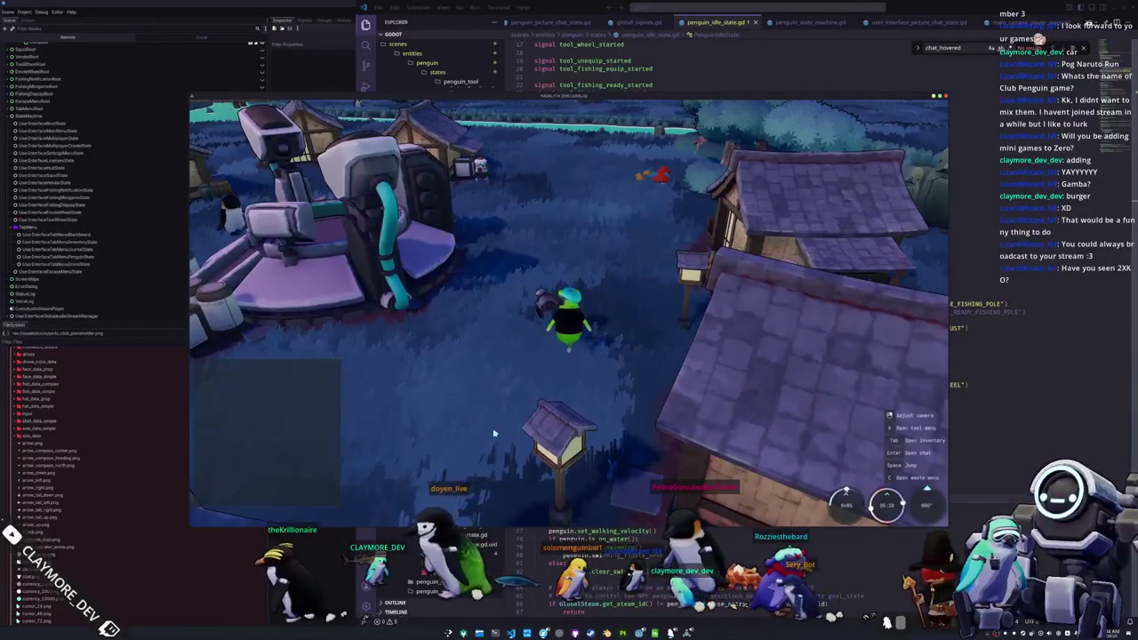
- Reopen Picture Chat from the chat bar's pencil icon, with the rectangle sketch still on the canvas
{"action": "left_click", "coordinate": [330, 516]}
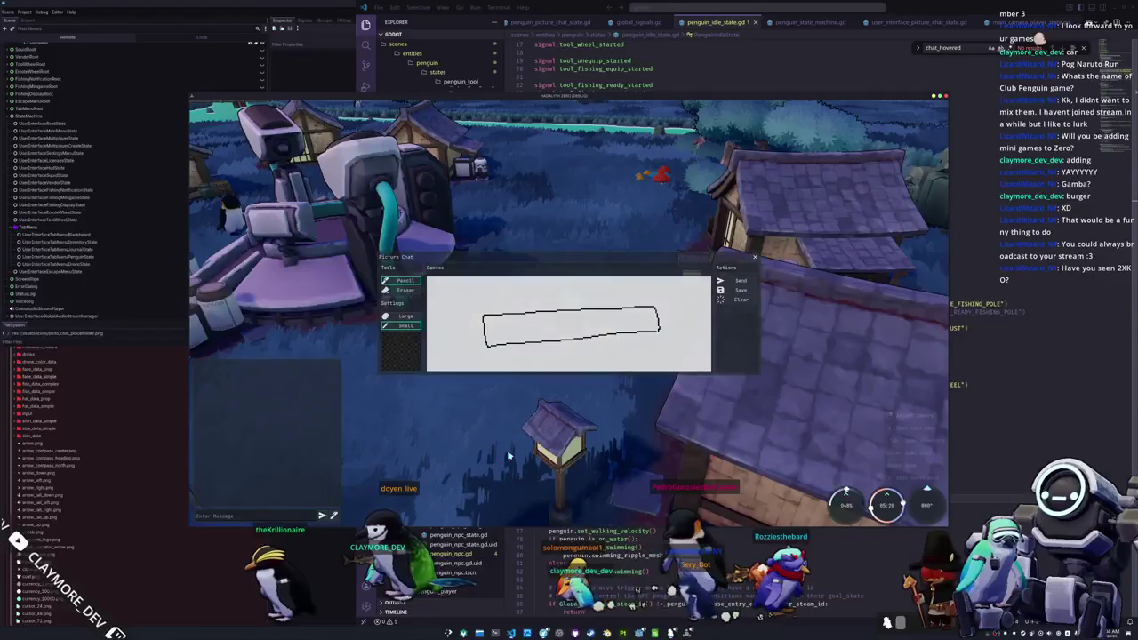
{"action": "key", "text": "Escape"}
{"action": "scroll", "coordinate": [583, 422], "scroll_direction": "up", "scroll_amount": 5}
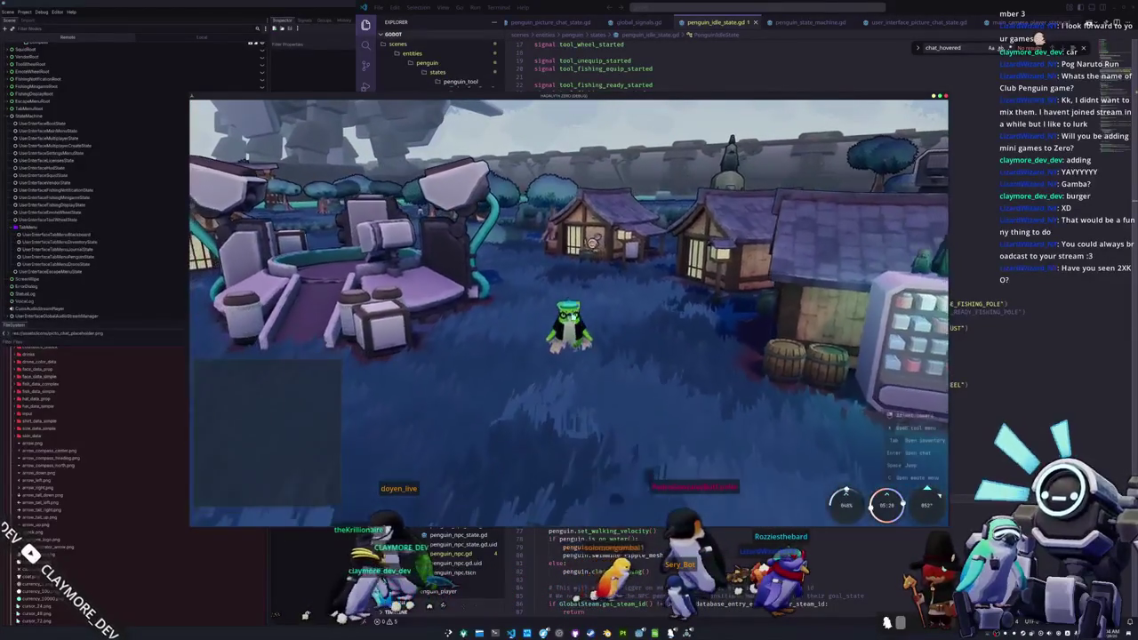
{"action": "key", "text": "Escape"}
{"action": "key", "text": "Escape"}
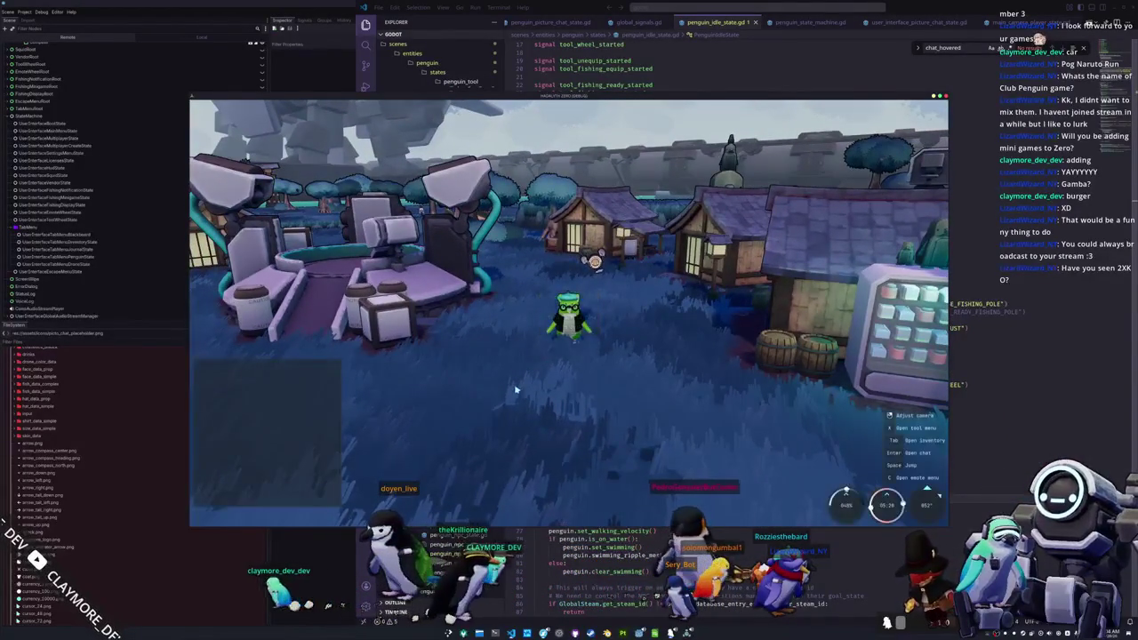
{"action": "left_click", "coordinate": [335, 515]}
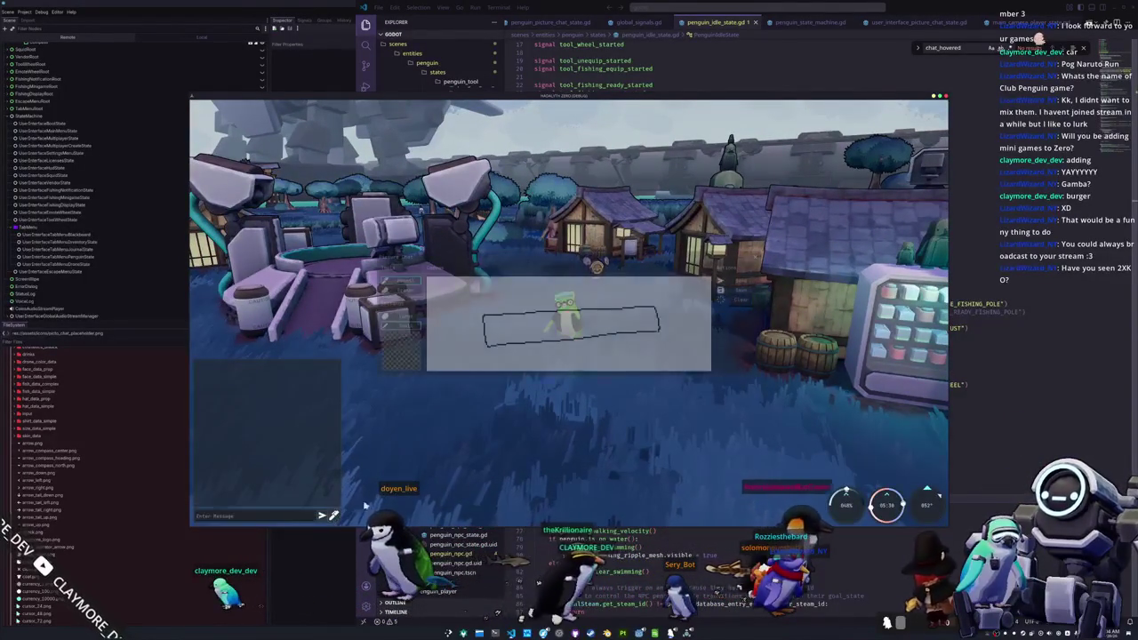
- Send the rectangle sketch, then a blank canvas, to the chat, closing Picture Chat after each
{"action": "left_click", "coordinate": [740, 282]}
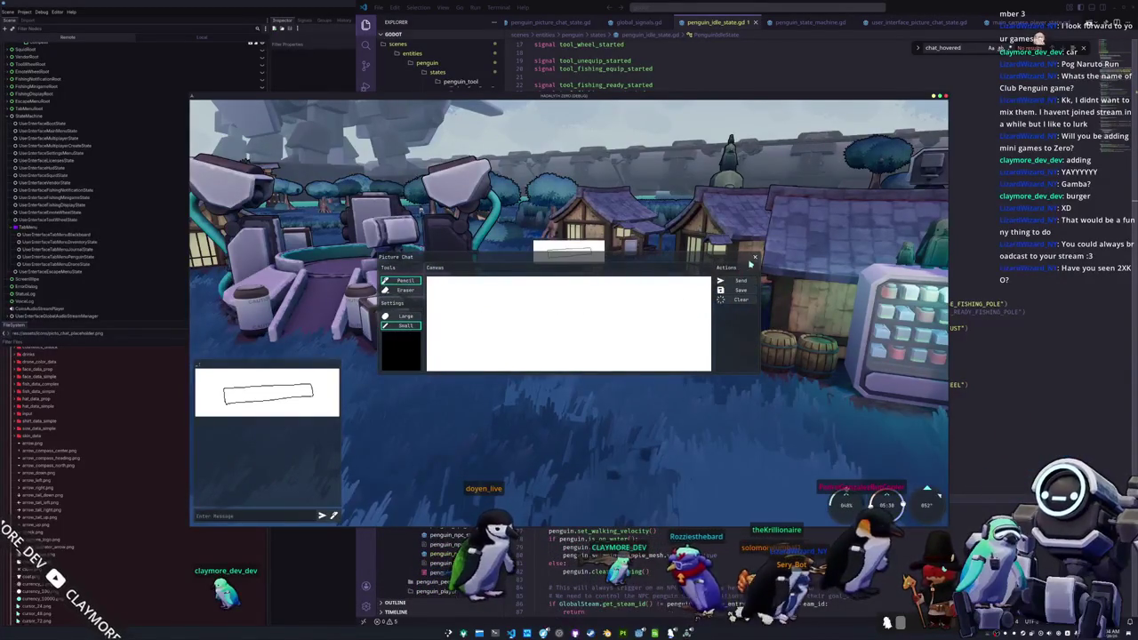
{"action": "left_click", "coordinate": [754, 258]}
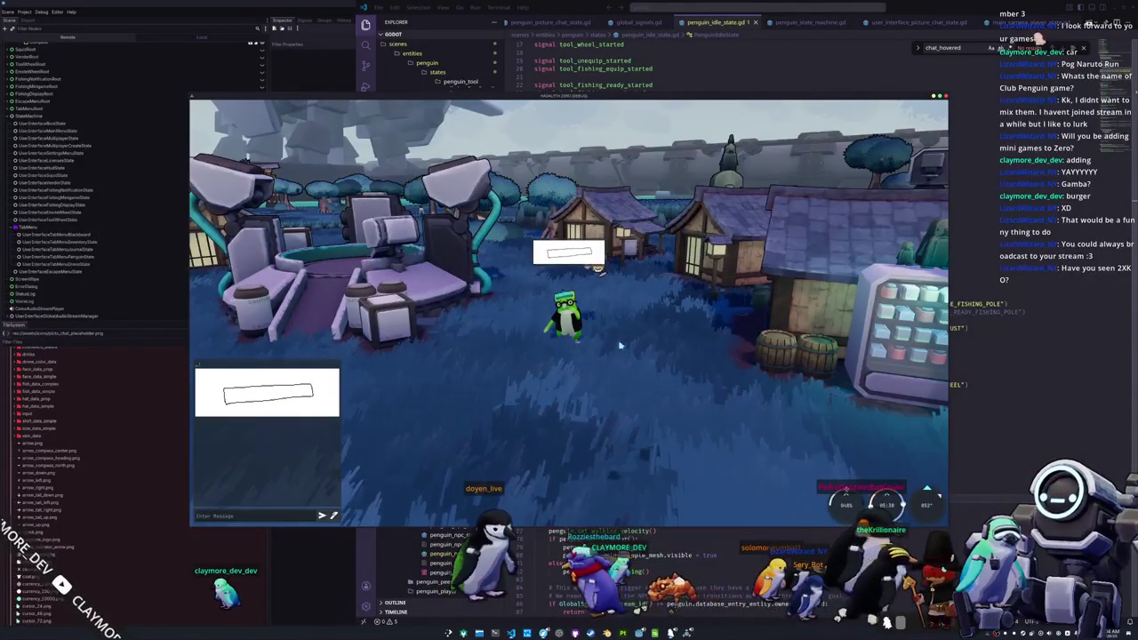
{"action": "left_click", "coordinate": [335, 516]}
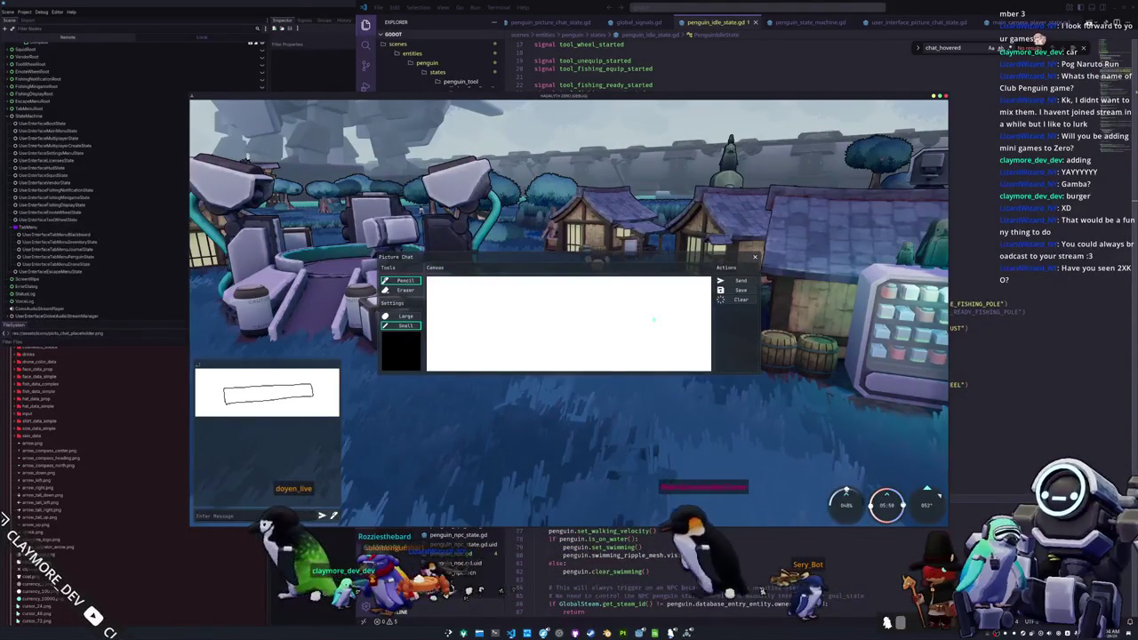
{"action": "mouse_move", "coordinate": [281, 514]}
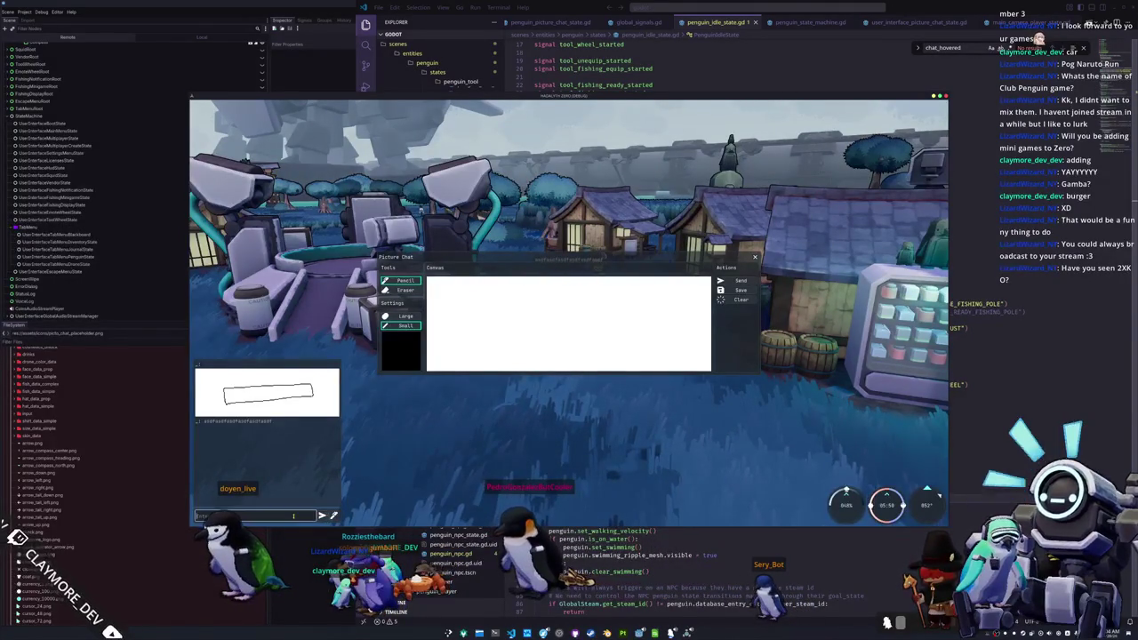
{"action": "left_click", "coordinate": [742, 282]}
{"action": "left_click", "coordinate": [754, 258]}
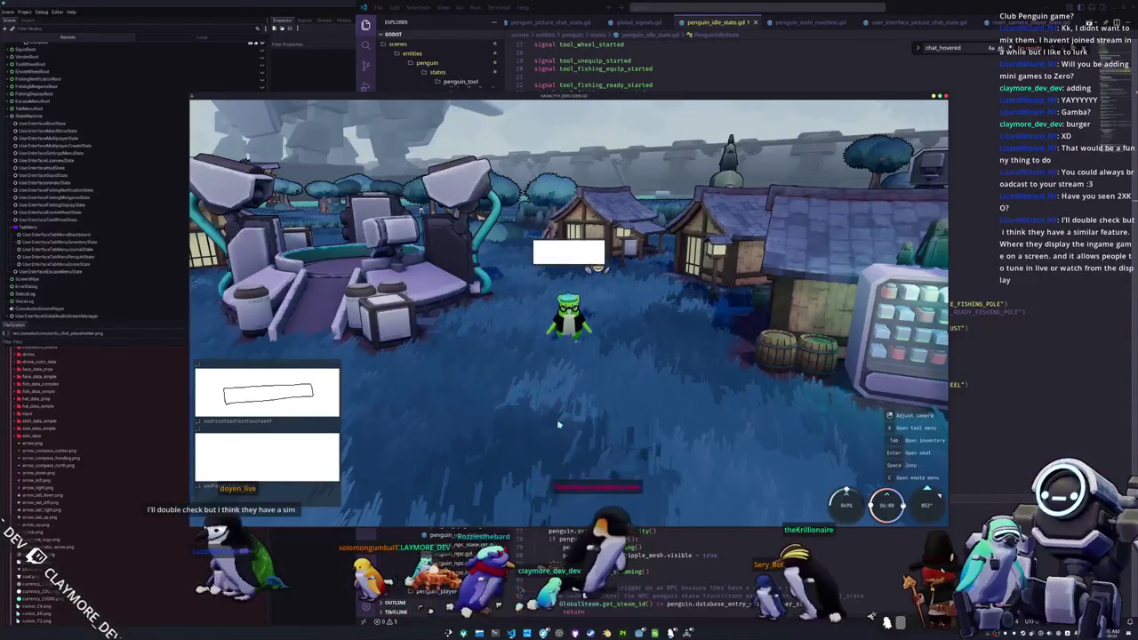
{"action": "scroll", "coordinate": [572, 423], "scroll_direction": "up", "scroll_amount": 3}
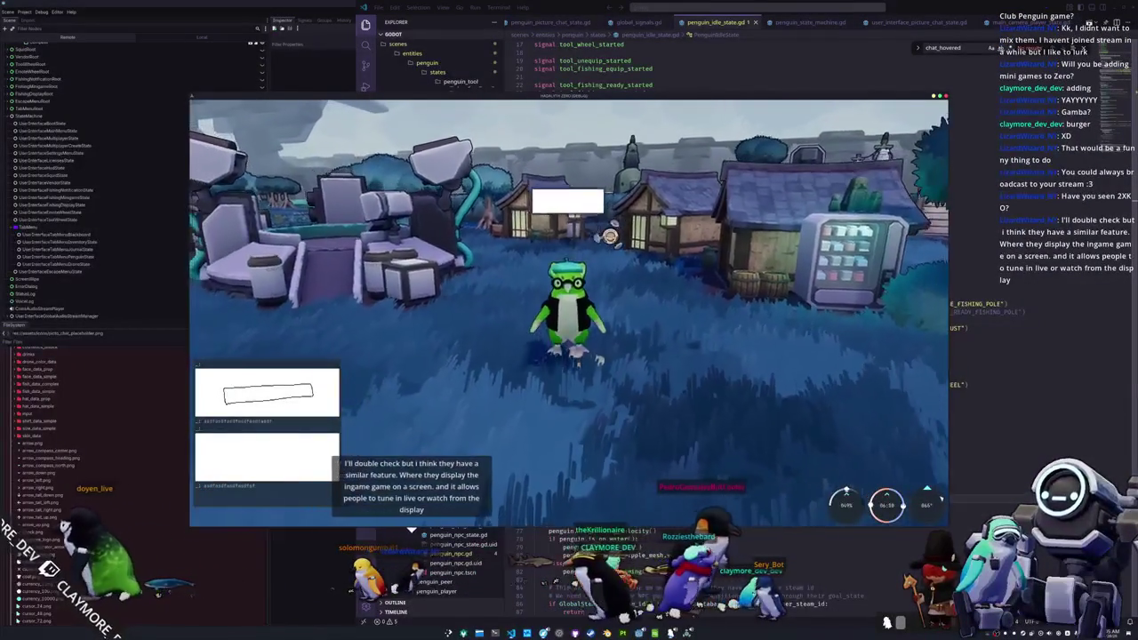
- Walk the penguin across the plaza toward the torii gates and back, then switch to VS Code
{"action": "key", "text": "w"}
{"action": "key", "text": "s"}
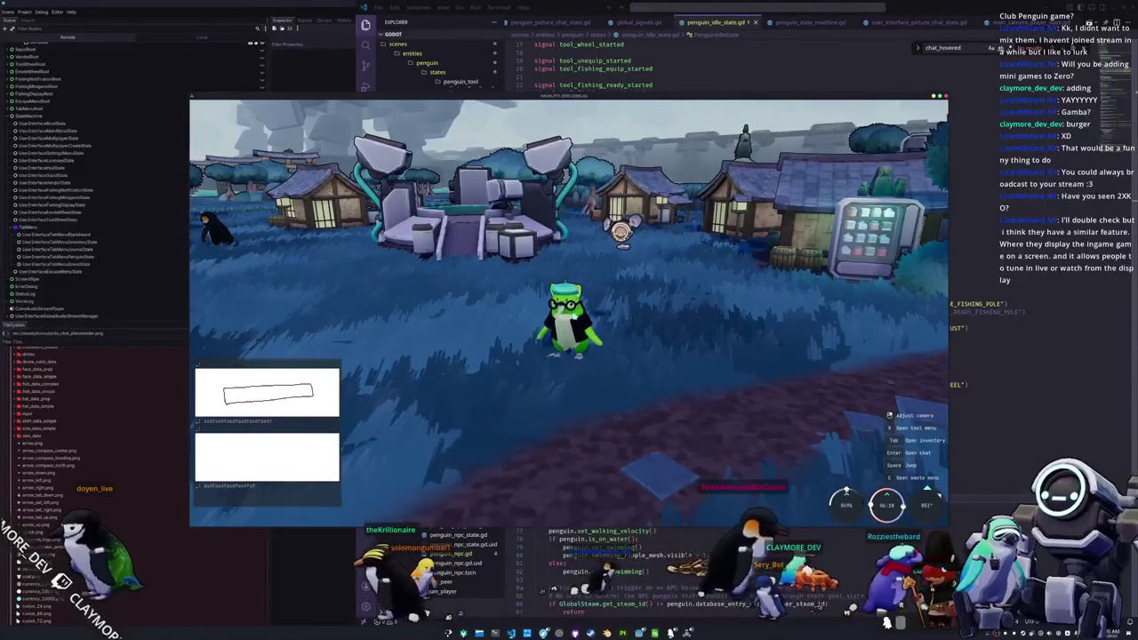
{"action": "key", "text": "d"}
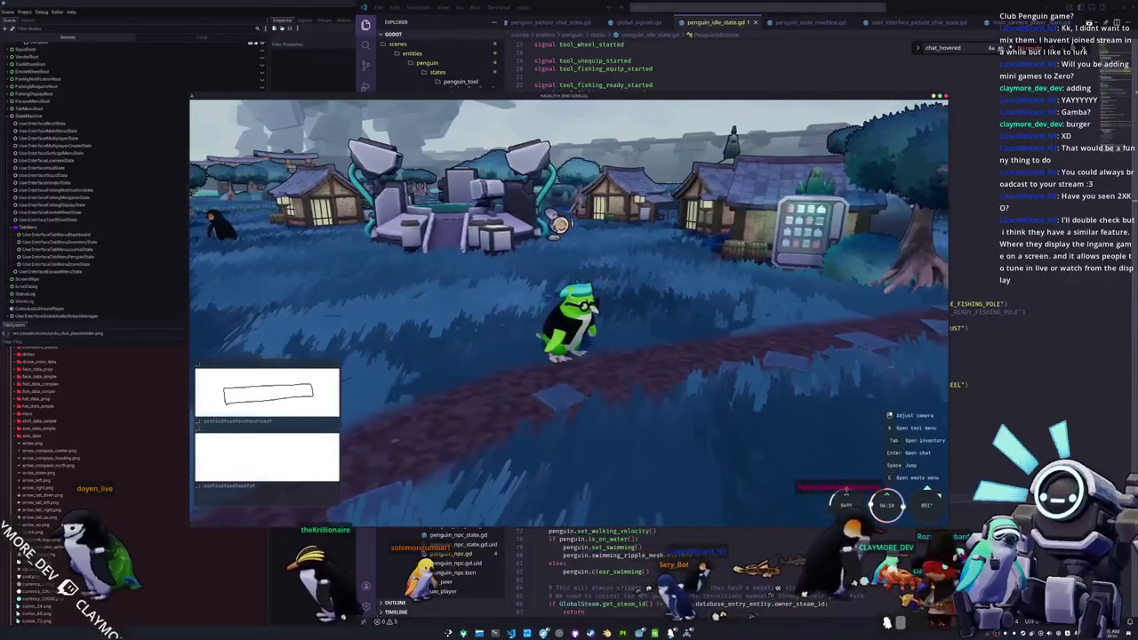
{"action": "key", "text": "w"}
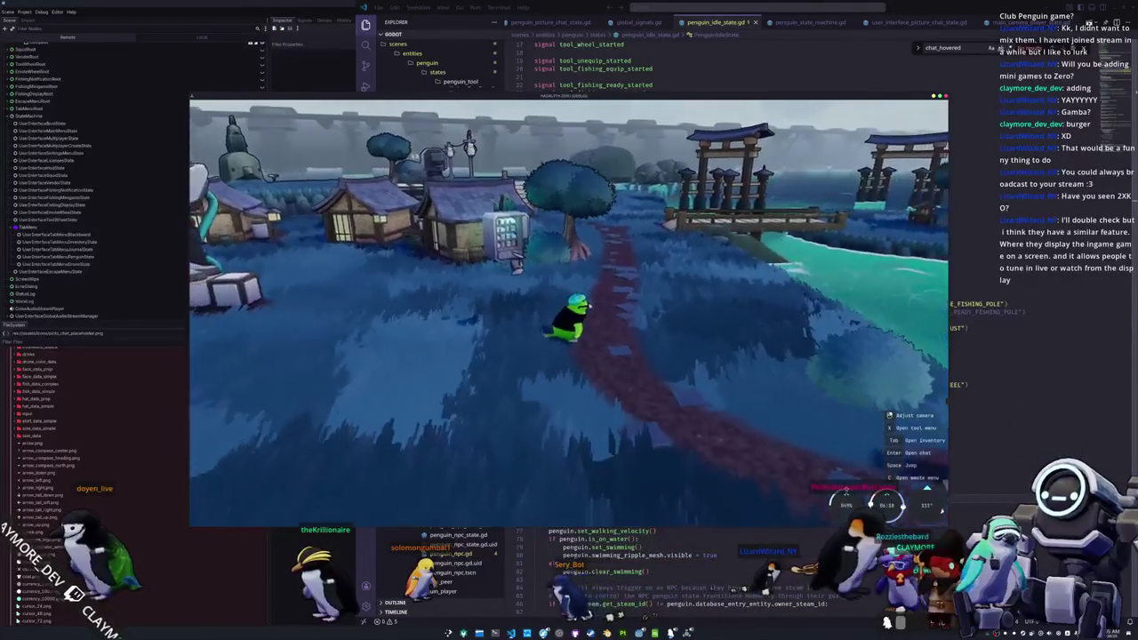
{"action": "key", "text": "s"}
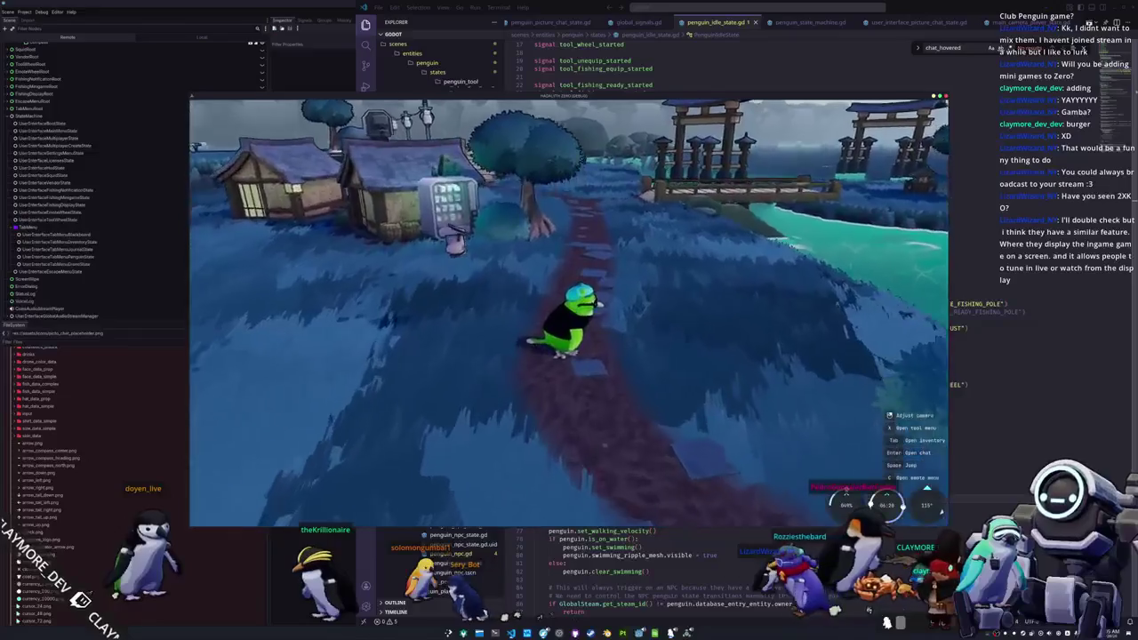
{"action": "scroll", "coordinate": [538, 478], "scroll_direction": "down", "scroll_amount": 5}
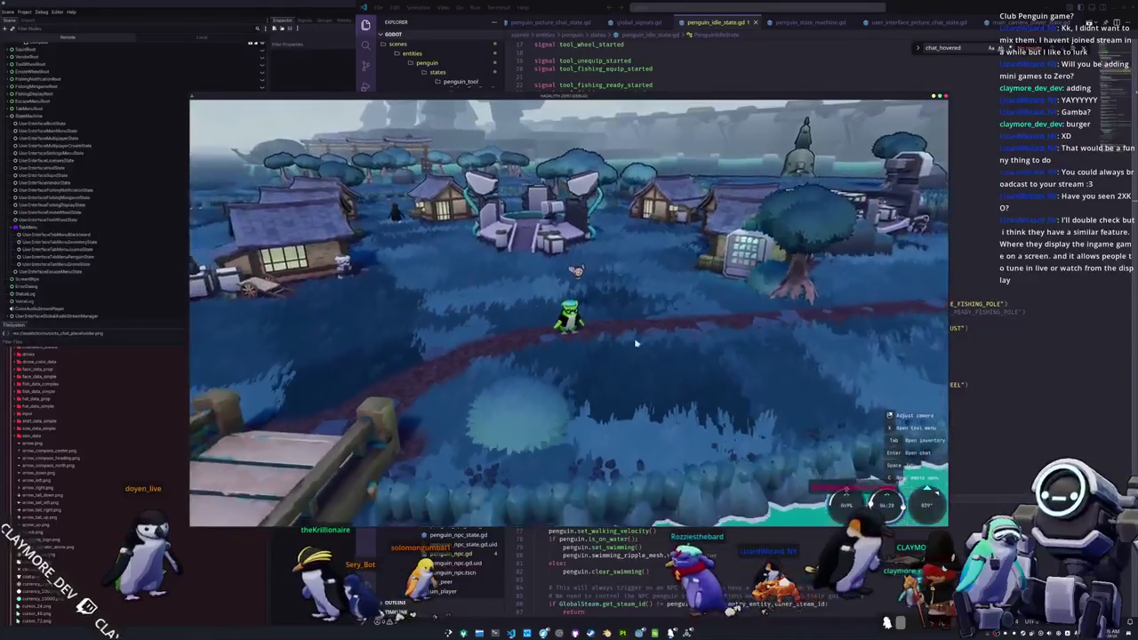
{"action": "key", "text": "alt+Tab"}
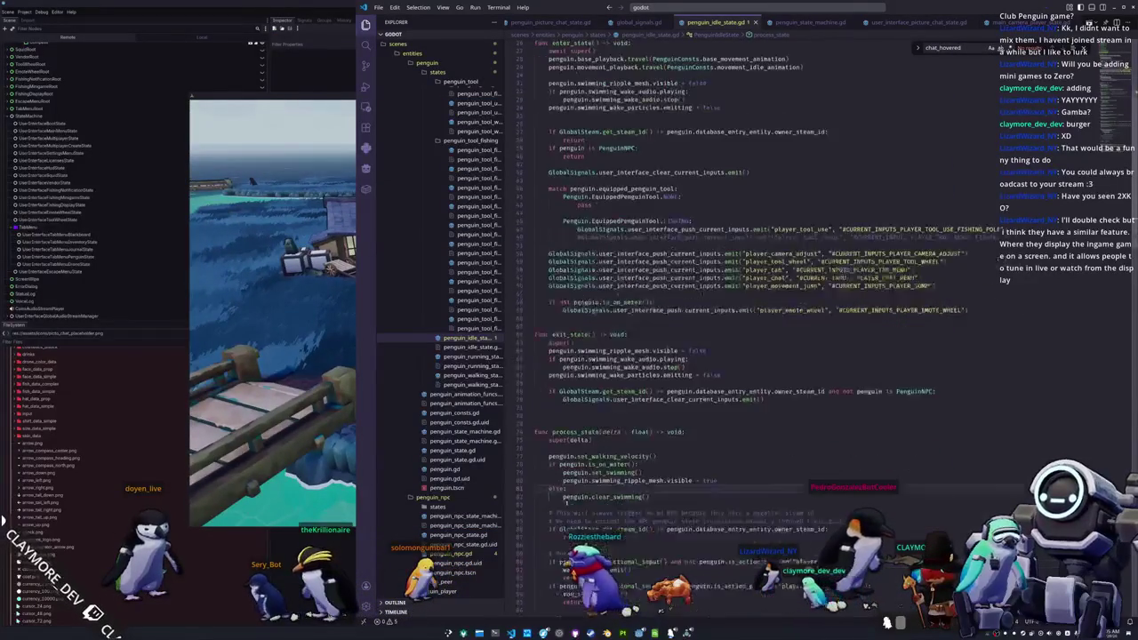
- Scroll penguin_idle_state.gd slightly, then bring up the Chrome window with Google Images results for 2xko
{"action": "scroll", "coordinate": [764, 267], "scroll_direction": "up", "scroll_amount": 1}
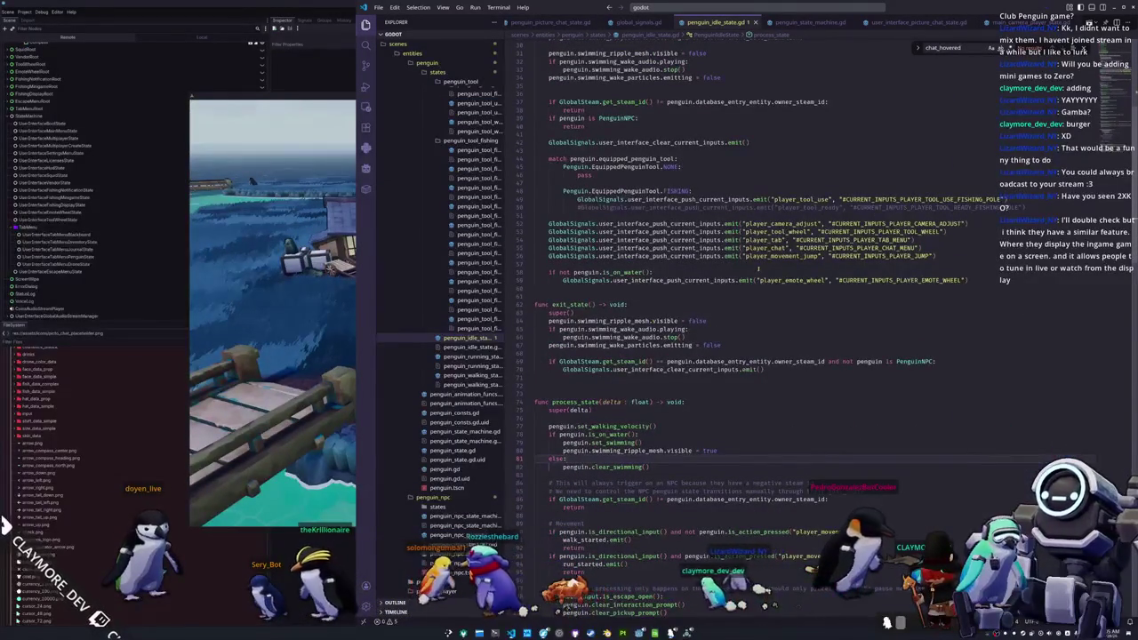
{"action": "left_click", "coordinate": [351, 616]}
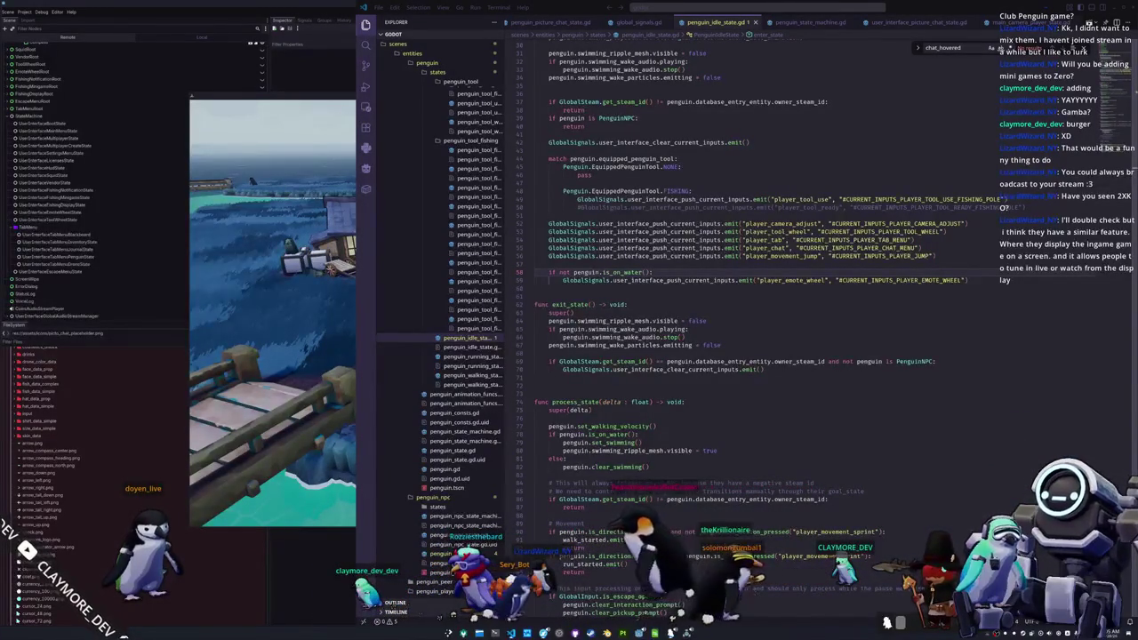
{"action": "left_click", "coordinate": [495, 632]}
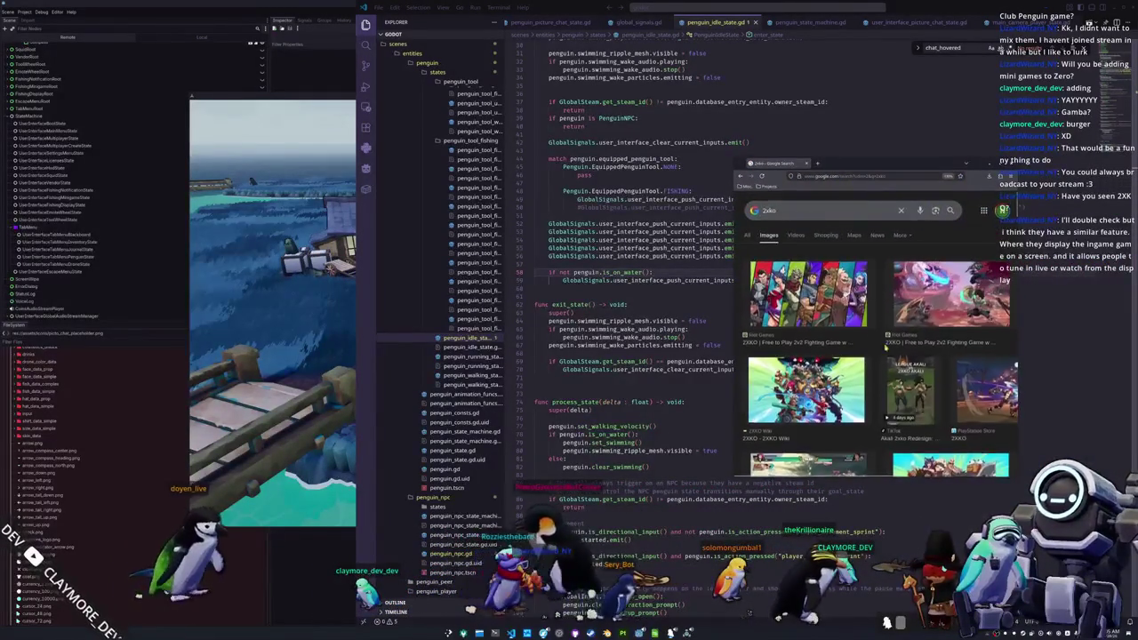
- Scroll down and back up through the 2XKO Google Images results
{"action": "scroll", "coordinate": [885, 353], "scroll_direction": "down", "scroll_amount": 3}
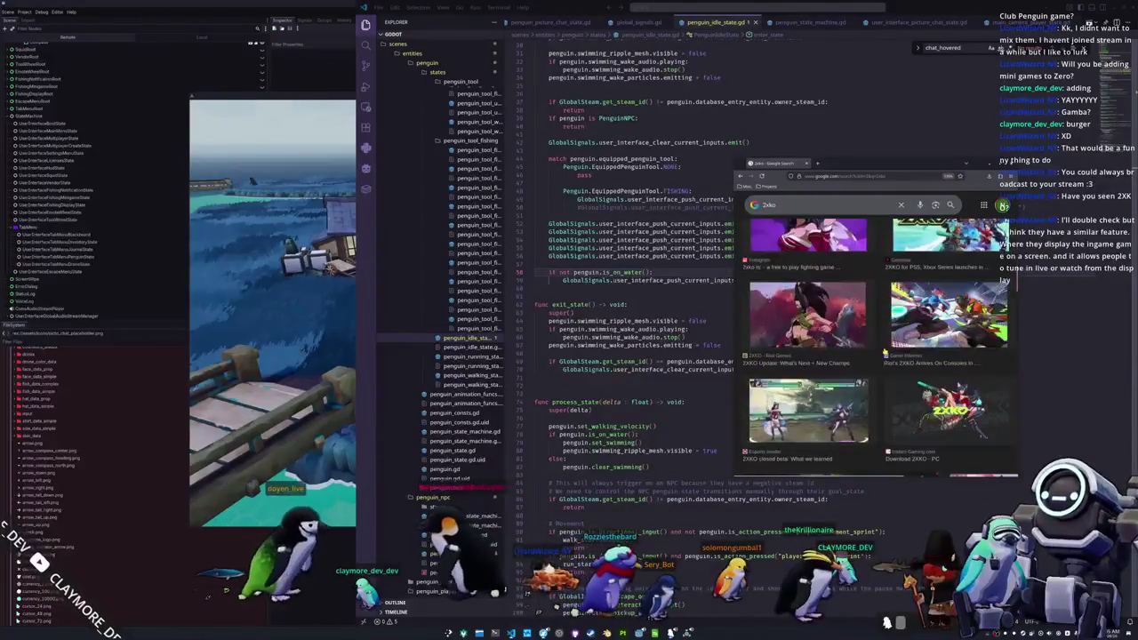
{"action": "scroll", "coordinate": [884, 353], "scroll_direction": "down", "scroll_amount": 2}
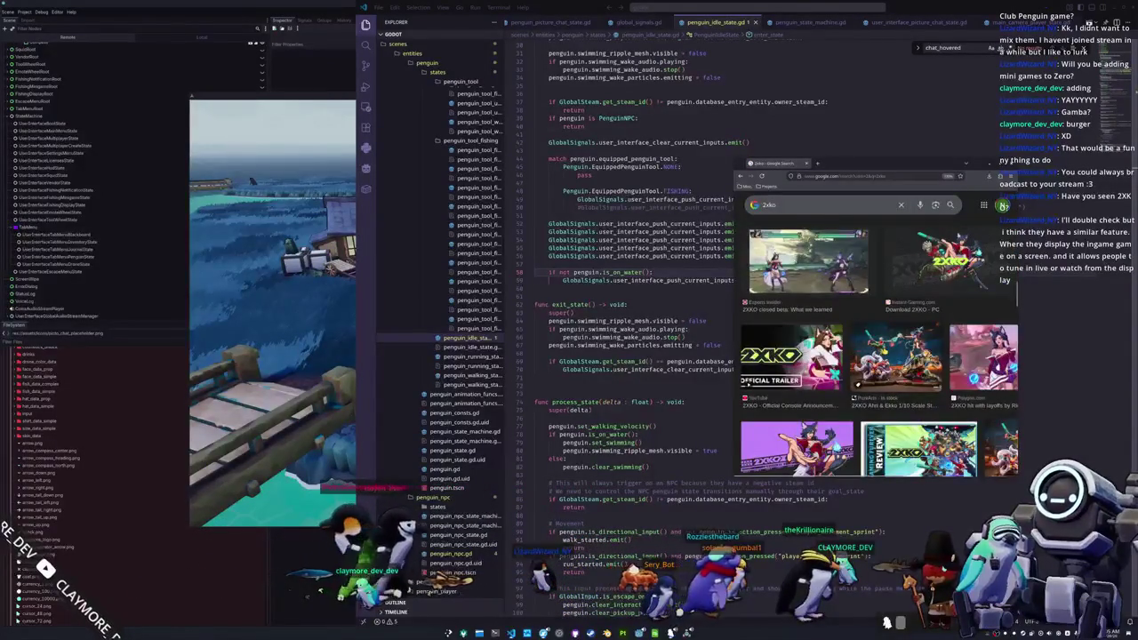
{"action": "scroll", "coordinate": [882, 353], "scroll_direction": "up", "scroll_amount": 5}
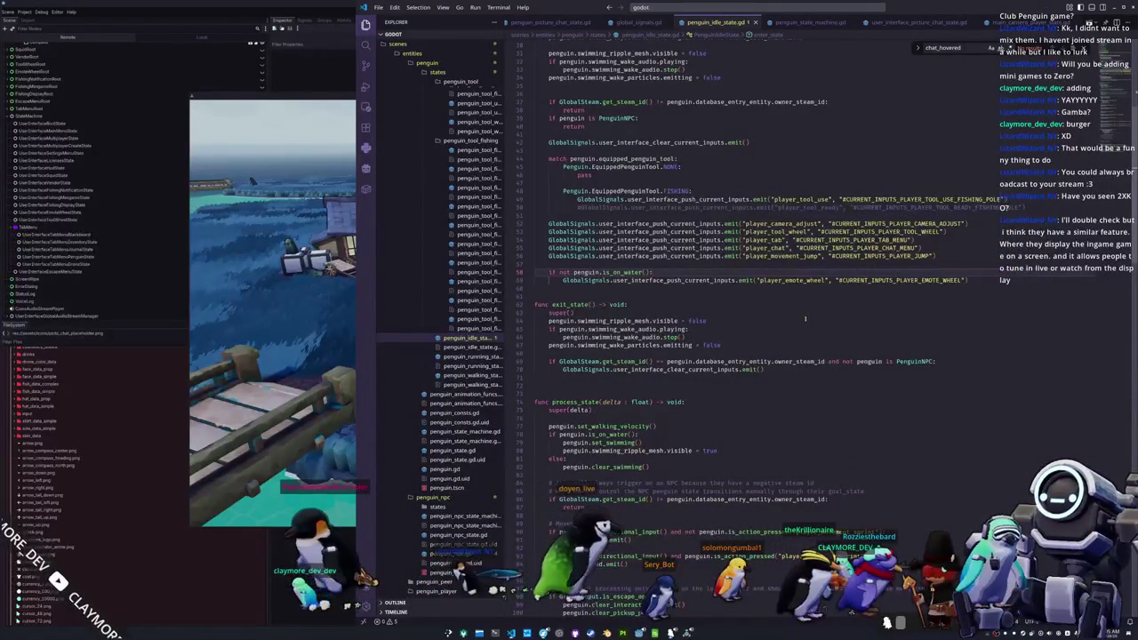
- Delete the extra blank line after exit_state in penguin_idle_state.gd
{"action": "left_click", "coordinate": [814, 387]}
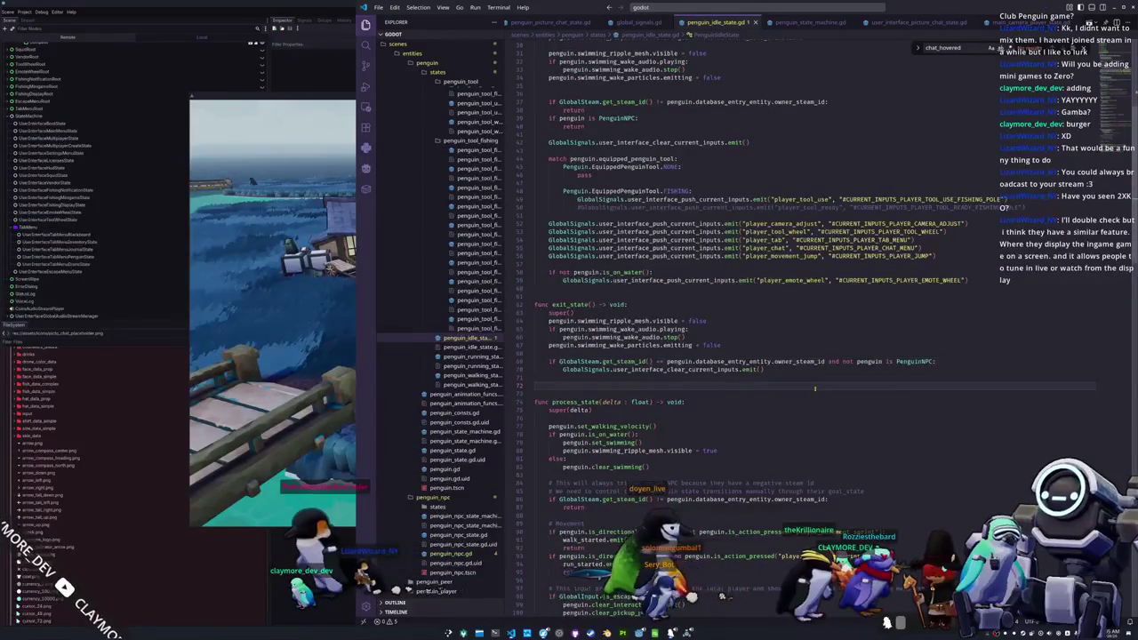
{"action": "scroll", "coordinate": [814, 388], "scroll_direction": "up", "scroll_amount": 2}
{"action": "key", "text": "Delete"}
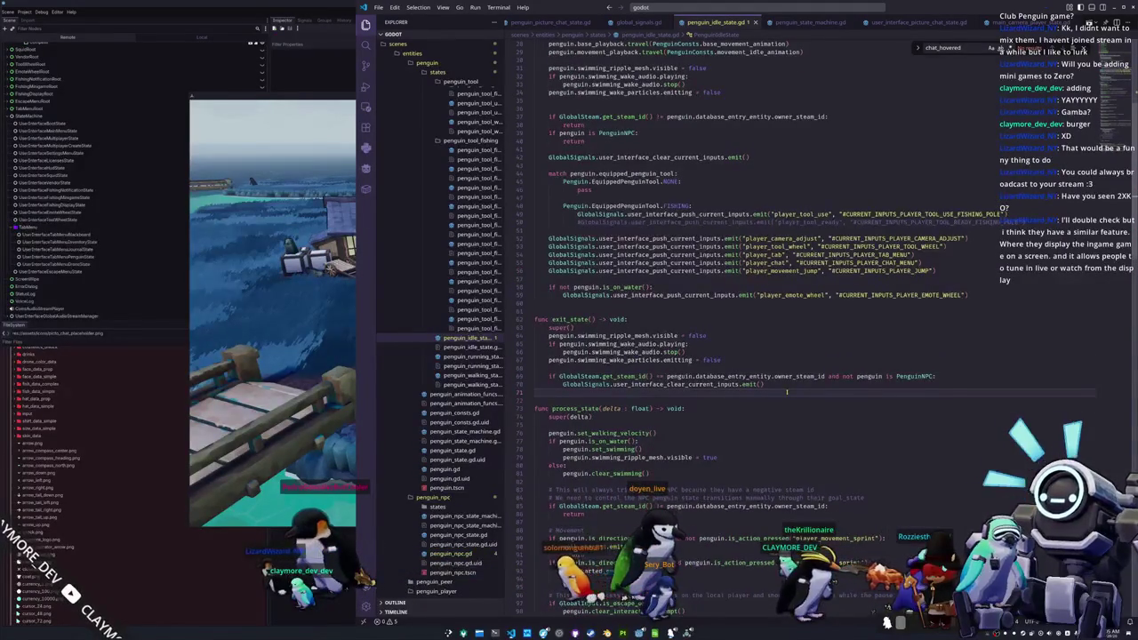
- Scroll to the top of the script and stop the running game with F8
{"action": "scroll", "coordinate": [787, 392], "scroll_direction": "up", "scroll_amount": 10}
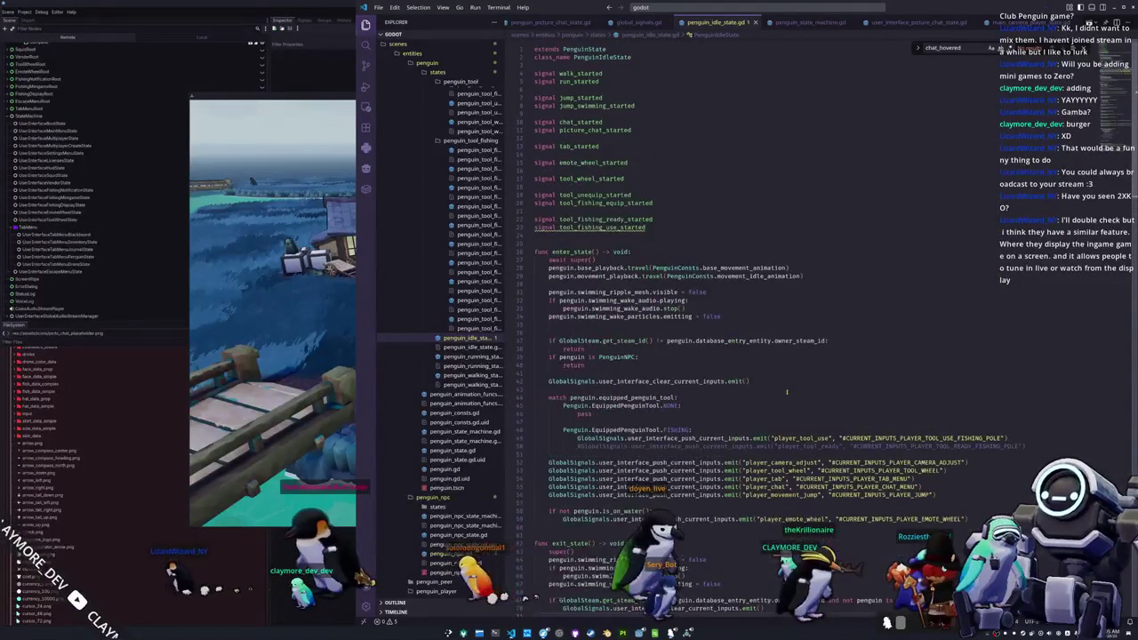
{"action": "scroll", "coordinate": [787, 391], "scroll_direction": "up", "scroll_amount": 1}
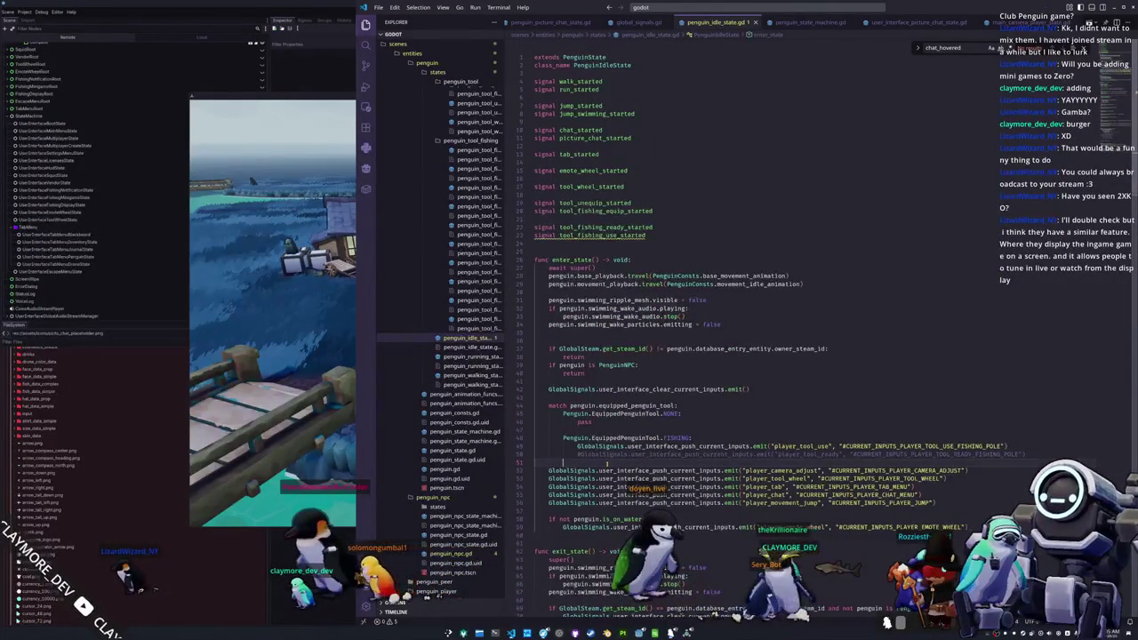
{"action": "left_click", "coordinate": [279, 456]}
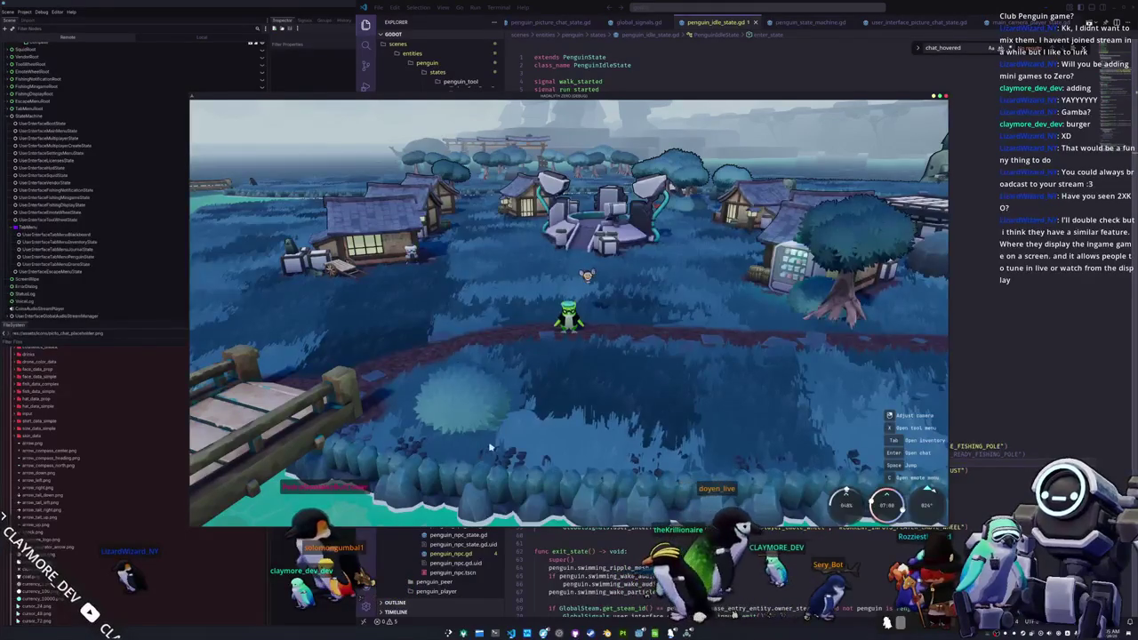
{"action": "key", "text": "F8"}
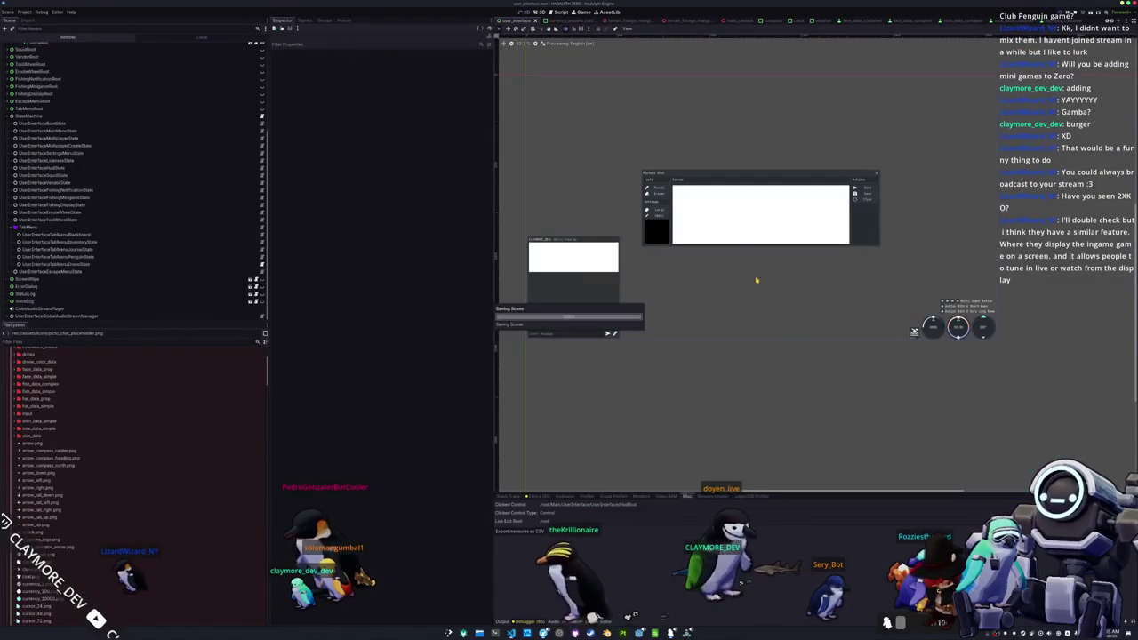
- Open the picture_chat scene from the Picture Chat panel in the user_interface scene
{"action": "left_click", "coordinate": [873, 198]}
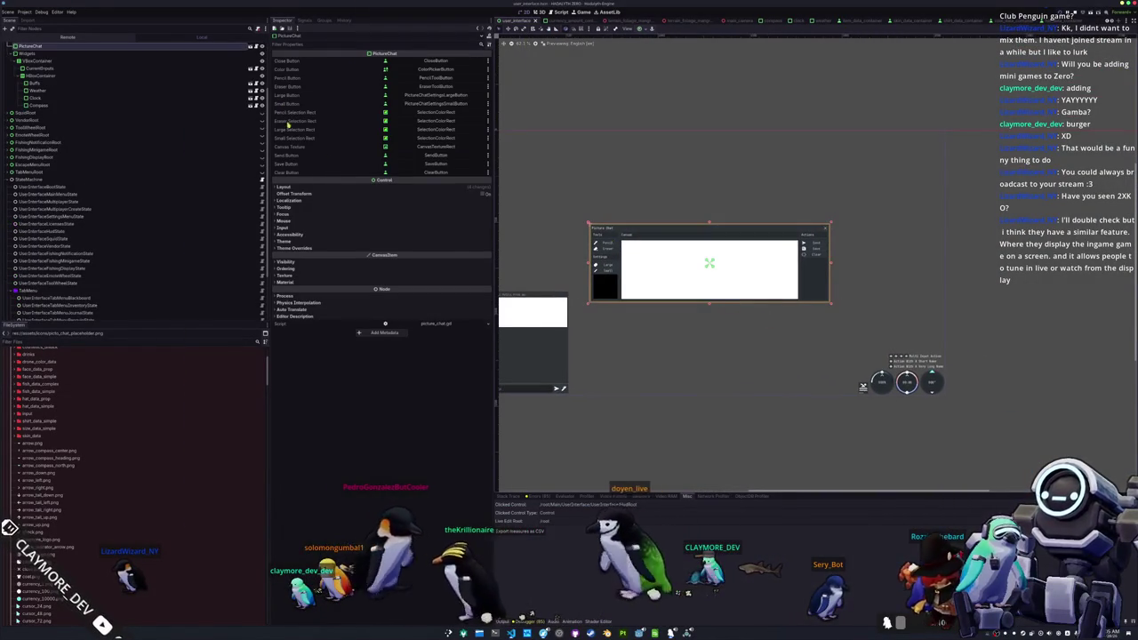
{"action": "scroll", "coordinate": [227, 90], "scroll_direction": "up", "scroll_amount": 3}
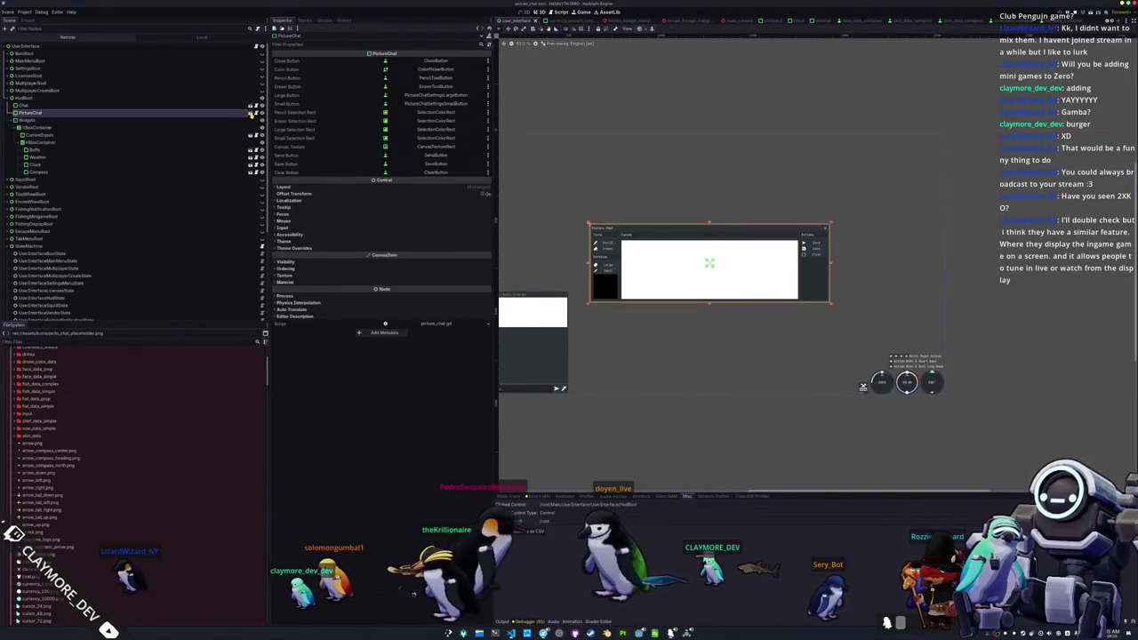
{"action": "left_click", "coordinate": [251, 112]}
- Select the SaveButton in the viewport, then view picture_chat.gd's _ready button connections in VS Code
{"action": "left_click_drag", "start_coordinate": [887, 288], "coordinate": [856, 272]}
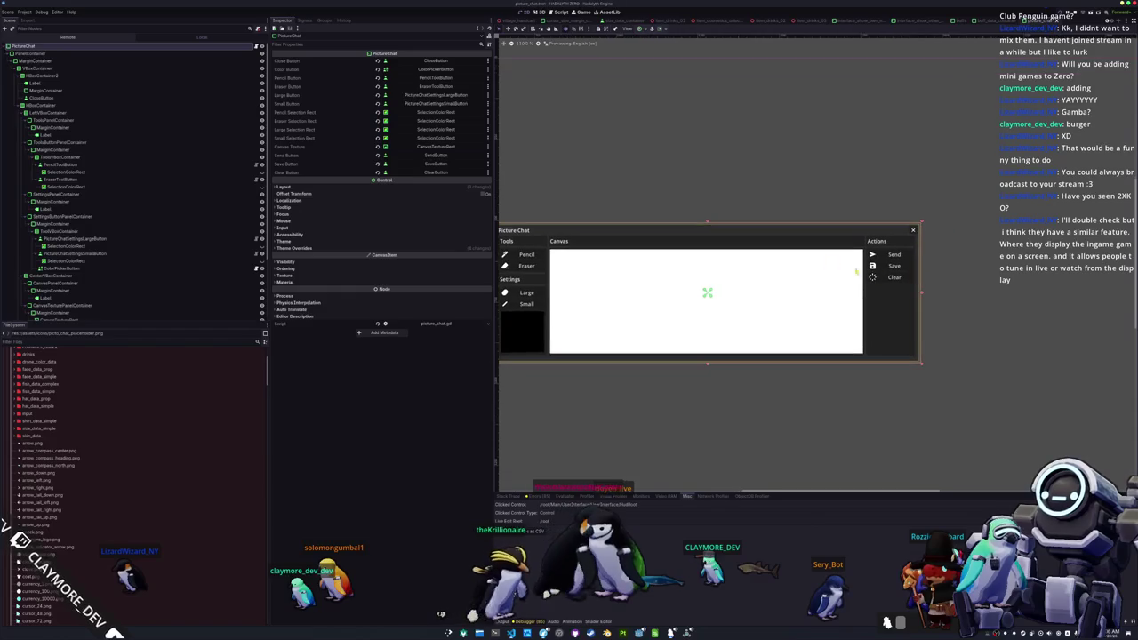
{"action": "left_click", "coordinate": [888, 271]}
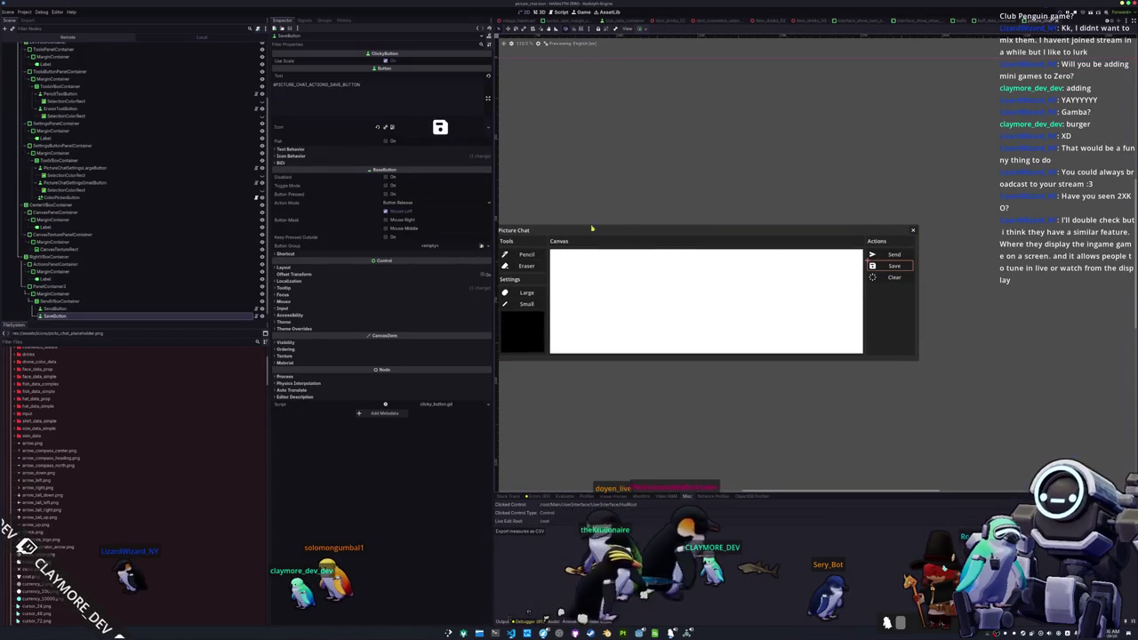
{"action": "scroll", "coordinate": [173, 282], "scroll_direction": "down", "scroll_amount": 1}
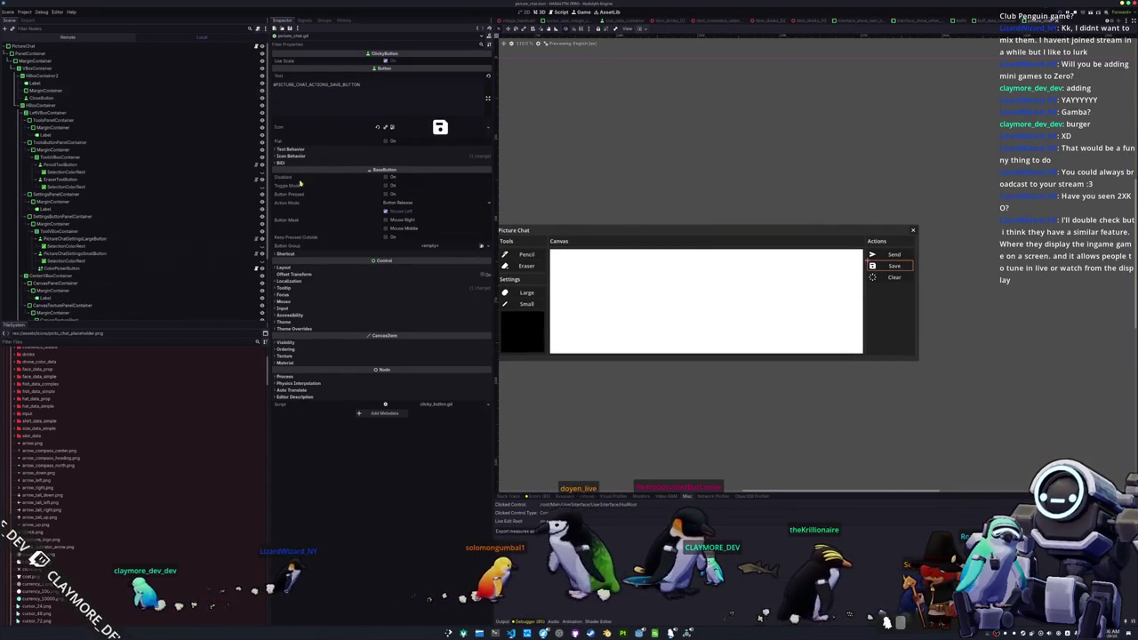
{"action": "key", "text": "alt+Tab"}
{"action": "scroll", "coordinate": [684, 320], "scroll_direction": "down", "scroll_amount": 10}
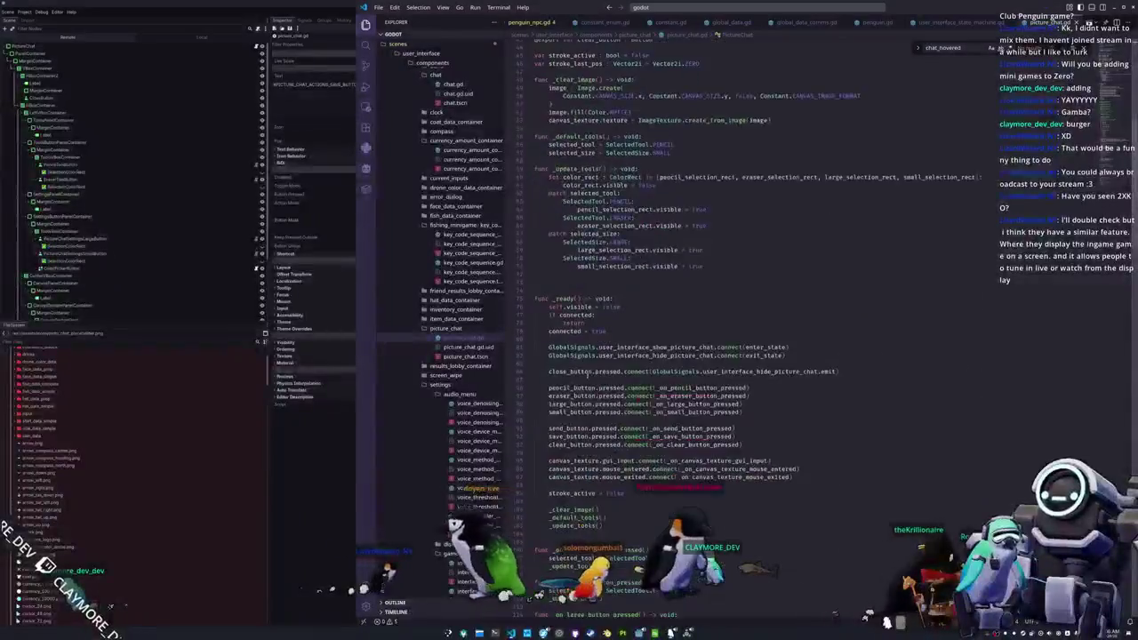
{"action": "scroll", "coordinate": [573, 392], "scroll_direction": "down", "scroll_amount": 20}
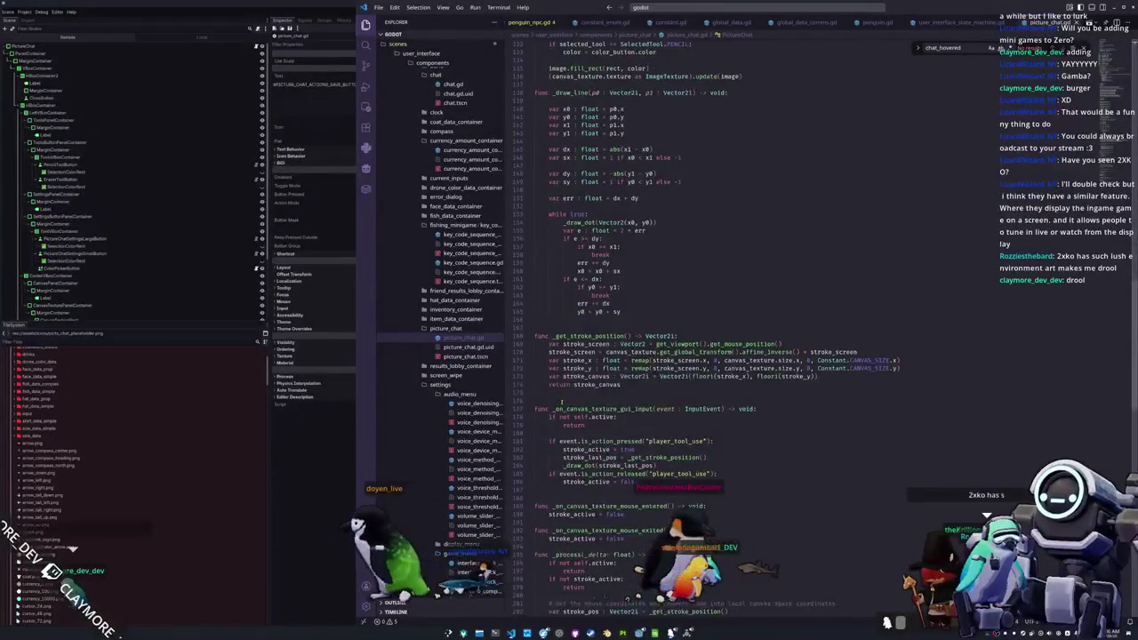
{"action": "scroll", "coordinate": [561, 401], "scroll_direction": "down", "scroll_amount": 3}
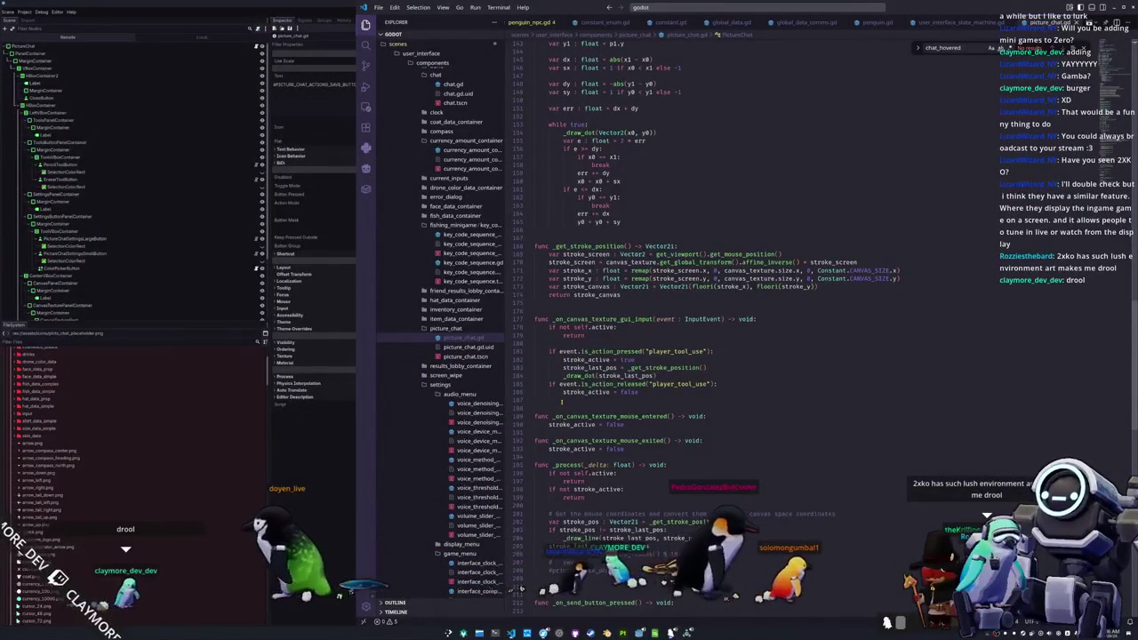
{"action": "scroll", "coordinate": [562, 401], "scroll_direction": "down", "scroll_amount": 6}
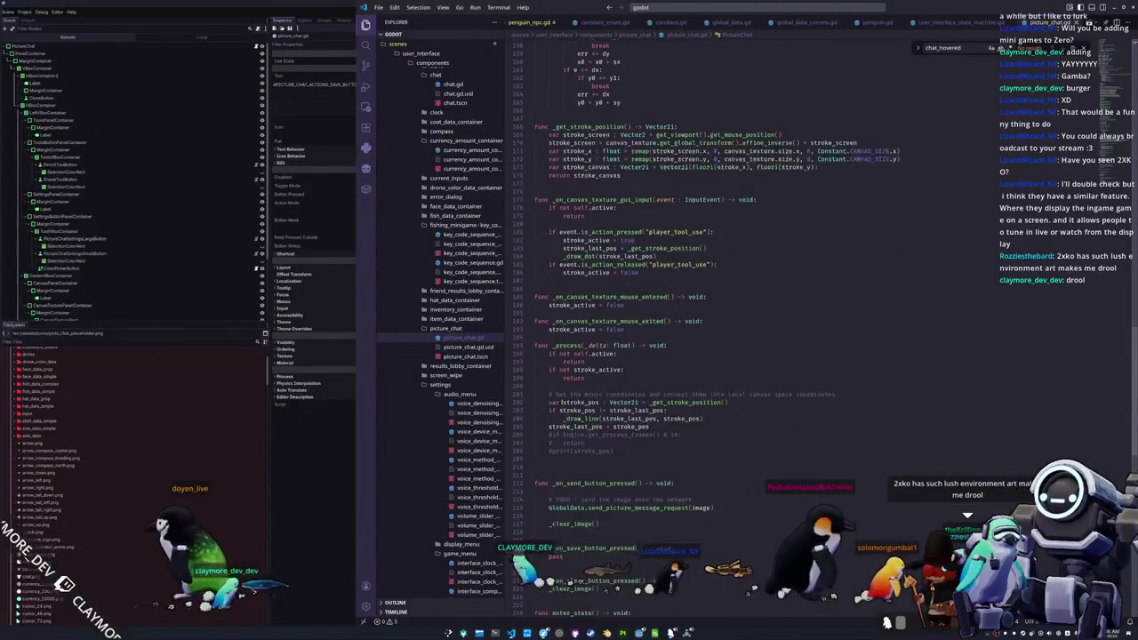
{"action": "scroll", "coordinate": [551, 413], "scroll_direction": "down", "scroll_amount": 5}
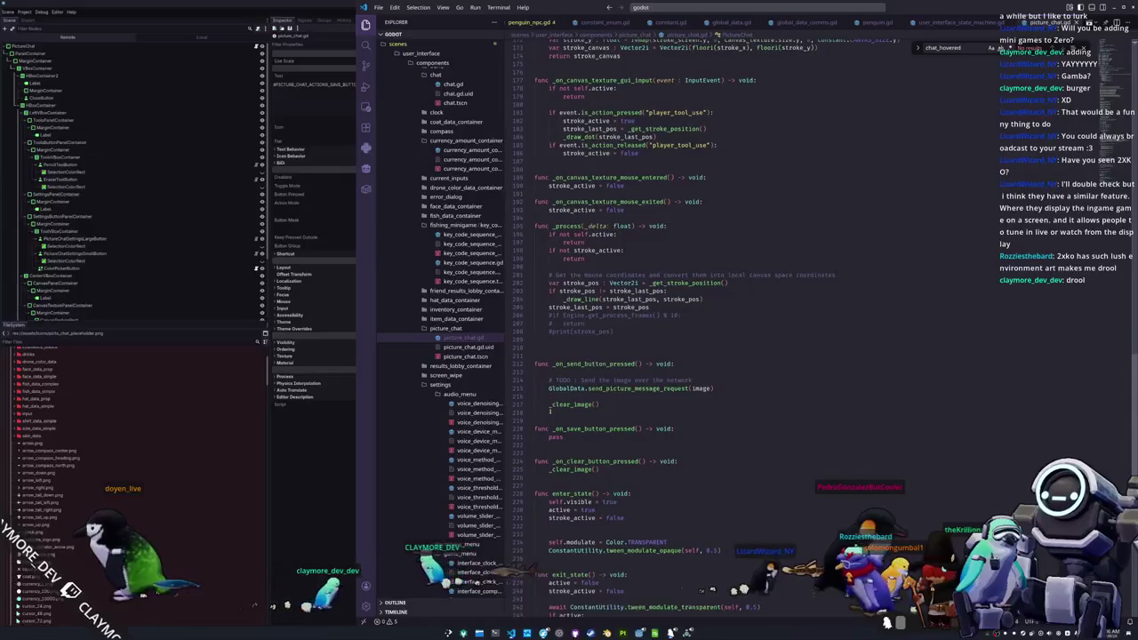
- Insert a line reading 'FileDialog.' above pass in _on_save_button_pressed
{"action": "left_click", "coordinate": [554, 397]}
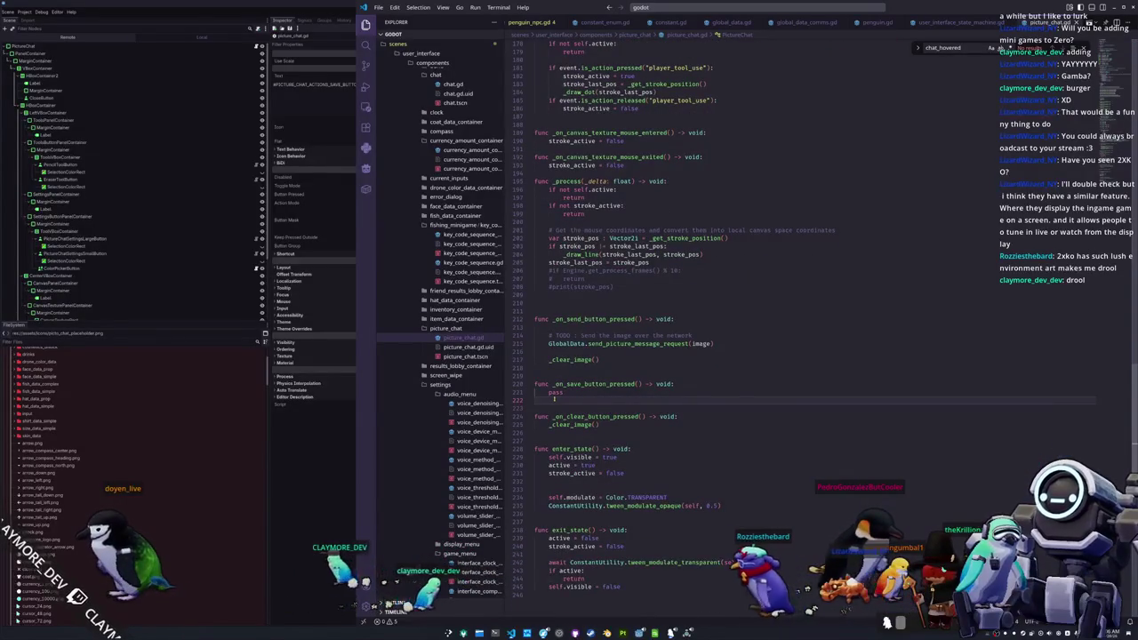
{"action": "key", "text": "Return"}
{"action": "key", "text": "Return"}
{"action": "key", "text": "Return"}
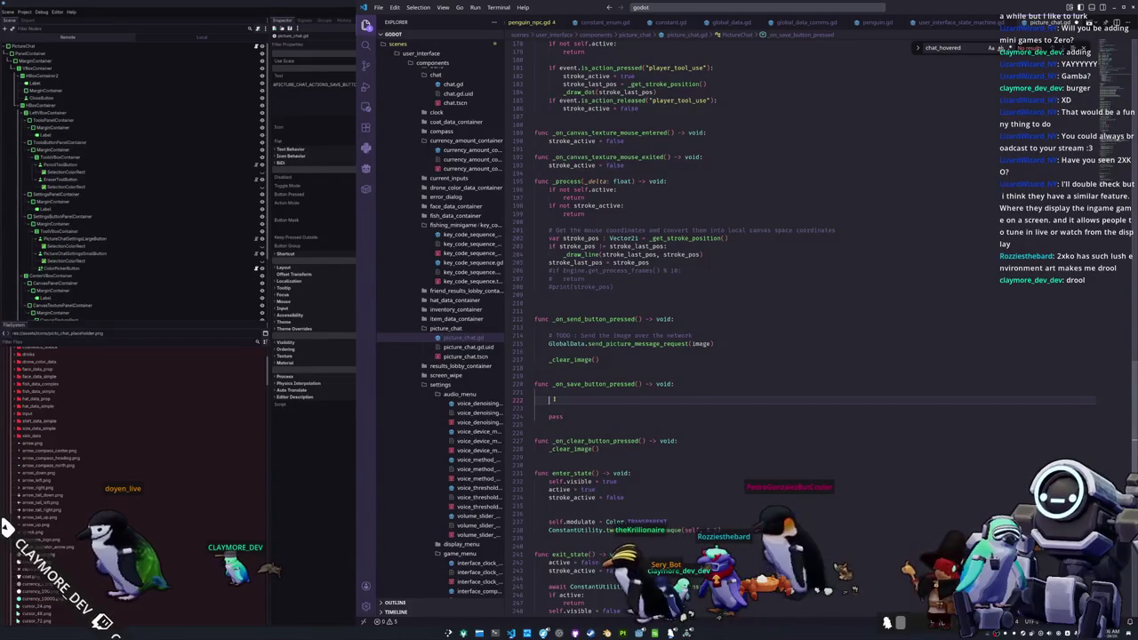
{"action": "type", "text": "FileAccess"}
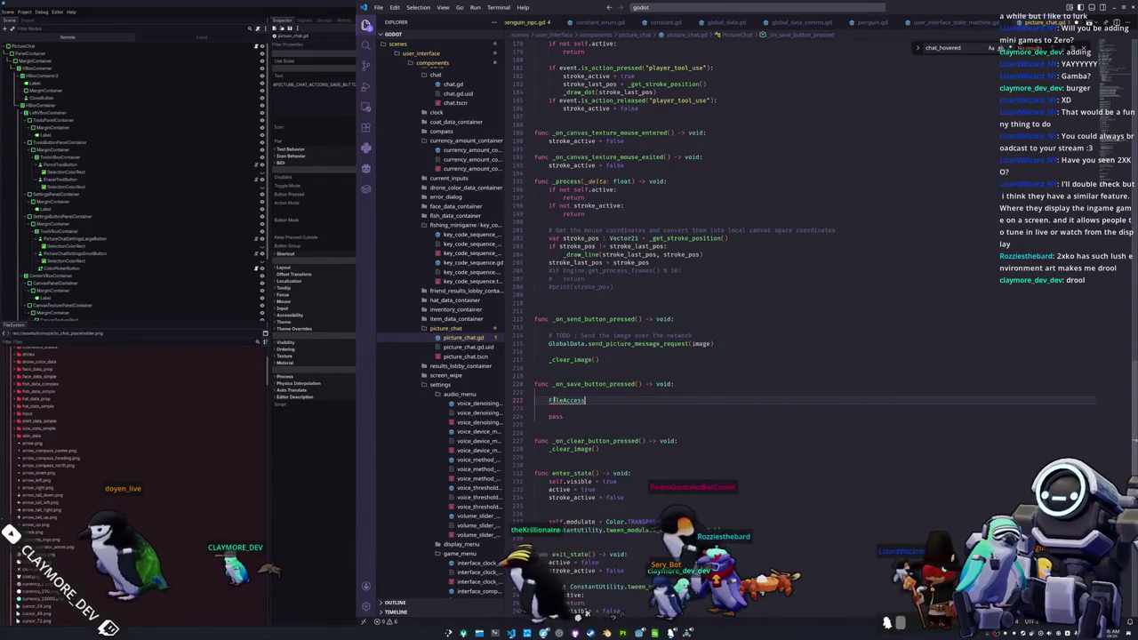
{"action": "key", "text": "BackSpace"}
{"action": "key", "text": "BackSpace"}
{"action": "key", "text": "BackSpace"}
{"action": "key", "text": "BackSpace"}
{"action": "key", "text": "BackSpace"}
{"action": "key", "text": "BackSpace"}
{"action": "type", "text": "Dialog."}
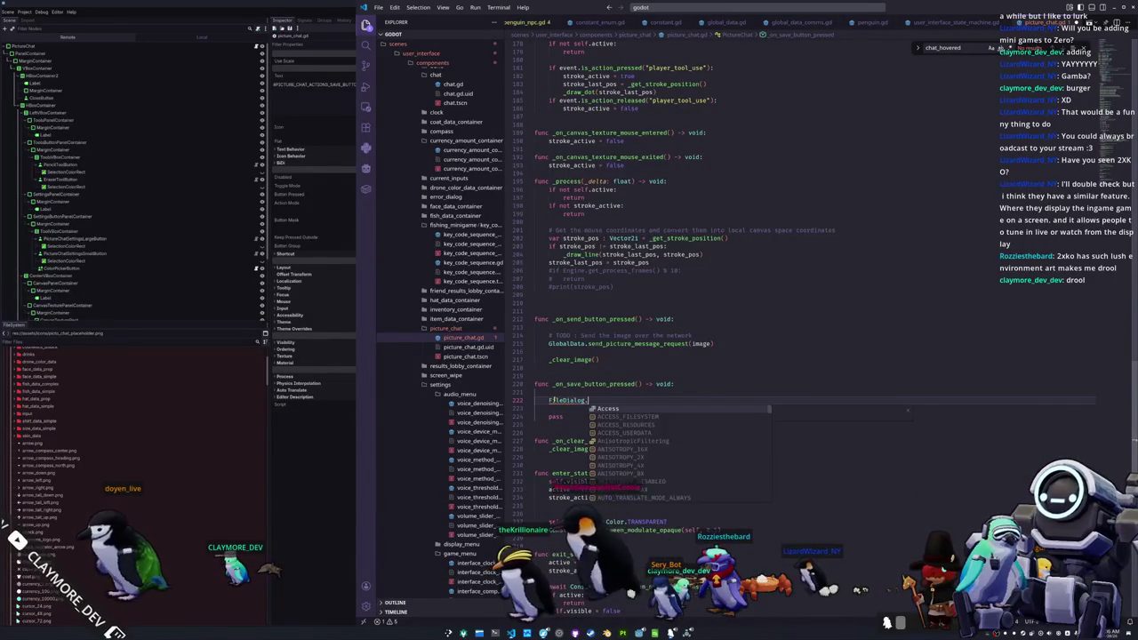
{"action": "type", "text": "open"}
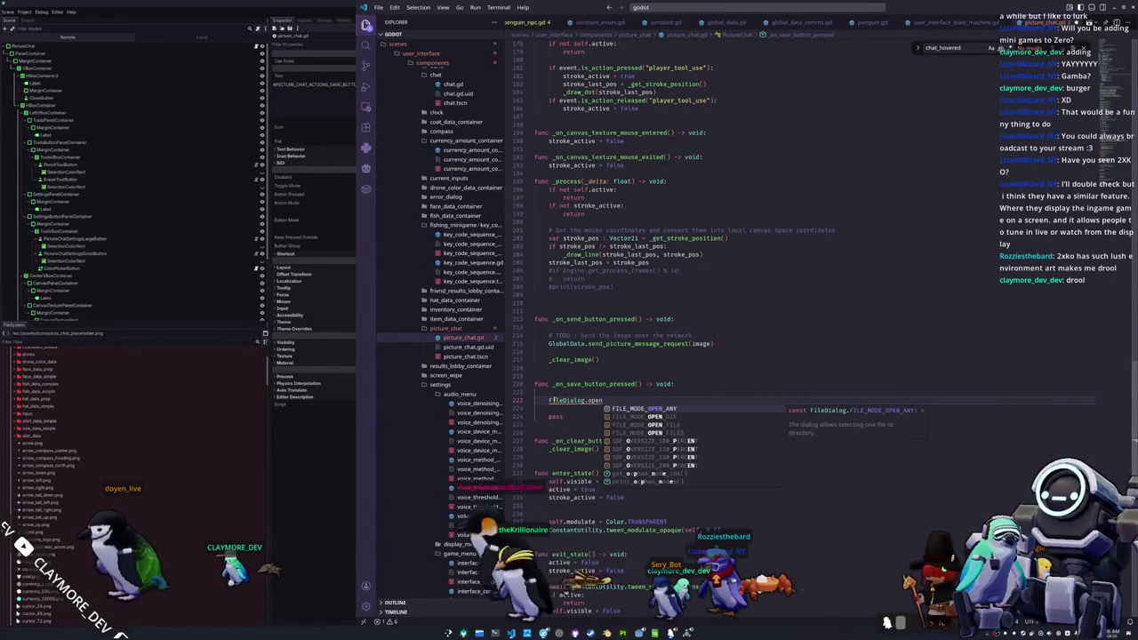
{"action": "key", "text": "BackSpace"}
{"action": "key", "text": "BackSpace"}
{"action": "key", "text": "BackSpace"}
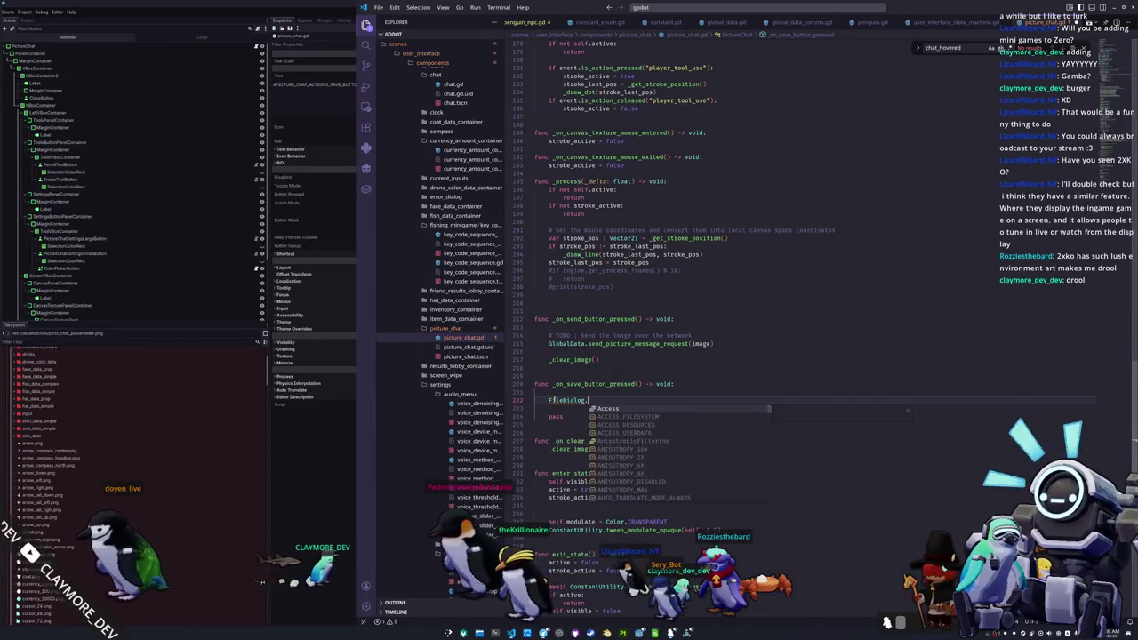
- Browse the FileDialog member suggestions, then switch to the FileDialog documentation in the browser
{"action": "key", "text": "Up"}
{"action": "key", "text": "Up"}
{"action": "key", "text": "Up"}
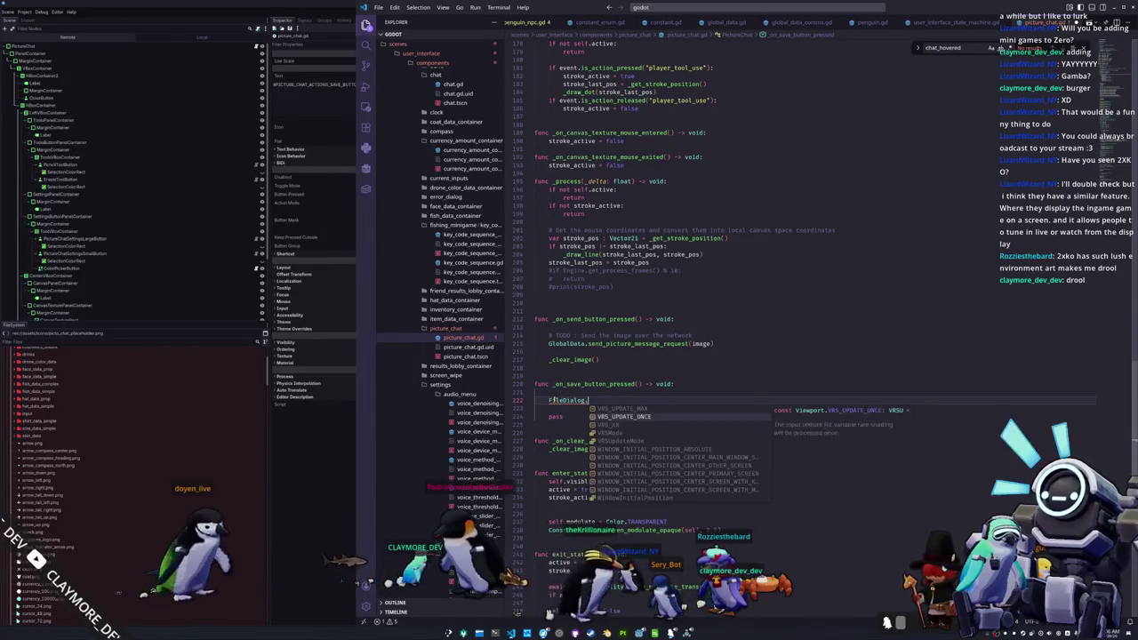
{"action": "scroll", "coordinate": [680, 449], "scroll_direction": "up", "scroll_amount": 3}
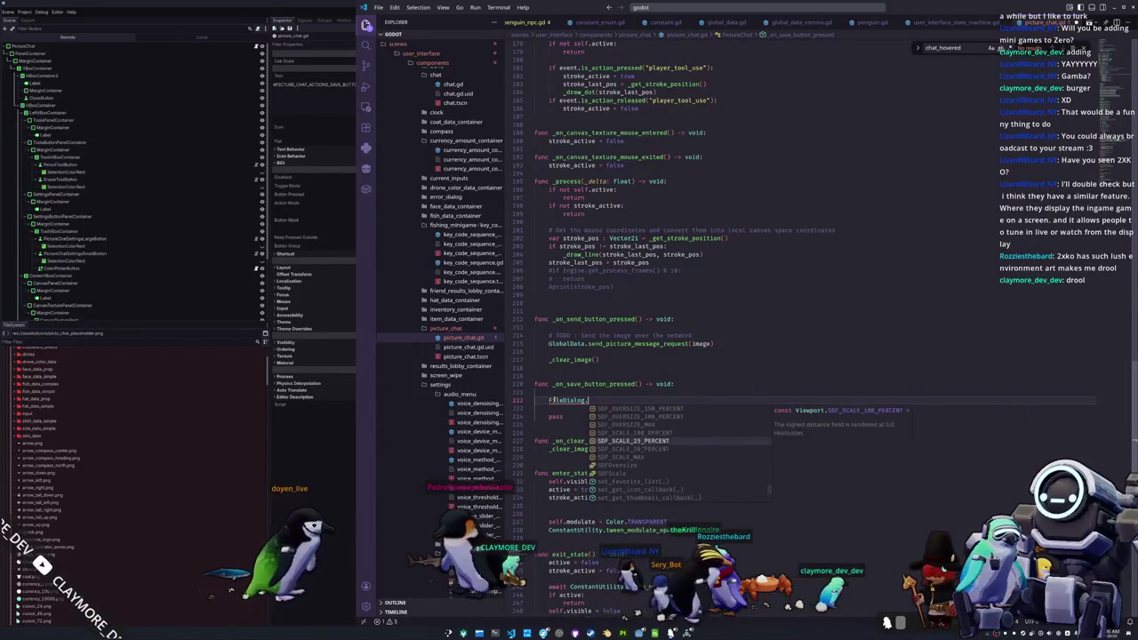
{"action": "key", "text": "Up"}
{"action": "key", "text": "Up"}
{"action": "key", "text": "Up"}
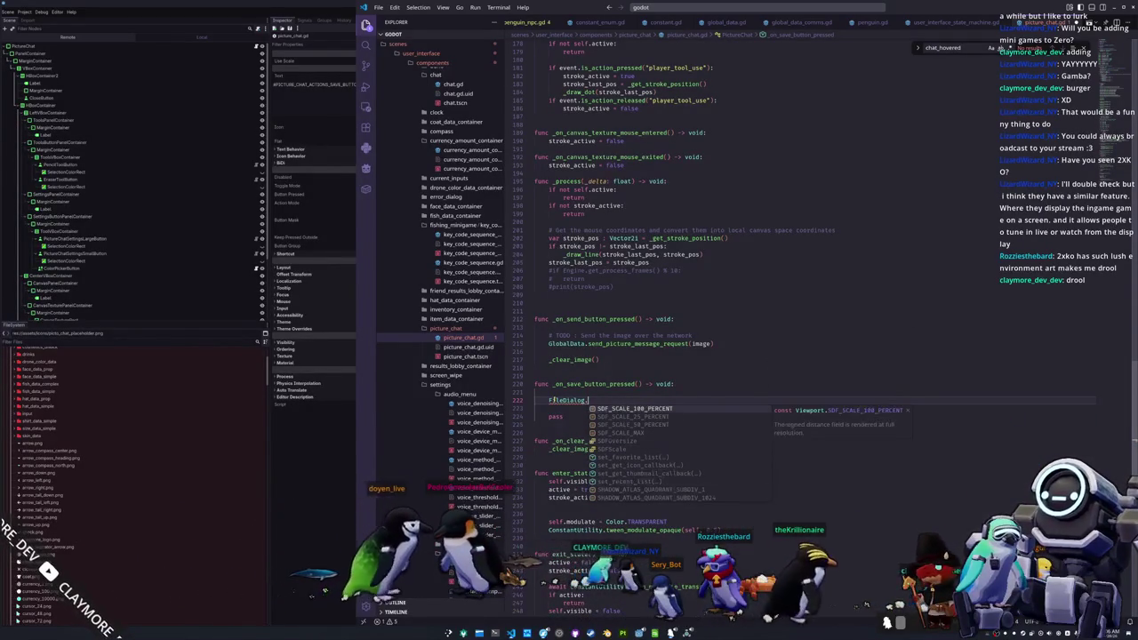
{"action": "key", "text": "Up"}
{"action": "key", "text": "Up"}
{"action": "key", "text": "Up"}
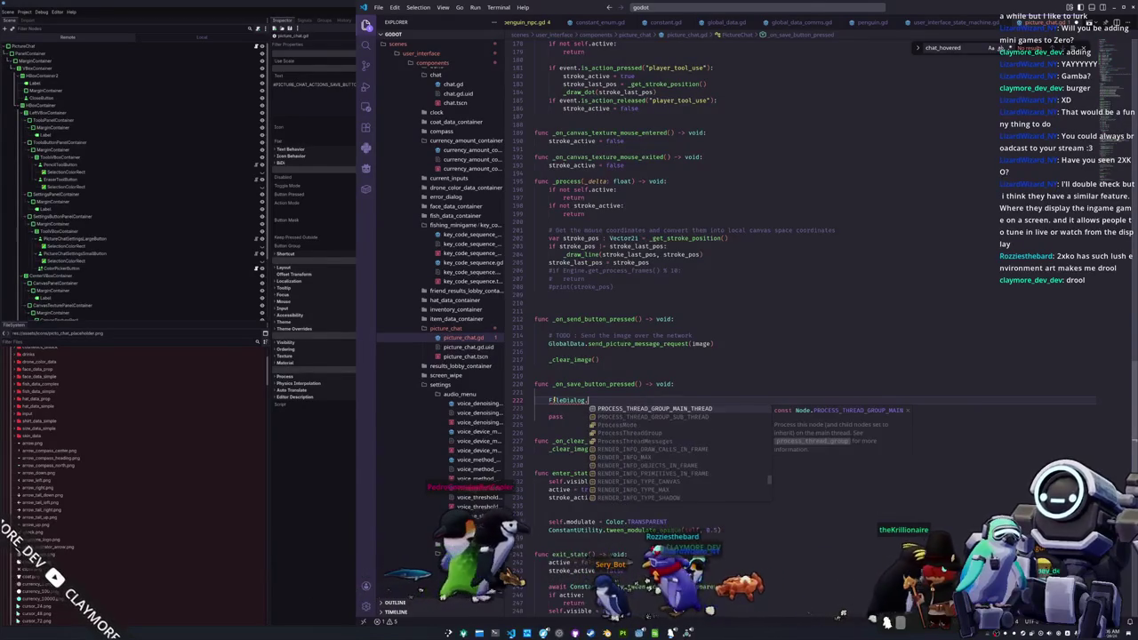
{"action": "key", "text": "Up"}
{"action": "key", "text": "Up"}
{"action": "key", "text": "Up"}
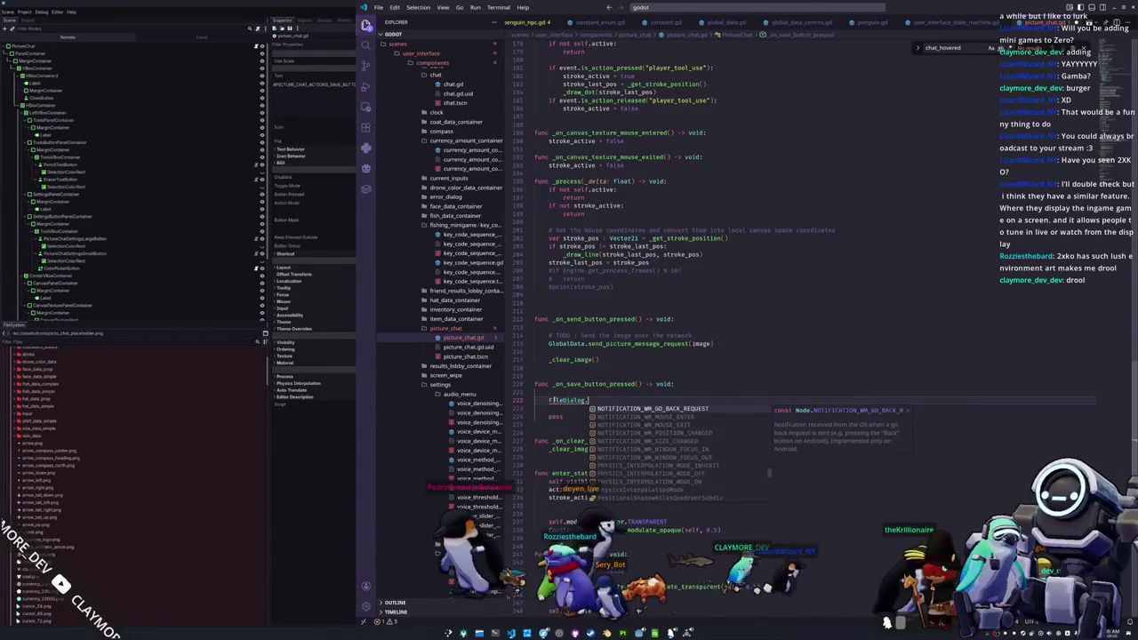
{"action": "key", "text": "alt+Tab"}
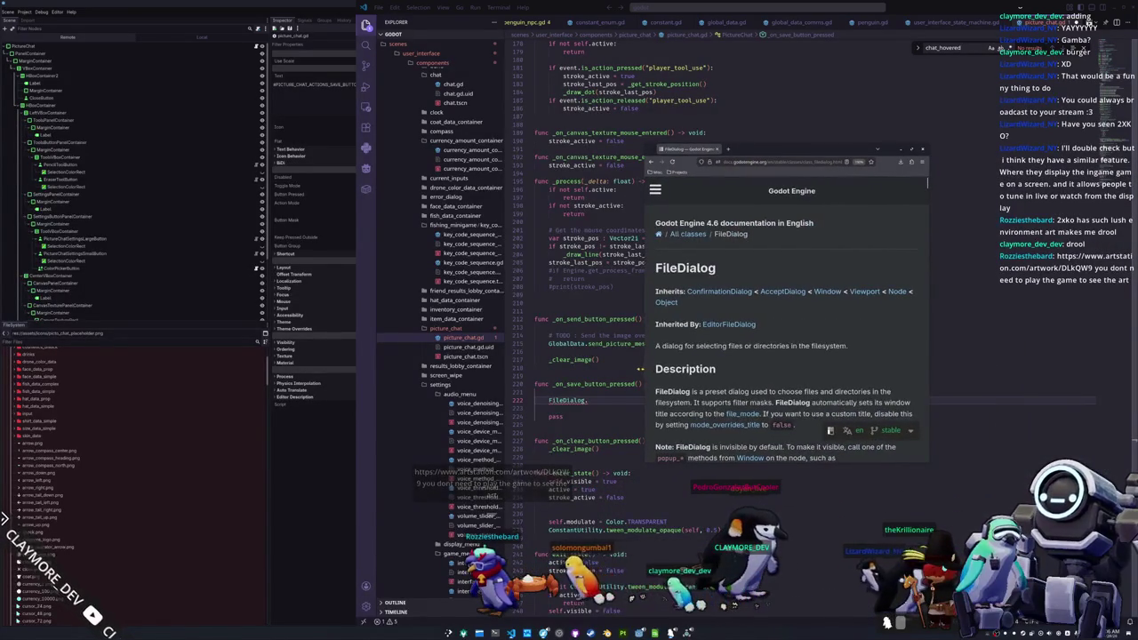
- Scroll the FileDialog docs through Signals and Enumerations, then return to the Godot editor
{"action": "scroll", "coordinate": [673, 351], "scroll_direction": "down", "scroll_amount": 4}
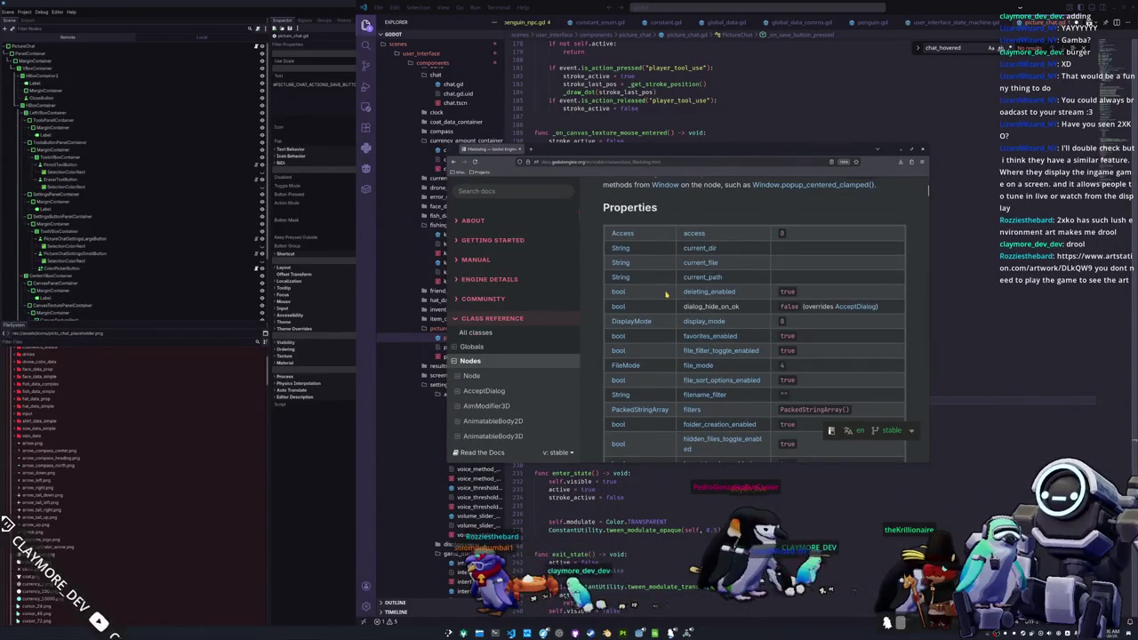
{"action": "scroll", "coordinate": [666, 298], "scroll_direction": "down", "scroll_amount": 8}
{"action": "scroll", "coordinate": [671, 305], "scroll_direction": "down", "scroll_amount": 10}
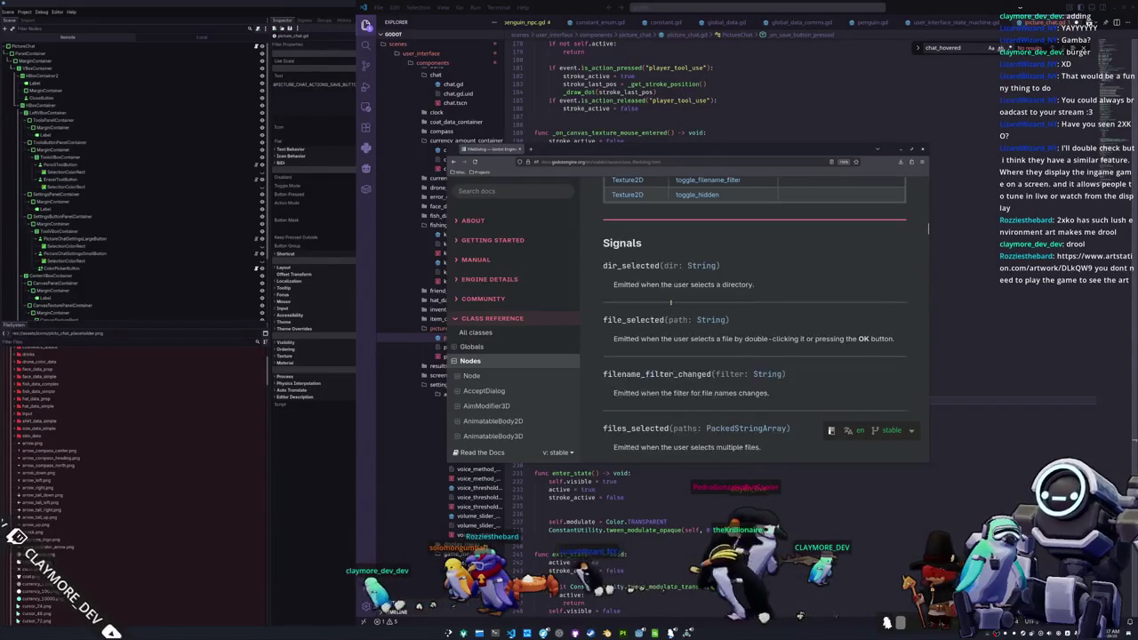
{"action": "scroll", "coordinate": [596, 292], "scroll_direction": "down", "scroll_amount": 1}
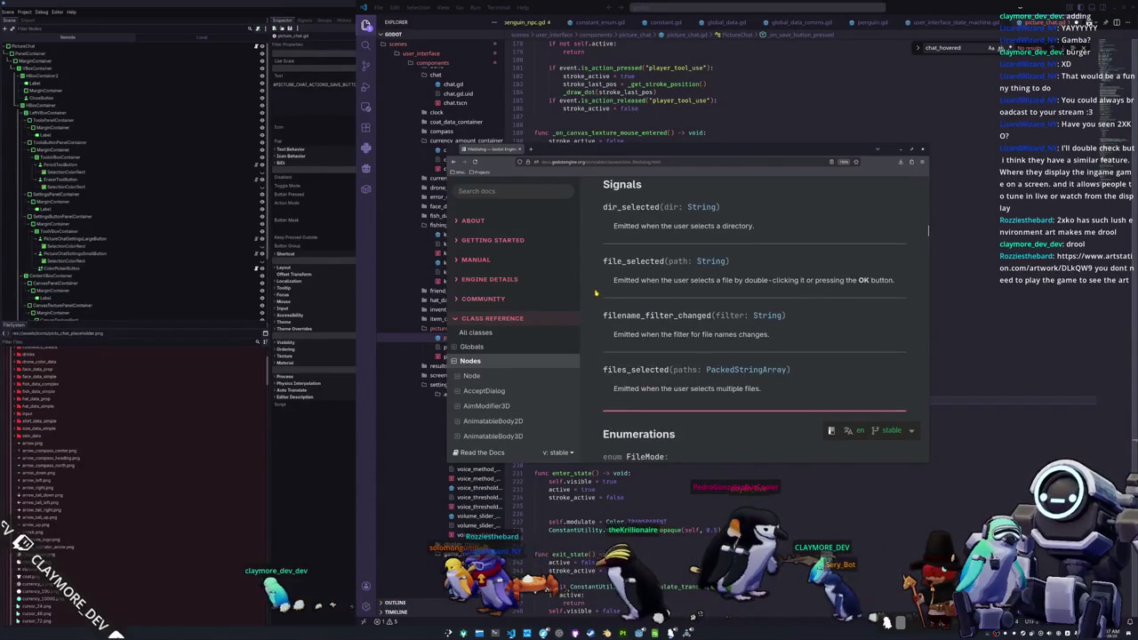
{"action": "scroll", "coordinate": [596, 291], "scroll_direction": "down", "scroll_amount": 6}
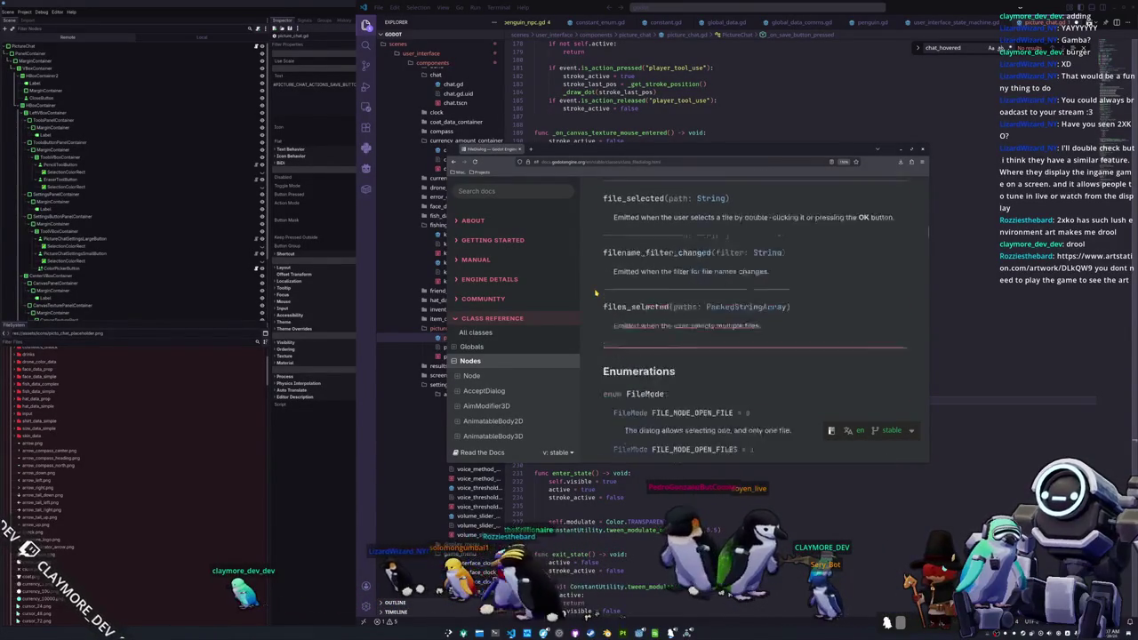
{"action": "scroll", "coordinate": [595, 291], "scroll_direction": "down", "scroll_amount": 6}
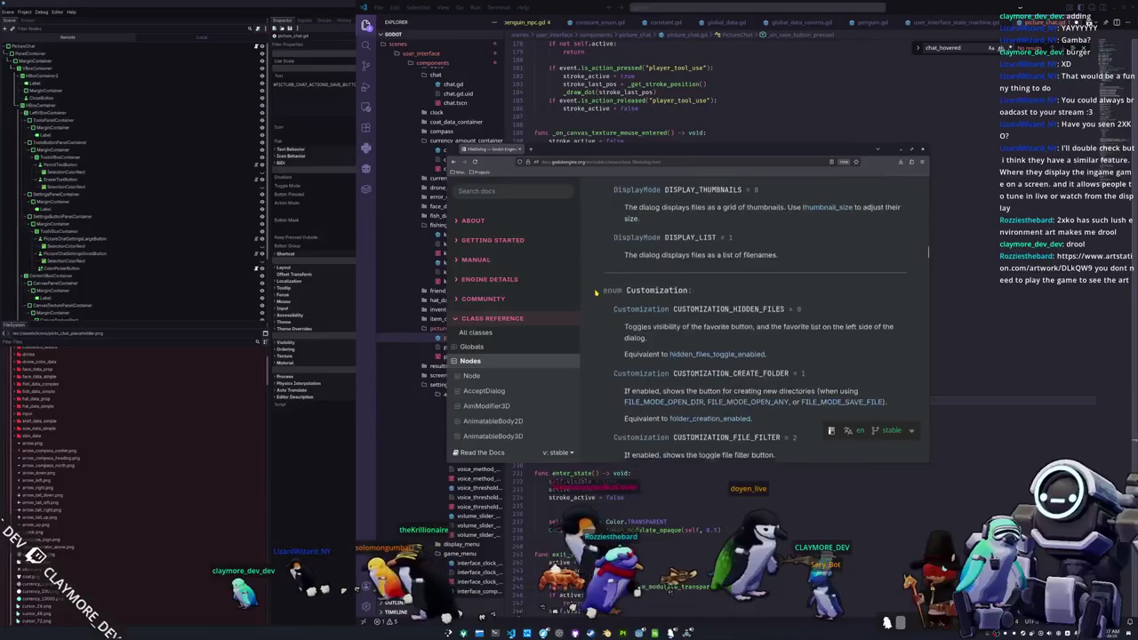
{"action": "left_click", "coordinate": [313, 456]}
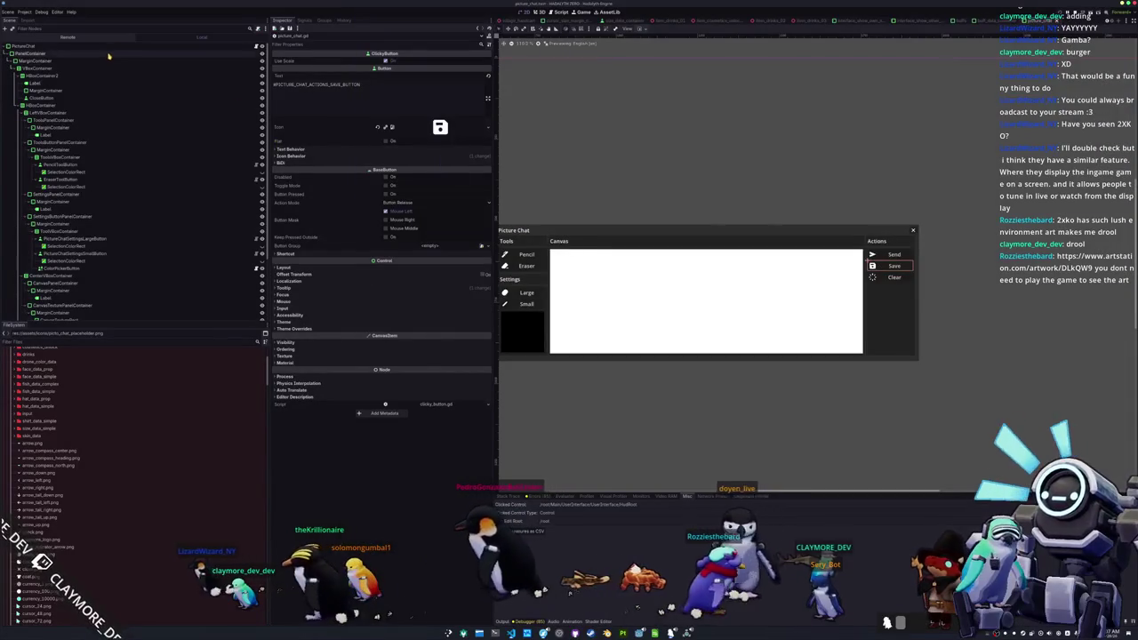
- Look up FileDialog by searching 'fild' in Create New Node under PictureChat, cancel, and return to VS Code
{"action": "left_click", "coordinate": [143, 45]}
{"action": "key", "text": "ctrl+a"}
{"action": "type", "text": "fild"}
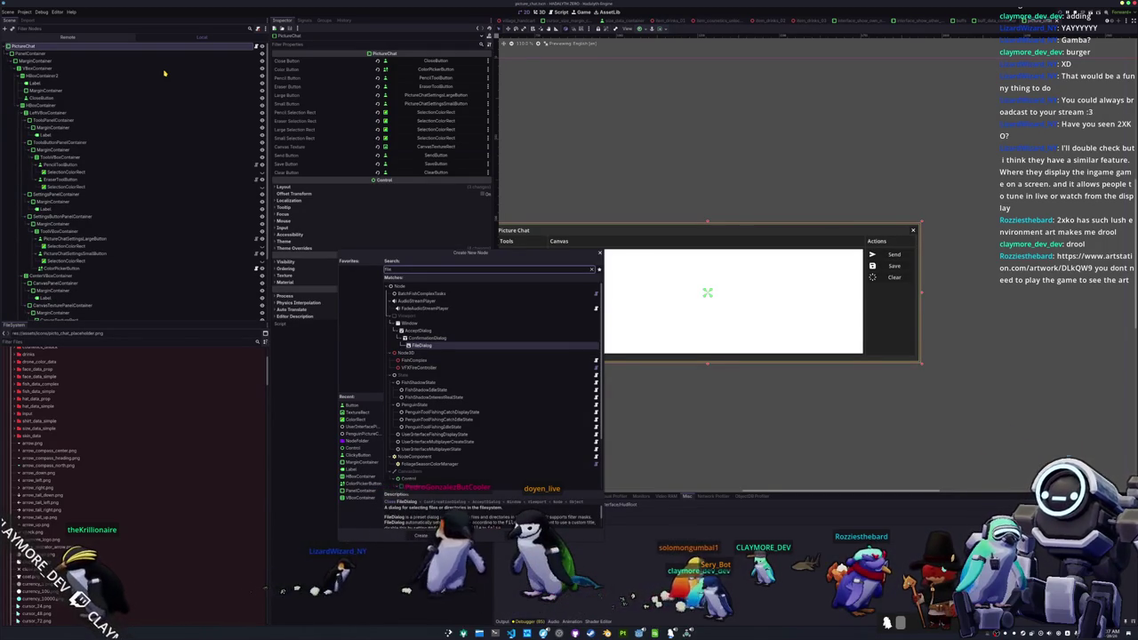
{"action": "scroll", "coordinate": [417, 355], "scroll_direction": "down", "scroll_amount": 2}
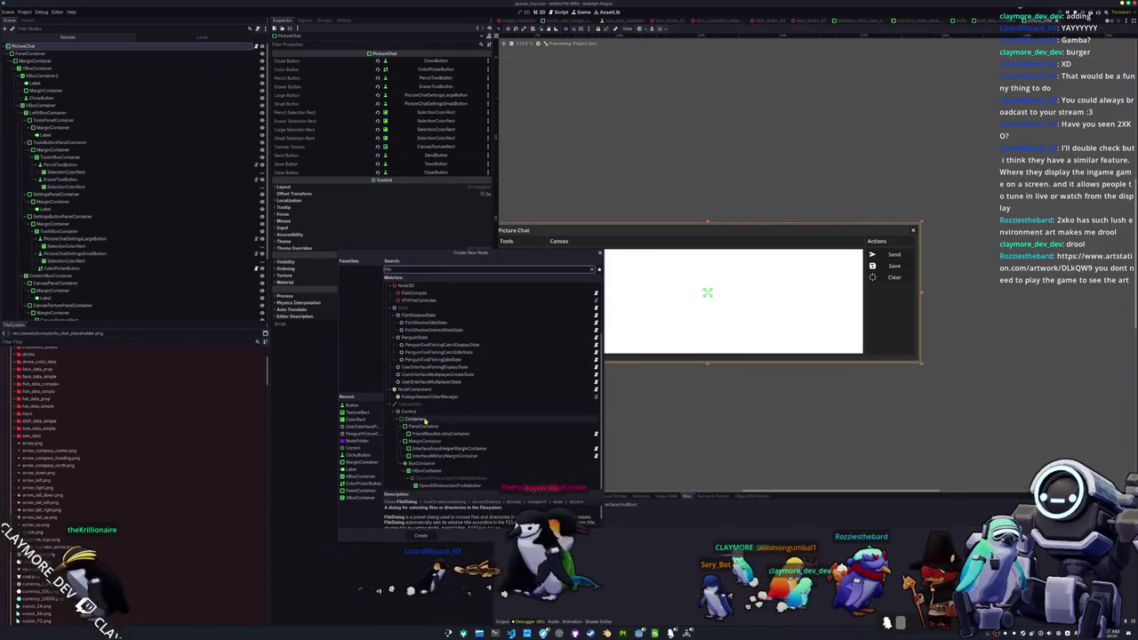
{"action": "scroll", "coordinate": [424, 422], "scroll_direction": "up", "scroll_amount": 2}
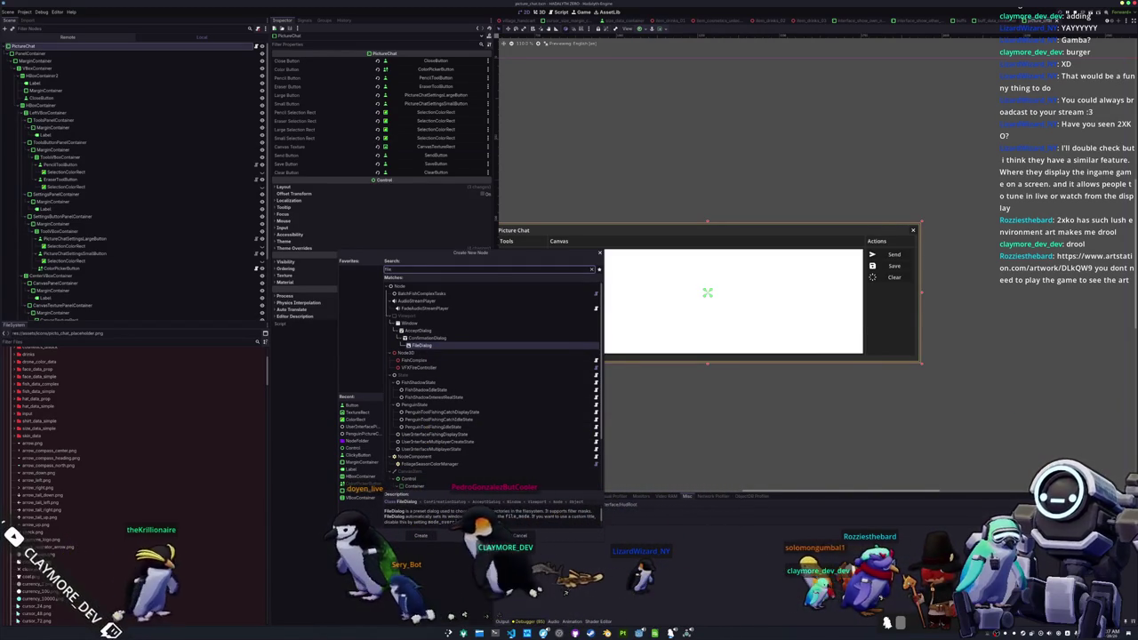
{"action": "scroll", "coordinate": [418, 521], "scroll_direction": "down", "scroll_amount": 2}
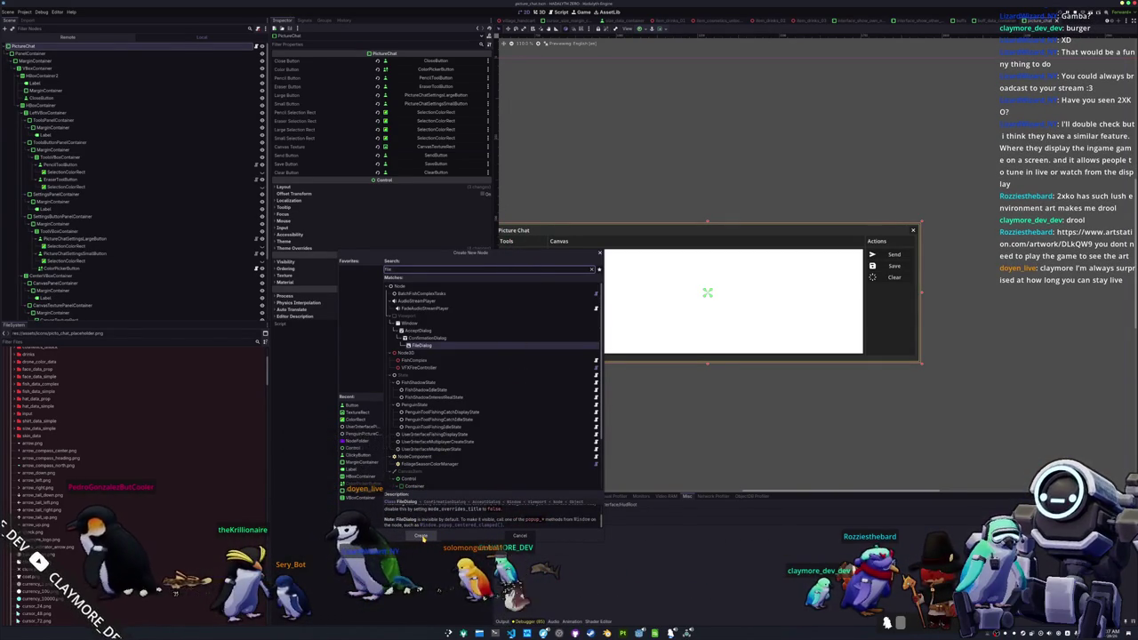
{"action": "key", "text": "Escape"}
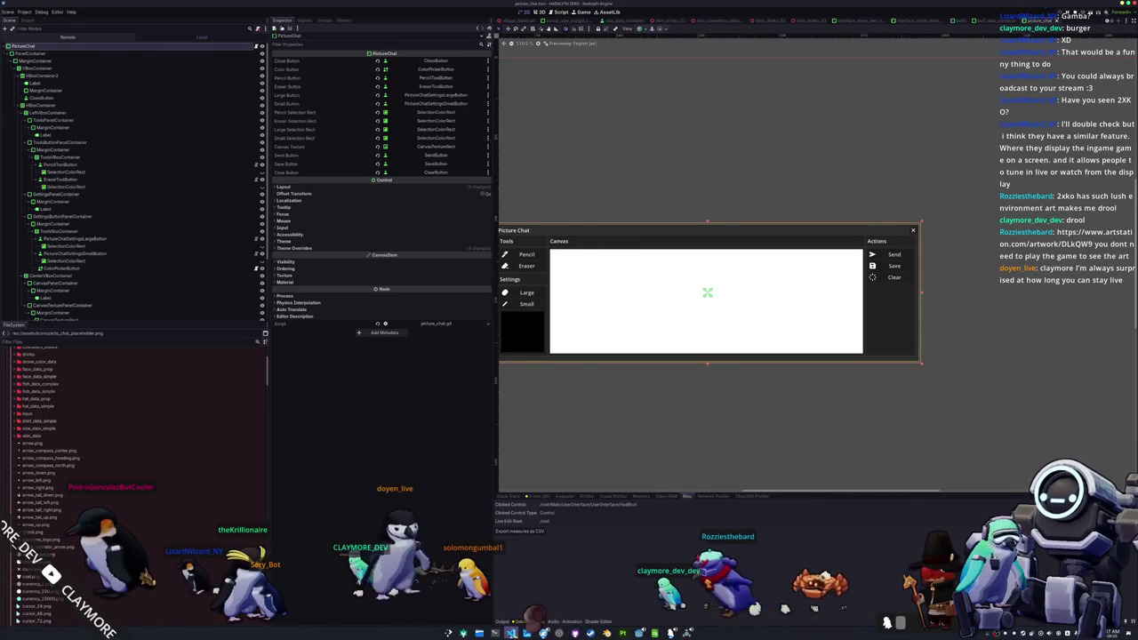
{"action": "key", "text": "alt+Tab"}
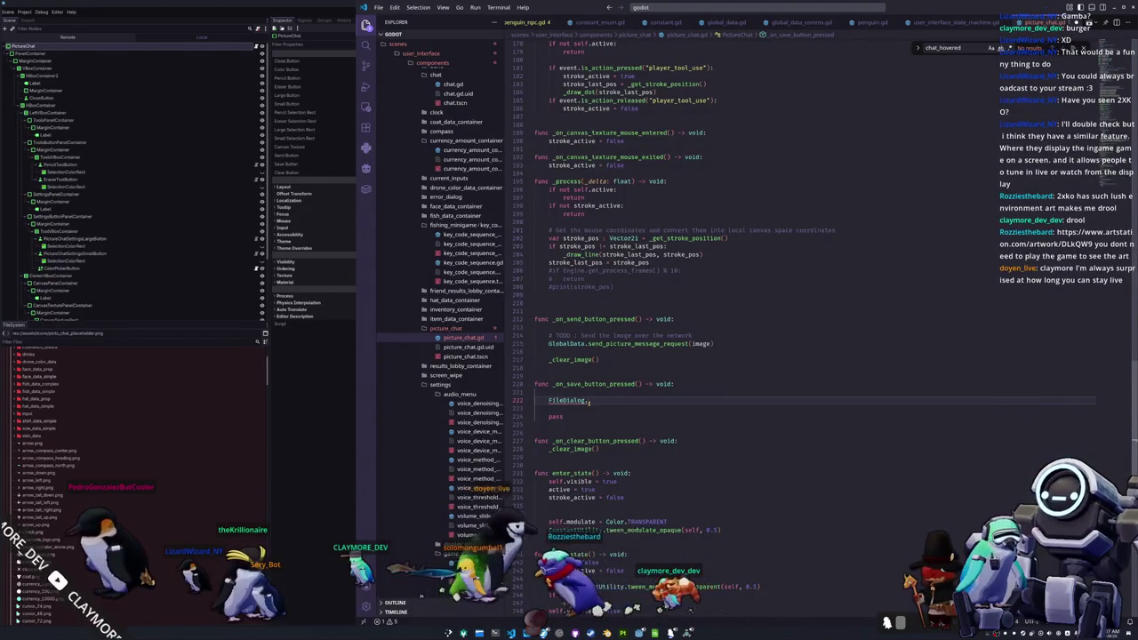
- Replace the FileDialog placeholder on line 222 with a get_window() call
{"action": "key", "text": "shift+Home"}
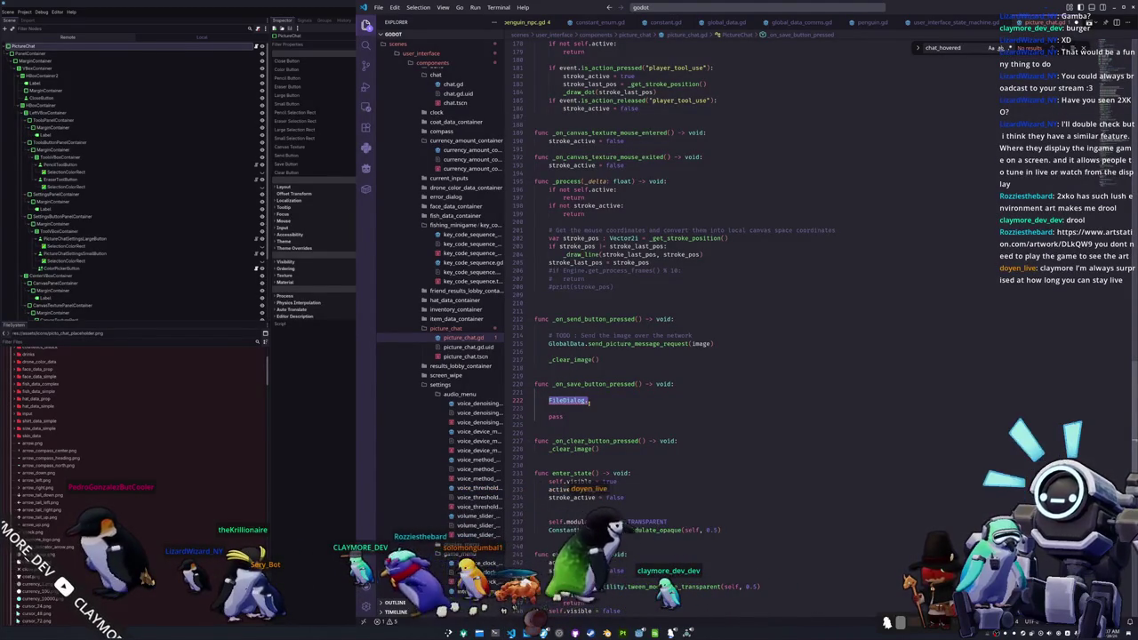
{"action": "type", "text": "Window"}
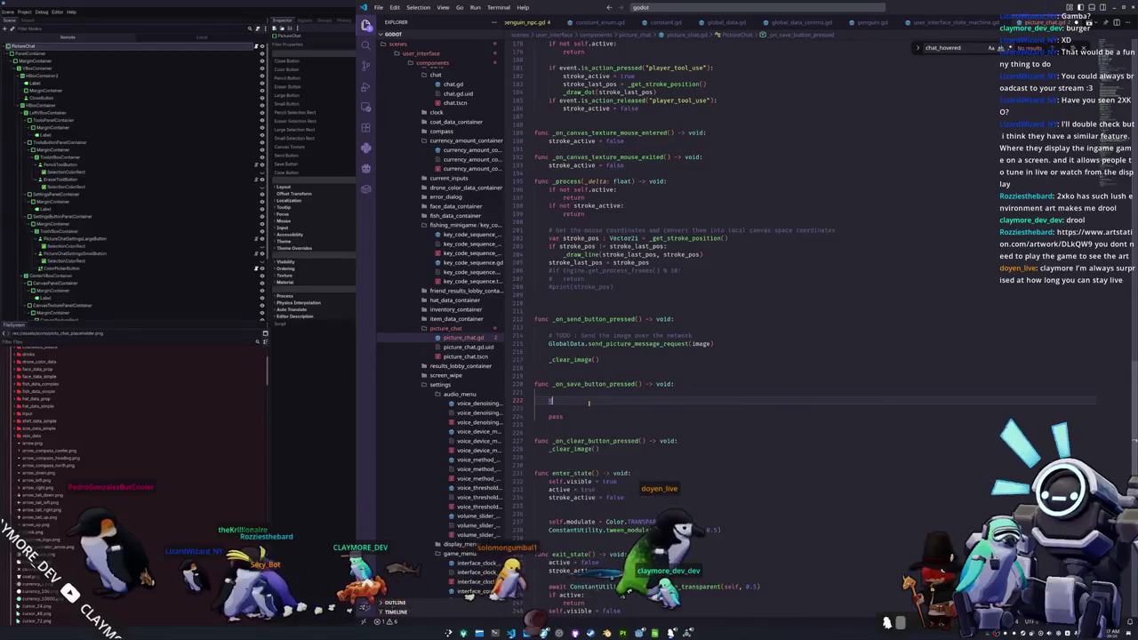
{"action": "key", "text": "ctrl+BackSpace"}
{"action": "type", "text": "get_win"}
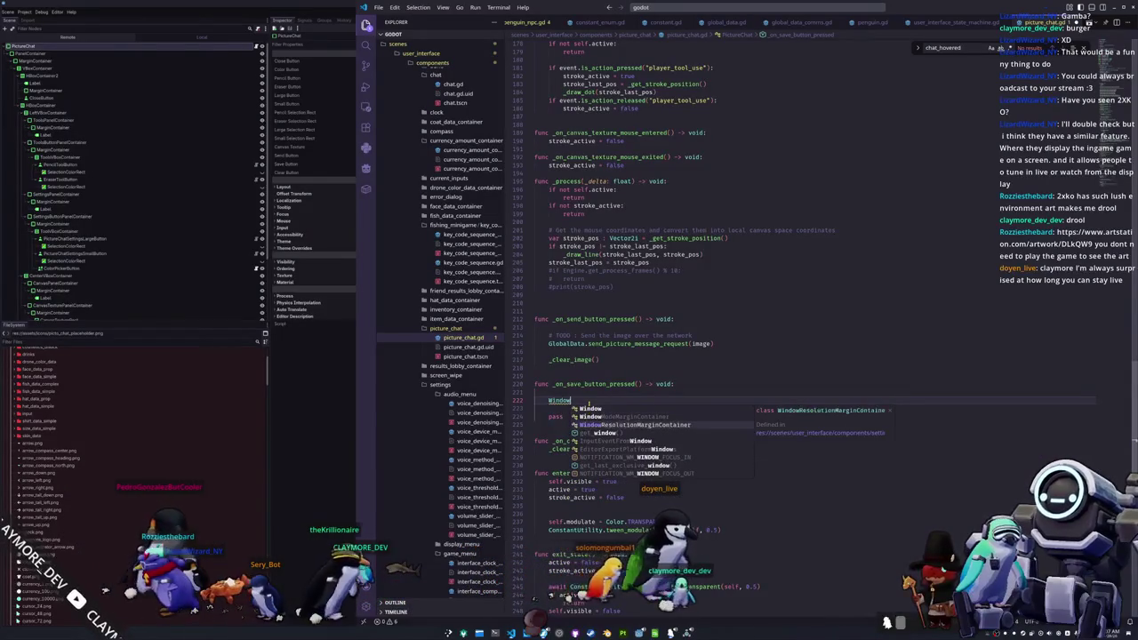
{"action": "key", "text": "Return"}
- Extend the call to get_window().popup, browse the popup method suggestions, and return to the FileDialog docs
{"action": "type", "text": ".file"}
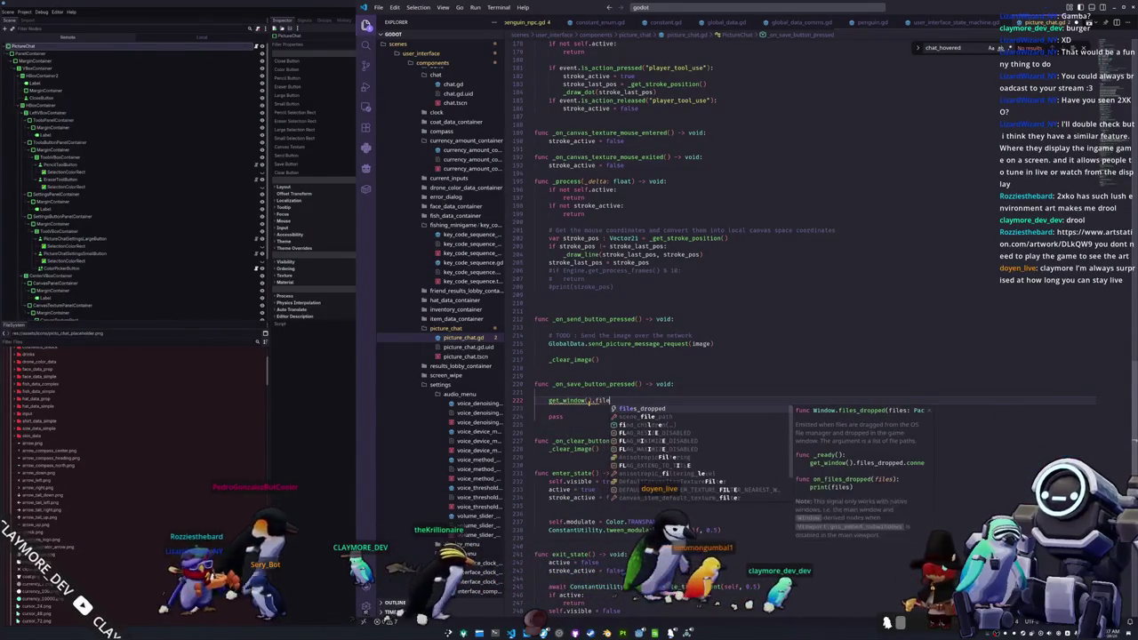
{"action": "type", "text": "_dis"}
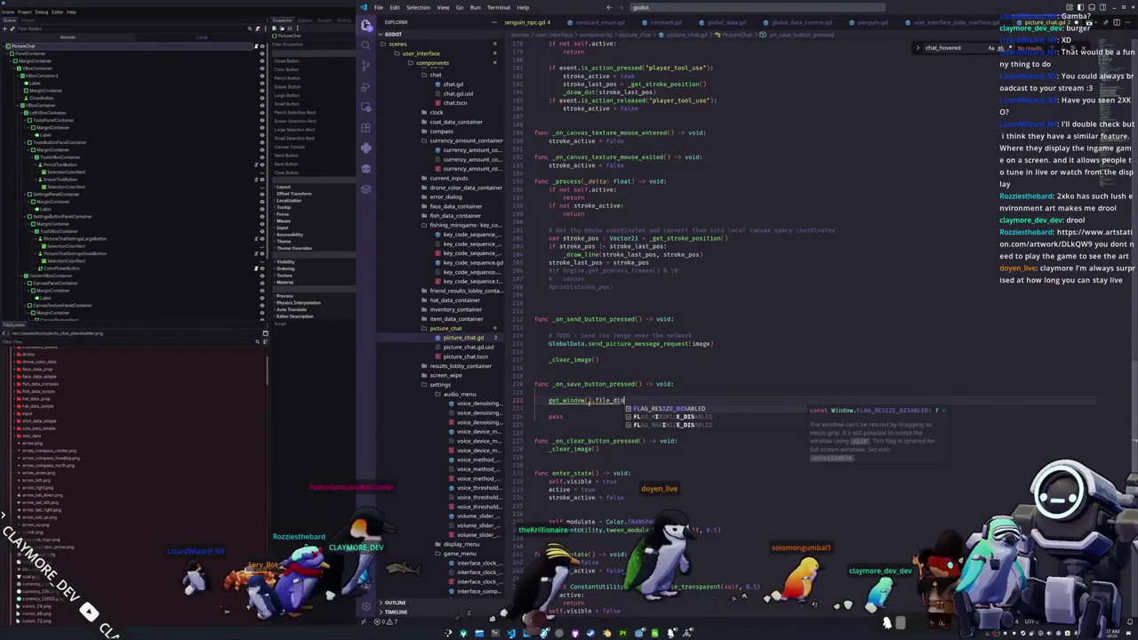
{"action": "key", "text": "BackSpace"}
{"action": "key", "text": "BackSpace"}
{"action": "key", "text": "BackSpace"}
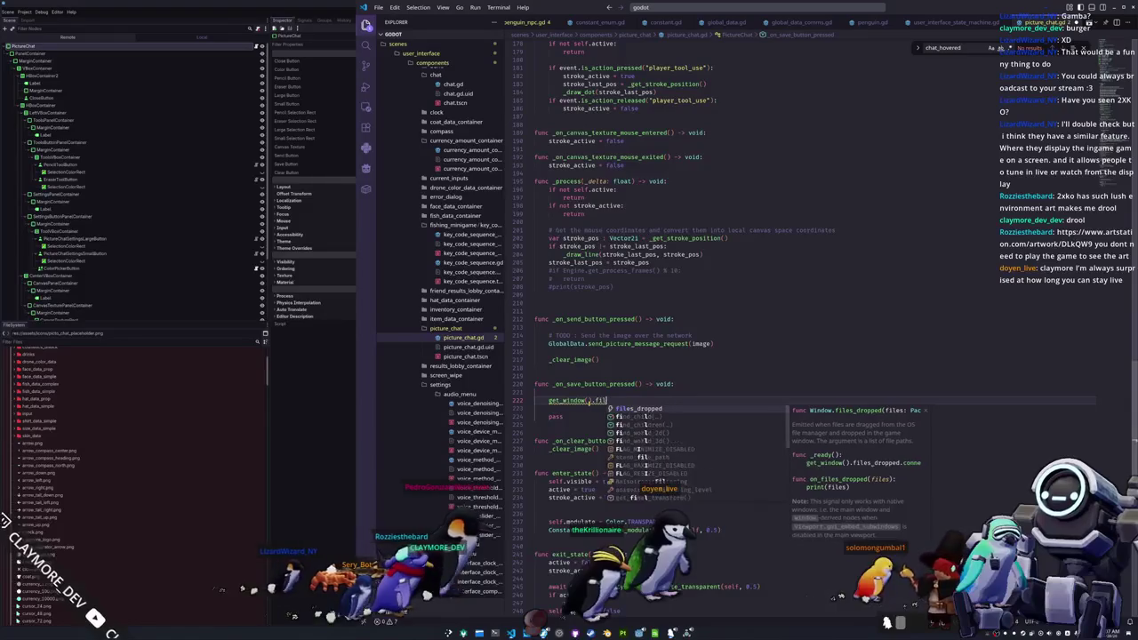
{"action": "type", "text": "pop"}
{"action": "key", "text": "BackSpace"}
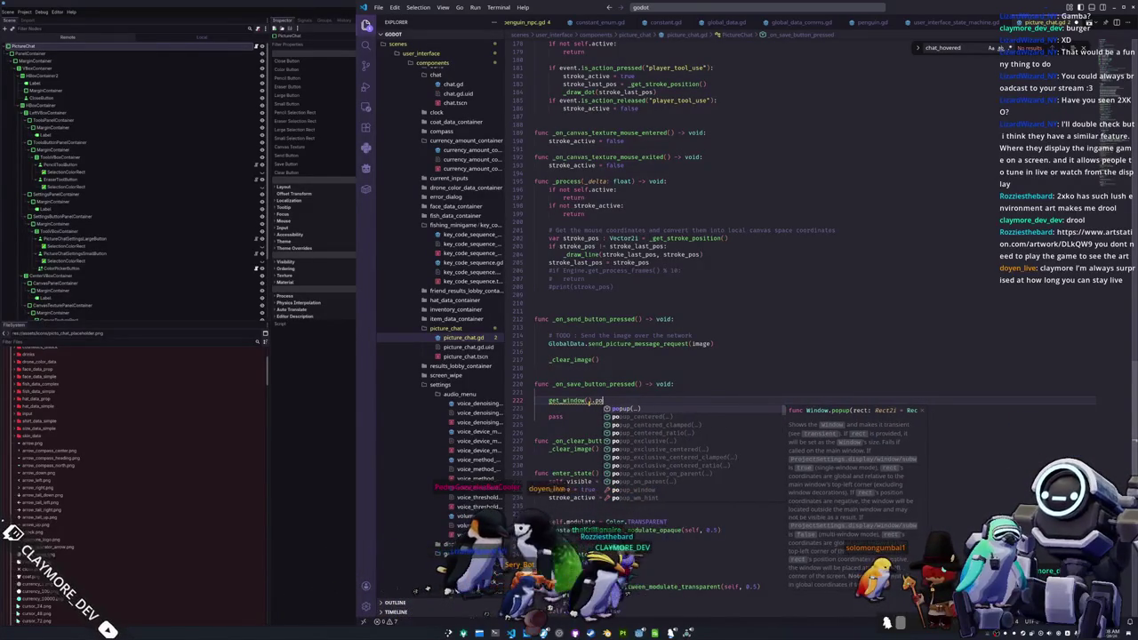
{"action": "type", "text": "pup"}
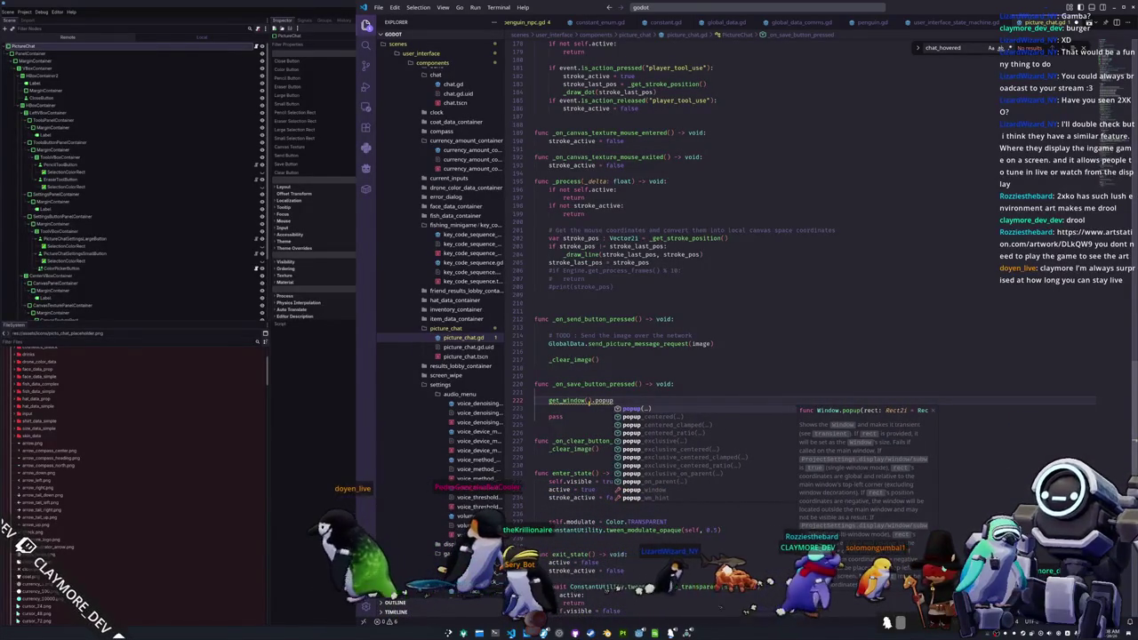
{"action": "key", "text": "Down"}
{"action": "key", "text": "Down"}
{"action": "key", "text": "Down"}
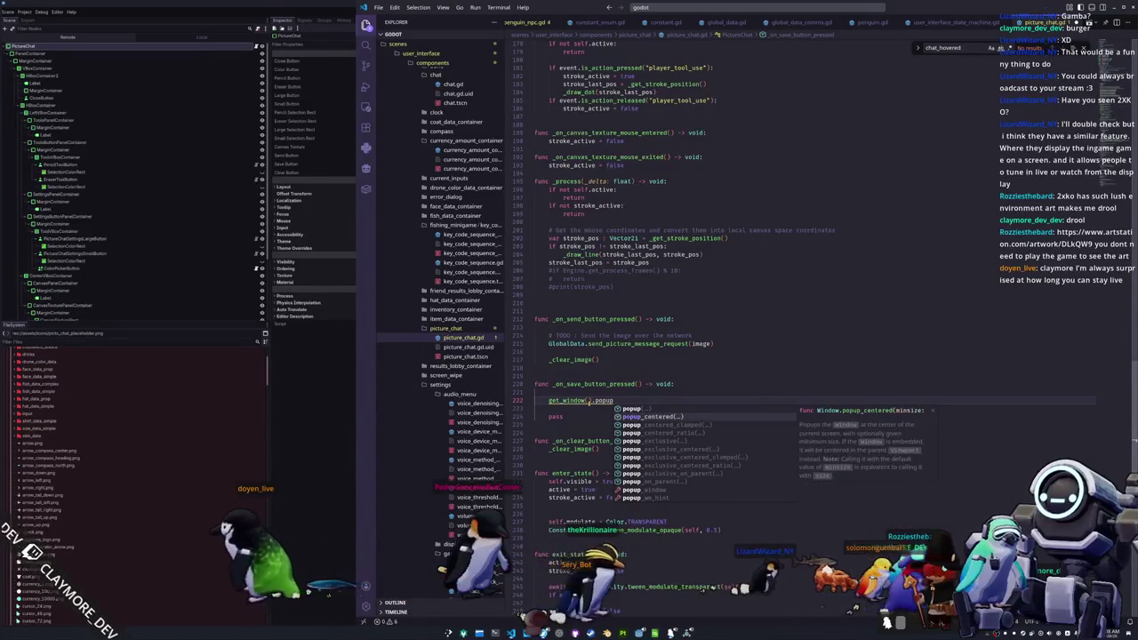
{"action": "key", "text": "alt+Tab"}
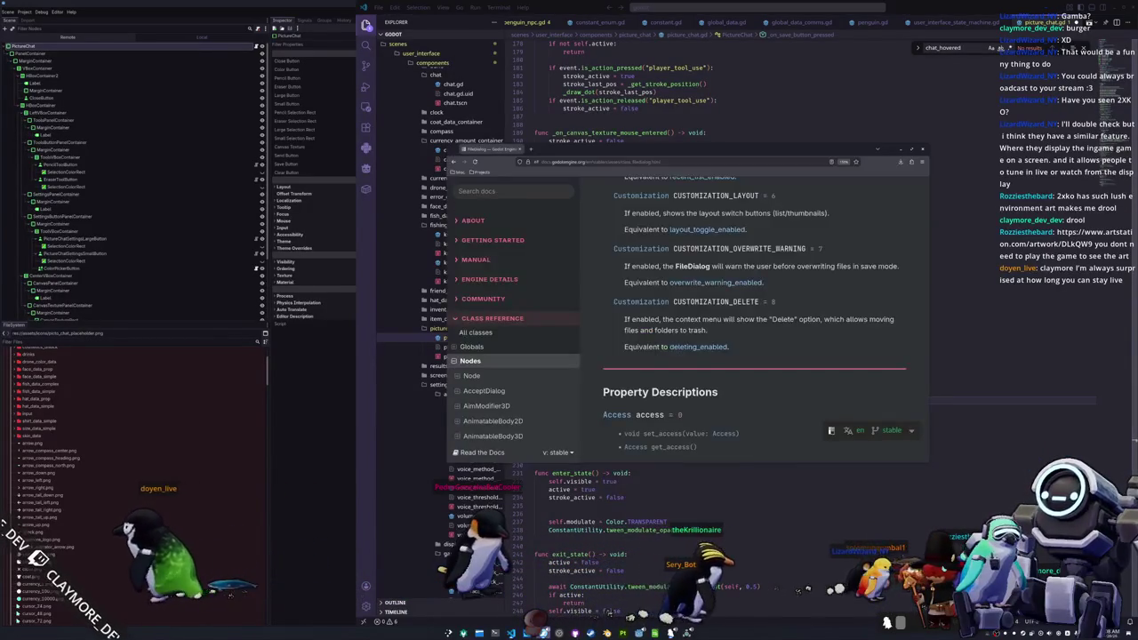
- Read the FileDialog Description and Properties, then drag the docs window right to reveal picture_chat.gd
{"action": "scroll", "coordinate": [696, 317], "scroll_direction": "down", "scroll_amount": 20}
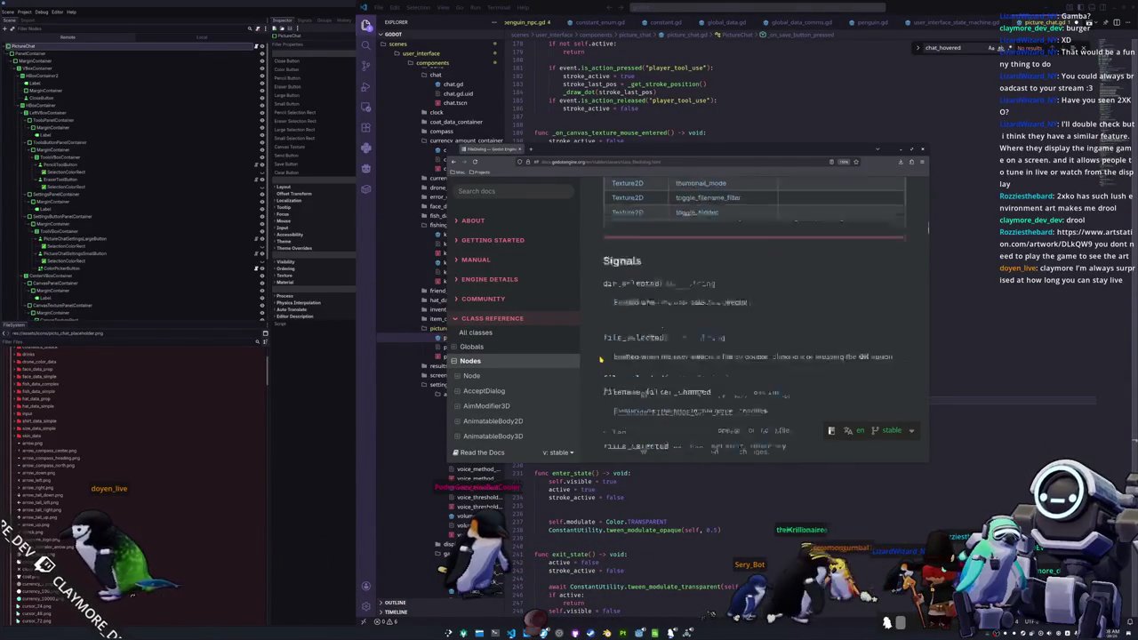
{"action": "scroll", "coordinate": [600, 360], "scroll_direction": "up", "scroll_amount": 20}
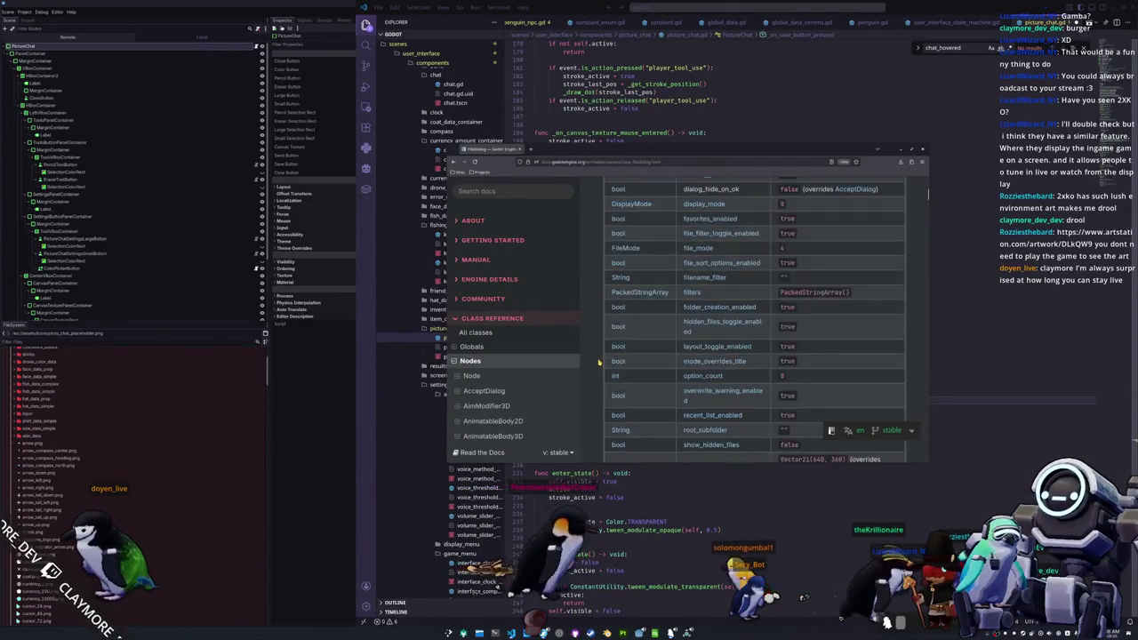
{"action": "scroll", "coordinate": [597, 365], "scroll_direction": "down", "scroll_amount": 2}
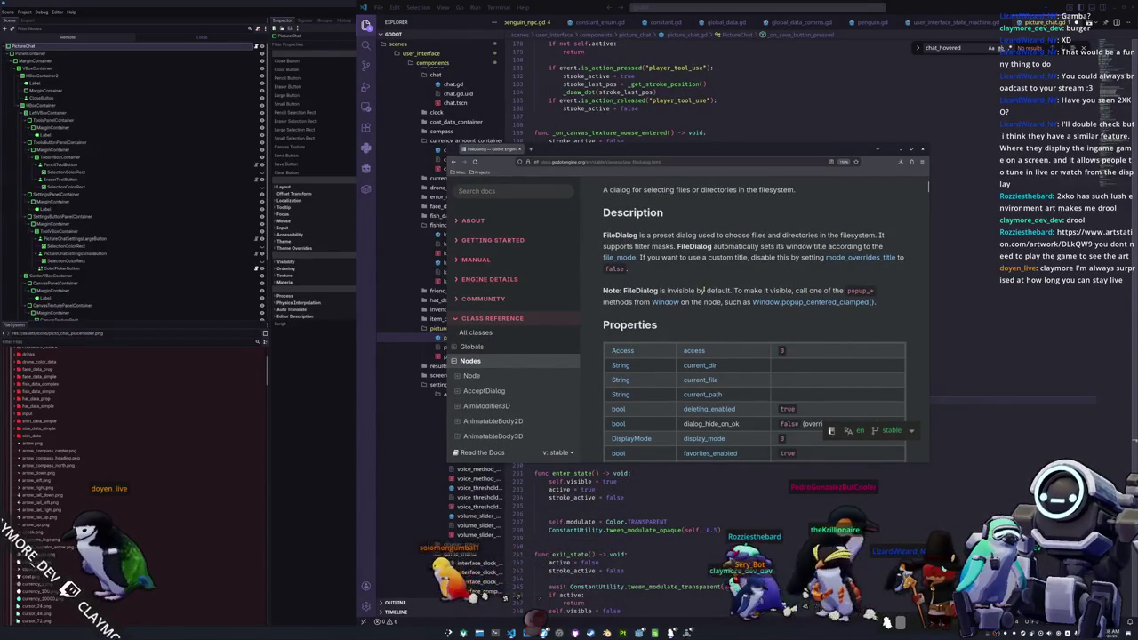
{"action": "scroll", "coordinate": [699, 290], "scroll_direction": "up", "scroll_amount": 2}
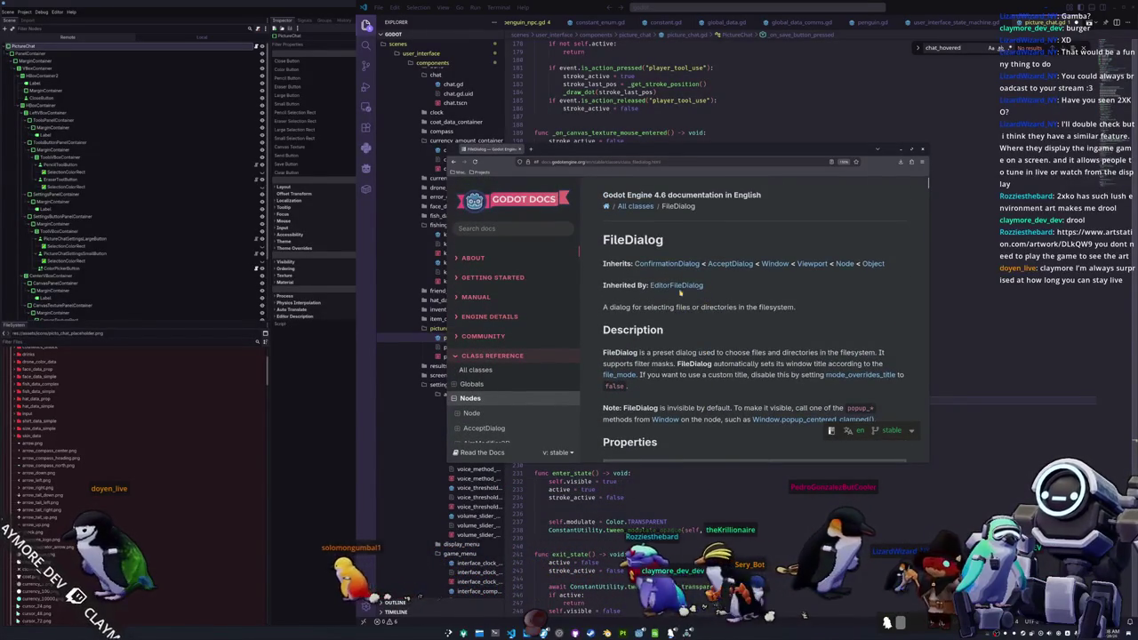
{"action": "scroll", "coordinate": [751, 288], "scroll_direction": "down", "scroll_amount": 4}
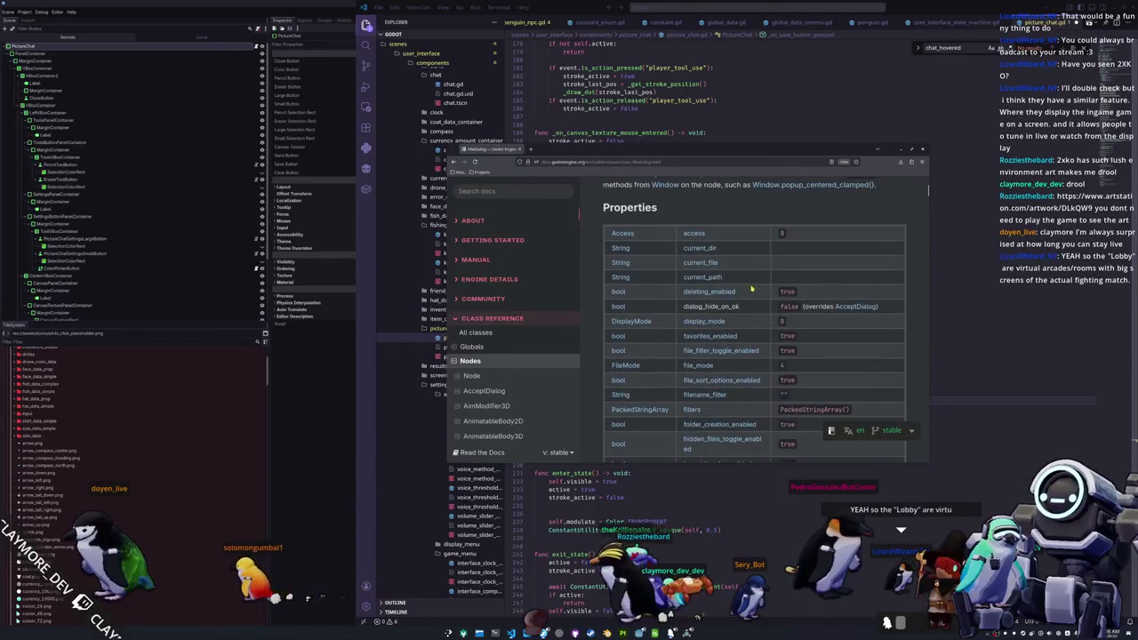
{"action": "left_click_drag", "start_coordinate": [676, 161], "coordinate": [1137, 222]}
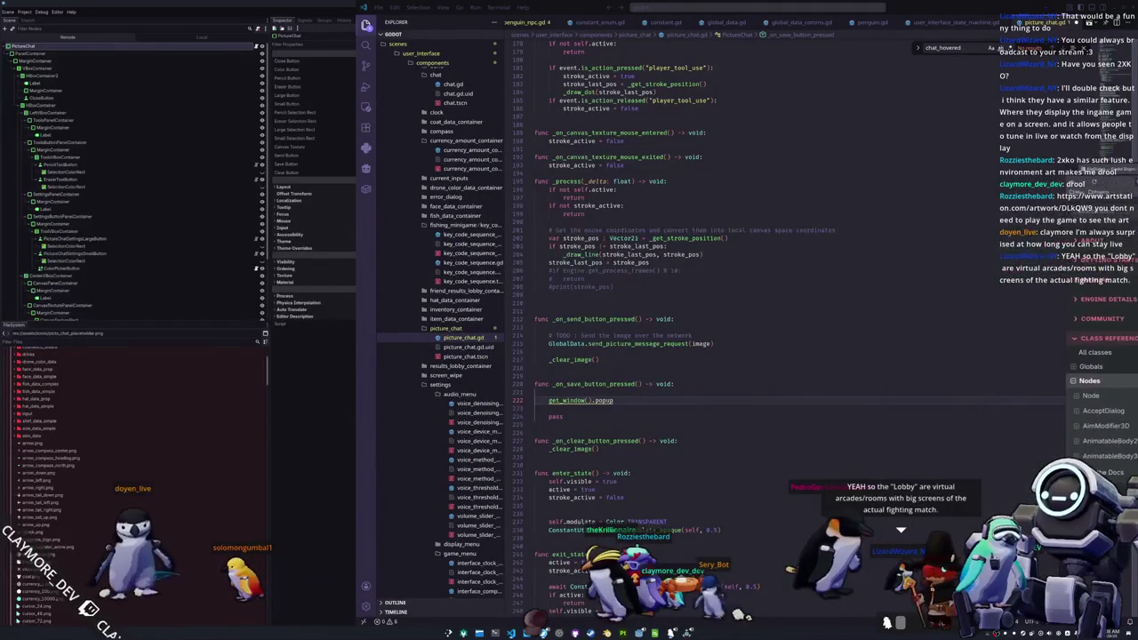
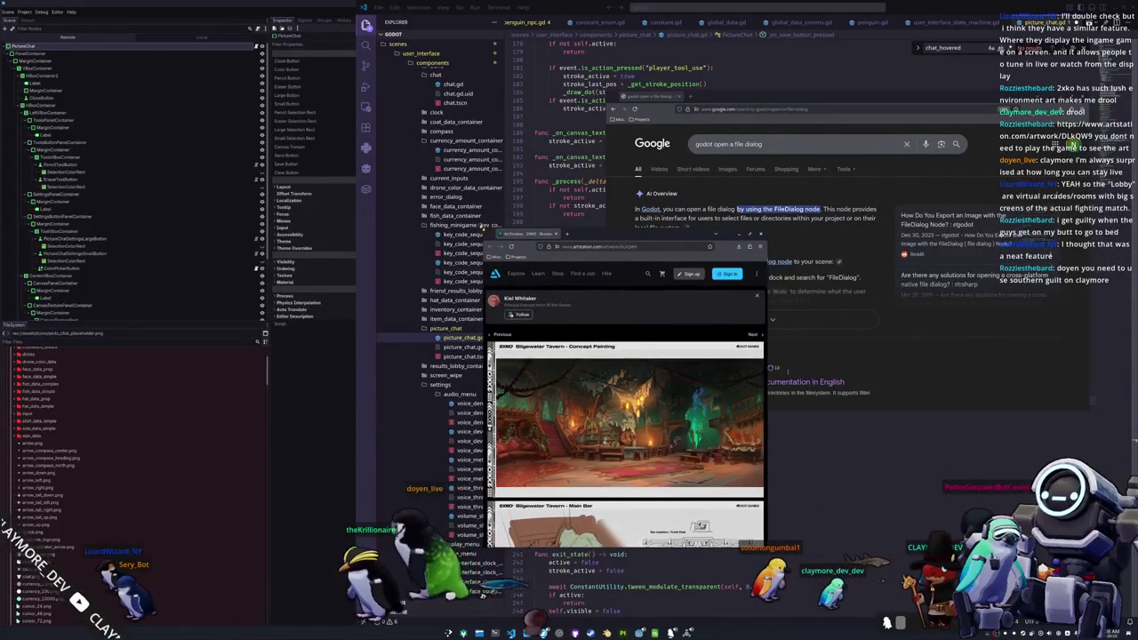
- Browse the 2XKO Bilgewater Tavern concept art sheets on ArtStation, then close the artwork window
{"action": "scroll", "coordinate": [424, 338], "scroll_direction": "down", "scroll_amount": 4}
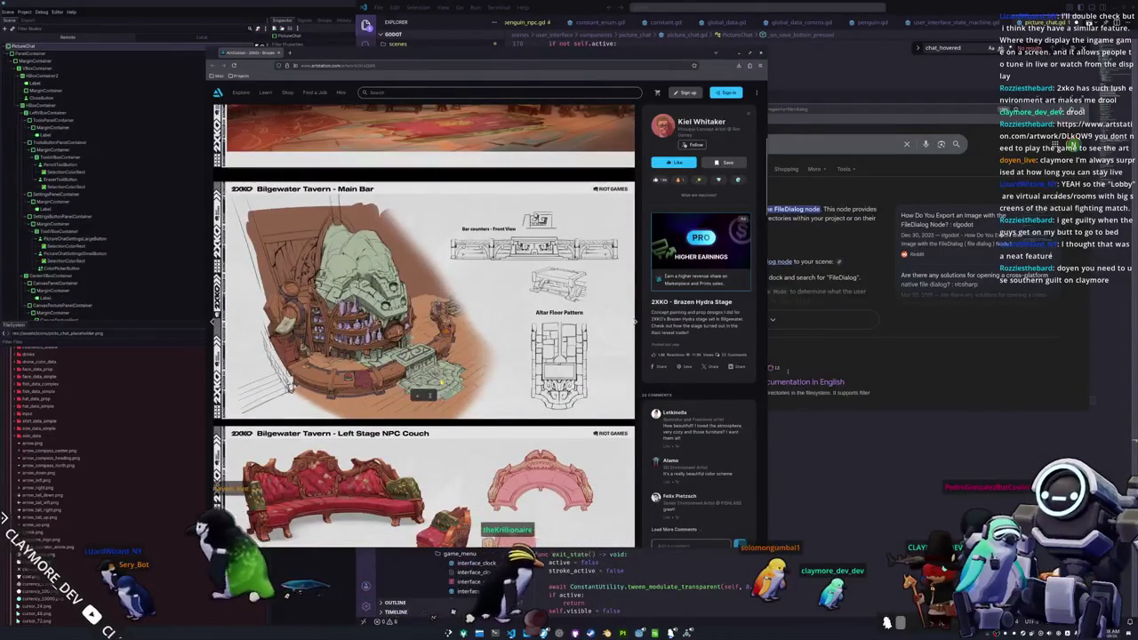
{"action": "scroll", "coordinate": [424, 329], "scroll_direction": "down", "scroll_amount": 6}
{"action": "scroll", "coordinate": [424, 328], "scroll_direction": "up", "scroll_amount": 5}
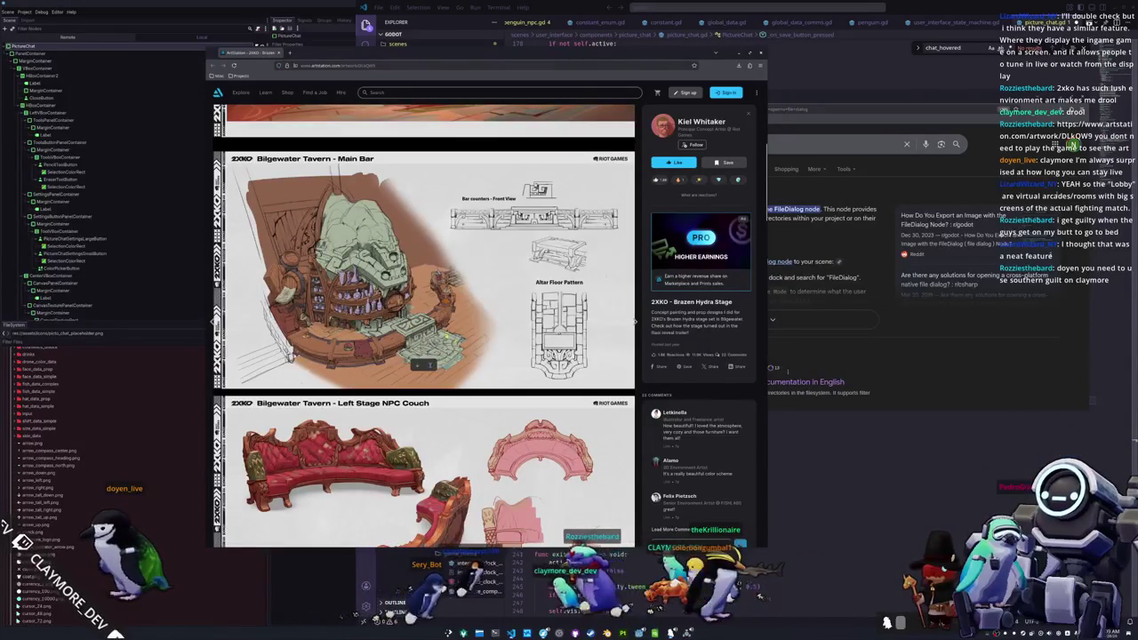
{"action": "scroll", "coordinate": [424, 329], "scroll_direction": "down", "scroll_amount": 3}
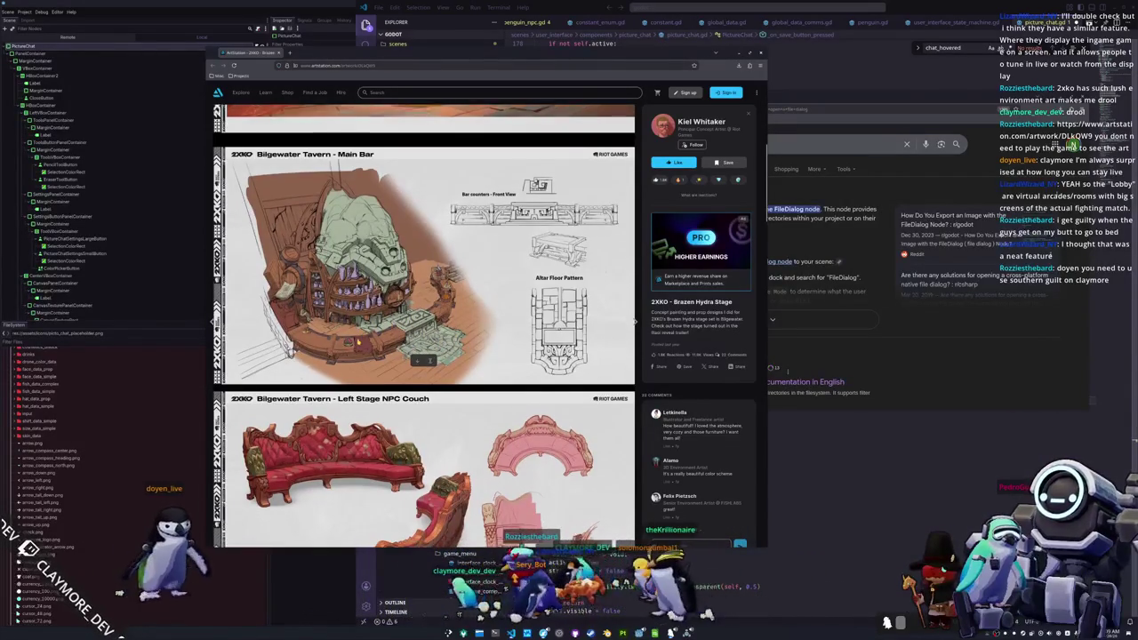
{"action": "scroll", "coordinate": [358, 340], "scroll_direction": "down", "scroll_amount": 5}
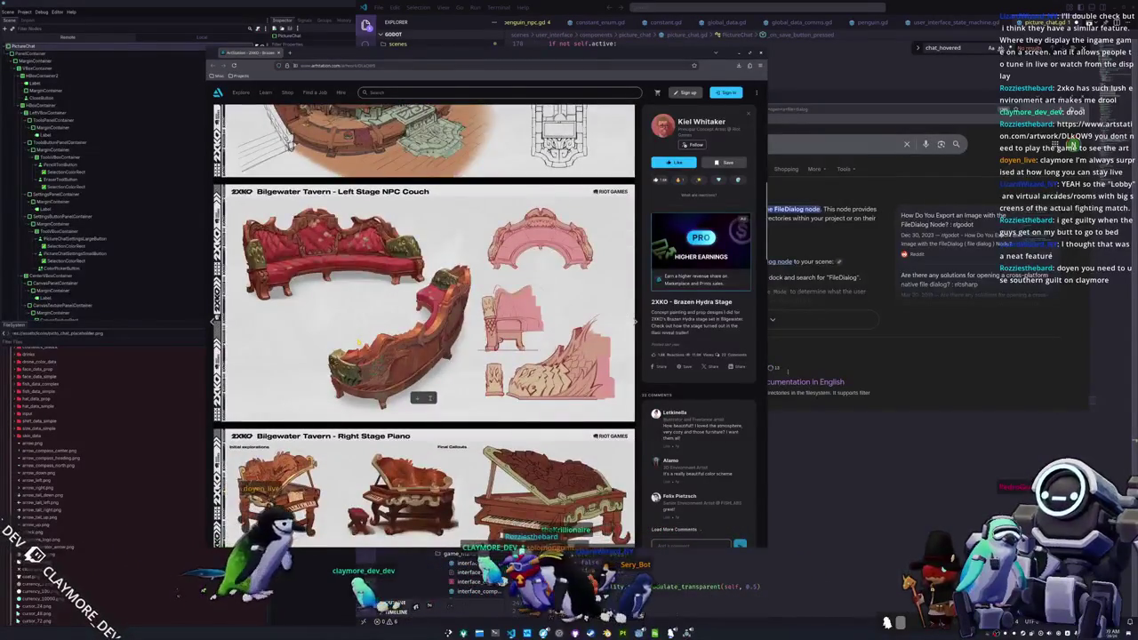
{"action": "scroll", "coordinate": [358, 343], "scroll_direction": "down", "scroll_amount": 3}
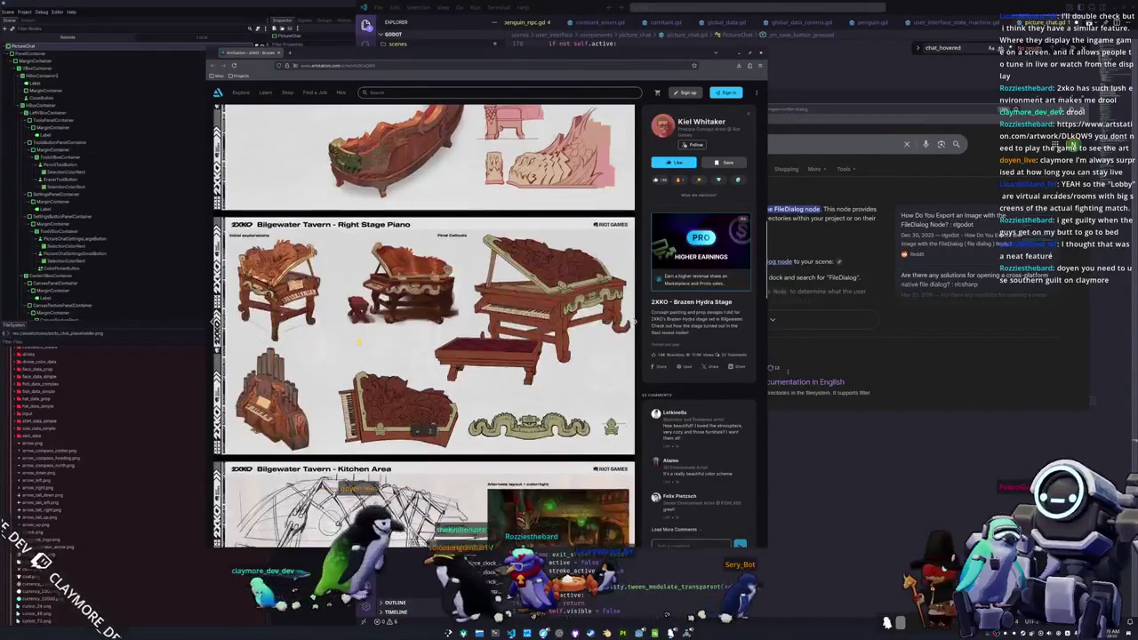
{"action": "scroll", "coordinate": [359, 342], "scroll_direction": "down", "scroll_amount": 5}
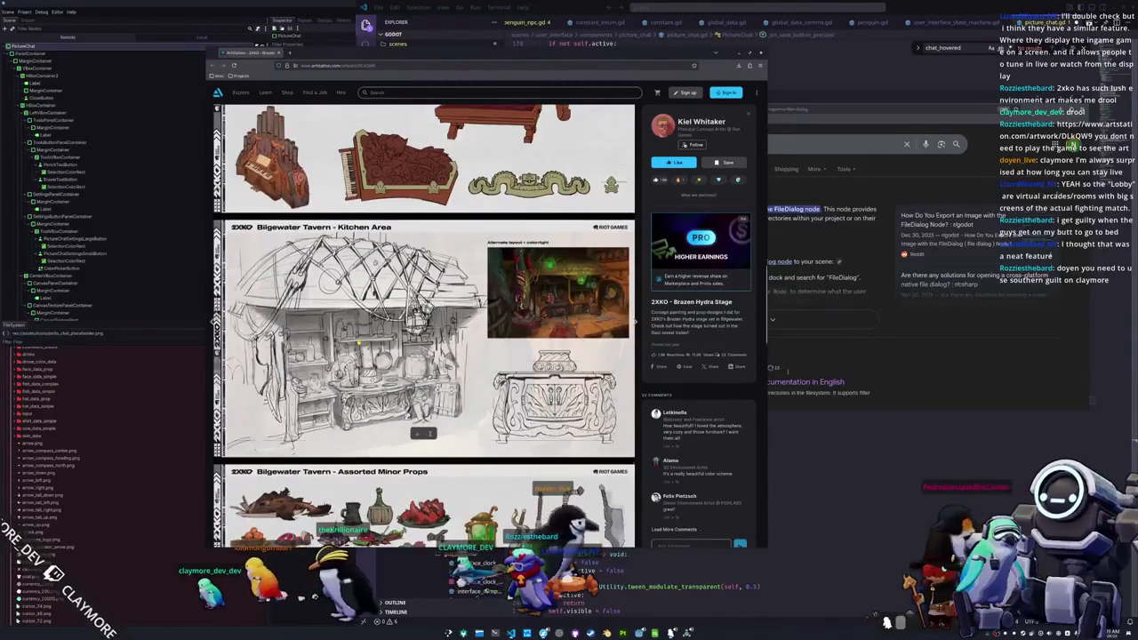
{"action": "scroll", "coordinate": [359, 341], "scroll_direction": "down", "scroll_amount": 5}
{"action": "scroll", "coordinate": [359, 342], "scroll_direction": "down", "scroll_amount": 1}
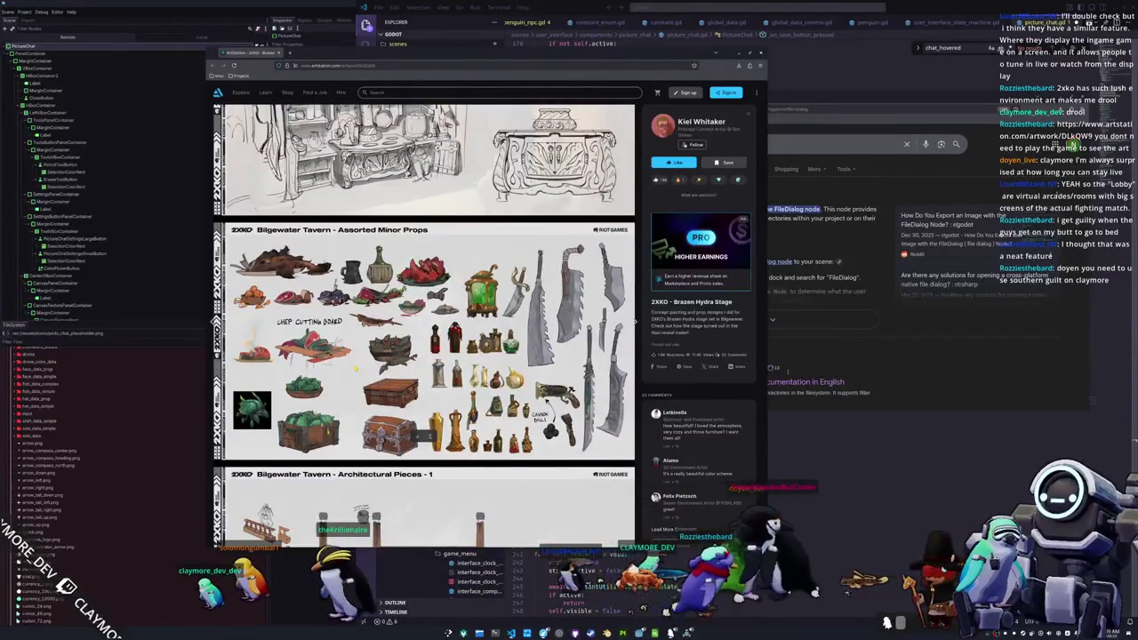
{"action": "scroll", "coordinate": [355, 365], "scroll_direction": "down", "scroll_amount": 1}
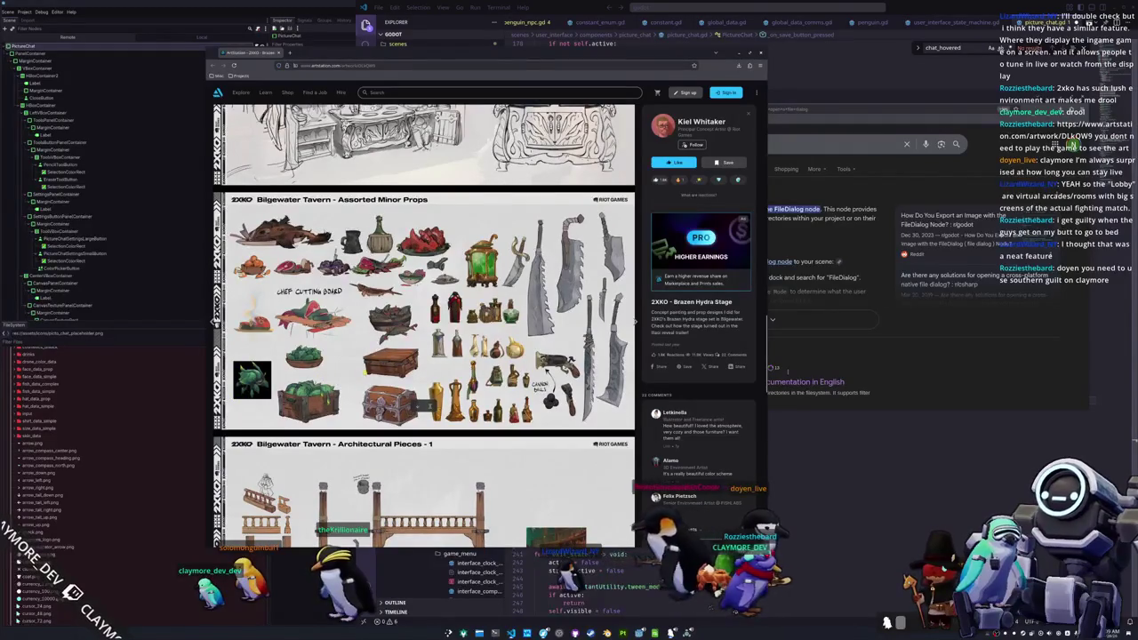
{"action": "scroll", "coordinate": [355, 366], "scroll_direction": "down", "scroll_amount": 7}
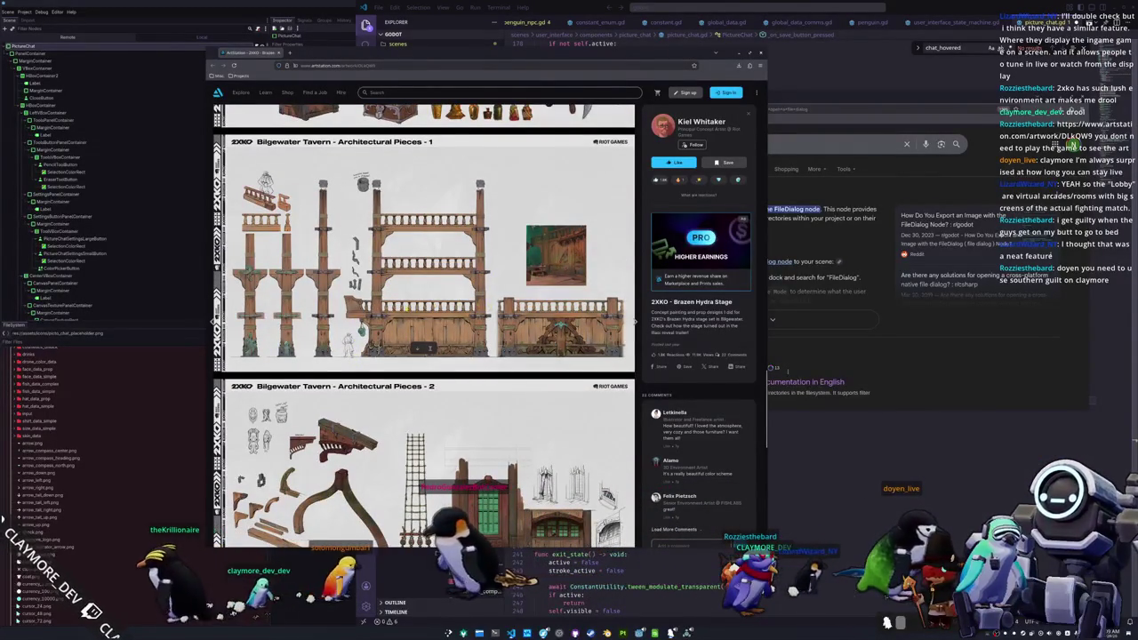
{"action": "scroll", "coordinate": [424, 325], "scroll_direction": "up", "scroll_amount": 1}
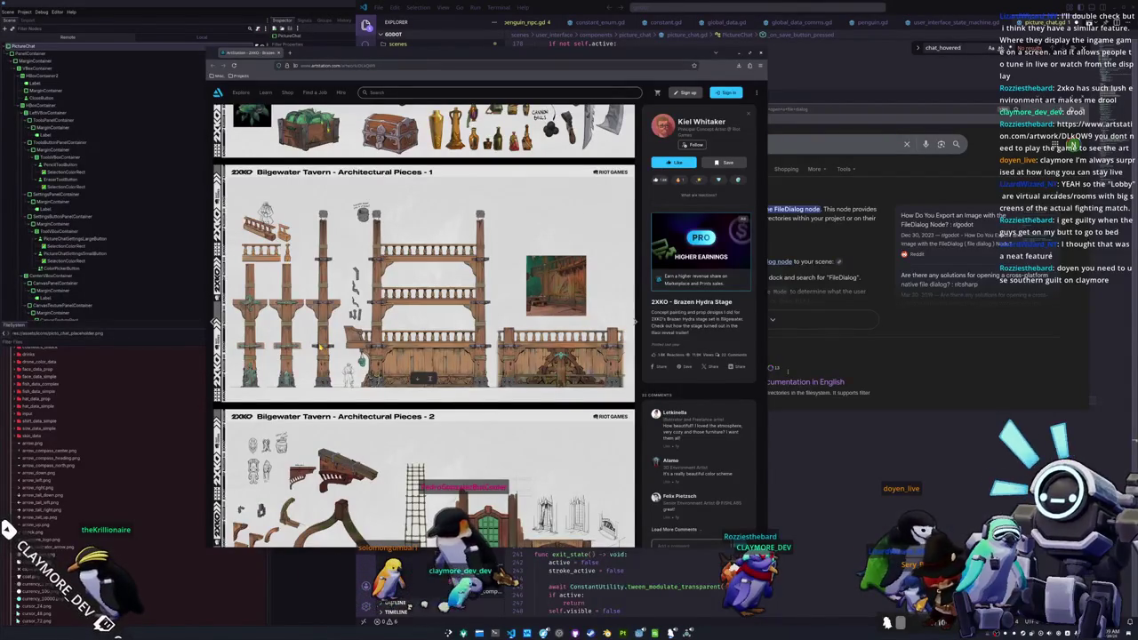
{"action": "scroll", "coordinate": [319, 347], "scroll_direction": "down", "scroll_amount": 2}
{"action": "scroll", "coordinate": [319, 348], "scroll_direction": "up", "scroll_amount": 3}
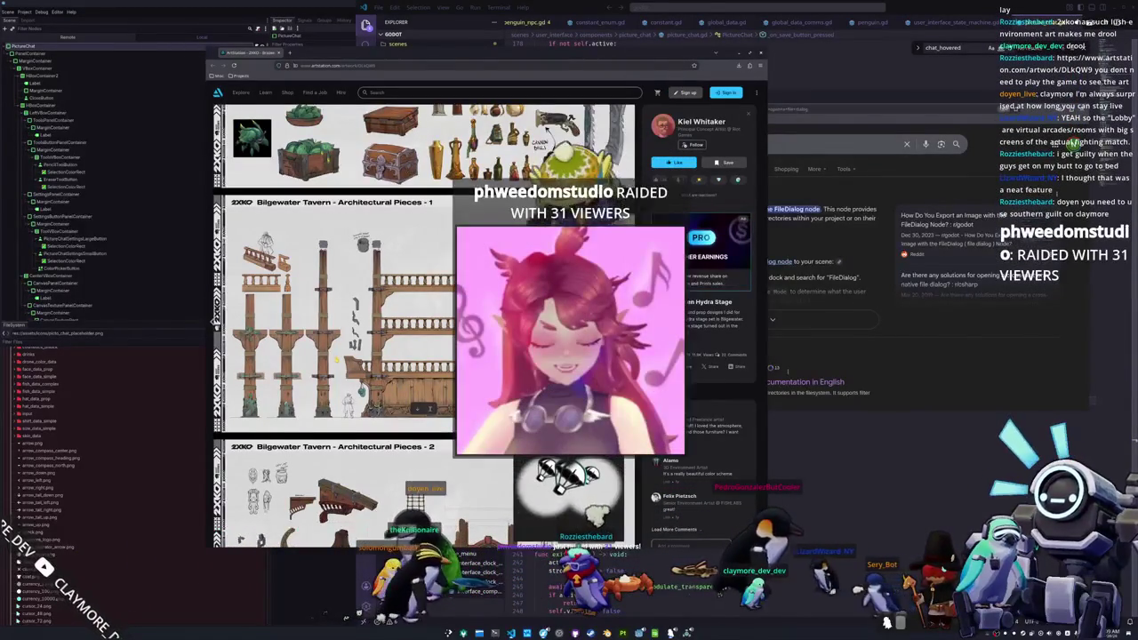
{"action": "scroll", "coordinate": [424, 325], "scroll_direction": "down", "scroll_amount": 2}
{"action": "scroll", "coordinate": [424, 325], "scroll_direction": "down", "scroll_amount": 5}
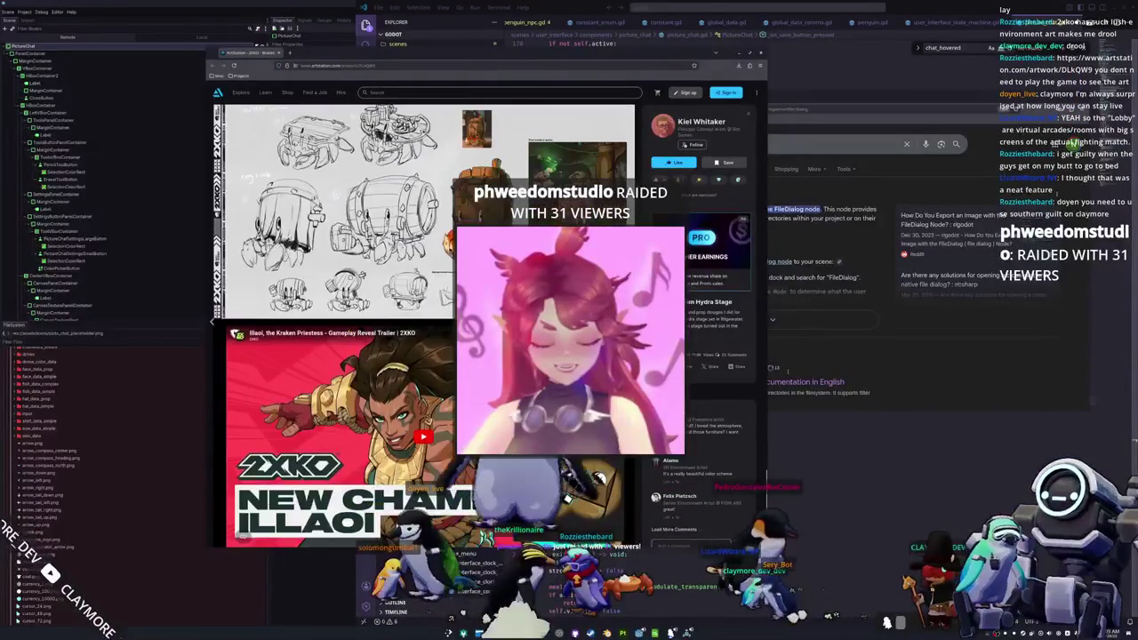
{"action": "scroll", "coordinate": [424, 324], "scroll_direction": "up", "scroll_amount": 2}
{"action": "scroll", "coordinate": [424, 324], "scroll_direction": "up", "scroll_amount": 3}
{"action": "left_click", "coordinate": [739, 52]}
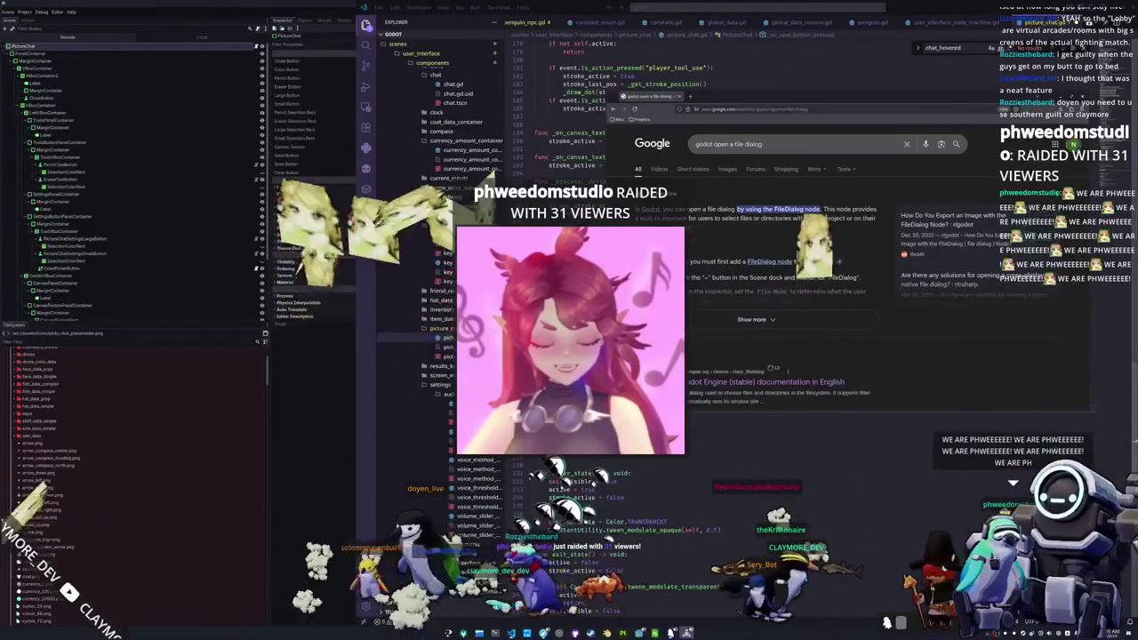
- In the game, open picture chat, sketch freehand lines and send the drawing
{"action": "key", "text": "alt+Tab"}
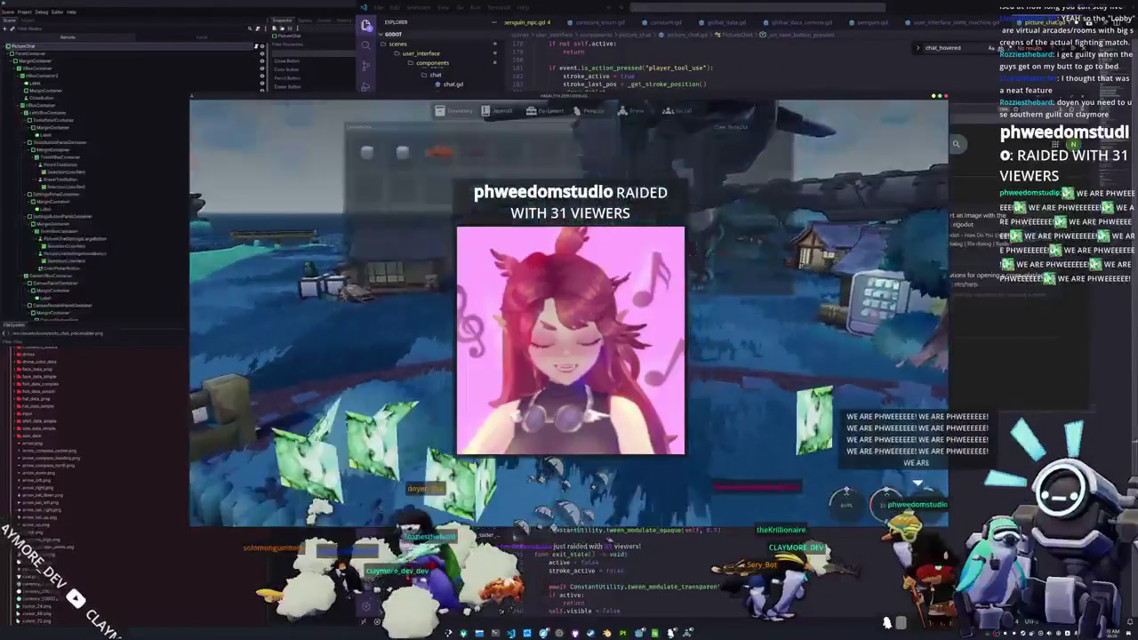
{"action": "key", "text": "t"}
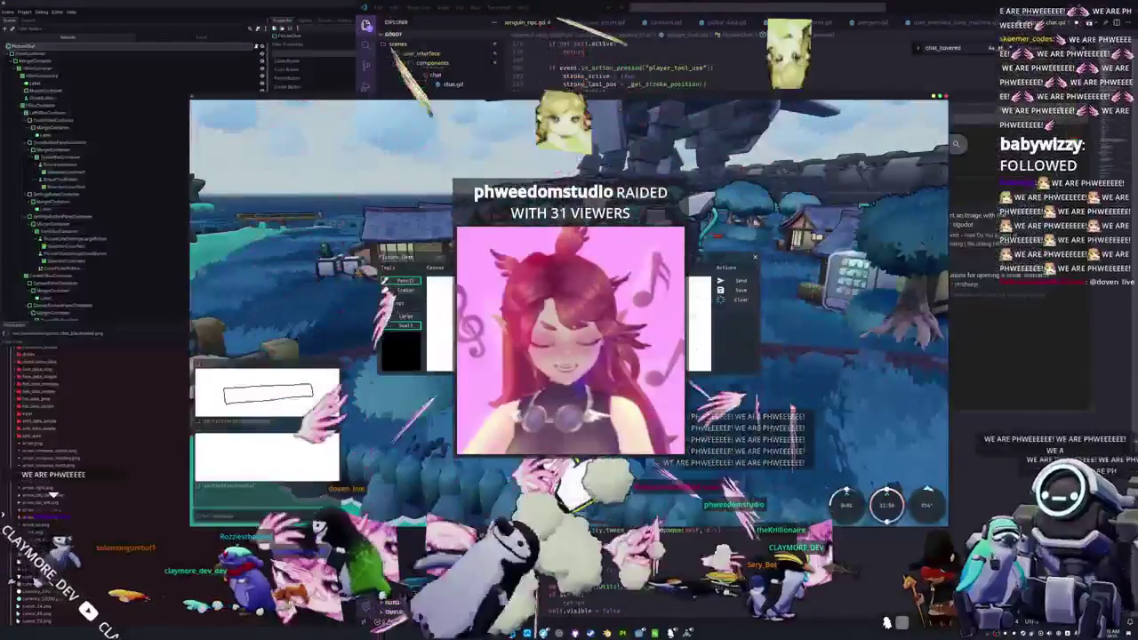
{"action": "mouse_move", "coordinate": [480, 302]}
{"action": "left_mouse_down"}
{"action": "mouse_move", "coordinate": [578, 320]}
{"action": "mouse_move", "coordinate": [693, 311]}
{"action": "mouse_move", "coordinate": [623, 334]}
{"action": "mouse_move", "coordinate": [693, 347]}
{"action": "left_mouse_up"}
{"action": "key", "text": "Return"}
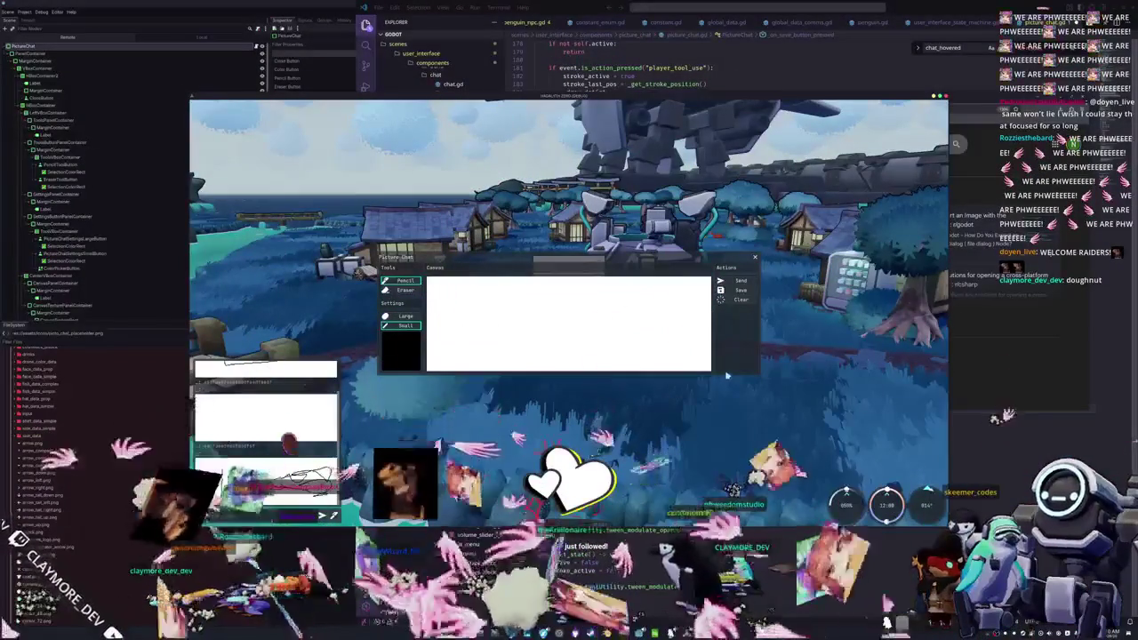
- Draw rectangles, set the pencil colour to dark red, and cancel saving the palette
{"action": "mouse_move", "coordinate": [464, 313]}
{"action": "left_mouse_down"}
{"action": "mouse_move", "coordinate": [490, 335]}
{"action": "mouse_move", "coordinate": [463, 312]}
{"action": "mouse_move", "coordinate": [544, 335]}
{"action": "mouse_move", "coordinate": [558, 311]}
{"action": "mouse_move", "coordinate": [512, 311]}
{"action": "left_mouse_up"}
{"action": "mouse_move", "coordinate": [592, 330]}
{"action": "left_mouse_down"}
{"action": "mouse_move", "coordinate": [630, 310]}
{"action": "mouse_move", "coordinate": [579, 334]}
{"action": "left_mouse_up"}
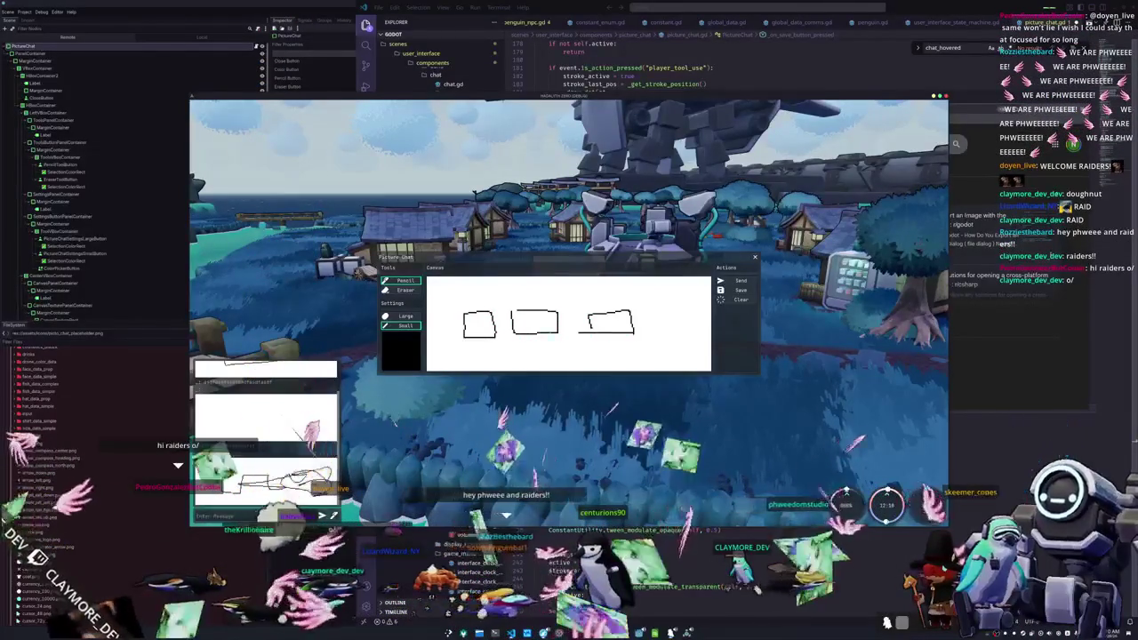
{"action": "left_click", "coordinate": [399, 364]}
{"action": "left_click_drag", "start_coordinate": [408, 235], "coordinate": [426, 230]}
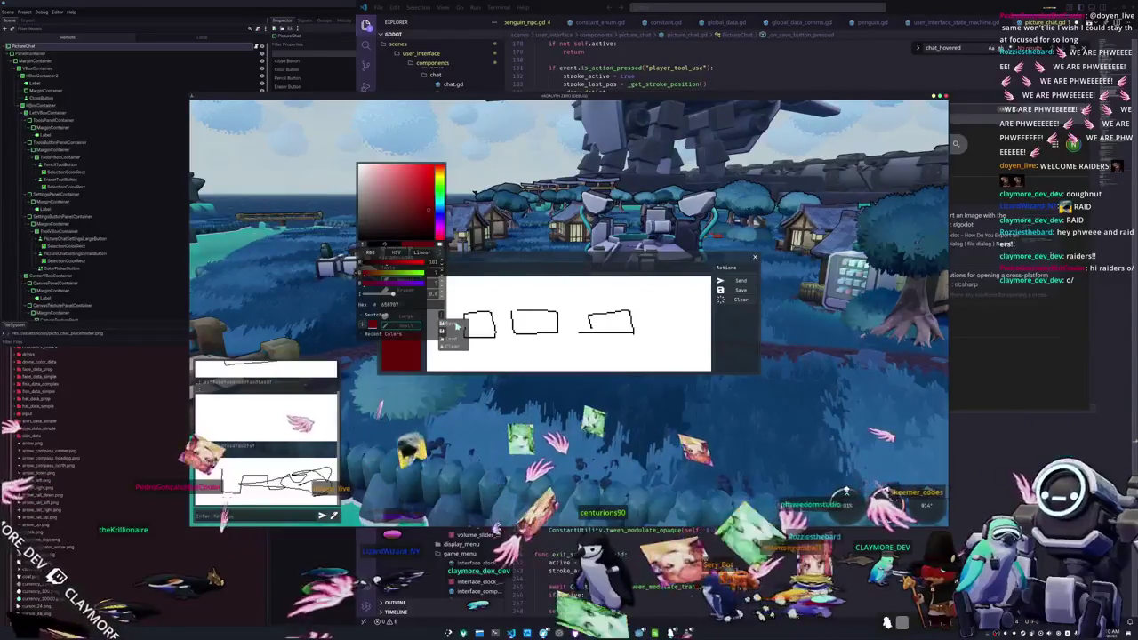
{"action": "left_click", "coordinate": [456, 327]}
{"action": "left_click_drag", "start_coordinate": [564, 140], "coordinate": [567, 127]}
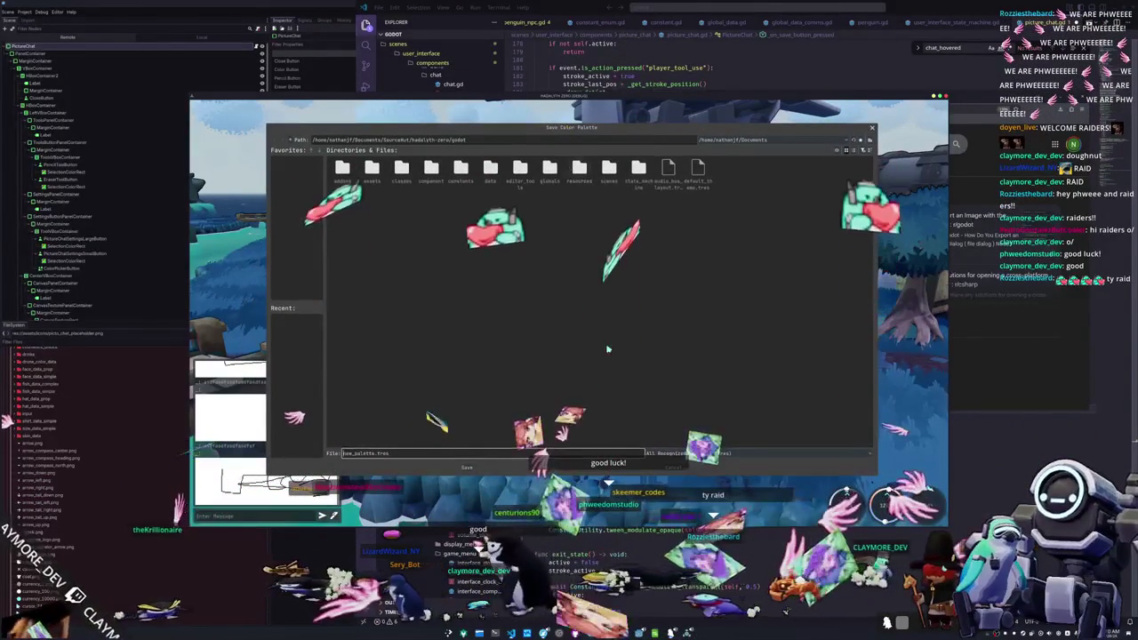
{"action": "key", "text": "Escape"}
{"action": "key", "text": "Escape"}
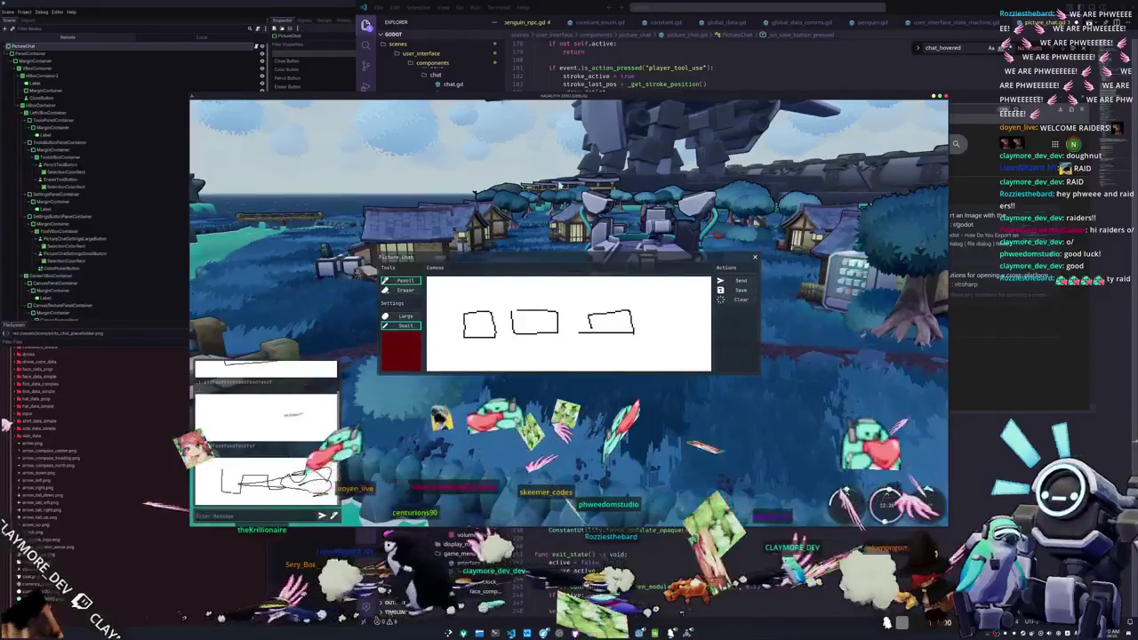
{"action": "left_click", "coordinate": [728, 289]}
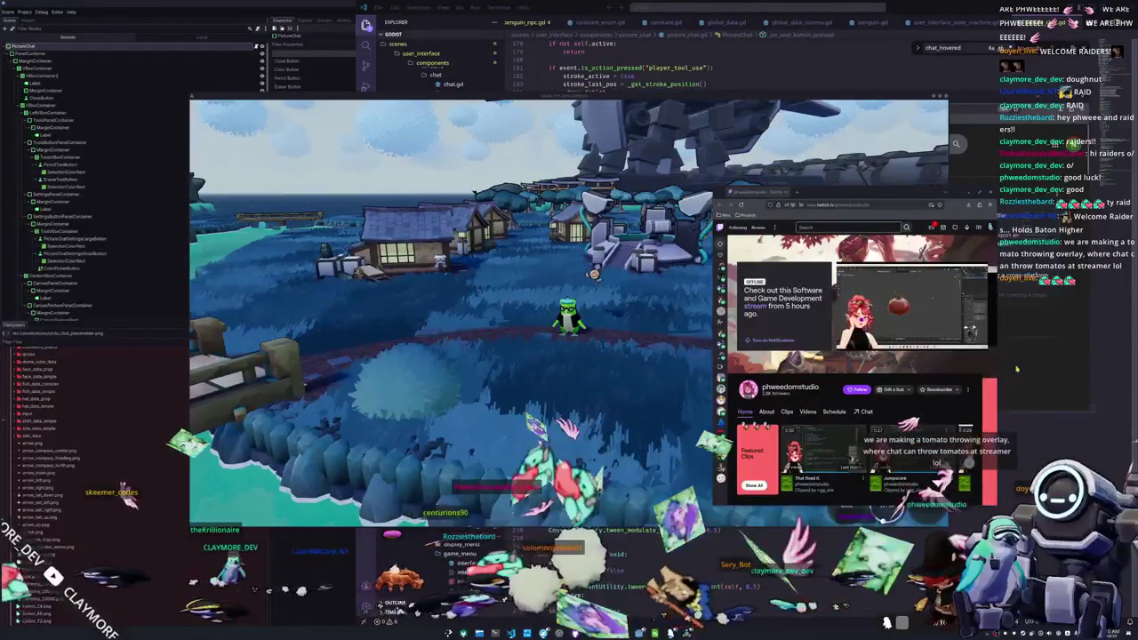
- Widen and close the Twitch channel page, then bring up the Godot auto-scroll forum thread
{"action": "mouse_move", "coordinate": [714, 371]}
{"action": "left_mouse_down"}
{"action": "mouse_move", "coordinate": [586, 374]}
{"action": "mouse_move", "coordinate": [630, 376]}
{"action": "left_mouse_up"}
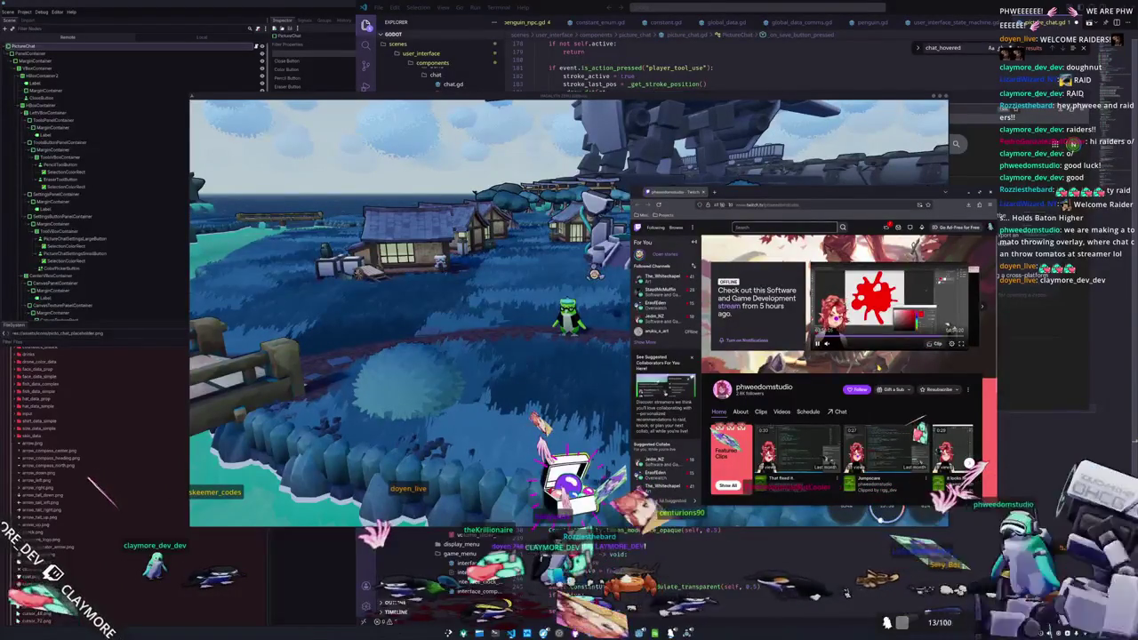
{"action": "left_click", "coordinate": [703, 192]}
{"action": "left_click_drag", "start_coordinate": [679, 361], "coordinate": [609, 363]}
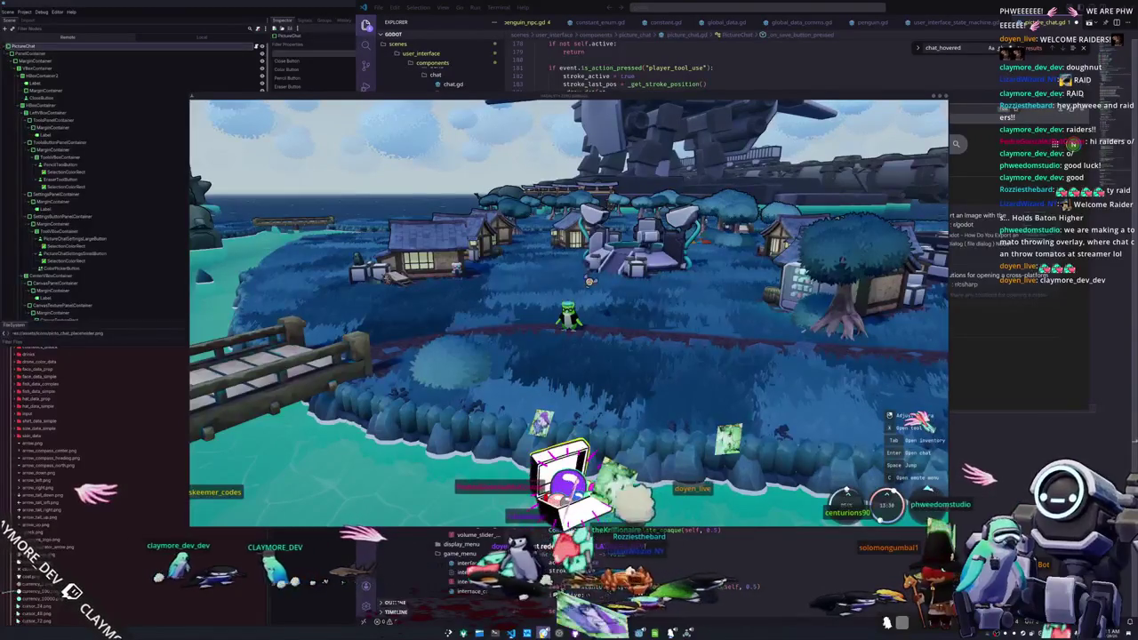
{"action": "key", "text": "alt+Tab"}
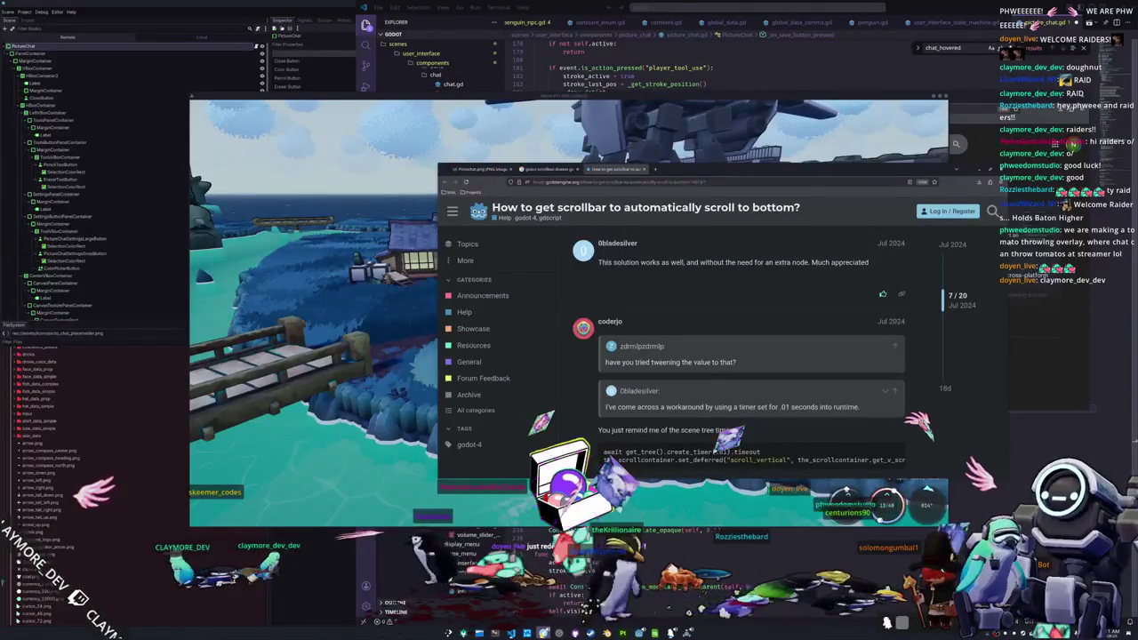
- Read the Google AI overview for 'godot open a file dialog' showing popup_centered()
{"action": "key", "text": "alt+Tab"}
{"action": "key", "text": "alt+Tab"}
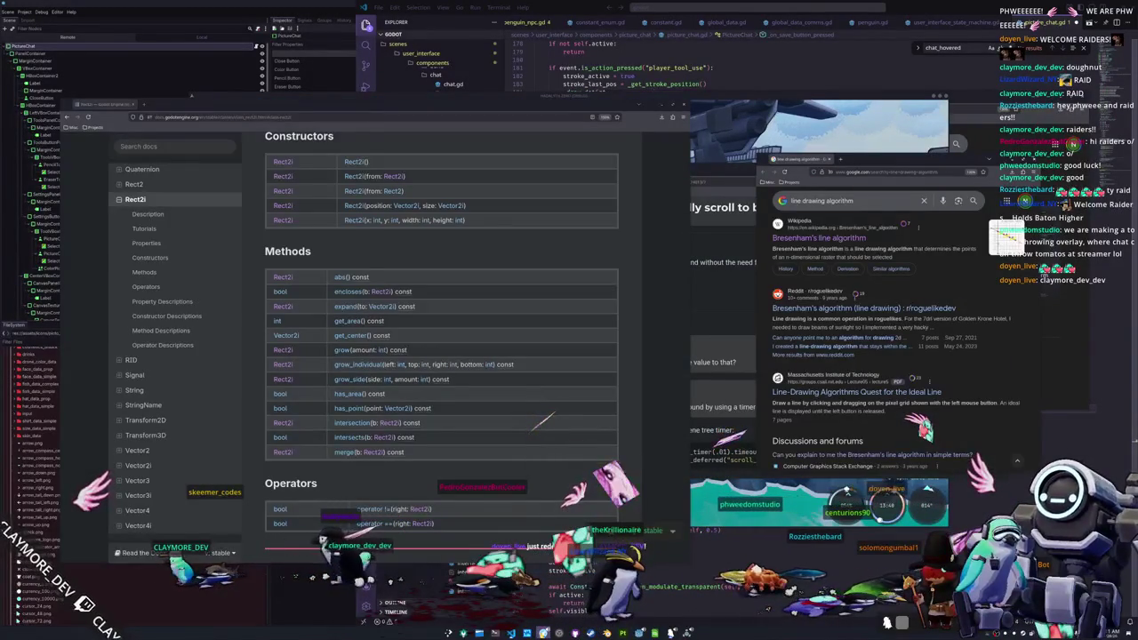
{"action": "key", "text": "alt+Tab"}
{"action": "key", "text": "alt+Tab"}
{"action": "key", "text": "alt+Tab"}
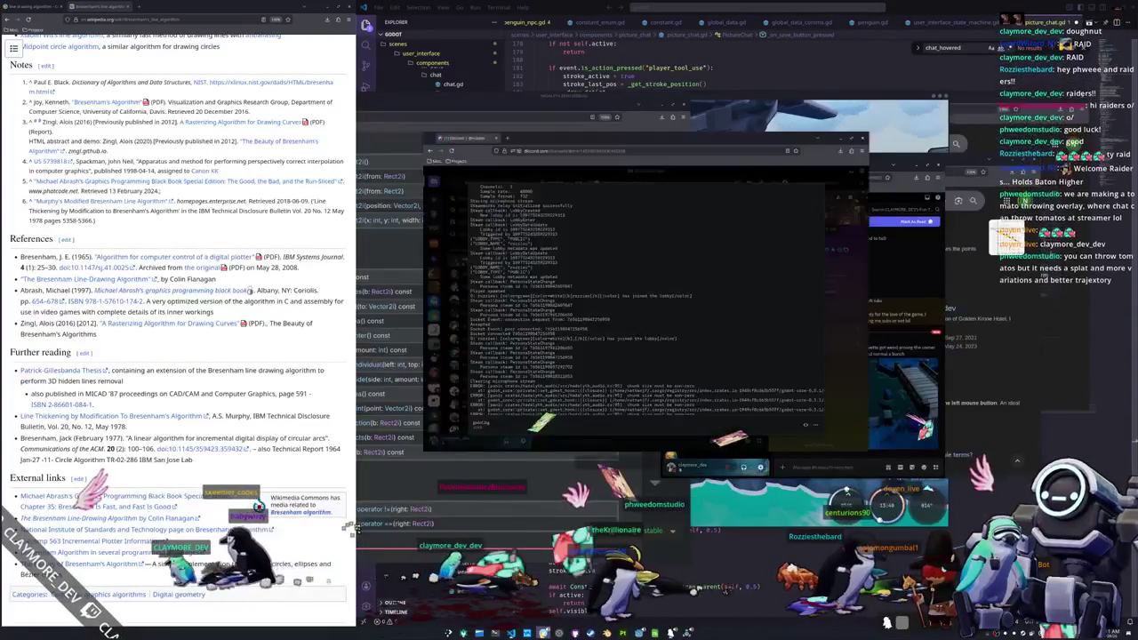
{"action": "key", "text": "alt+Tab"}
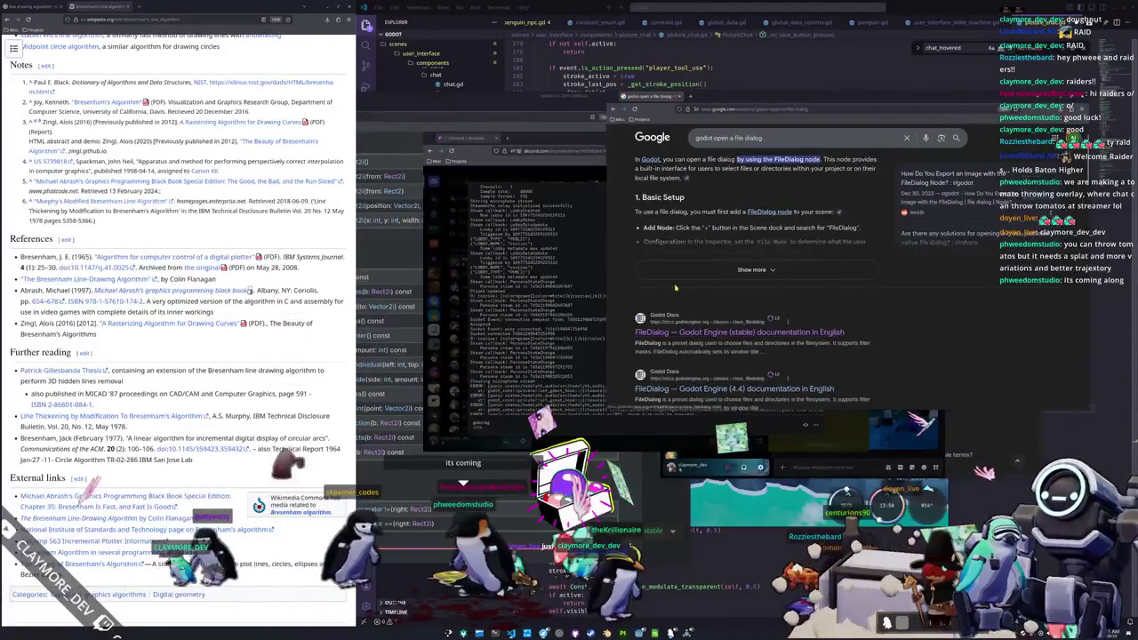
{"action": "left_click", "coordinate": [636, 320]}
{"action": "scroll", "coordinate": [634, 315], "scroll_direction": "down", "scroll_amount": 1}
{"action": "scroll", "coordinate": [634, 315], "scroll_direction": "down", "scroll_amount": 2}
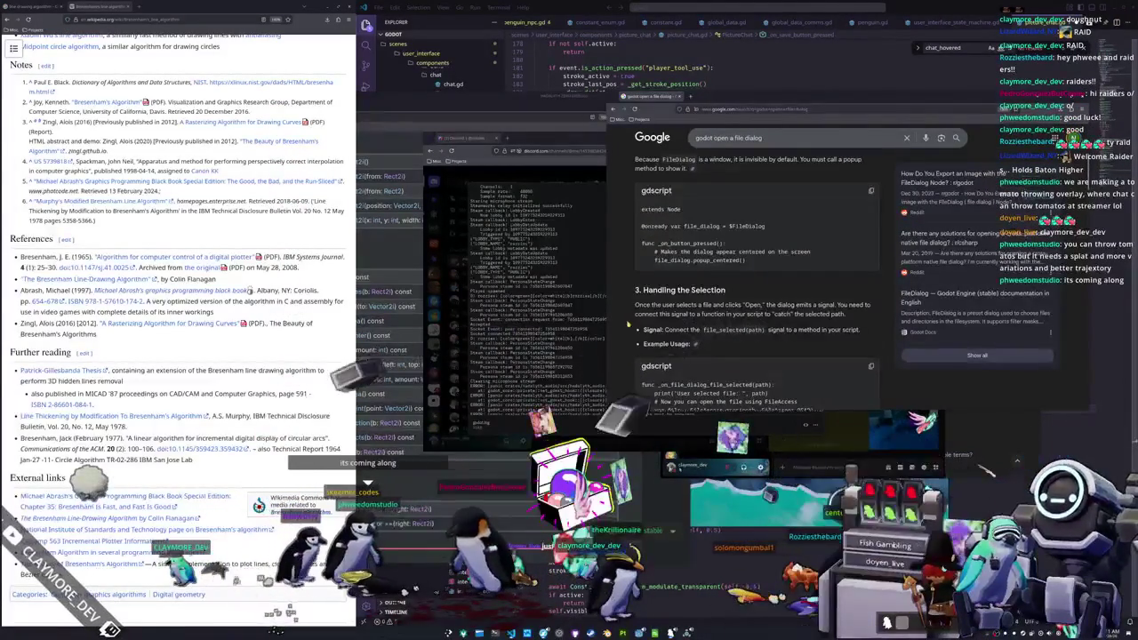
{"action": "scroll", "coordinate": [626, 329], "scroll_direction": "down", "scroll_amount": 1}
{"action": "scroll", "coordinate": [626, 328], "scroll_direction": "up", "scroll_amount": 1}
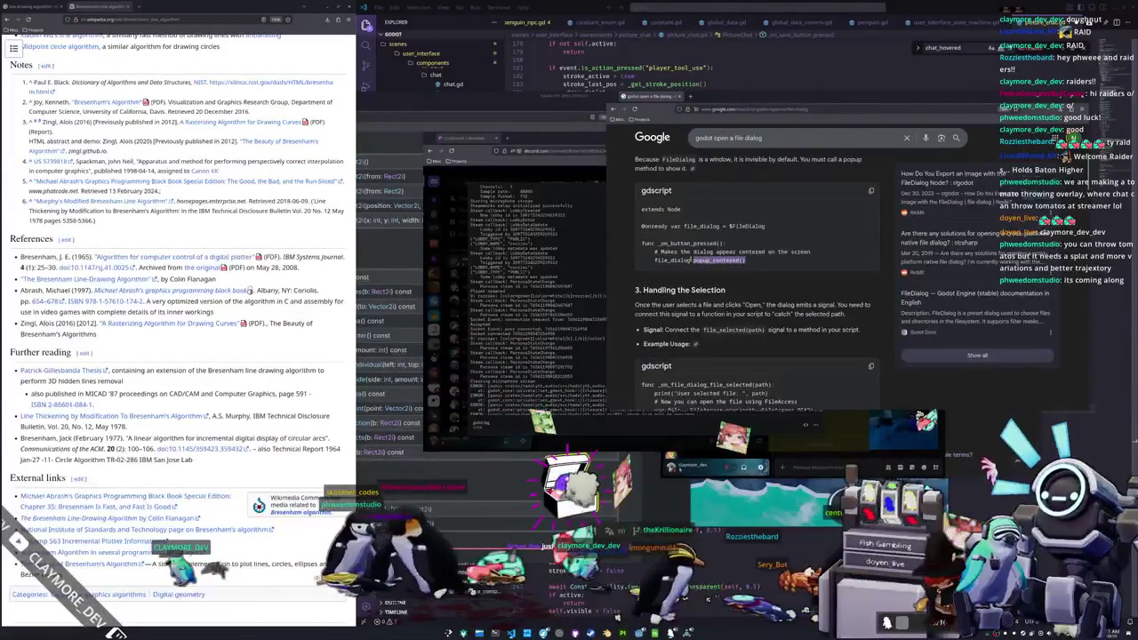
{"action": "key", "text": "alt+Tab"}
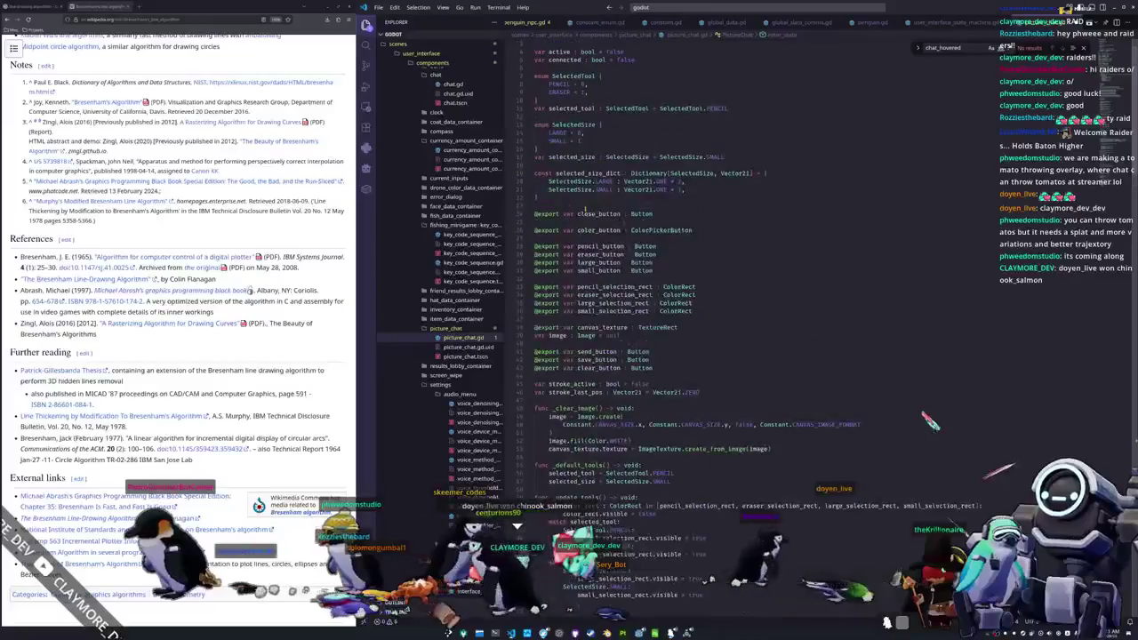
{"action": "key", "text": "Return"}
{"action": "key", "text": "Return"}
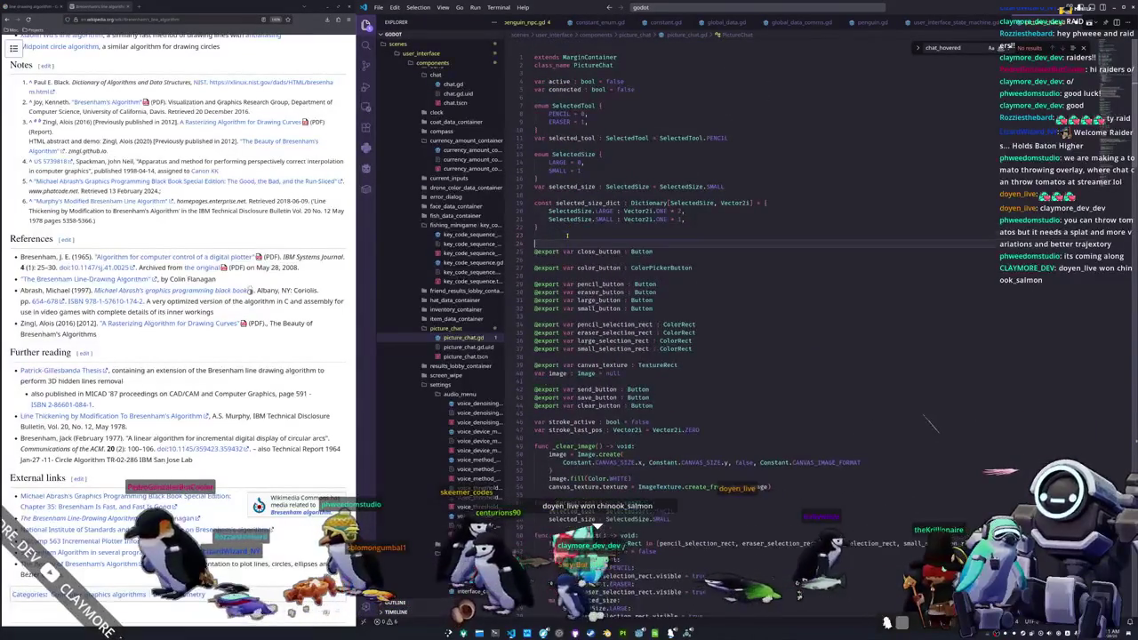
{"action": "type", "text": "@onready var "}
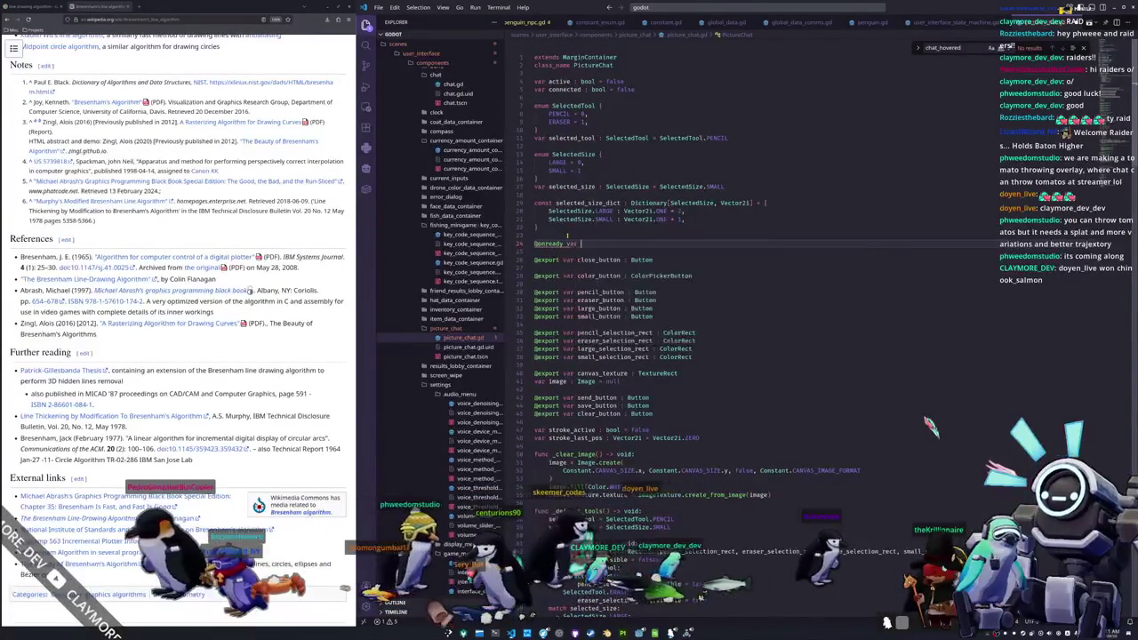
{"action": "type", "text": ": FileDialog"}
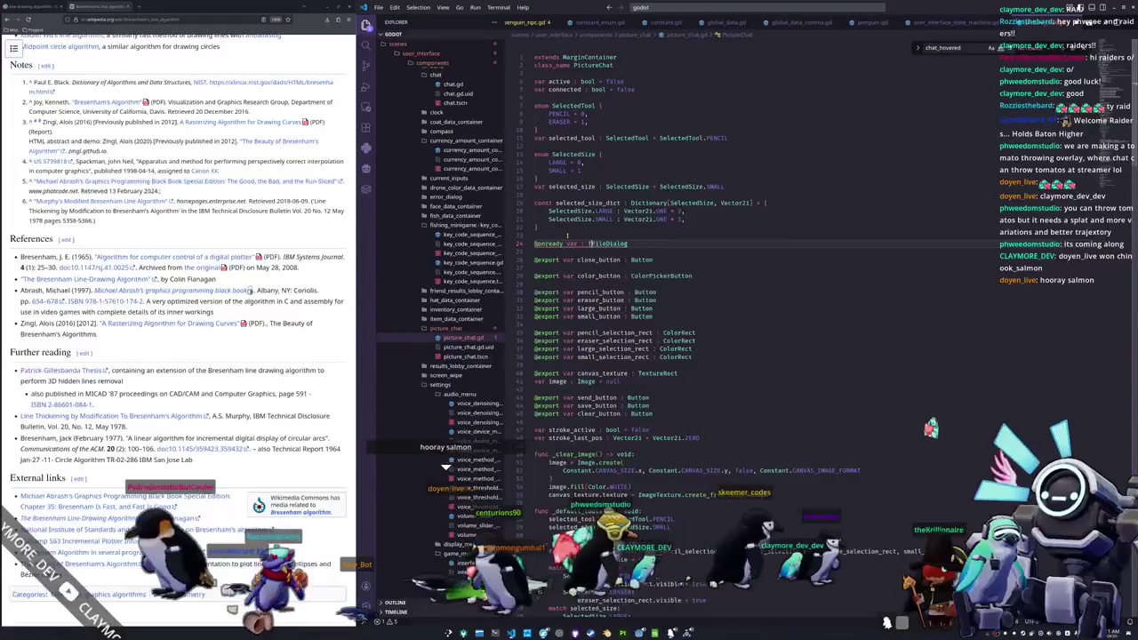
{"action": "type", "text": "file_dialog"}
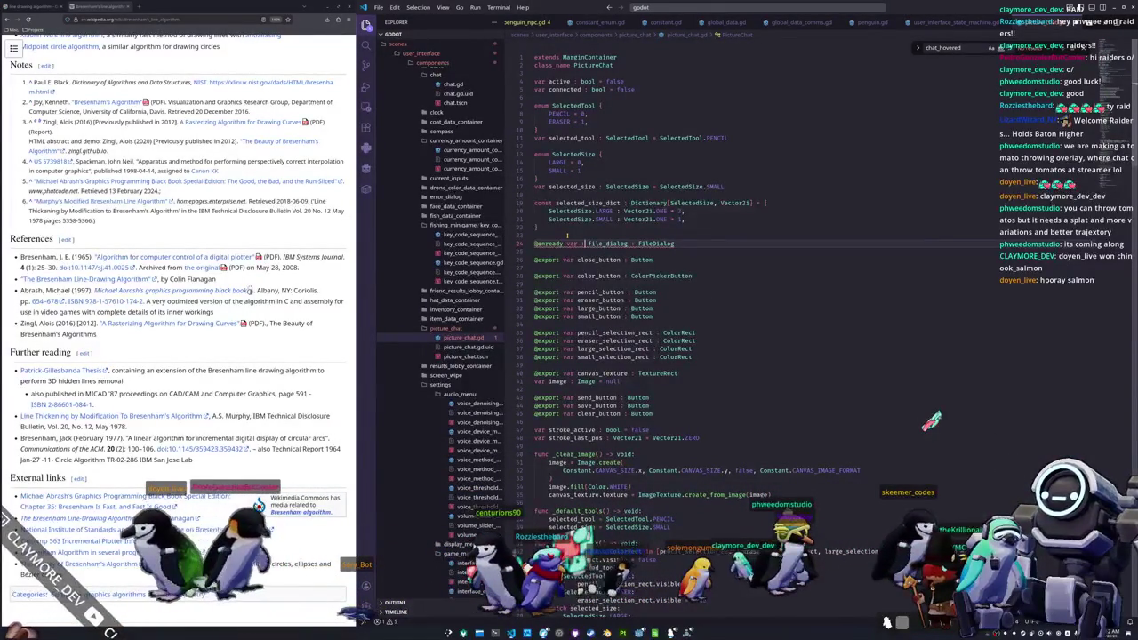
{"action": "key", "text": "End"}
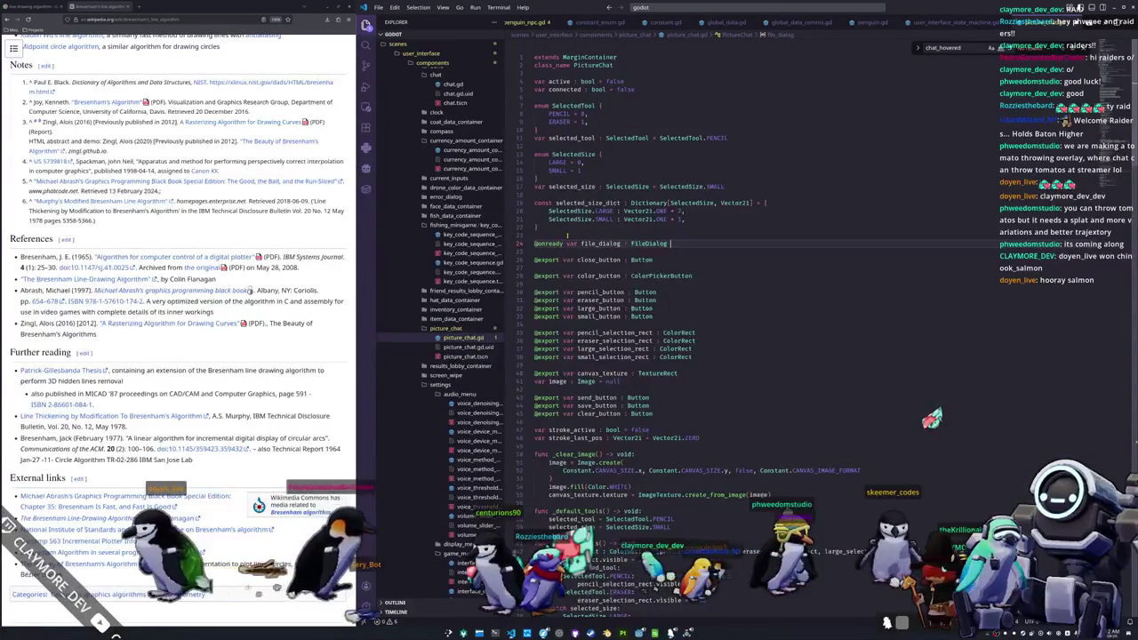
{"action": "type", "text": "FileDialog."}
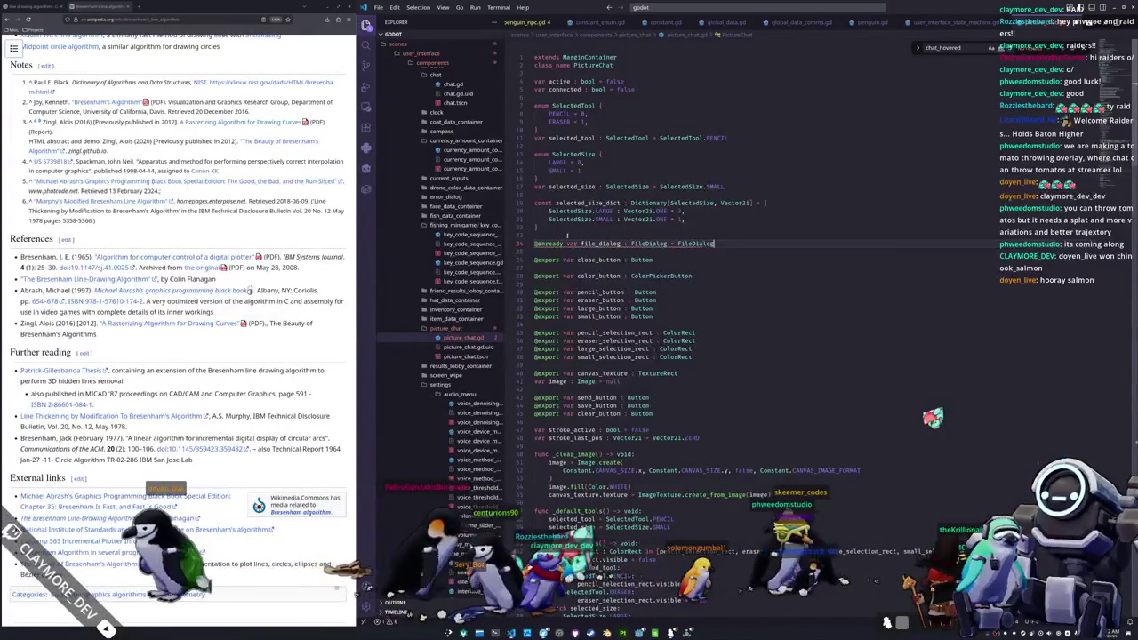
{"action": "type", "text": "new"}
{"action": "key", "text": "Return"}
{"action": "key", "text": "Down"}
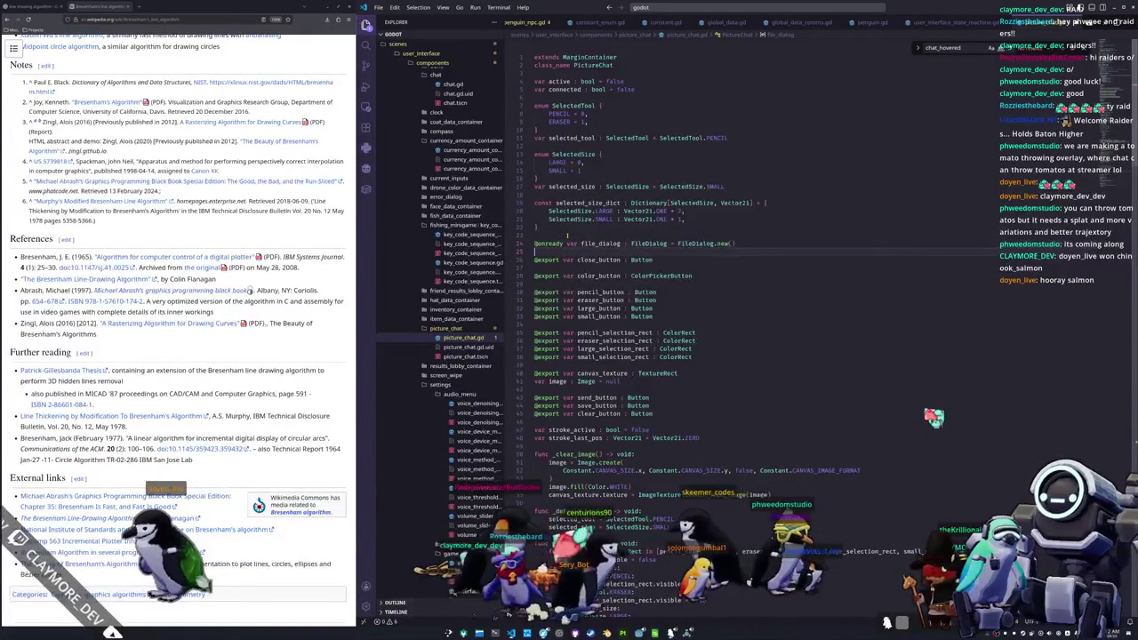
- Make _on_save_button_pressed call file_dialog.popup_centered() and delete the leftover pass
{"action": "scroll", "coordinate": [577, 231], "scroll_direction": "down", "scroll_amount": 5}
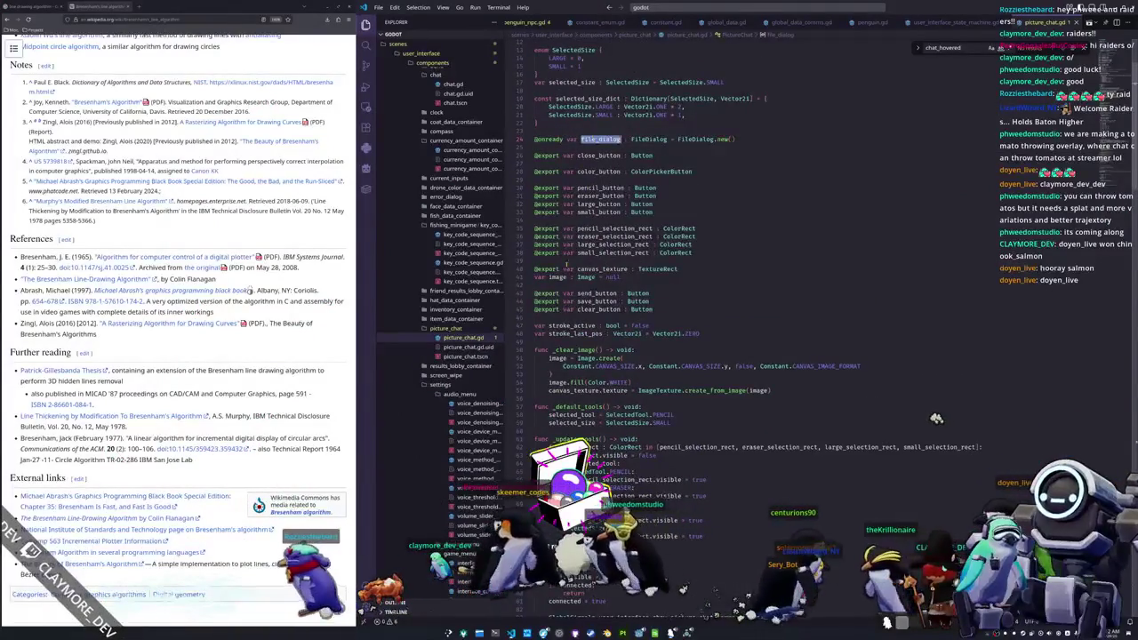
{"action": "scroll", "coordinate": [593, 427], "scroll_direction": "down", "scroll_amount": 20}
{"action": "scroll", "coordinate": [593, 428], "scroll_direction": "down", "scroll_amount": 20}
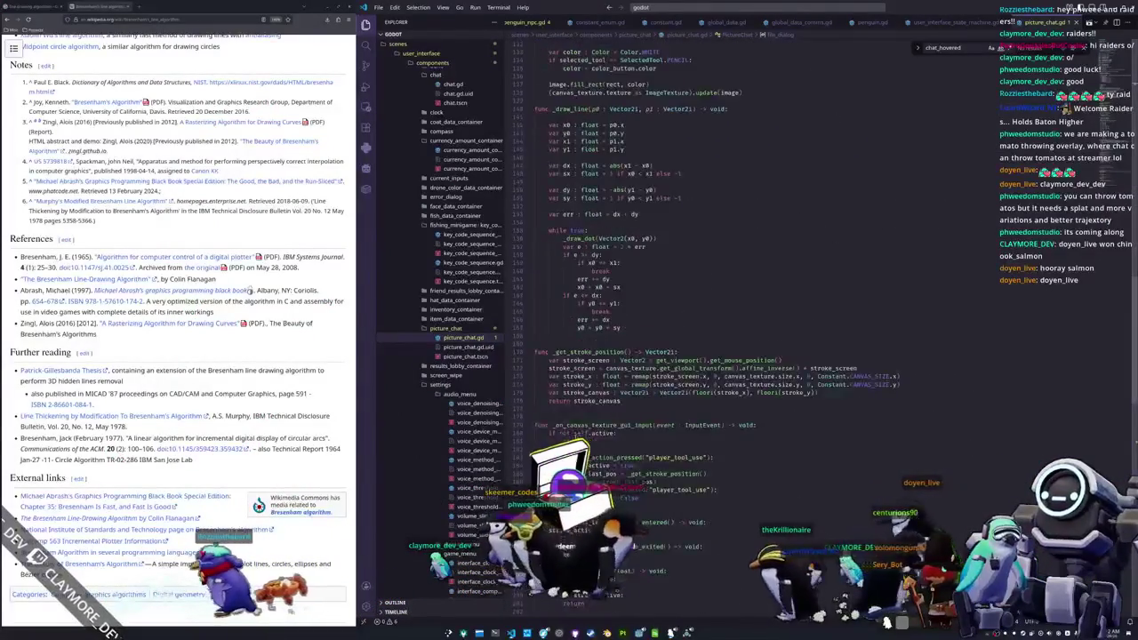
{"action": "left_click", "coordinate": [570, 454]}
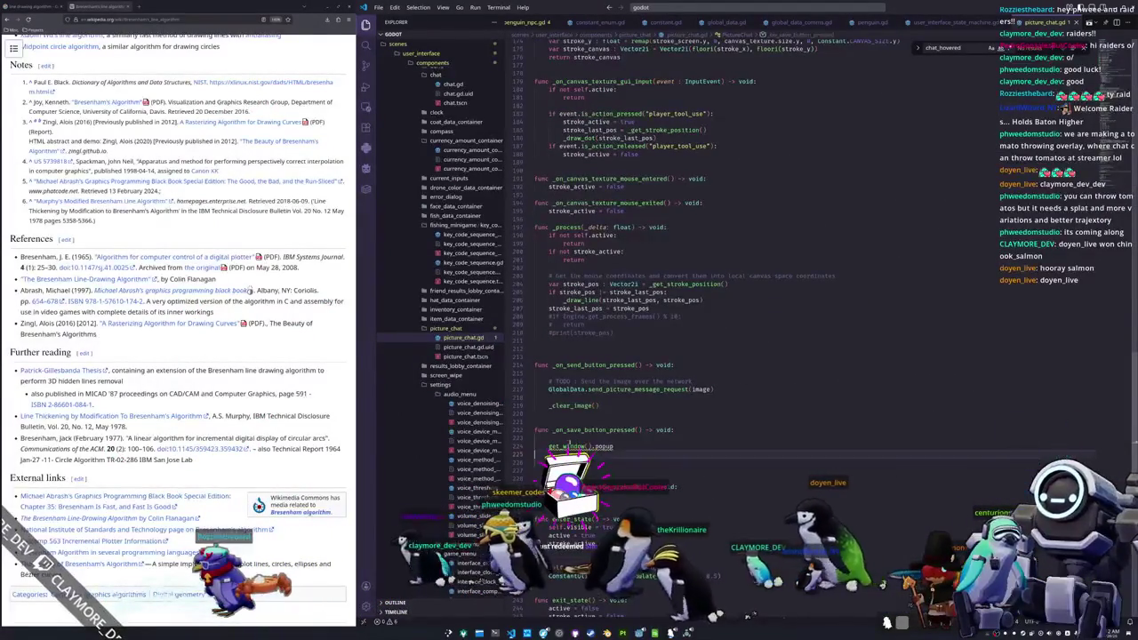
{"action": "double_click", "coordinate": [605, 446]}
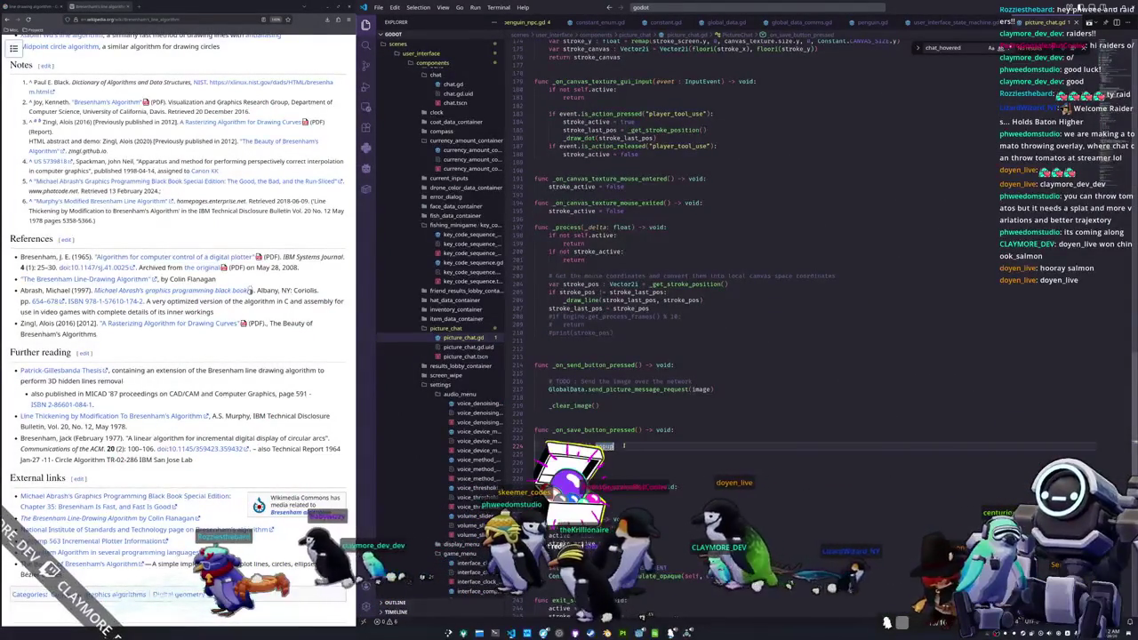
{"action": "type", "text": "get_window().popup_centered"}
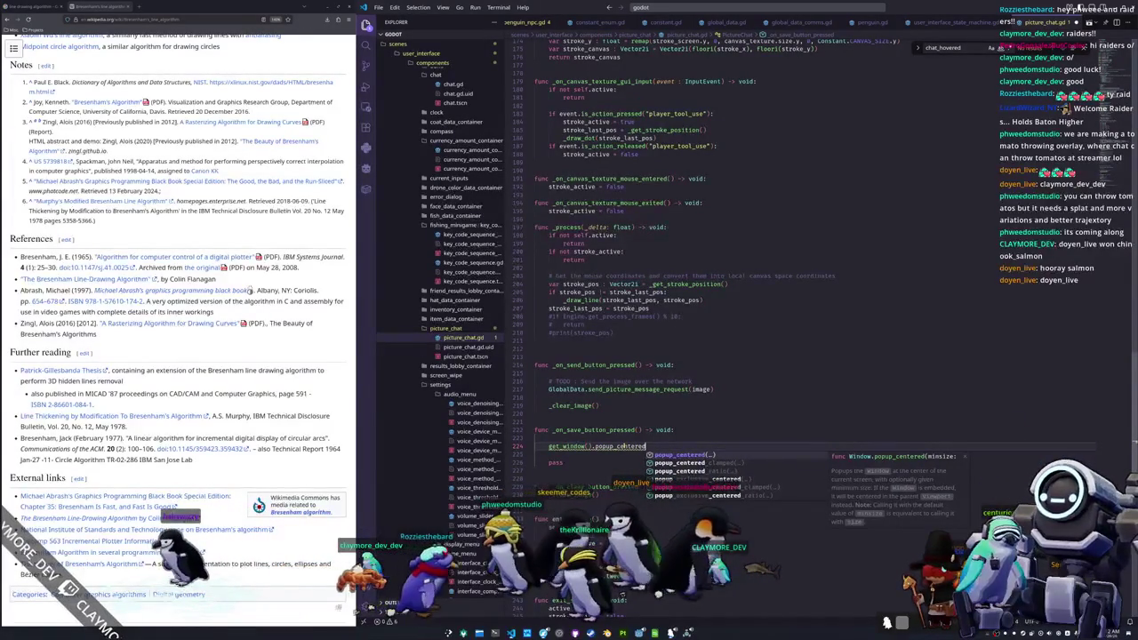
{"action": "key", "text": "Return"}
{"action": "key", "text": "alt+Tab"}
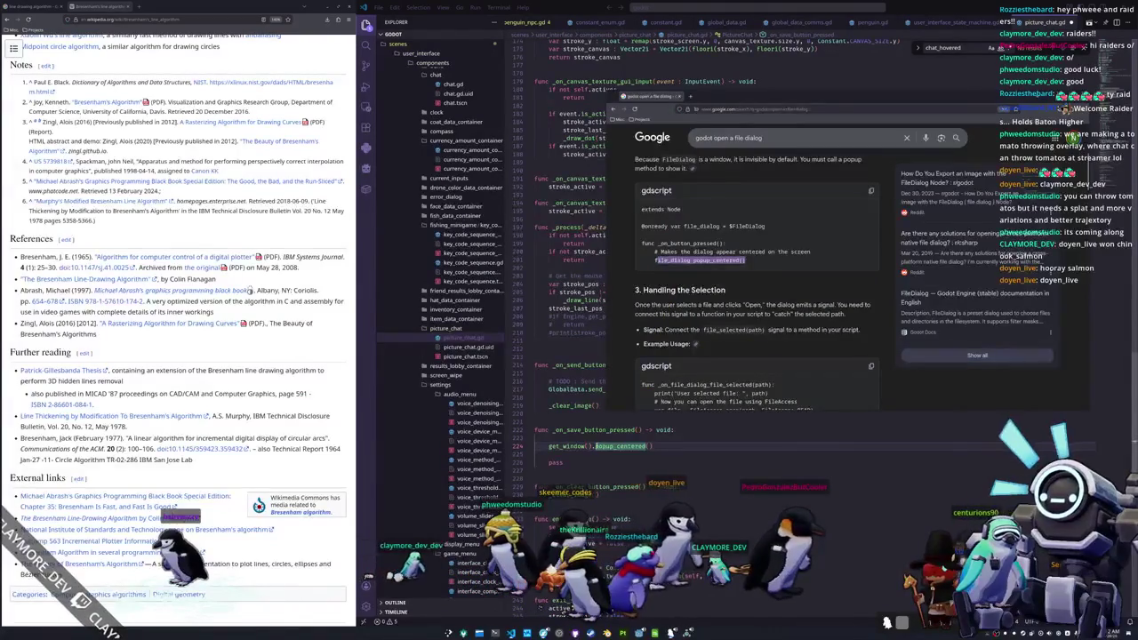
{"action": "key", "text": "alt+Tab"}
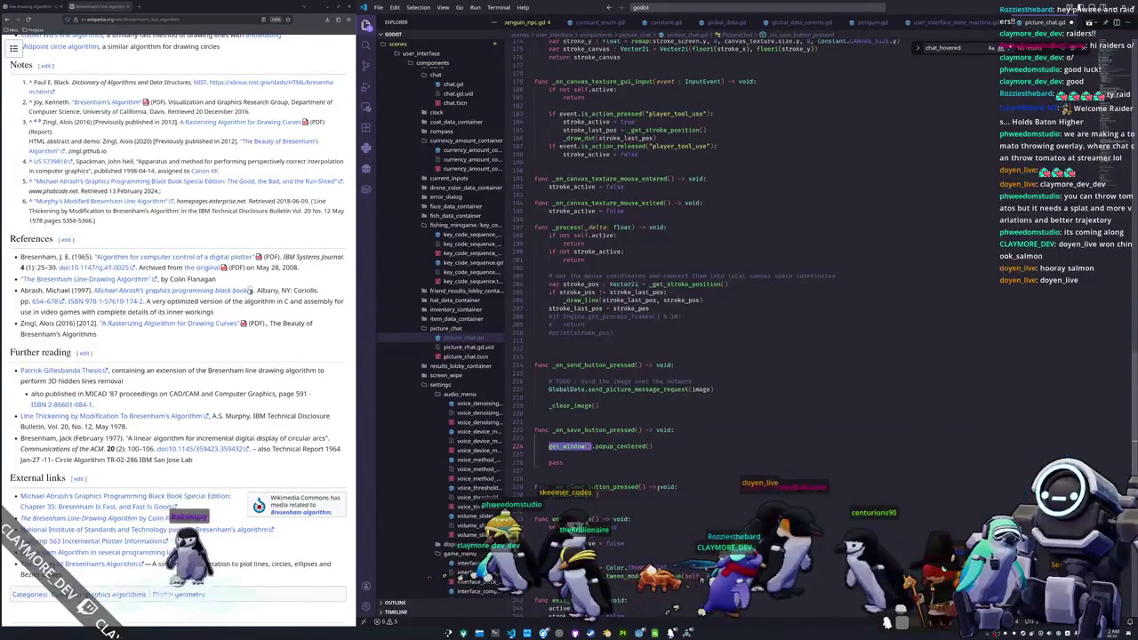
{"action": "type", "text": "file_dialog"}
{"action": "key", "text": "Down"}
{"action": "key", "text": "Down"}
{"action": "key", "text": "Down"}
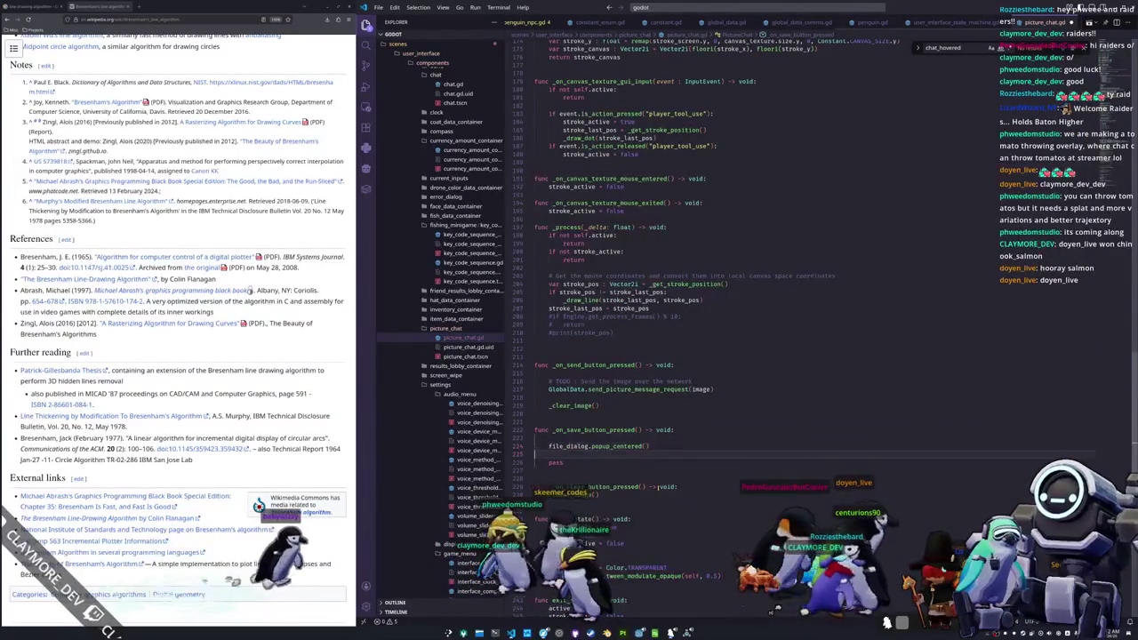
{"action": "key", "text": "BackSpace"}
{"action": "key", "text": "BackSpace"}
{"action": "key", "text": "BackSpace"}
{"action": "key", "text": "Up"}
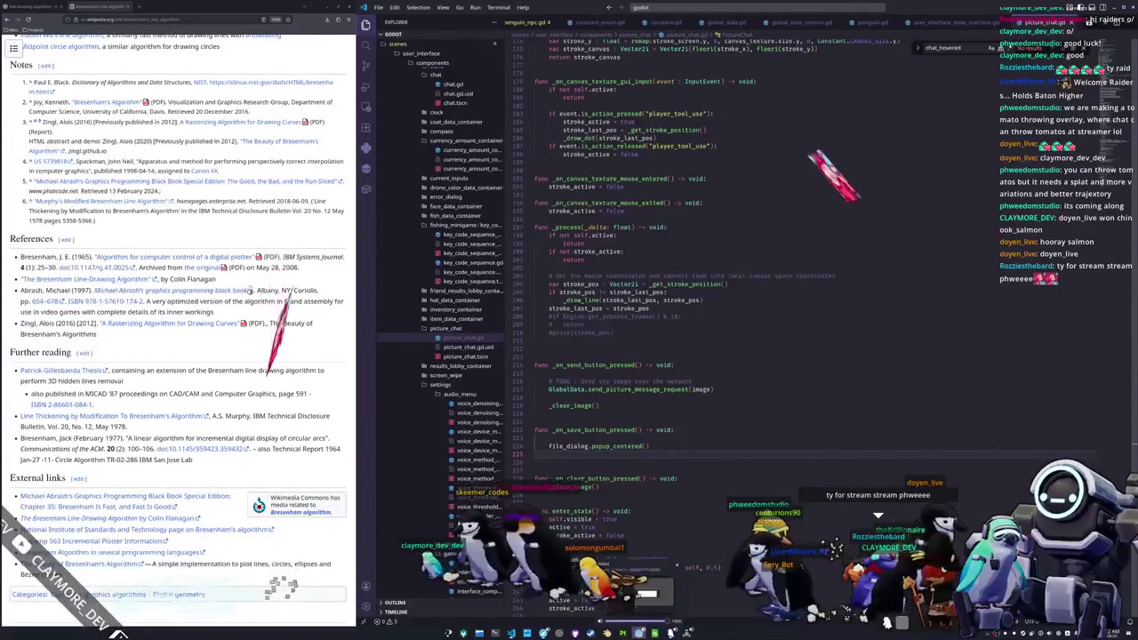
{"action": "key", "text": "alt+Tab"}
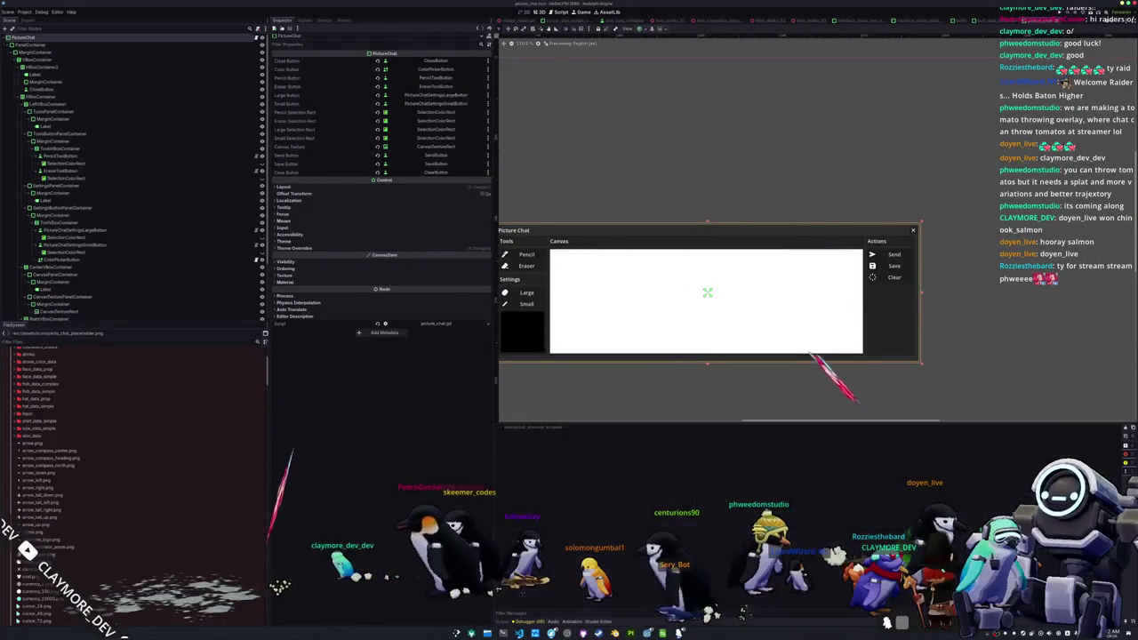
- Run the game, open Picture Chat and press Save to test the dialog
{"action": "key", "text": "F6"}
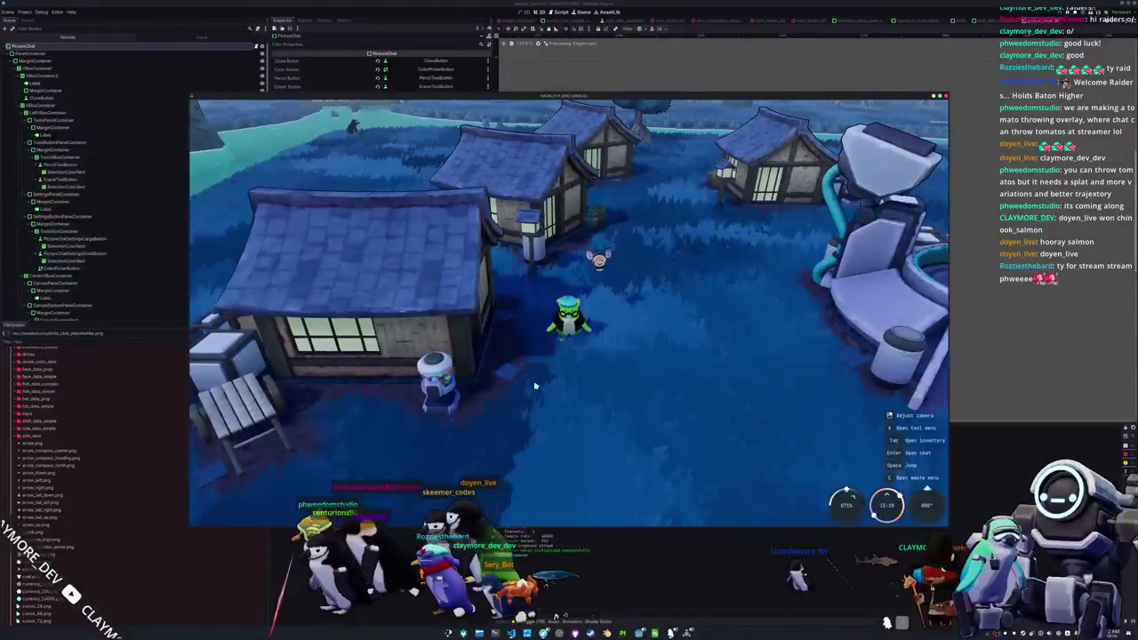
{"action": "key", "text": "p"}
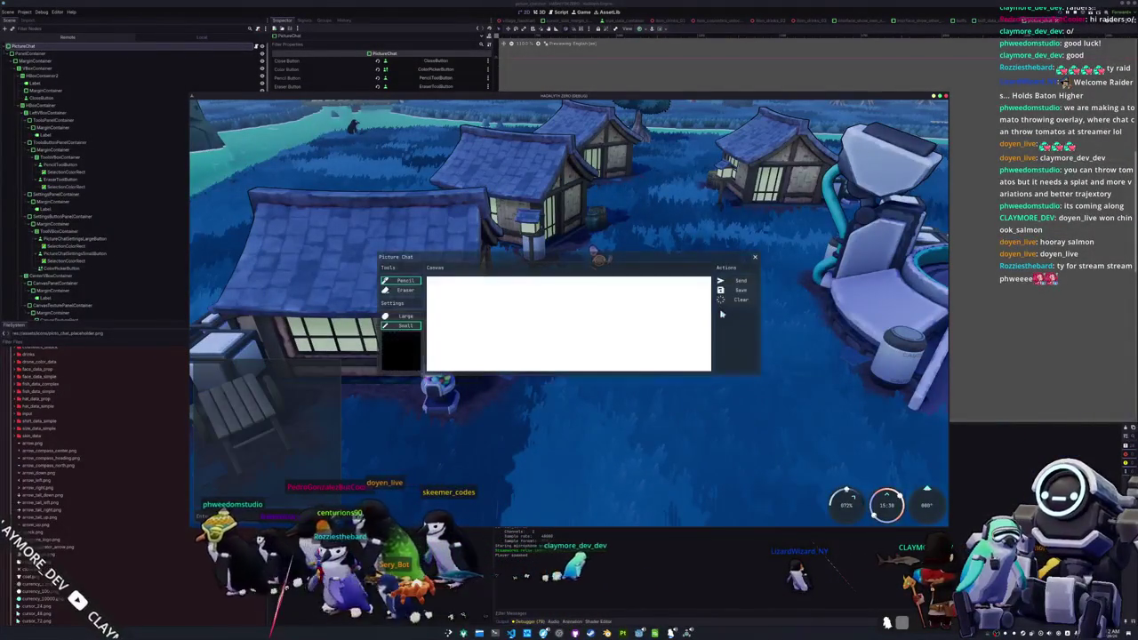
{"action": "left_click", "coordinate": [738, 291]}
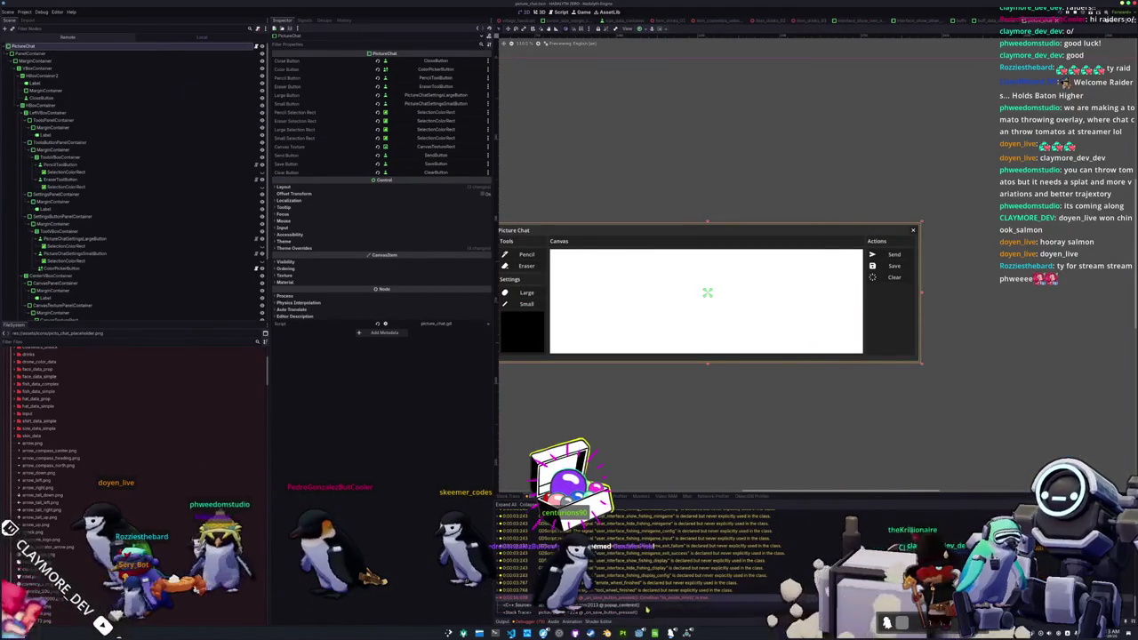
- Insert 'if not file_dialog.is_inside_tree():' at the top of the save handler
{"action": "key", "text": "alt+Tab"}
{"action": "left_click", "coordinate": [587, 338]}
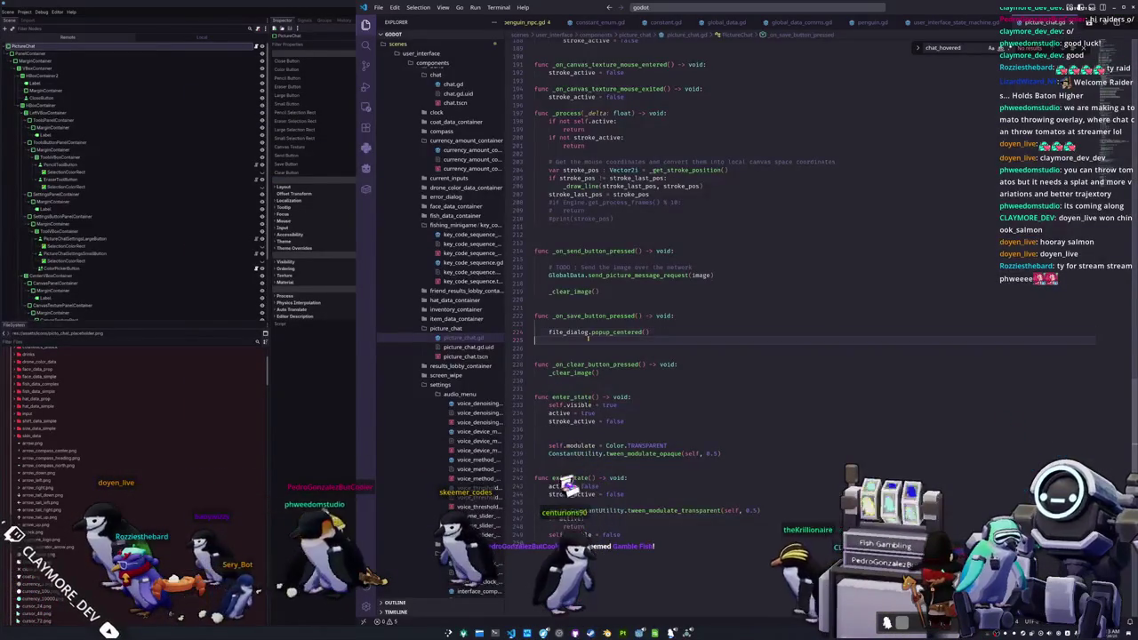
{"action": "key", "text": "Up"}
{"action": "key", "text": "Up"}
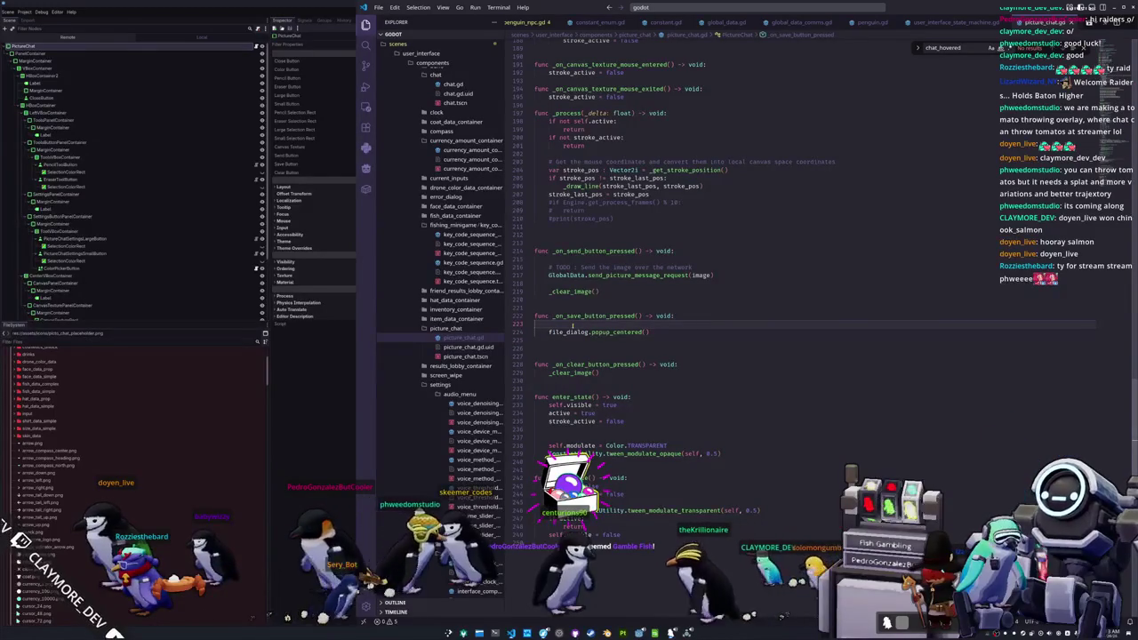
{"action": "key", "text": "Return"}
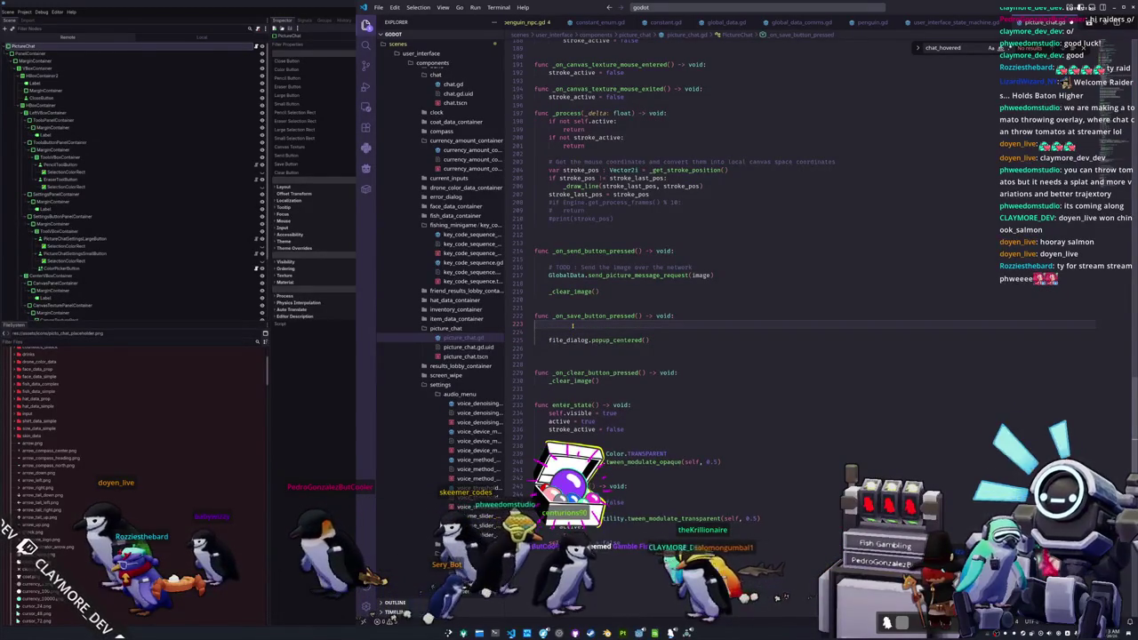
{"action": "key", "text": "Return"}
{"action": "type", "text": "if not"}
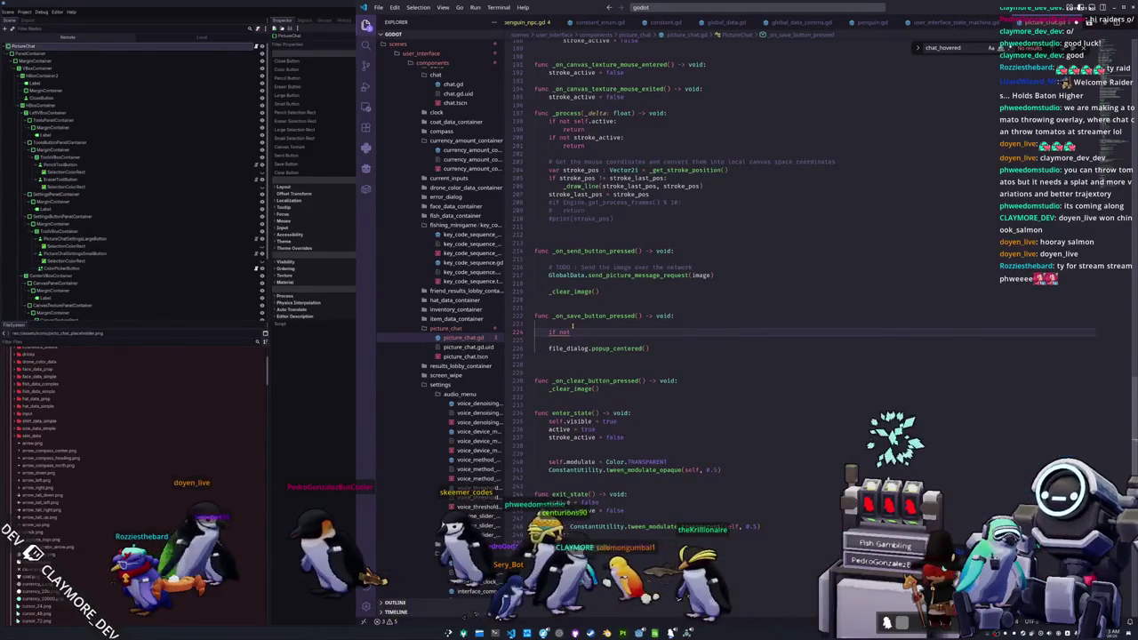
{"action": "type", "text": " file_dialog.is_in"}
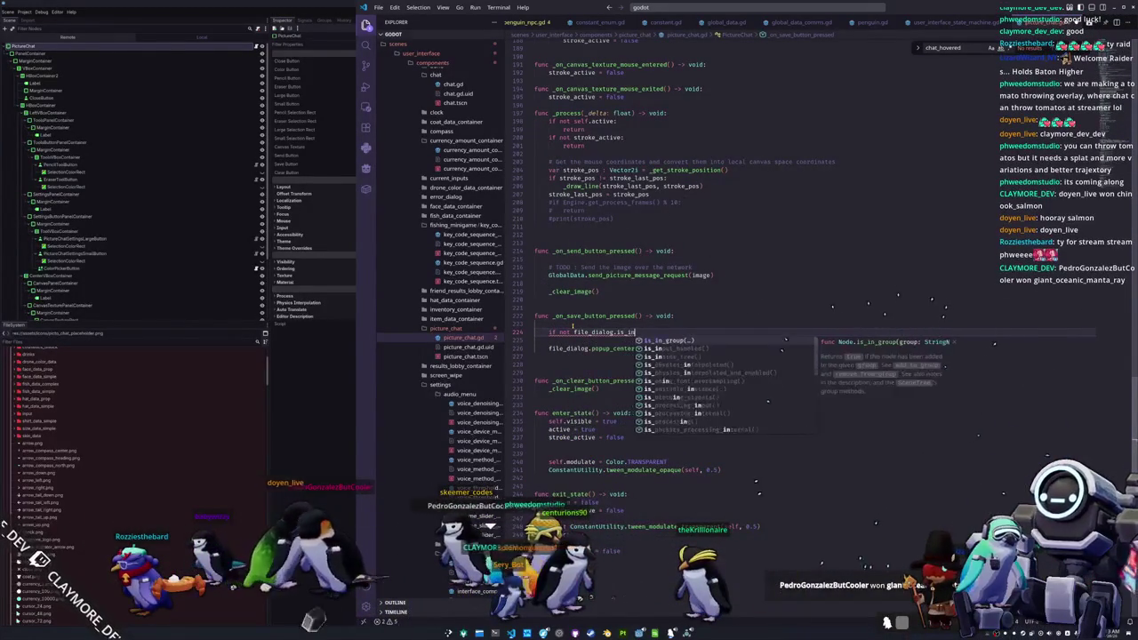
{"action": "type", "text": "side_tree("}
{"action": "key", "text": "Tab"}
{"action": "type", "text": ":"}
{"action": "key", "text": "Return"}
- Add self.add_child(file_dialog) under the check and rerun the game
{"action": "type", "text": "self."}
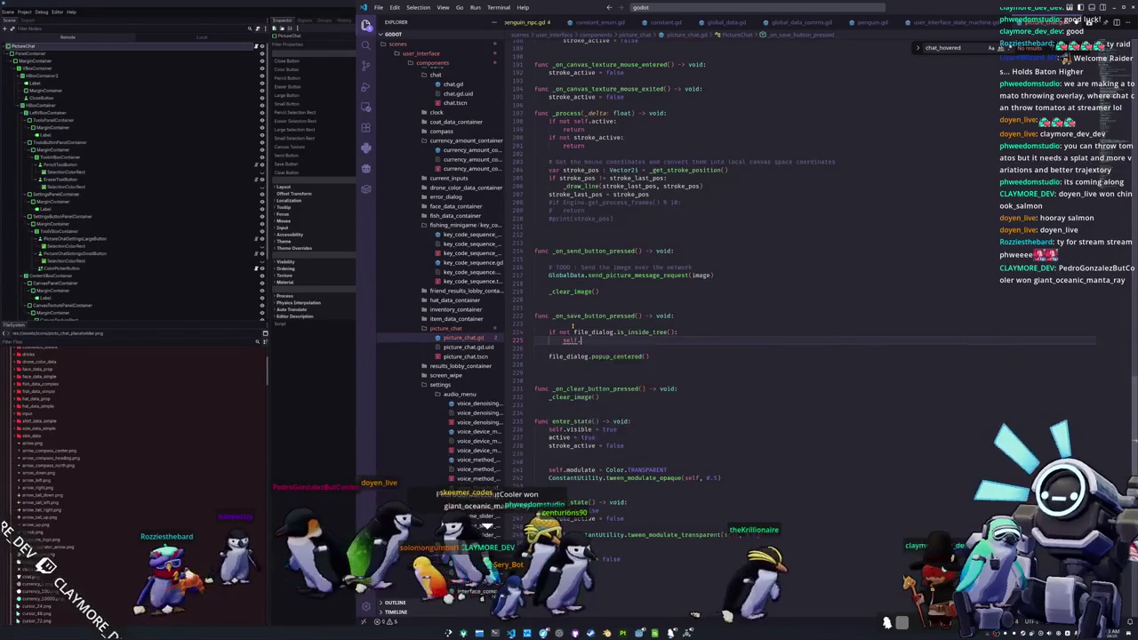
{"action": "type", "text": "file"}
{"action": "key", "text": "BackSpace"}
{"action": "key", "text": "BackSpace"}
{"action": "key", "text": "BackSpace"}
{"action": "type", "text": "add_child(file_dialog"}
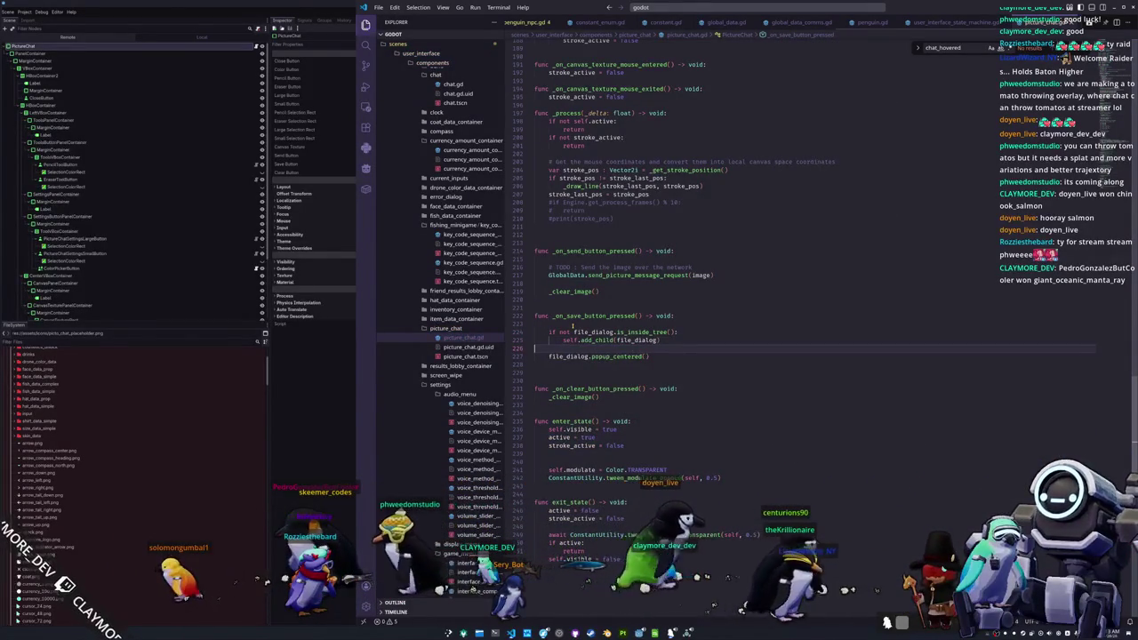
{"action": "key", "text": "alt+Tab"}
{"action": "key", "text": "F5"}
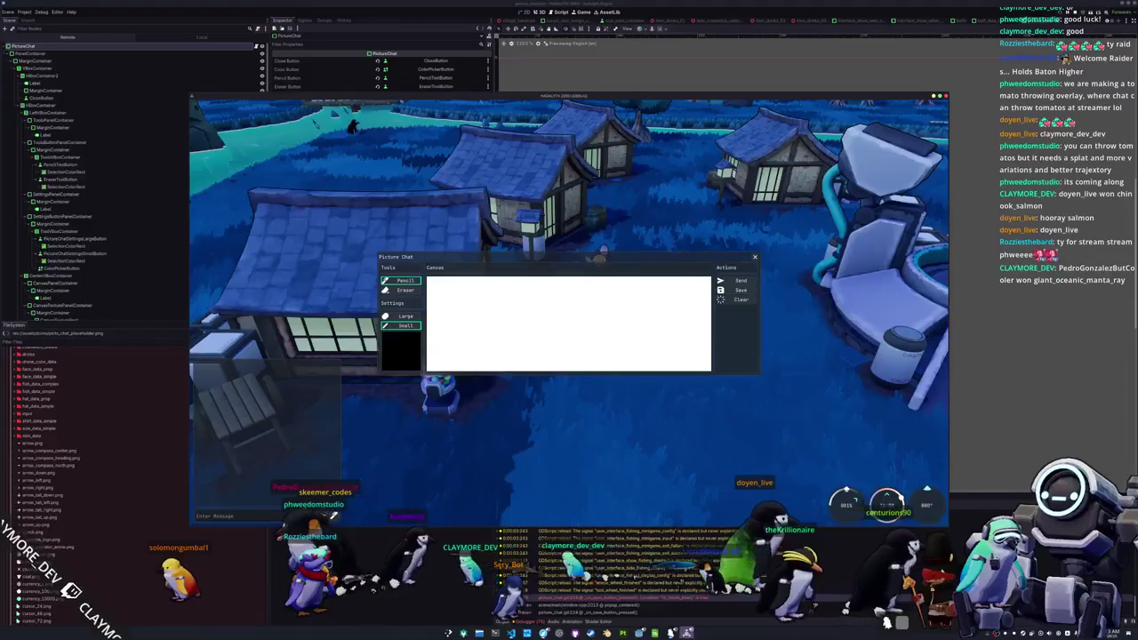
- Save the blank Picture Chat canvas through the Save a File dialog as asdfasdf.png
{"action": "left_click", "coordinate": [742, 291]}
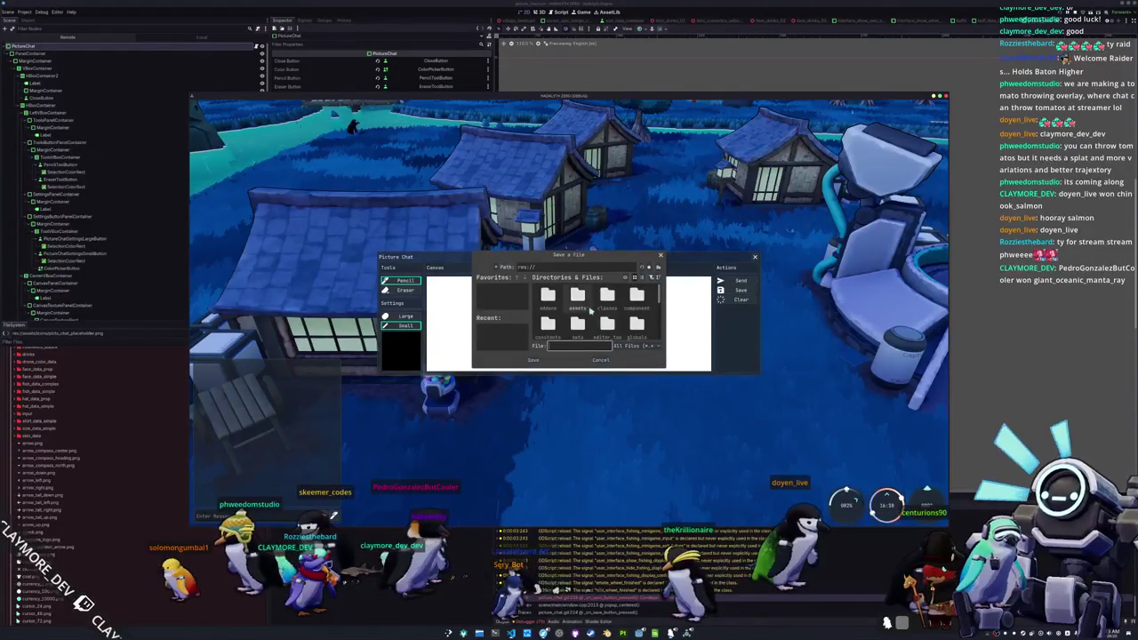
{"action": "mouse_move", "coordinate": [576, 255]}
{"action": "left_mouse_down"}
{"action": "mouse_move", "coordinate": [633, 241]}
{"action": "mouse_move", "coordinate": [788, 127]}
{"action": "mouse_move", "coordinate": [826, 142]}
{"action": "mouse_move", "coordinate": [783, 306]}
{"action": "mouse_move", "coordinate": [801, 388]}
{"action": "mouse_move", "coordinate": [831, 385]}
{"action": "mouse_move", "coordinate": [826, 198]}
{"action": "mouse_move", "coordinate": [711, 142]}
{"action": "left_mouse_up"}
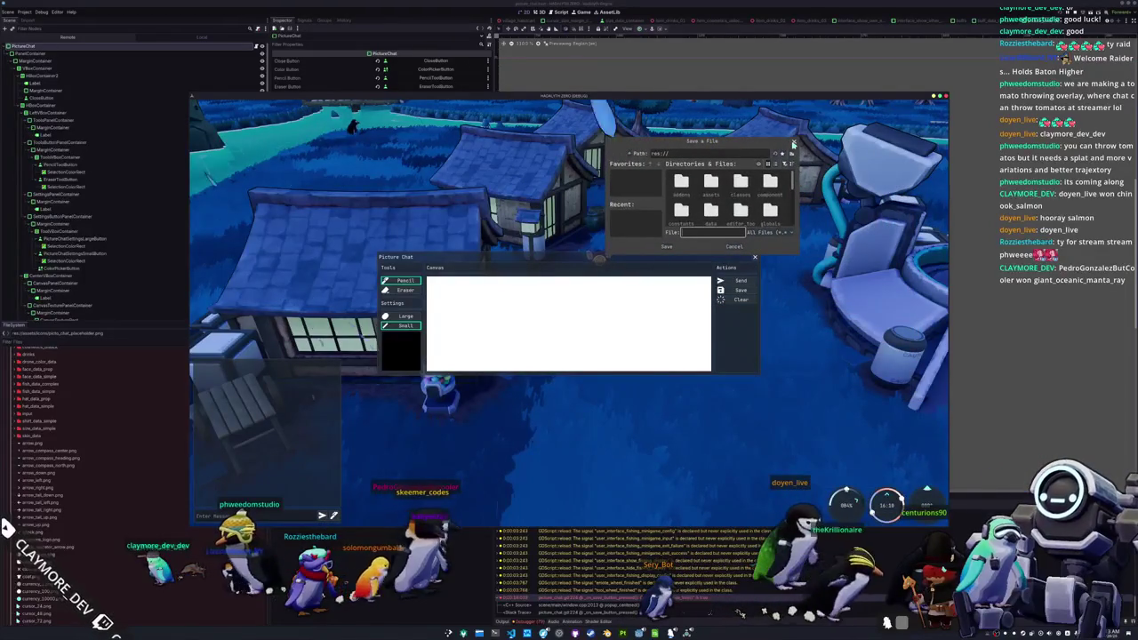
{"action": "left_click", "coordinate": [752, 234]}
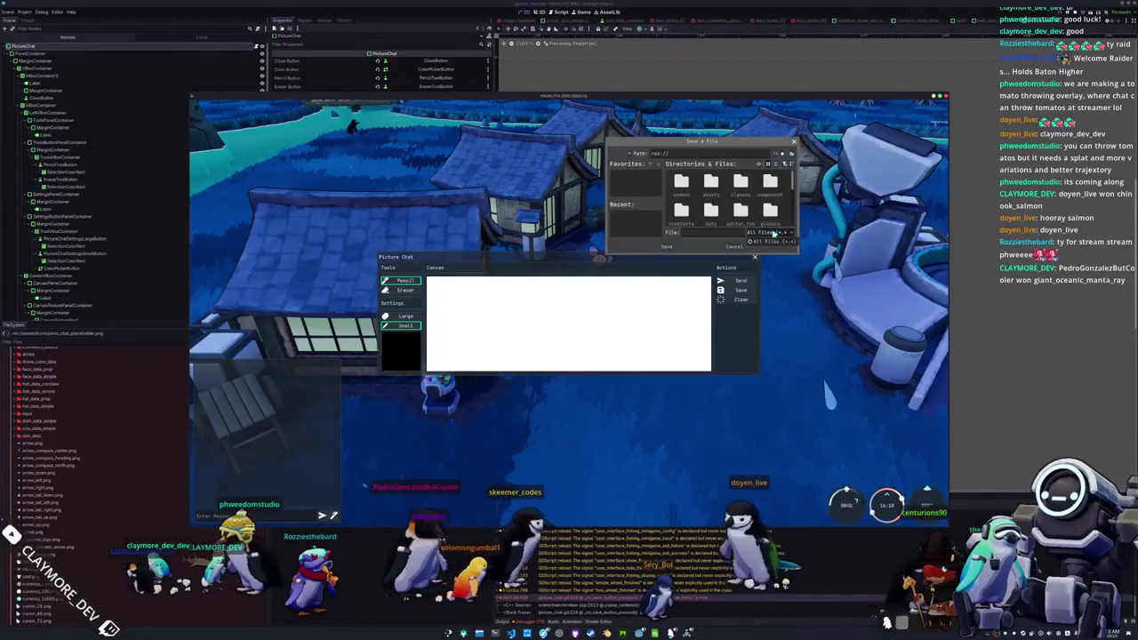
{"action": "left_click", "coordinate": [774, 241]}
{"action": "left_click", "coordinate": [716, 234]}
{"action": "type", "text": "asdfasdf"}
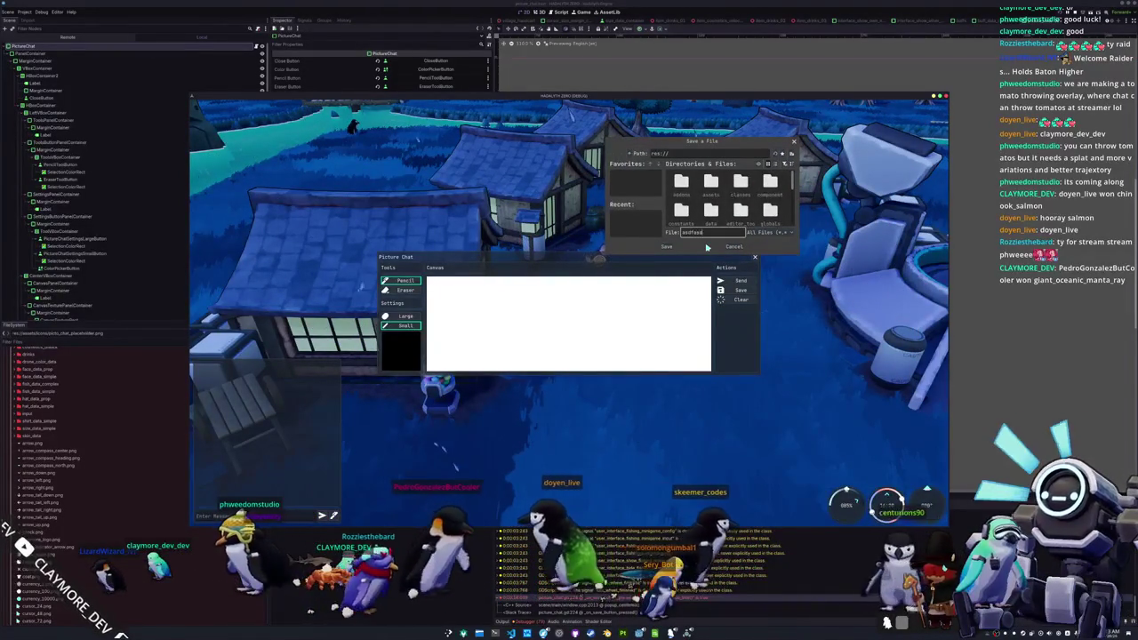
{"action": "type", "text": ".png"}
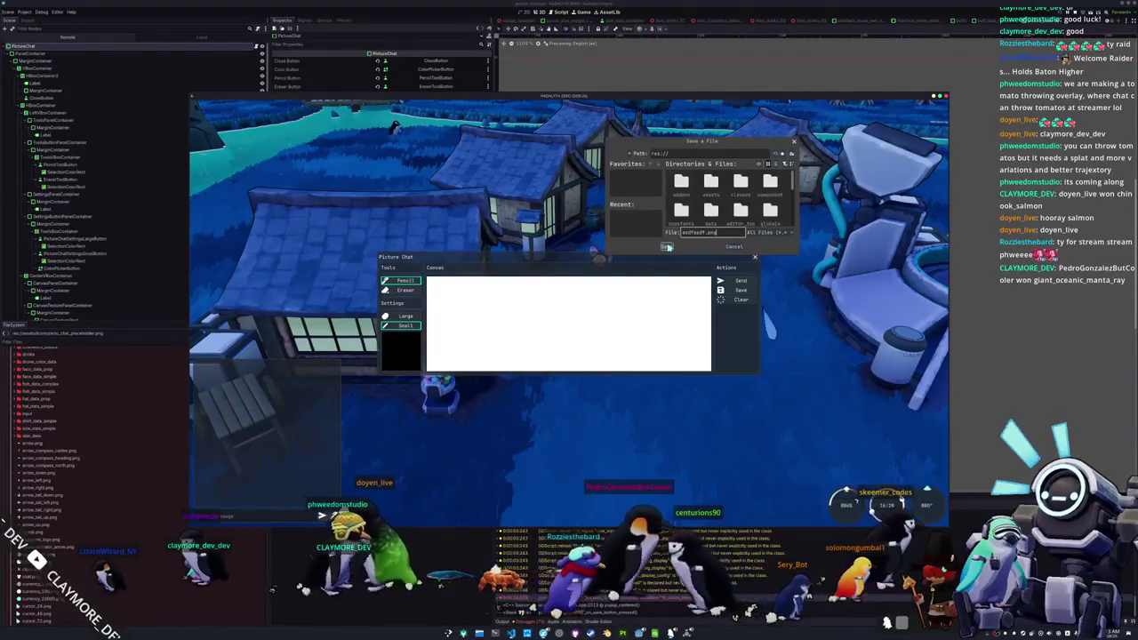
{"action": "left_click", "coordinate": [667, 246]}
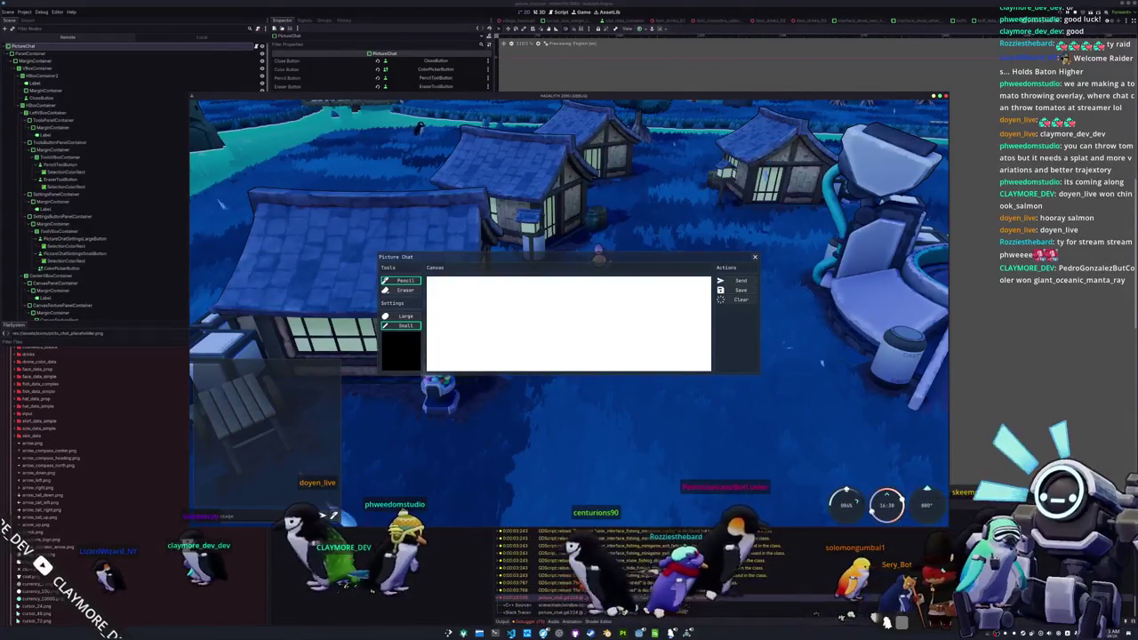
- Filter the FileSystem dock for asdfasdf, find no file, clear the filter and return to picture_chat.gd
{"action": "scroll", "coordinate": [136, 565], "scroll_direction": "down", "scroll_amount": 10}
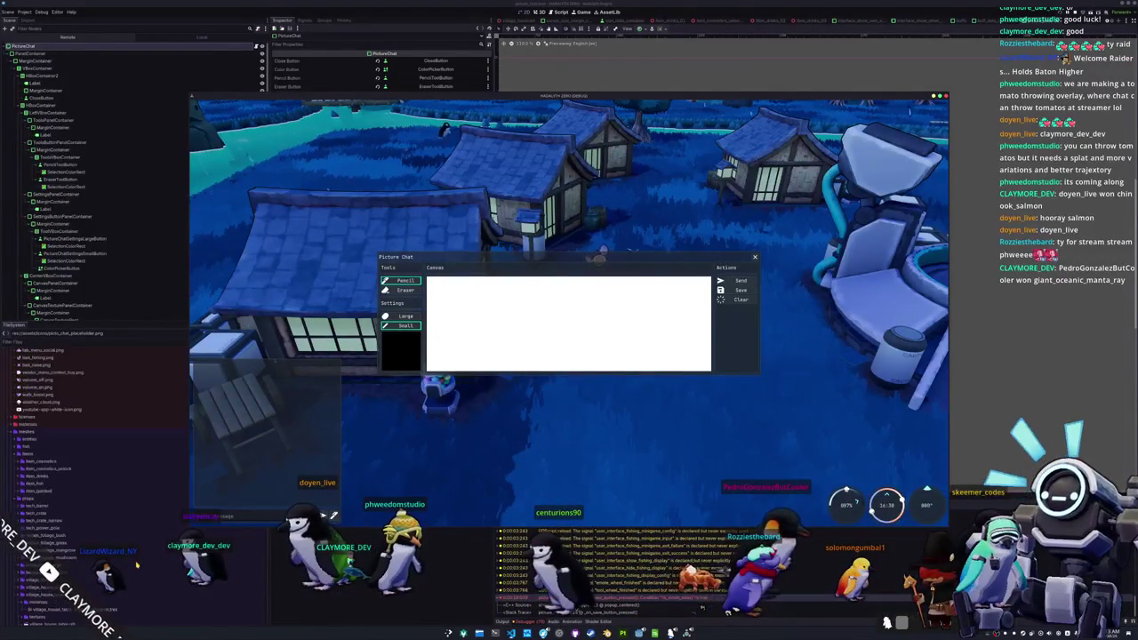
{"action": "scroll", "coordinate": [136, 565], "scroll_direction": "down", "scroll_amount": 10}
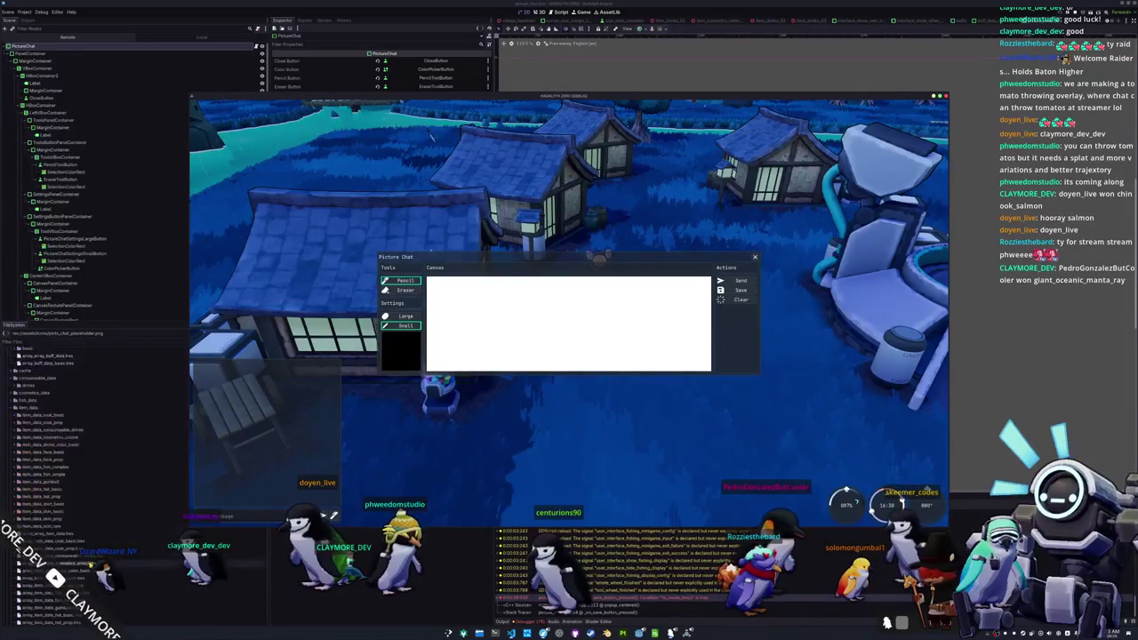
{"action": "scroll", "coordinate": [98, 489], "scroll_direction": "down", "scroll_amount": 15}
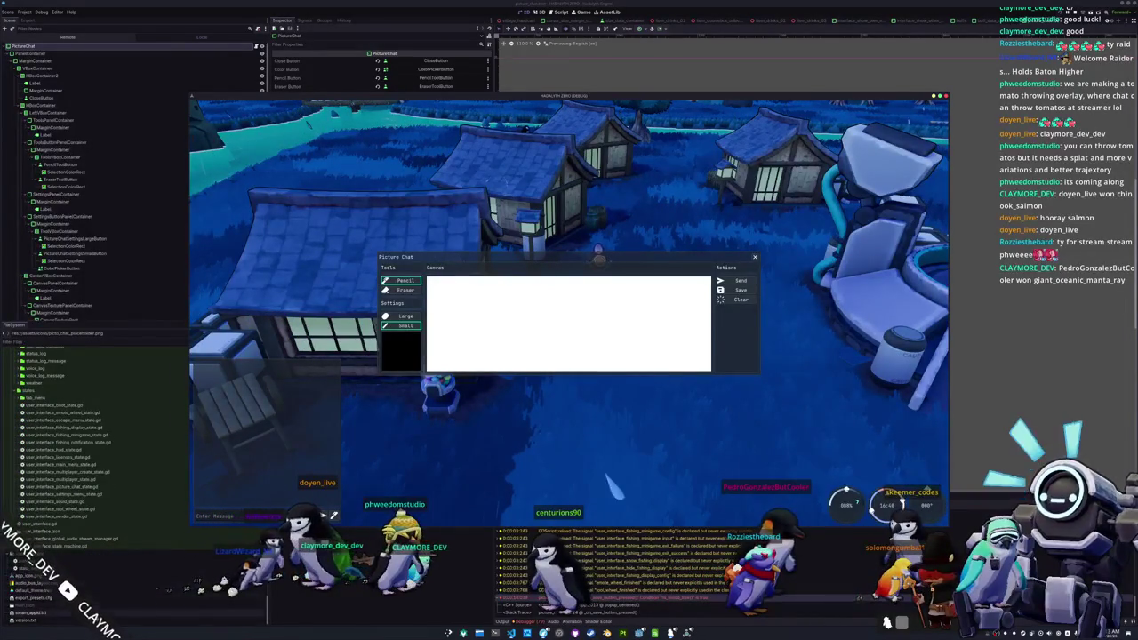
{"action": "left_click", "coordinate": [127, 589]}
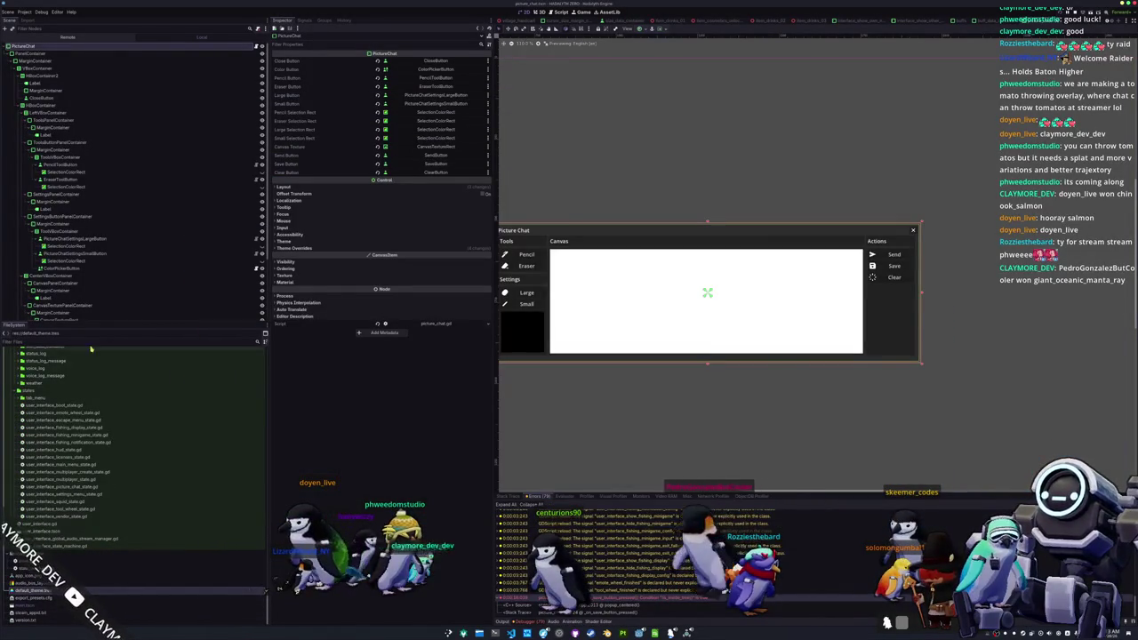
{"action": "type", "text": "asdfasdf"}
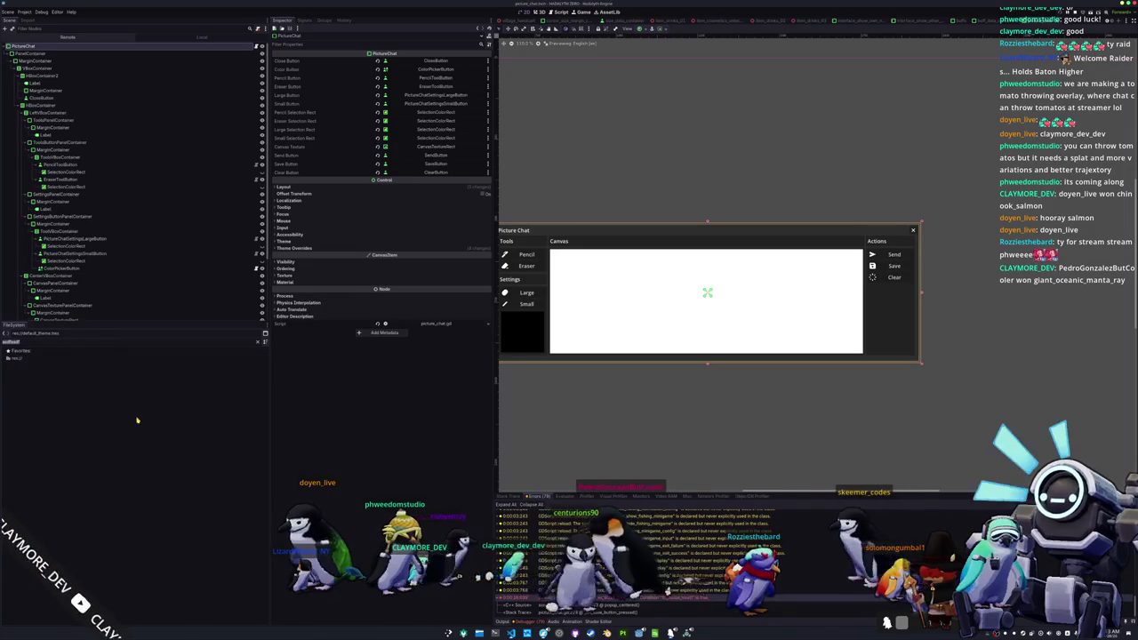
{"action": "key", "text": "ctrl+a"}
{"action": "key", "text": "BackSpace"}
{"action": "key", "text": "alt+Tab"}
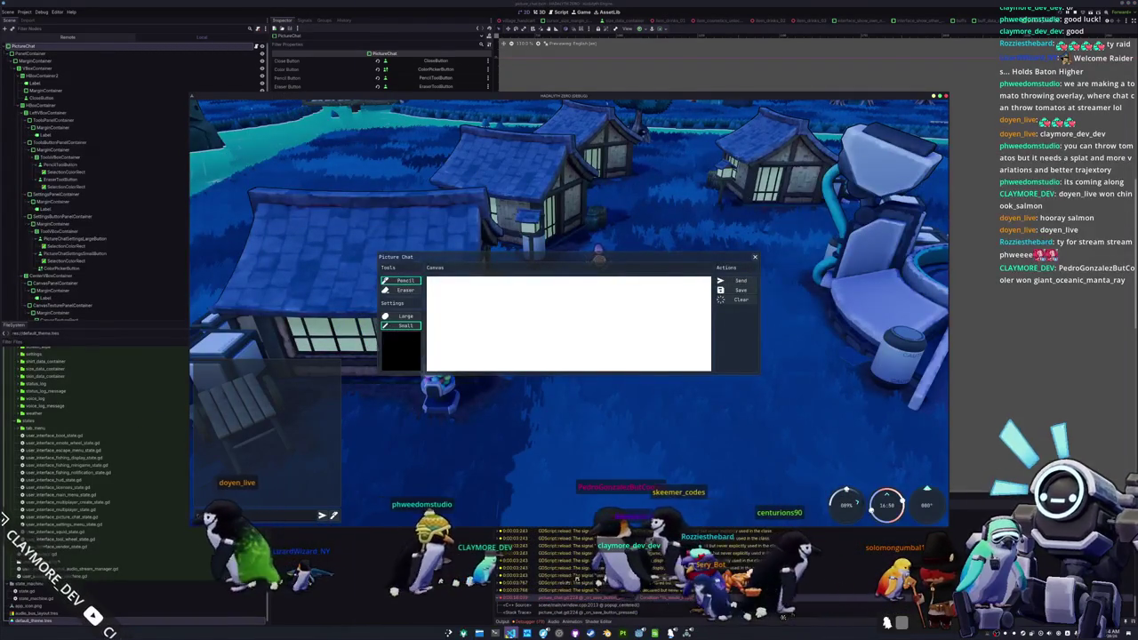
{"action": "key", "text": "alt+Tab"}
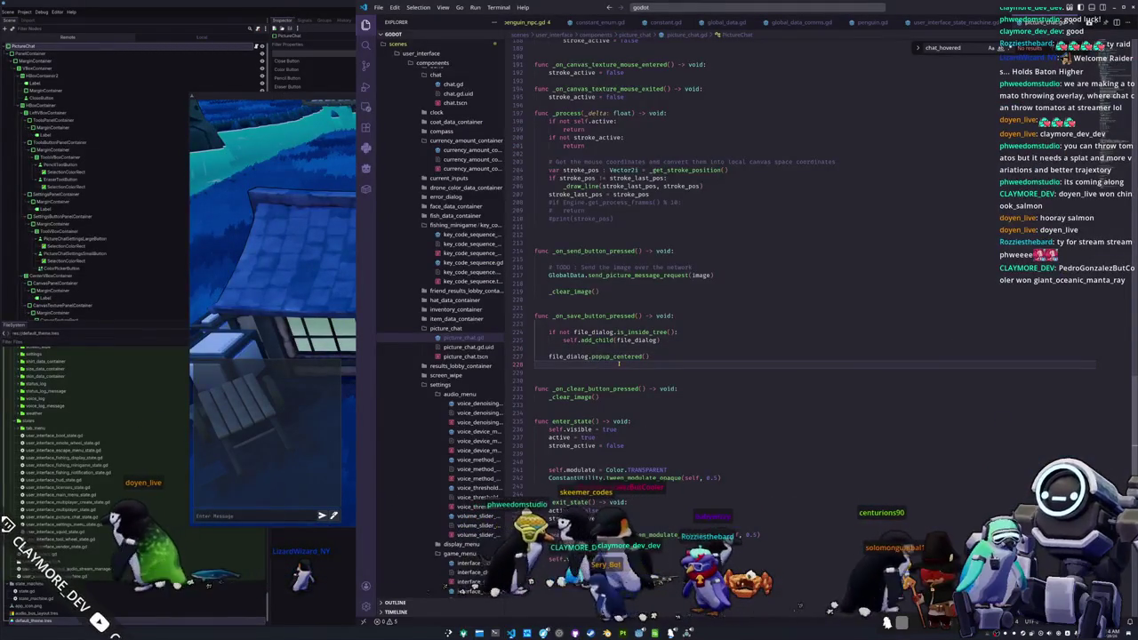
- Above popup_centered(), start 'if not file_dialog.file' and browse autocomplete to FILE_MODE_SAVE_FILE
{"action": "key", "text": "alt+Up"}
{"action": "key", "text": "ctrl+shift+Return"}
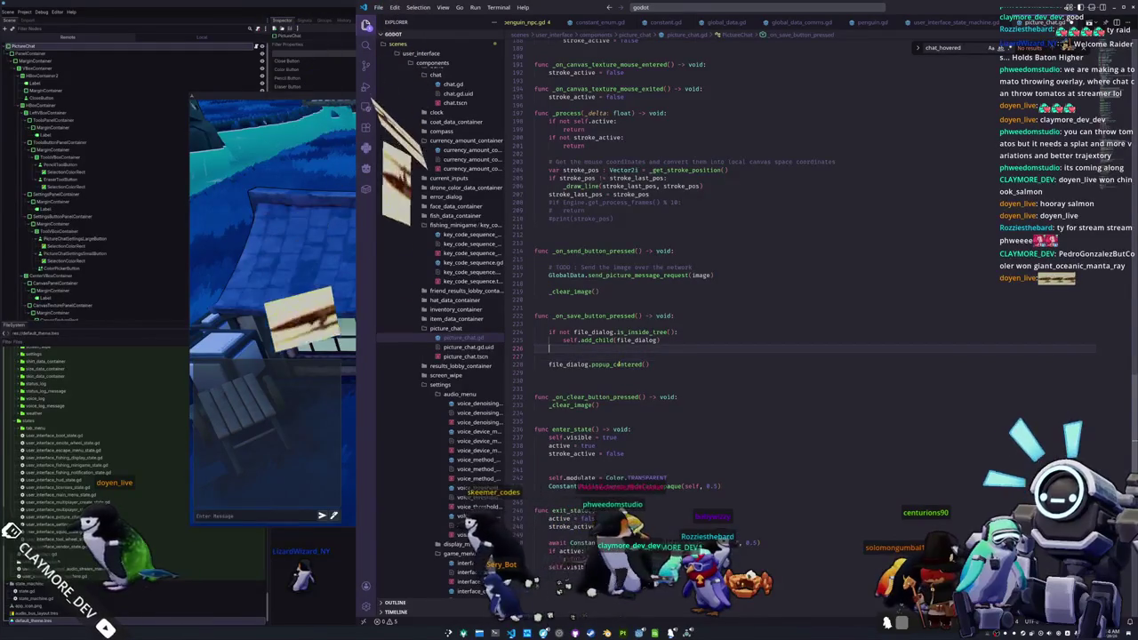
{"action": "type", "text": "if"}
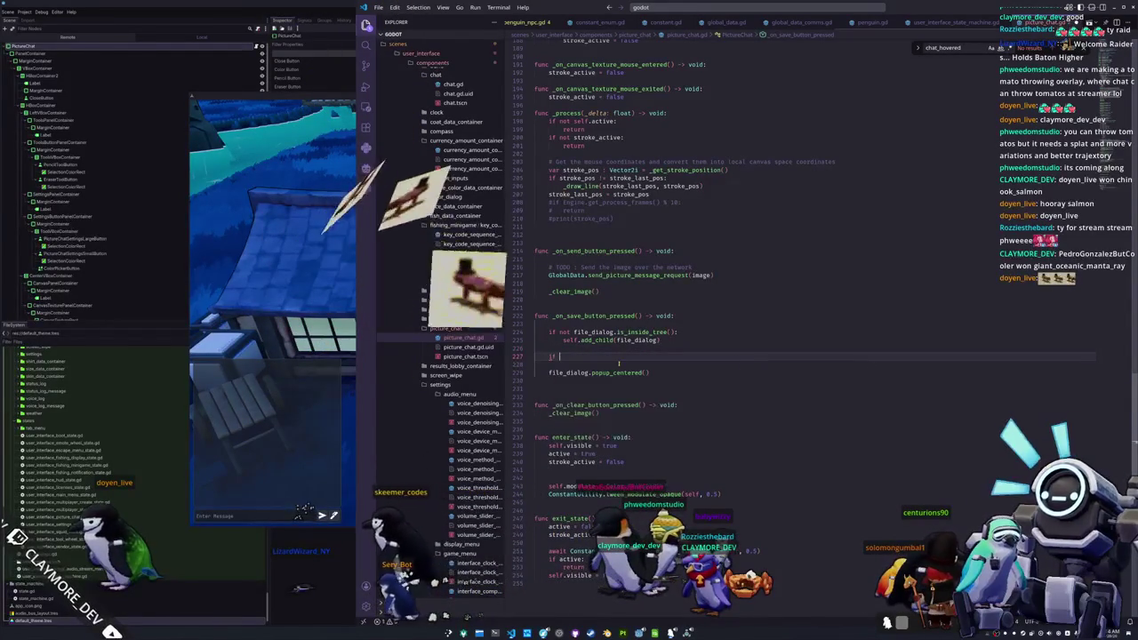
{"action": "type", "text": " not file_dialog.save"}
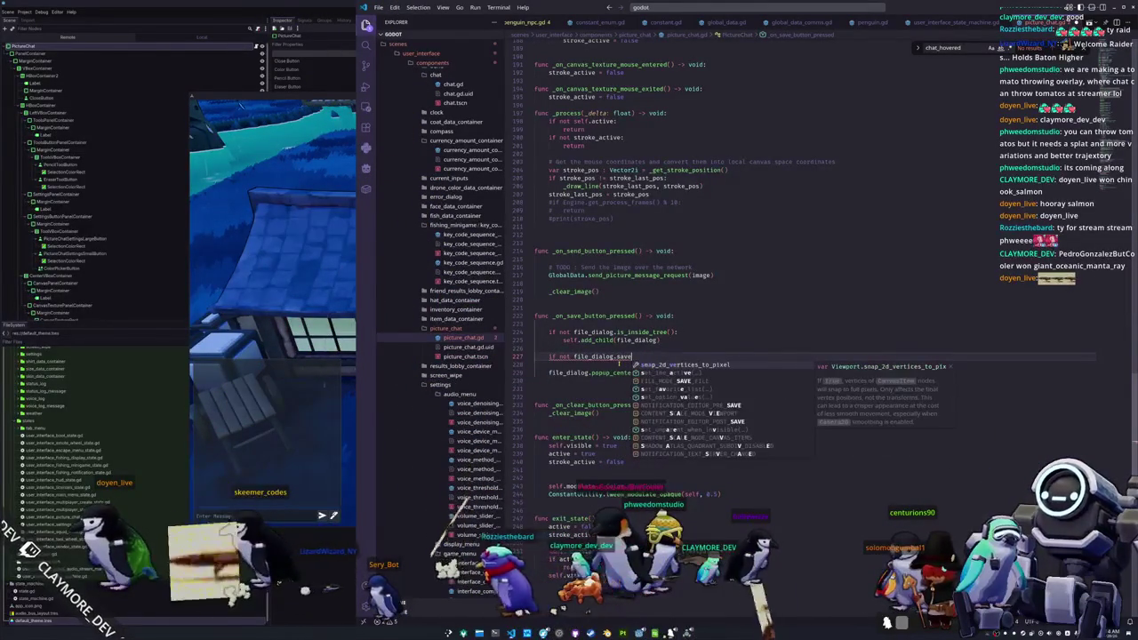
{"action": "key", "text": "BackSpace"}
{"action": "key", "text": "BackSpace"}
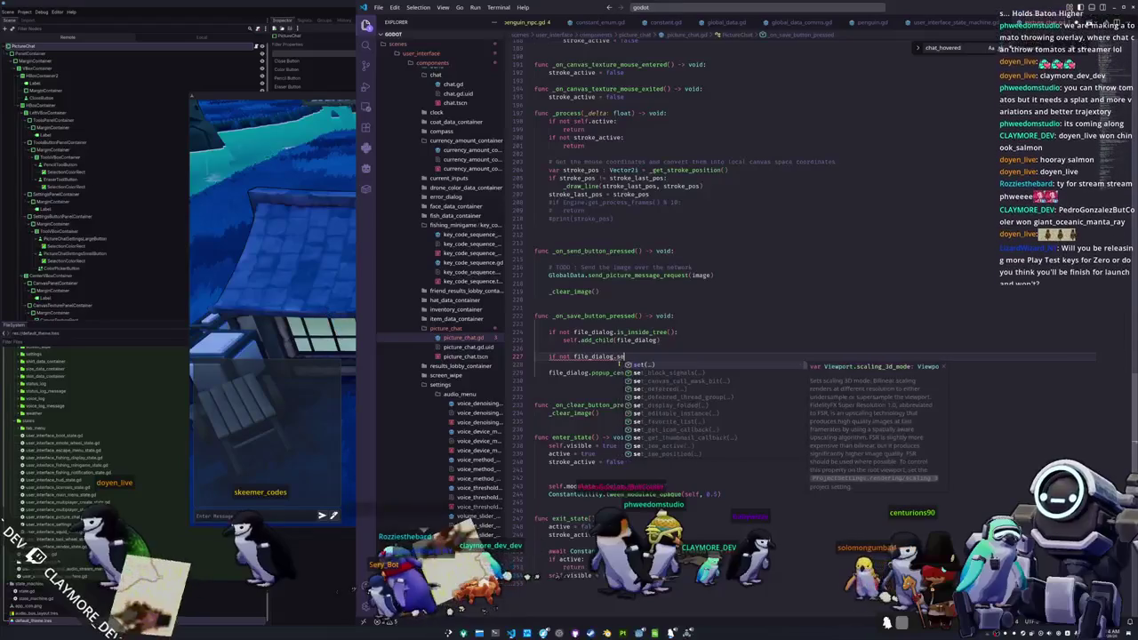
{"action": "key", "text": "BackSpace"}
{"action": "type", "text": ".file"}
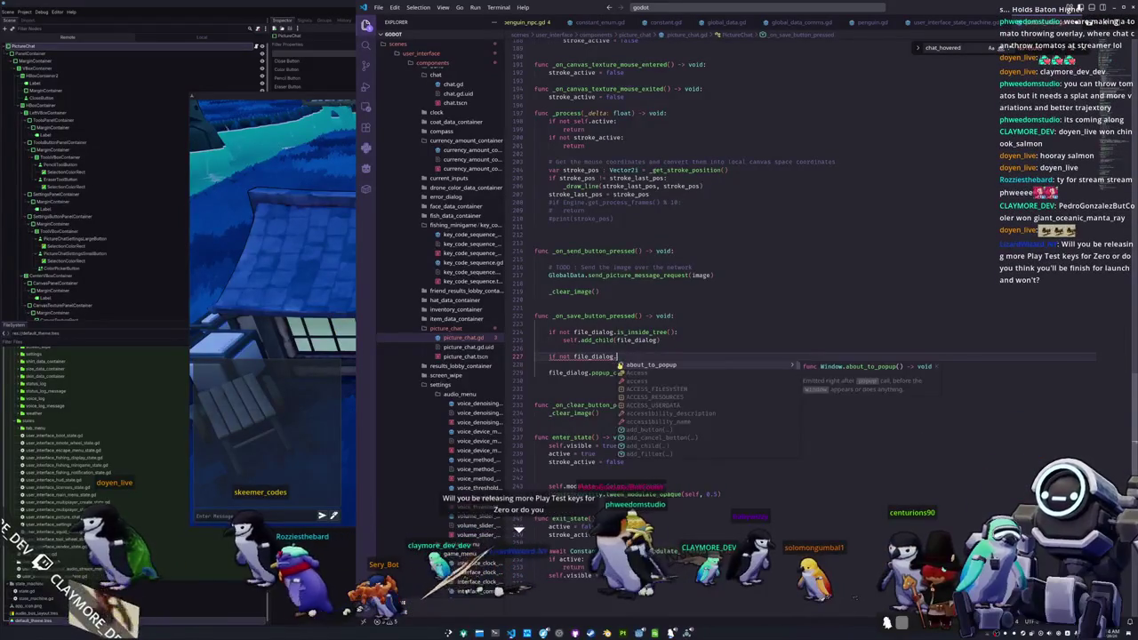
{"action": "key", "text": "Down"}
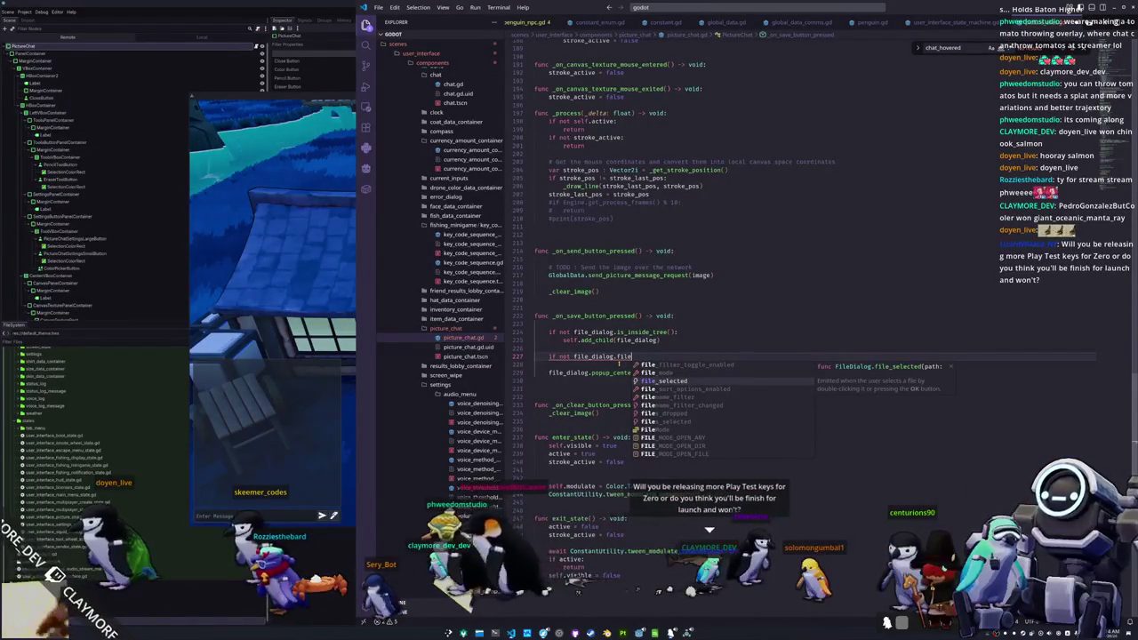
{"action": "key", "text": "Down"}
{"action": "key", "text": "Down"}
{"action": "key", "text": "Down"}
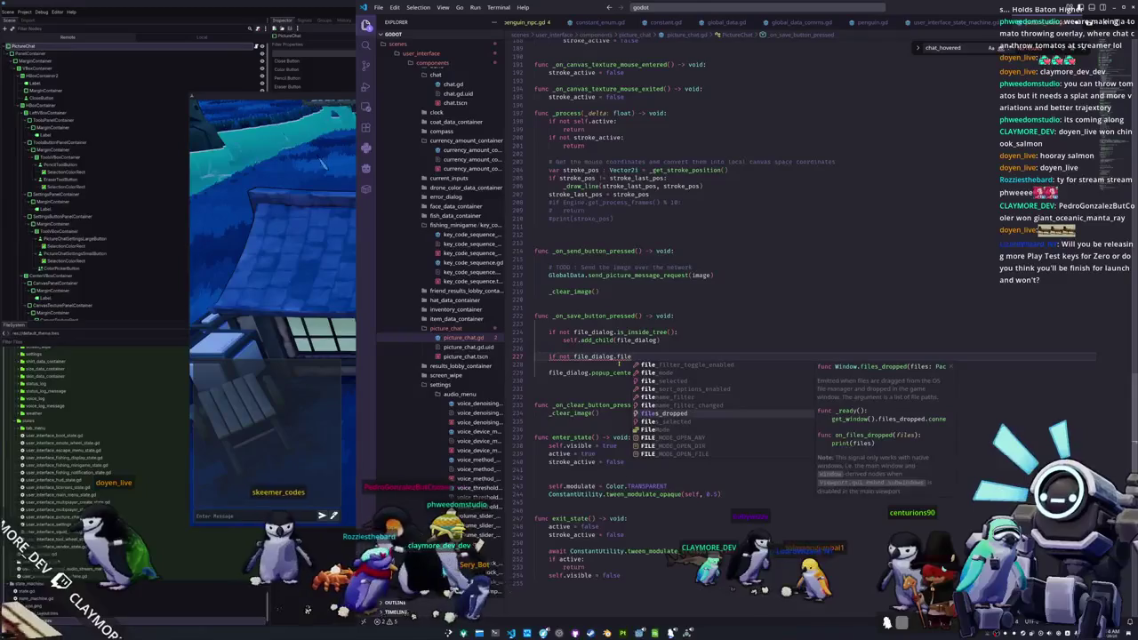
{"action": "key", "text": "Down"}
{"action": "key", "text": "Down"}
{"action": "key", "text": "Down"}
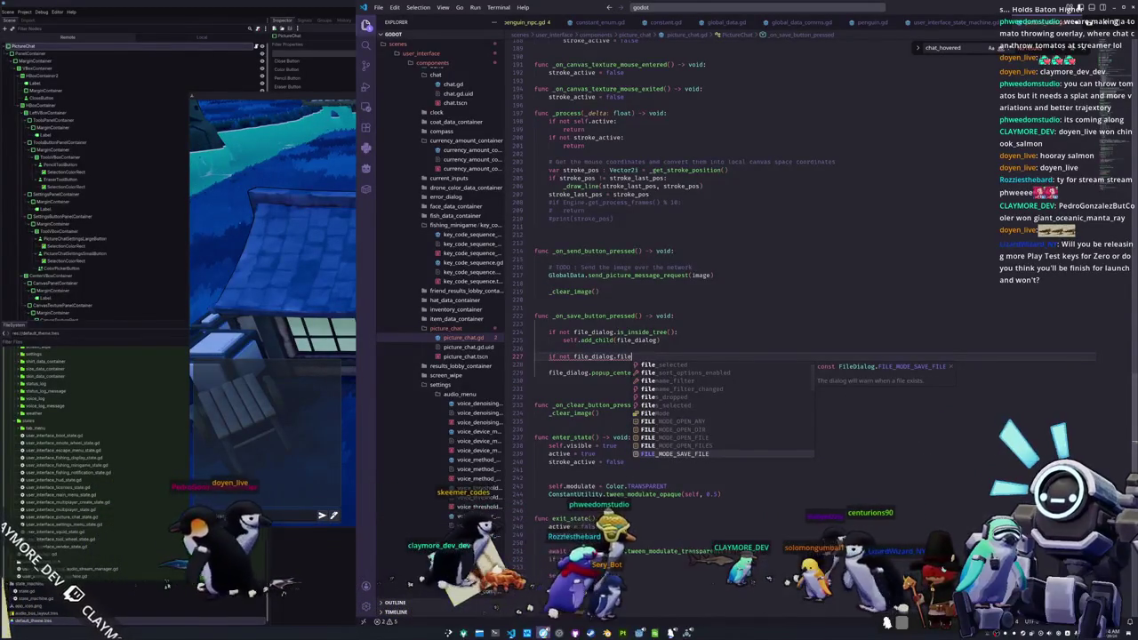
{"action": "mouse_move", "coordinate": [495, 633]}
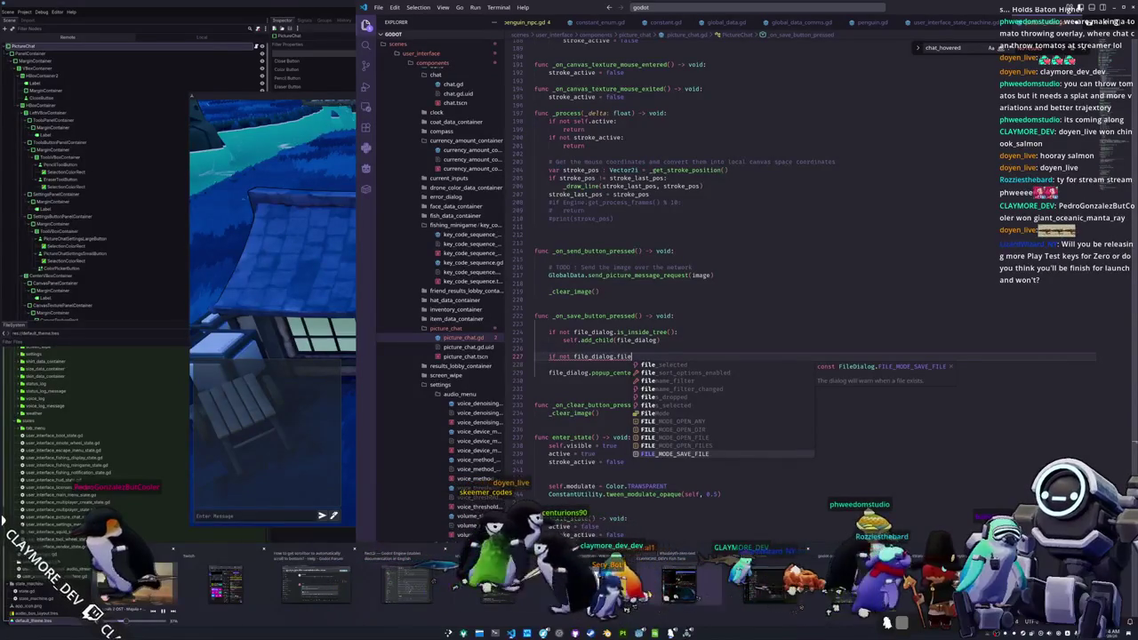
- Open the Godot FileDialog class reference from the search results and scroll through its properties
{"action": "left_click", "coordinate": [404, 577]}
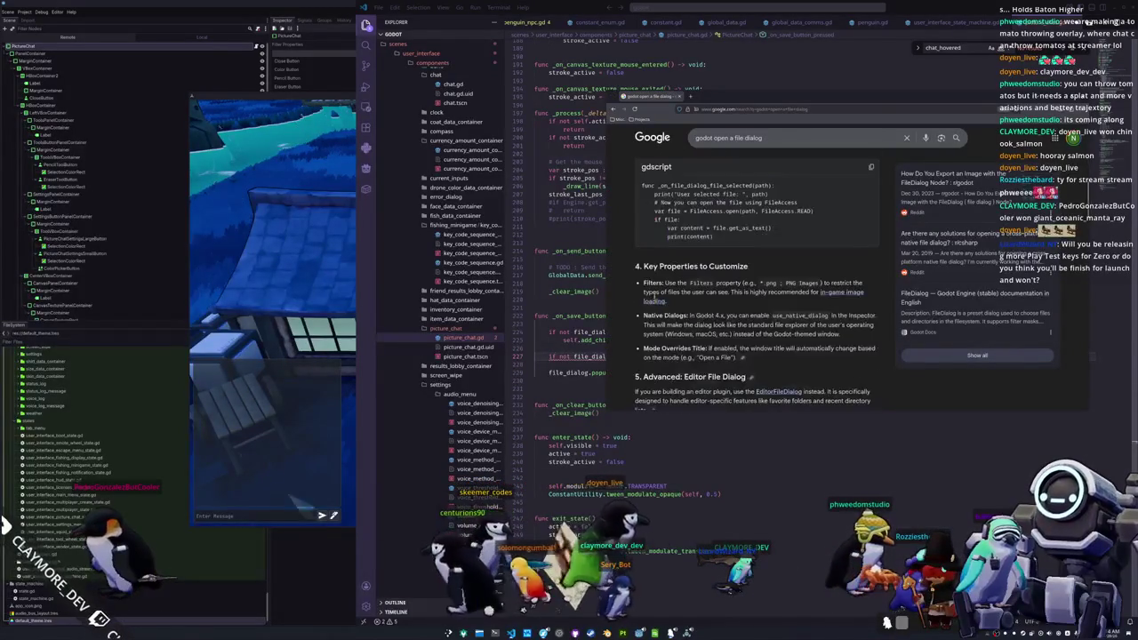
{"action": "scroll", "coordinate": [765, 338], "scroll_direction": "down", "scroll_amount": 5}
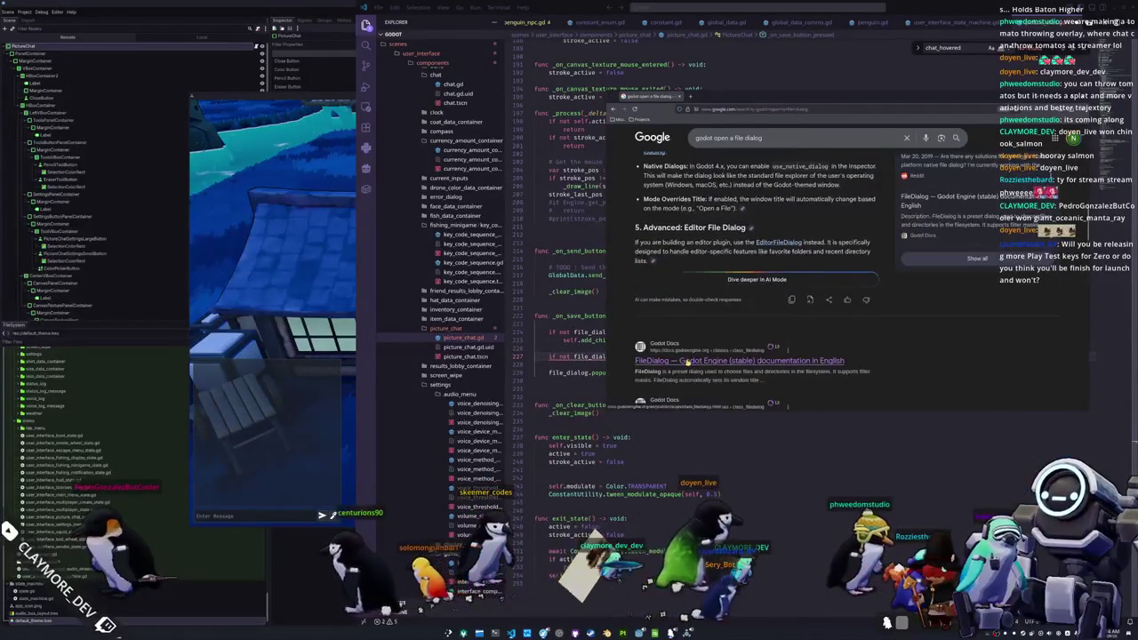
{"action": "left_click", "coordinate": [787, 362]}
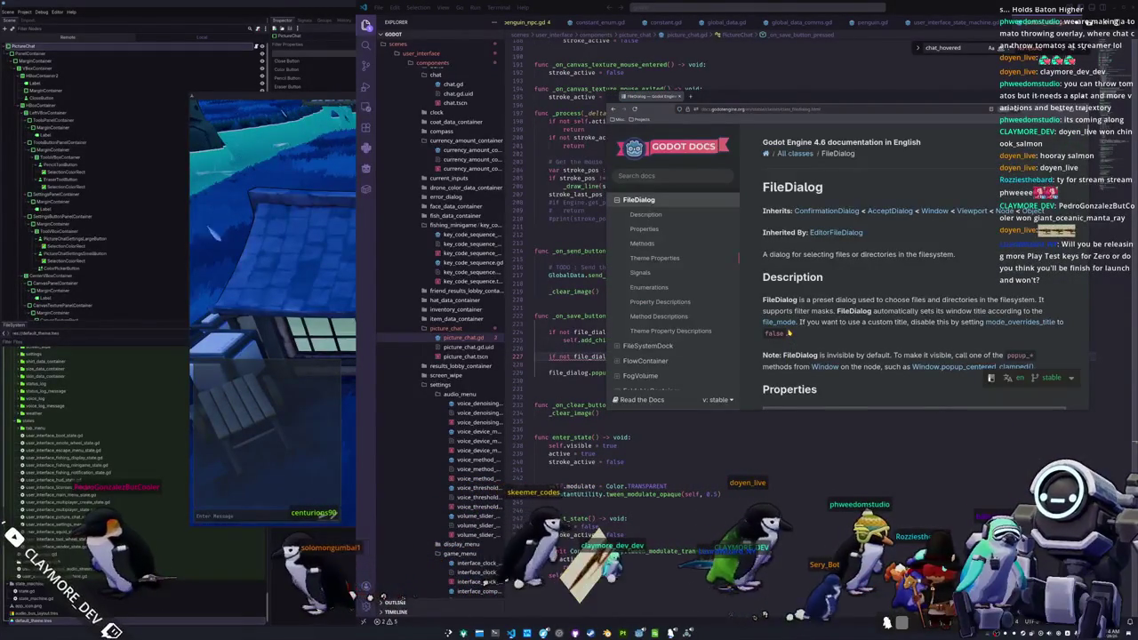
{"action": "scroll", "coordinate": [783, 302], "scroll_direction": "down", "scroll_amount": 5}
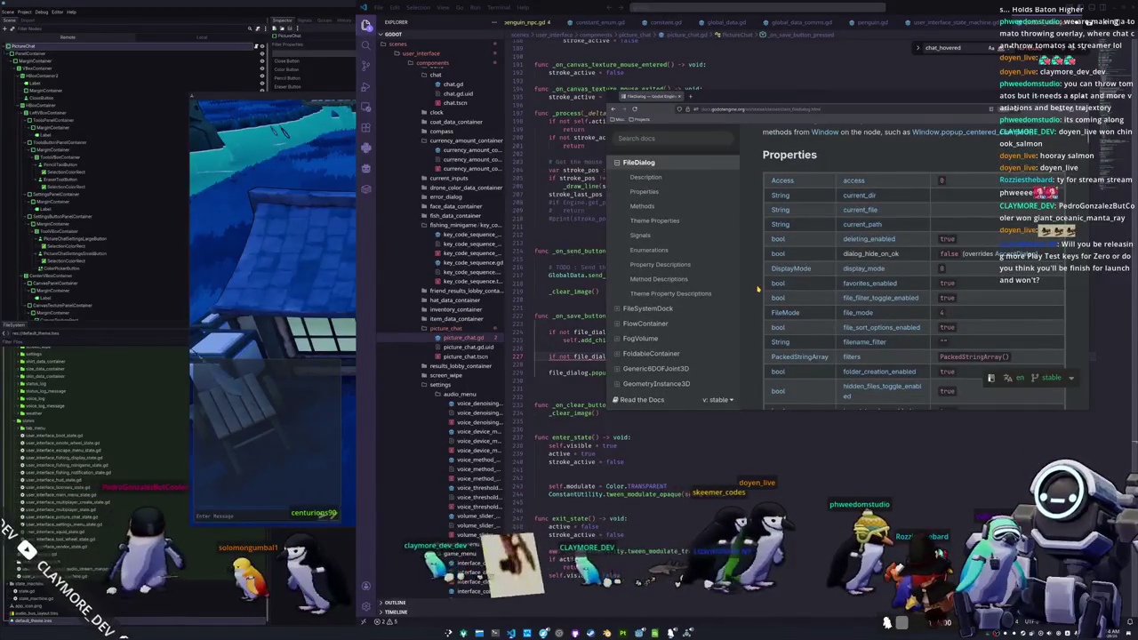
{"action": "scroll", "coordinate": [758, 289], "scroll_direction": "down", "scroll_amount": 5}
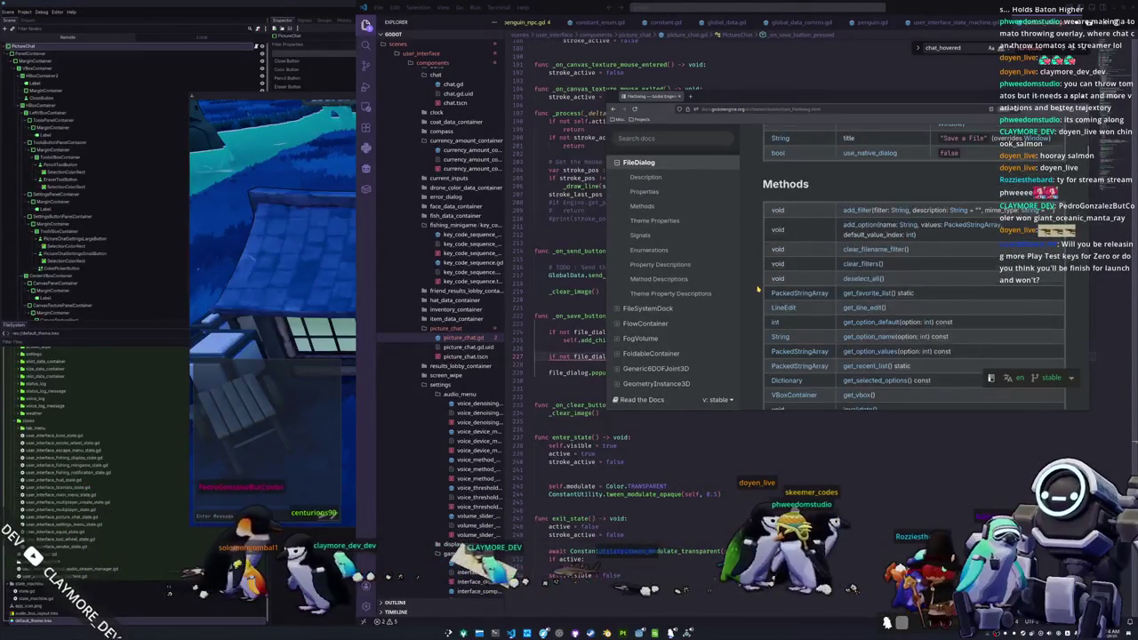
{"action": "scroll", "coordinate": [758, 289], "scroll_direction": "down", "scroll_amount": 10}
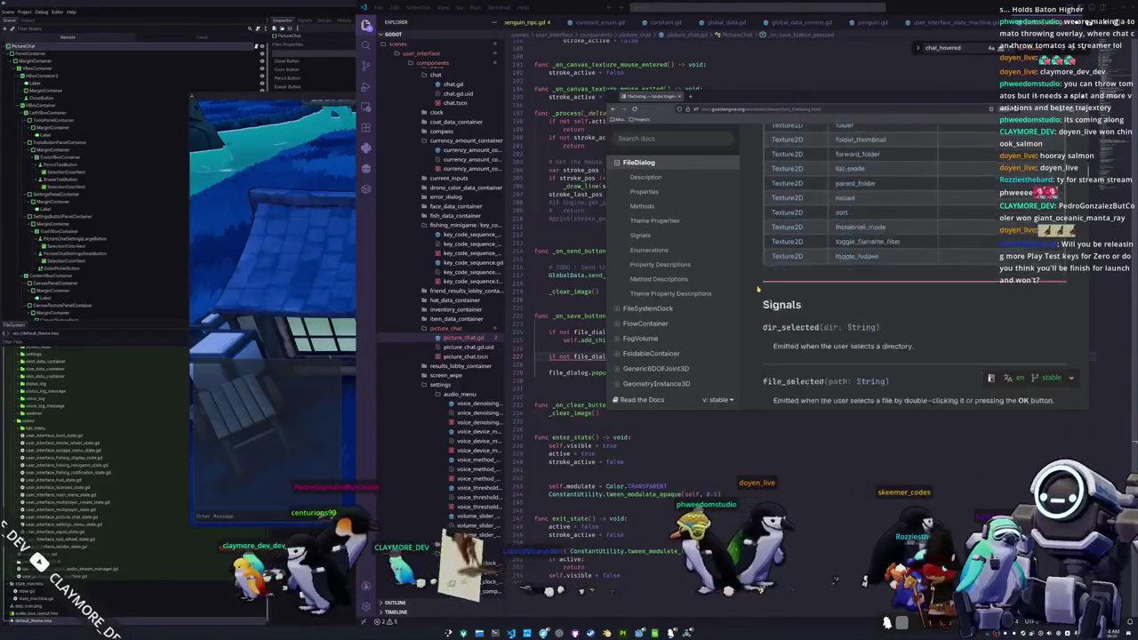
{"action": "scroll", "coordinate": [758, 288], "scroll_direction": "down", "scroll_amount": 3}
{"action": "scroll", "coordinate": [758, 289], "scroll_direction": "down", "scroll_amount": 2}
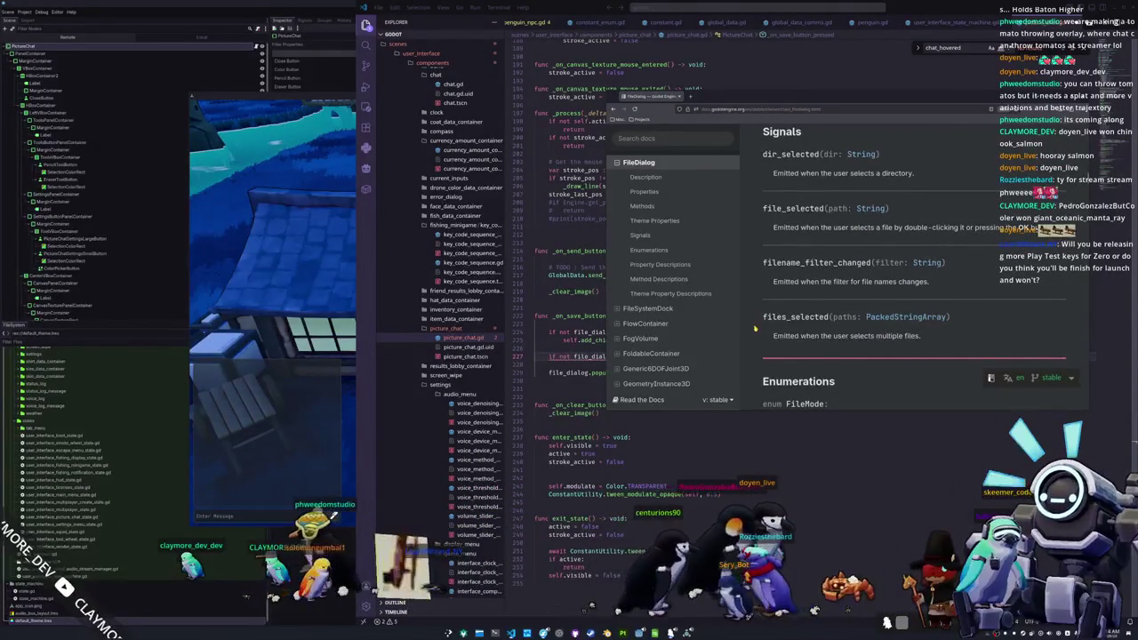
{"action": "scroll", "coordinate": [755, 329], "scroll_direction": "down", "scroll_amount": 2}
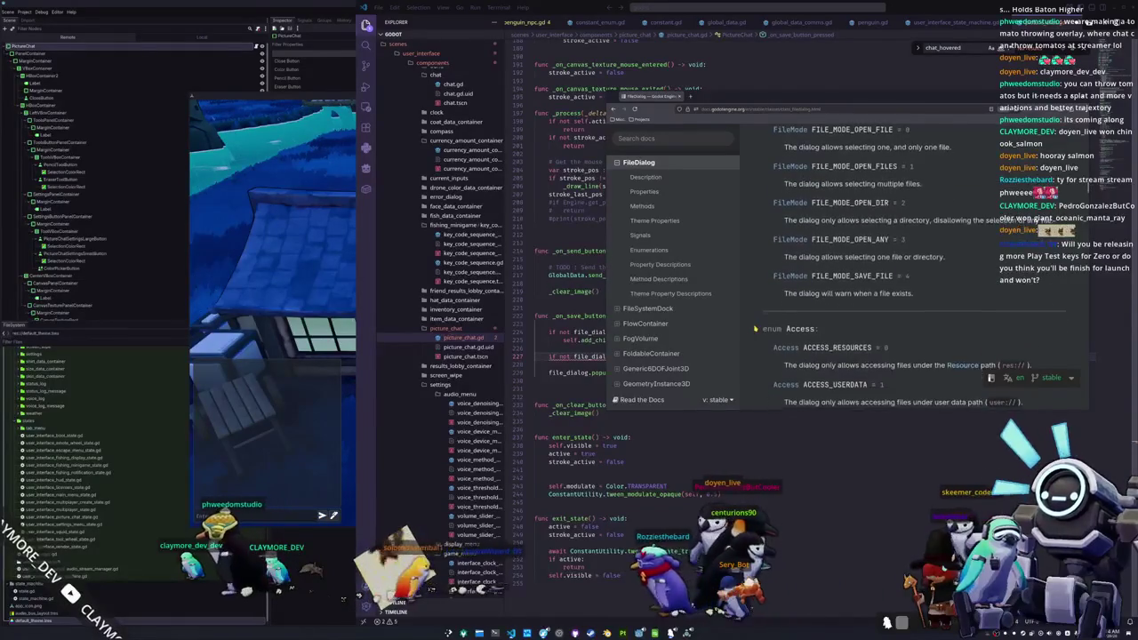
{"action": "scroll", "coordinate": [754, 329], "scroll_direction": "down", "scroll_amount": 6}
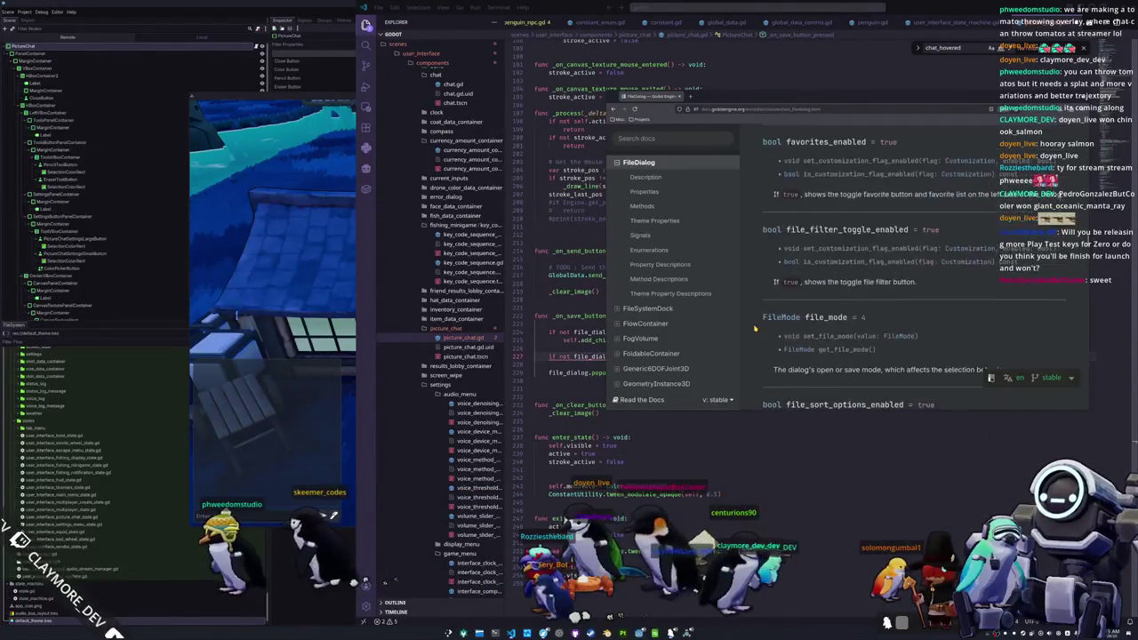
{"action": "scroll", "coordinate": [754, 329], "scroll_direction": "down", "scroll_amount": 1}
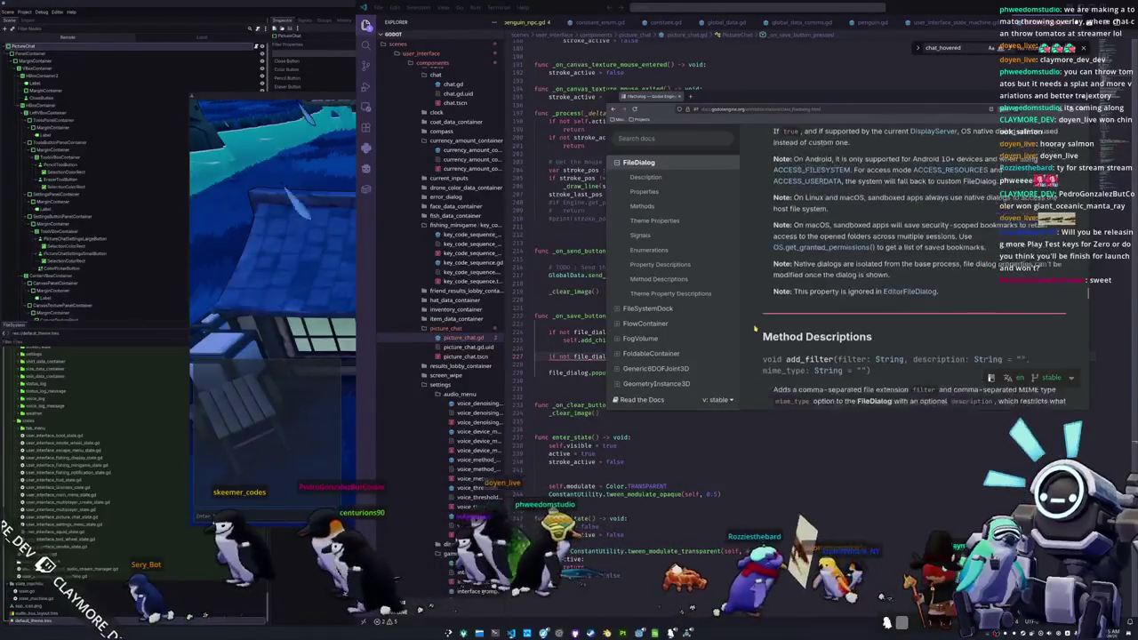
{"action": "scroll", "coordinate": [755, 329], "scroll_direction": "down", "scroll_amount": 6}
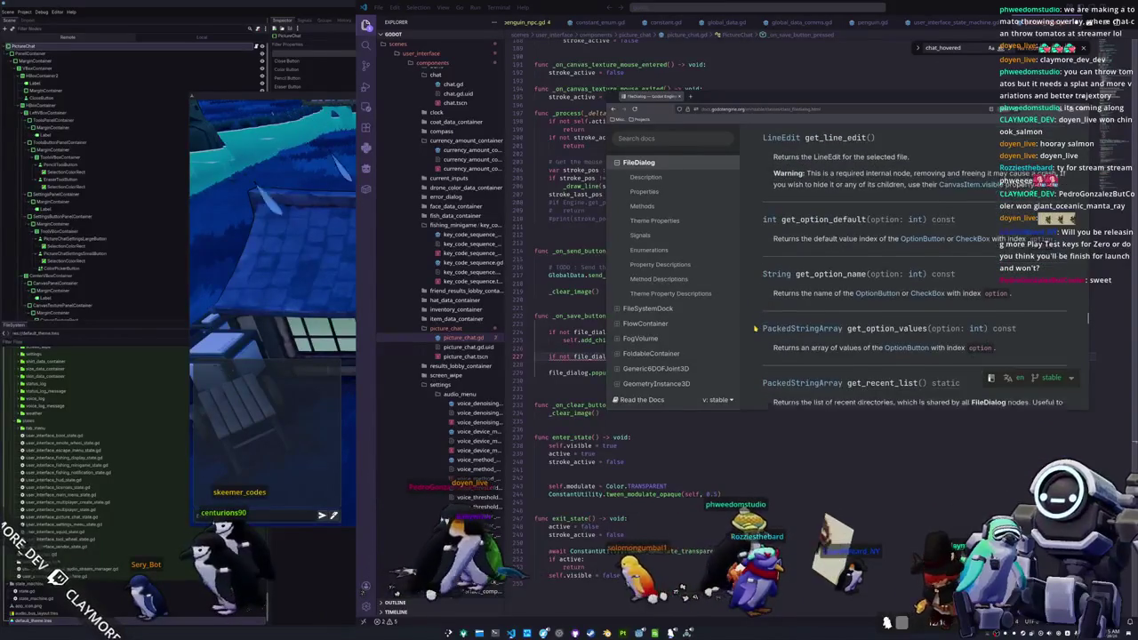
{"action": "scroll", "coordinate": [755, 329], "scroll_direction": "down", "scroll_amount": 4}
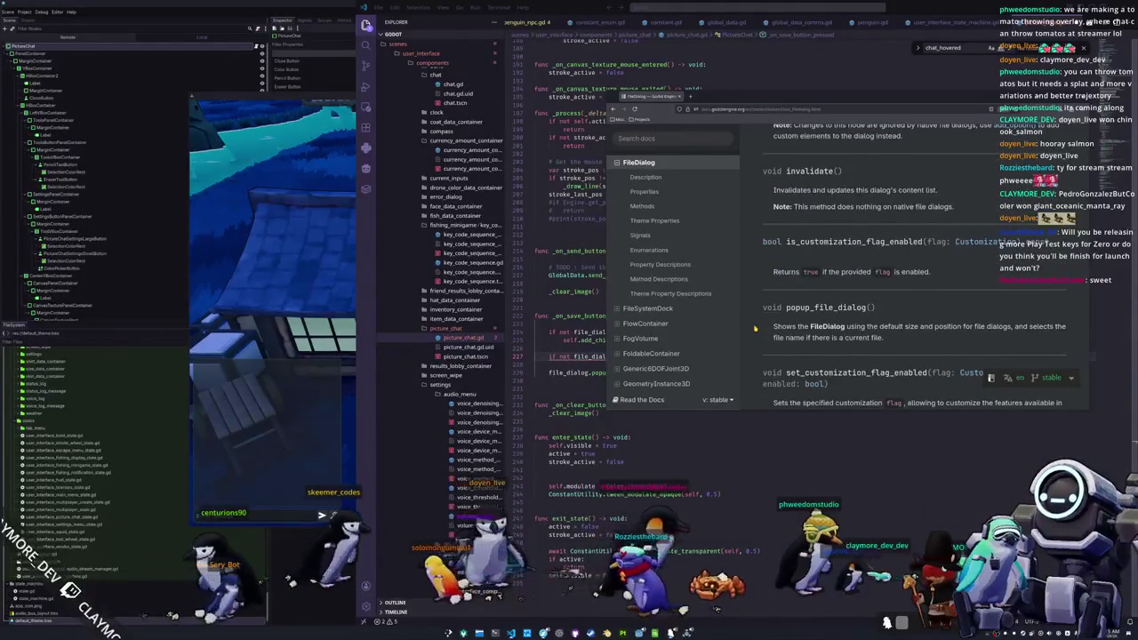
{"action": "scroll", "coordinate": [754, 329], "scroll_direction": "down", "scroll_amount": 4}
{"action": "scroll", "coordinate": [754, 328], "scroll_direction": "down", "scroll_amount": 5}
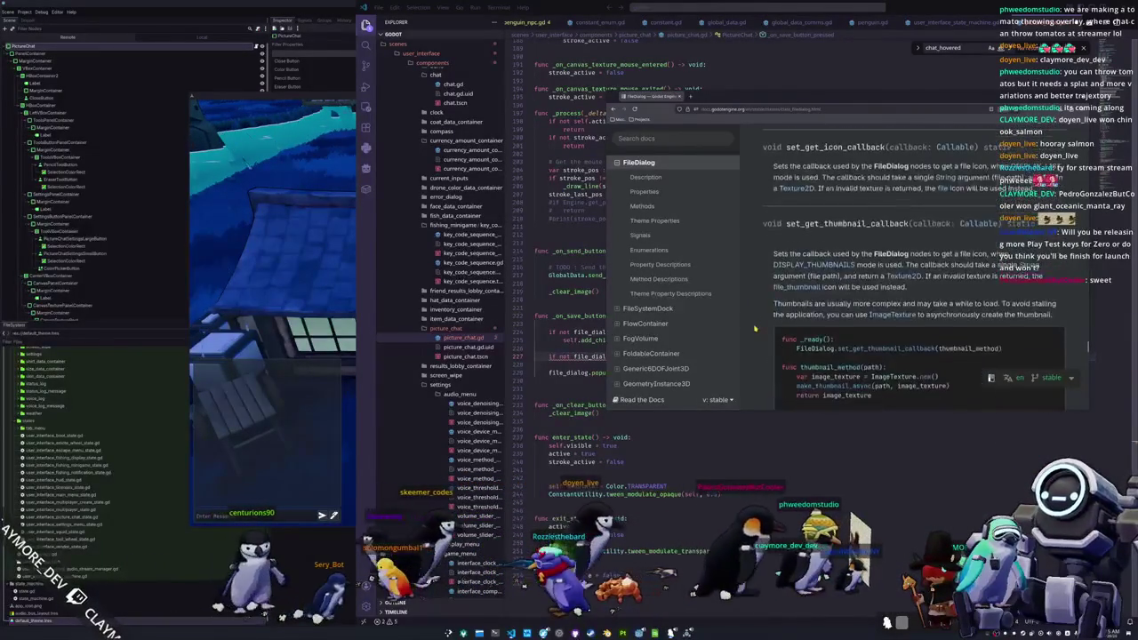
{"action": "scroll", "coordinate": [755, 329], "scroll_direction": "down", "scroll_amount": 3}
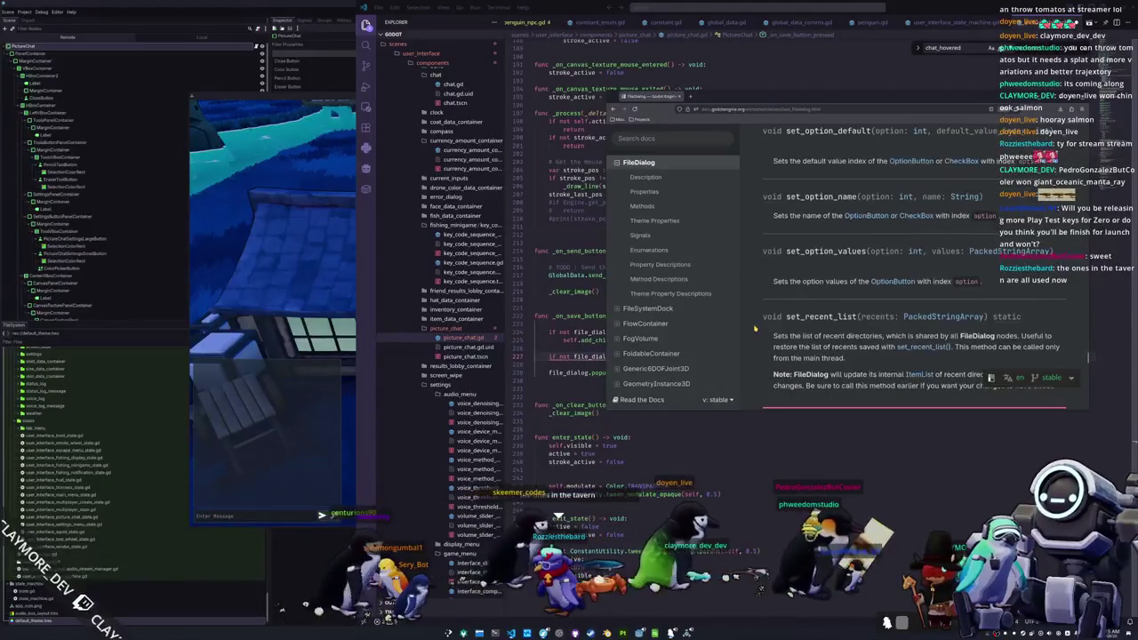
{"action": "scroll", "coordinate": [755, 329], "scroll_direction": "down", "scroll_amount": 5}
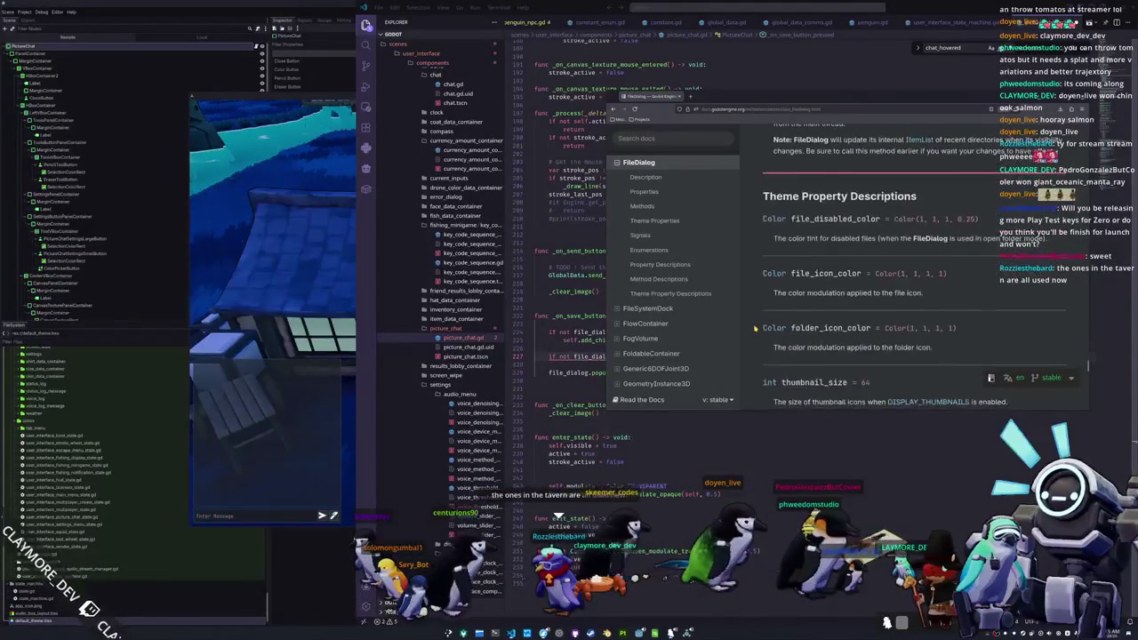
- Find 'save' on the page and step back through matches to the file_mode entry
{"action": "key", "text": "ctrl+f"}
{"action": "type", "text": "save"}
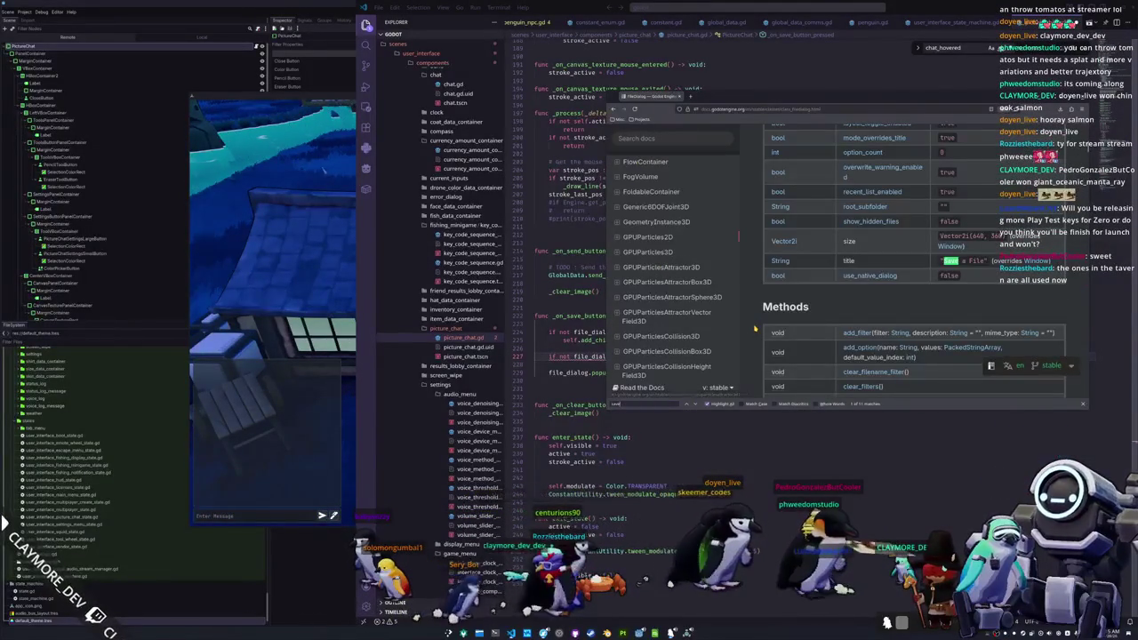
{"action": "scroll", "coordinate": [913, 258], "scroll_direction": "up", "scroll_amount": 2}
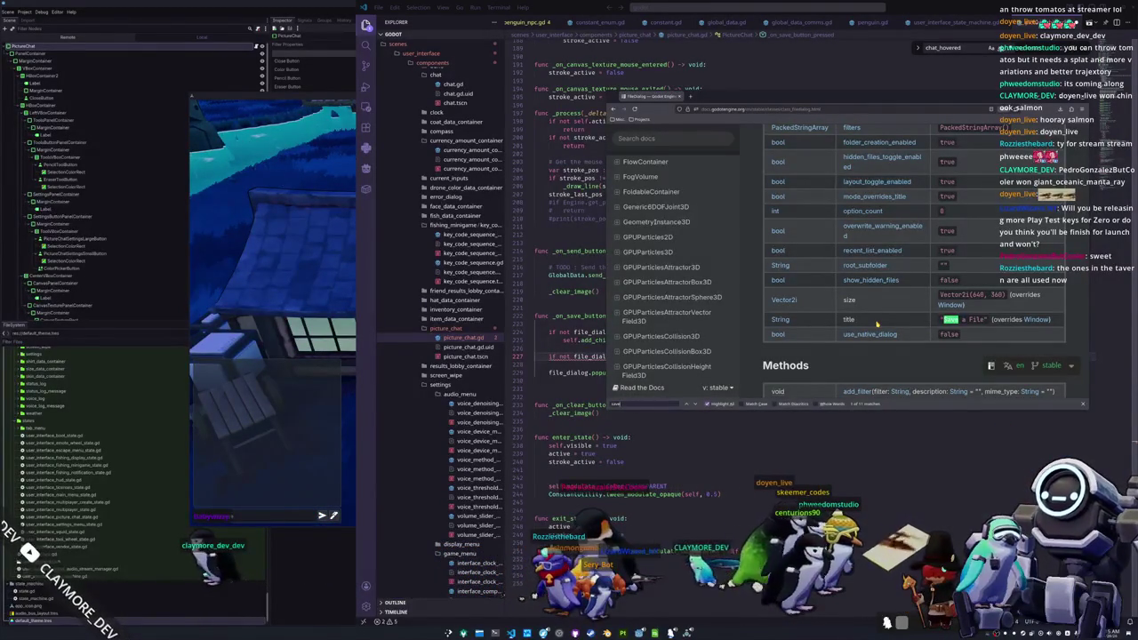
{"action": "scroll", "coordinate": [877, 324], "scroll_direction": "up", "scroll_amount": 2}
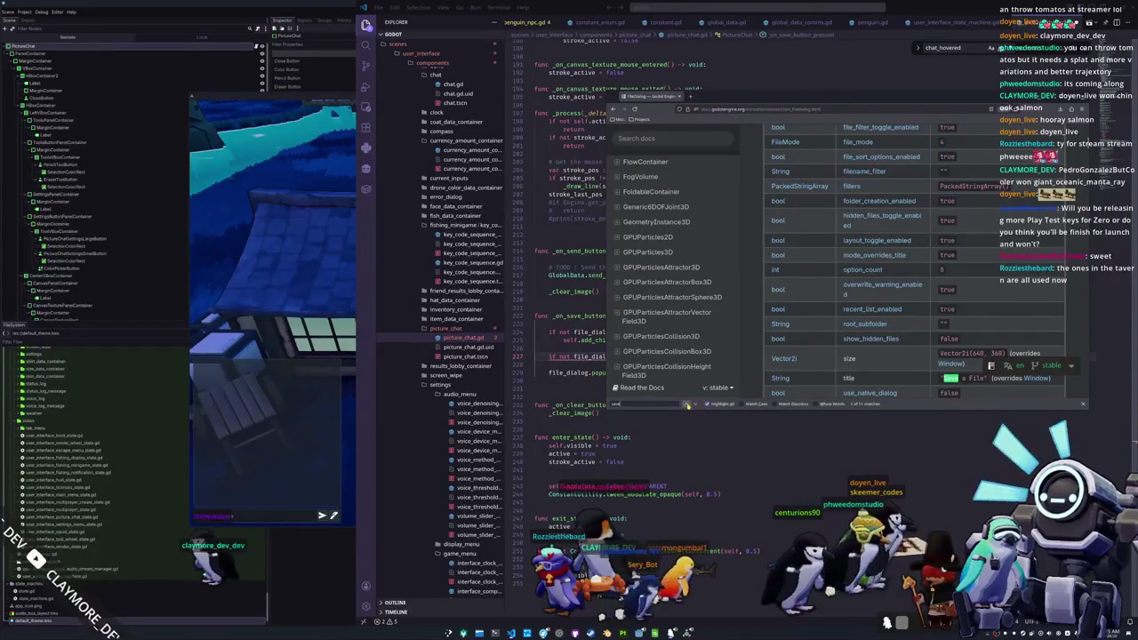
{"action": "left_click", "coordinate": [686, 405]}
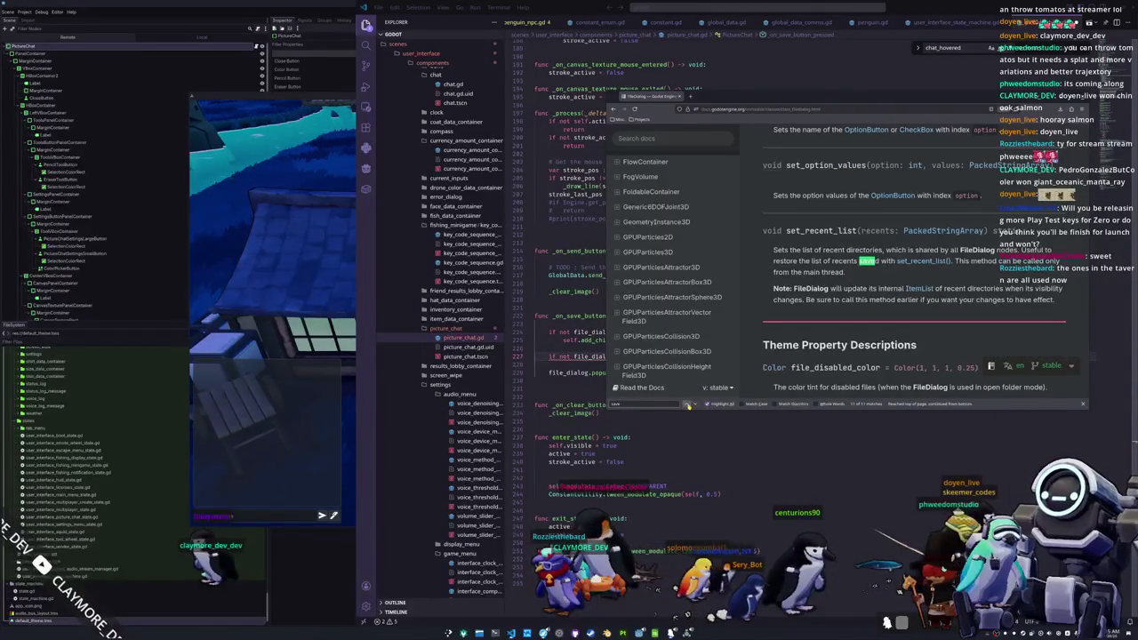
{"action": "left_click", "coordinate": [687, 405]}
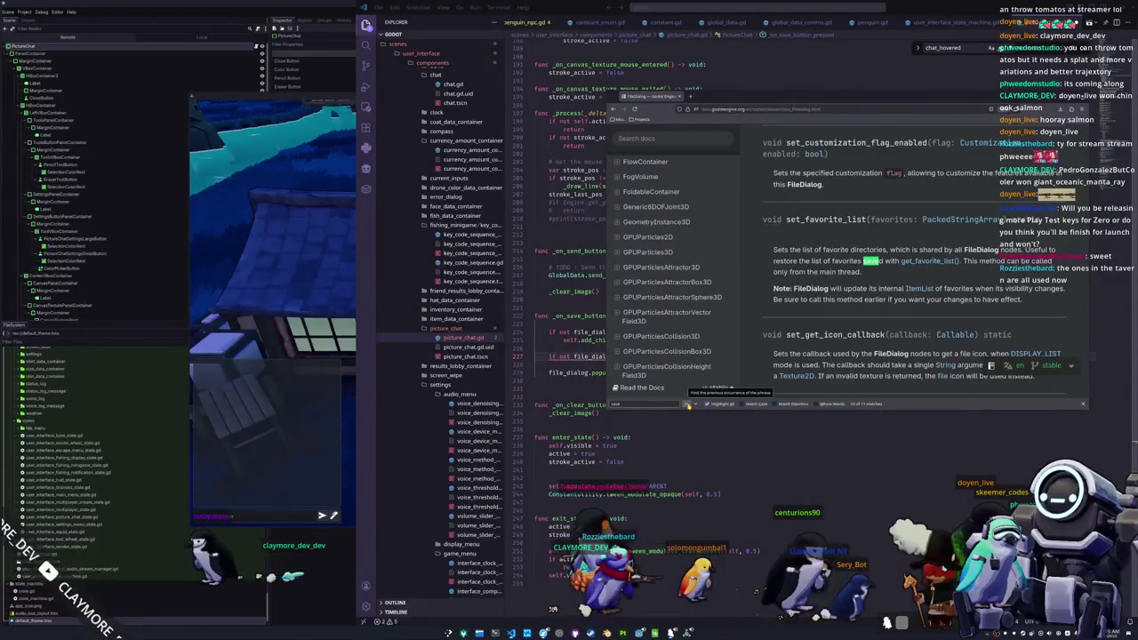
{"action": "left_click", "coordinate": [687, 405]}
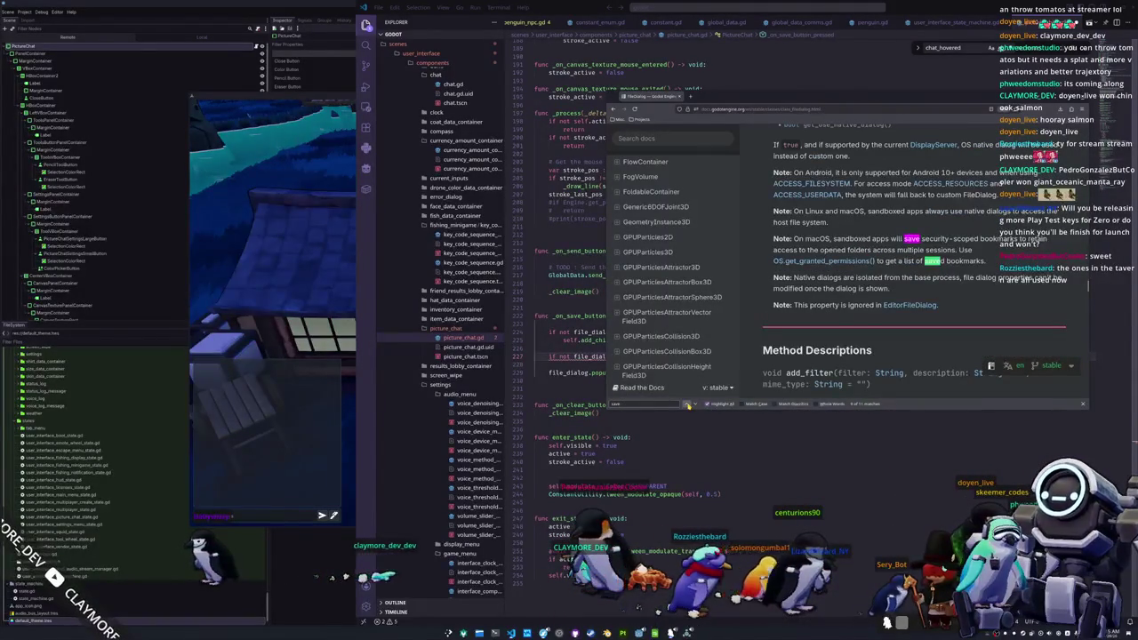
{"action": "left_click", "coordinate": [687, 404]}
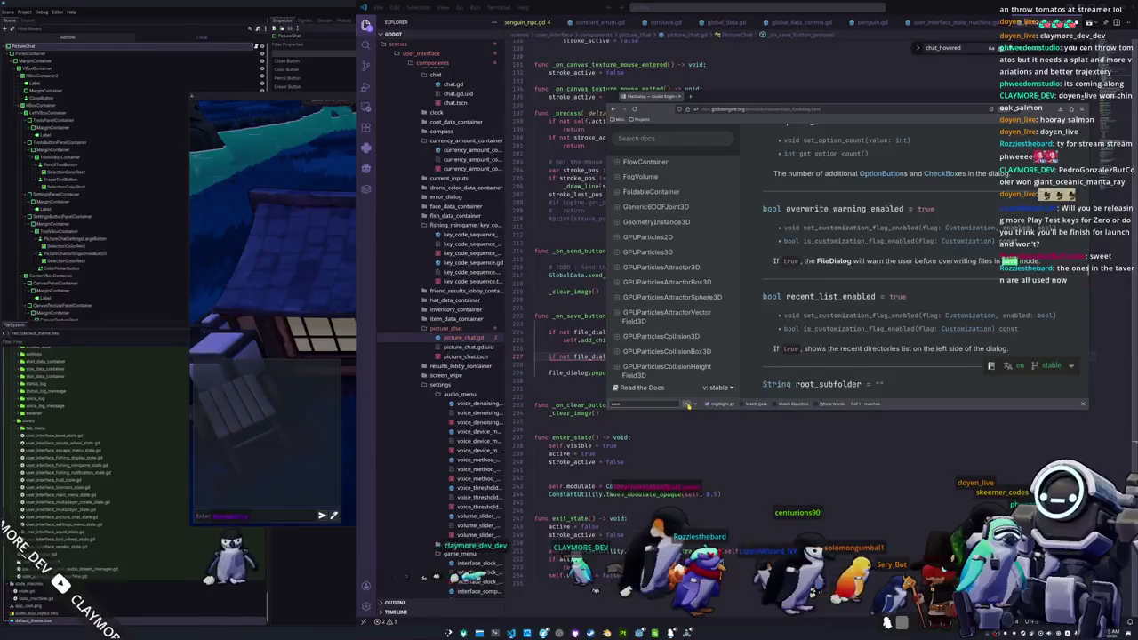
{"action": "left_click", "coordinate": [688, 405]}
{"action": "left_click", "coordinate": [687, 405]}
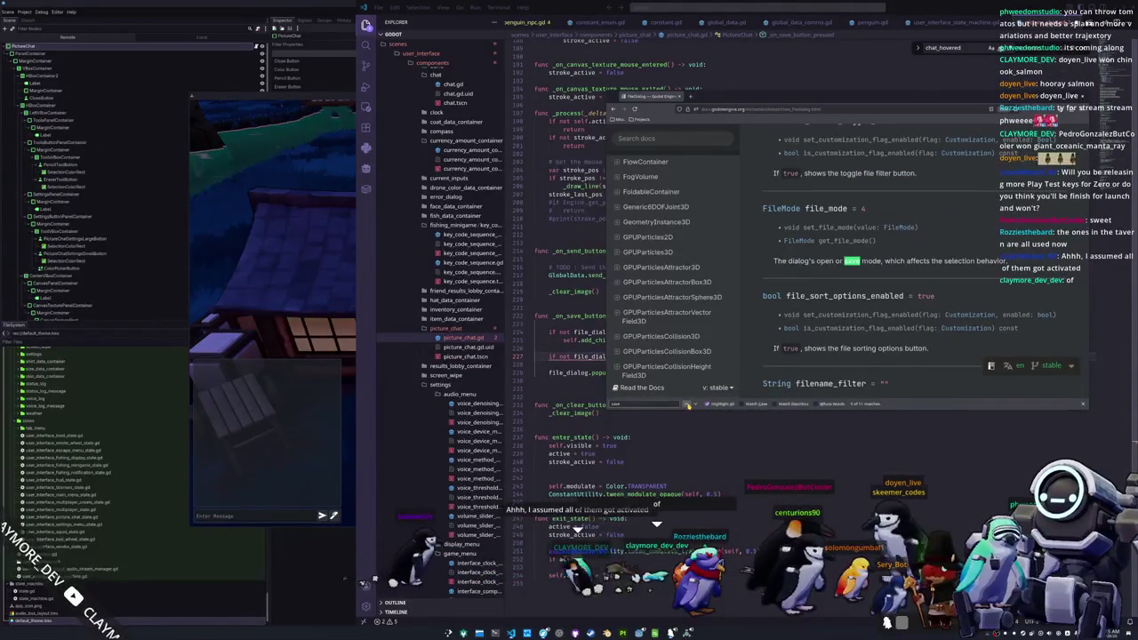
- Continue to the FILE_MODE_SAVE_FILE and title 'Save a File' matches, wrapping around the results
{"action": "left_click", "coordinate": [686, 404]}
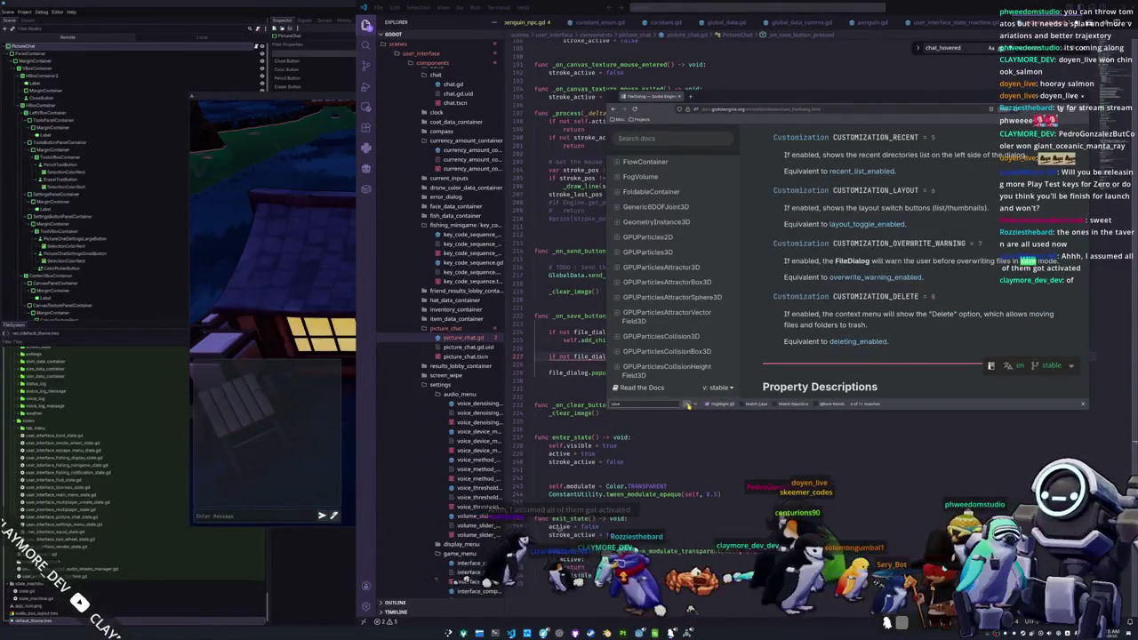
{"action": "left_click", "coordinate": [686, 405]}
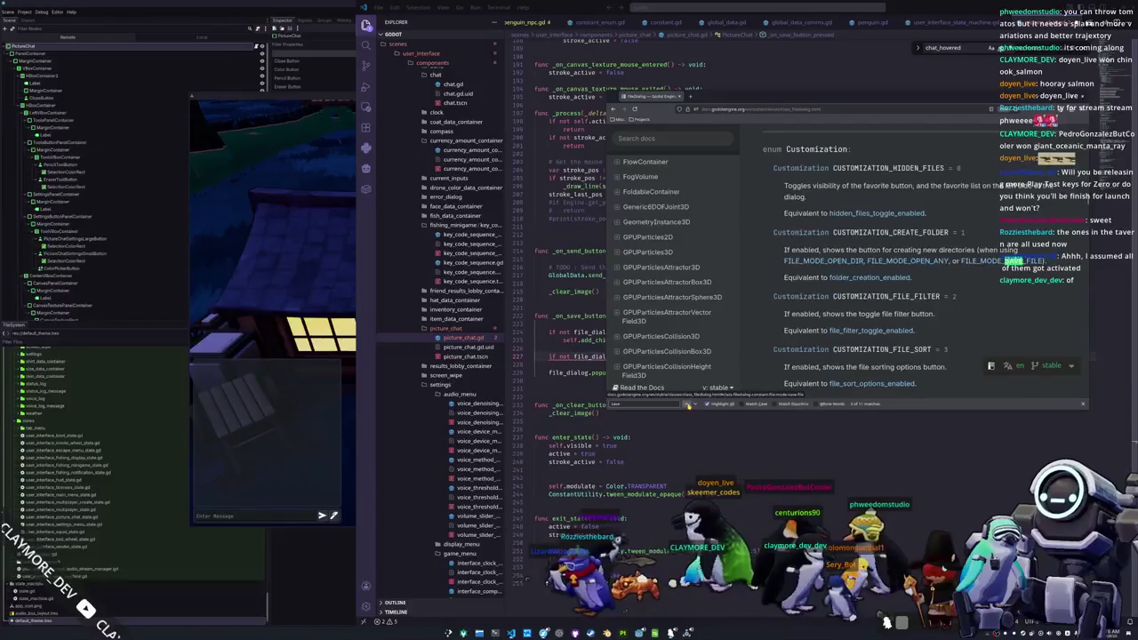
{"action": "left_click", "coordinate": [686, 404]}
{"action": "left_click", "coordinate": [686, 404]}
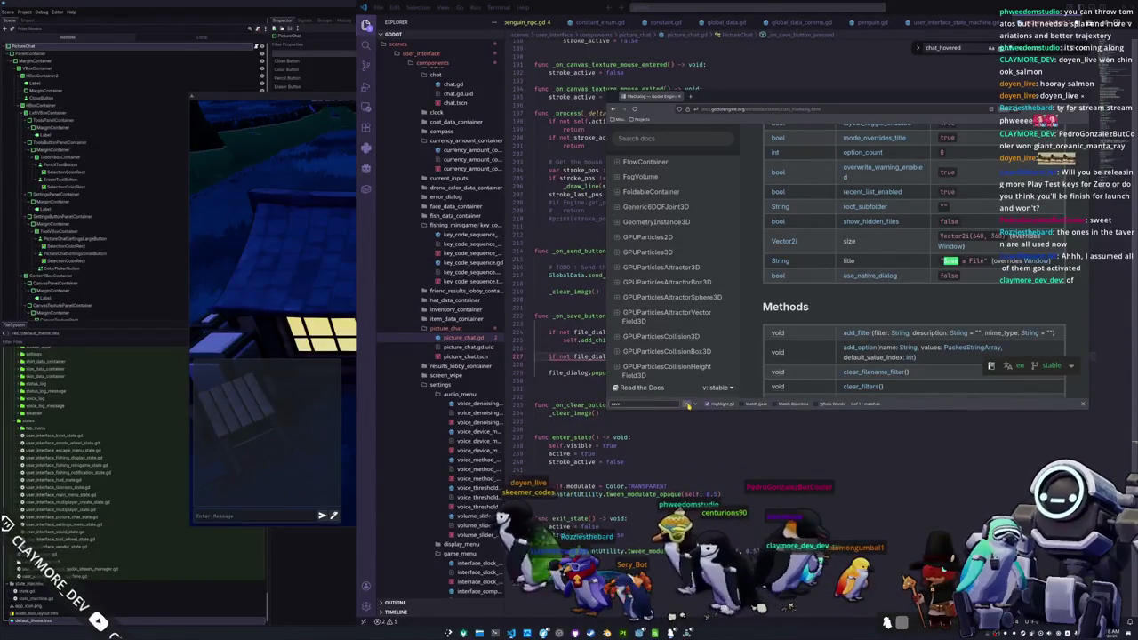
{"action": "left_click", "coordinate": [686, 405]}
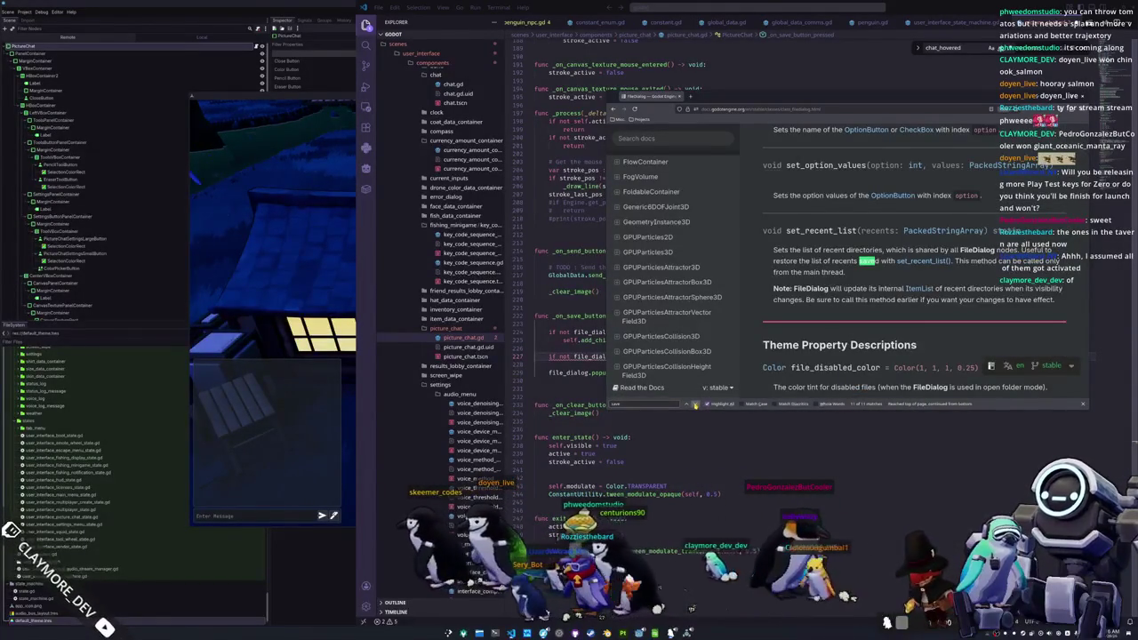
{"action": "left_click", "coordinate": [695, 405]}
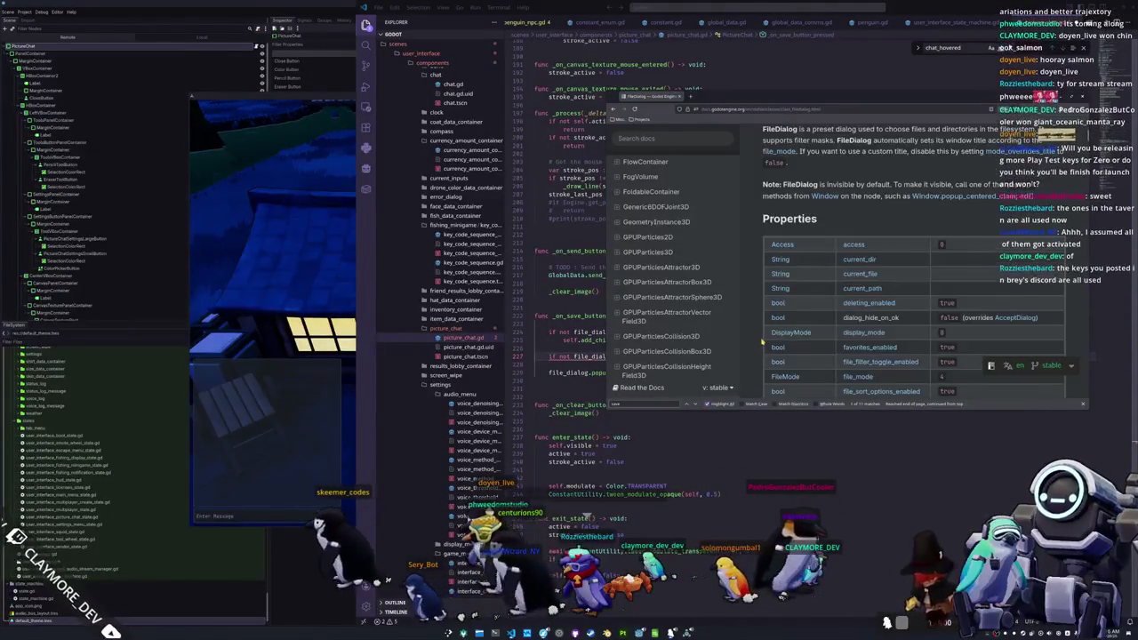
{"action": "scroll", "coordinate": [755, 338], "scroll_direction": "up", "scroll_amount": 2}
{"action": "scroll", "coordinate": [762, 334], "scroll_direction": "down", "scroll_amount": 5}
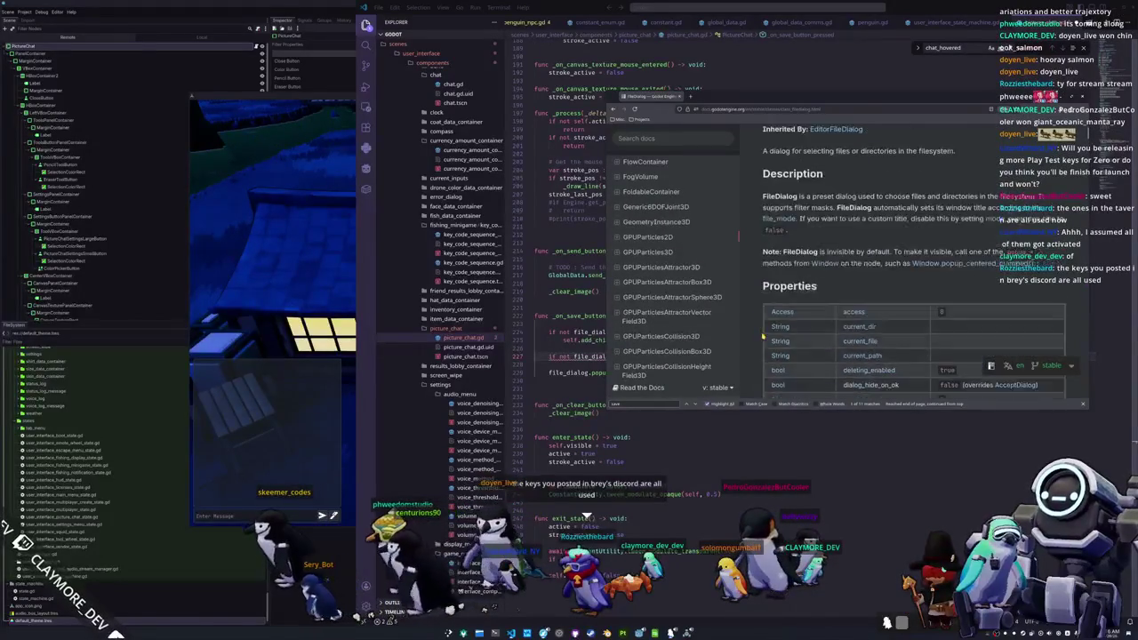
{"action": "scroll", "coordinate": [762, 336], "scroll_direction": "down", "scroll_amount": 10}
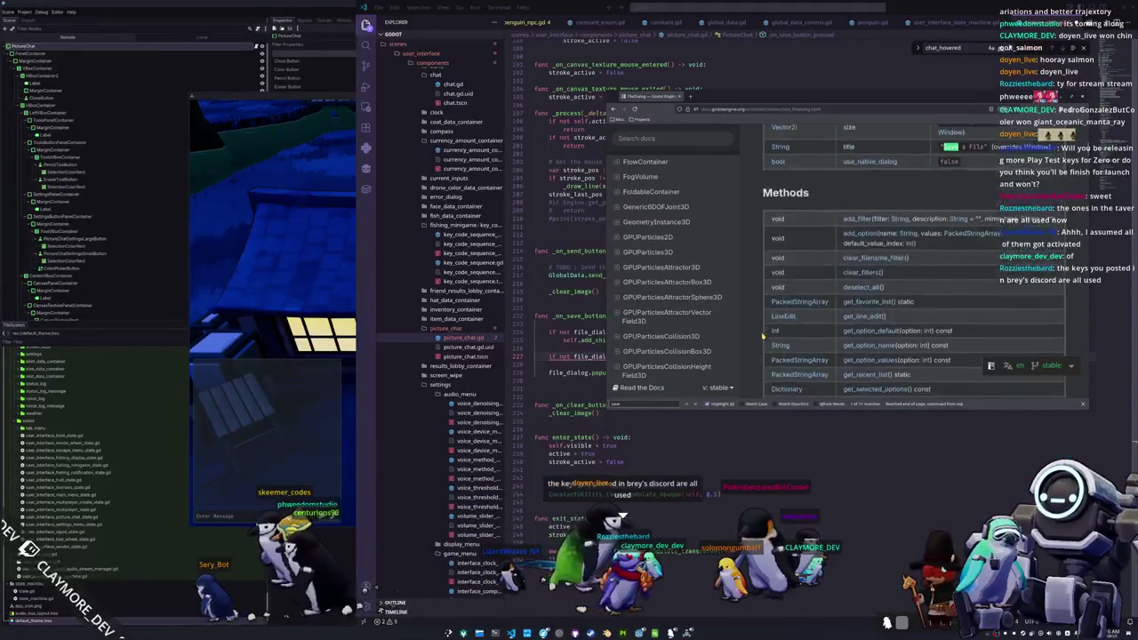
{"action": "scroll", "coordinate": [762, 336], "scroll_direction": "down", "scroll_amount": 8}
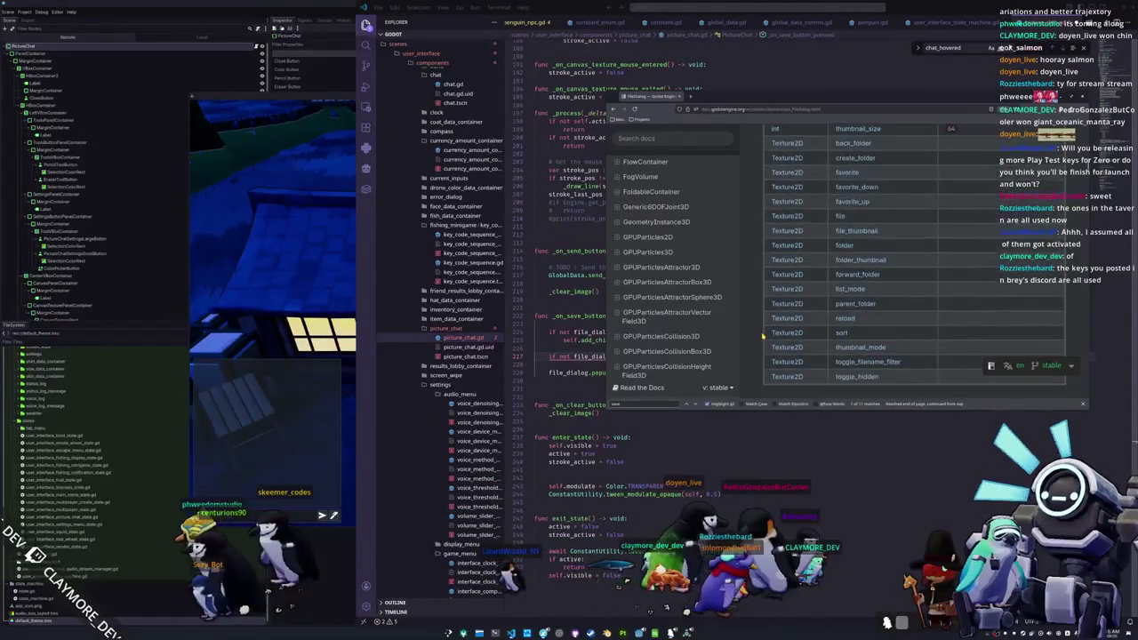
{"action": "scroll", "coordinate": [762, 336], "scroll_direction": "down", "scroll_amount": 6}
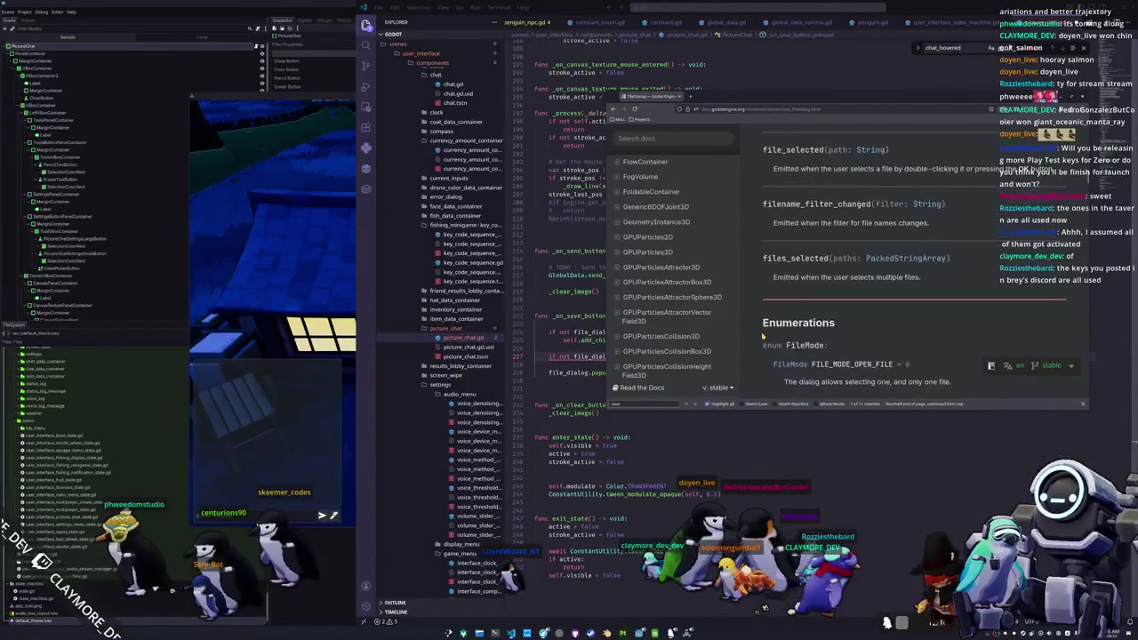
{"action": "scroll", "coordinate": [761, 336], "scroll_direction": "down", "scroll_amount": 8}
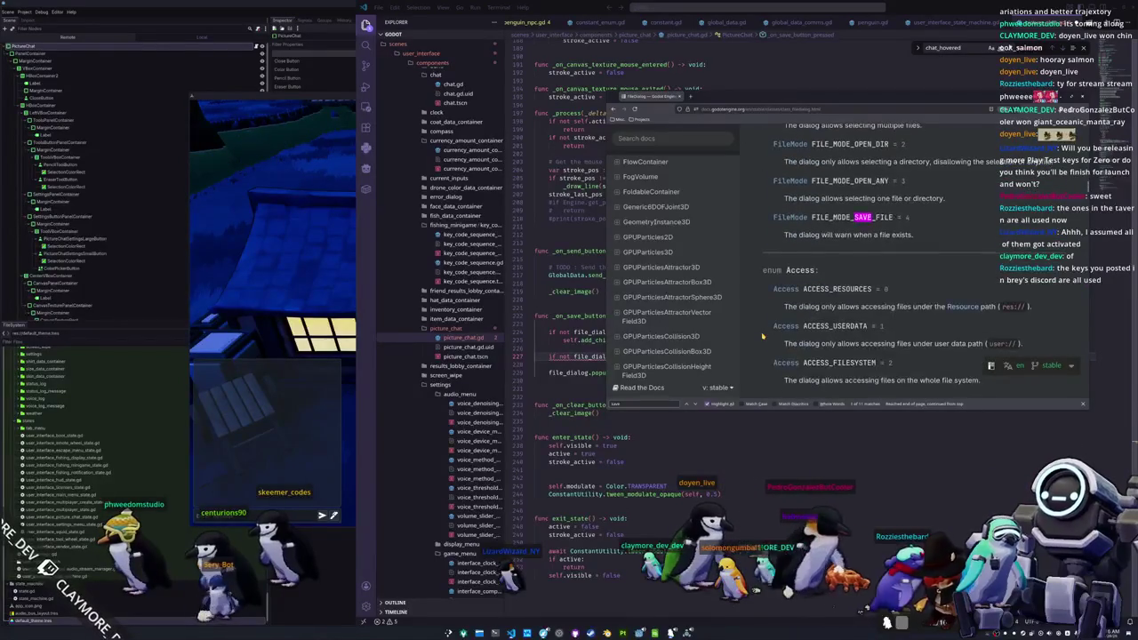
{"action": "scroll", "coordinate": [761, 336], "scroll_direction": "down", "scroll_amount": 10}
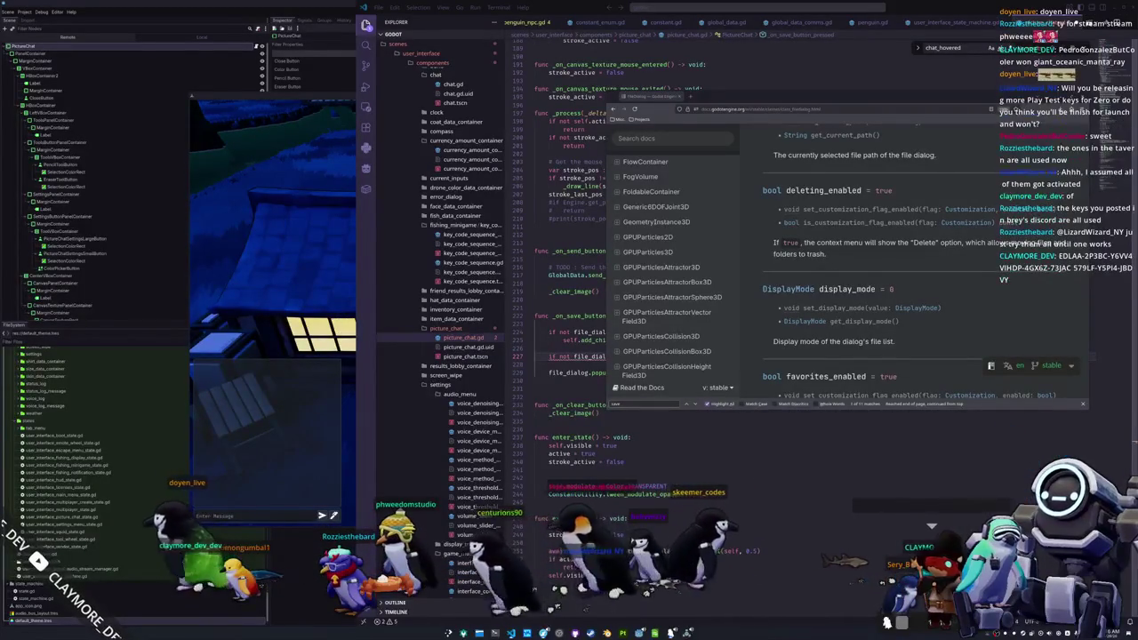
- Scroll the FileDialog reference up to the Signals section and select files_selected
{"action": "scroll", "coordinate": [917, 332], "scroll_direction": "down", "scroll_amount": 5}
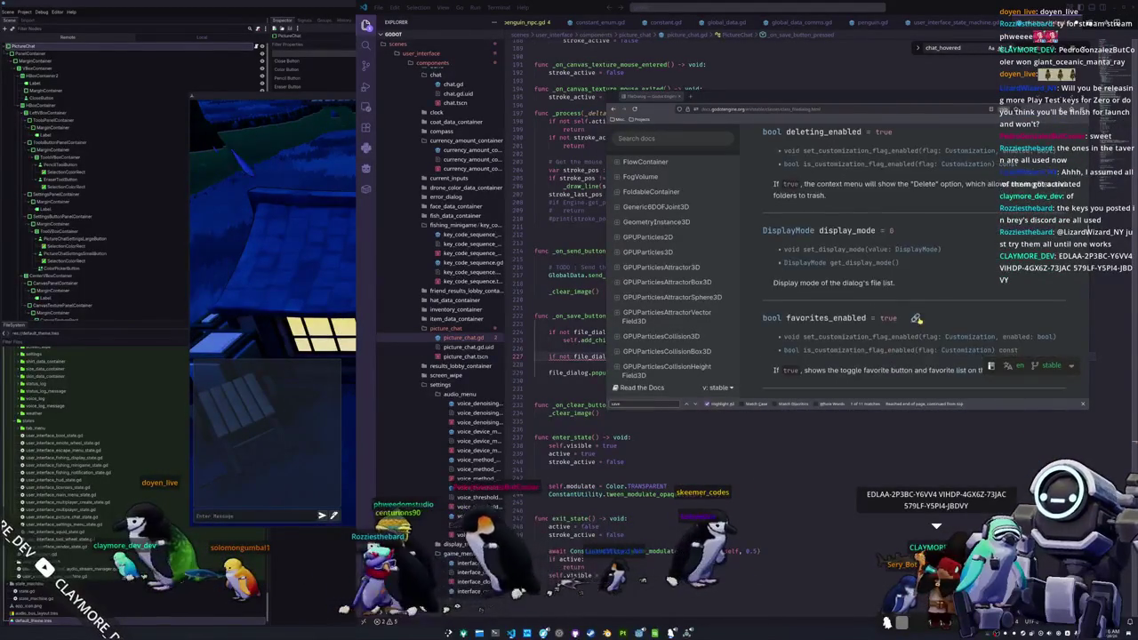
{"action": "scroll", "coordinate": [917, 316], "scroll_direction": "down", "scroll_amount": 3}
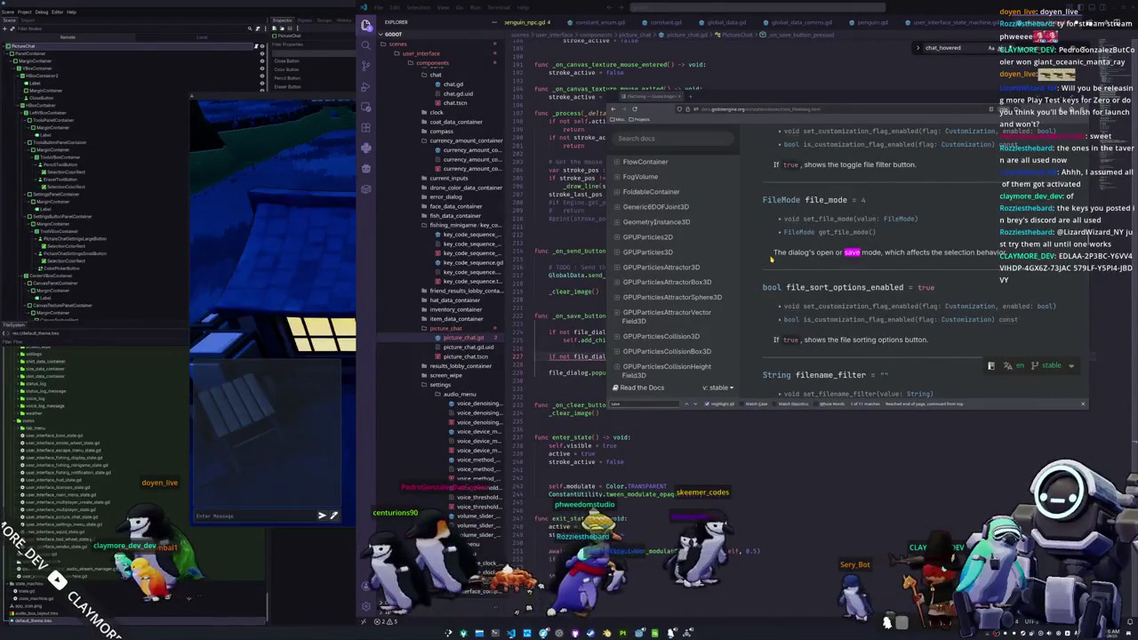
{"action": "scroll", "coordinate": [770, 259], "scroll_direction": "up", "scroll_amount": 10}
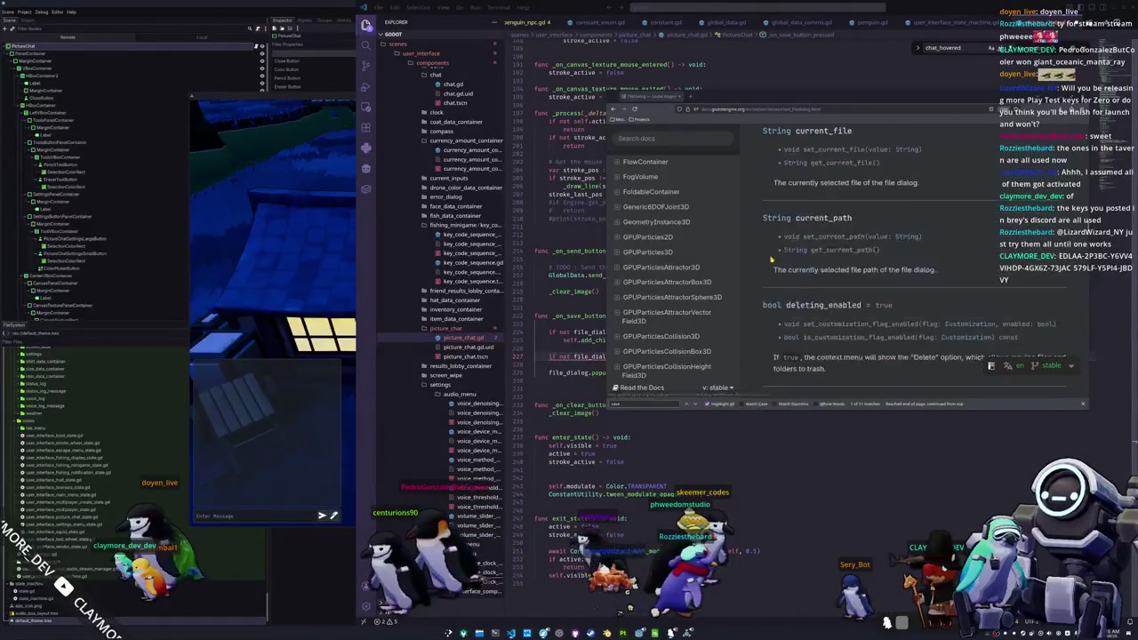
{"action": "scroll", "coordinate": [771, 259], "scroll_direction": "down", "scroll_amount": 5}
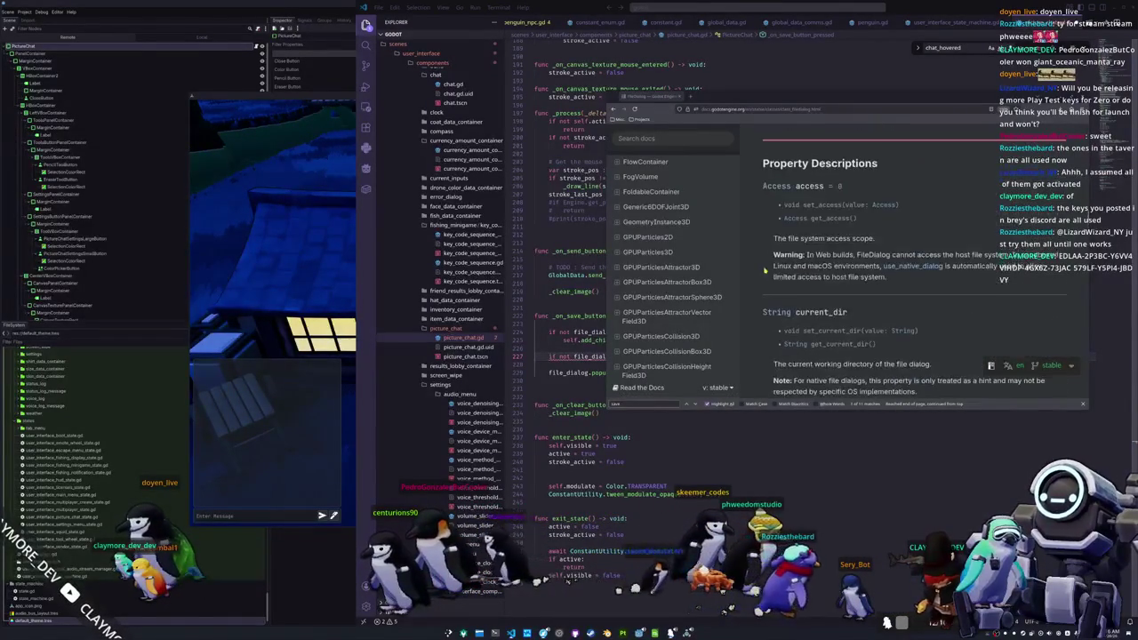
{"action": "scroll", "coordinate": [760, 269], "scroll_direction": "up", "scroll_amount": 8}
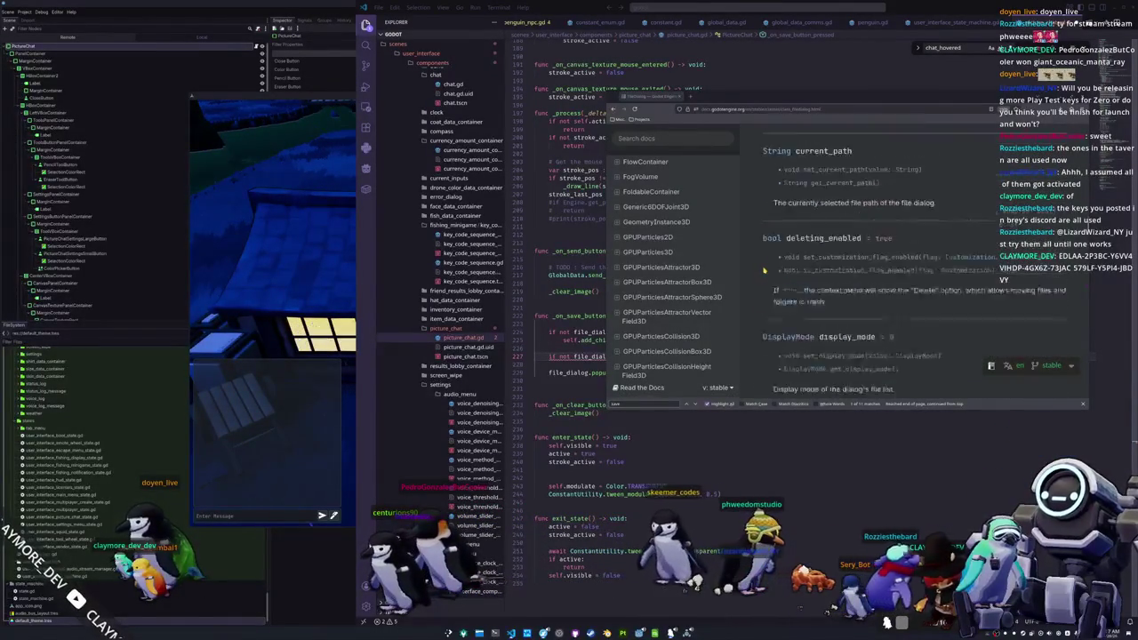
{"action": "scroll", "coordinate": [754, 268], "scroll_direction": "up", "scroll_amount": 10}
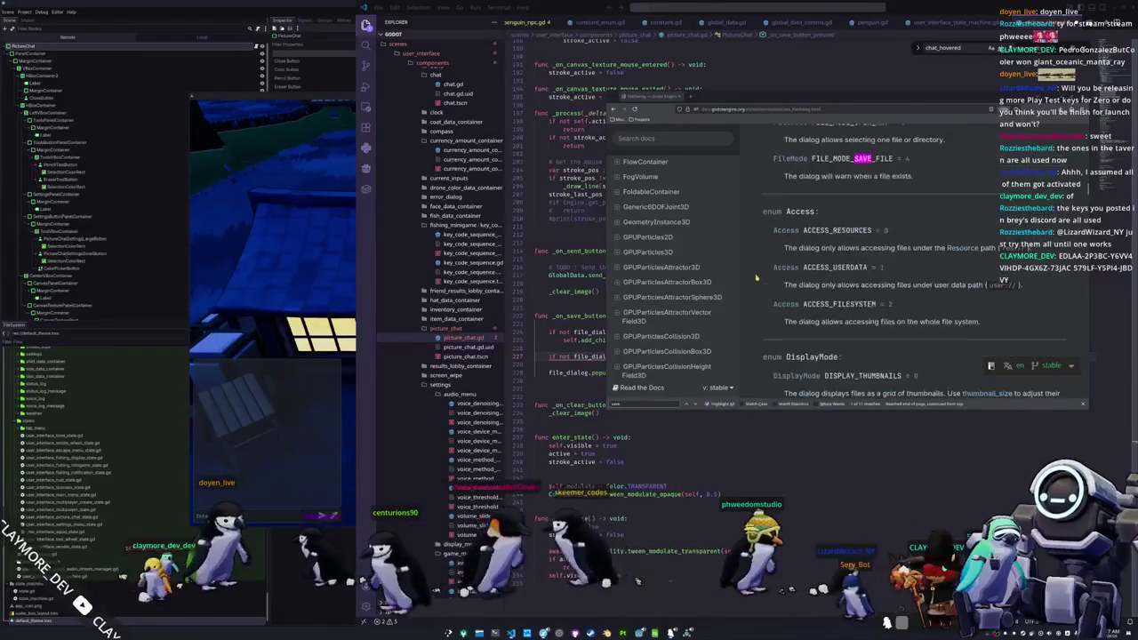
{"action": "scroll", "coordinate": [758, 283], "scroll_direction": "up", "scroll_amount": 1}
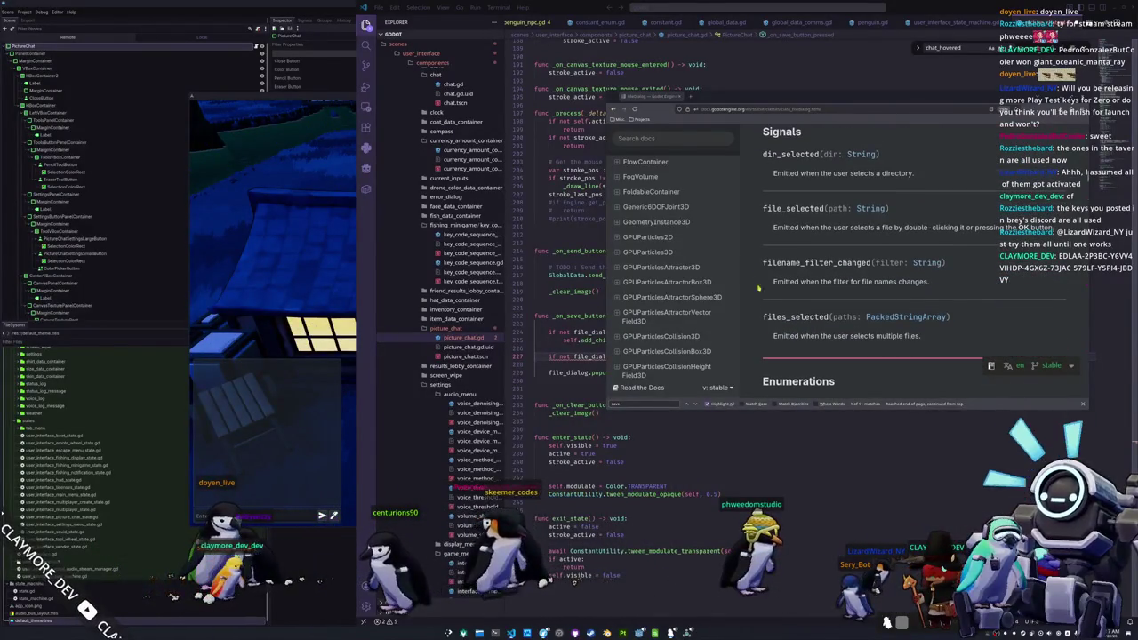
{"action": "double_click", "coordinate": [797, 316]}
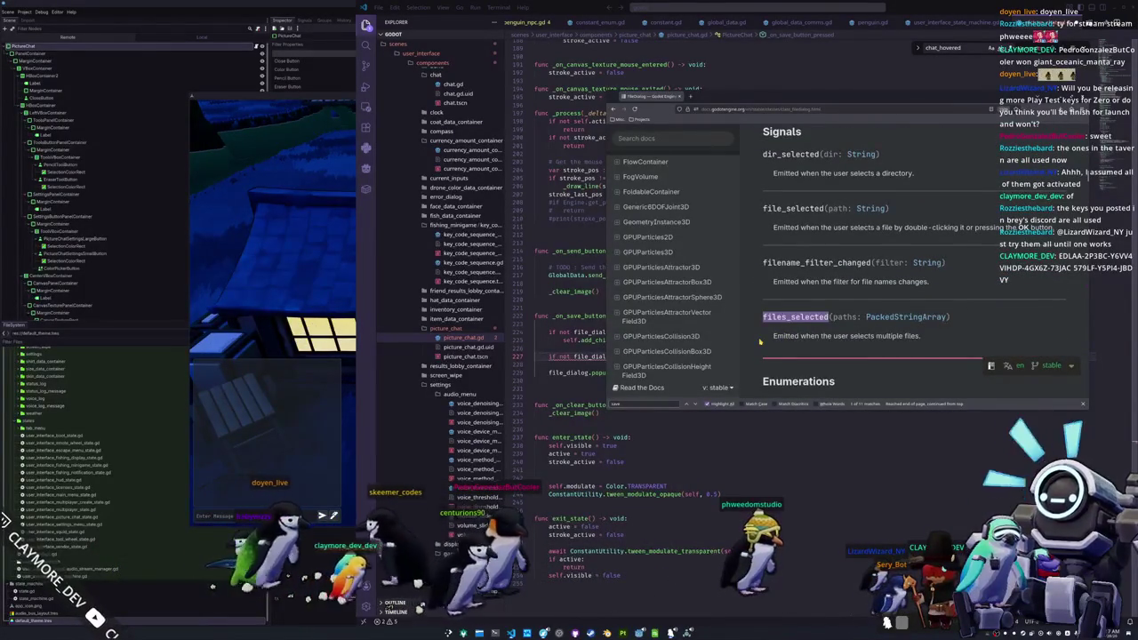
- Select the file_selected signal name instead, then draw a wavy loop on the game's canvas
{"action": "scroll", "coordinate": [760, 340], "scroll_direction": "up", "scroll_amount": 1}
{"action": "double_click", "coordinate": [792, 266]}
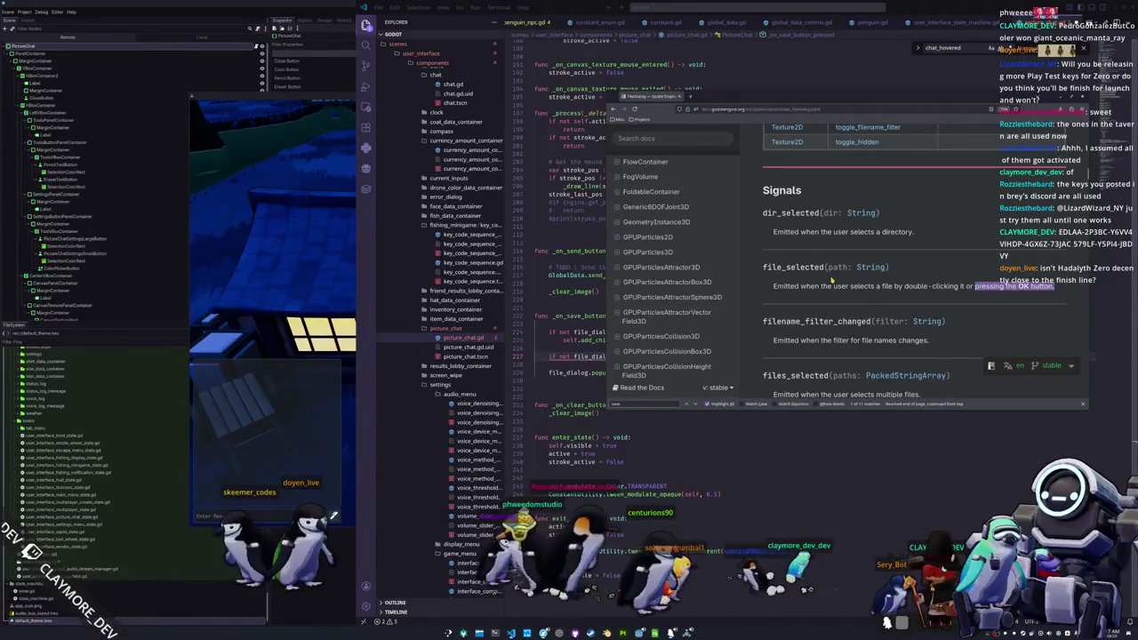
{"action": "double_click", "coordinate": [793, 266]}
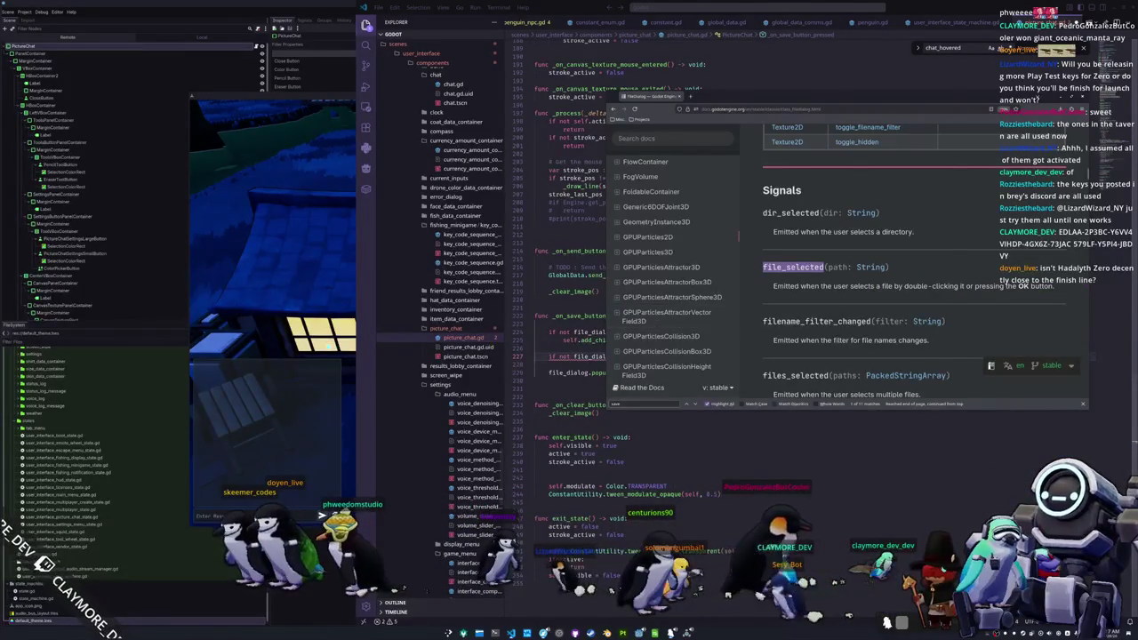
{"action": "key", "text": "alt+Tab"}
{"action": "mouse_move", "coordinate": [575, 333]}
{"action": "left_mouse_down"}
{"action": "mouse_move", "coordinate": [668, 308]}
{"action": "mouse_move", "coordinate": [587, 327]}
{"action": "left_mouse_up"}
- Send the squiggle drawing to chat, then bring the documentation window back up
{"action": "left_click", "coordinate": [743, 281]}
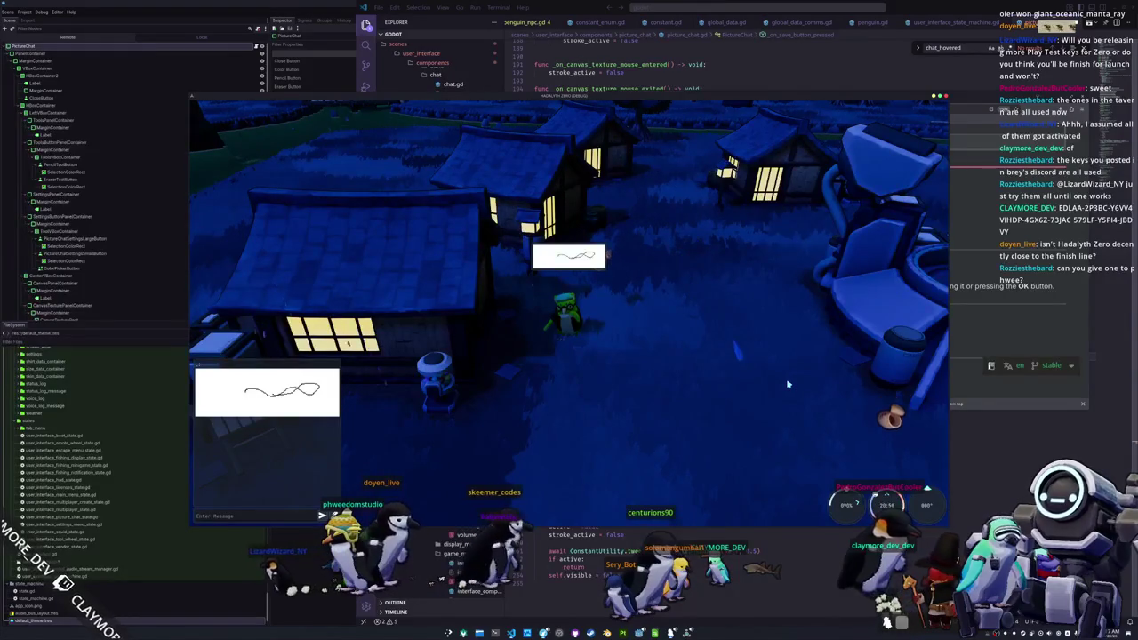
{"action": "left_click", "coordinate": [991, 331]}
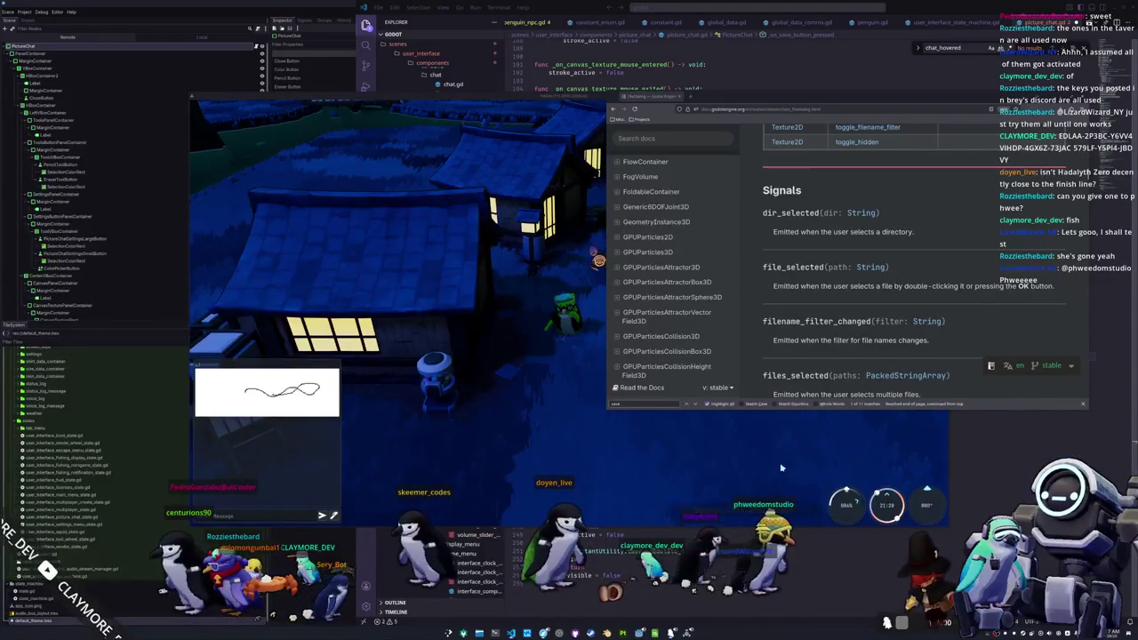
- Delete the old dialog setup lines from _on_save_button_pressed, leaving only popup_centered()
{"action": "double_click", "coordinate": [784, 267]}
{"action": "key", "text": "alt+Tab"}
{"action": "left_click_drag", "start_coordinate": [633, 356], "coordinate": [534, 331]}
{"action": "key", "text": "BackSpace"}
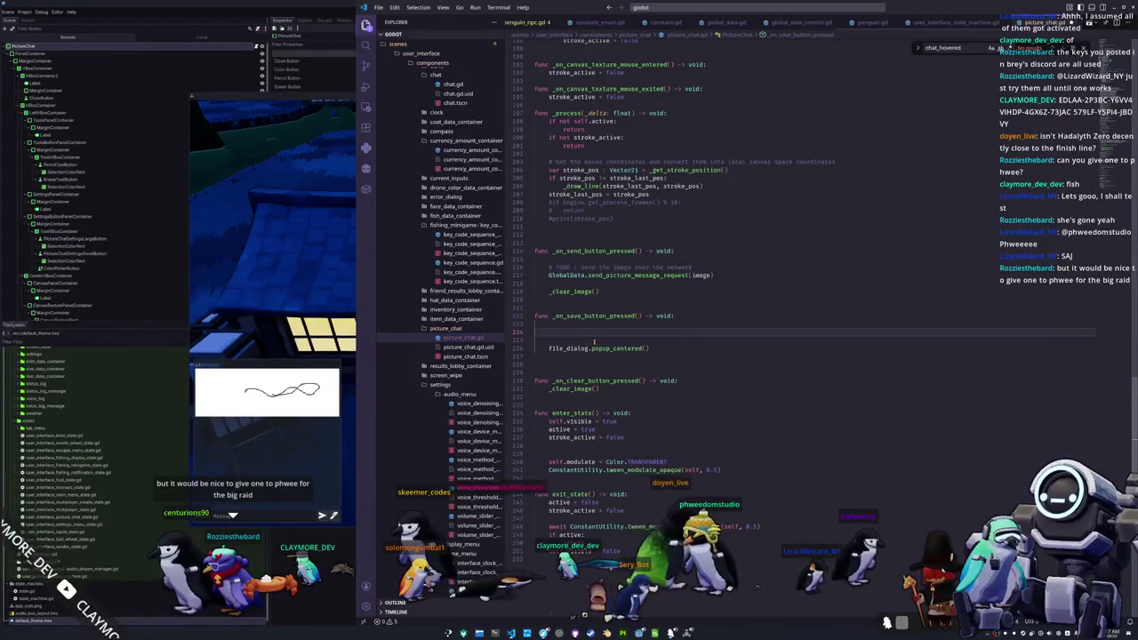
{"action": "key", "text": "Delete"}
{"action": "key", "text": "Delete"}
{"action": "key", "text": "BackSpace"}
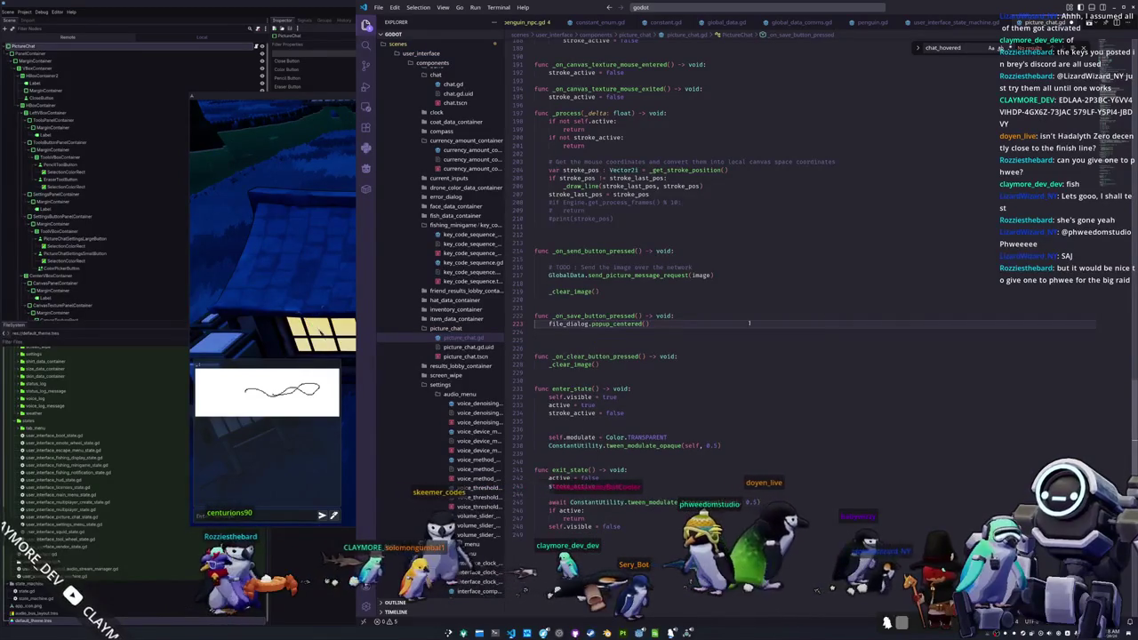
{"action": "key", "text": "ctrl+Home"}
{"action": "double_click", "coordinate": [549, 243]}
{"action": "type", "text": "export"}
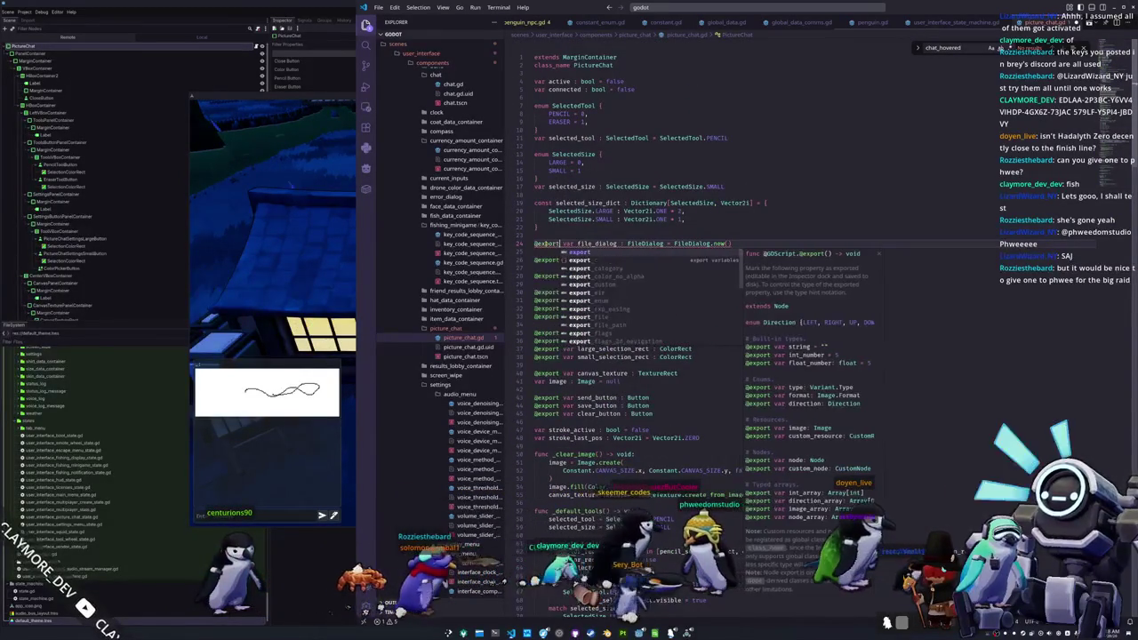
{"action": "key", "text": "Escape"}
{"action": "left_click", "coordinate": [671, 244]}
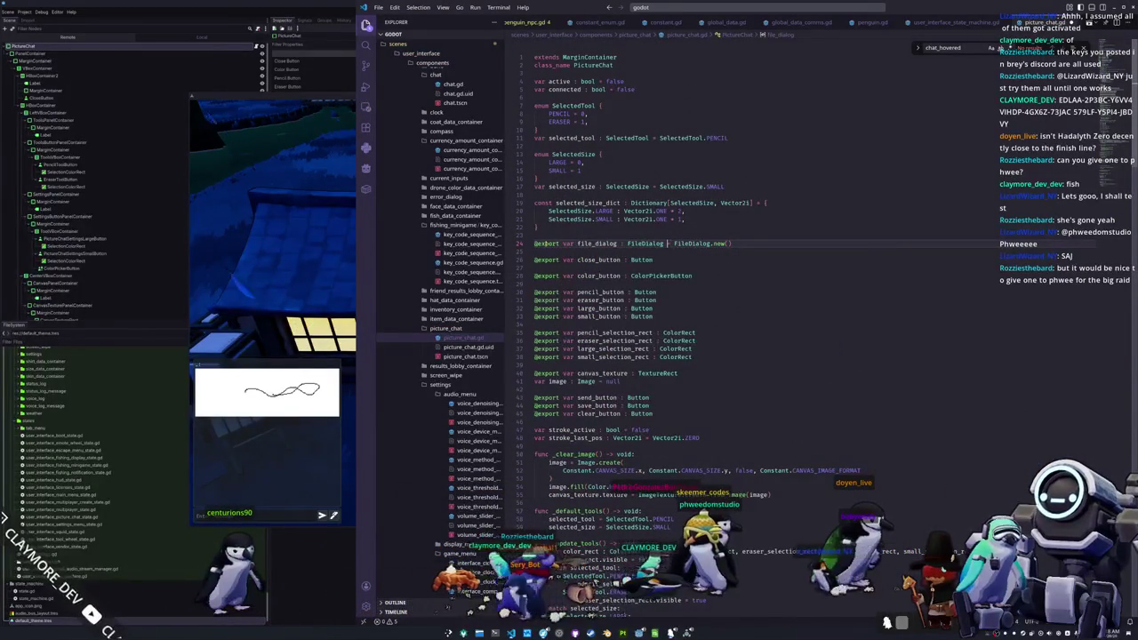
{"action": "key", "text": "ctrl+shift+Right"}
{"action": "key", "text": "ctrl+shift+Right"}
{"action": "key", "text": "Delete"}
{"action": "key", "text": "ctrl+s"}
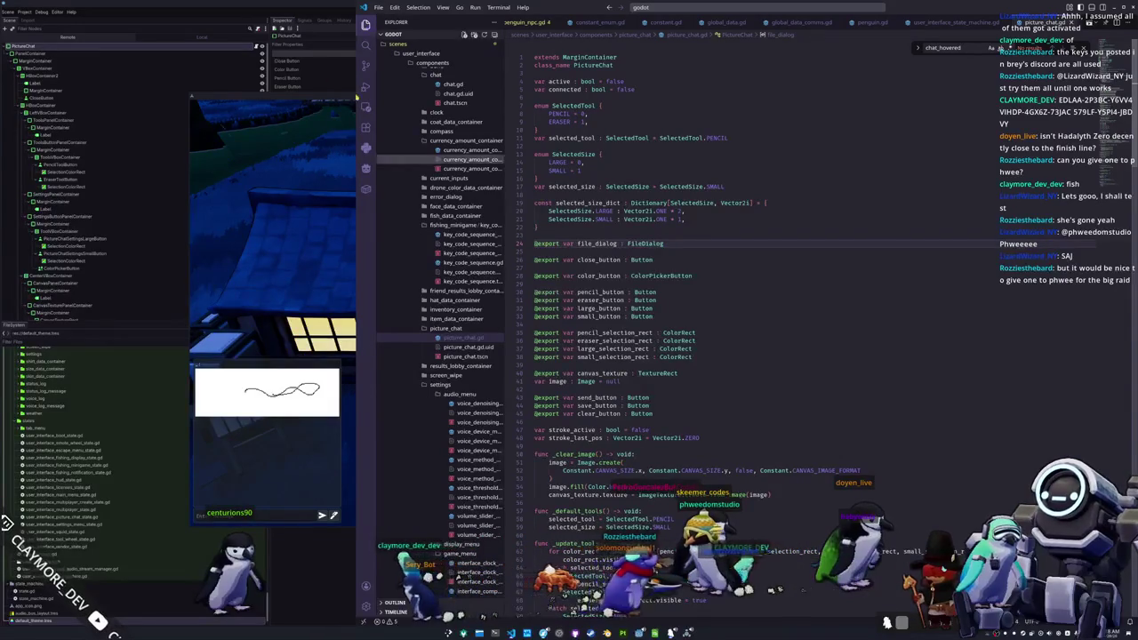
{"action": "left_click", "coordinate": [302, 16]}
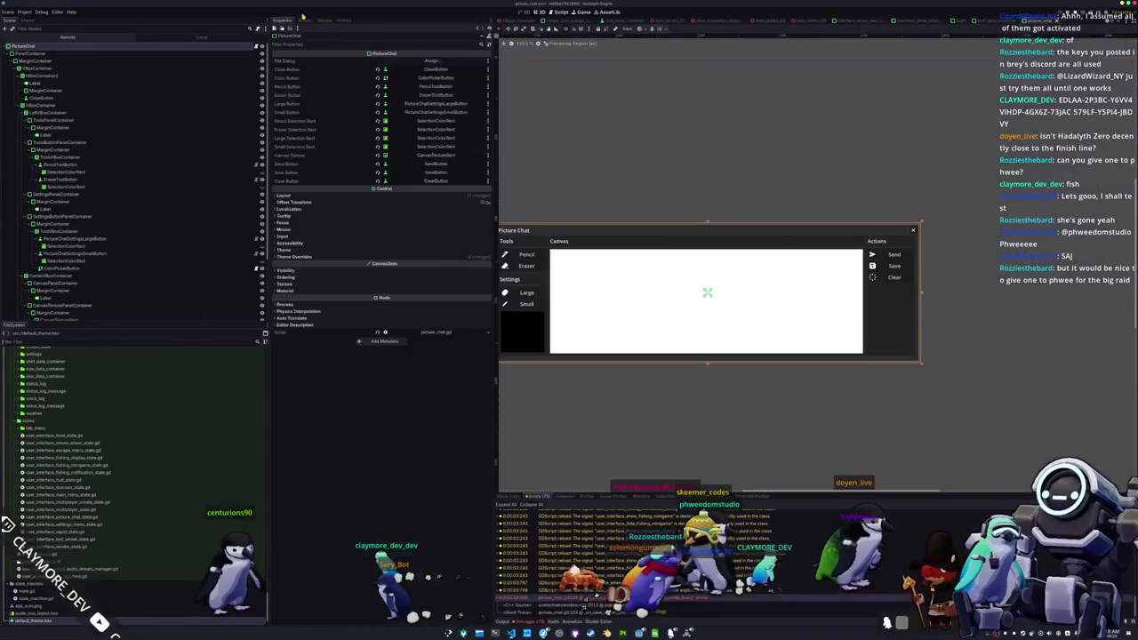
- Add a FileDialog child node under PictureChat and expand its Customization settings in the Inspector
{"action": "right_click", "coordinate": [134, 51]}
{"action": "left_click", "coordinate": [160, 63]}
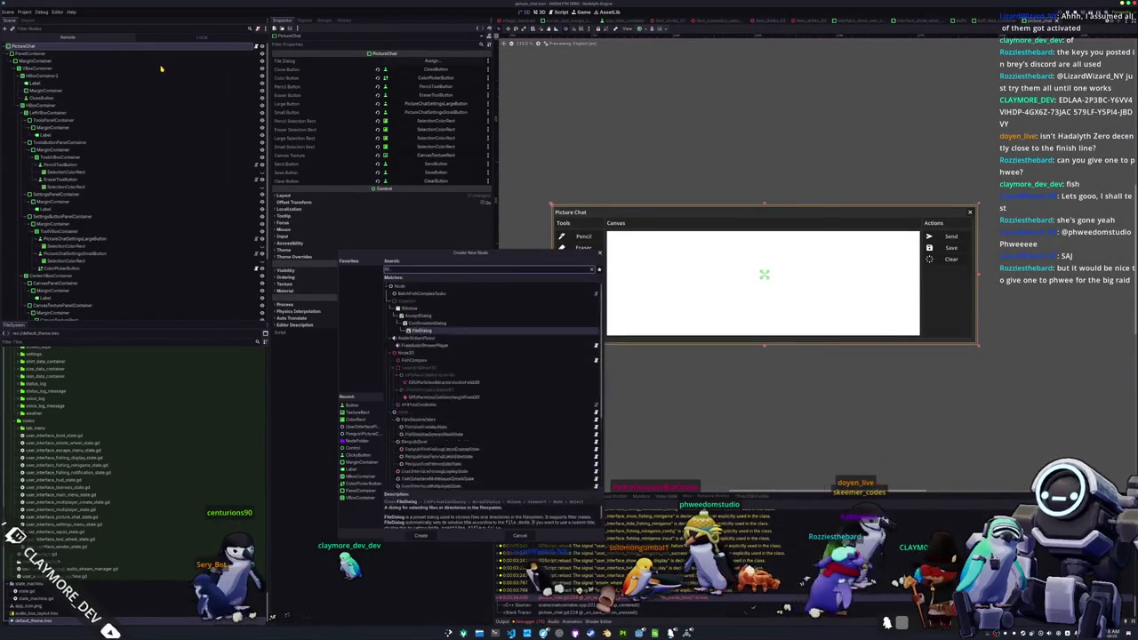
{"action": "key", "text": "Return"}
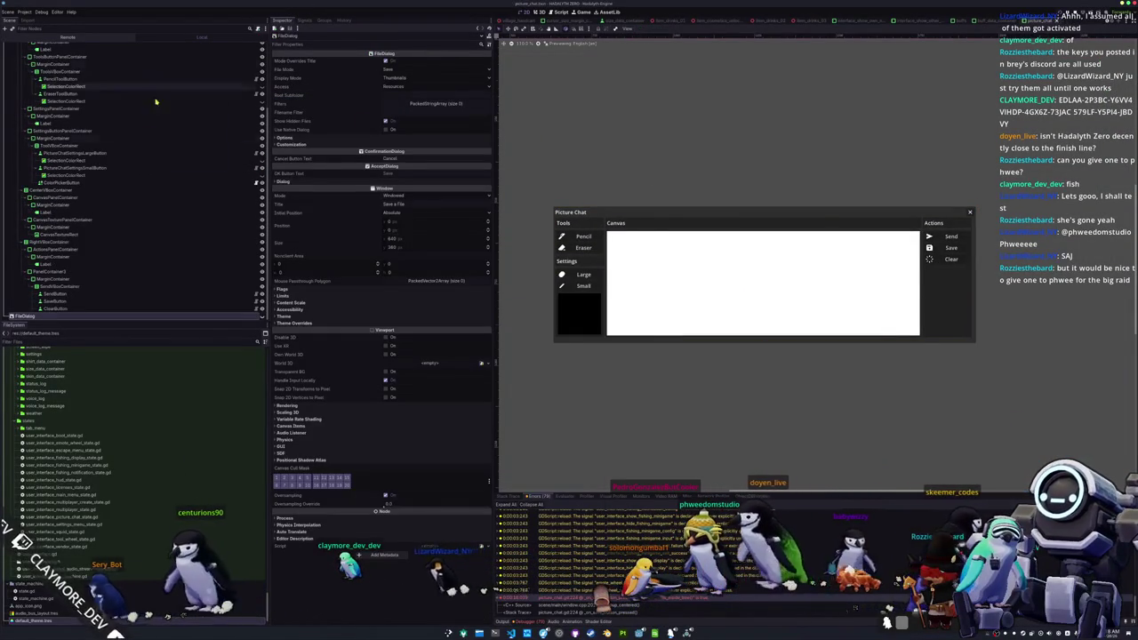
{"action": "scroll", "coordinate": [569, 161], "scroll_direction": "down", "scroll_amount": 3}
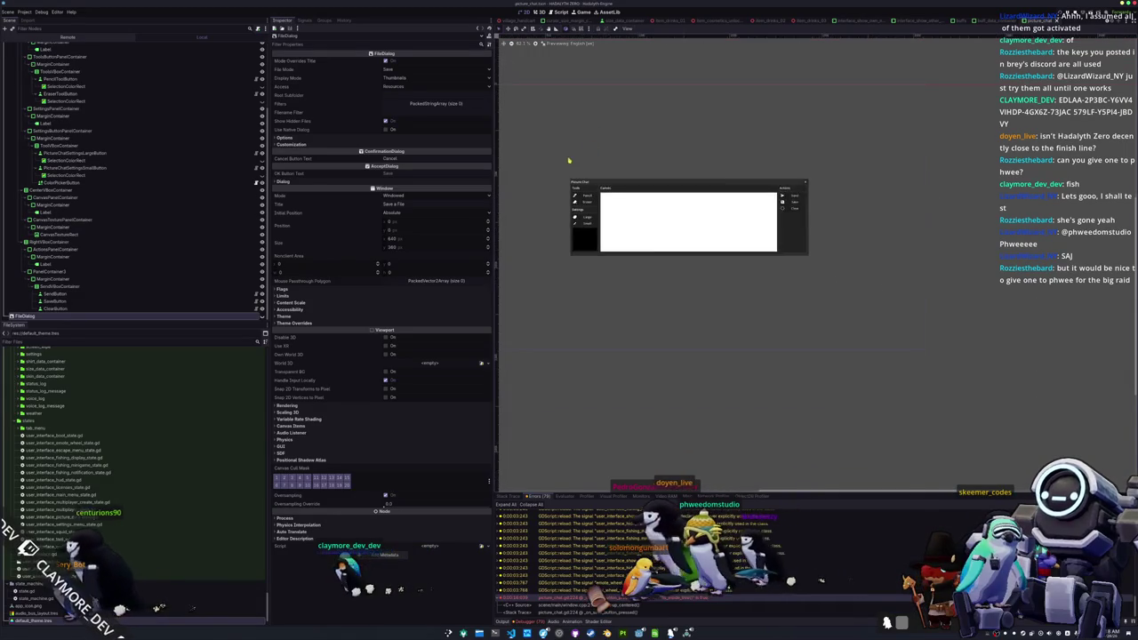
{"action": "scroll", "coordinate": [573, 134], "scroll_direction": "left", "scroll_amount": 3}
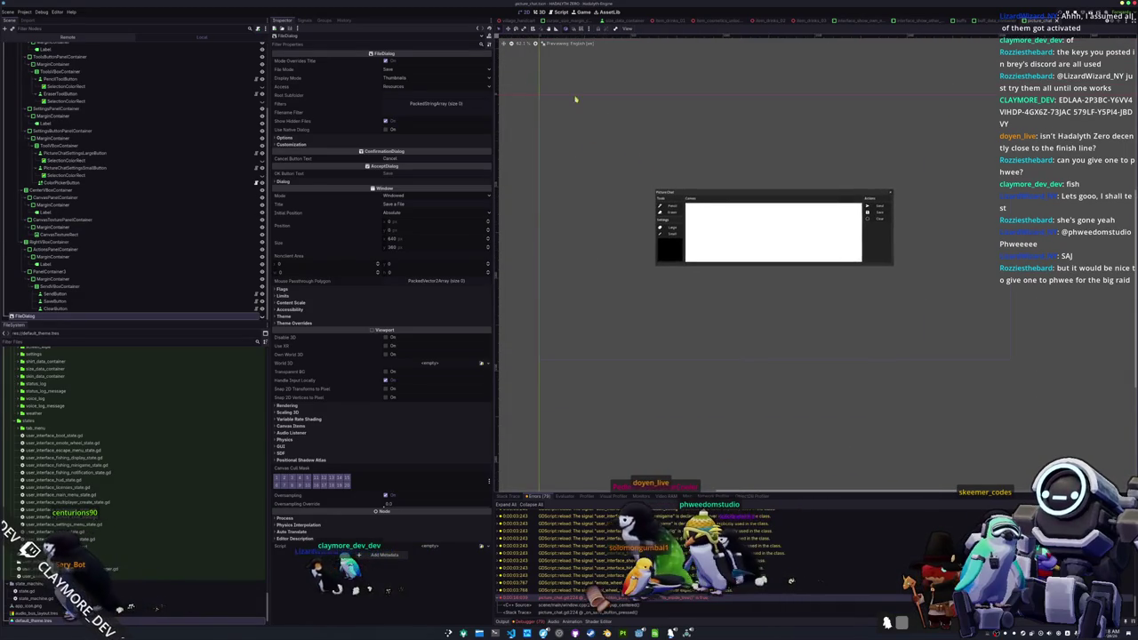
{"action": "left_click", "coordinate": [336, 144]}
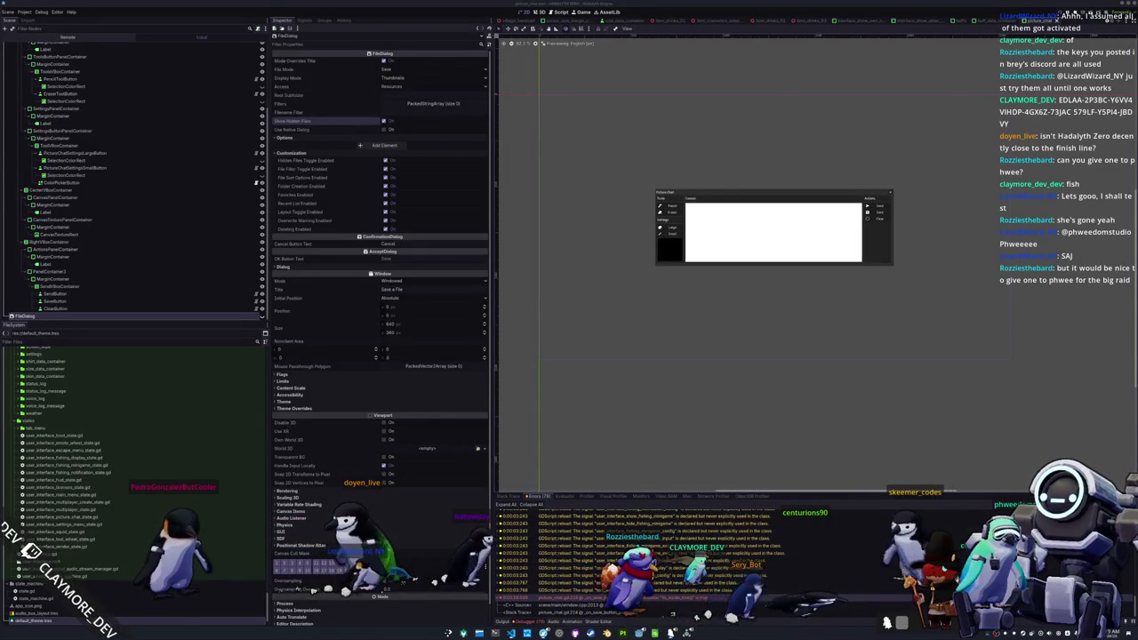
{"action": "scroll", "coordinate": [818, 323], "scroll_direction": "up", "scroll_amount": 3}
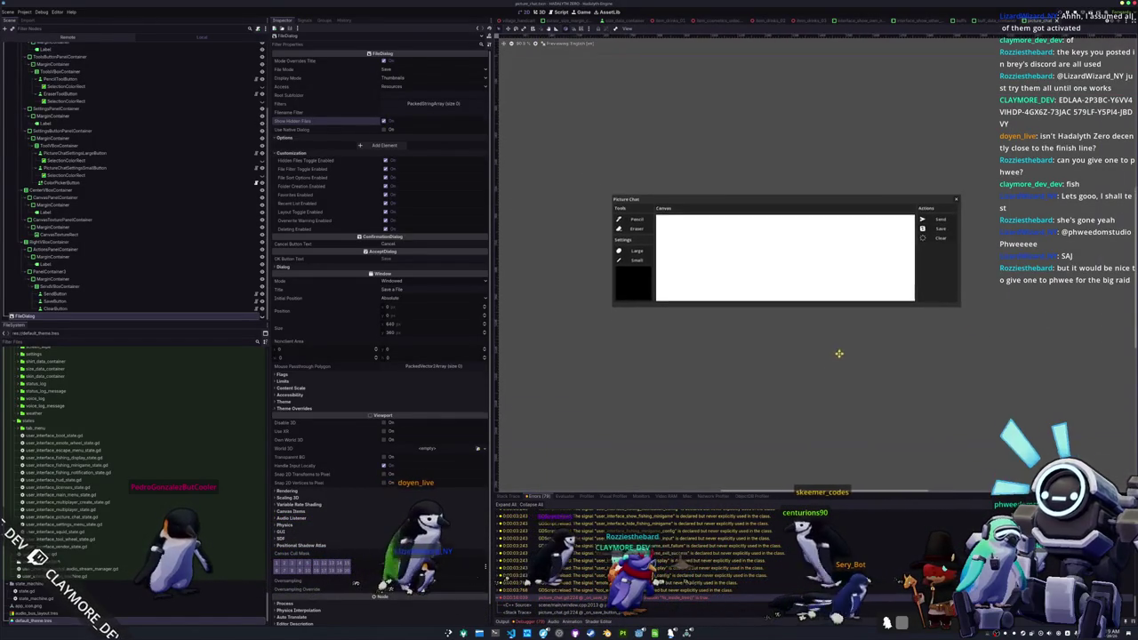
{"action": "left_click_drag", "start_coordinate": [838, 353], "coordinate": [840, 366]}
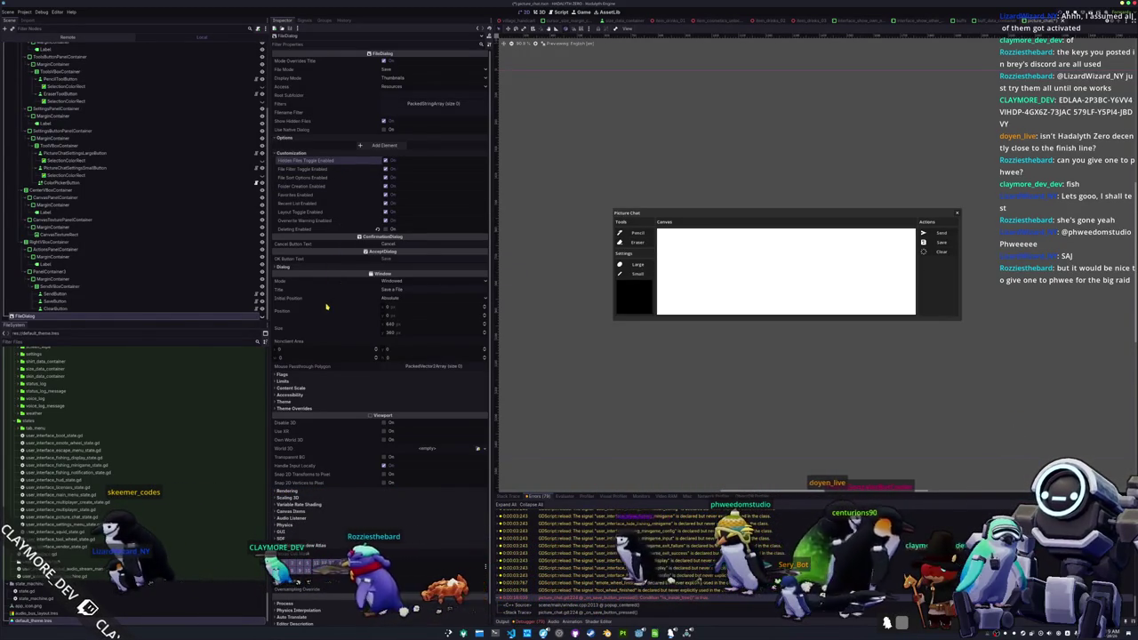
{"action": "scroll", "coordinate": [328, 307], "scroll_direction": "down", "scroll_amount": 1}
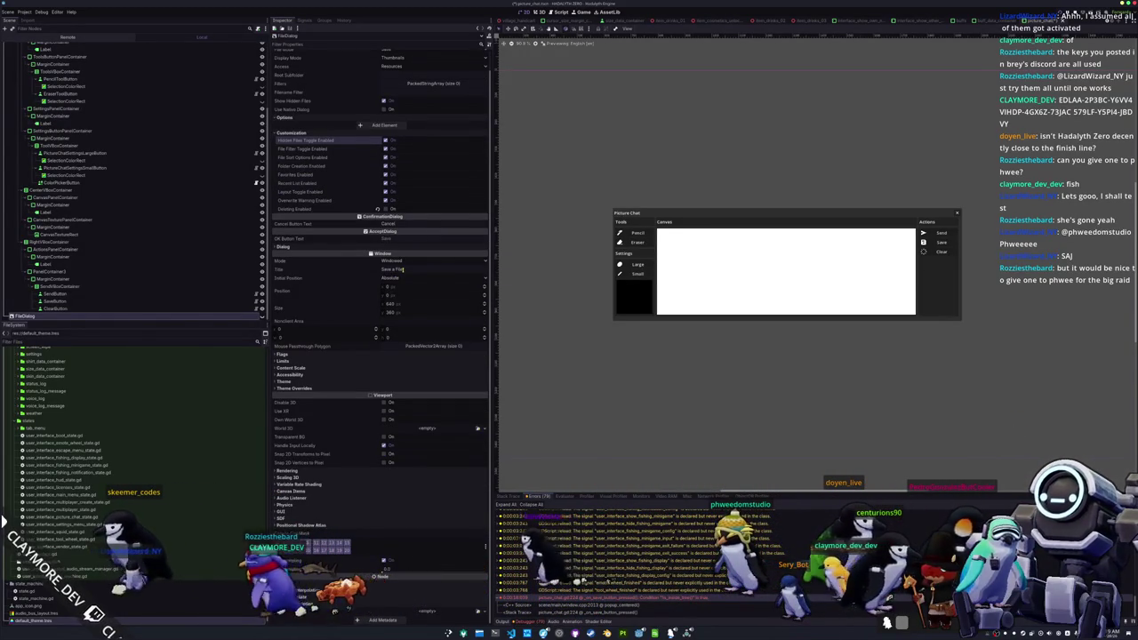
{"action": "left_click", "coordinate": [400, 270]}
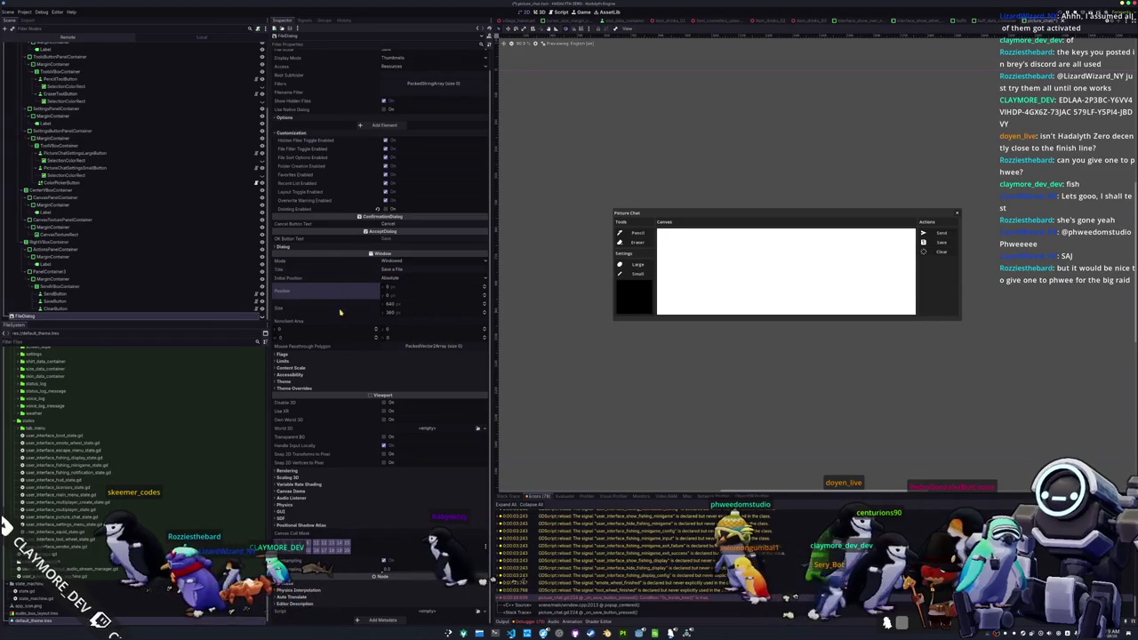
{"action": "scroll", "coordinate": [331, 331], "scroll_direction": "up", "scroll_amount": 1}
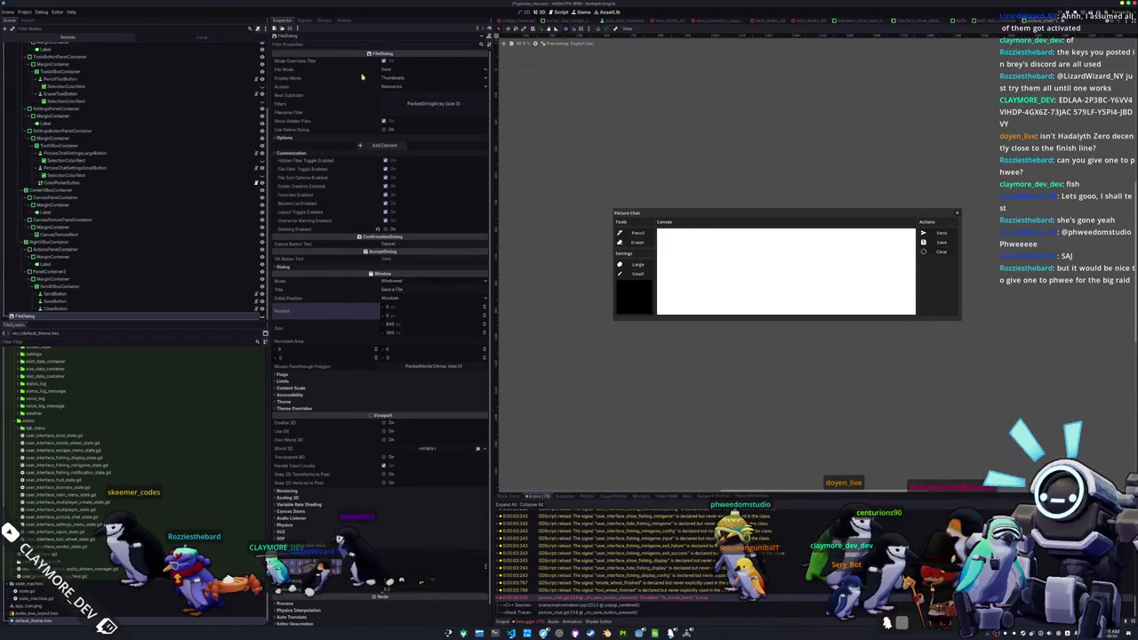
{"action": "mouse_move", "coordinate": [351, 133]}
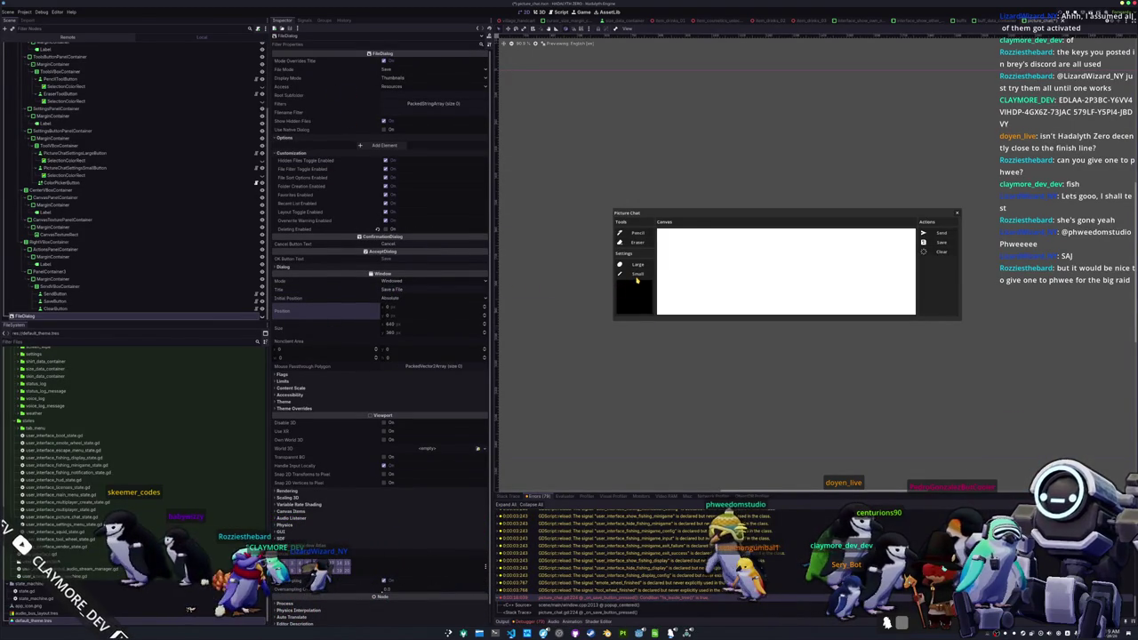
{"action": "left_click", "coordinate": [262, 316]}
- Assign the FileDialog node to PictureChat's File Dialog property
{"action": "left_click_drag", "start_coordinate": [548, 289], "coordinate": [634, 309]}
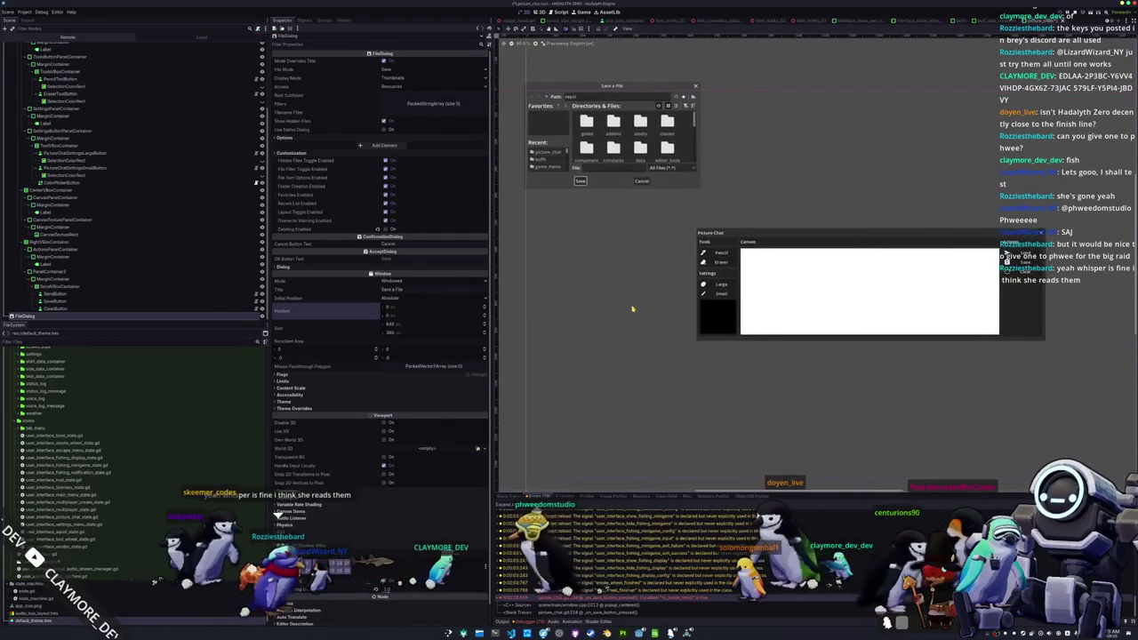
{"action": "scroll", "coordinate": [632, 309], "scroll_direction": "down", "scroll_amount": 1}
{"action": "left_click", "coordinate": [262, 317]}
{"action": "scroll", "coordinate": [194, 276], "scroll_direction": "up", "scroll_amount": 3}
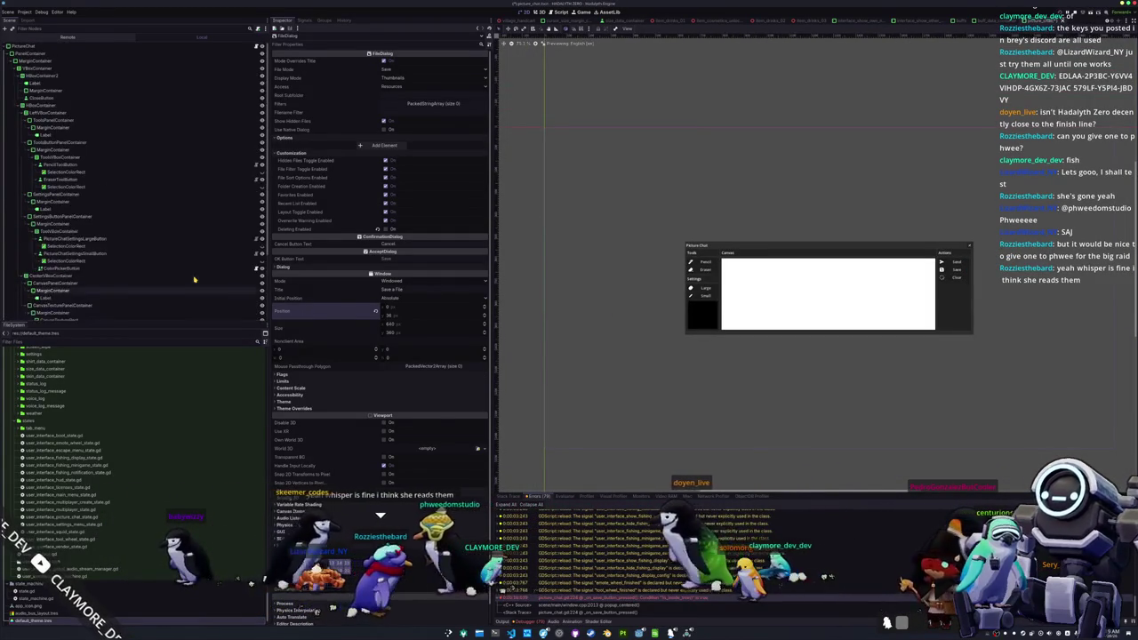
{"action": "left_click", "coordinate": [79, 46]}
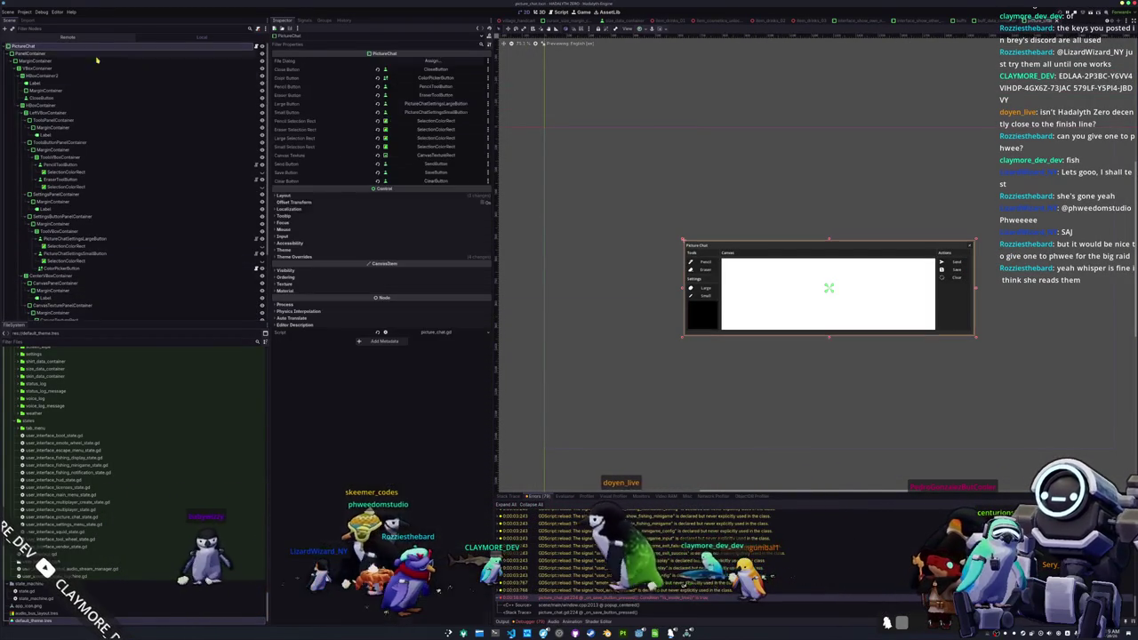
{"action": "left_click", "coordinate": [441, 64]}
{"action": "double_click", "coordinate": [551, 246]}
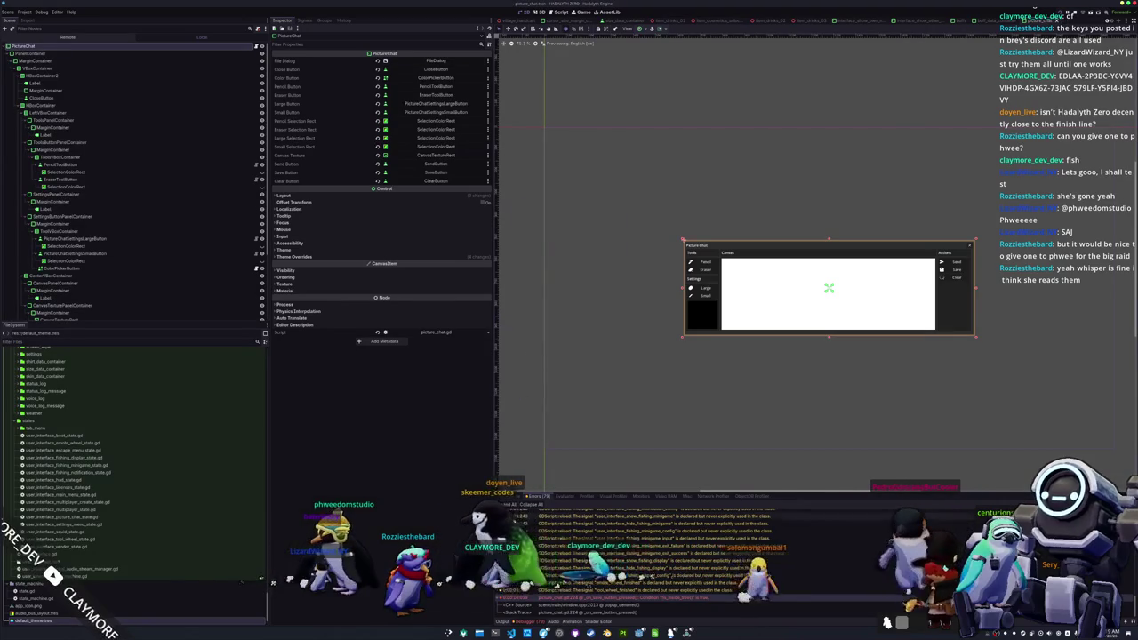
- In picture_chat.gd's _ready(), start a file_dialog line above stroke_active = false
{"action": "key", "text": "alt+Tab"}
{"action": "scroll", "coordinate": [651, 394], "scroll_direction": "down", "scroll_amount": 15}
{"action": "key", "text": "Up"}
{"action": "key", "text": "Up"}
{"action": "key", "text": "Return"}
{"action": "key", "text": "Return"}
{"action": "type", "text": "file_dialog"}
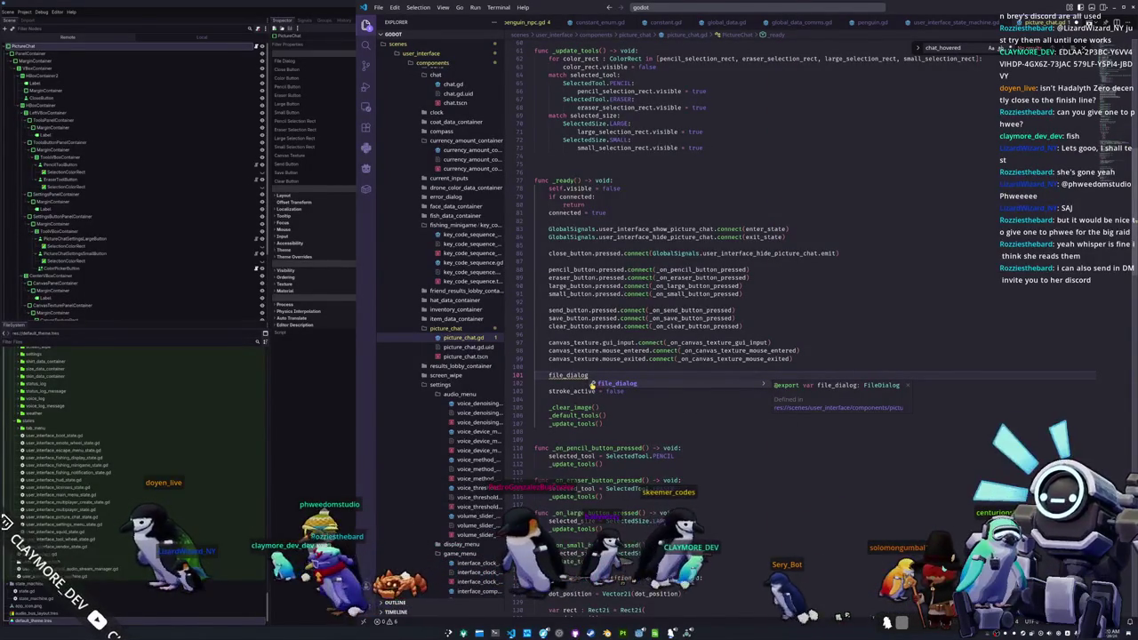
- Complete the line as file_dialog.file_selected.connect(_on_file_selected) using autocomplete
{"action": "type", "text": "."}
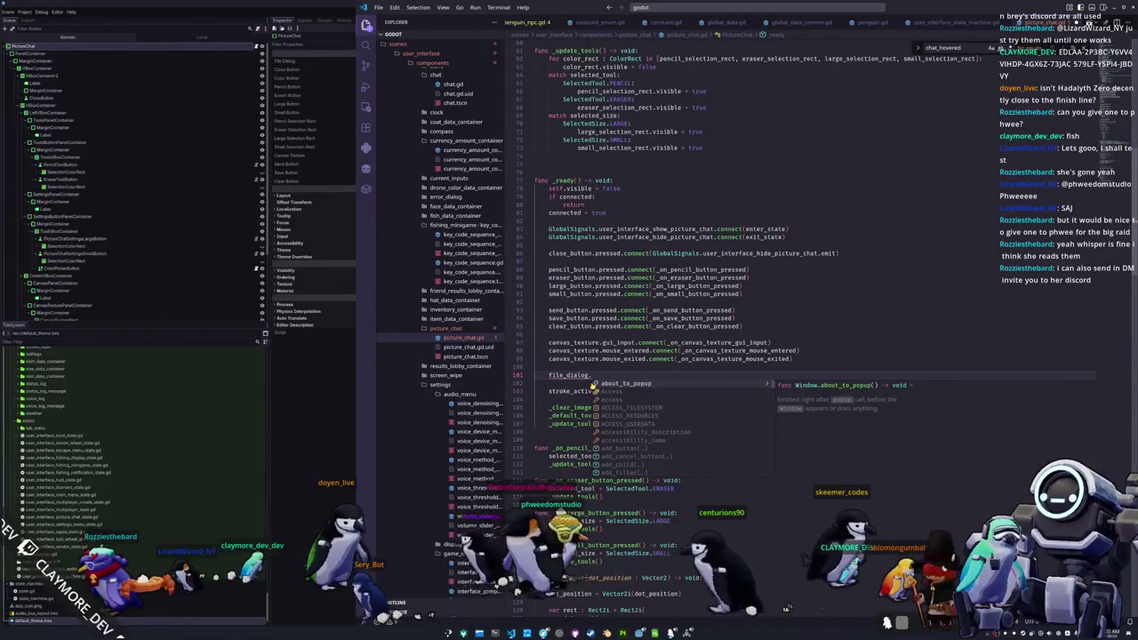
{"action": "key", "text": "Up"}
{"action": "key", "text": "Up"}
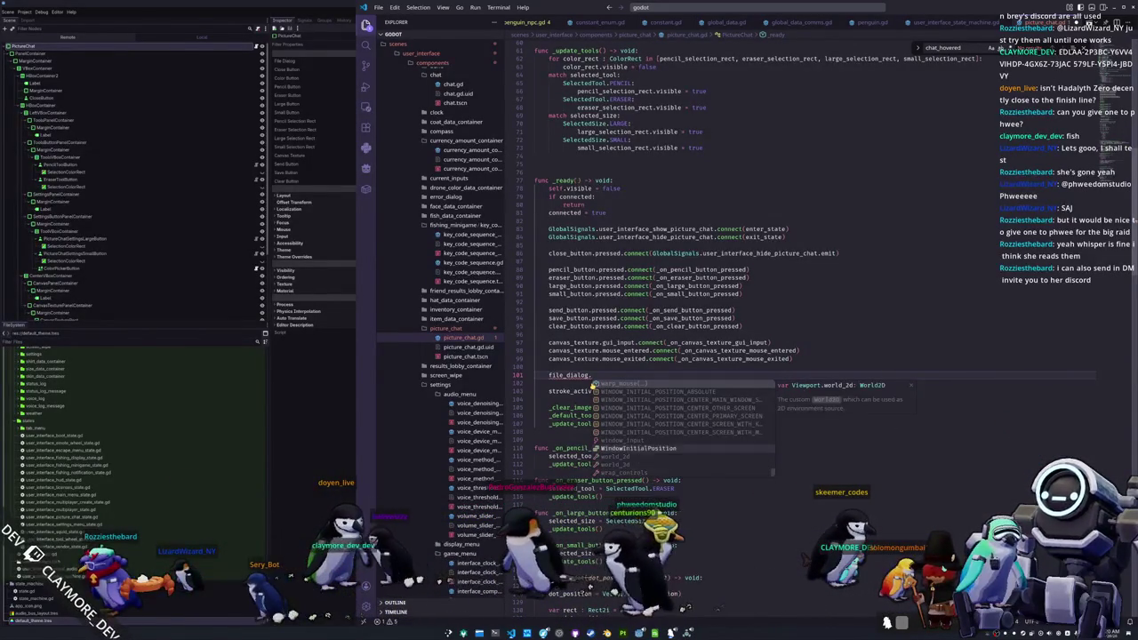
{"action": "key", "text": "Up"}
{"action": "key", "text": "Up"}
{"action": "key", "text": "Up"}
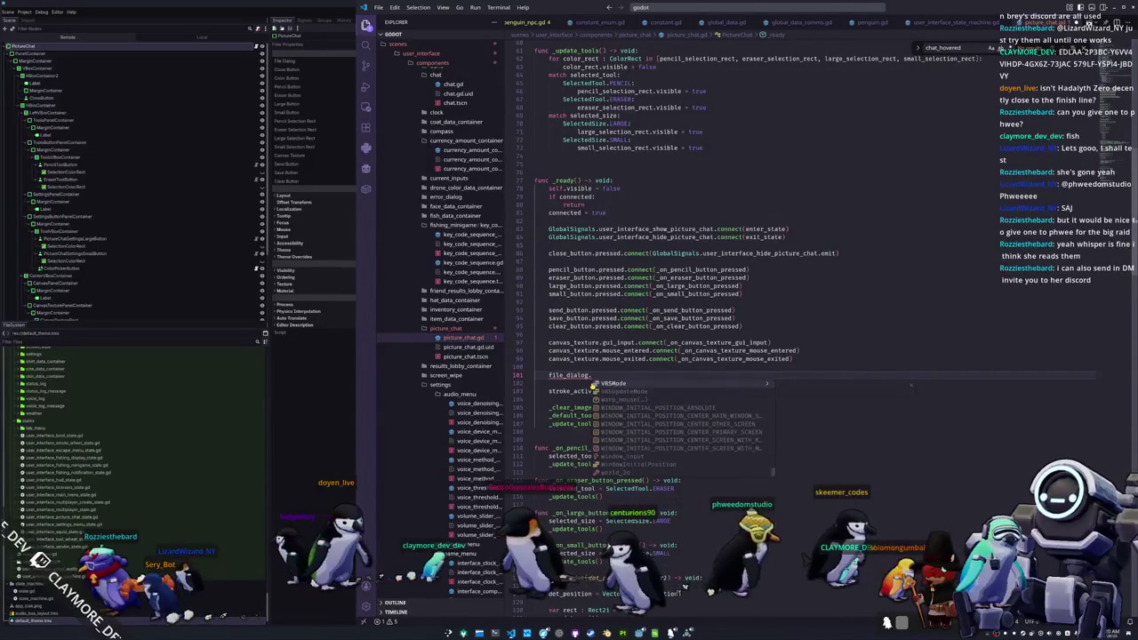
{"action": "type", "text": "file_sel"}
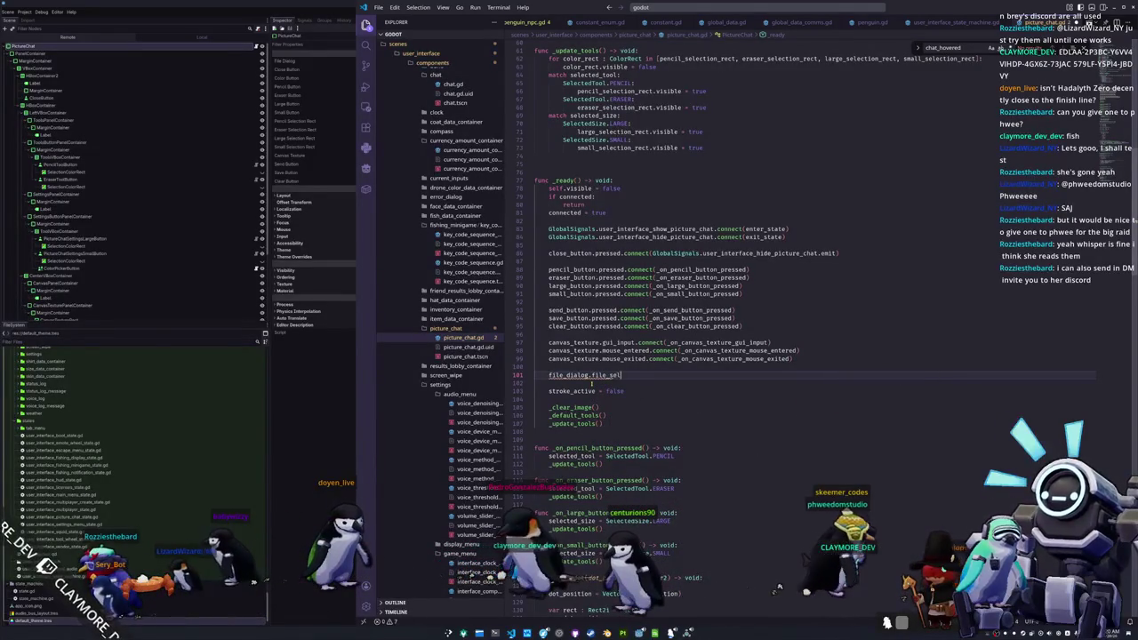
{"action": "type", "text": "ected"}
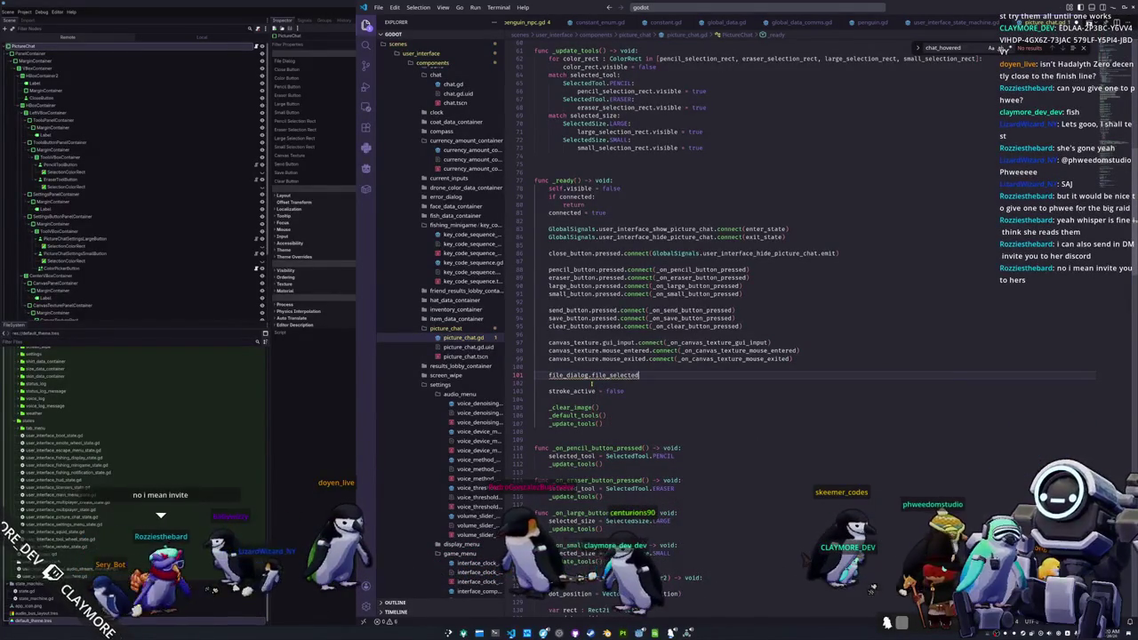
{"action": "type", "text": ".connect("}
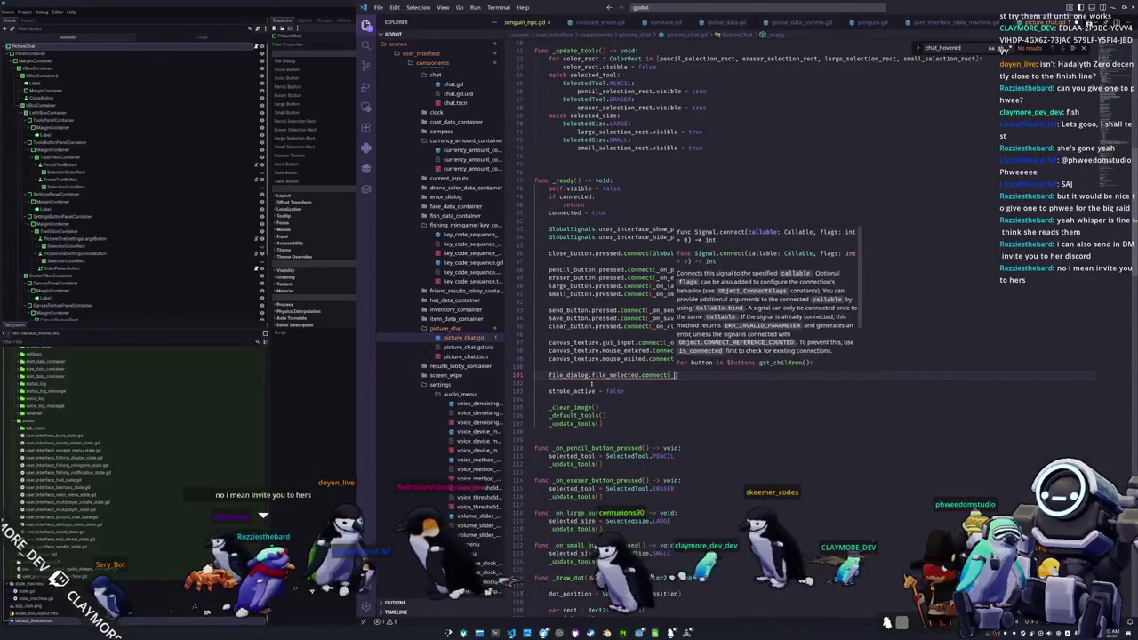
{"action": "type", "text": "_on_file_selected"}
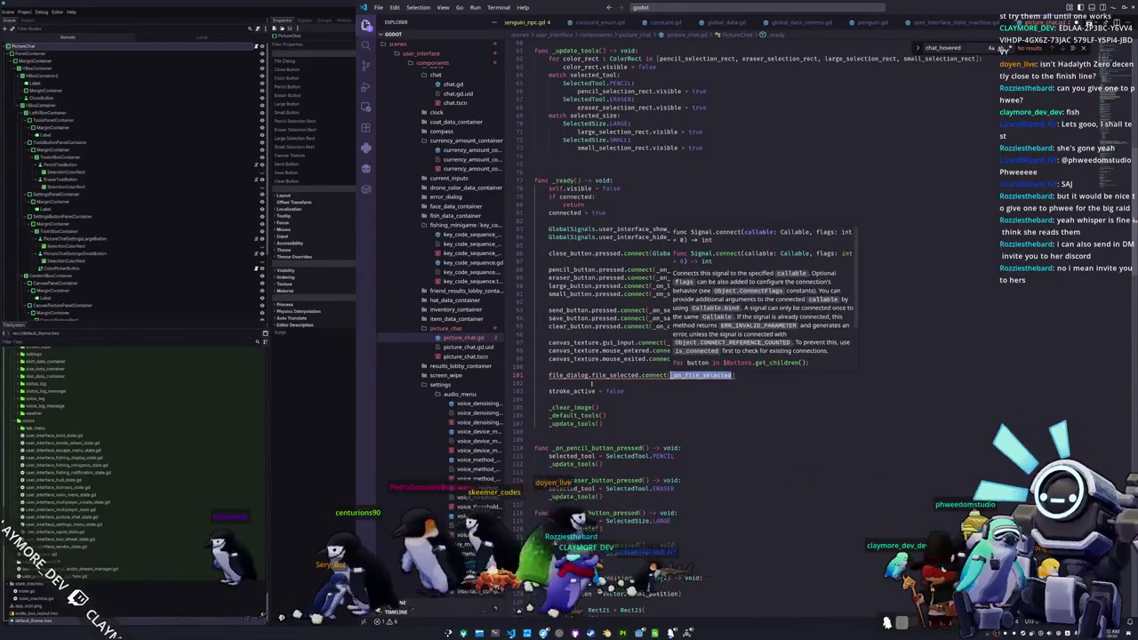
{"action": "left_click", "coordinate": [705, 375]}
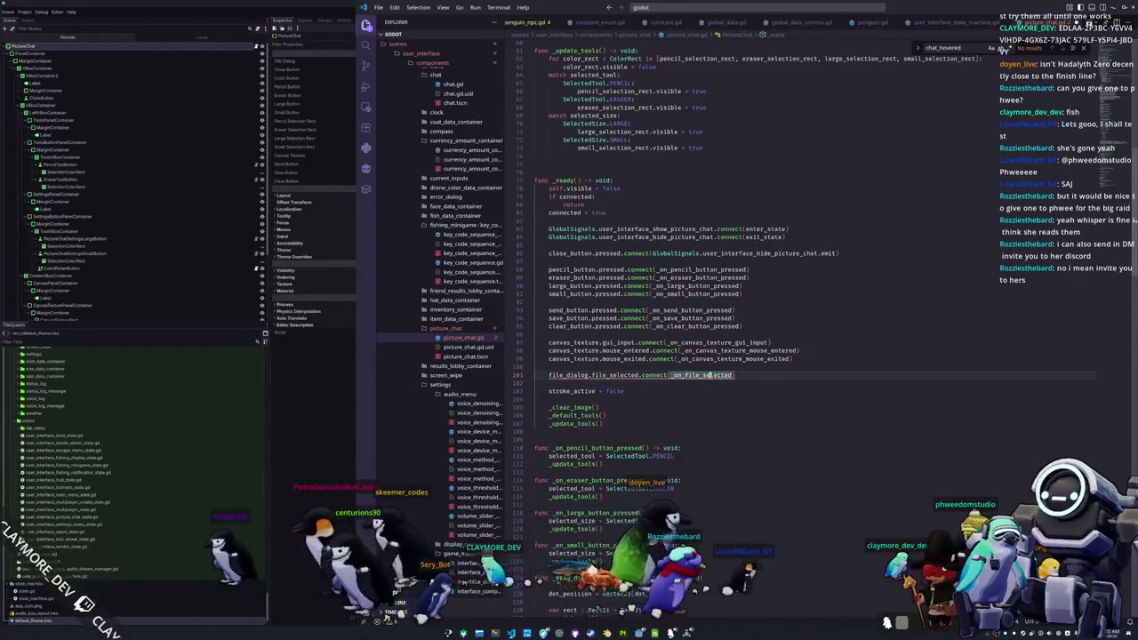
{"action": "scroll", "coordinate": [610, 299], "scroll_direction": "down", "scroll_amount": 15}
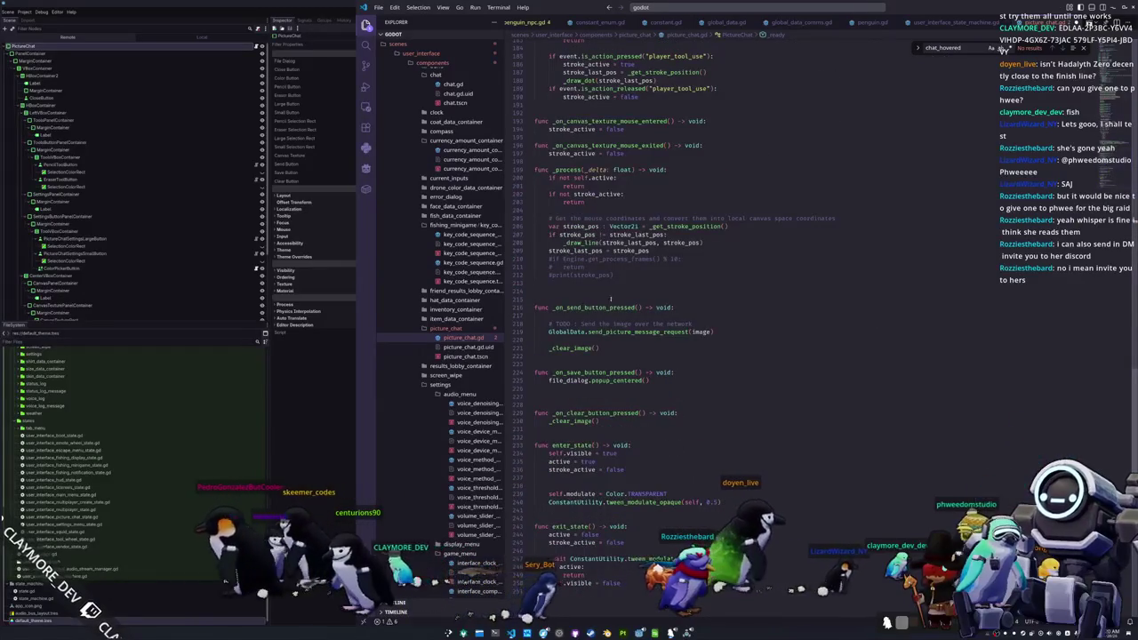
- Create a new func _on_file_selected definition below _on_send_button_pressed
{"action": "left_click", "coordinate": [566, 364]}
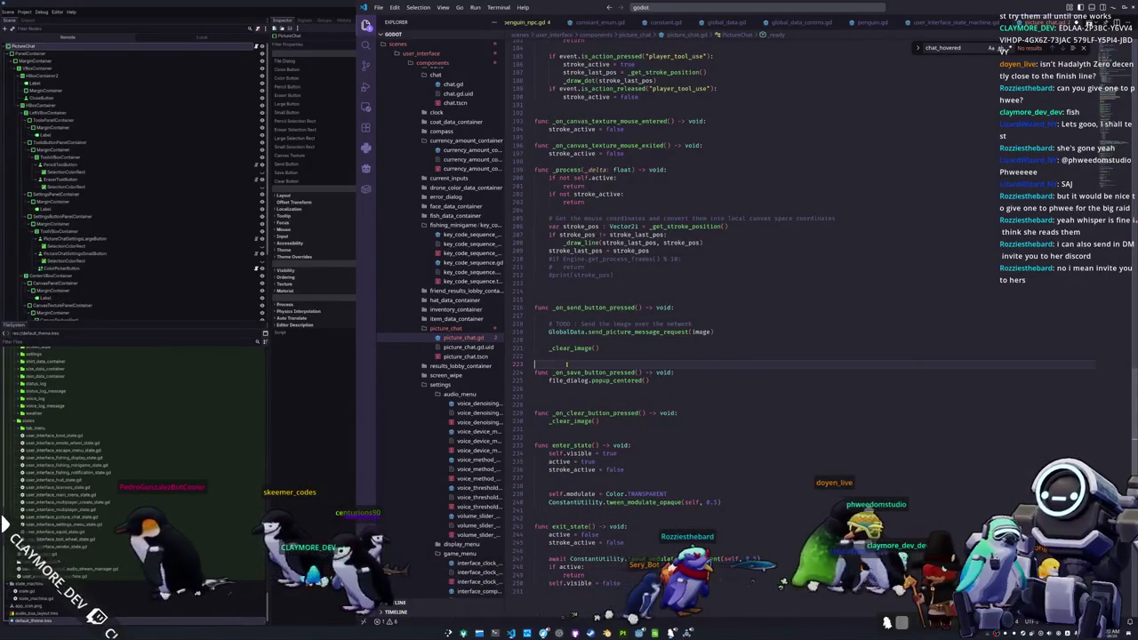
{"action": "key", "text": "Return"}
{"action": "key", "text": "Return"}
{"action": "key", "text": "Up"}
{"action": "key", "text": "ctrl+v"}
{"action": "key", "text": "Home"}
{"action": "type", "text": "func "}
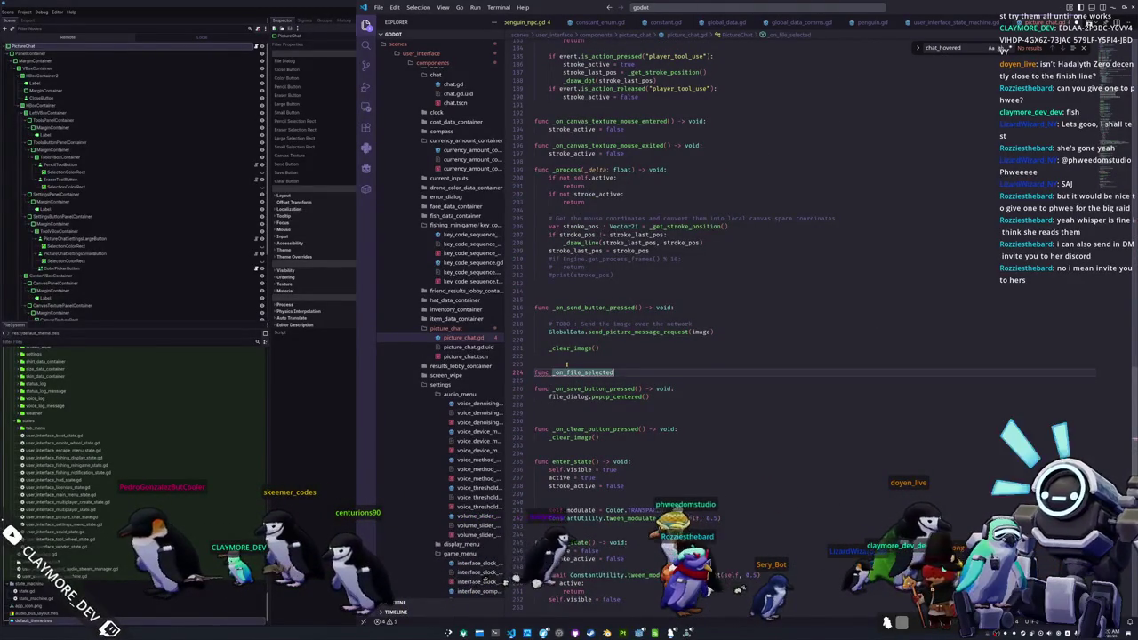
{"action": "type", "text": "("}
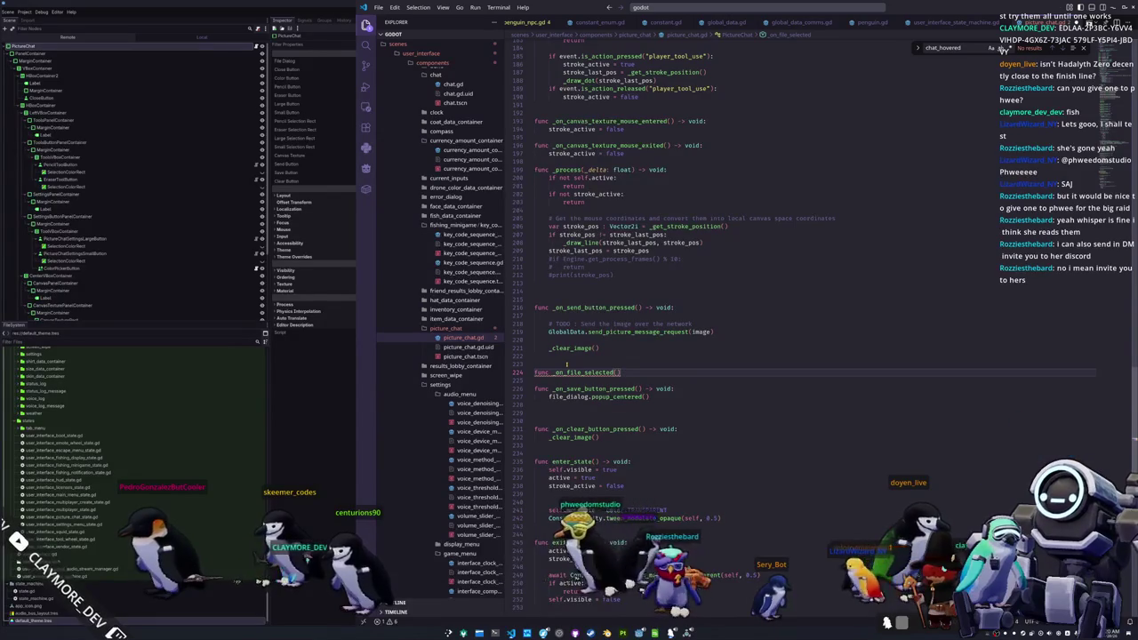
{"action": "type", "text": "file_name : String"}
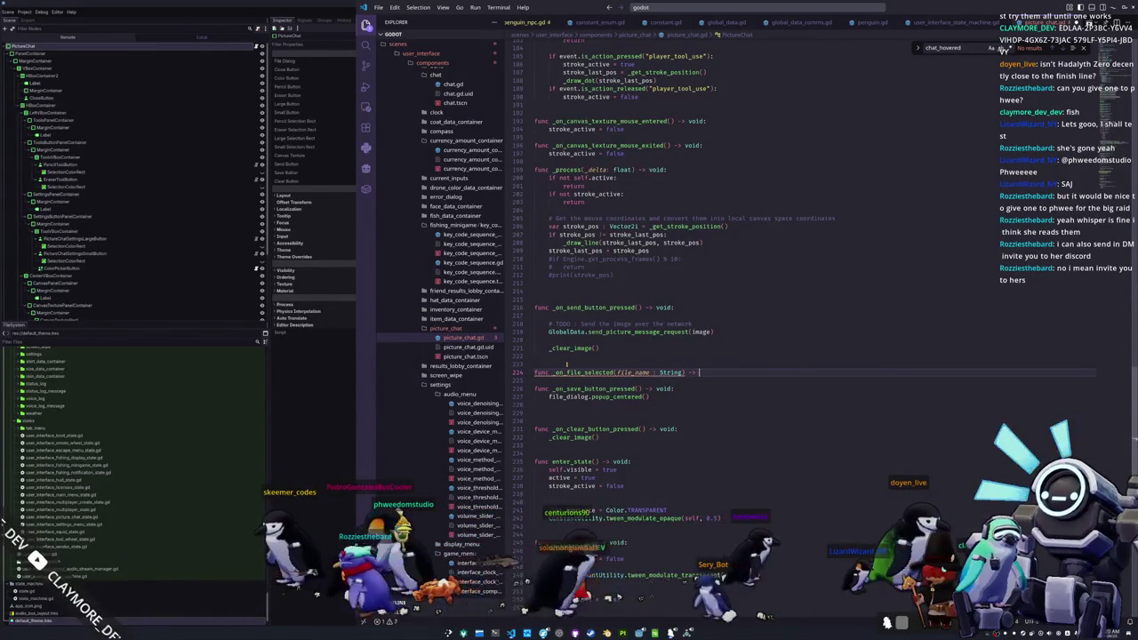
{"action": "type", "text": "void:"}
{"action": "key", "text": "Return"}
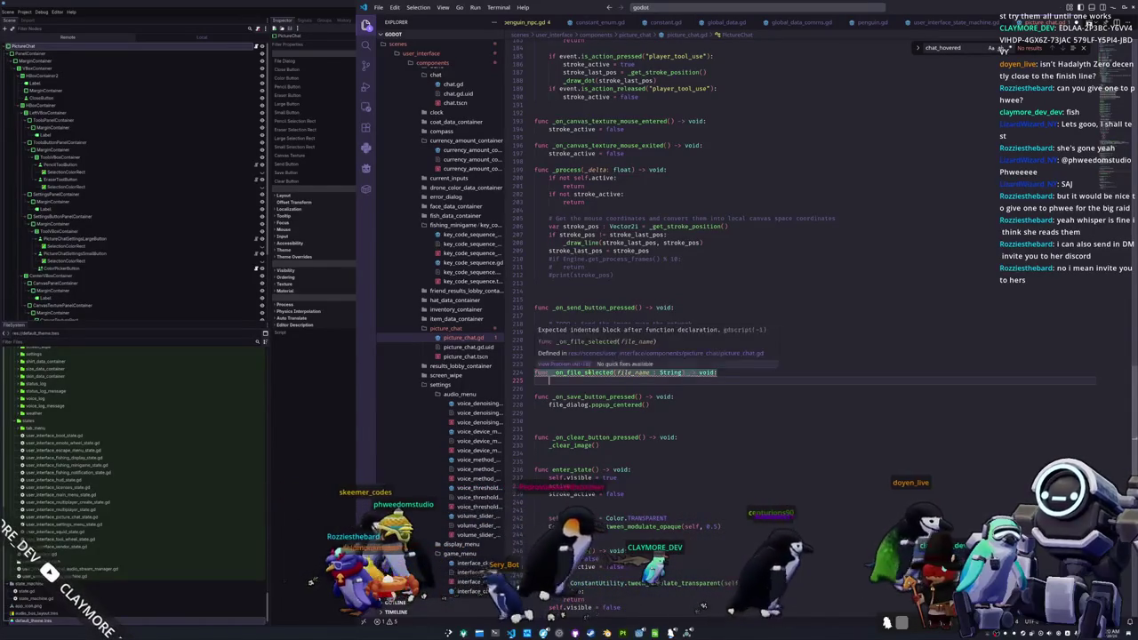
- Rename the handler's parameter to file_path and add print(file_path) as its body
{"action": "scroll", "coordinate": [626, 372], "scroll_direction": "up", "scroll_amount": 15}
{"action": "scroll", "coordinate": [676, 329], "scroll_direction": "up", "scroll_amount": 15}
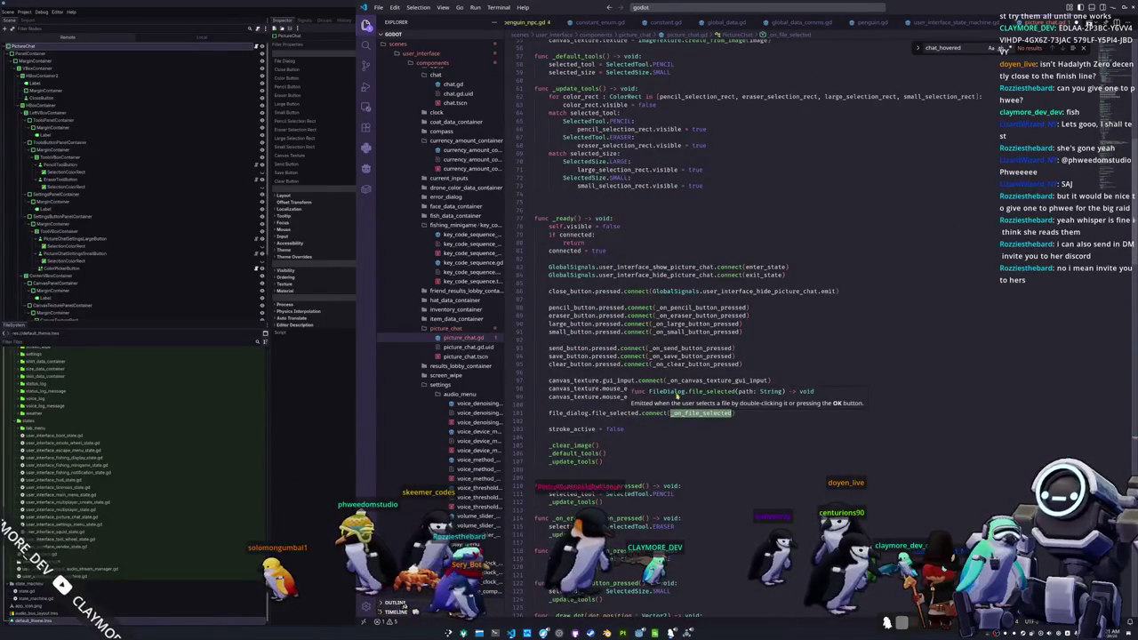
{"action": "left_click", "coordinate": [700, 414], "text": "ctrl"}
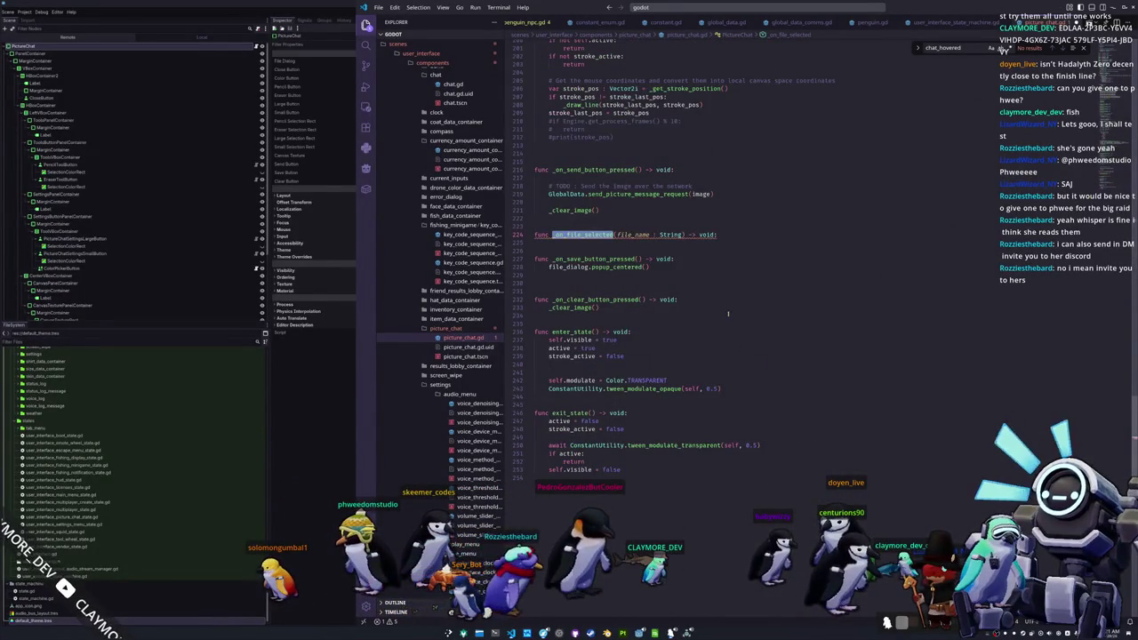
{"action": "double_click", "coordinate": [636, 235]}
{"action": "type", "text": "file_path"}
{"action": "key", "text": "Return"}
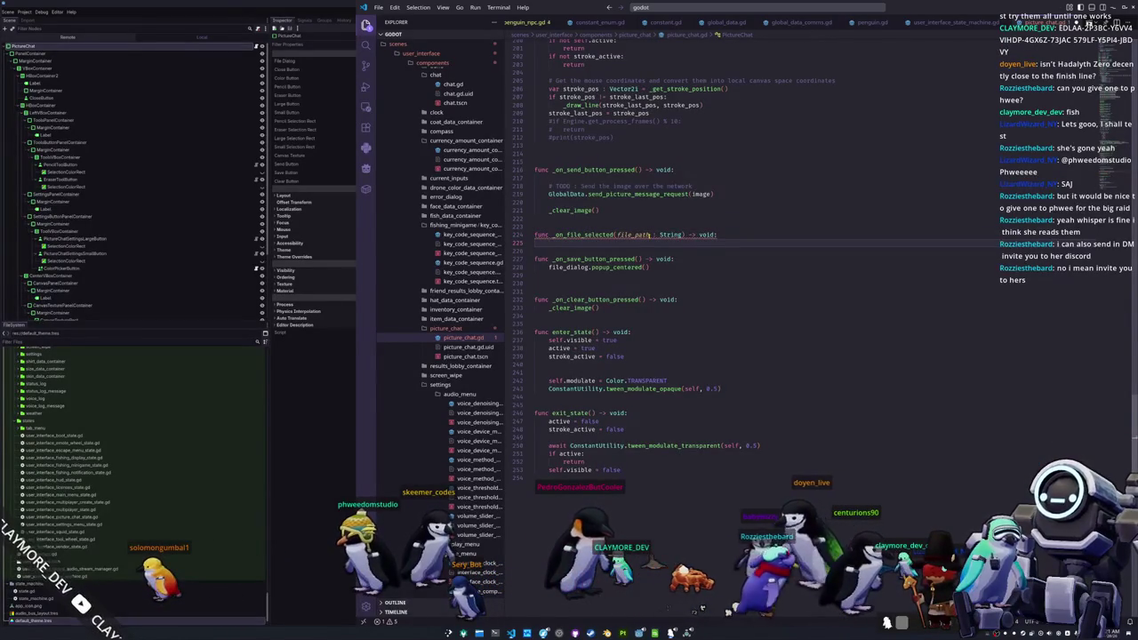
{"action": "type", "text": "print"}
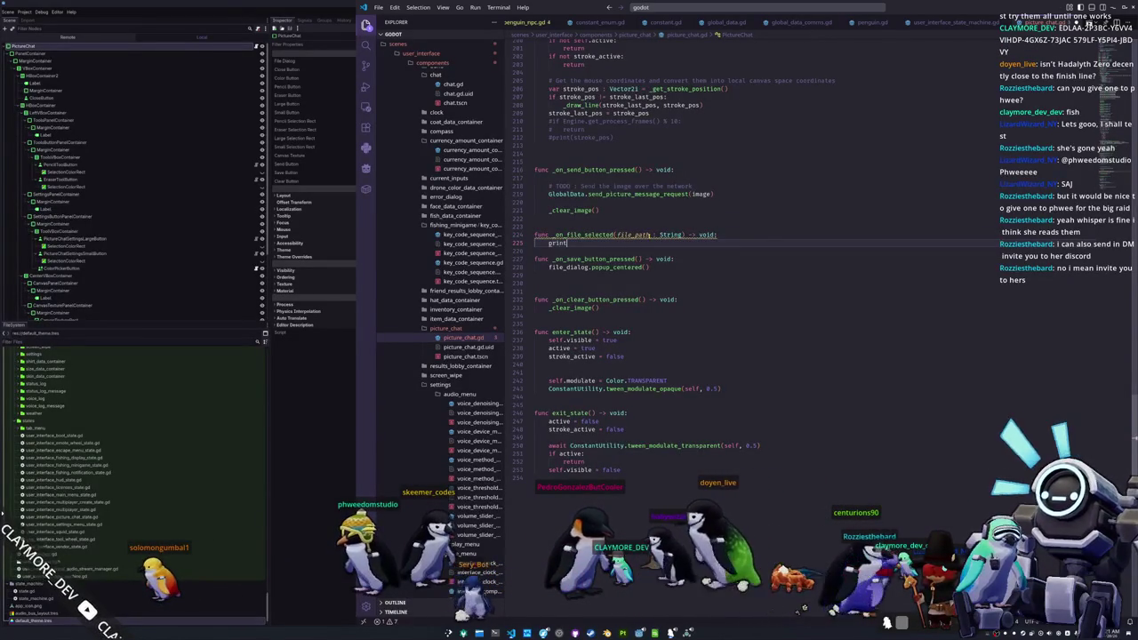
{"action": "type", "text": "(file_pa"}
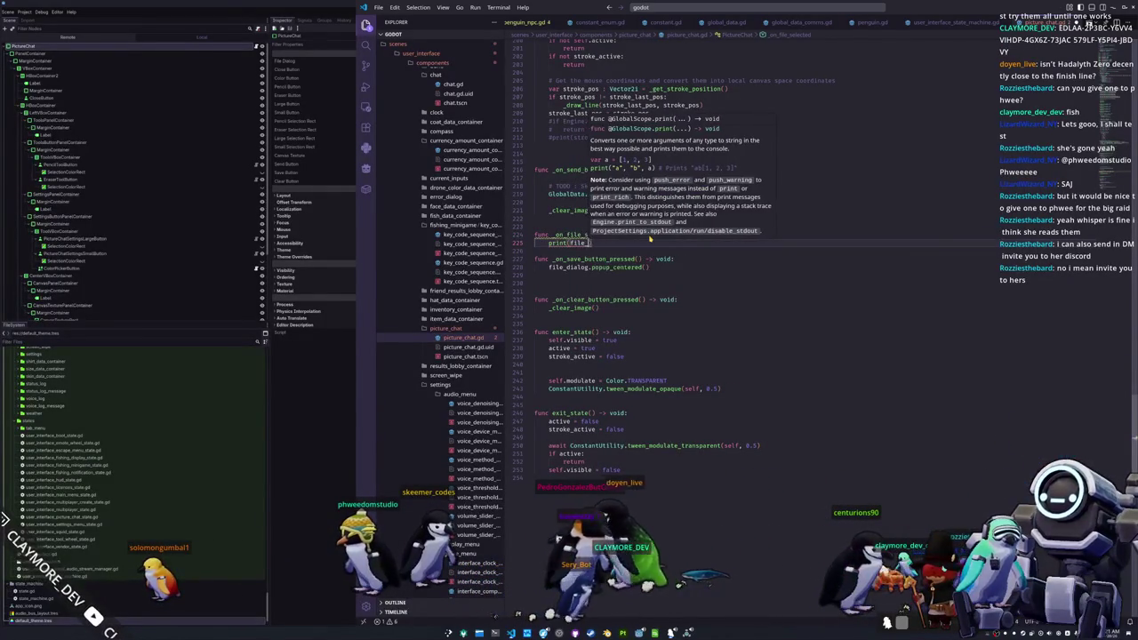
{"action": "type", "text": "th)"}
{"action": "key", "text": "Return"}
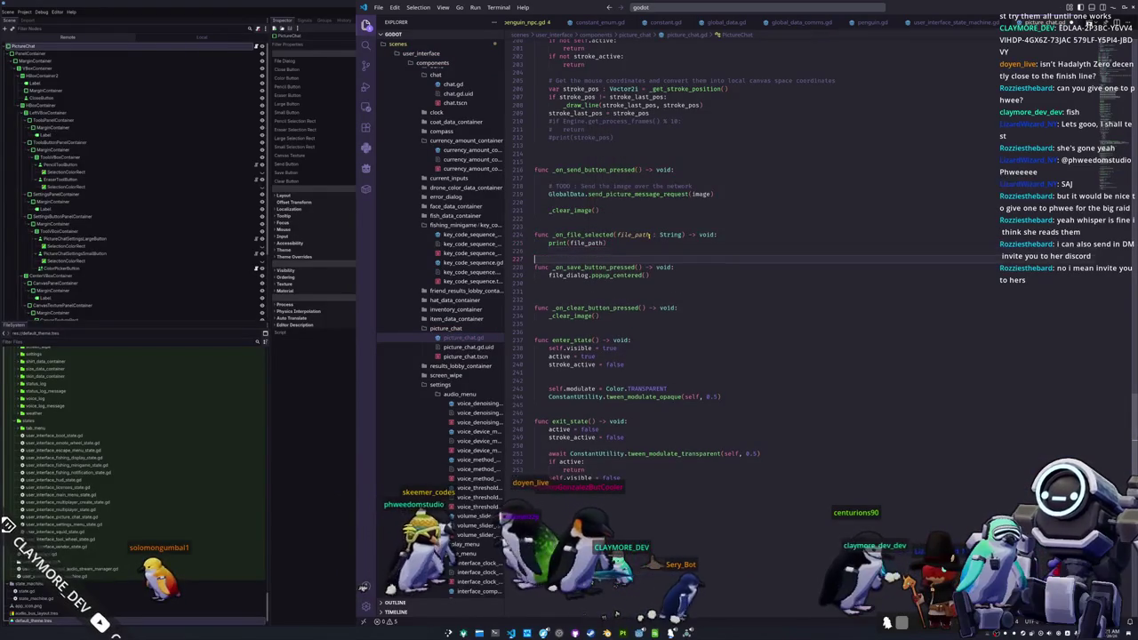
- Begin an image save_png(file_path) line inside the _on_file_selected handler
{"action": "key", "text": "Down"}
{"action": "key", "text": "Down"}
{"action": "key", "text": "Down"}
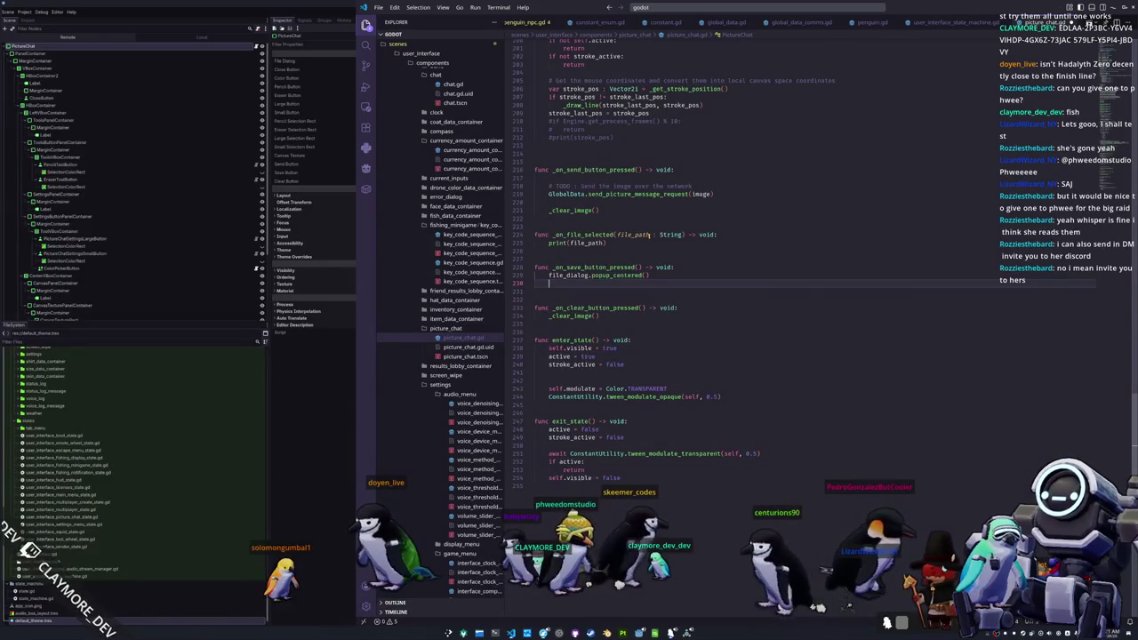
{"action": "key", "text": "Up"}
{"action": "key", "text": "Up"}
{"action": "key", "text": "Up"}
{"action": "key", "text": "Return"}
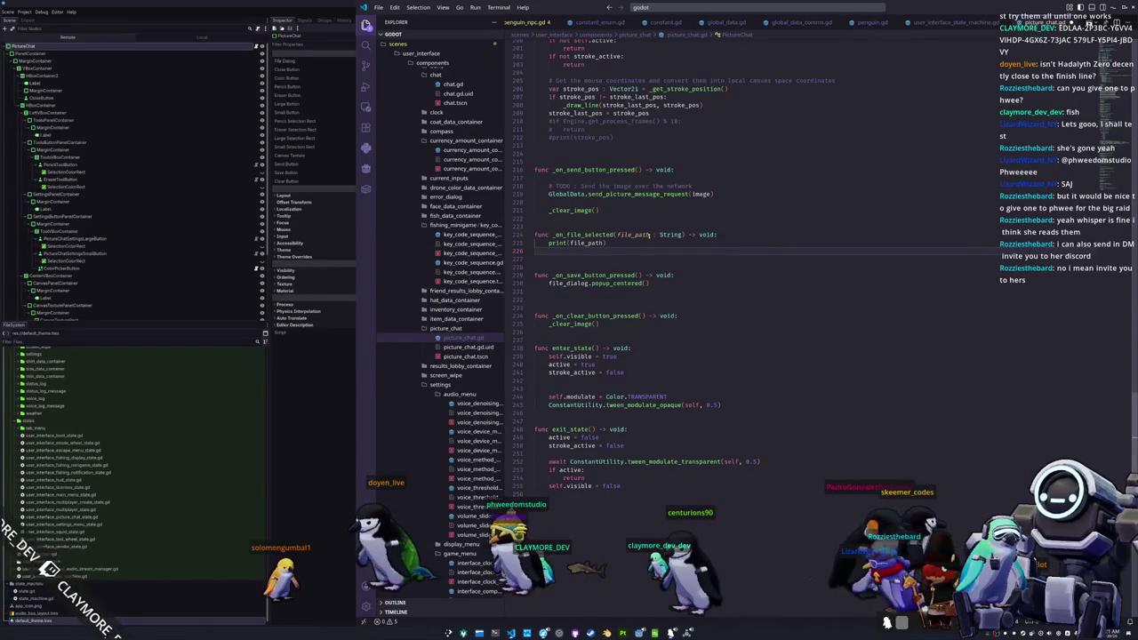
{"action": "type", "text": "image.s"}
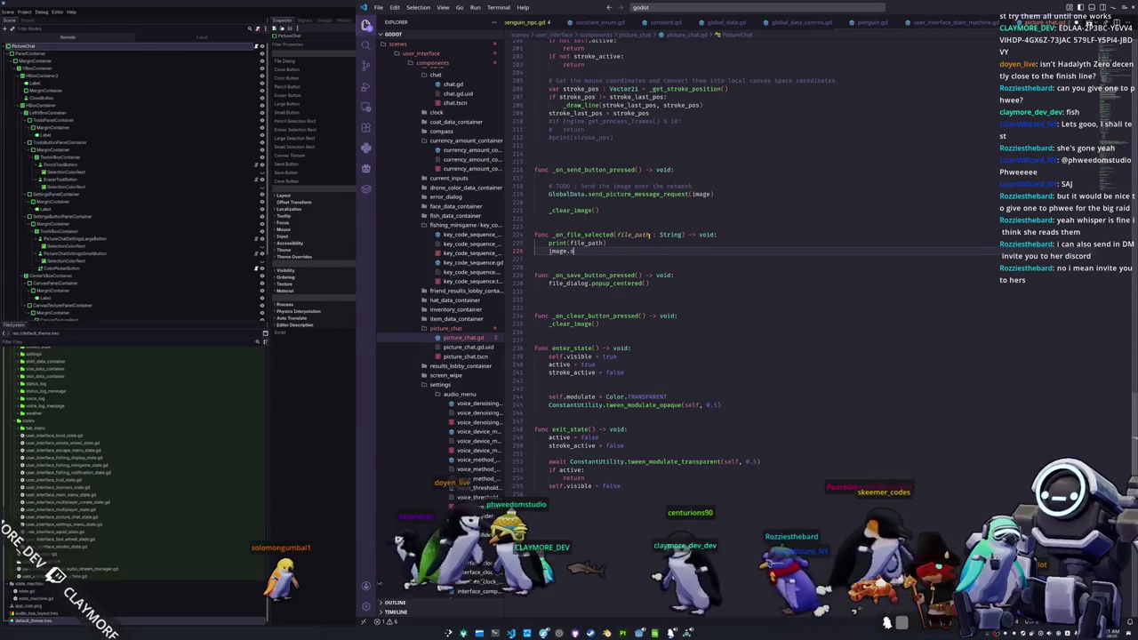
{"action": "type", "text": "ave_png"}
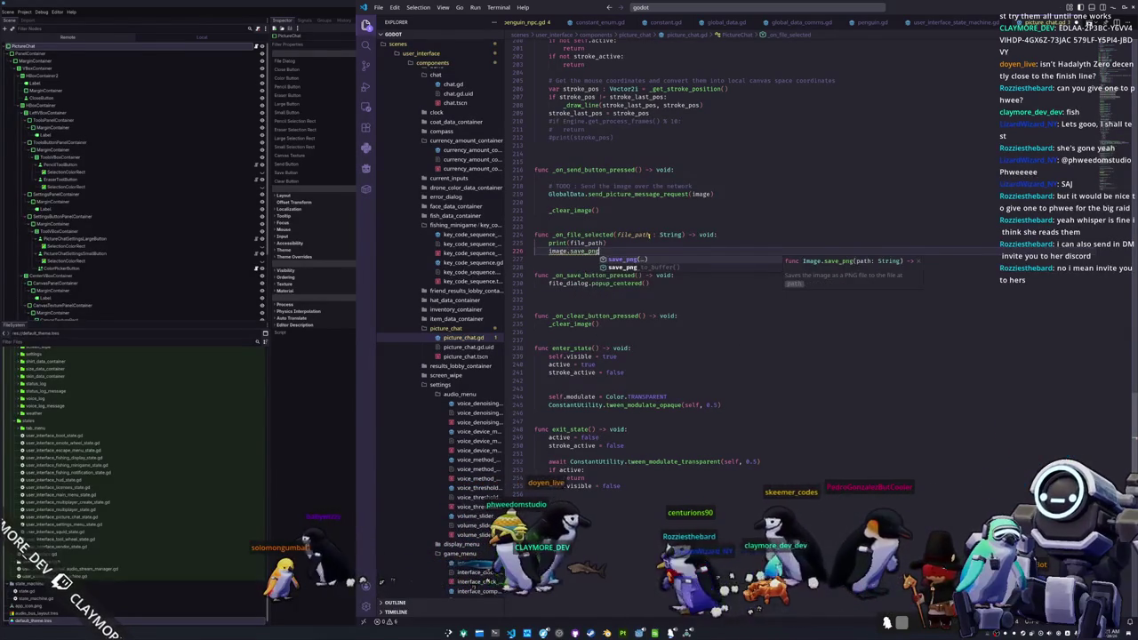
{"action": "type", "text": "(file_path)"}
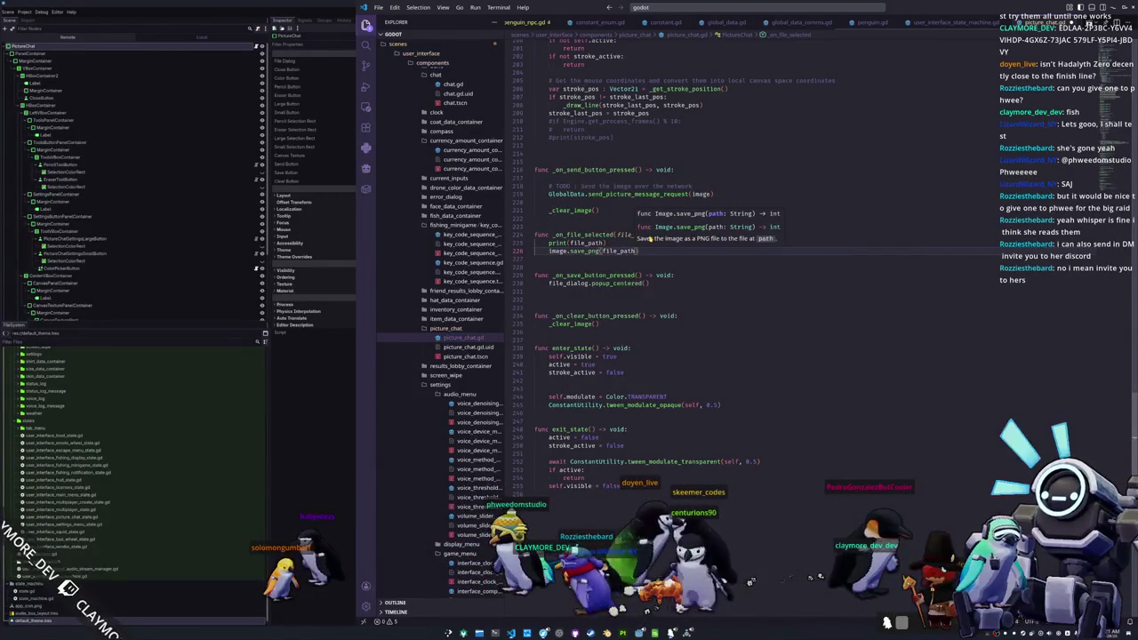
- Above the save_png call, add comment lines and var ext : String = file_path.get_extension()
{"action": "key", "text": "Home"}
{"action": "key", "text": "Return"}
{"action": "key", "text": "Return"}
{"action": "key", "text": "Up"}
{"action": "key", "text": "Up"}
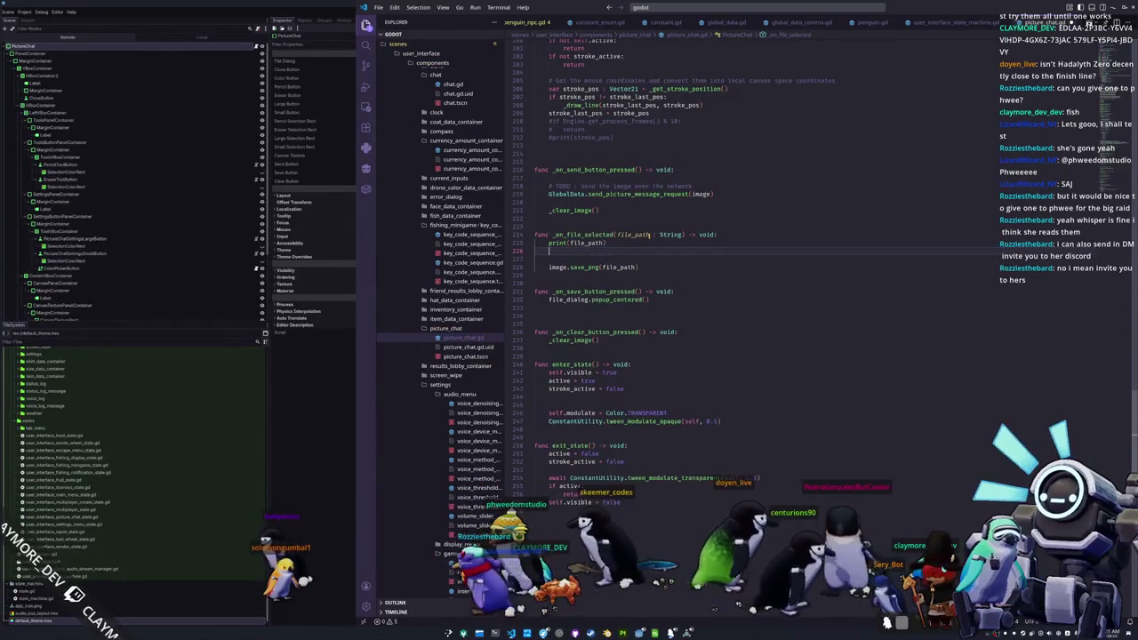
{"action": "key", "text": "Return"}
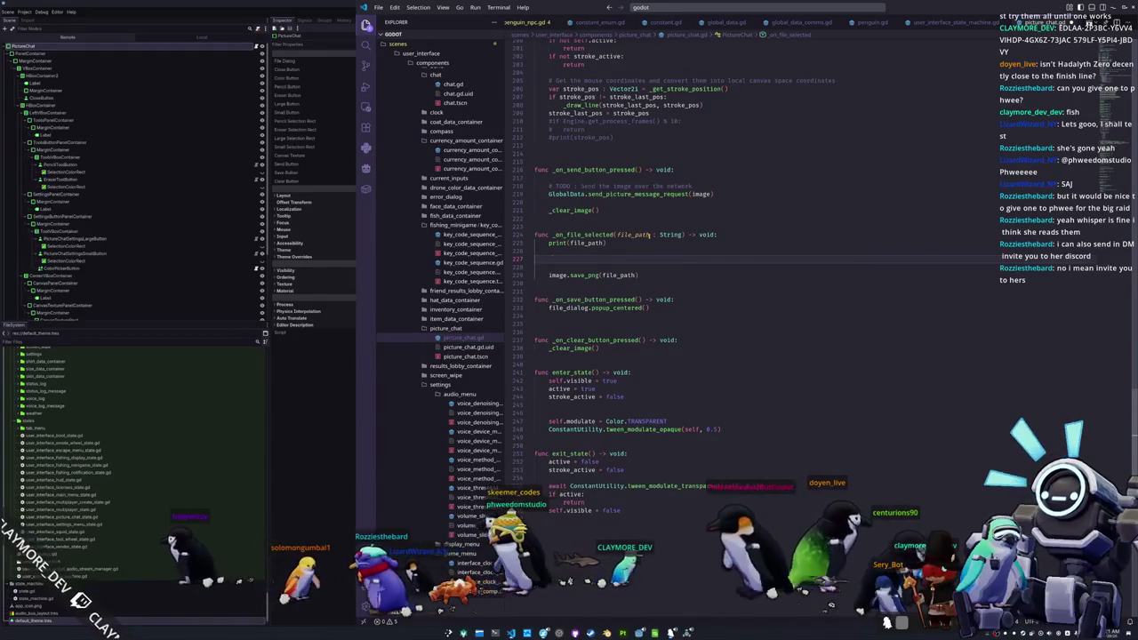
{"action": "type", "text": "# Check"}
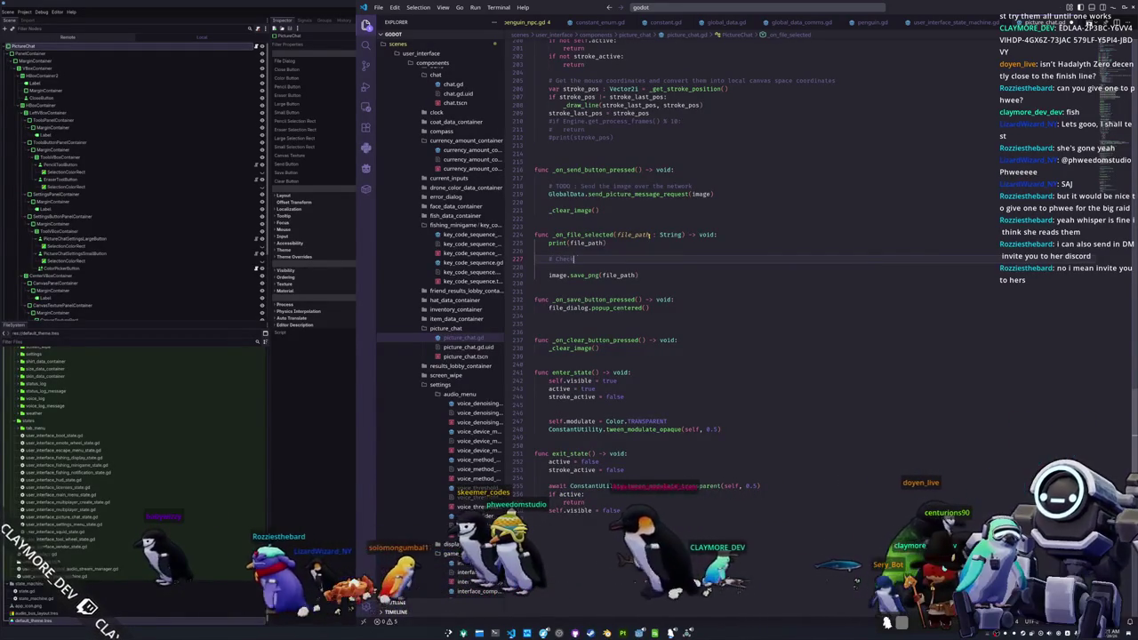
{"action": "type", "text": " to see if the e"}
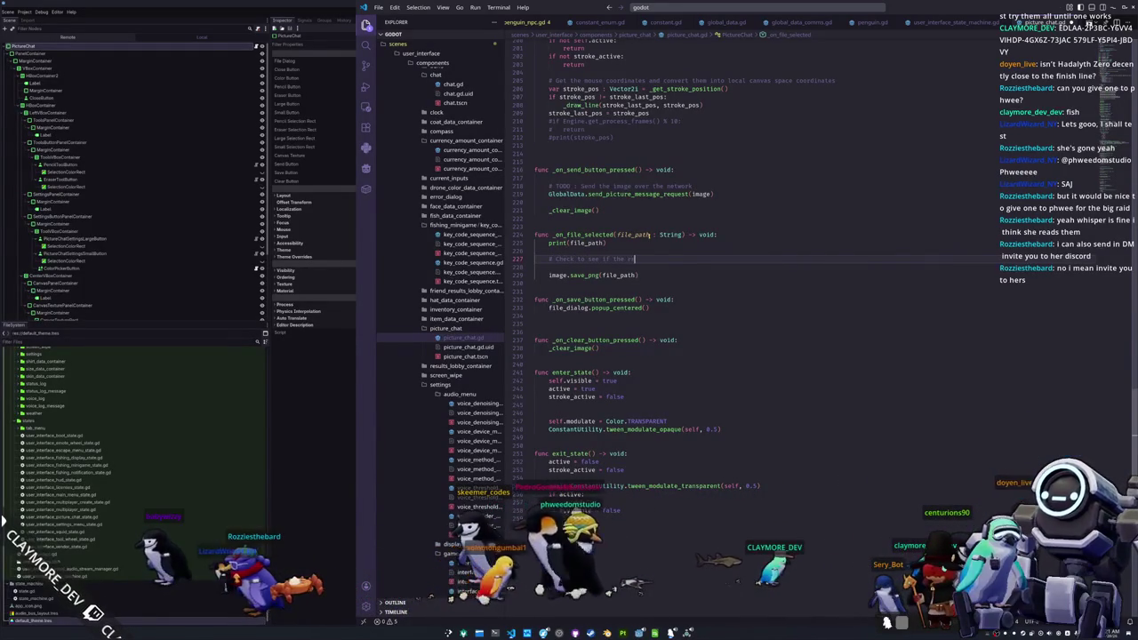
{"action": "type", "text": "xtension is p"}
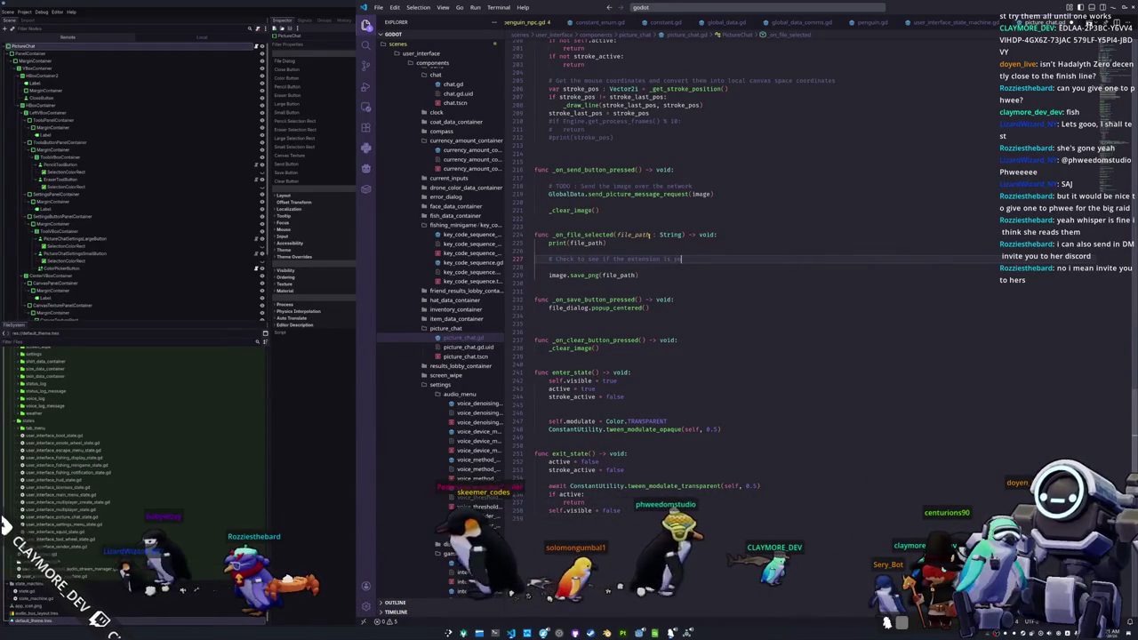
{"action": "type", "text": "ng"}
{"action": "key", "text": "Return"}
{"action": "type", "text": "# If it is not, add"}
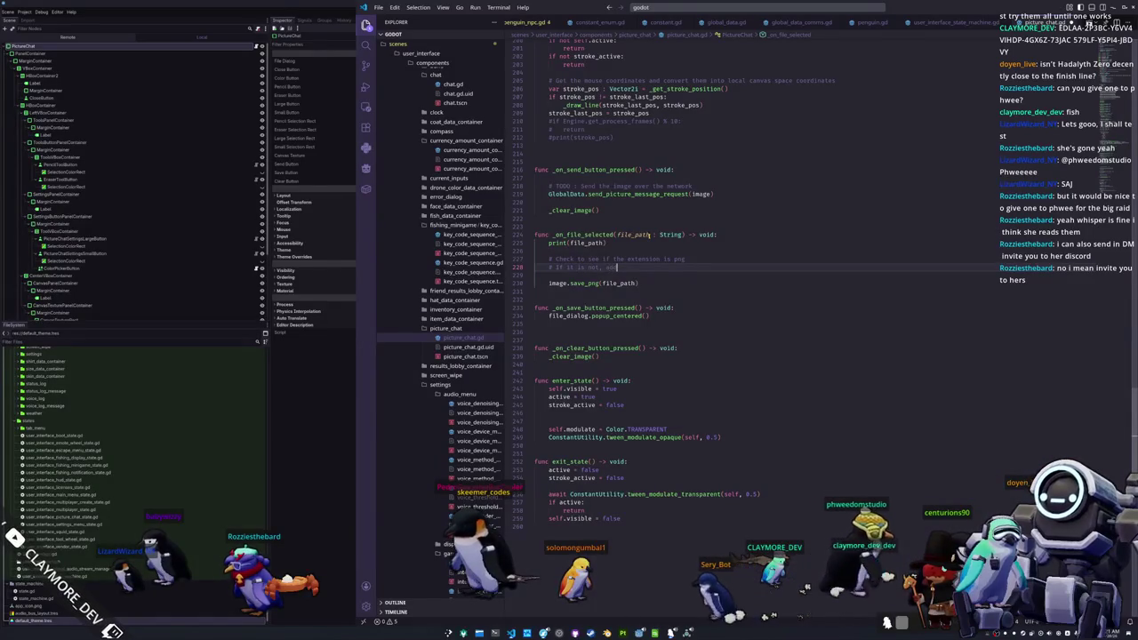
{"action": "type", "text": "xtension"}
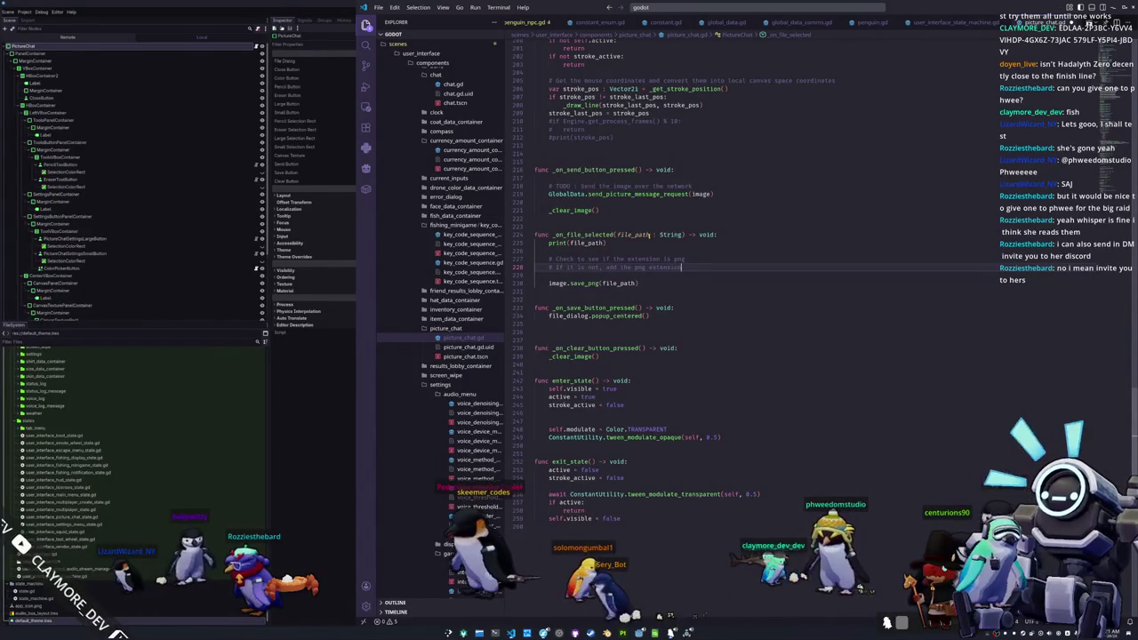
{"action": "key", "text": "Return"}
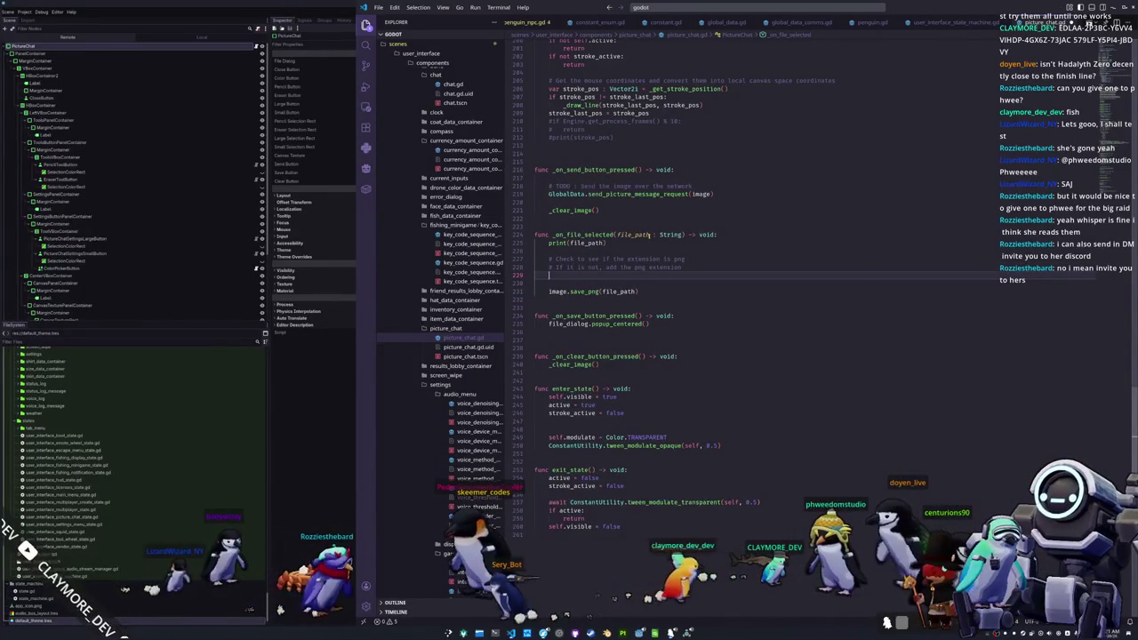
{"action": "mouse_move", "coordinate": [585, 291]}
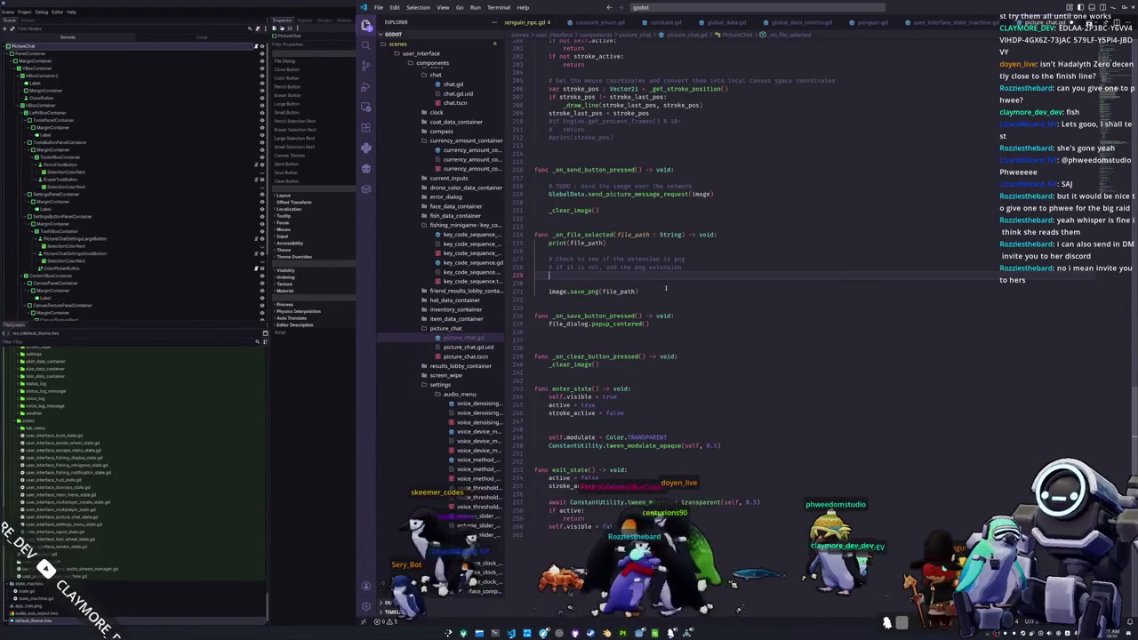
{"action": "type", "text": "file_"}
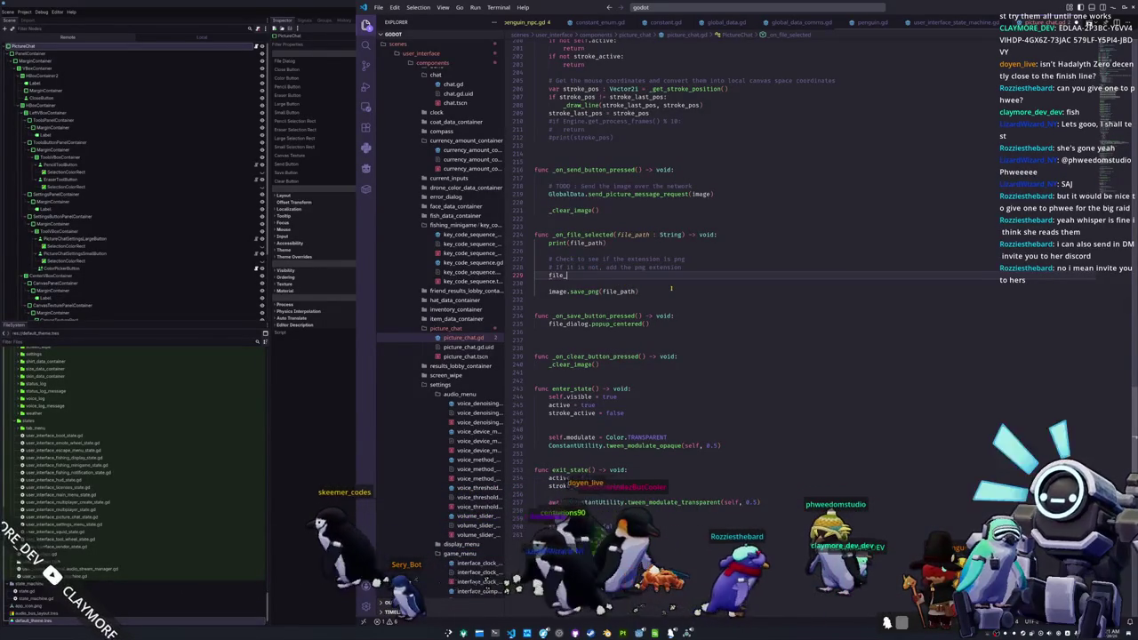
{"action": "type", "text": "path.ex"}
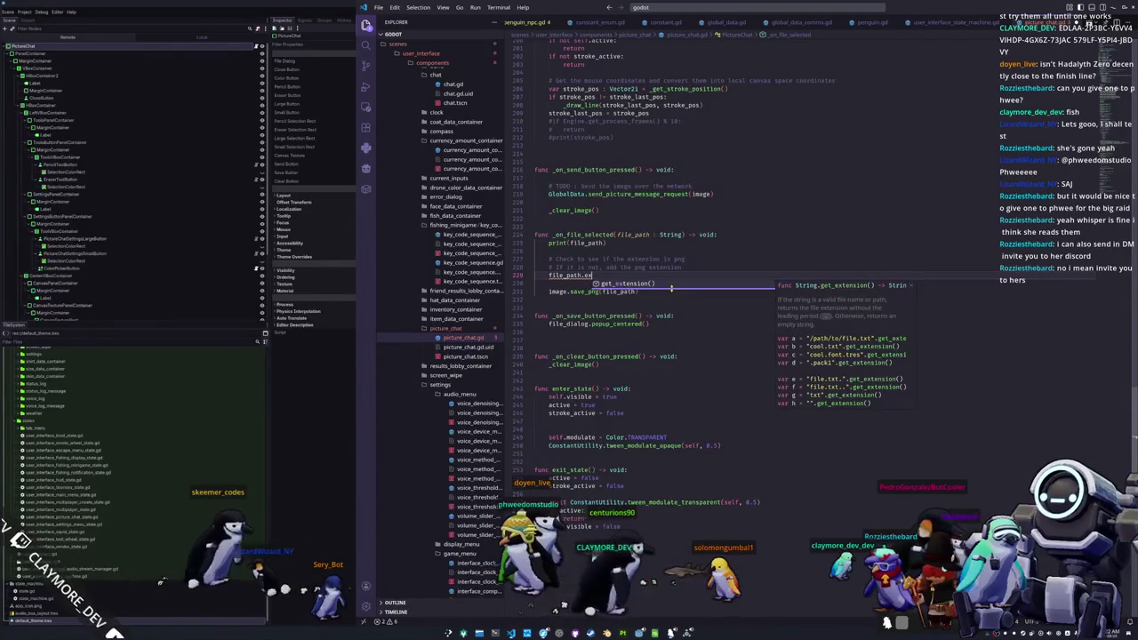
{"action": "key", "text": "Return"}
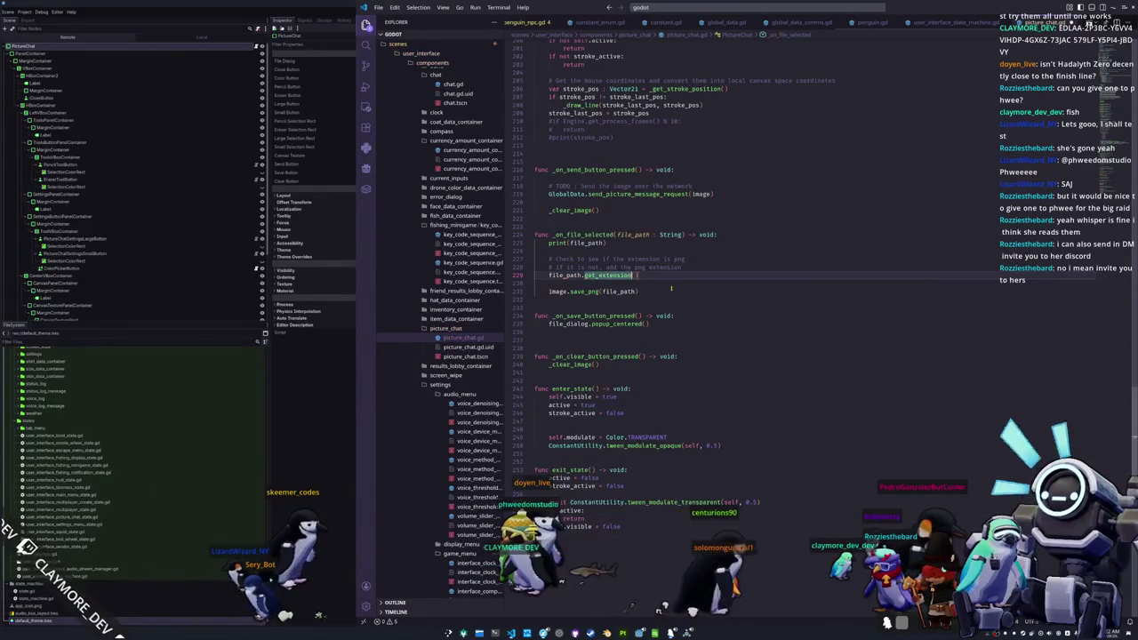
{"action": "type", "text": "var ext : String"}
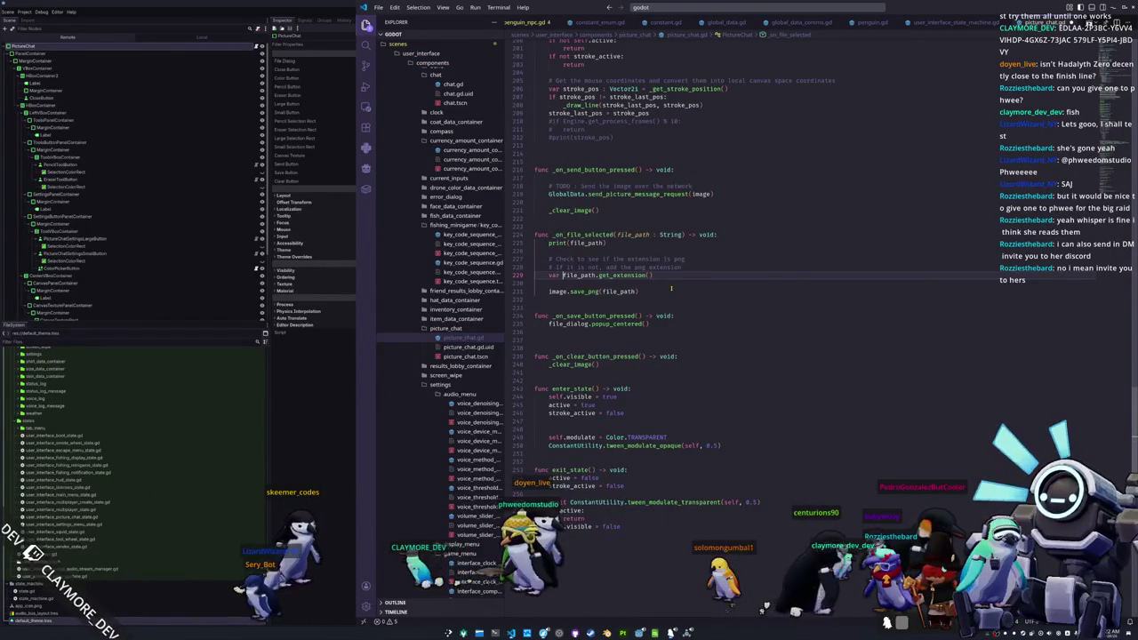
{"action": "type", "text": " ="}
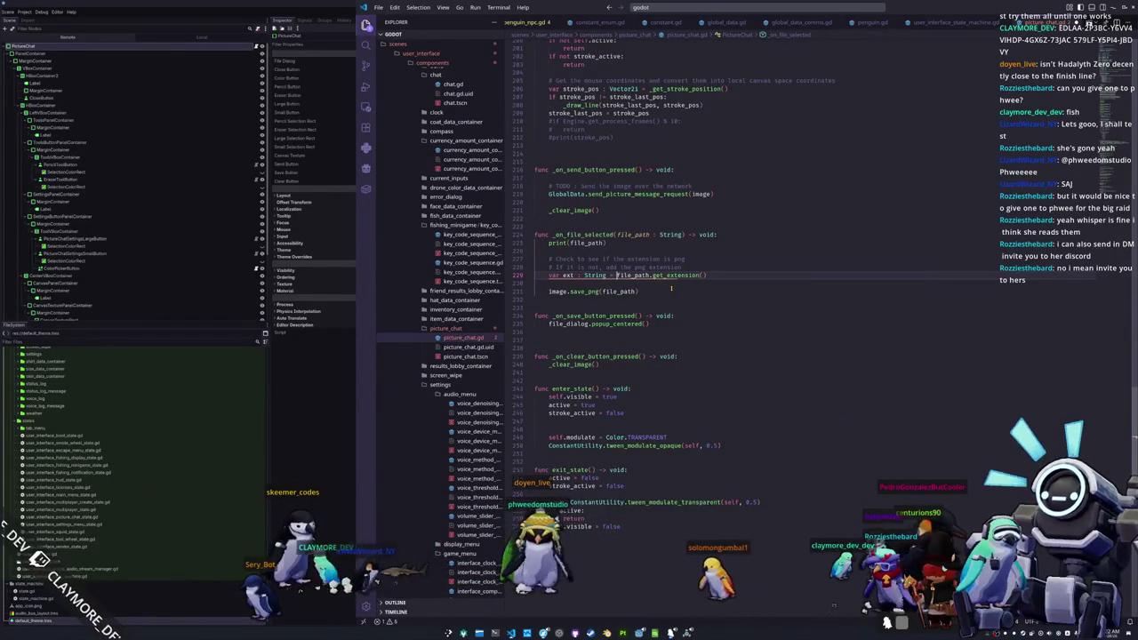
- Add the check if ext != "png": file_path += ".png" below the ext variable
{"action": "key", "text": "End"}
{"action": "key", "text": "Return"}
{"action": "type", "text": "if ex"}
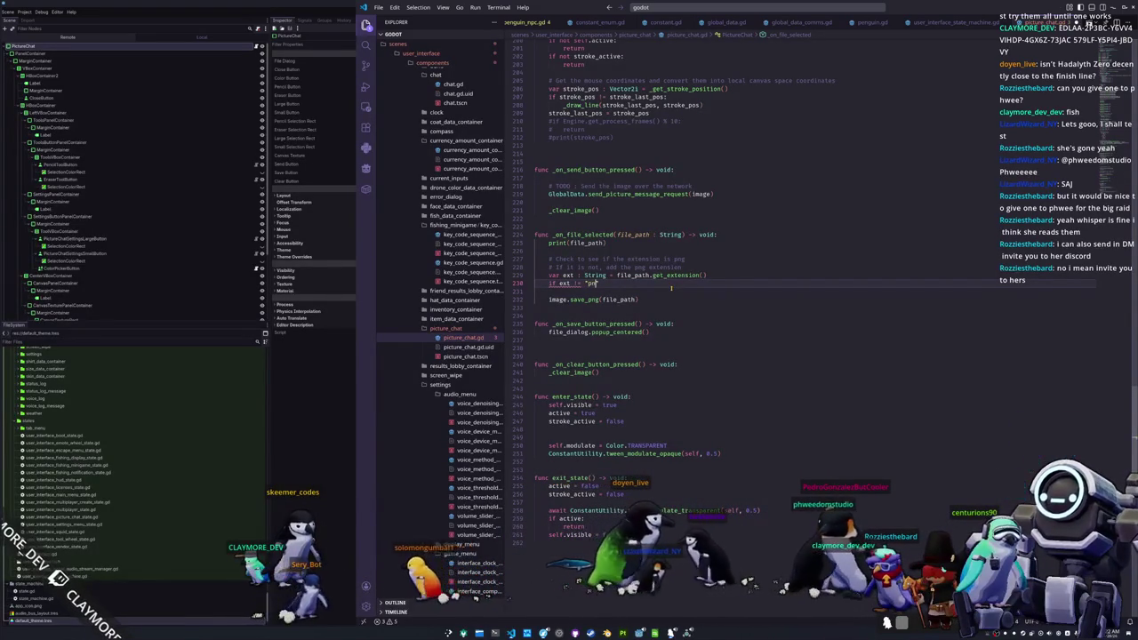
{"action": "type", "text": ":"}
{"action": "key", "text": "Return"}
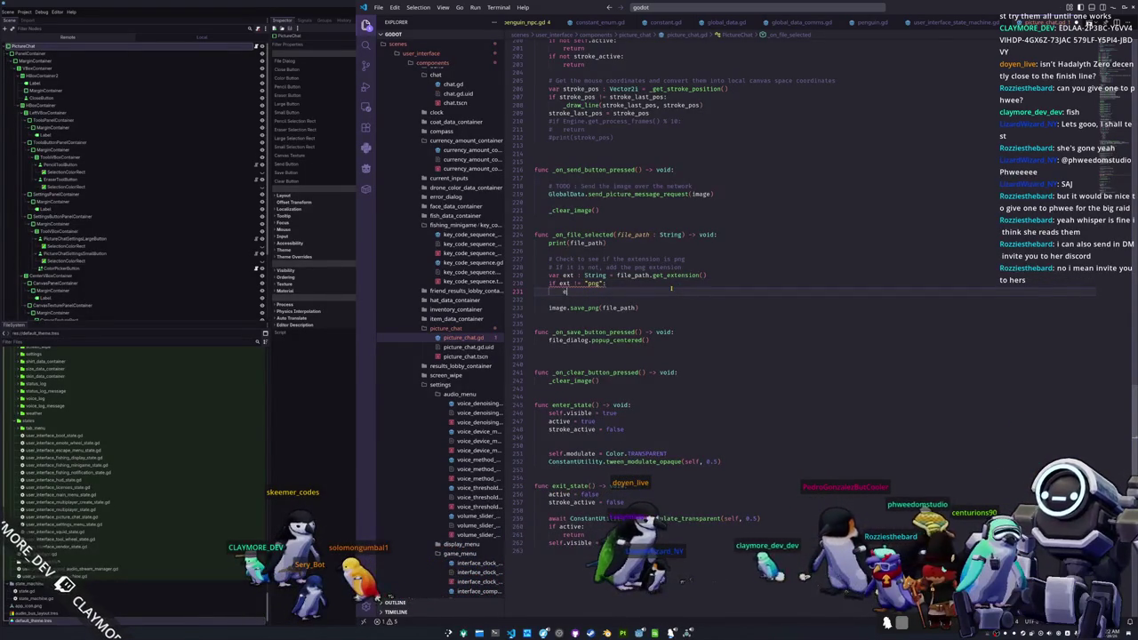
{"action": "type", "text": "ile_path +"}
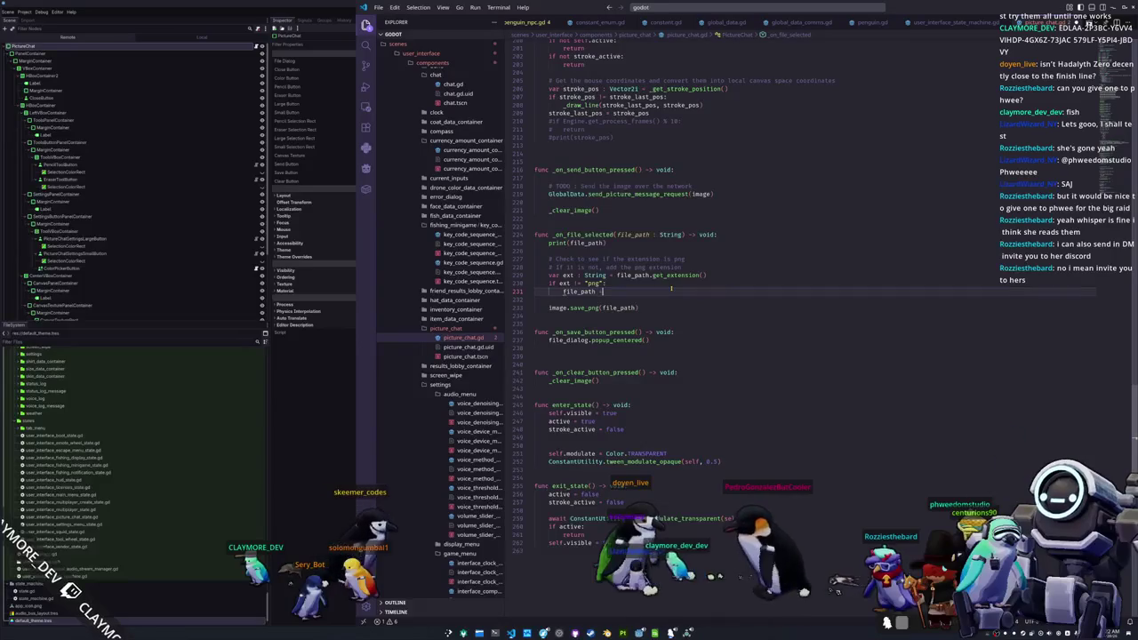
{"action": "type", "text": "= \".png\""}
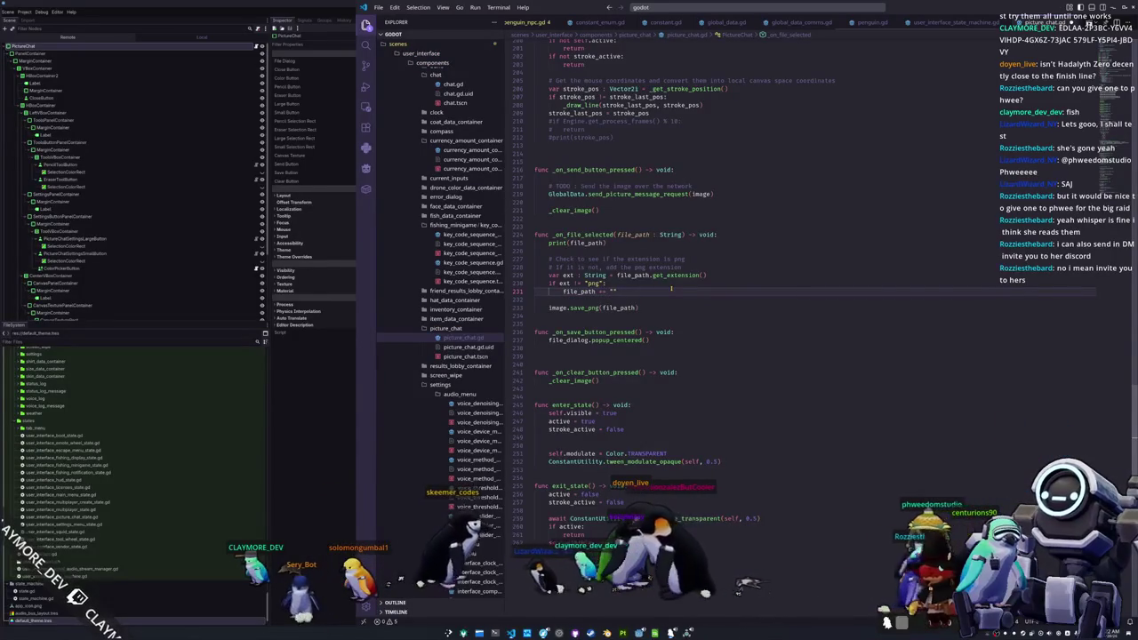
- Delete the temporary comment lines and blank line above the new extension check
{"action": "key", "text": "Down"}
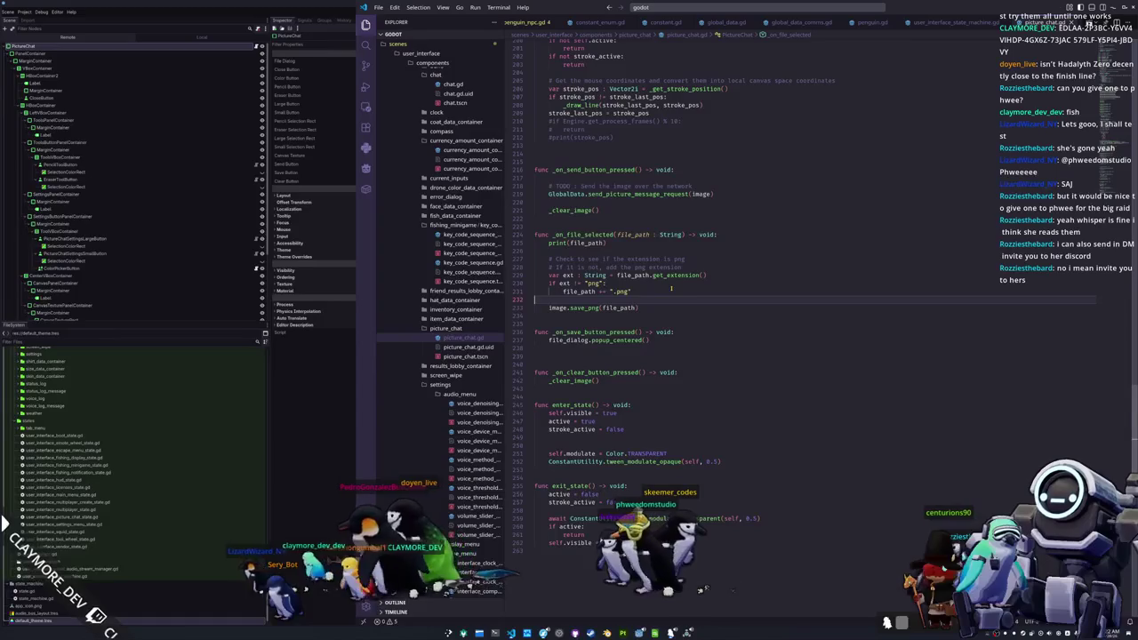
{"action": "key", "text": "Up"}
{"action": "key", "text": "Up"}
{"action": "key", "text": "Up"}
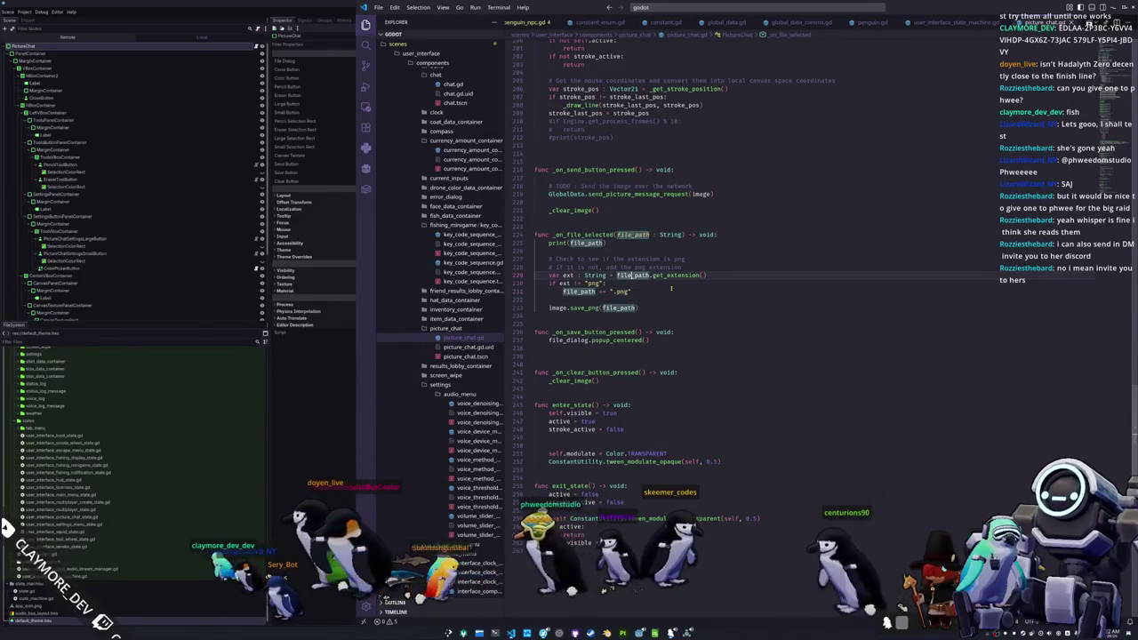
{"action": "key", "text": "Up"}
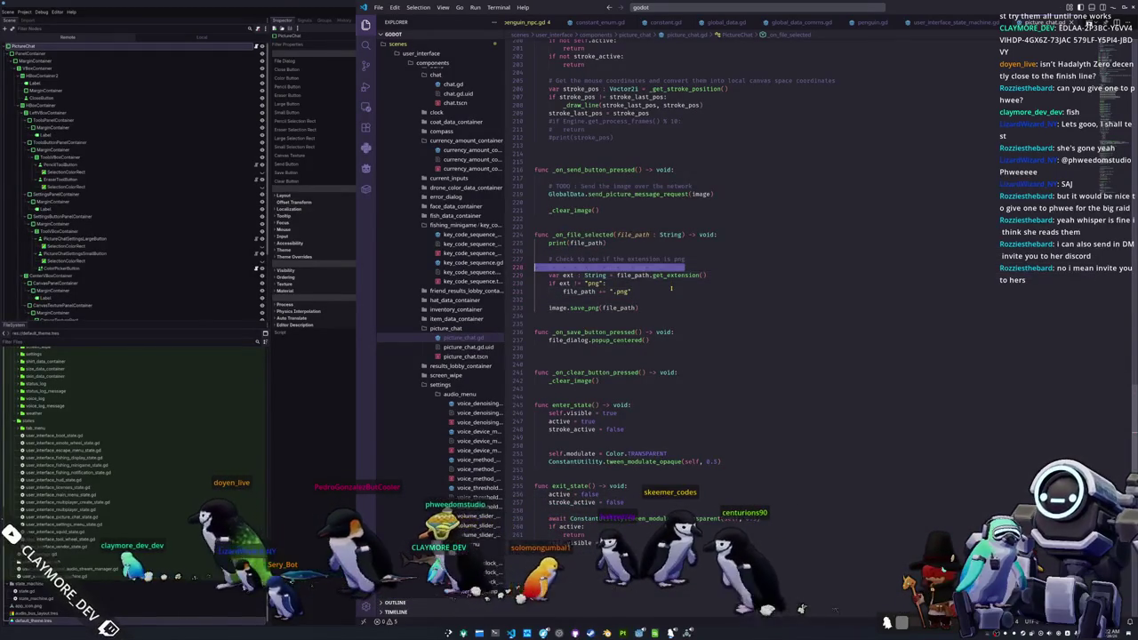
{"action": "key", "text": "ctrl+shift+k"}
{"action": "key", "text": "Up"}
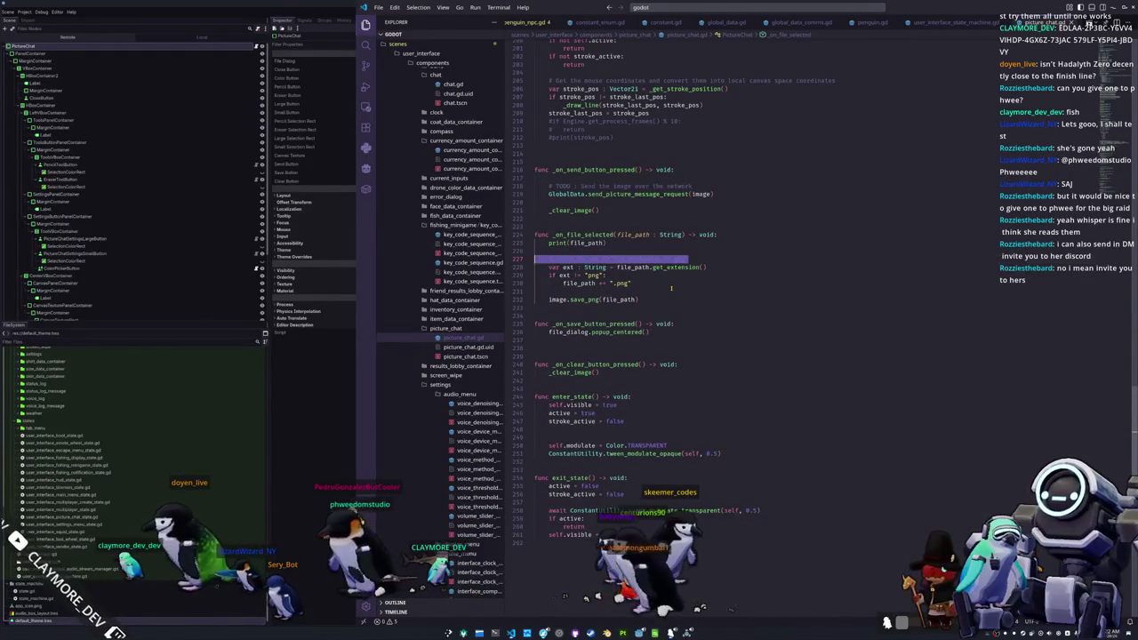
{"action": "key", "text": "ctrl+shift+k"}
{"action": "key", "text": "Up"}
{"action": "key", "text": "ctrl+shift+k"}
{"action": "key", "text": "Down"}
{"action": "key", "text": "Down"}
{"action": "key", "text": "Down"}
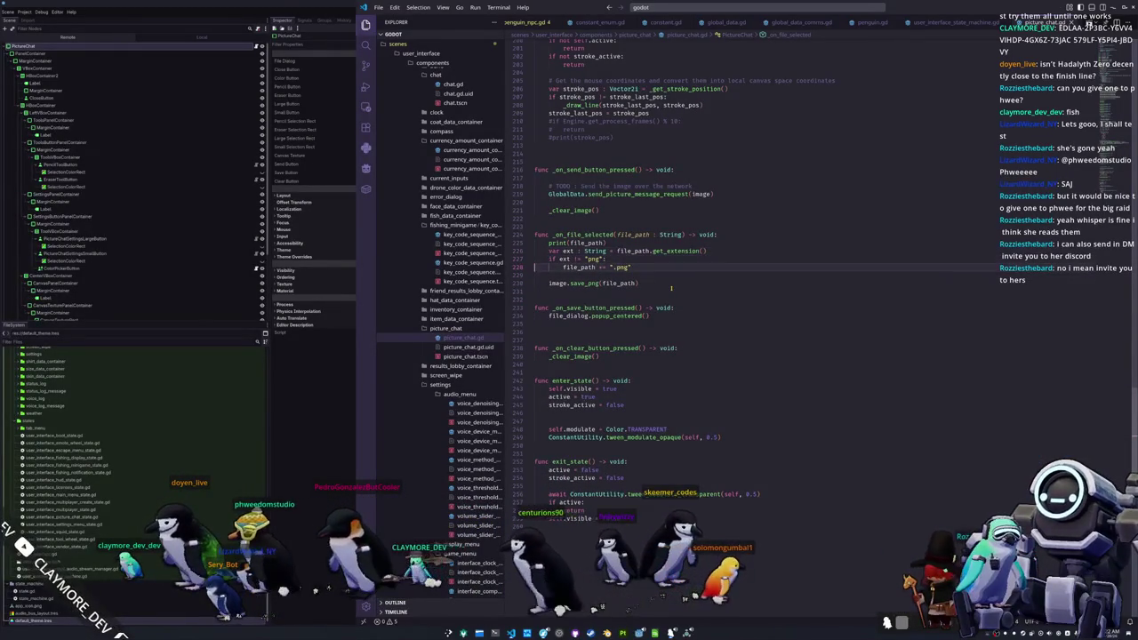
{"action": "key", "text": "alt+Tab"}
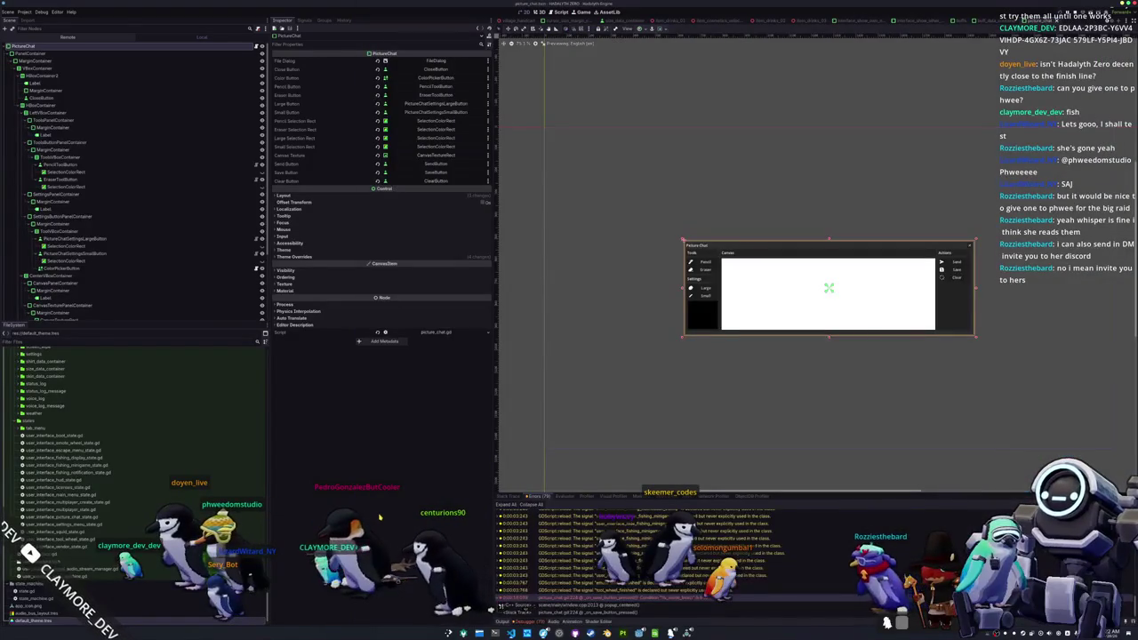
- Run the game with F6, draw on the Picture Chat canvas, and open its Save dialog
{"action": "key", "text": "F6"}
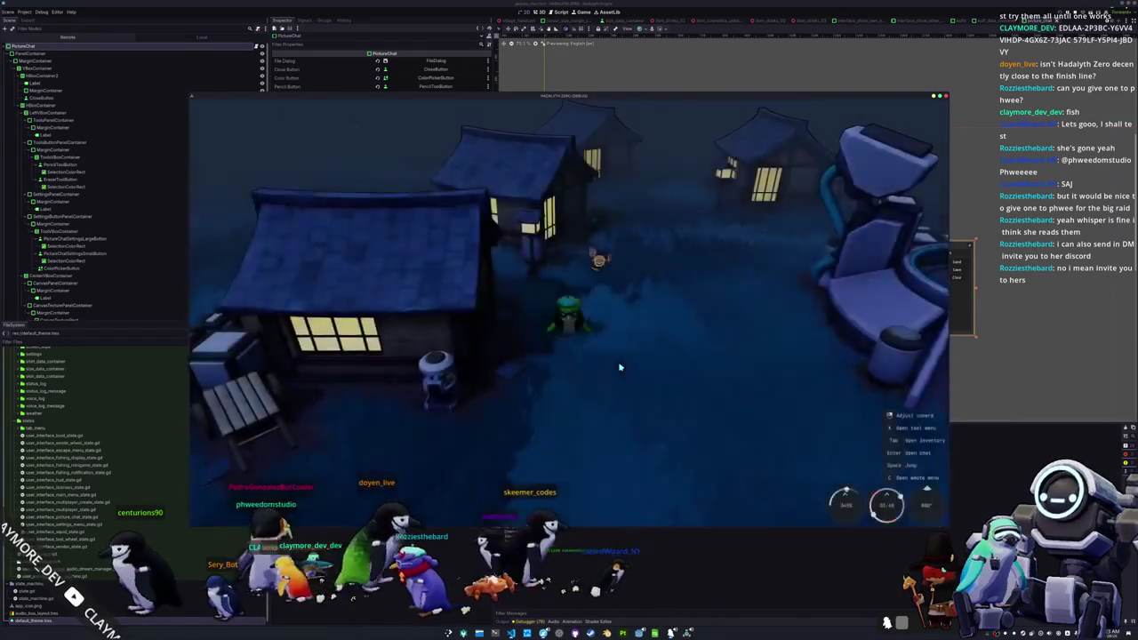
{"action": "key", "text": "Return"}
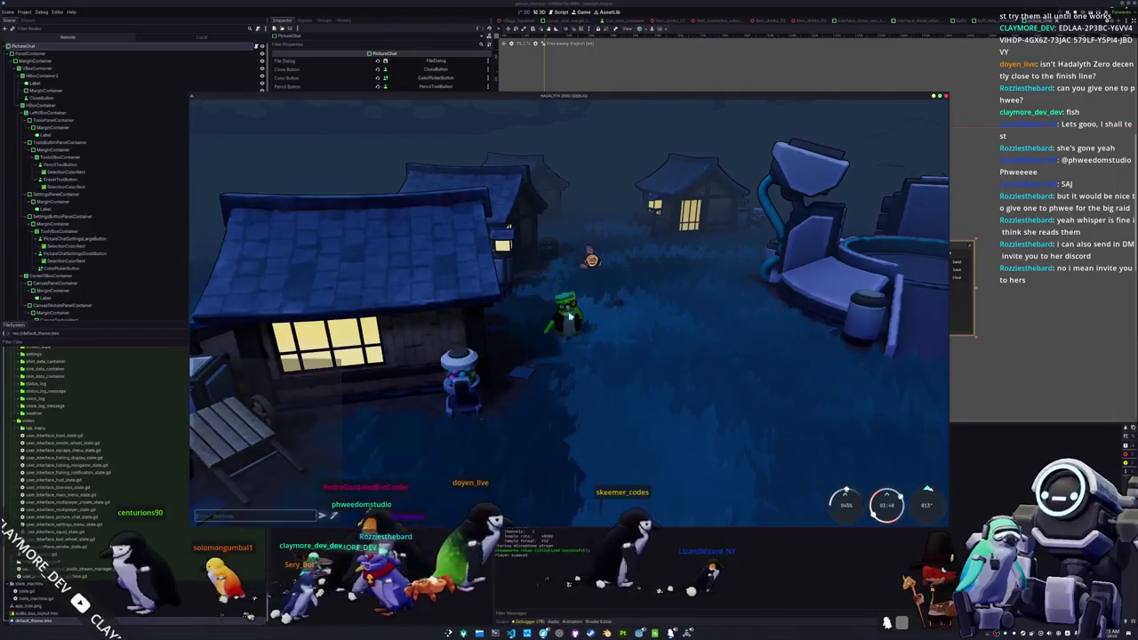
{"action": "left_click", "coordinate": [333, 515]}
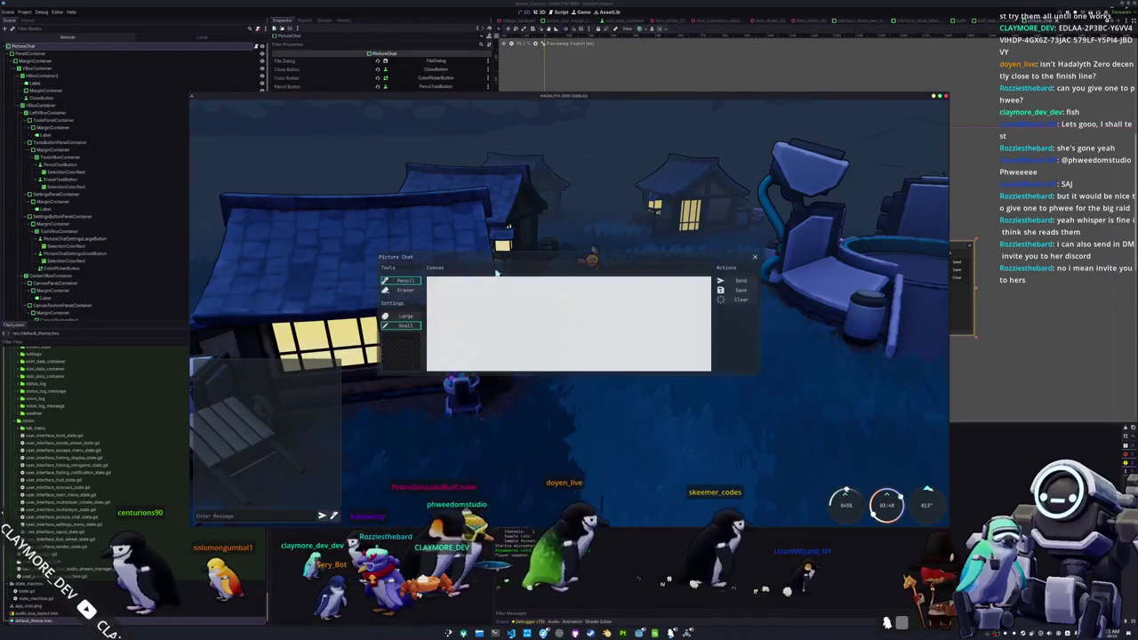
{"action": "mouse_move", "coordinate": [490, 302]}
{"action": "left_mouse_down"}
{"action": "mouse_move", "coordinate": [502, 338]}
{"action": "mouse_move", "coordinate": [515, 304]}
{"action": "mouse_move", "coordinate": [502, 353]}
{"action": "mouse_move", "coordinate": [536, 335]}
{"action": "left_mouse_up"}
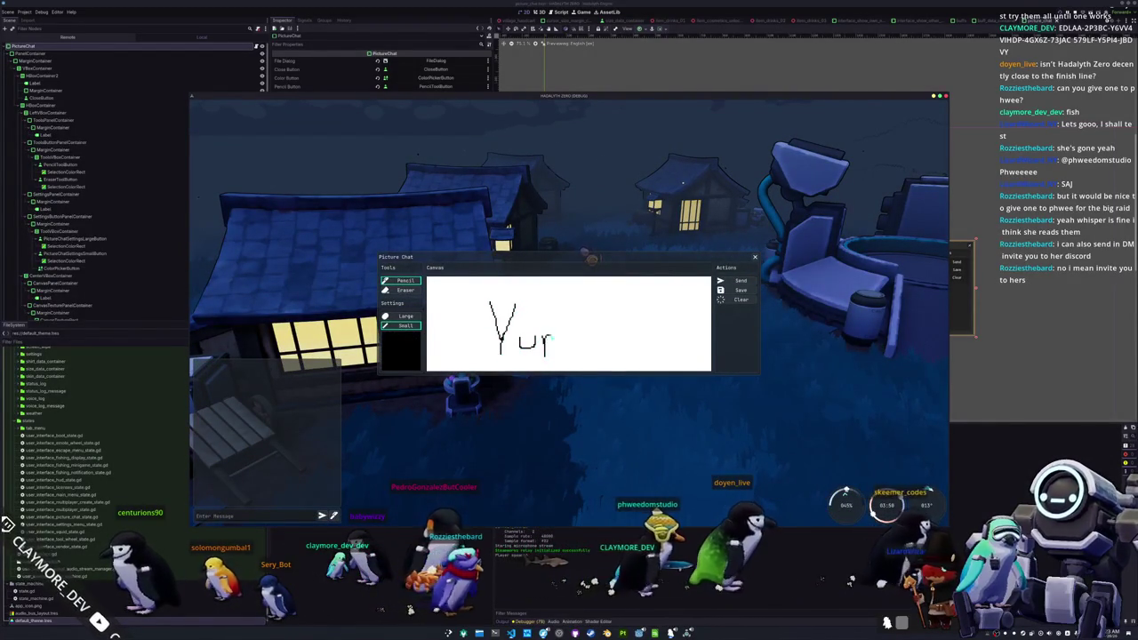
{"action": "left_click", "coordinate": [733, 291]}
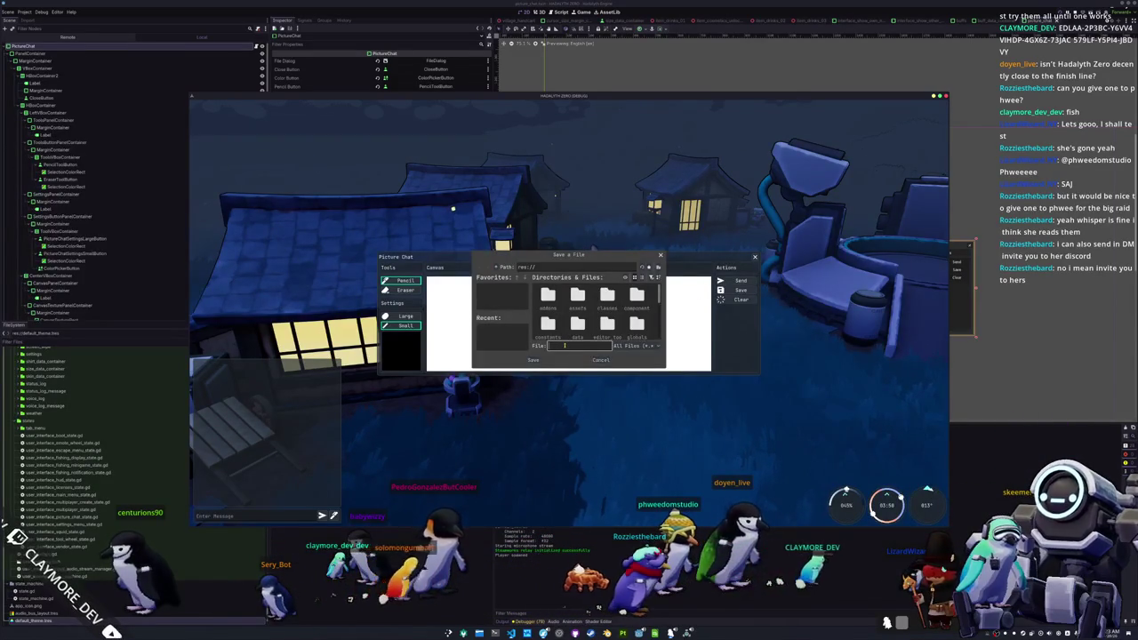
- Move and enlarge the Save a File dialog, focus its Path field, then stop the game
{"action": "left_click", "coordinate": [497, 267]}
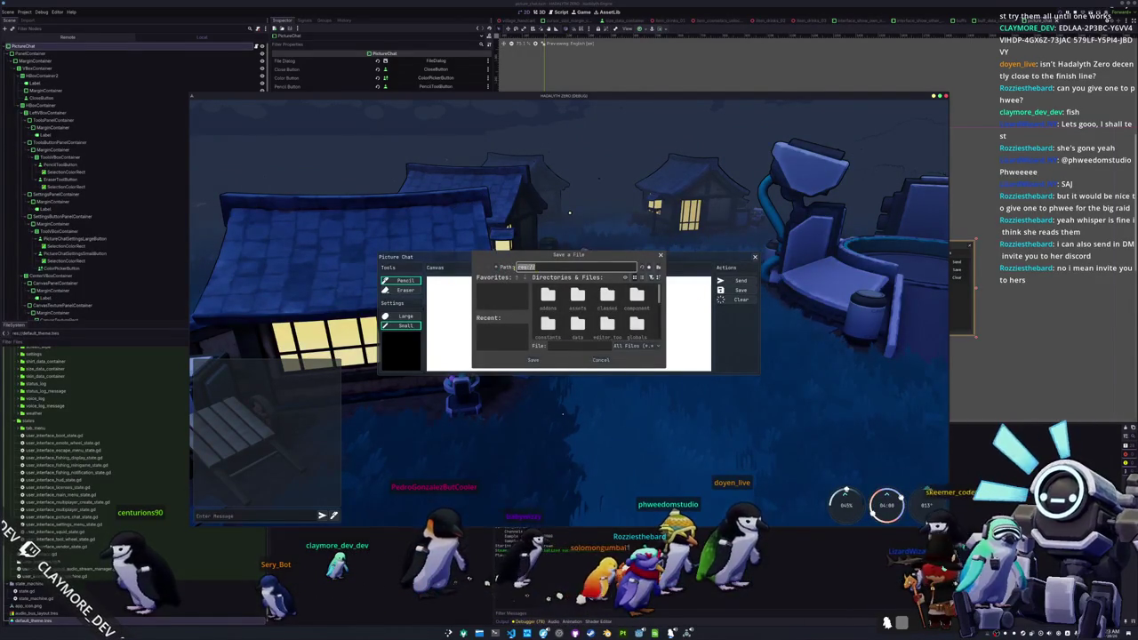
{"action": "mouse_move", "coordinate": [475, 255]}
{"action": "left_mouse_down"}
{"action": "mouse_move", "coordinate": [546, 267]}
{"action": "mouse_move", "coordinate": [559, 291]}
{"action": "left_mouse_up"}
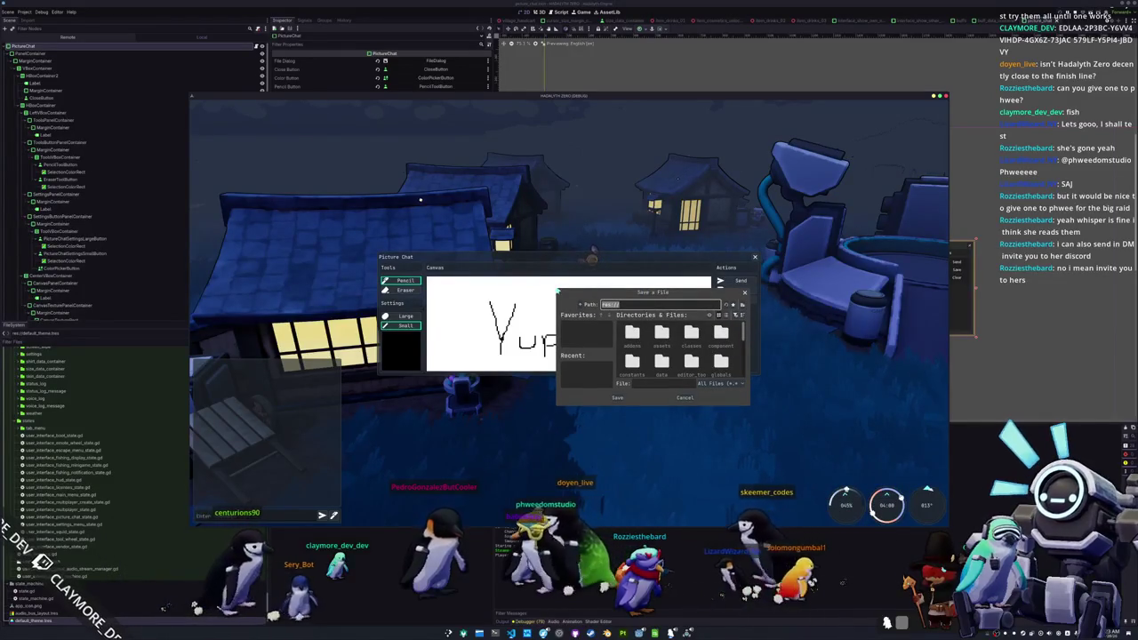
{"action": "left_click_drag", "start_coordinate": [557, 304], "coordinate": [410, 303]}
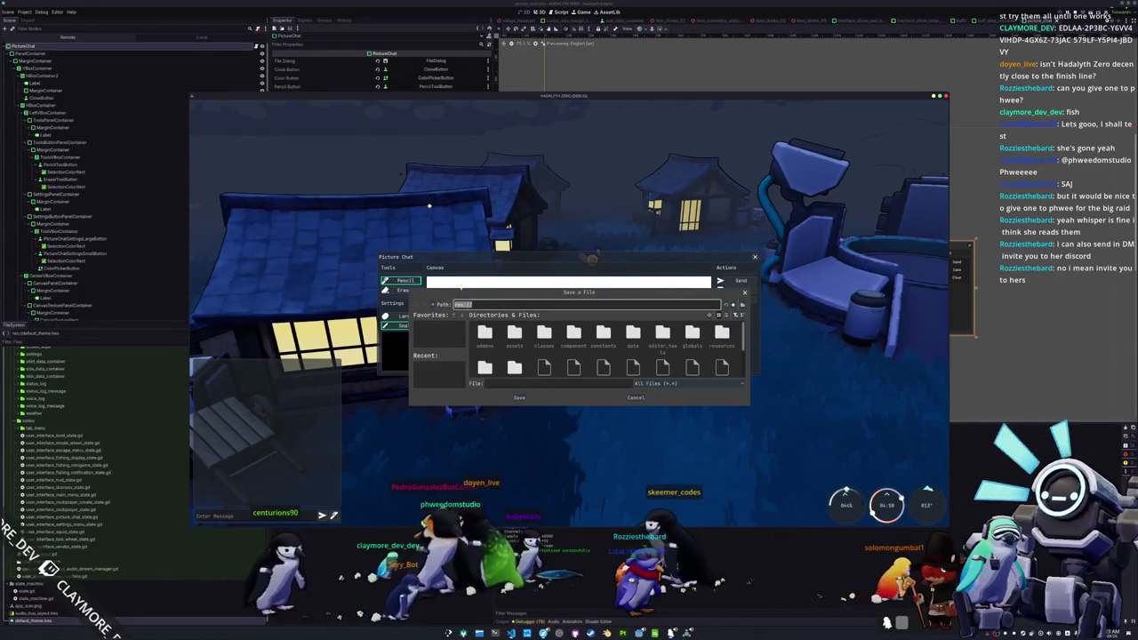
{"action": "mouse_move", "coordinate": [481, 286]}
{"action": "left_mouse_down"}
{"action": "mouse_move", "coordinate": [509, 134]}
{"action": "mouse_move", "coordinate": [624, 180]}
{"action": "left_mouse_up"}
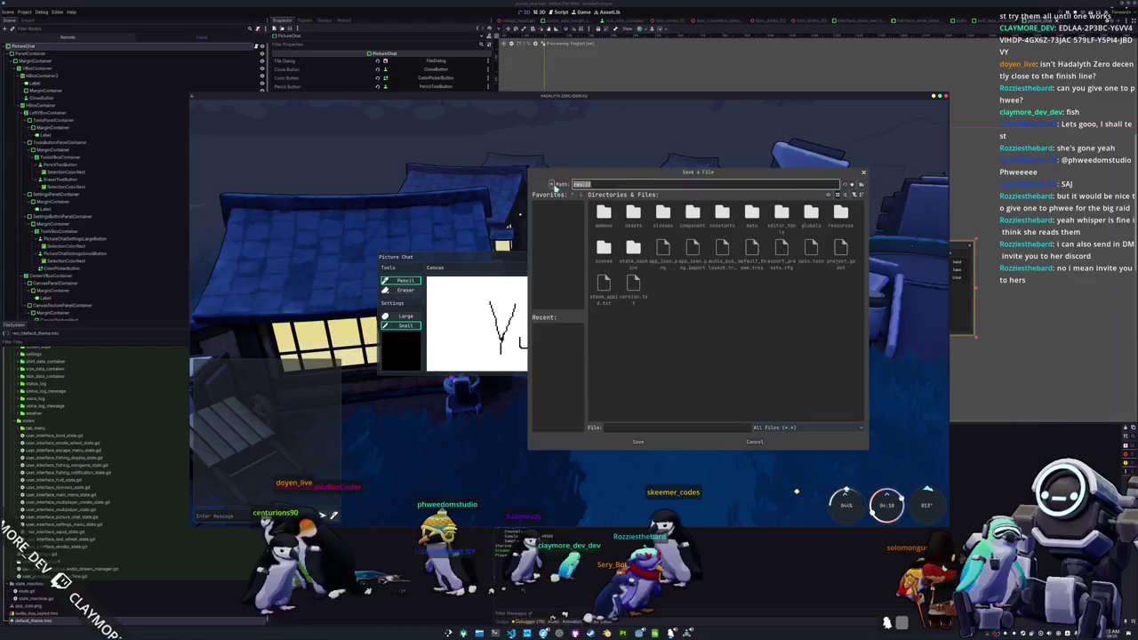
{"action": "left_click", "coordinate": [591, 184]}
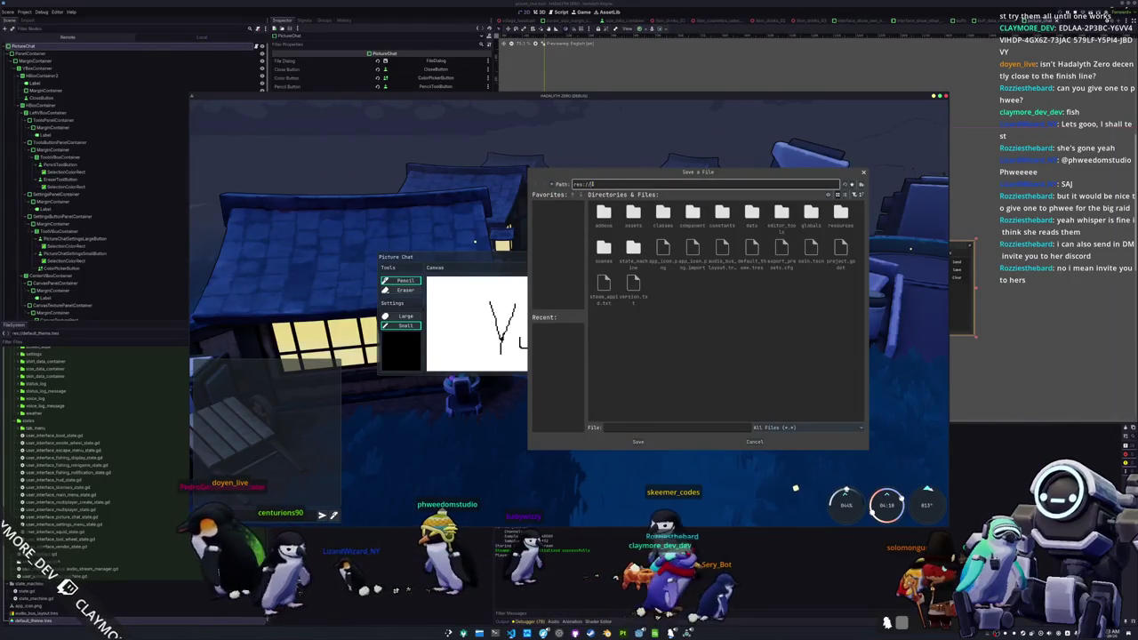
{"action": "key", "text": "F8"}
{"action": "scroll", "coordinate": [140, 299], "scroll_direction": "down", "scroll_amount": 4}
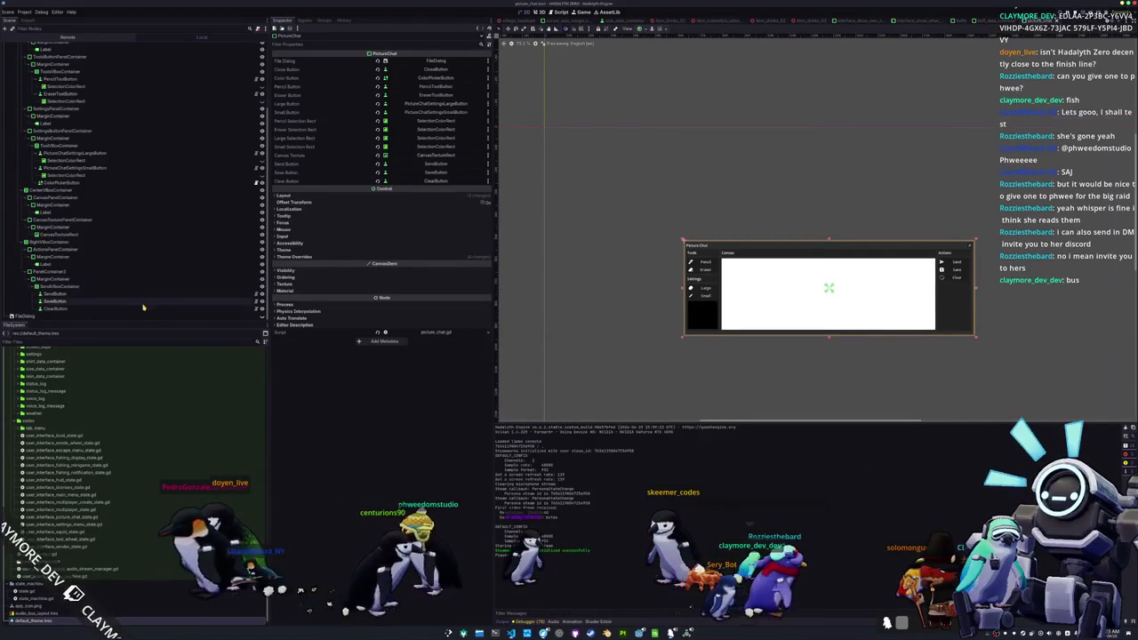
- Check the FileDialog's Root Subfolder, then rerun with F5 and inspect the Save dialog's path field
{"action": "left_click", "coordinate": [136, 315]}
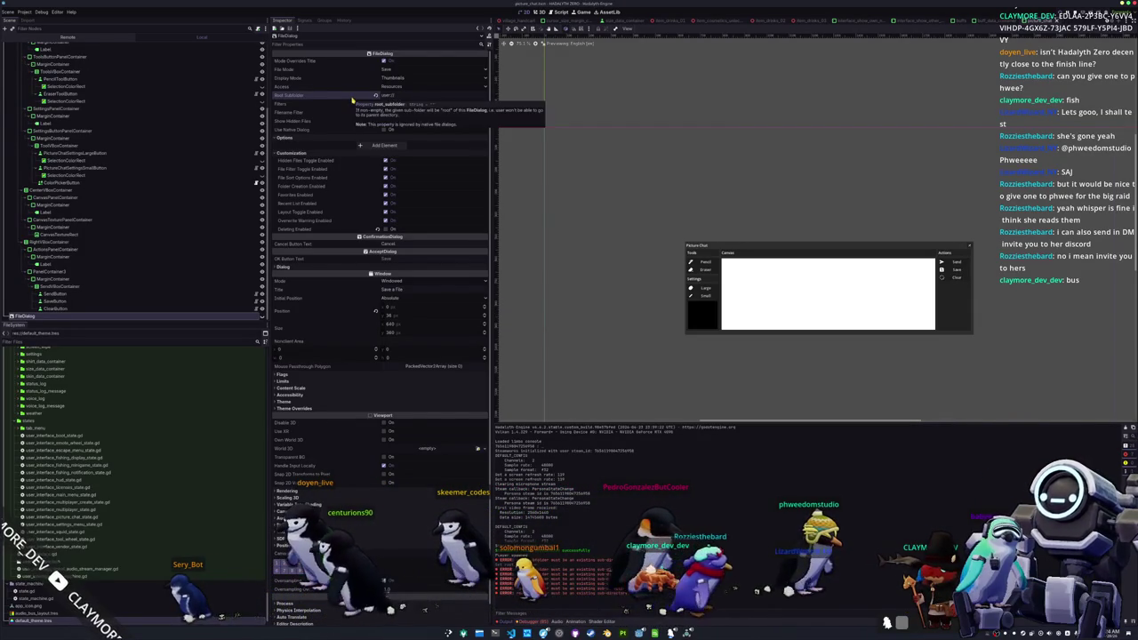
{"action": "key", "text": "F5"}
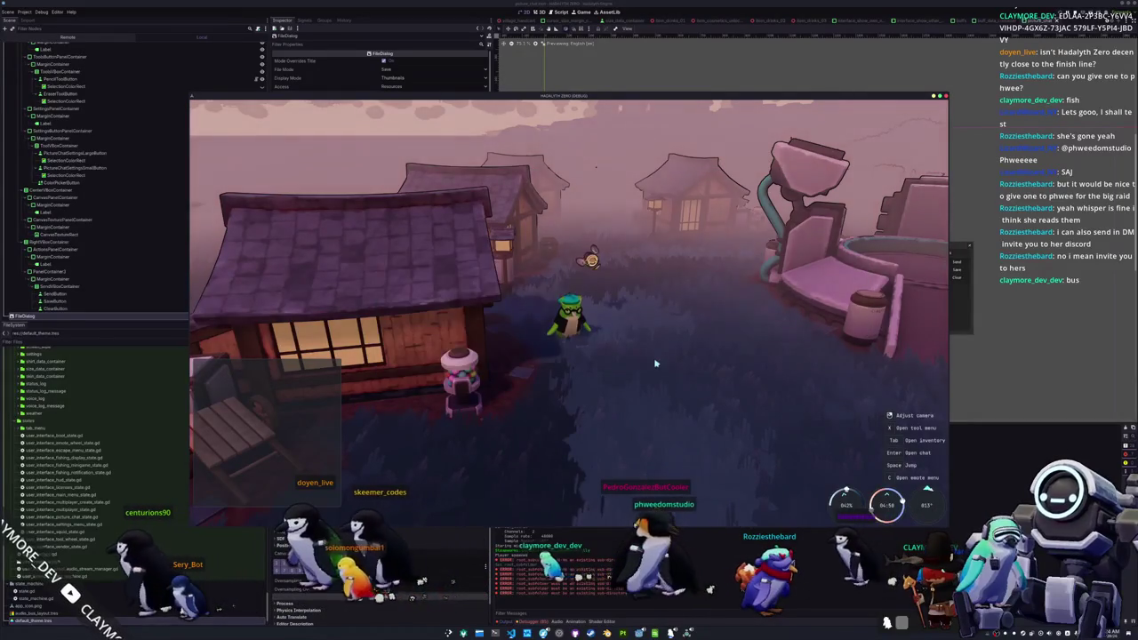
{"action": "key", "text": "Return"}
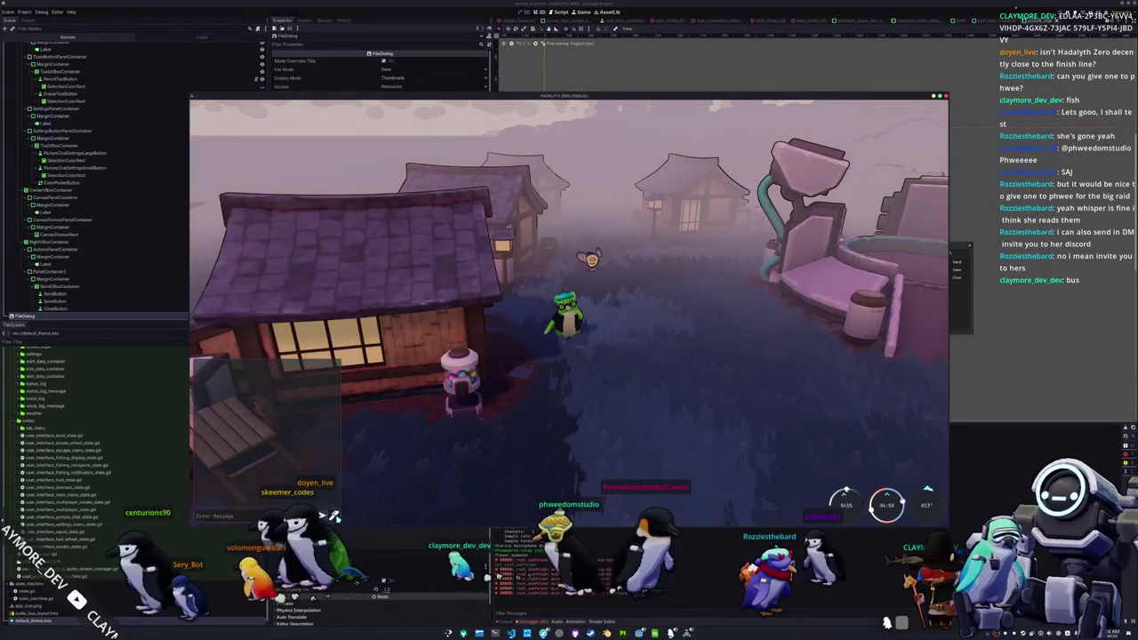
{"action": "left_click", "coordinate": [333, 516]}
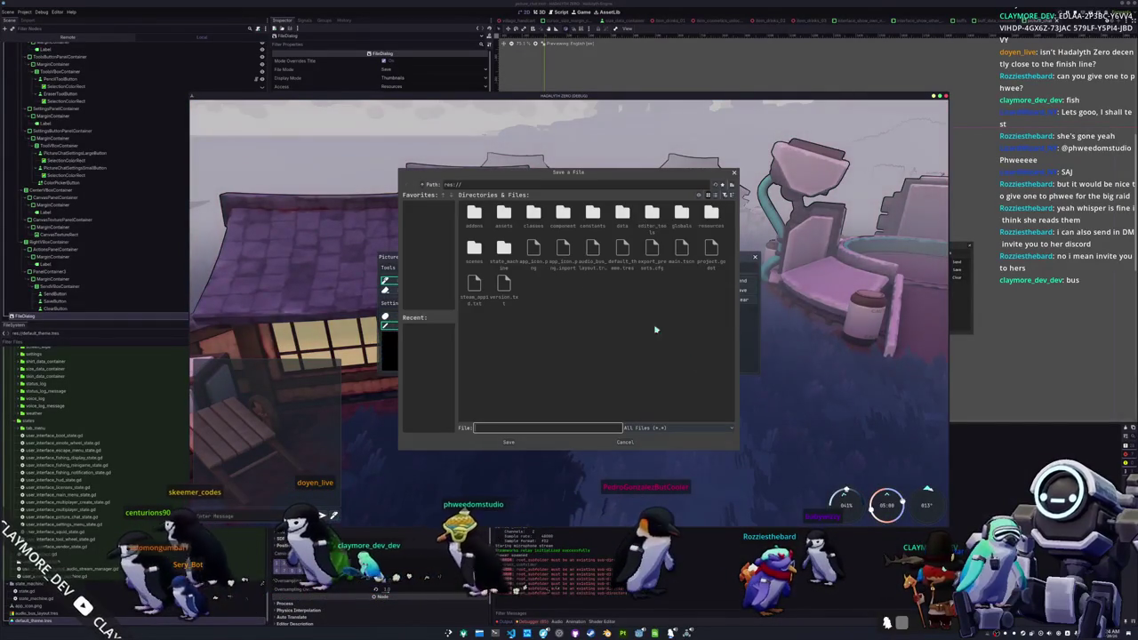
{"action": "left_click", "coordinate": [424, 185]}
{"action": "left_click", "coordinate": [453, 184]}
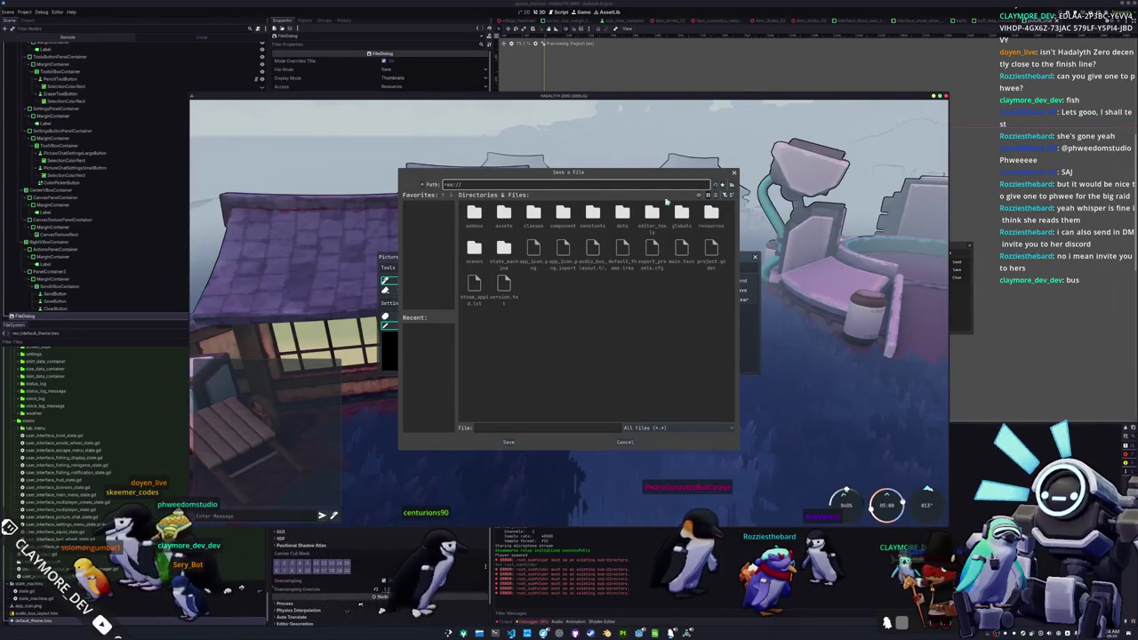
{"action": "left_click", "coordinate": [718, 185]}
{"action": "key", "text": "Escape"}
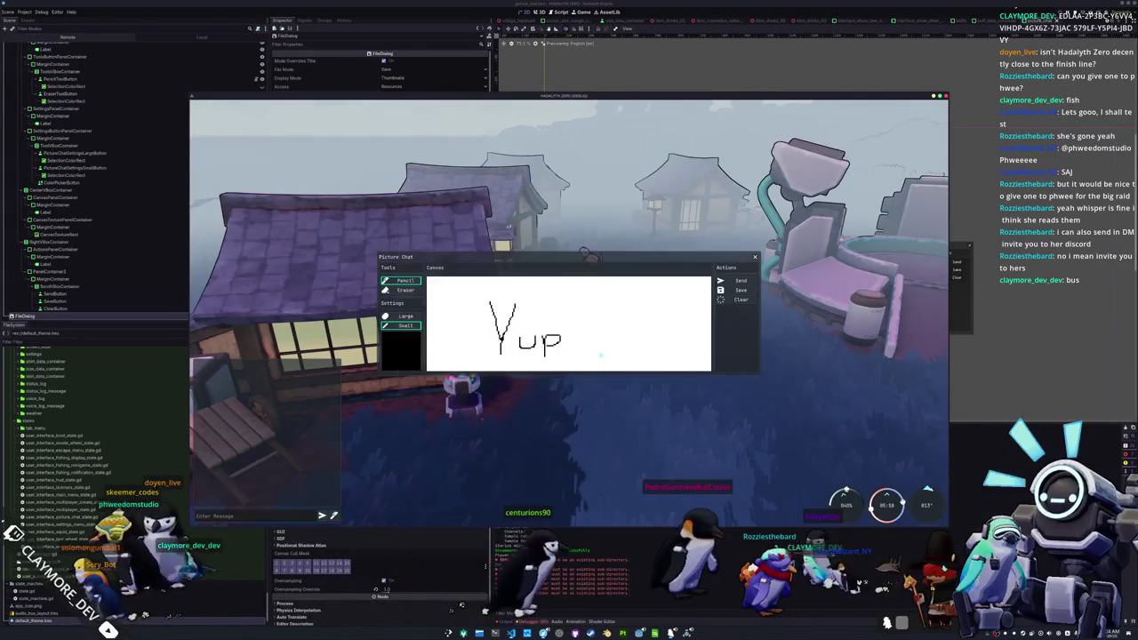
{"action": "key", "text": "F8"}
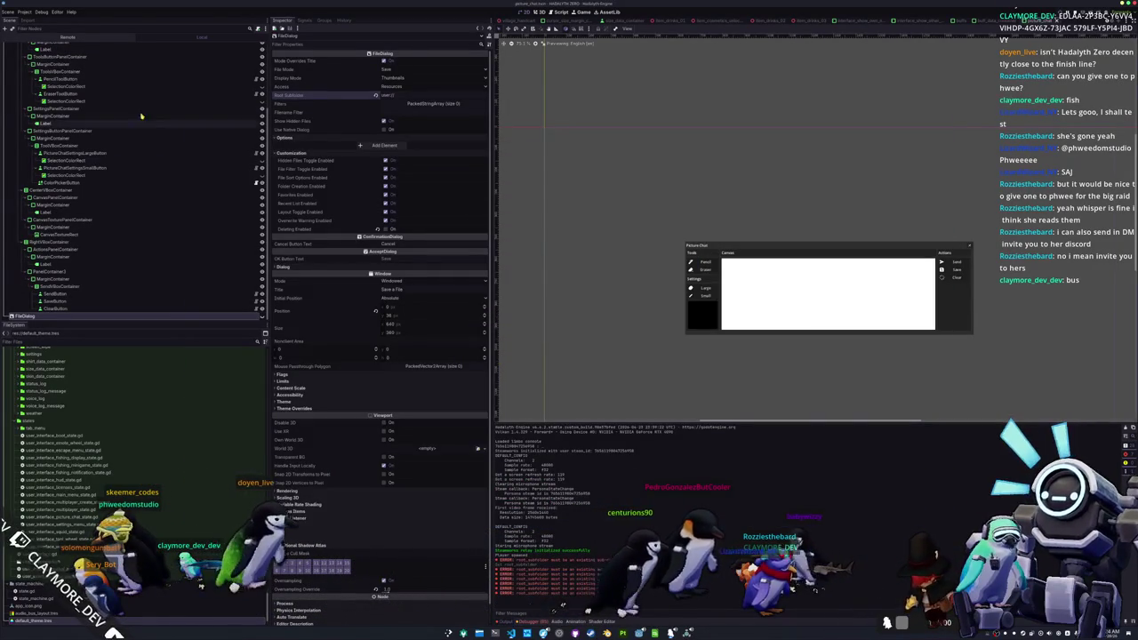
- Export release builds for all presets (Personal, Linux, Windows Desktop) using Export All
{"action": "left_click", "coordinate": [24, 12]}
{"action": "left_click", "coordinate": [49, 48]}
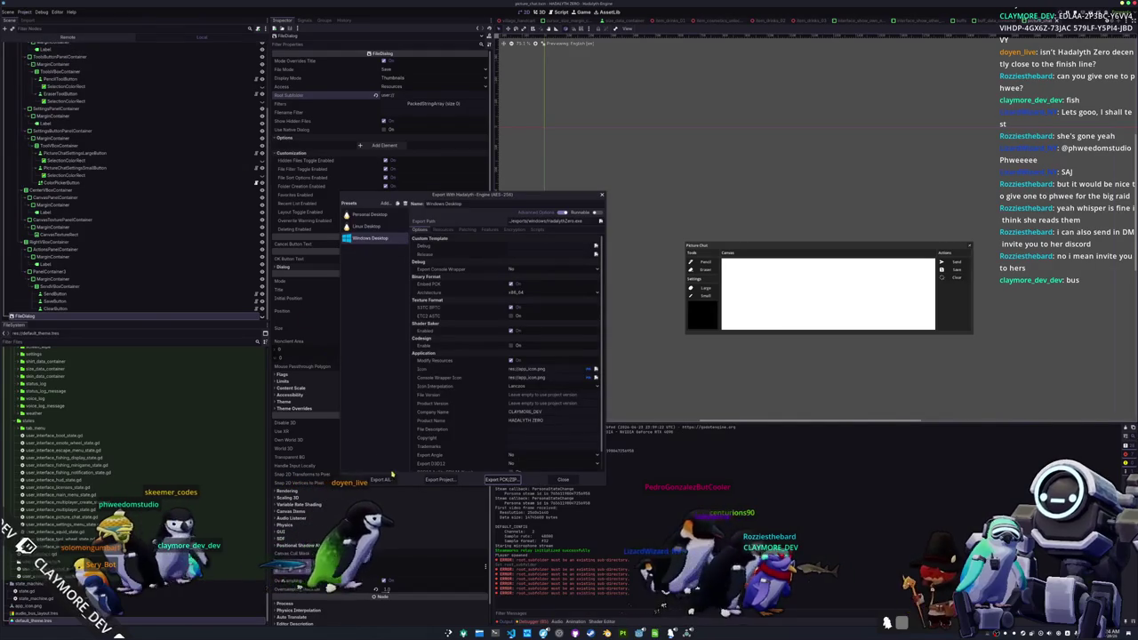
{"action": "left_click", "coordinate": [381, 480]}
{"action": "left_click", "coordinate": [600, 322]}
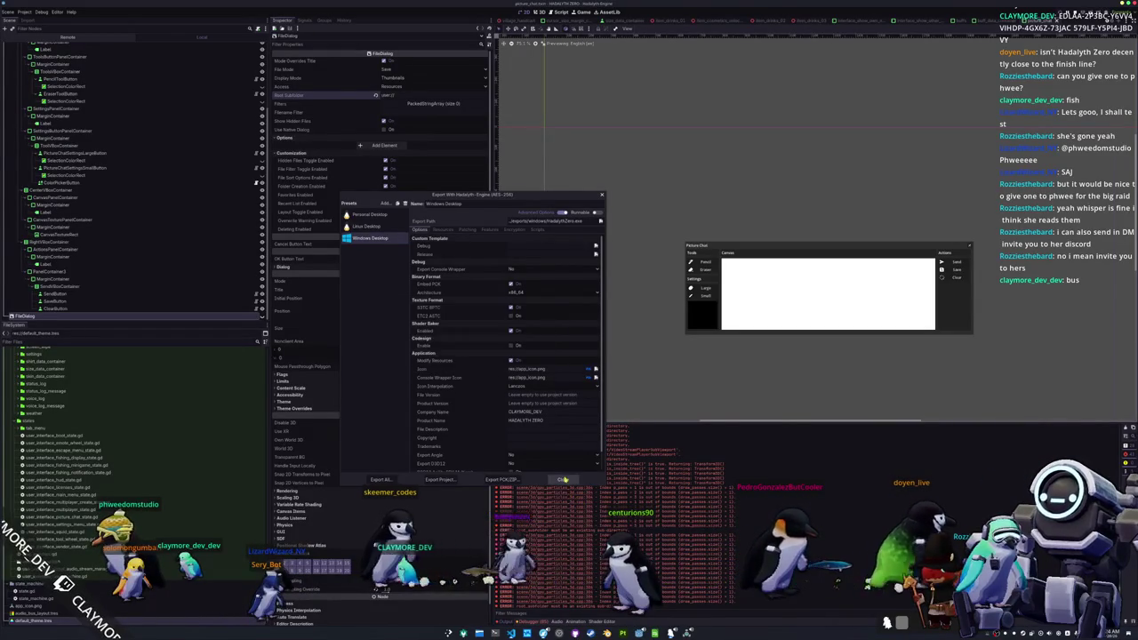
{"action": "left_click", "coordinate": [563, 480]}
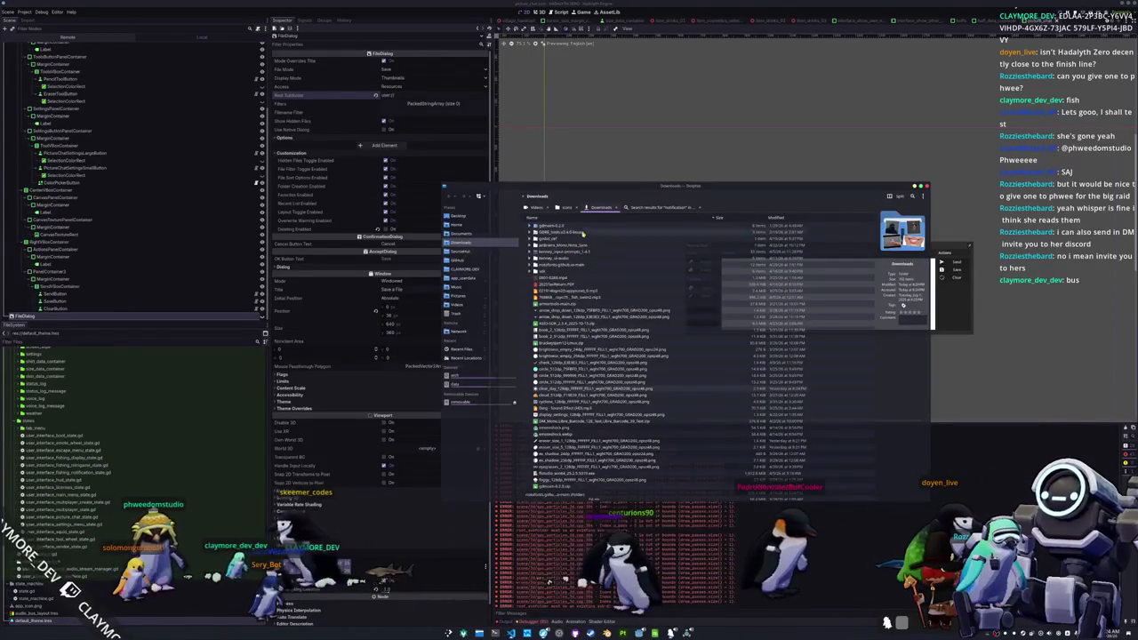
- Go into the project's exports/linux folder and launch hadalyth-zero.x86_64
{"action": "double_click", "coordinate": [569, 233]}
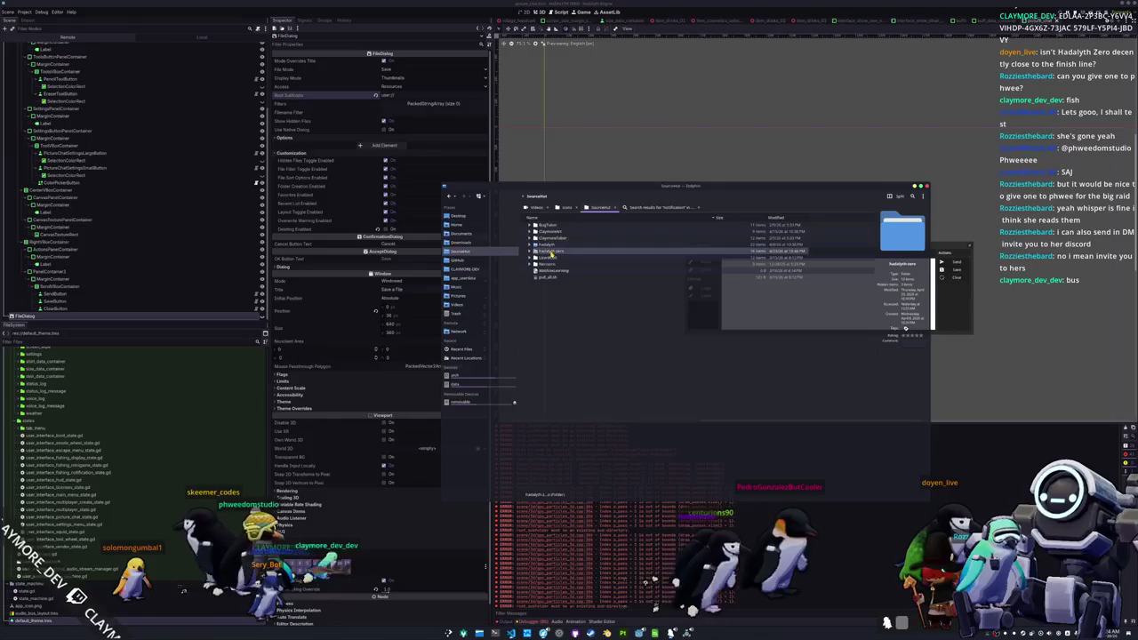
{"action": "double_click", "coordinate": [550, 253]}
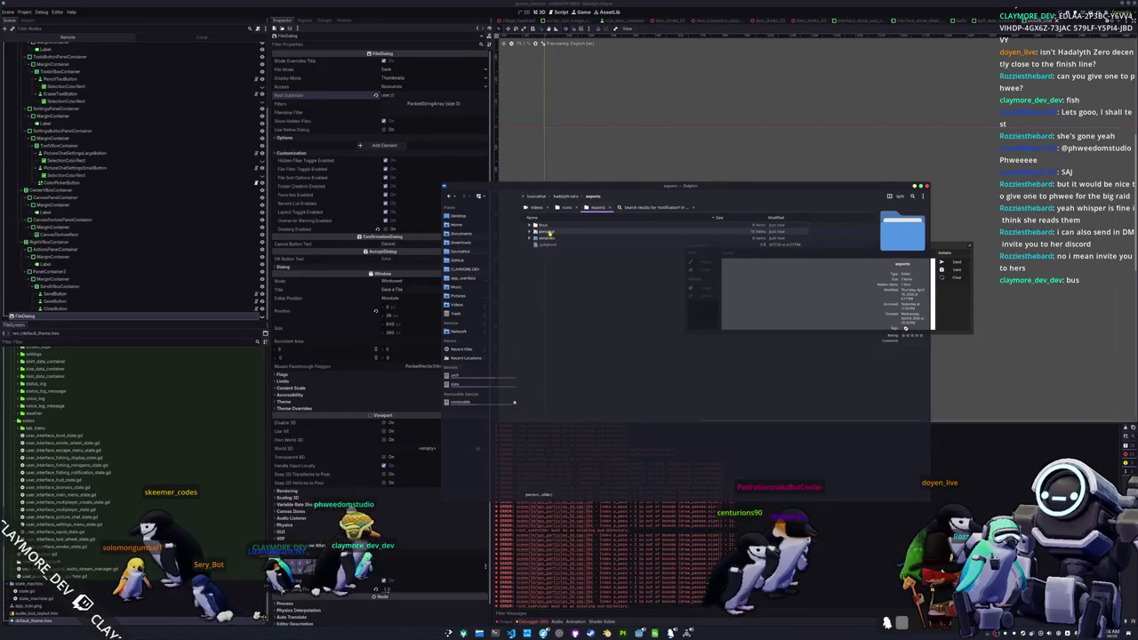
{"action": "double_click", "coordinate": [544, 226]}
{"action": "double_click", "coordinate": [553, 227]}
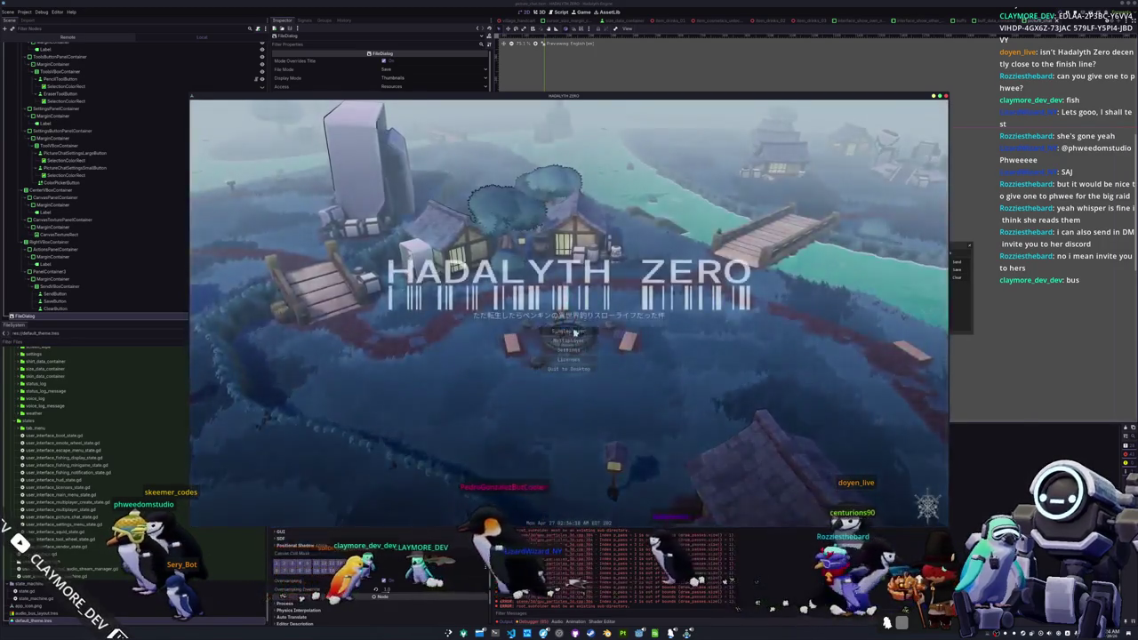
- In the exported build, start Singleplayer, open Picture Chat's Save dialog, enlarge it, then cancel
{"action": "left_click", "coordinate": [575, 331]}
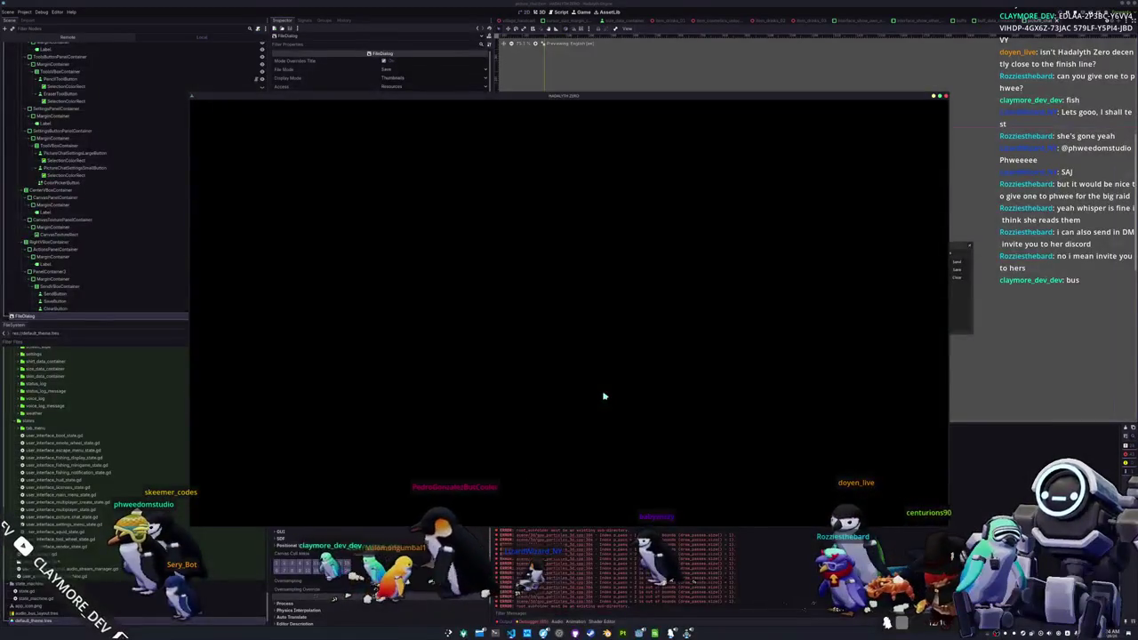
{"action": "key", "text": "Return"}
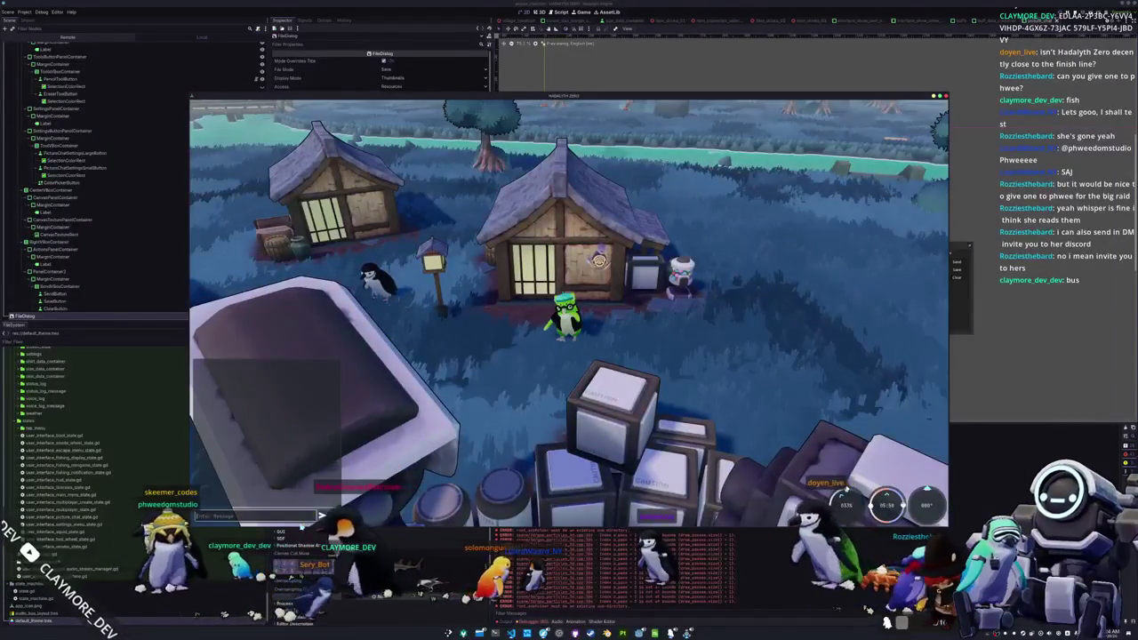
{"action": "left_click", "coordinate": [740, 289]}
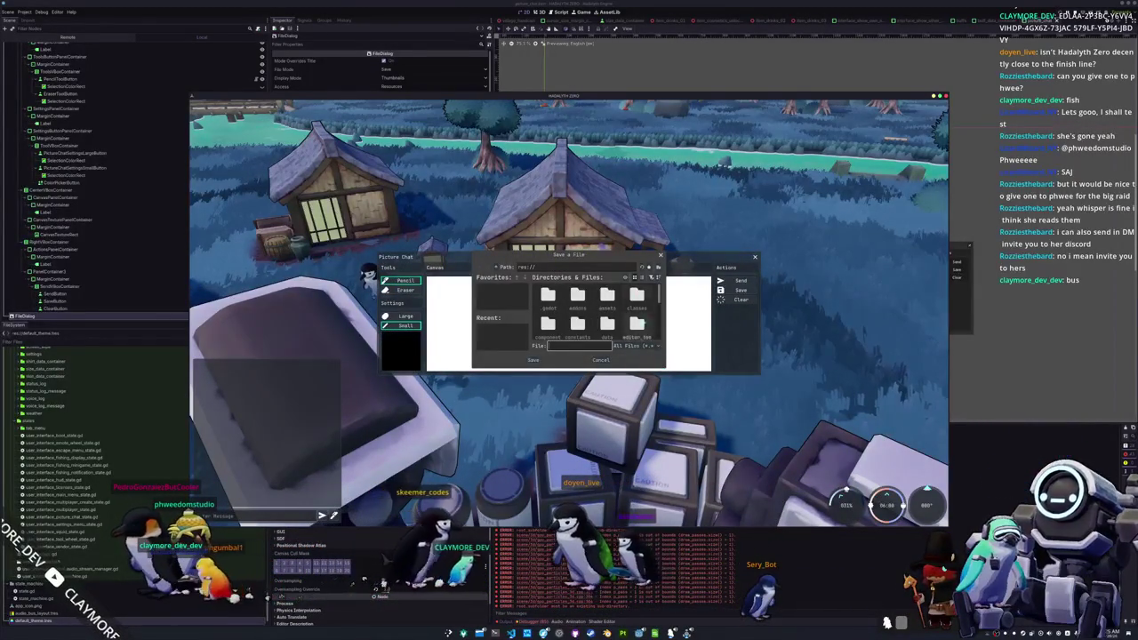
{"action": "left_click_drag", "start_coordinate": [633, 255], "coordinate": [501, 134]}
{"action": "mouse_move", "coordinate": [531, 246]}
{"action": "left_mouse_down"}
{"action": "mouse_move", "coordinate": [760, 431]}
{"action": "mouse_move", "coordinate": [881, 430]}
{"action": "mouse_move", "coordinate": [918, 448]}
{"action": "left_mouse_up"}
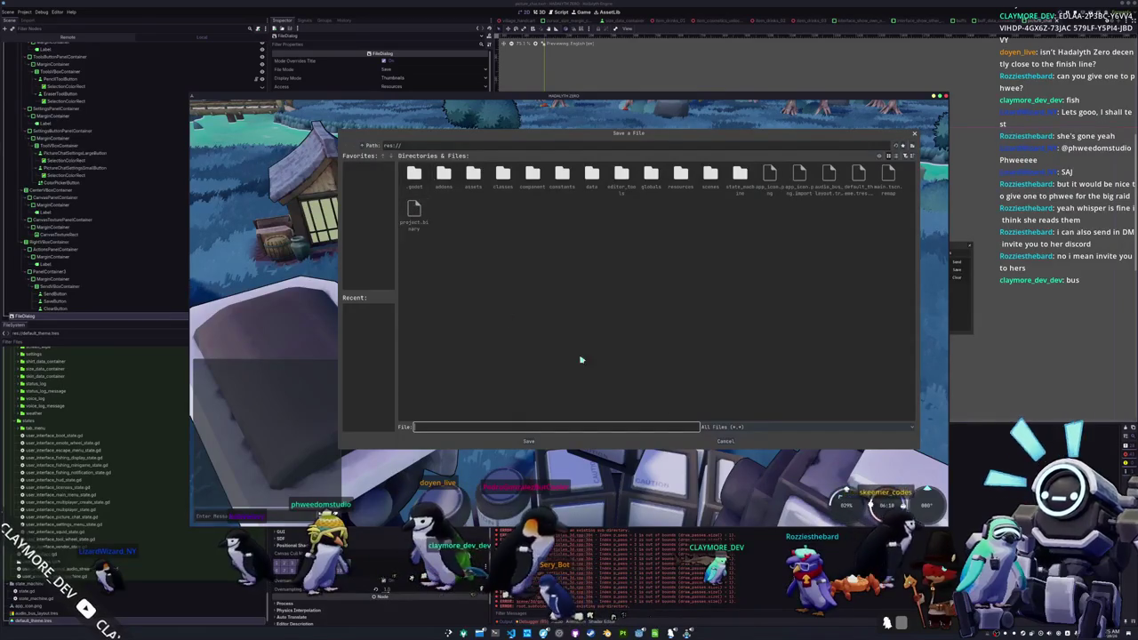
{"action": "left_click", "coordinate": [725, 442]}
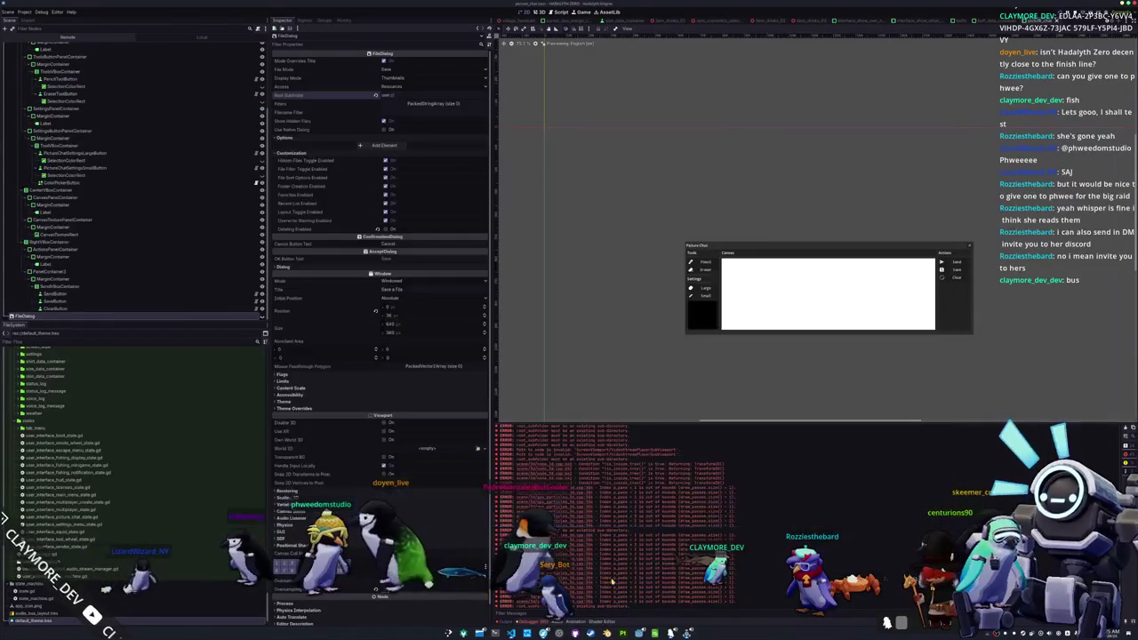
- Change the FileDialog's Access from Resources to File System and run the game with F6
{"action": "left_click", "coordinate": [334, 212]}
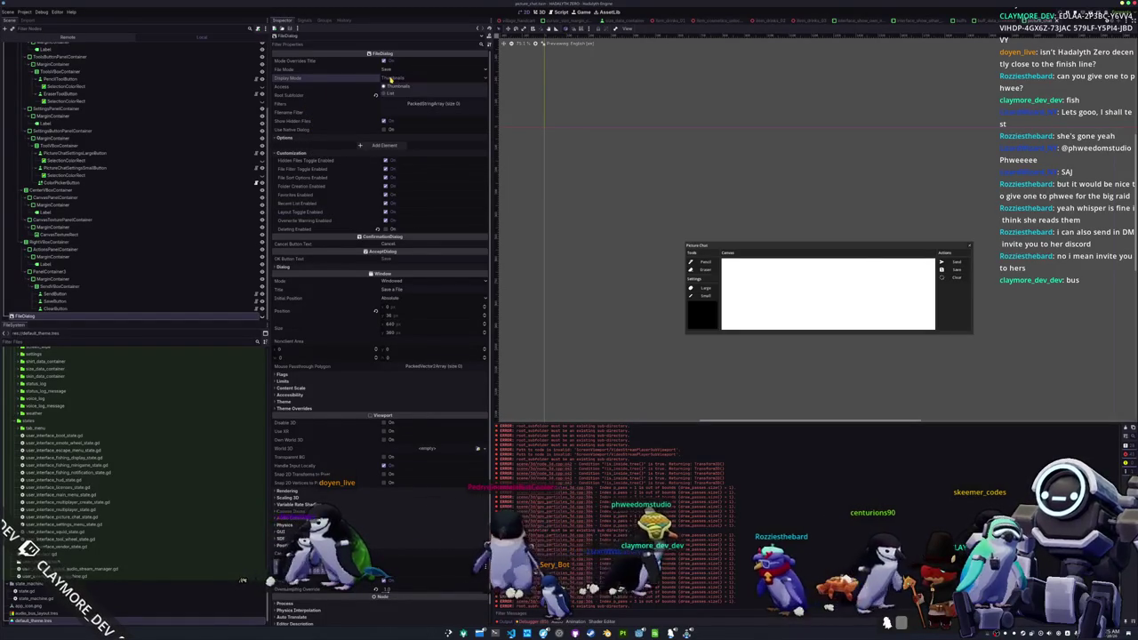
{"action": "left_click", "coordinate": [391, 87]}
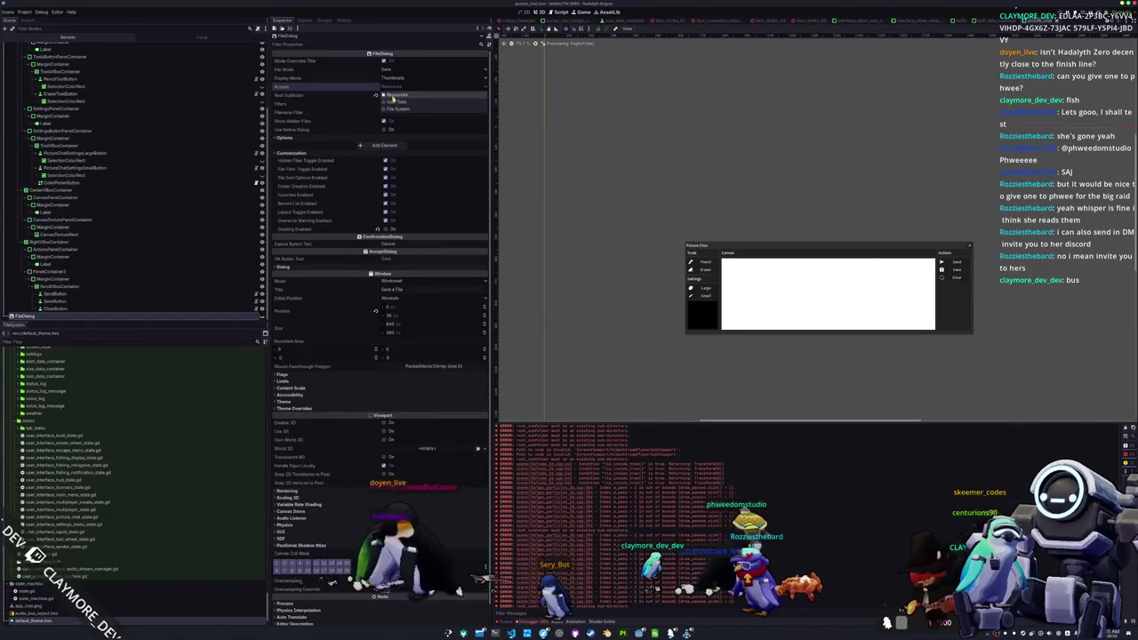
{"action": "left_click", "coordinate": [394, 110]}
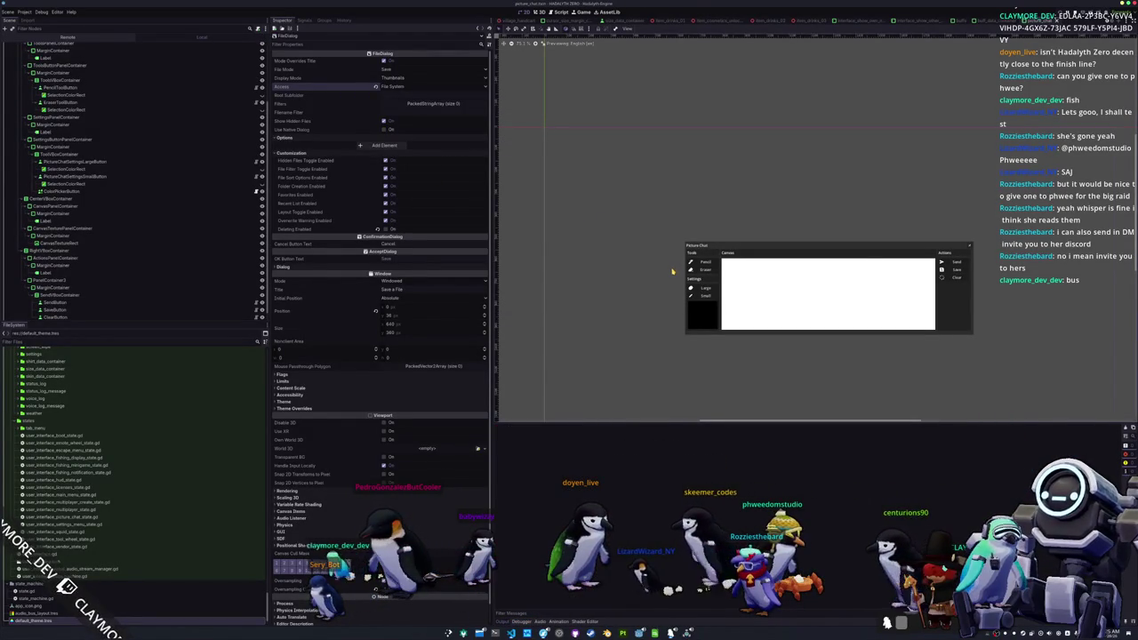
{"action": "key", "text": "F6"}
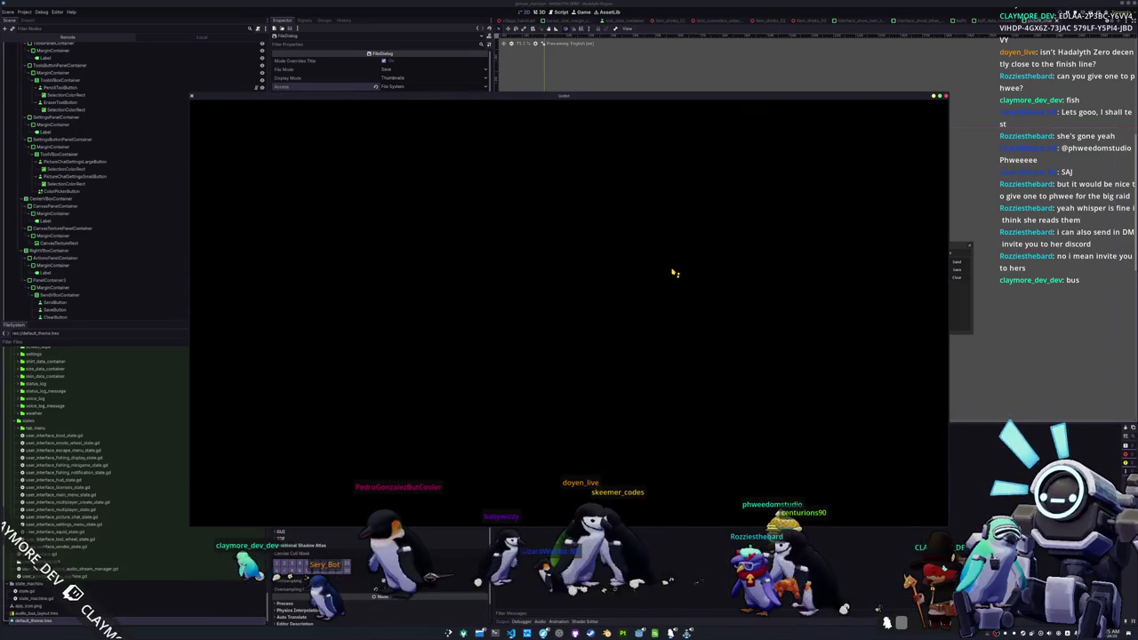
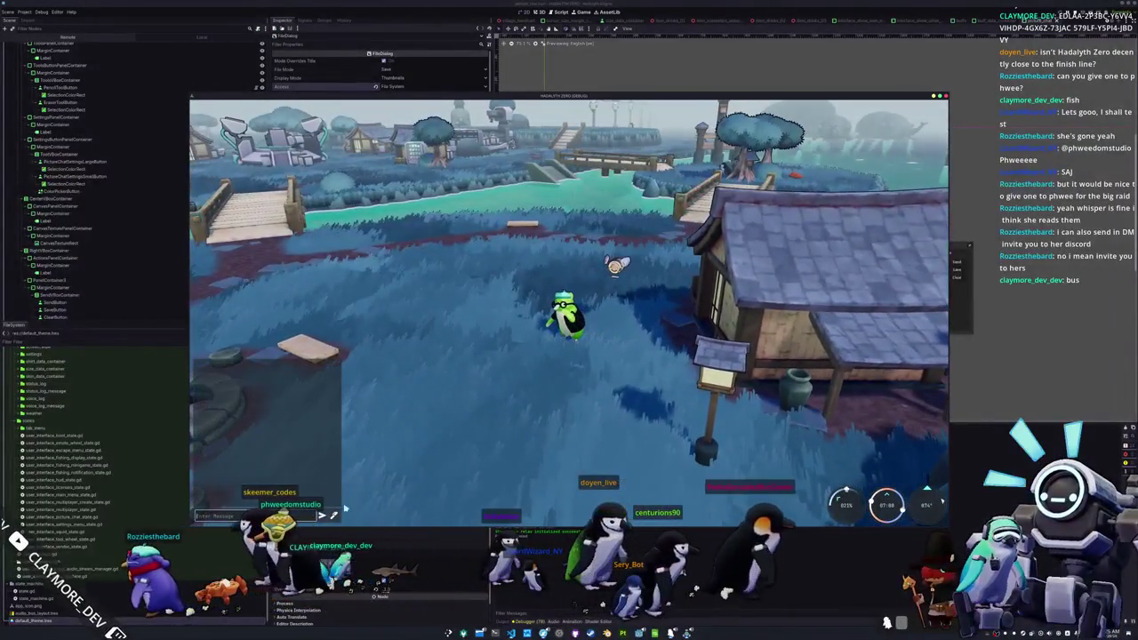
- Open Picture Chat, draw a wavy line on the canvas, and open its save dialog
{"action": "left_click", "coordinate": [333, 515]}
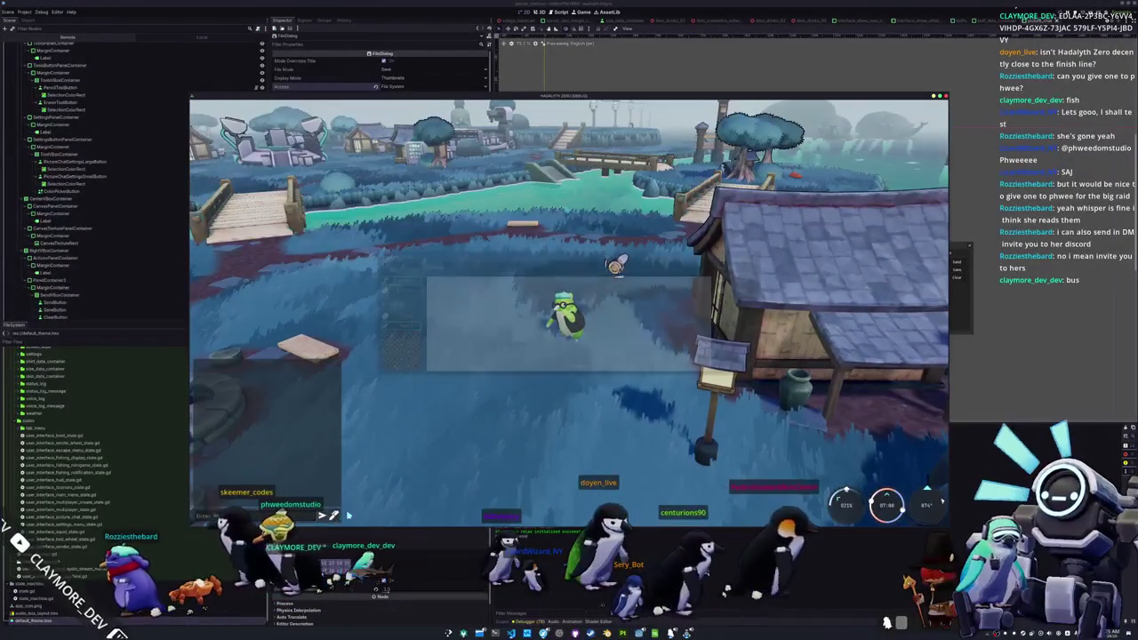
{"action": "mouse_move", "coordinate": [478, 300]}
{"action": "left_mouse_down"}
{"action": "mouse_move", "coordinate": [548, 314]}
{"action": "mouse_move", "coordinate": [685, 304]}
{"action": "left_mouse_up"}
{"action": "left_click", "coordinate": [741, 291]}
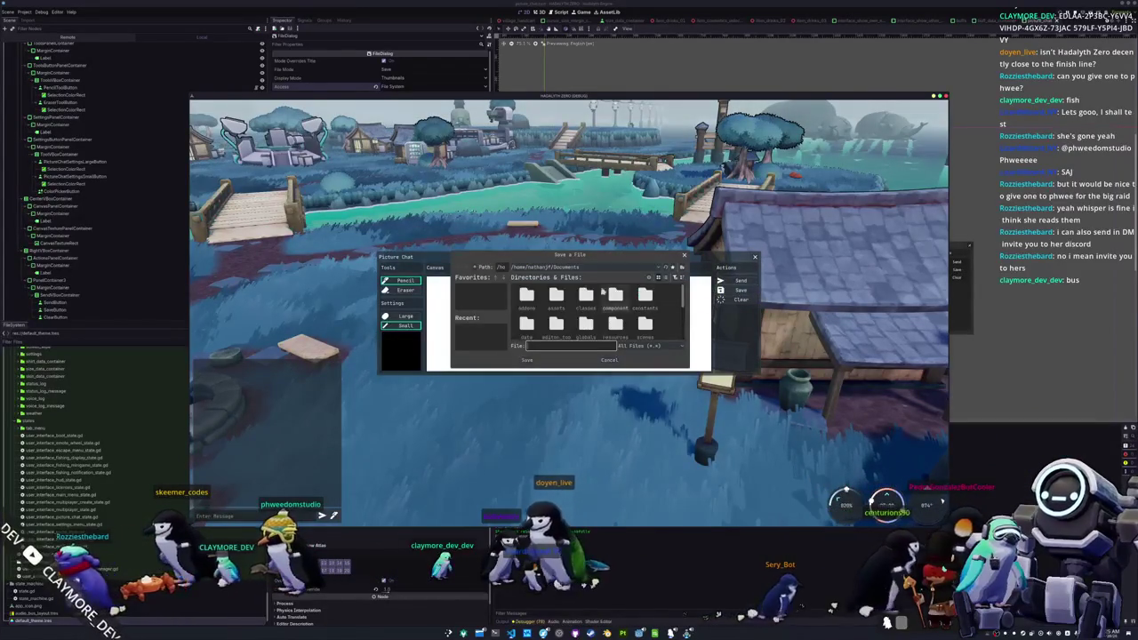
- Widen the Save a File dialog and move it off the drawing
{"action": "left_click_drag", "start_coordinate": [451, 250], "coordinate": [333, 236]}
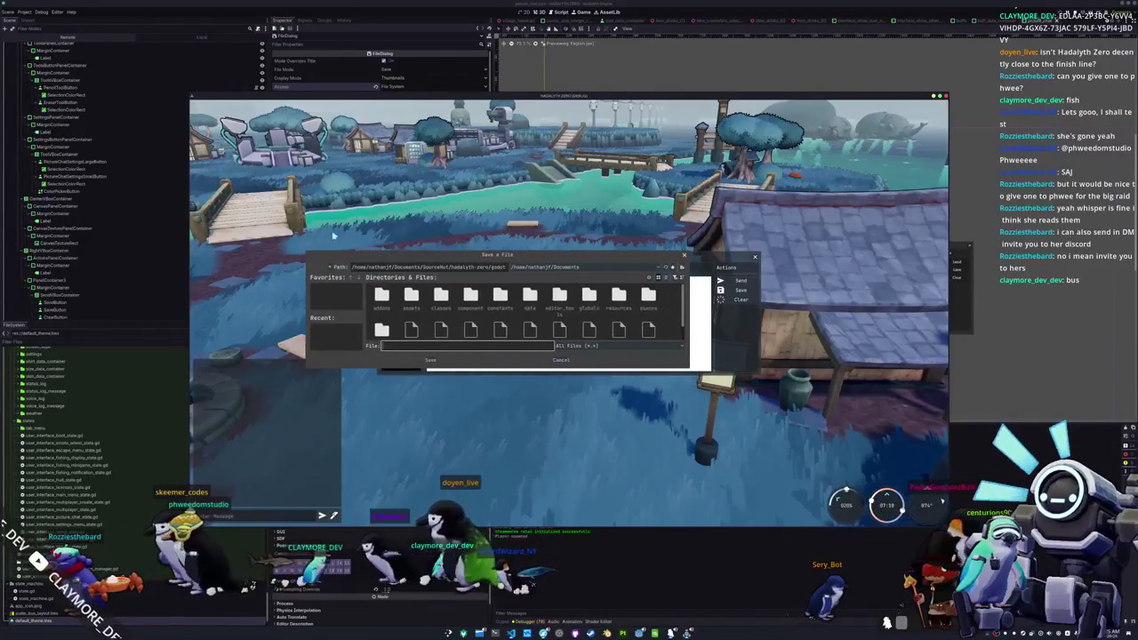
{"action": "mouse_move", "coordinate": [500, 255]}
{"action": "left_mouse_down"}
{"action": "mouse_move", "coordinate": [549, 255]}
{"action": "mouse_move", "coordinate": [685, 376]}
{"action": "mouse_move", "coordinate": [682, 108]}
{"action": "mouse_move", "coordinate": [537, 110]}
{"action": "mouse_move", "coordinate": [574, 132]}
{"action": "left_mouse_up"}
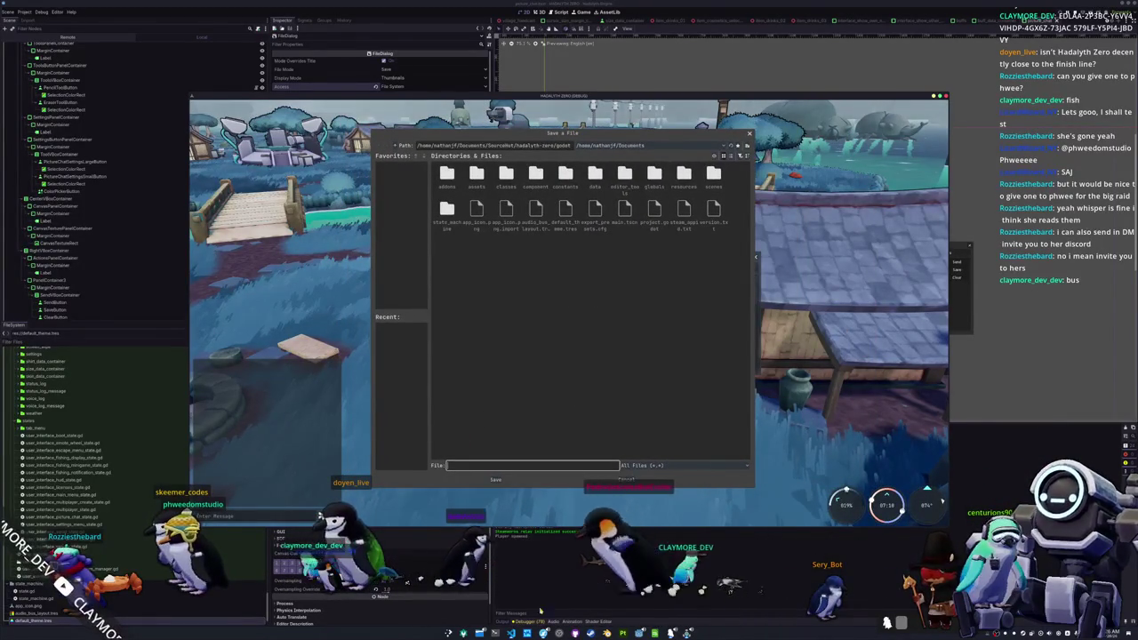
{"action": "key", "text": "alt+Tab"}
- Pass Vector2i(1920, 1080) as the minimum size to popup_centered on line 234, then rerun the game
{"action": "left_click", "coordinate": [575, 325]}
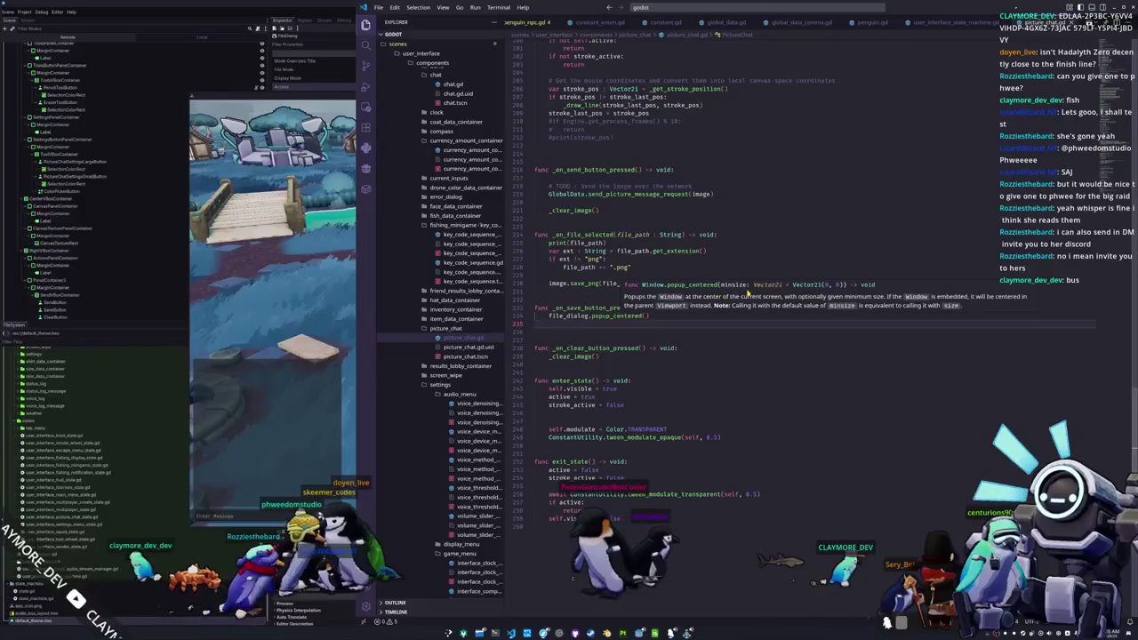
{"action": "left_click", "coordinate": [648, 316]}
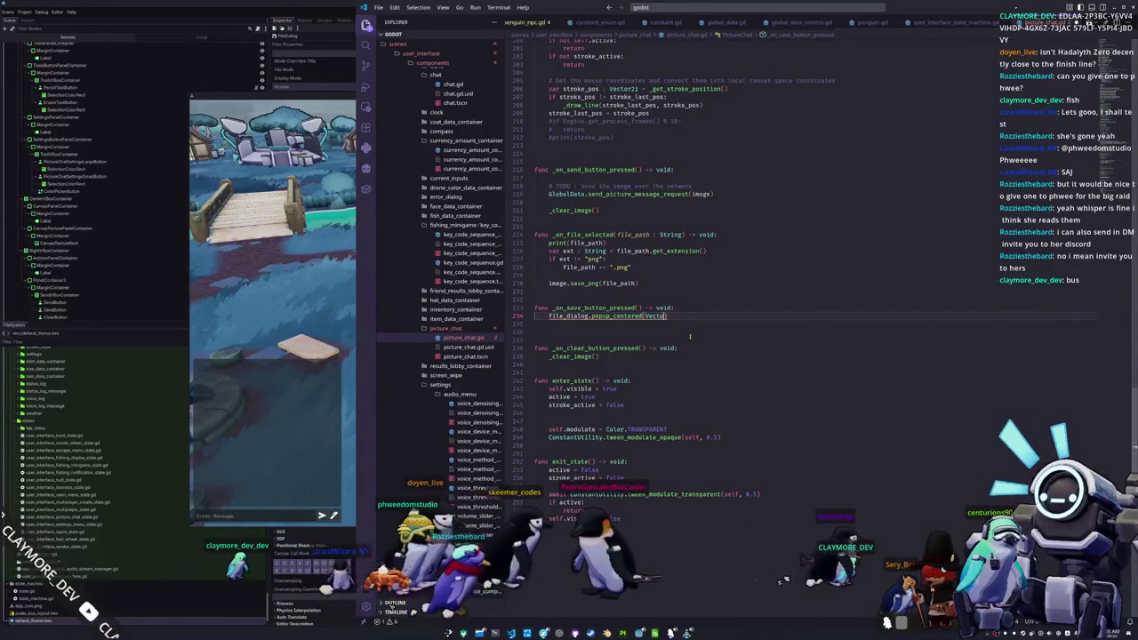
{"action": "type", "text": "Vector2i(1920,1080"}
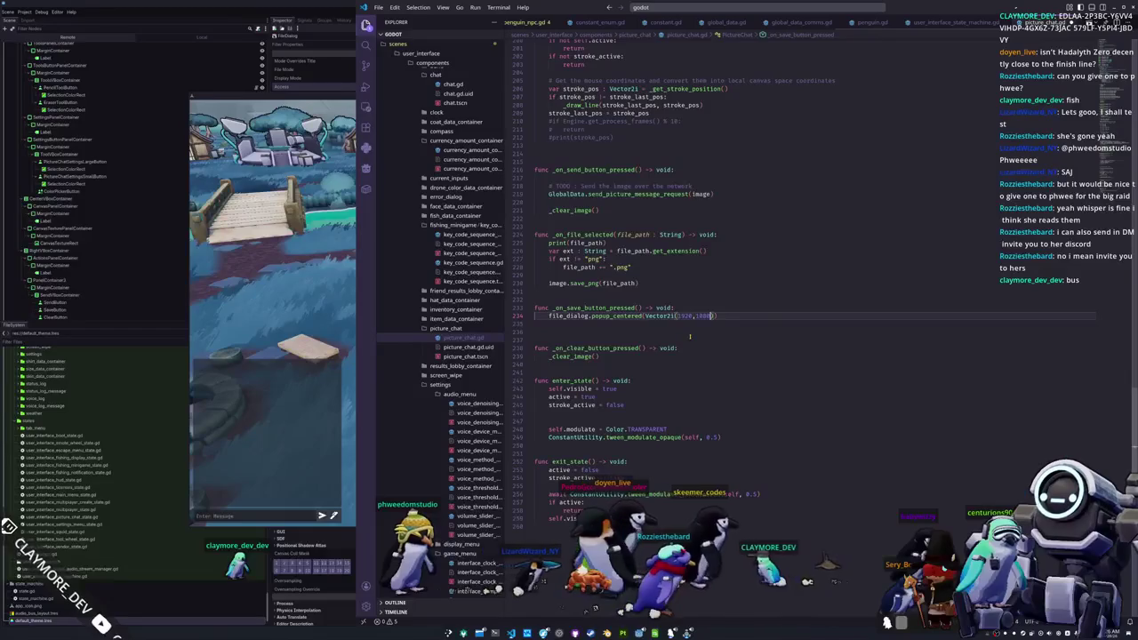
{"action": "key", "text": "F5"}
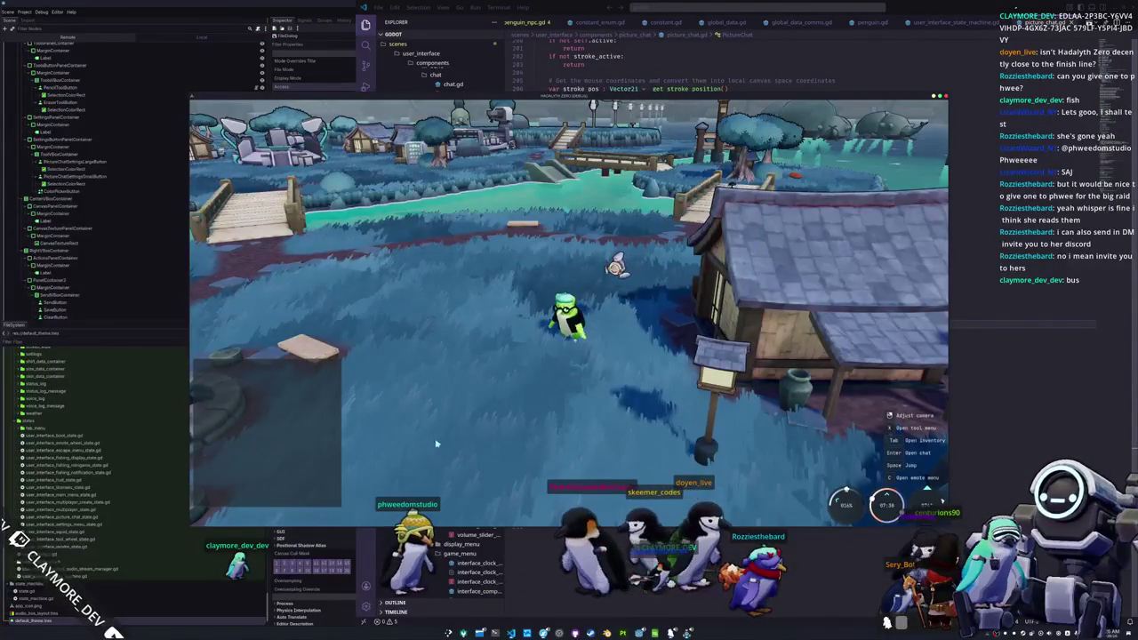
- Reopen Picture Chat's save dialog to check its new size, then close it
{"action": "key", "text": "Return"}
{"action": "left_click", "coordinate": [333, 515]}
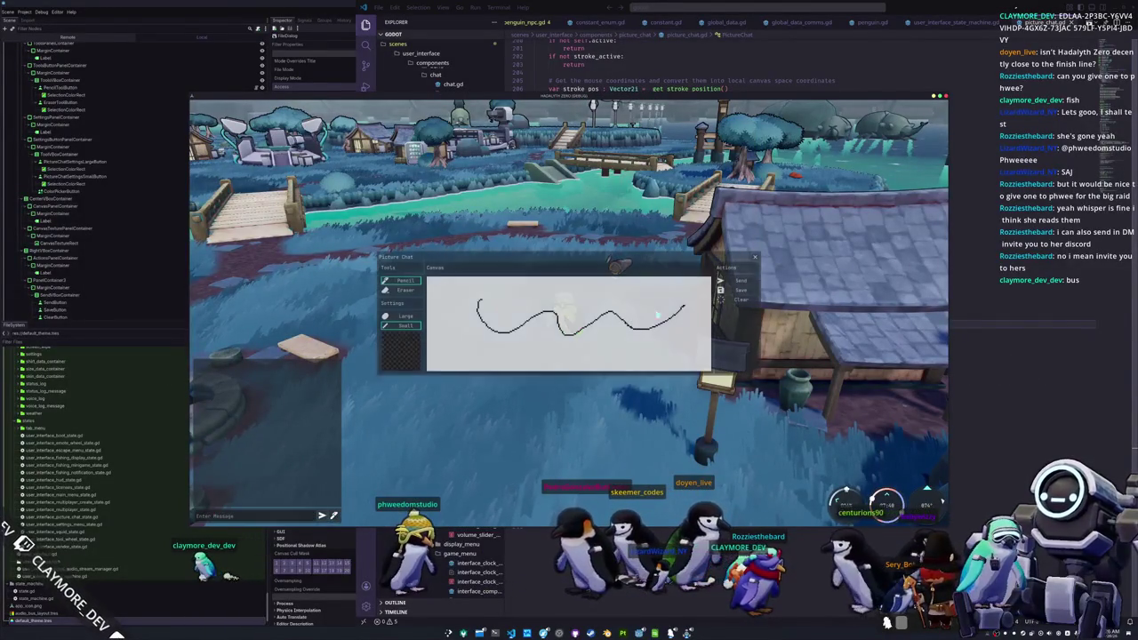
{"action": "left_click", "coordinate": [734, 290]}
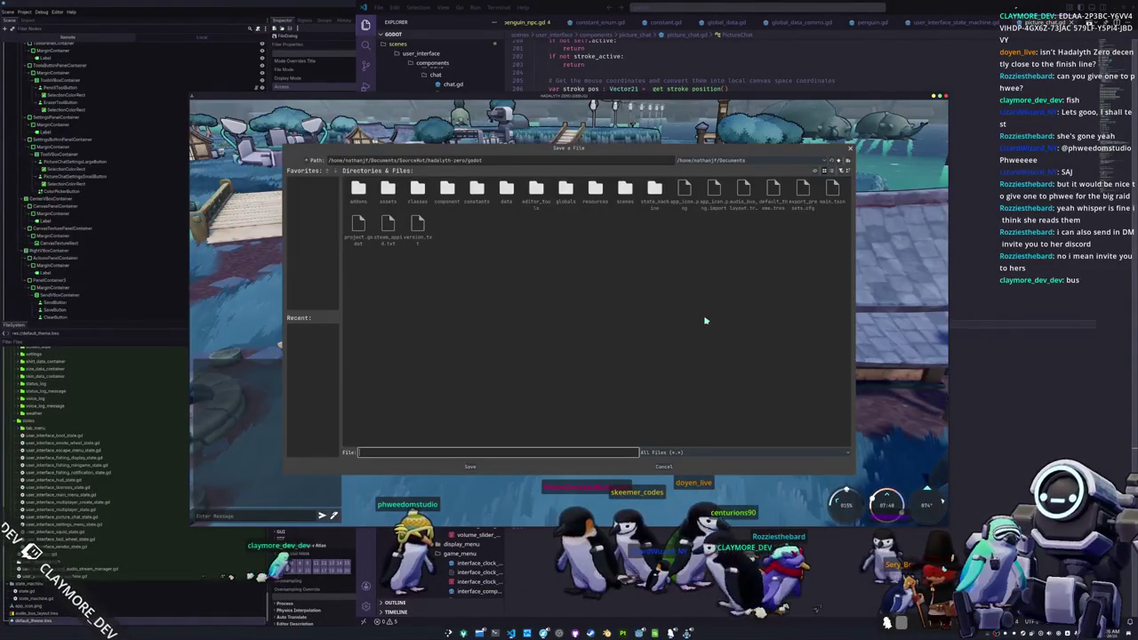
{"action": "mouse_move", "coordinate": [189, 92]}
{"action": "left_mouse_down"}
{"action": "mouse_move", "coordinate": [586, 182]}
{"action": "mouse_move", "coordinate": [744, 185]}
{"action": "mouse_move", "coordinate": [693, 140]}
{"action": "mouse_move", "coordinate": [640, 54]}
{"action": "mouse_move", "coordinate": [249, 145]}
{"action": "mouse_move", "coordinate": [119, 134]}
{"action": "mouse_move", "coordinate": [154, 56]}
{"action": "mouse_move", "coordinate": [185, 105]}
{"action": "left_mouse_up"}
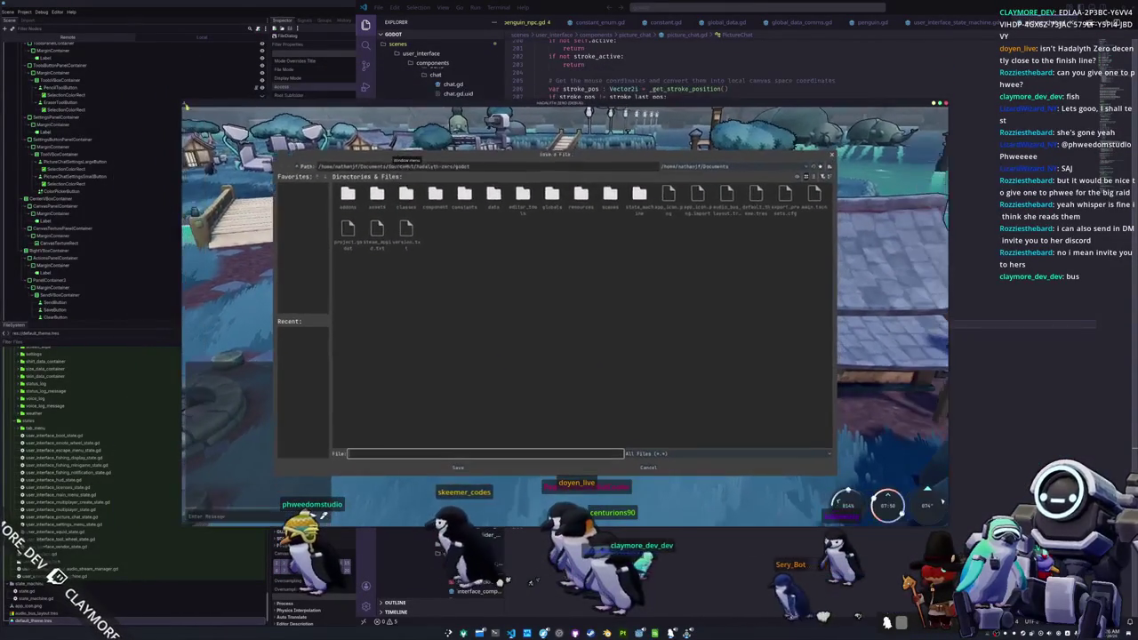
{"action": "left_click", "coordinate": [834, 158]}
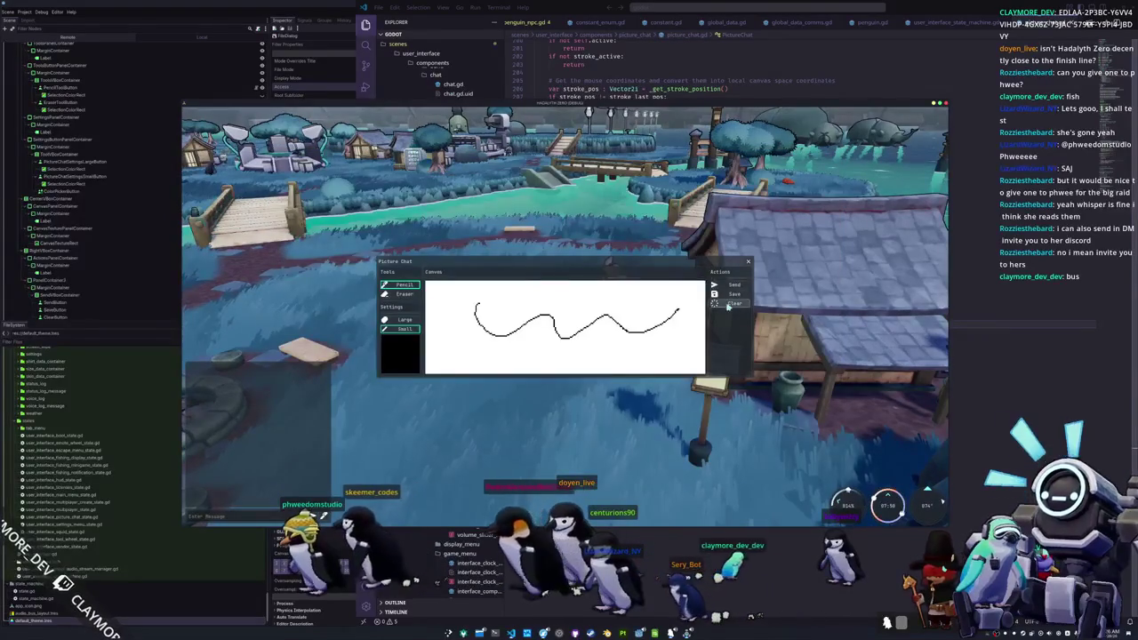
- Raise the display UI scale to 1.25 in Settings and reopen the save dialog
{"action": "key", "text": "Escape"}
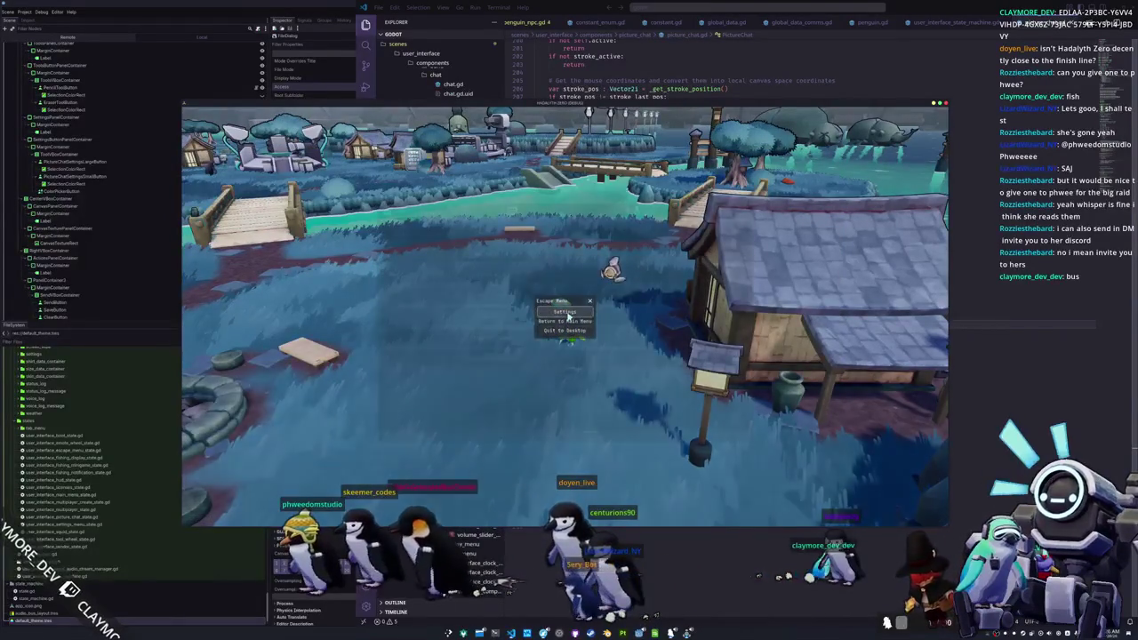
{"action": "left_click", "coordinate": [464, 210]}
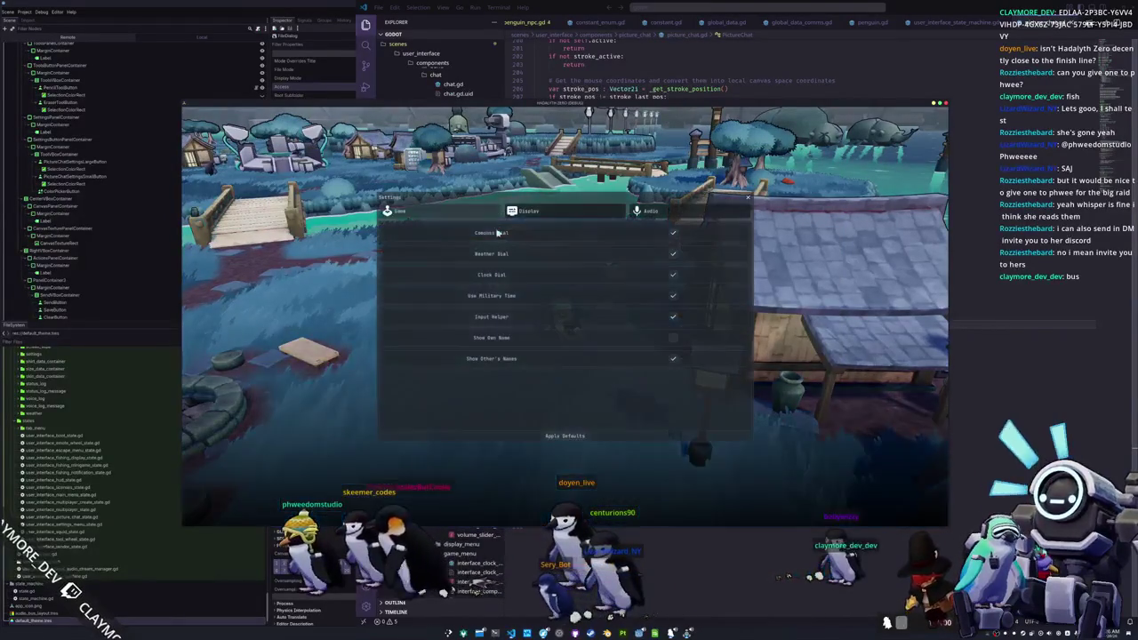
{"action": "left_click", "coordinate": [592, 214]}
{"action": "left_click_drag", "start_coordinate": [665, 391], "coordinate": [711, 391]}
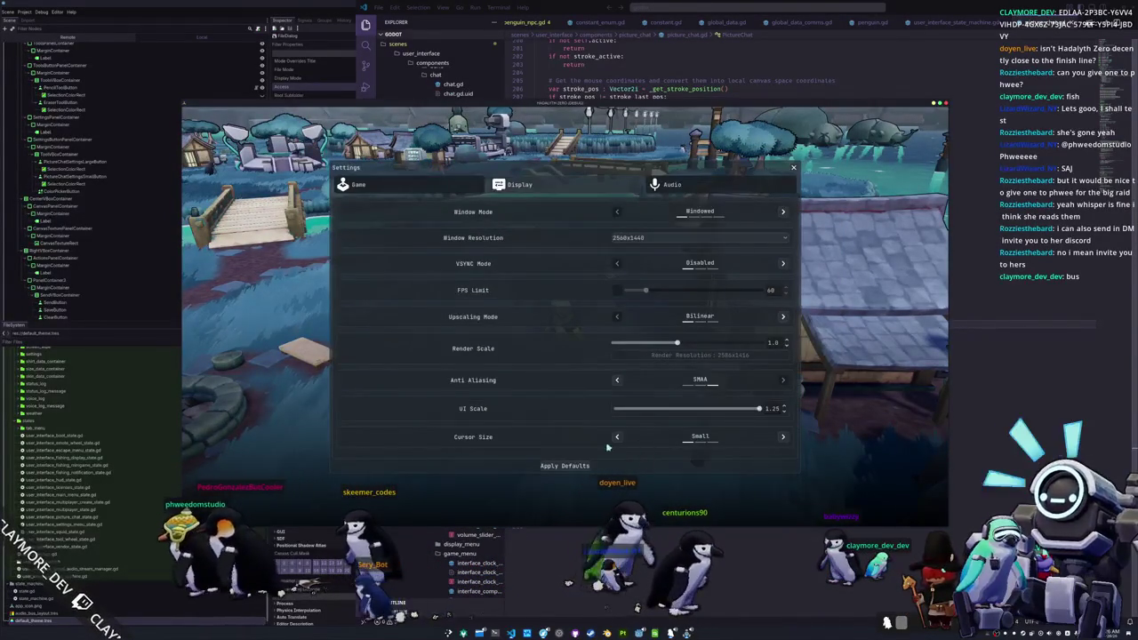
{"action": "key", "text": "Escape"}
{"action": "key", "text": "Escape"}
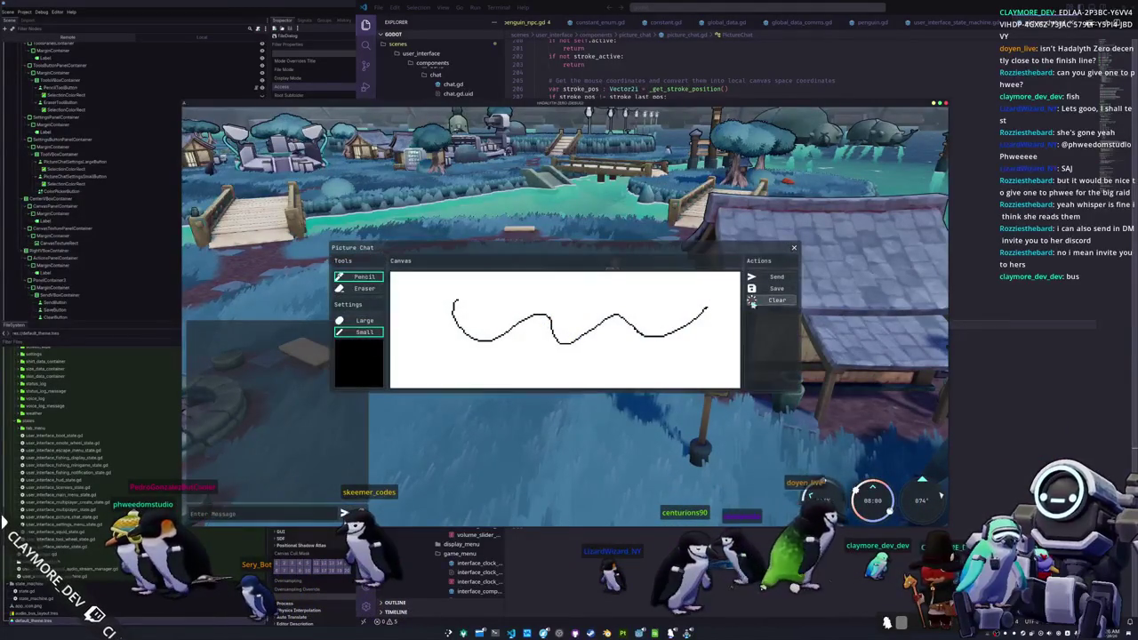
{"action": "left_click", "coordinate": [779, 292]}
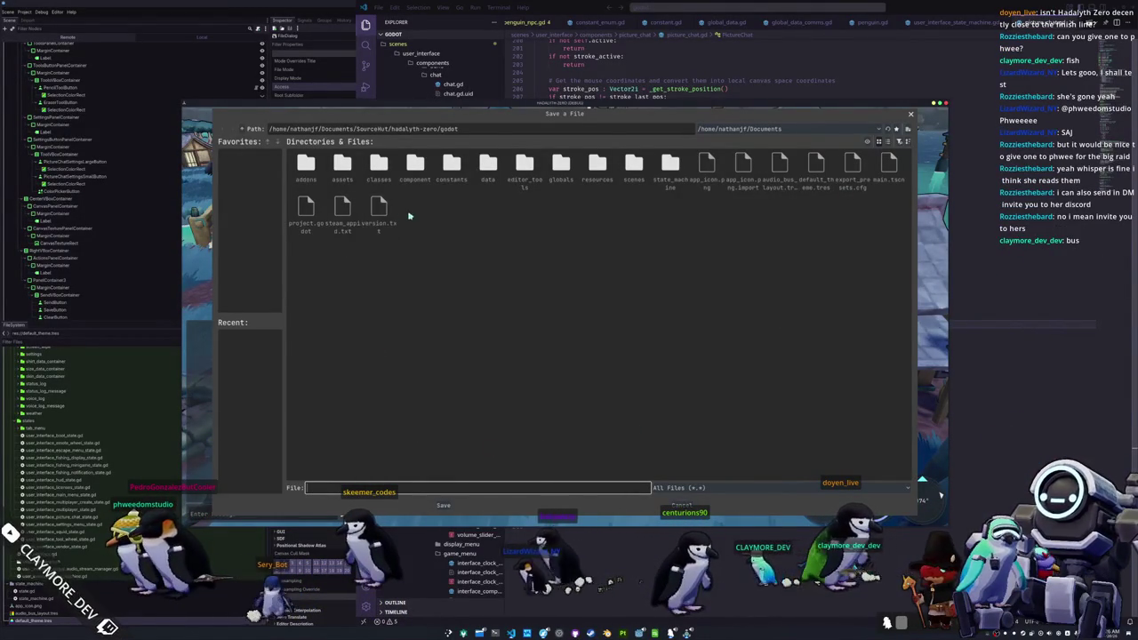
- Go up to the home folder, enter Pictures, and save the drawing as epic_drawing
{"action": "left_click", "coordinate": [240, 130]}
{"action": "left_click", "coordinate": [240, 130]}
{"action": "left_click", "coordinate": [240, 130]}
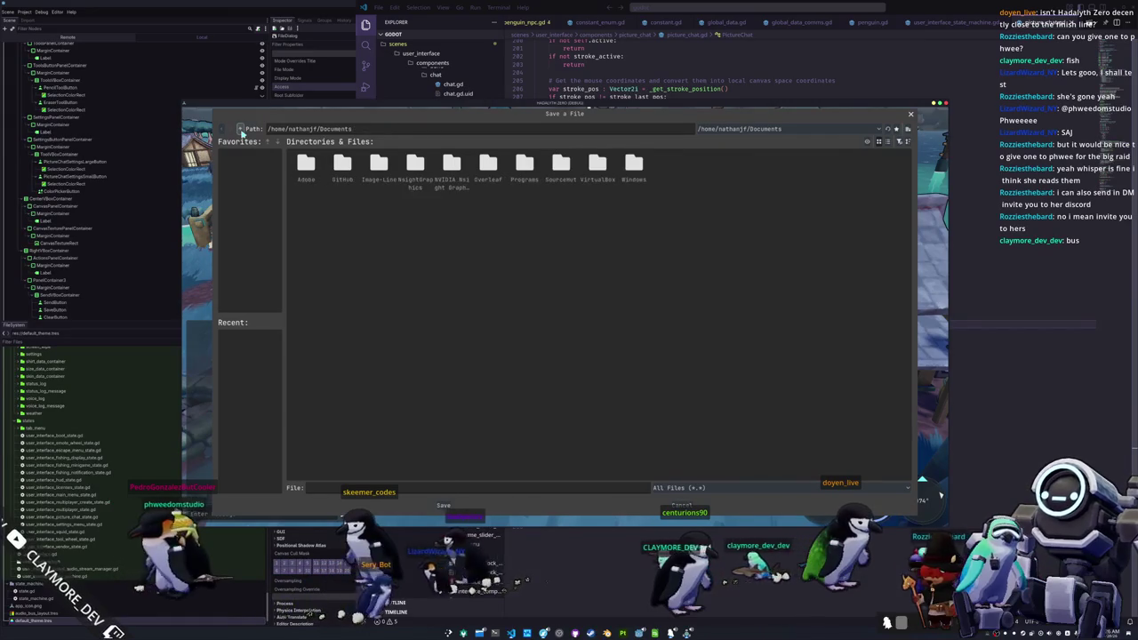
{"action": "left_click", "coordinate": [241, 130]}
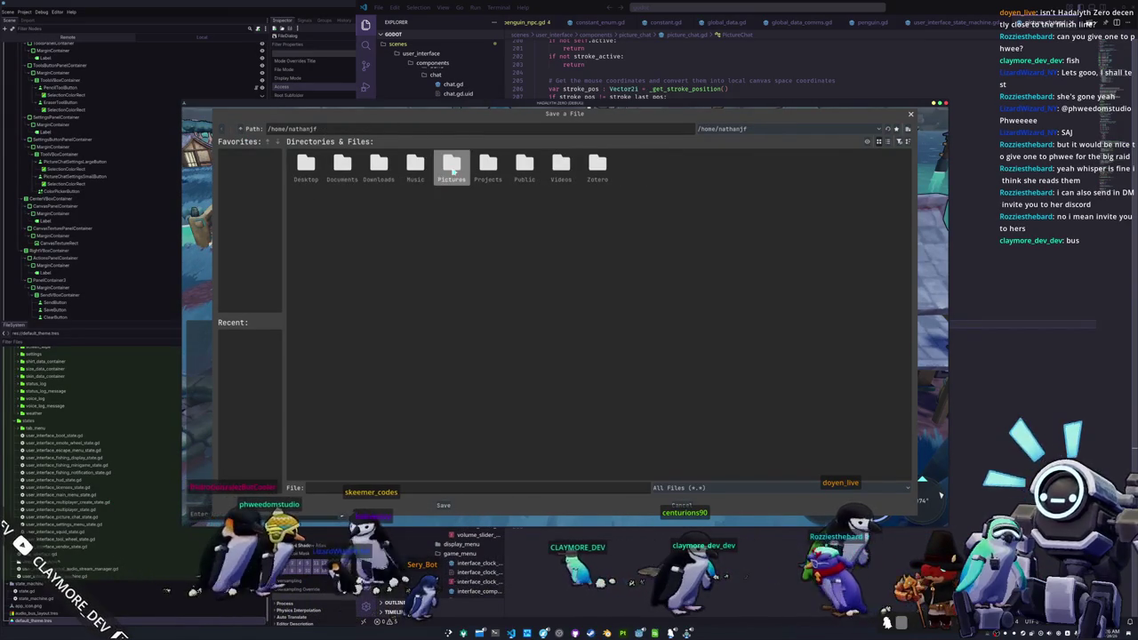
{"action": "double_click", "coordinate": [452, 165]}
{"action": "left_click", "coordinate": [391, 487]}
{"action": "type", "text": "epic_drawing"}
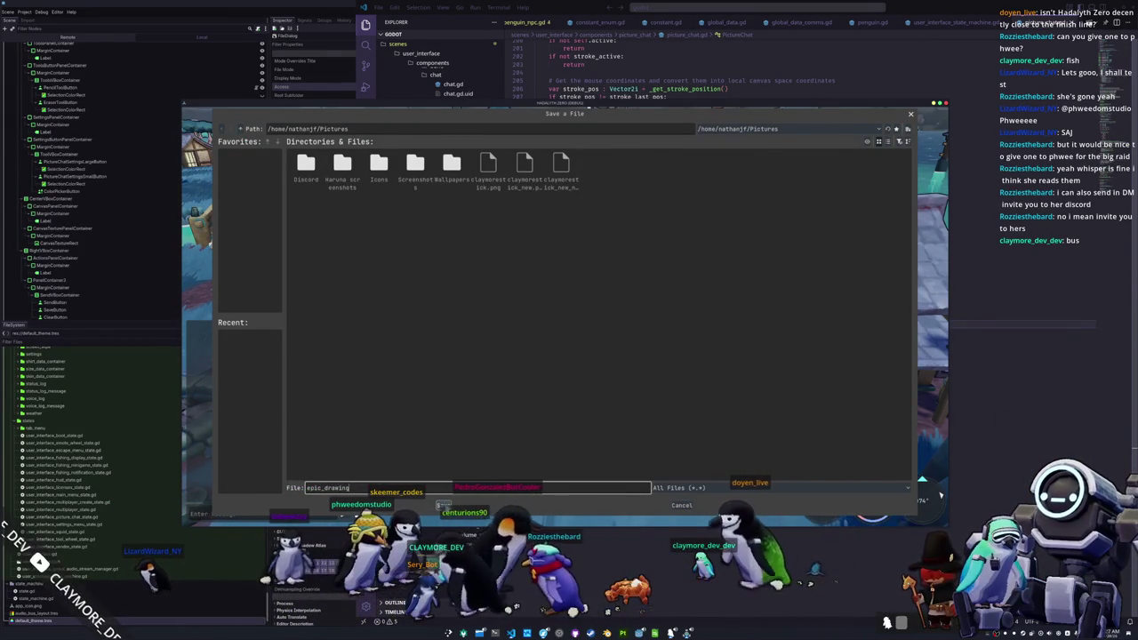
{"action": "key", "text": "Return"}
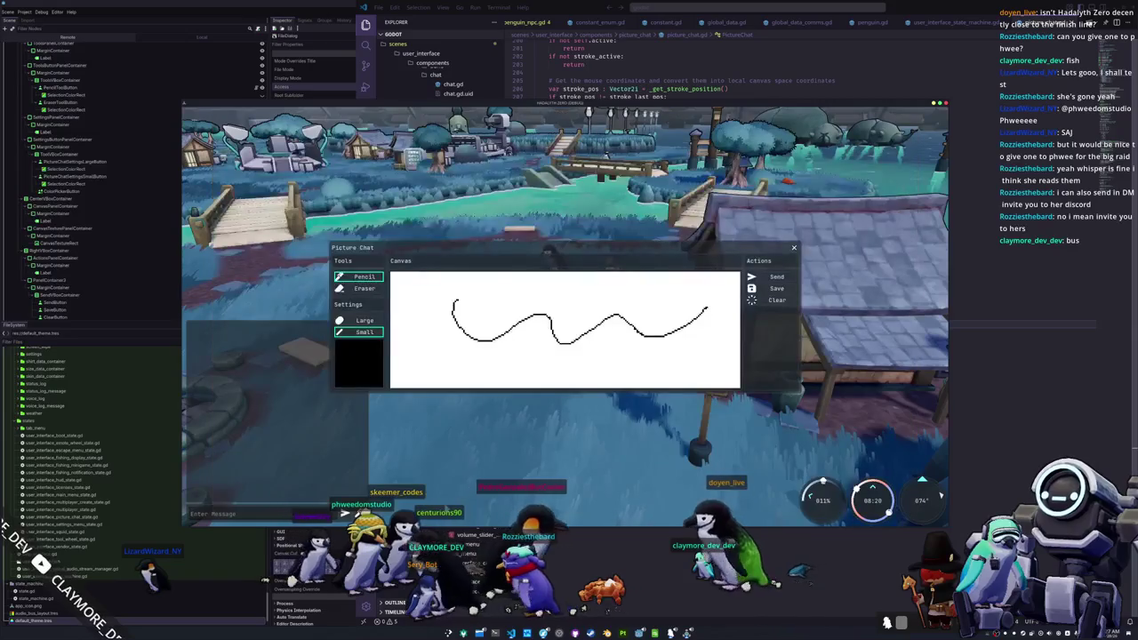
{"action": "key", "text": "alt+Tab"}
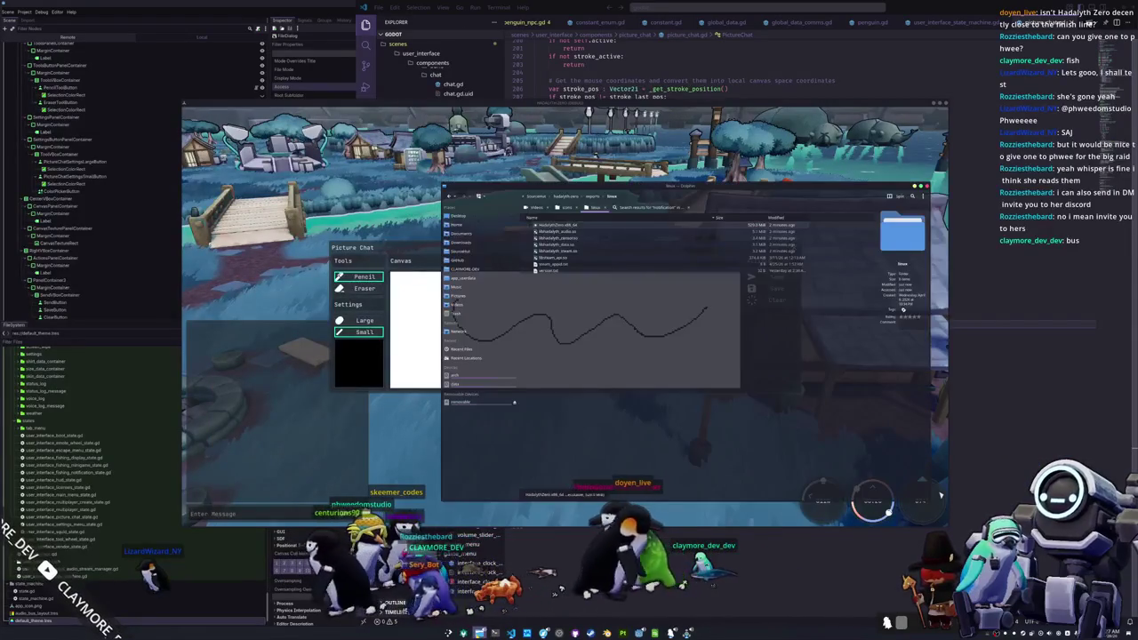
- View epic_drawing.png from Pictures in the image viewer, then close the viewer and Dolphin
{"action": "left_click", "coordinate": [461, 297]}
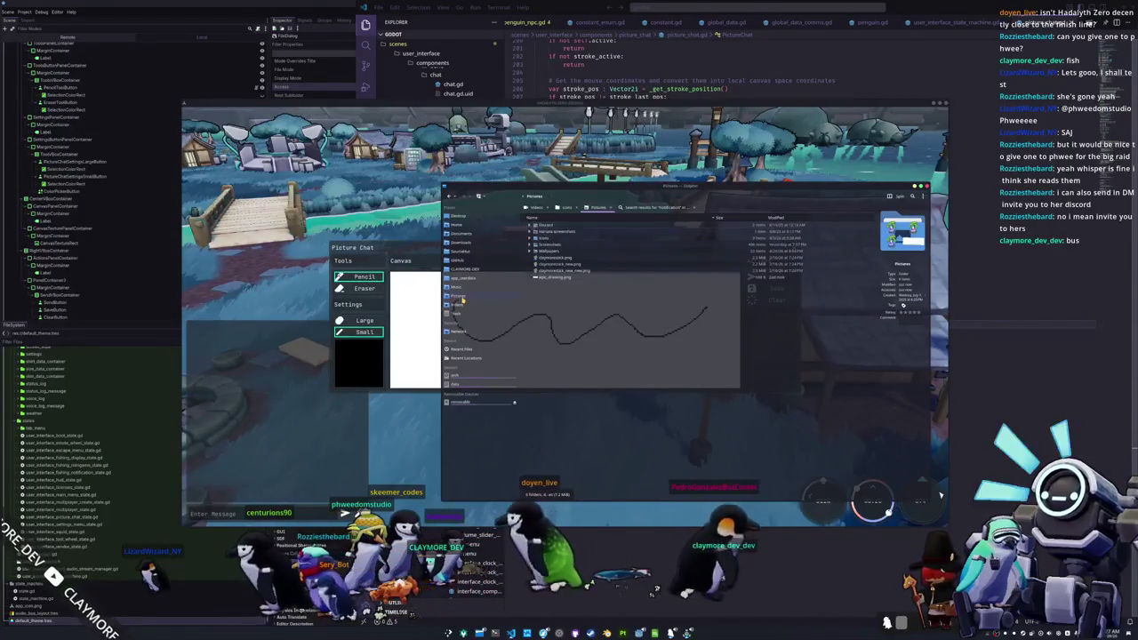
{"action": "double_click", "coordinate": [555, 276]}
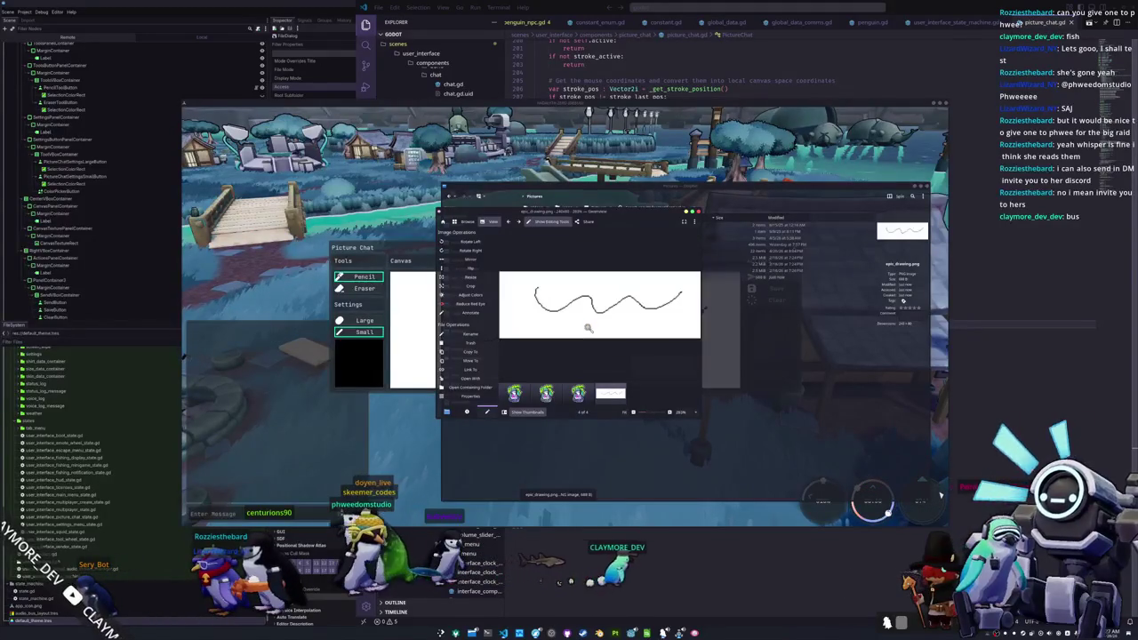
{"action": "left_click", "coordinate": [699, 212]}
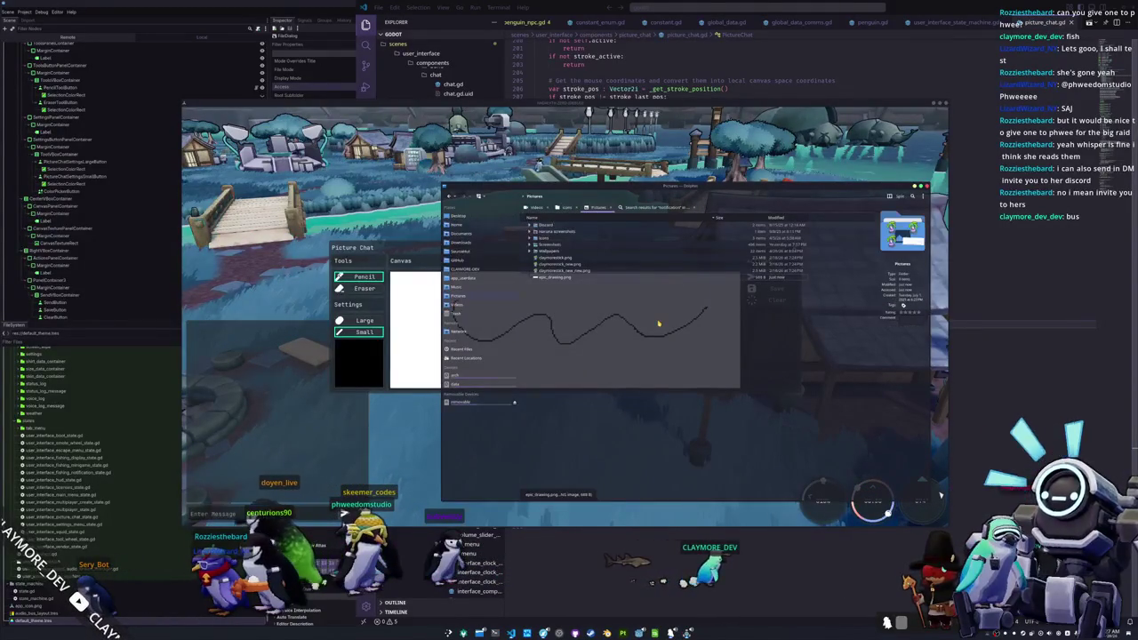
{"action": "key", "text": "ctrl+q"}
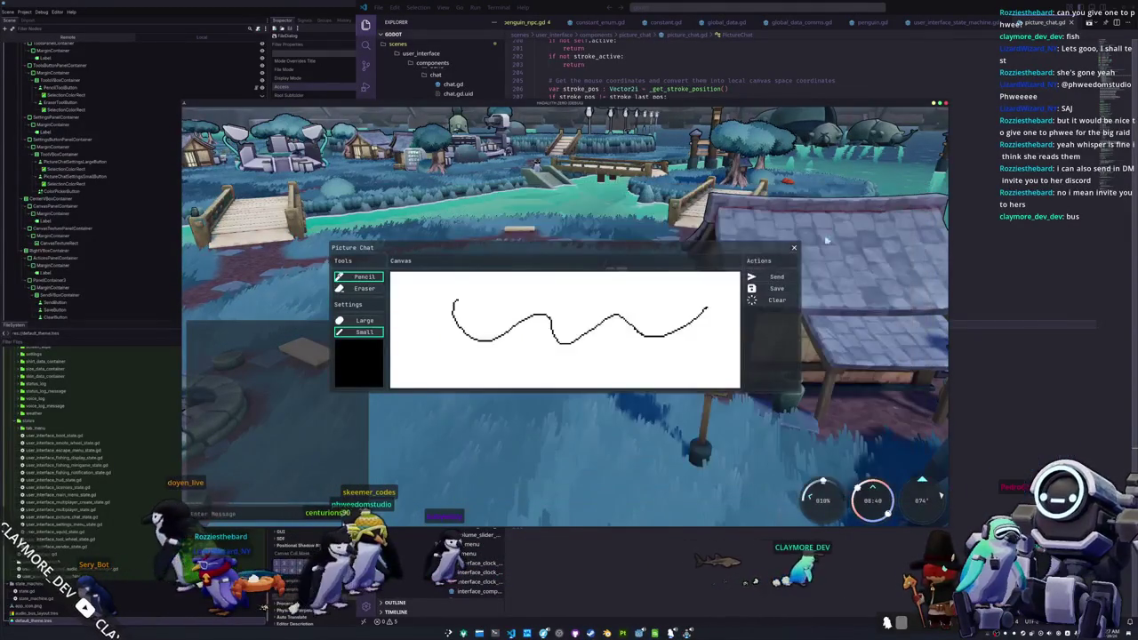
- Change the brush colour to red using the colour picker
{"action": "left_click", "coordinate": [358, 363]}
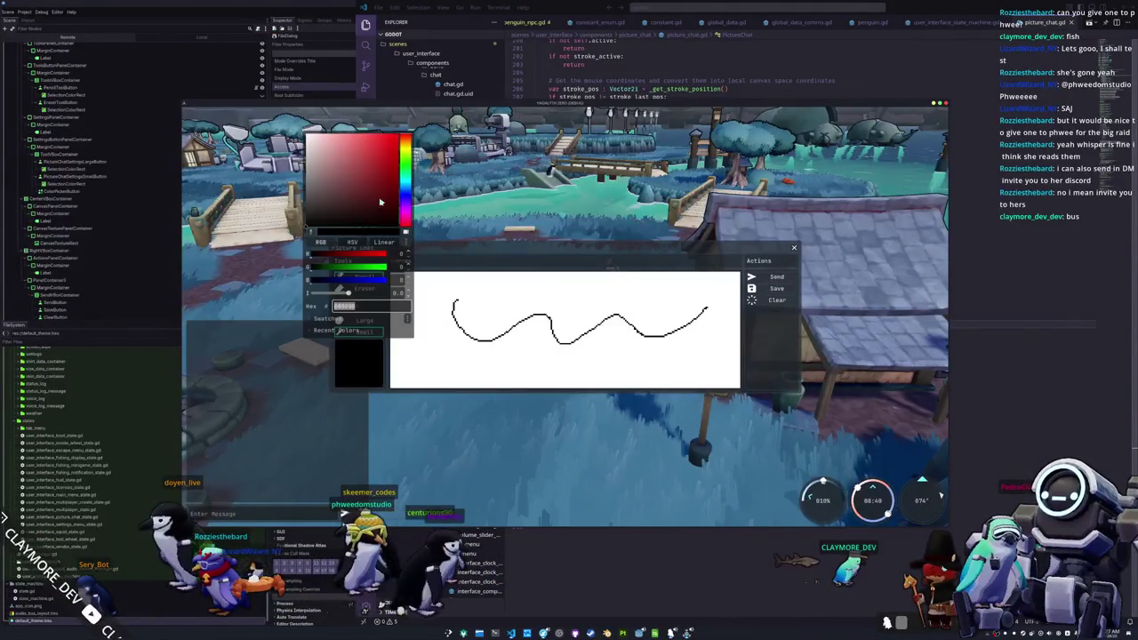
{"action": "left_click_drag", "start_coordinate": [380, 202], "coordinate": [293, 131]}
{"action": "left_click", "coordinate": [428, 346]}
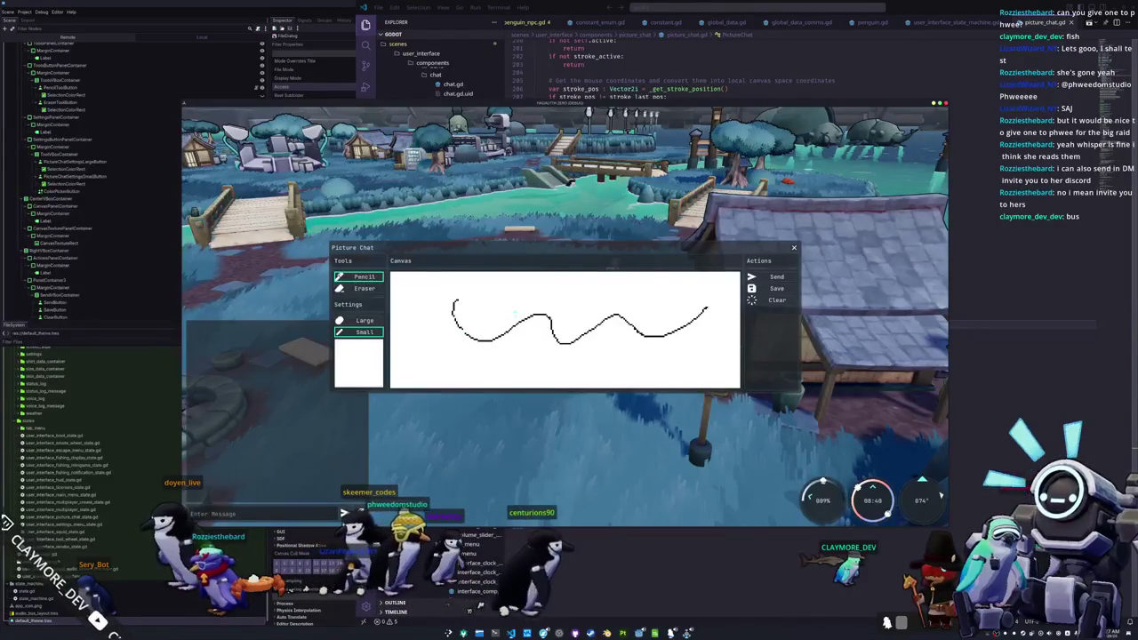
{"action": "left_click", "coordinate": [352, 356]}
{"action": "left_click", "coordinate": [407, 134]}
{"action": "left_click", "coordinate": [462, 356]}
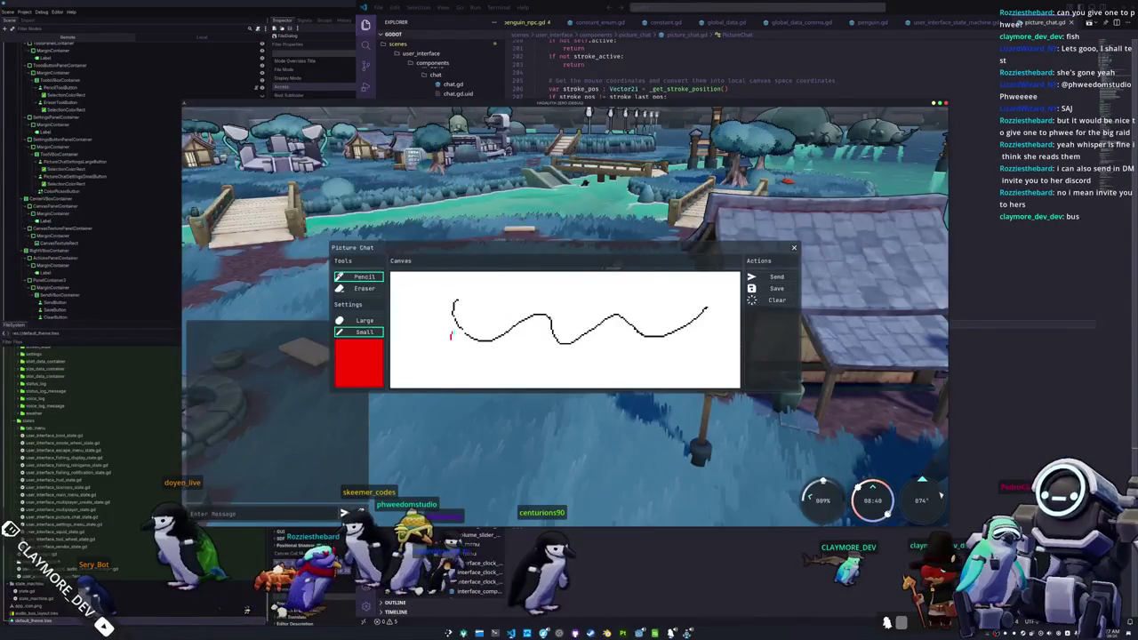
- Draw with the Large brush, clear the canvas, send the red E, and close Picture Chat
{"action": "left_click_drag", "start_coordinate": [451, 338], "coordinate": [559, 304]}
{"action": "left_click", "coordinate": [360, 320]}
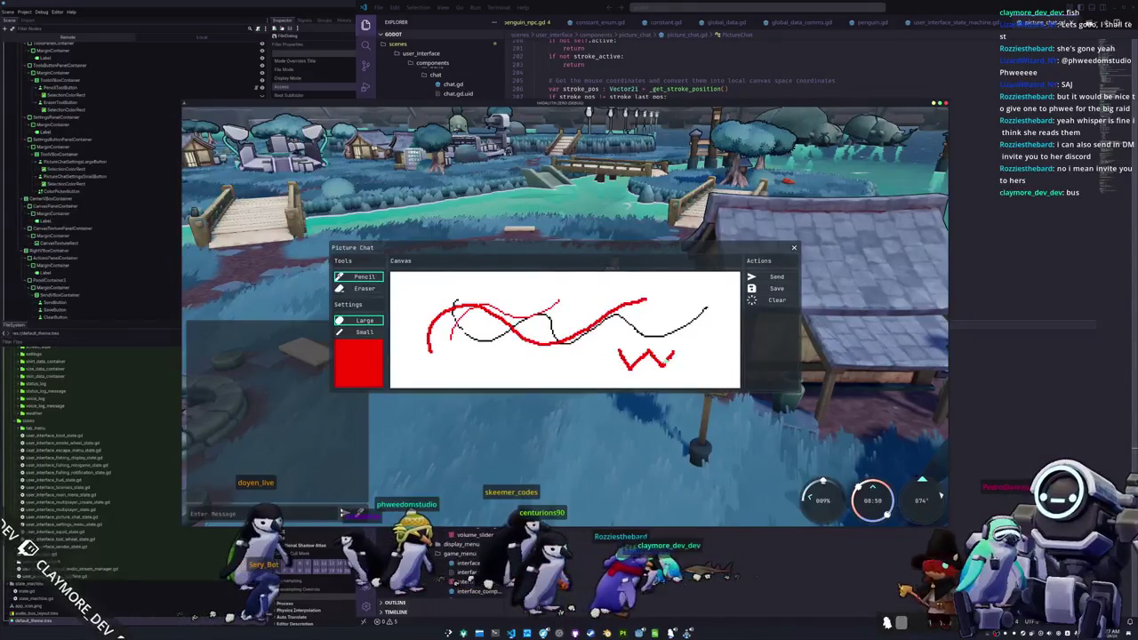
{"action": "left_click_drag", "start_coordinate": [684, 352], "coordinate": [685, 364]}
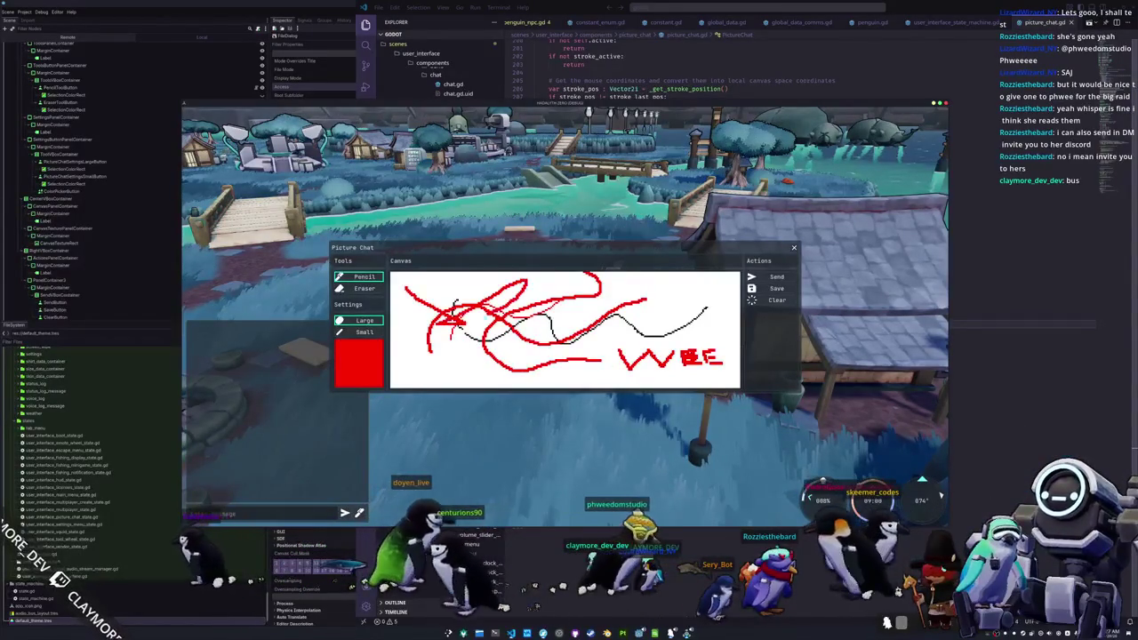
{"action": "left_click", "coordinate": [776, 301]}
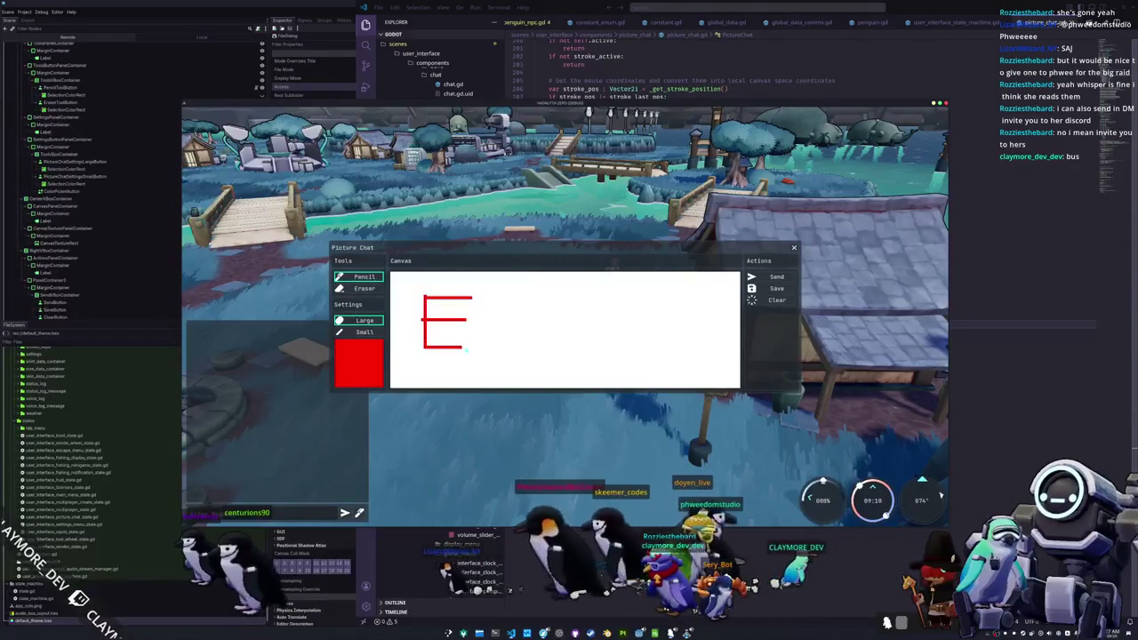
{"action": "left_click", "coordinate": [777, 278]}
{"action": "left_click", "coordinate": [794, 250]}
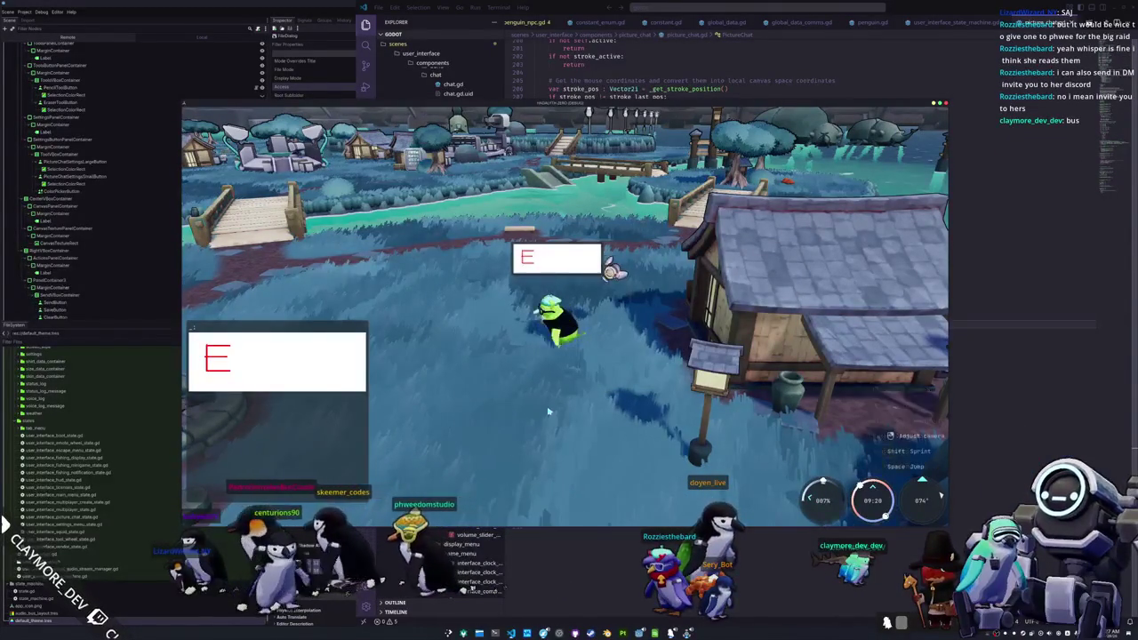
- Run the penguin around the village past the houses, well and pier, turning the camera along the way
{"action": "key", "text": "w"}
{"action": "key", "text": "w"}
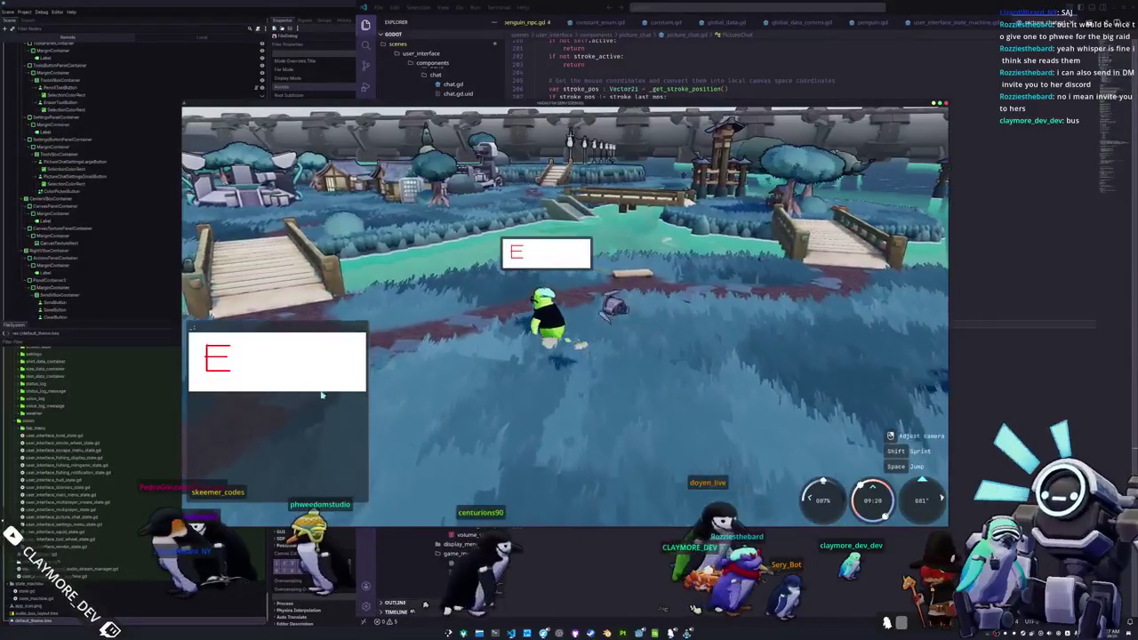
{"action": "key", "text": "w"}
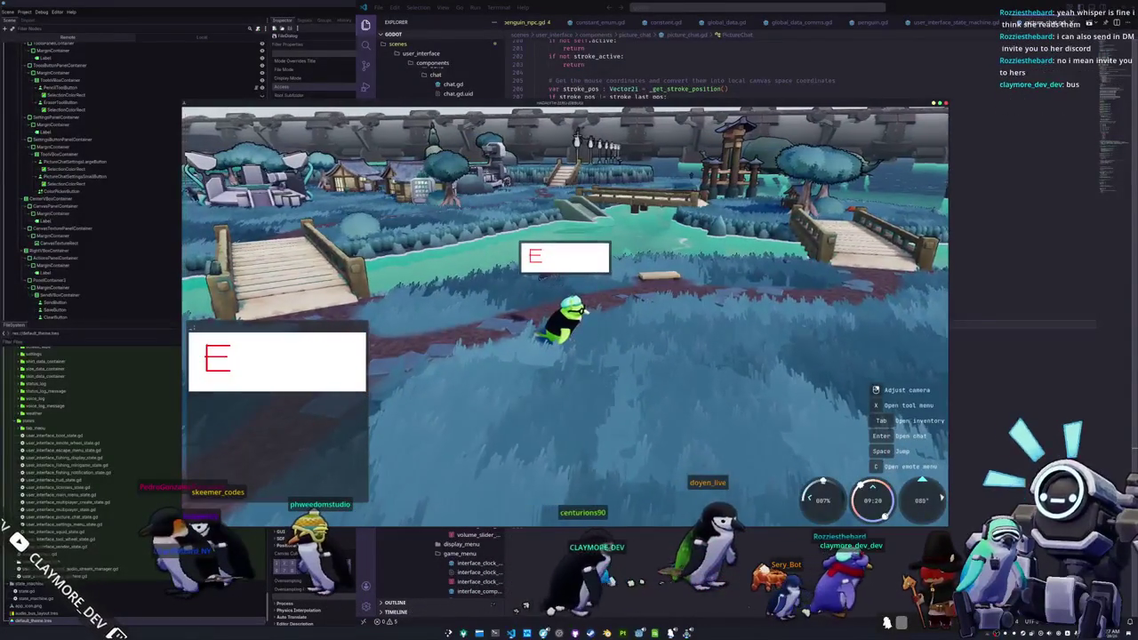
{"action": "left_click_drag", "start_coordinate": [348, 407], "coordinate": [586, 325]}
{"action": "mouse_move", "coordinate": [722, 330]}
{"action": "left_mouse_down"}
{"action": "mouse_move", "coordinate": [577, 336]}
{"action": "mouse_move", "coordinate": [483, 163]}
{"action": "left_mouse_up"}
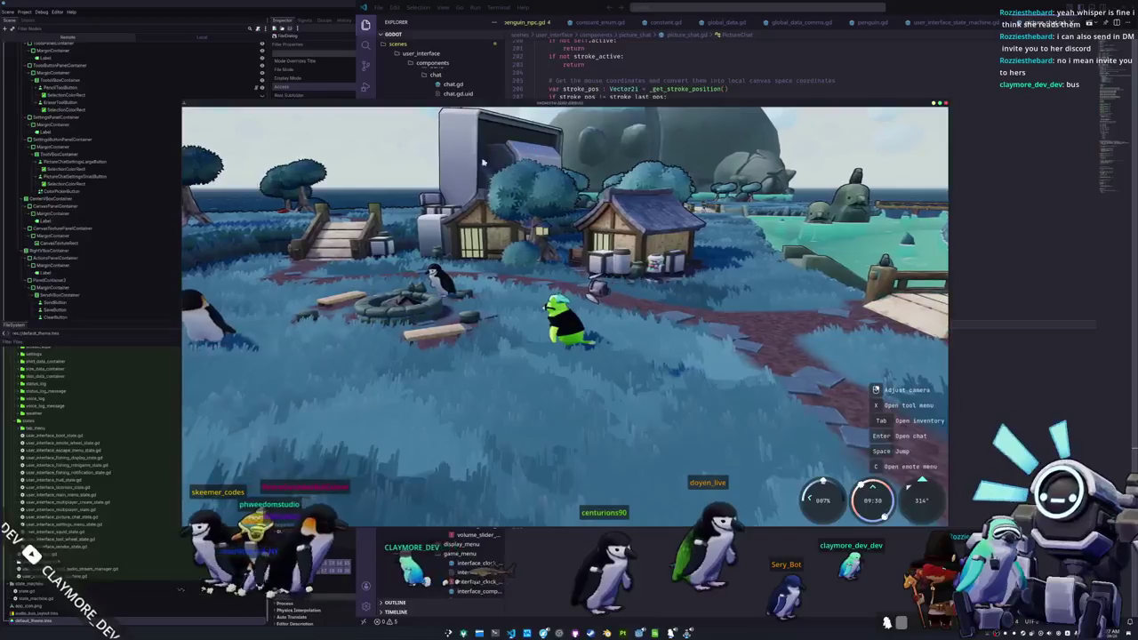
{"action": "key", "text": "d"}
{"action": "mouse_move", "coordinate": [498, 267]}
{"action": "left_mouse_down"}
{"action": "mouse_move", "coordinate": [657, 262]}
{"action": "mouse_move", "coordinate": [749, 182]}
{"action": "left_mouse_up"}
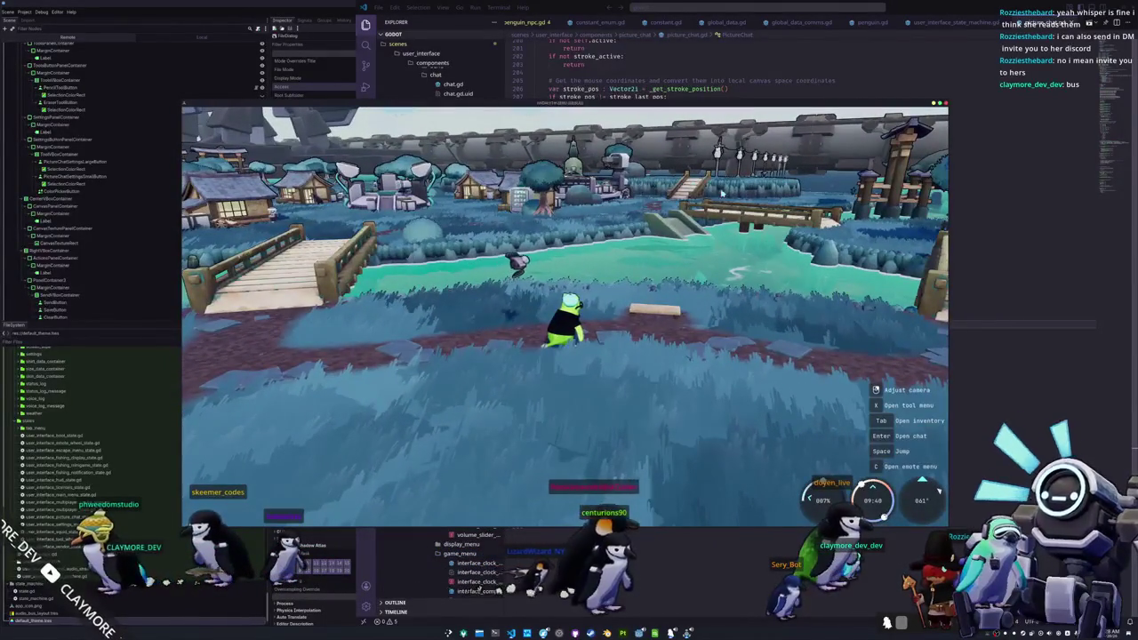
{"action": "key", "text": "a"}
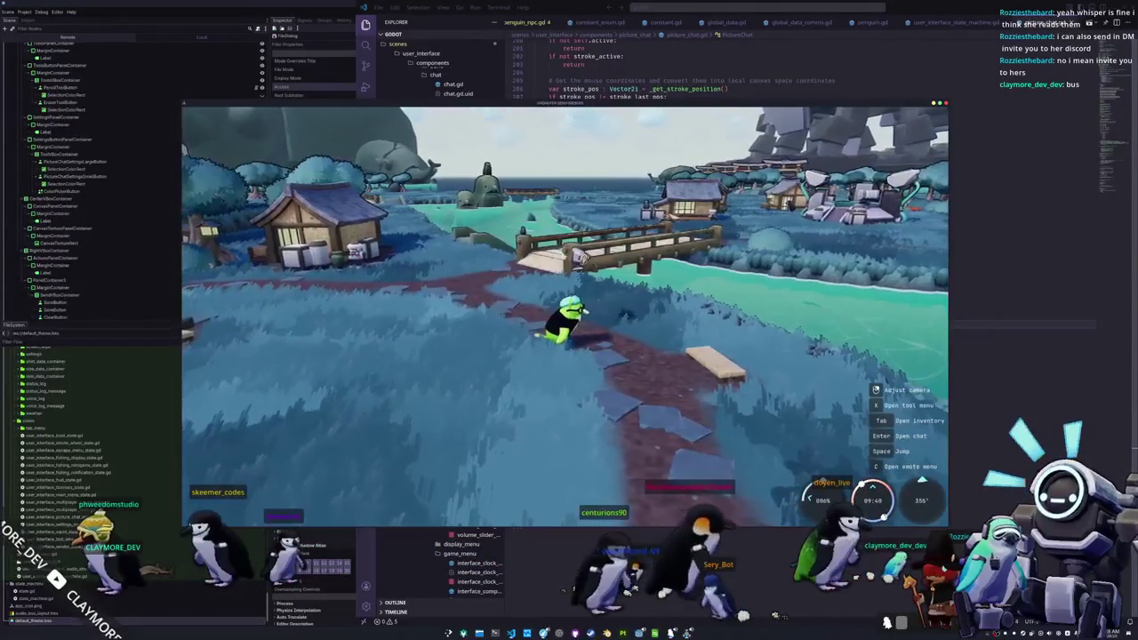
{"action": "key", "text": "a"}
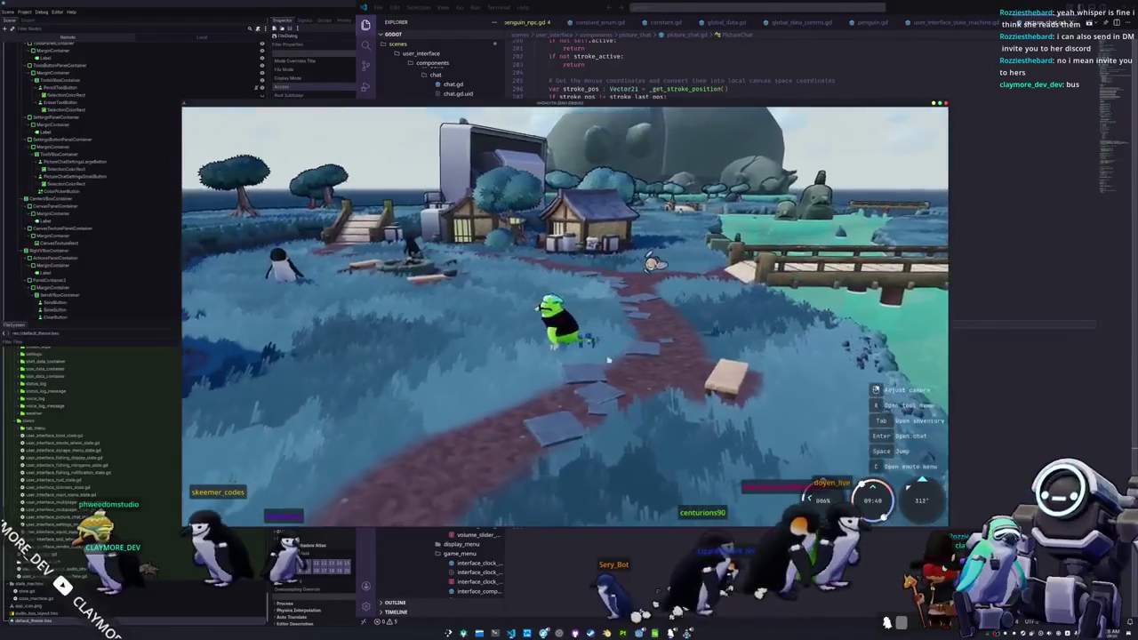
{"action": "key", "text": "a"}
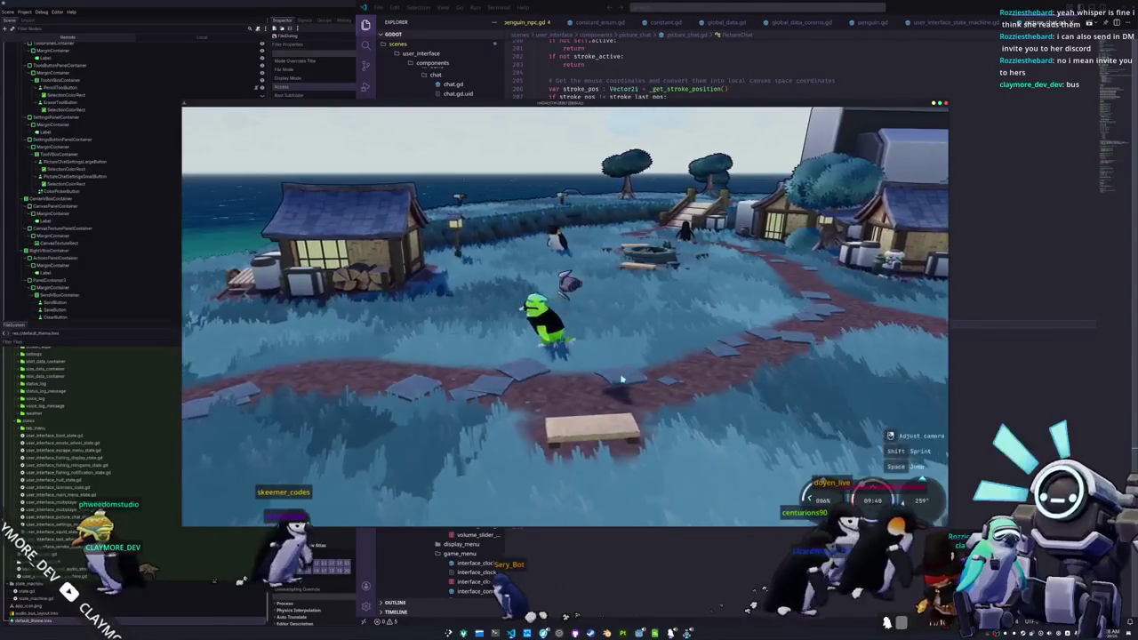
{"action": "key", "text": "alt+Tab"}
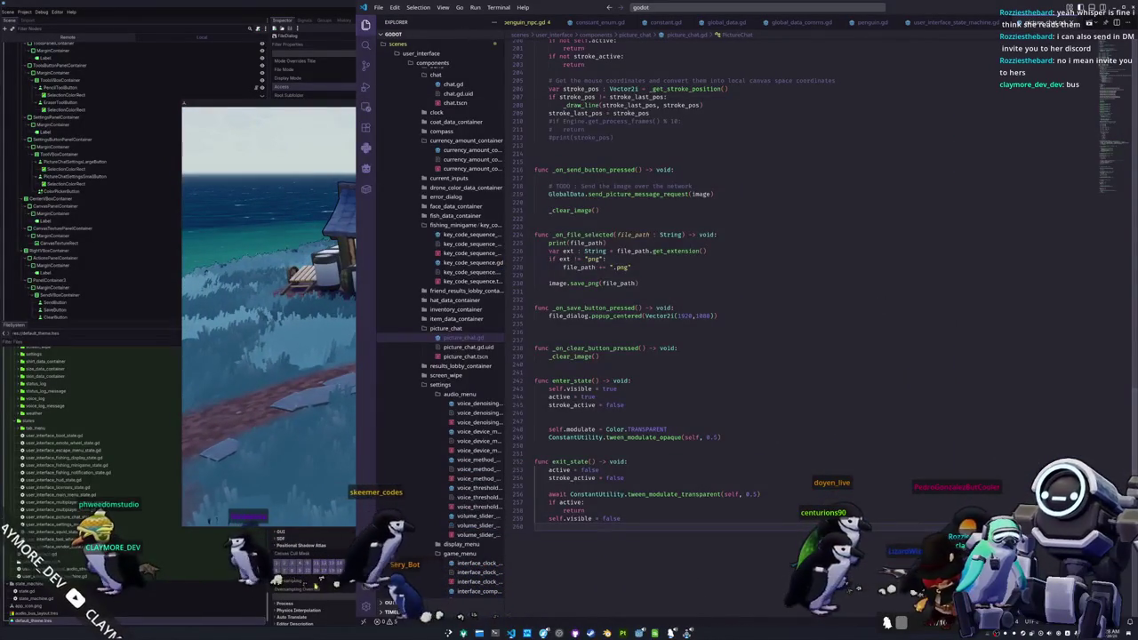
- Select the FileDialog node to inspect its properties and centre the dialog previews in the 2D view
{"action": "key", "text": "alt+Tab"}
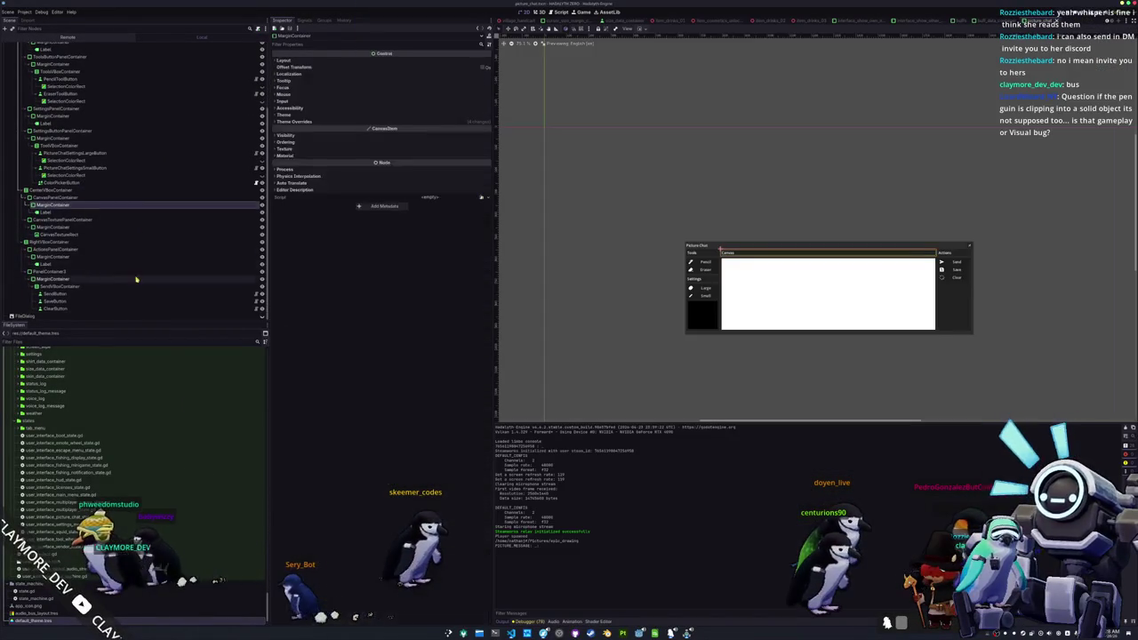
{"action": "left_click", "coordinate": [109, 315]}
{"action": "left_click", "coordinate": [263, 316]}
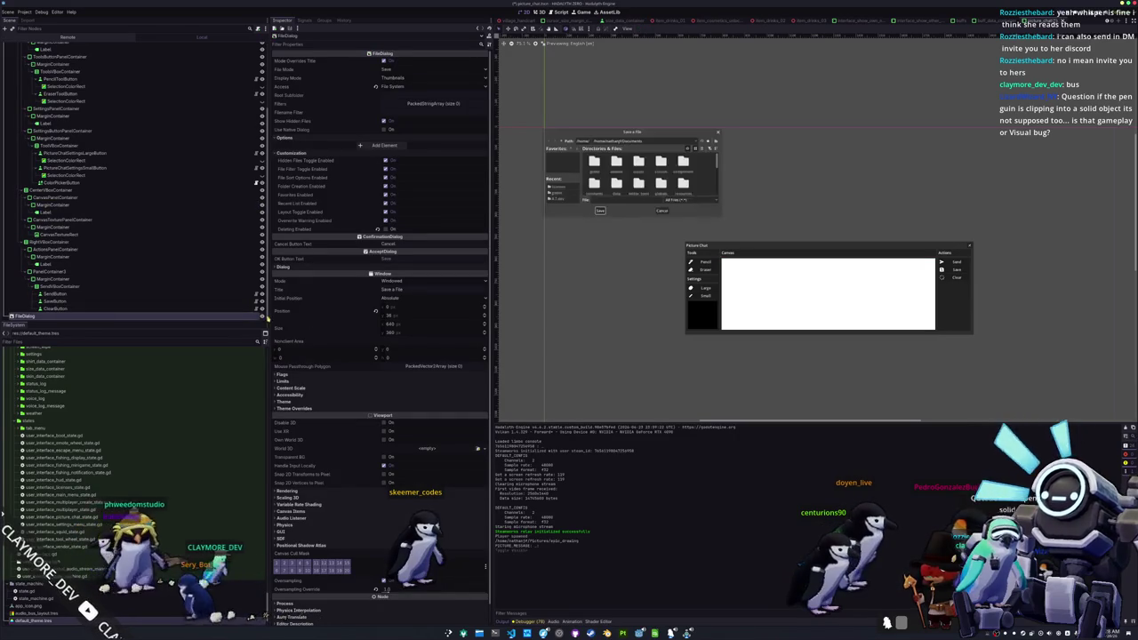
{"action": "scroll", "coordinate": [662, 249], "scroll_direction": "up", "scroll_amount": 3}
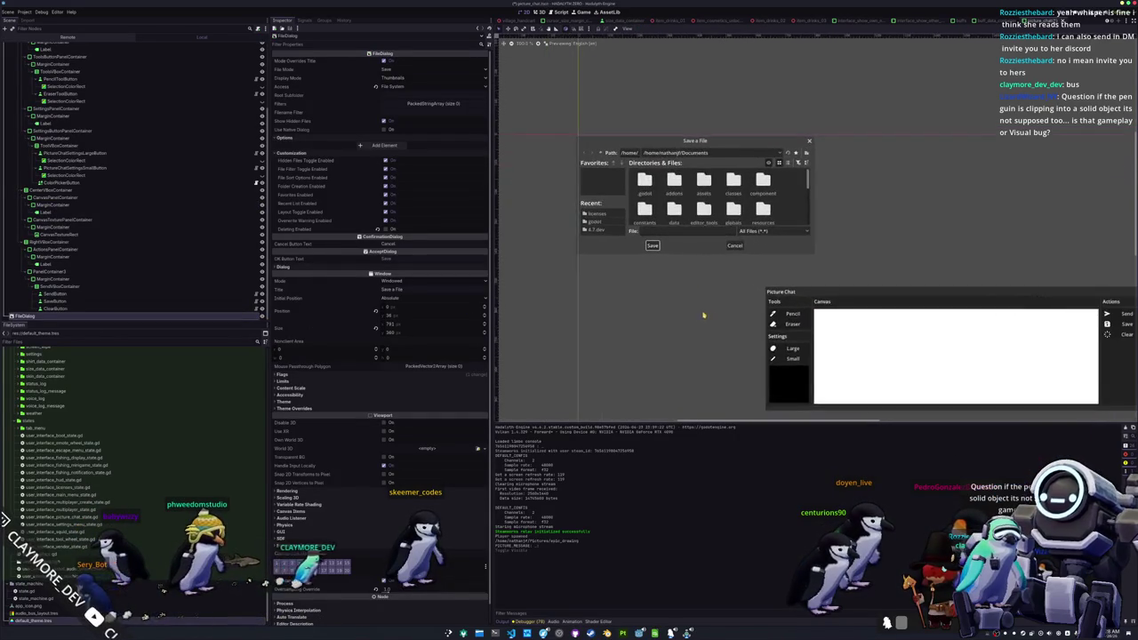
{"action": "scroll", "coordinate": [786, 311], "scroll_direction": "down", "scroll_amount": 2}
{"action": "scroll", "coordinate": [765, 318], "scroll_direction": "up", "scroll_amount": 2}
{"action": "mouse_move", "coordinate": [774, 318]}
{"action": "left_mouse_down"}
{"action": "mouse_move", "coordinate": [683, 340]}
{"action": "mouse_move", "coordinate": [609, 264]}
{"action": "left_mouse_up"}
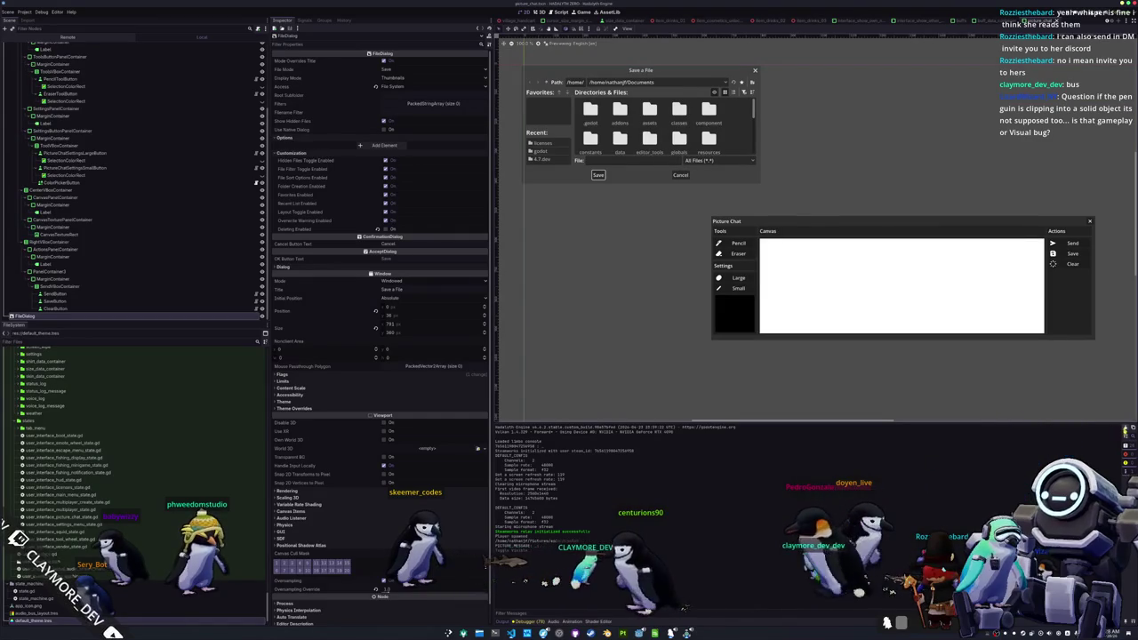
- Cycle through the bottom panels, check the debugger stack trace, then collapse the Debugger
{"action": "left_click", "coordinate": [597, 621]}
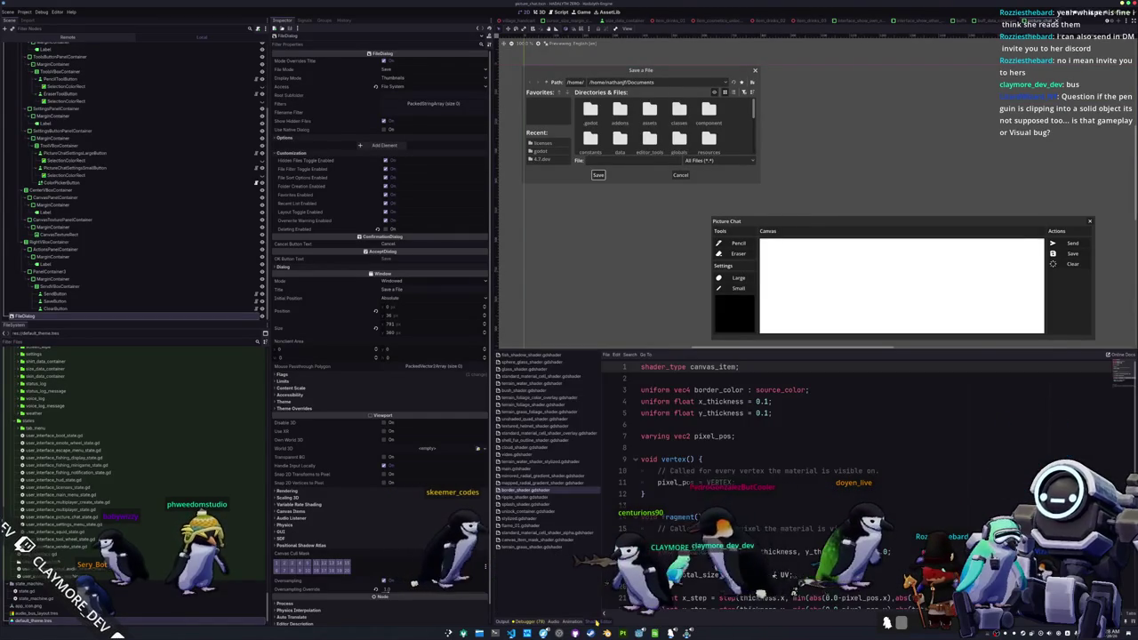
{"action": "left_click", "coordinate": [572, 621]}
{"action": "left_click", "coordinate": [553, 621]}
{"action": "left_click", "coordinate": [503, 621]}
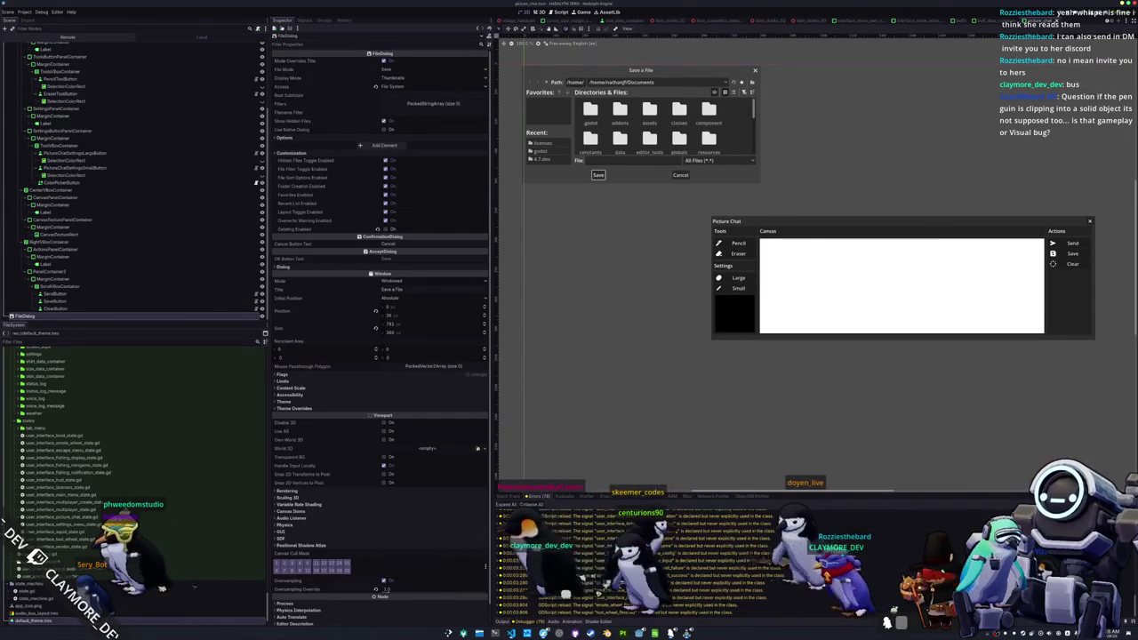
{"action": "left_click", "coordinate": [509, 496]}
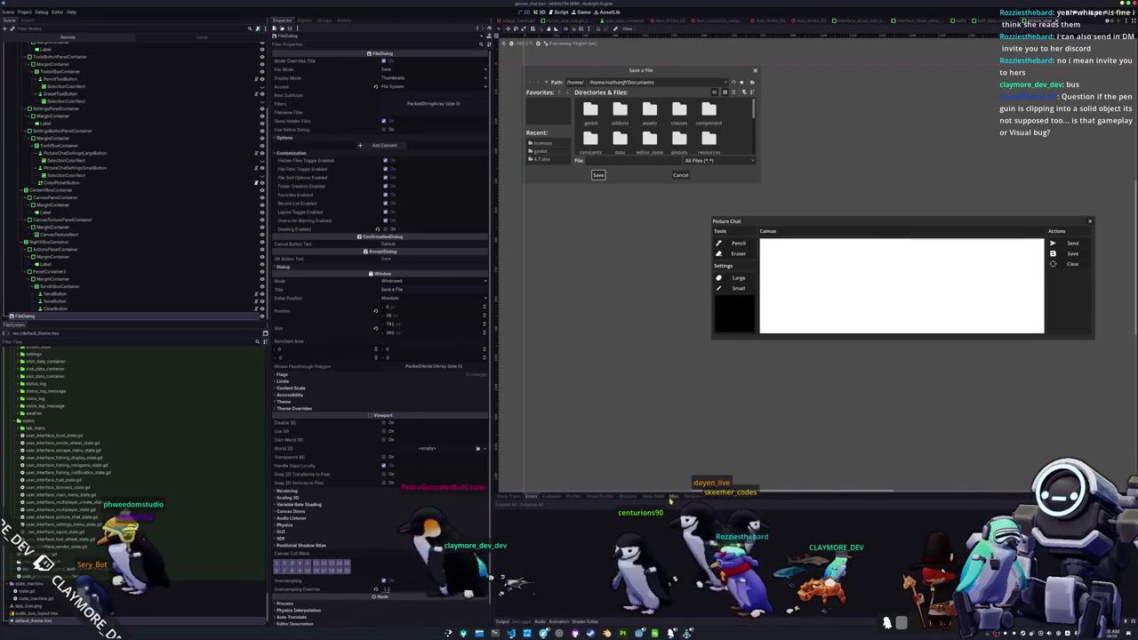
{"action": "left_click", "coordinate": [502, 621]}
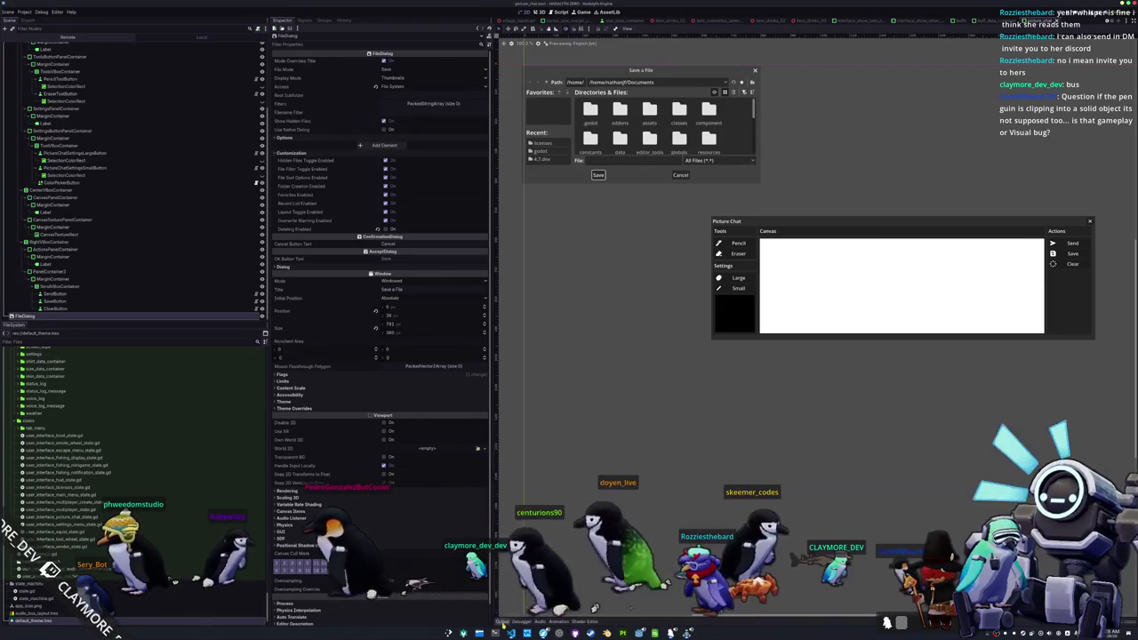
{"action": "scroll", "coordinate": [89, 445], "scroll_direction": "down", "scroll_amount": 2}
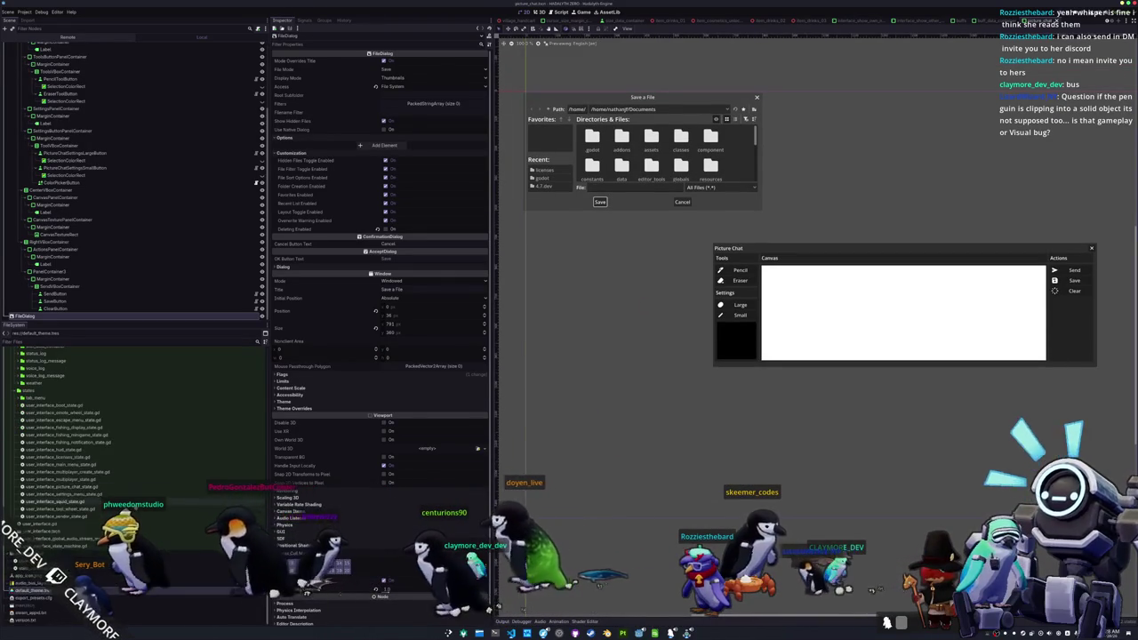
- Open default_theme.tres in the theme editor, browse PopupMenu's items, and switch to the FileDialog type
{"action": "double_click", "coordinate": [36, 589]}
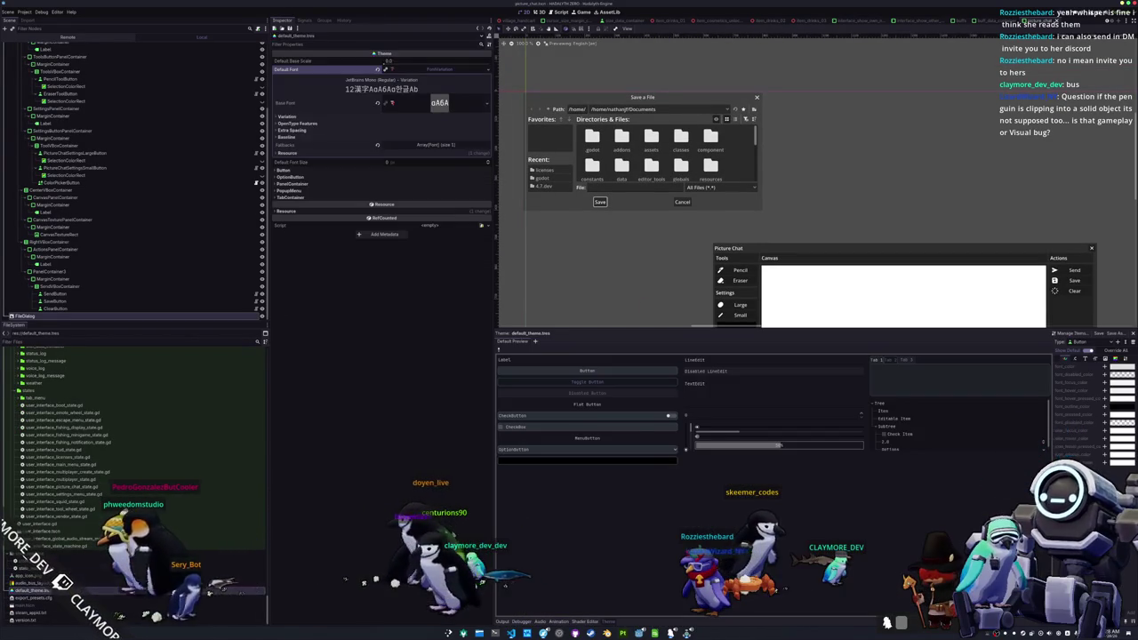
{"action": "scroll", "coordinate": [658, 258], "scroll_direction": "up", "scroll_amount": 2}
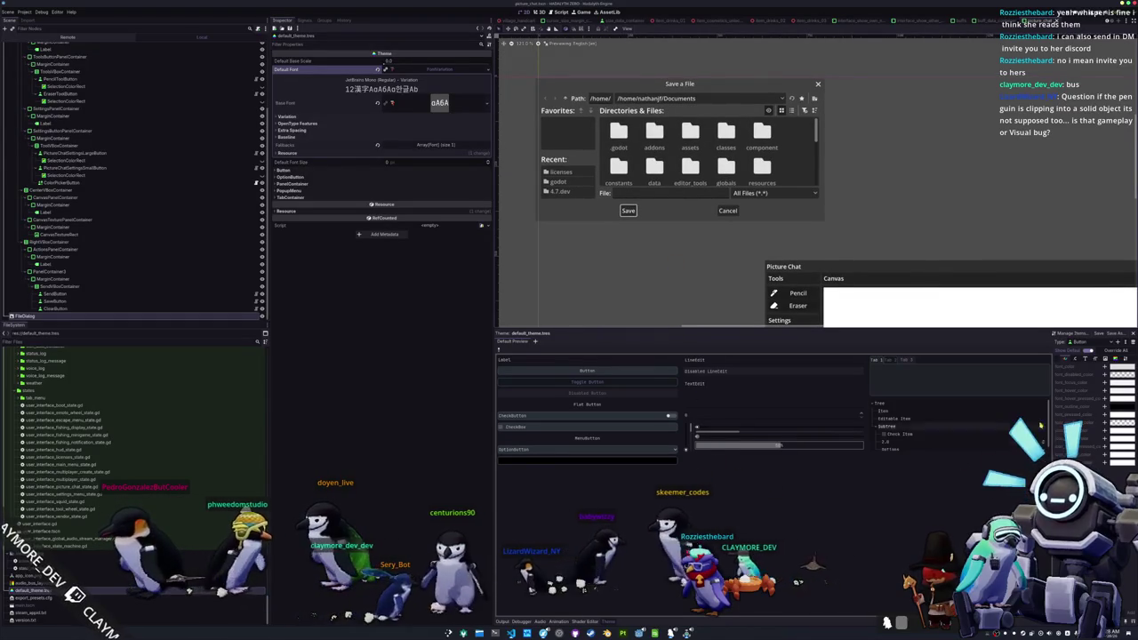
{"action": "left_click", "coordinate": [1096, 344]}
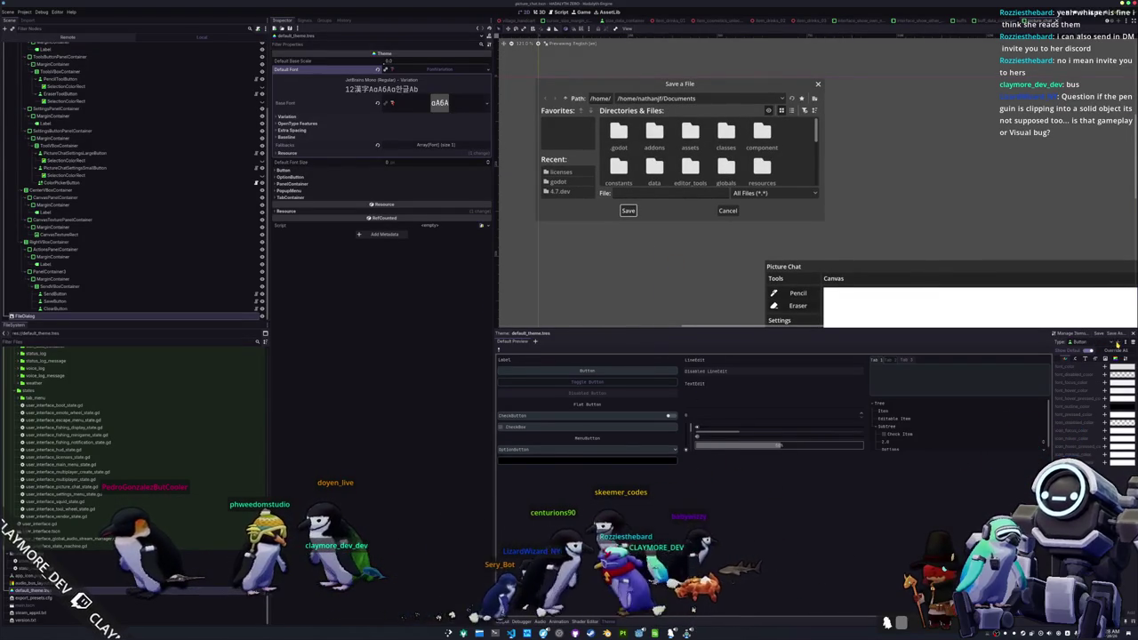
{"action": "left_click", "coordinate": [1117, 343]}
{"action": "key", "text": "Escape"}
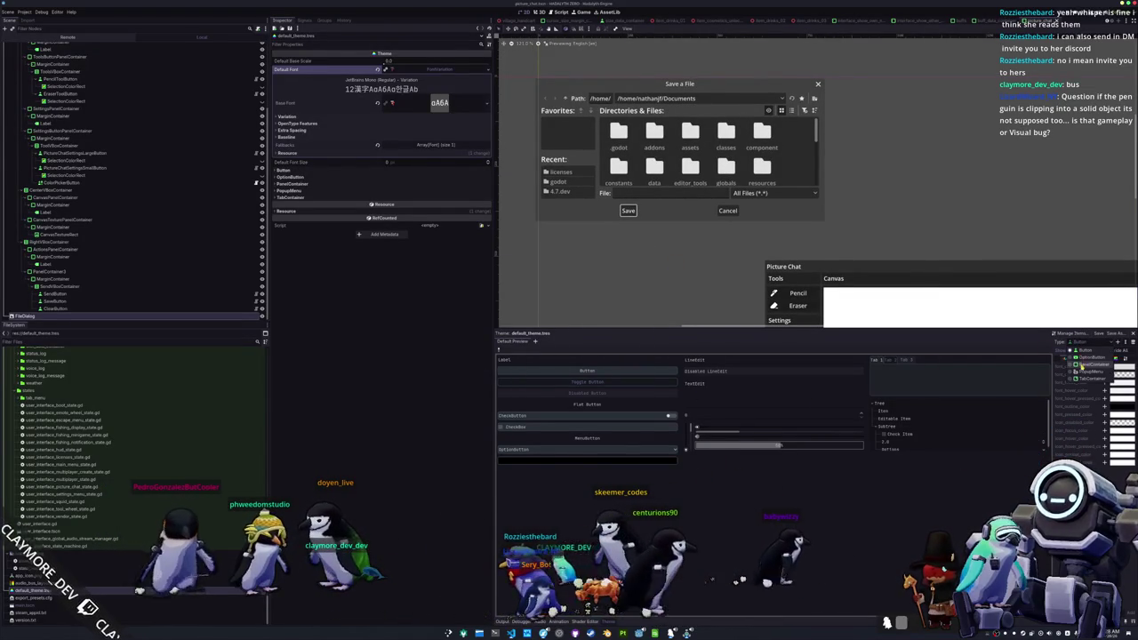
{"action": "left_click", "coordinate": [1087, 370]}
{"action": "left_click_drag", "start_coordinate": [1053, 379], "coordinate": [890, 391]}
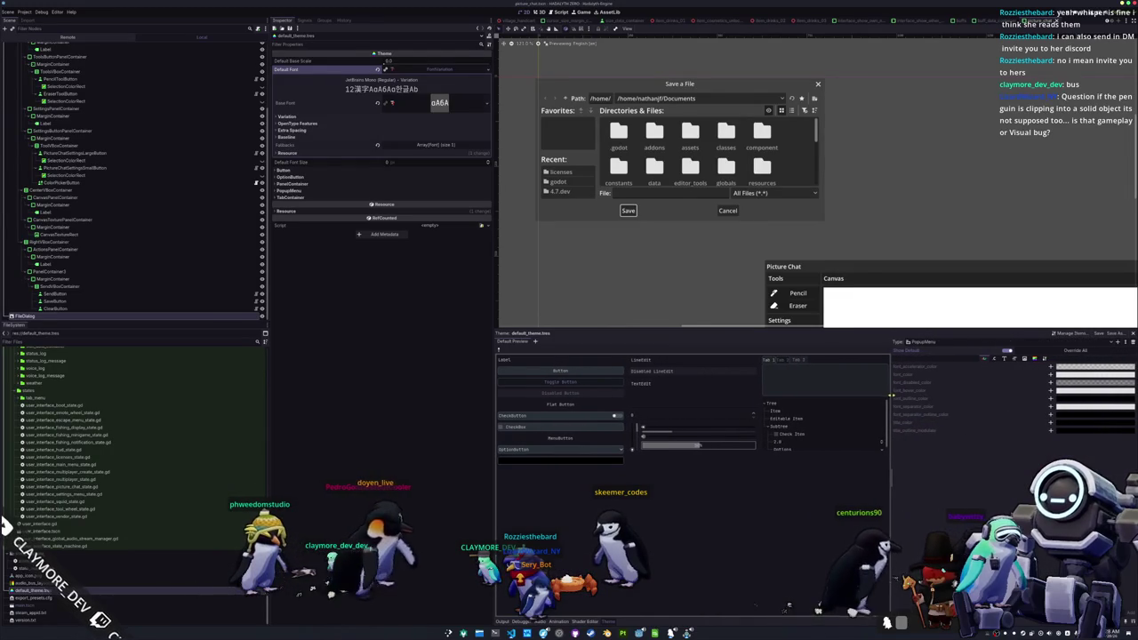
{"action": "left_click", "coordinate": [1005, 360]}
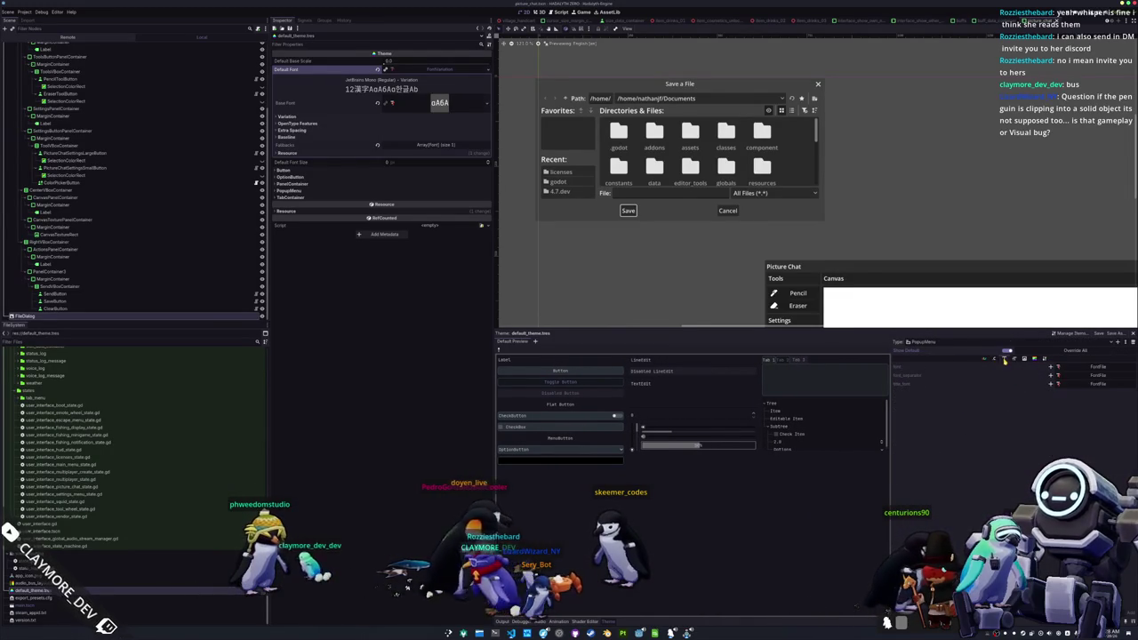
{"action": "left_click", "coordinate": [1034, 360]}
{"action": "left_click", "coordinate": [916, 341]}
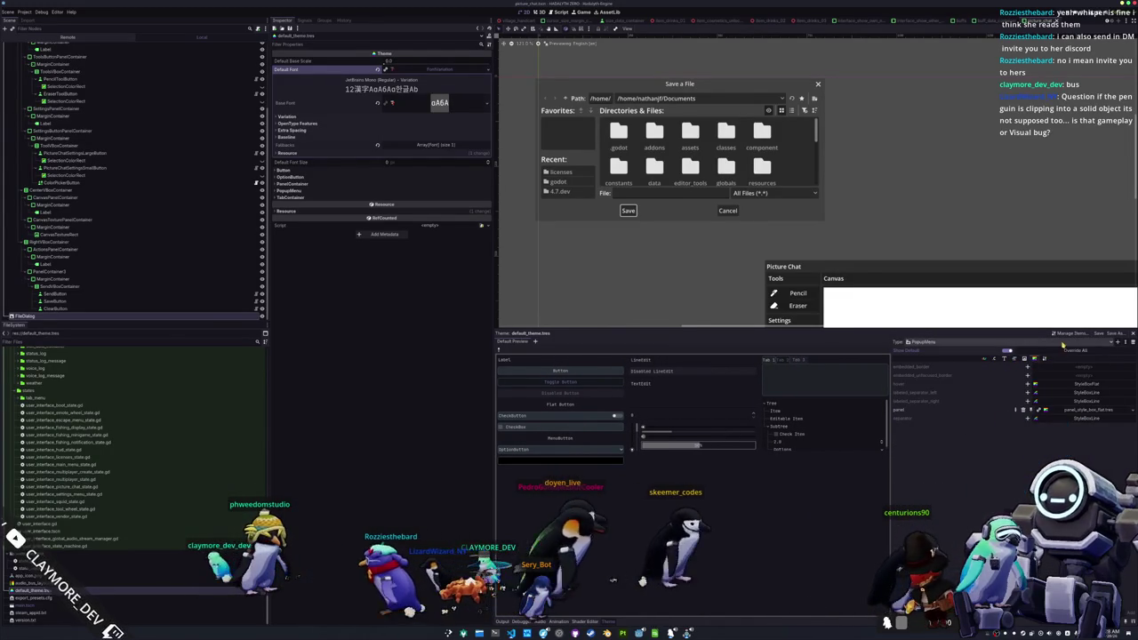
{"action": "left_click", "coordinate": [922, 361]}
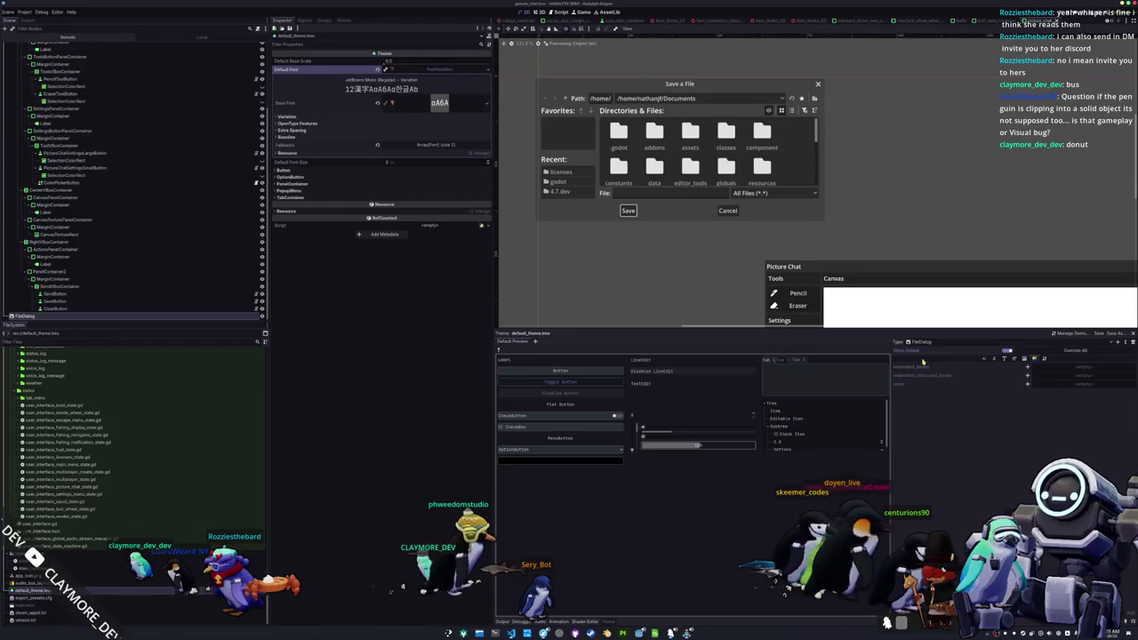
- Add a panel stylebox to FileDialog, quick-loading panel_style_box_flat.tres
{"action": "left_click", "coordinate": [1010, 359]}
{"action": "left_click", "coordinate": [1025, 359]}
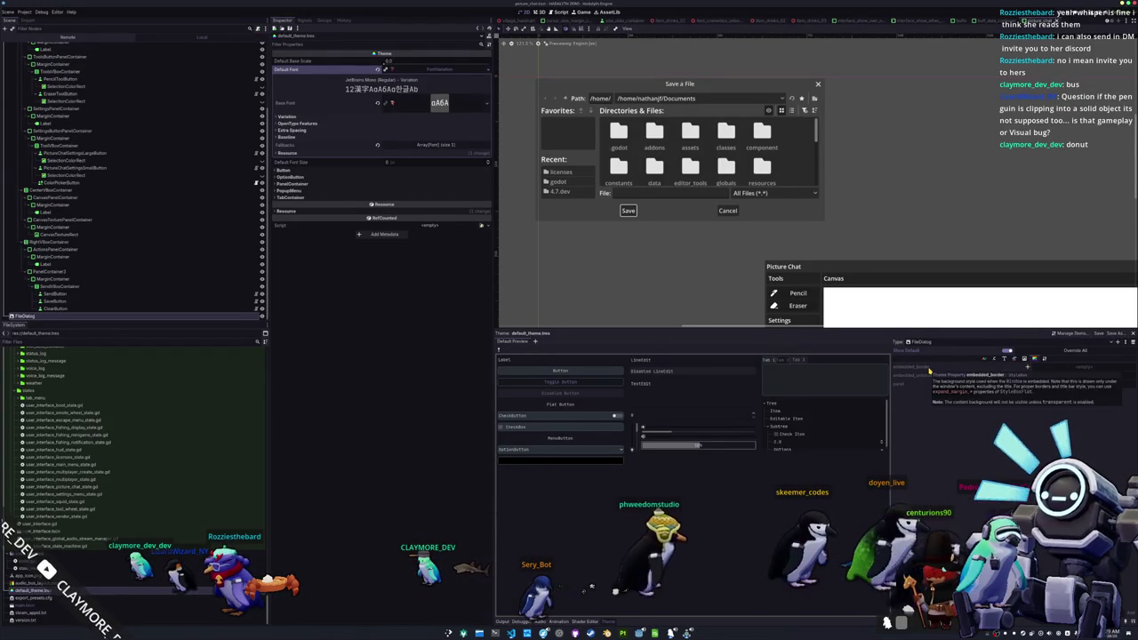
{"action": "left_click", "coordinate": [1029, 385]}
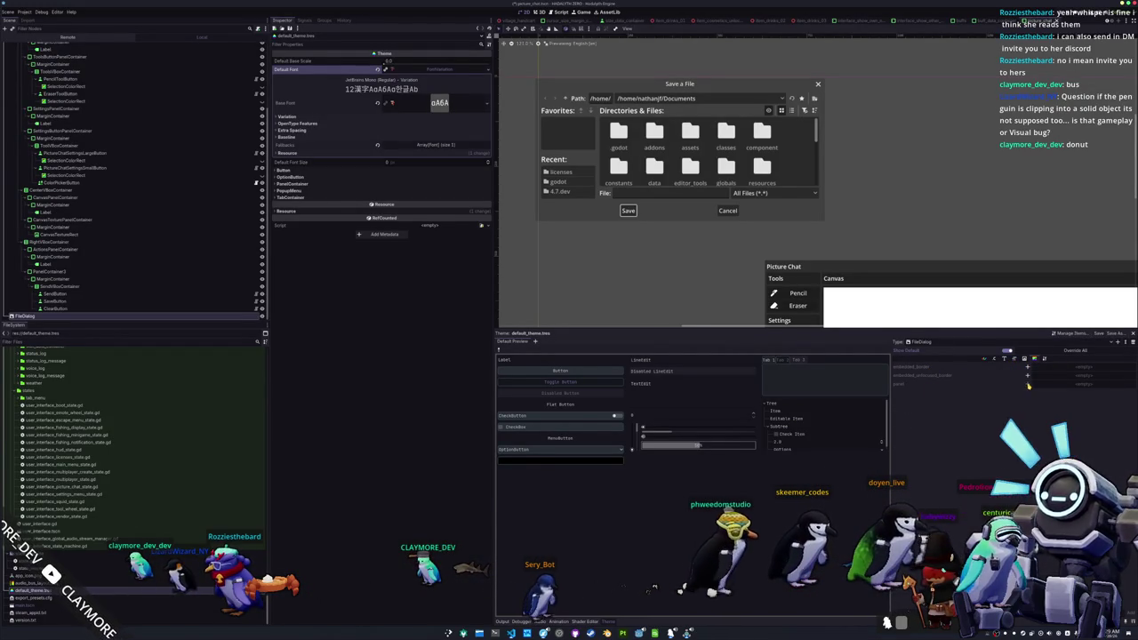
{"action": "left_click", "coordinate": [1126, 385]}
{"action": "type", "text": "panel_style_box_flat.tres"}
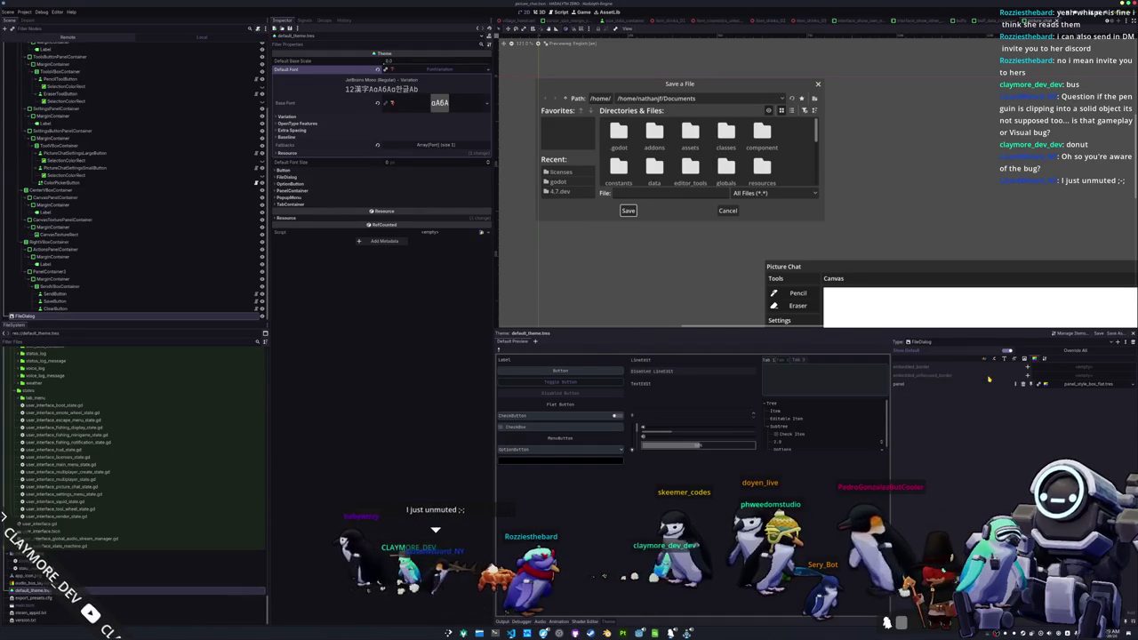
- Review FileDialog's icon, constant and stylebox items, then select the FileDialog node
{"action": "left_click", "coordinate": [1023, 358]}
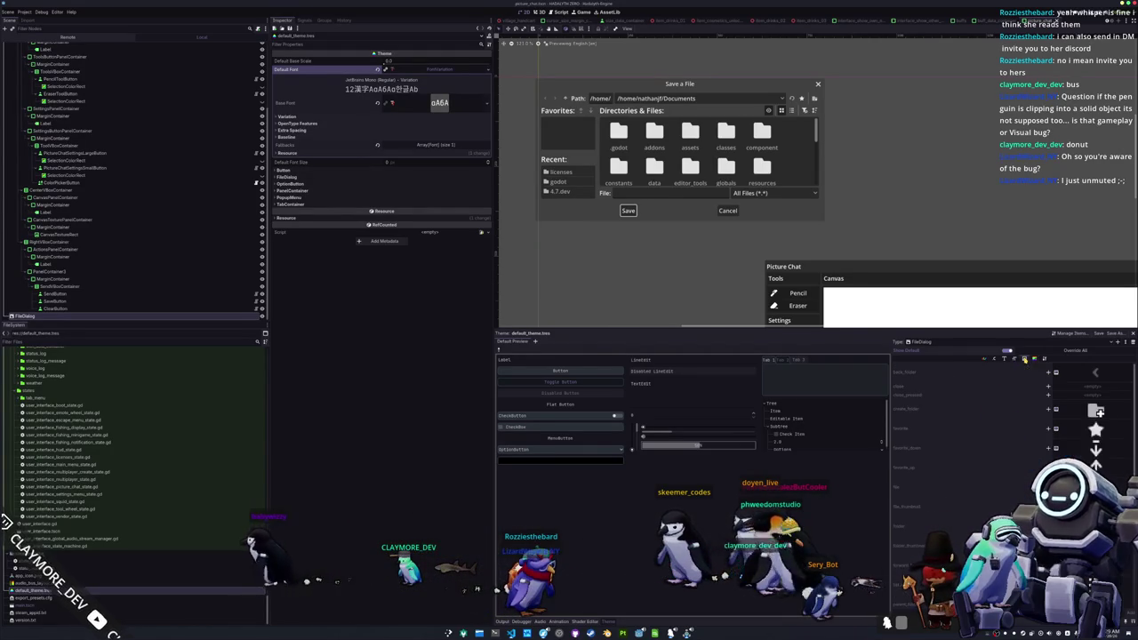
{"action": "left_click", "coordinate": [995, 359]}
{"action": "left_click", "coordinate": [1006, 359]}
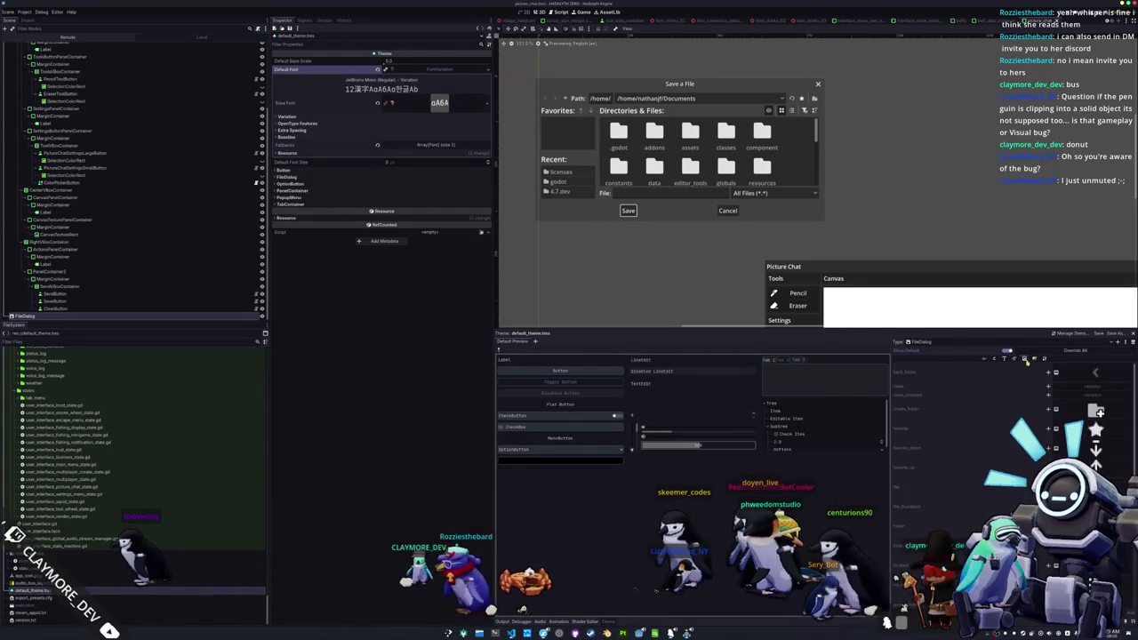
{"action": "left_click", "coordinate": [1035, 359]}
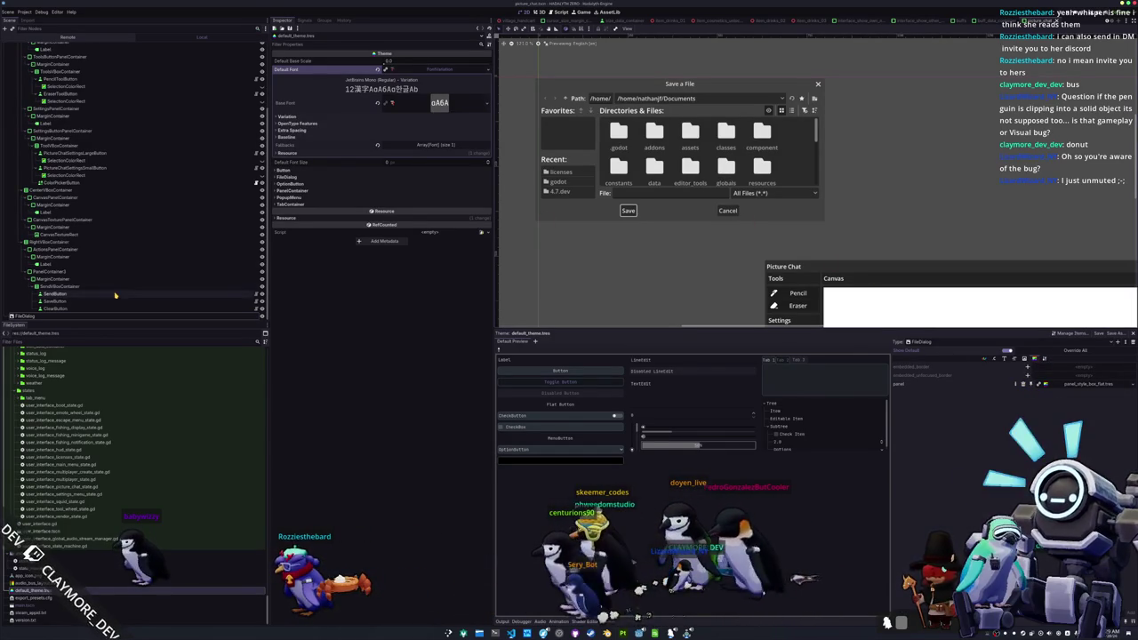
{"action": "left_click", "coordinate": [54, 315]}
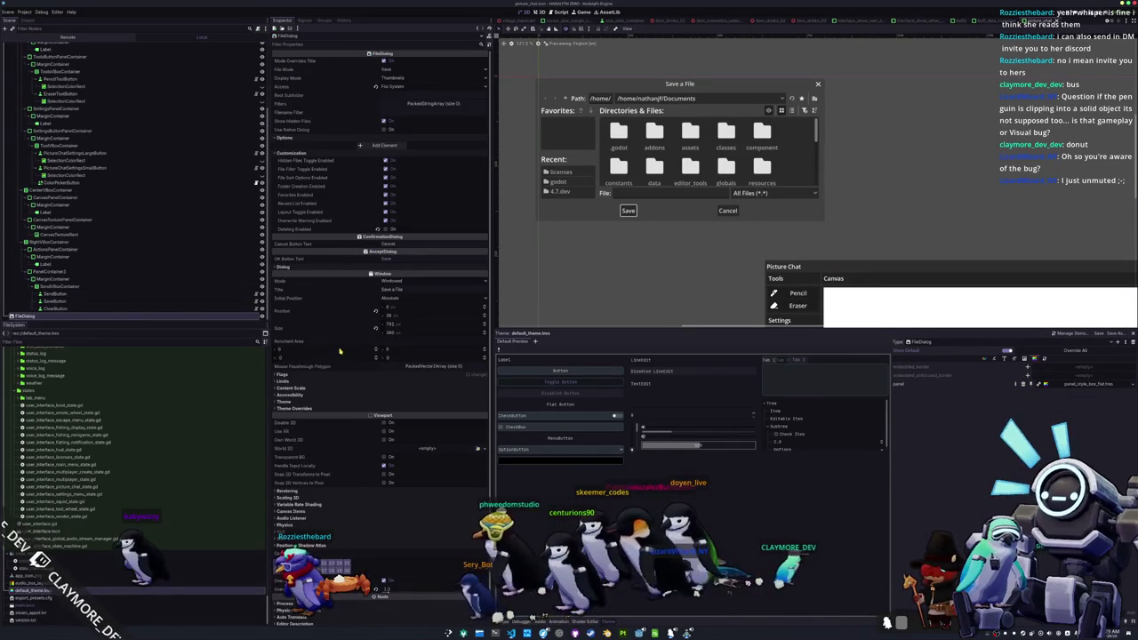
- Quick-load default_theme.tres into the FileDialog's Theme property and adjust the Save a File dialog preview
{"action": "scroll", "coordinate": [339, 351], "scroll_direction": "down", "scroll_amount": 1}
{"action": "left_click", "coordinate": [345, 389]}
{"action": "left_click", "coordinate": [347, 382]}
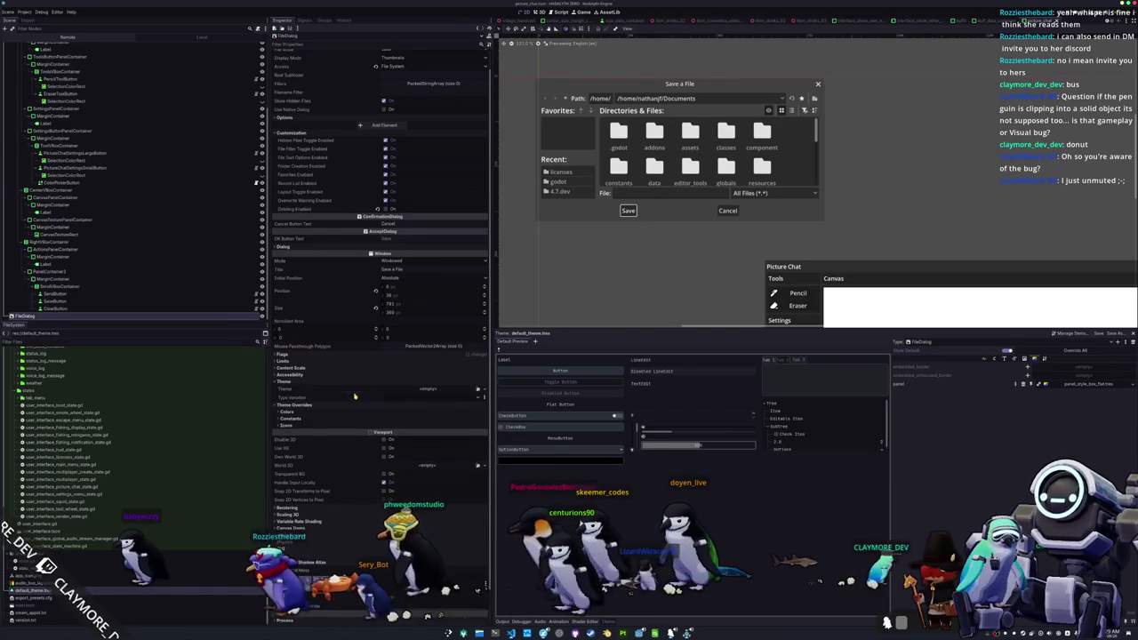
{"action": "left_click", "coordinate": [476, 390]}
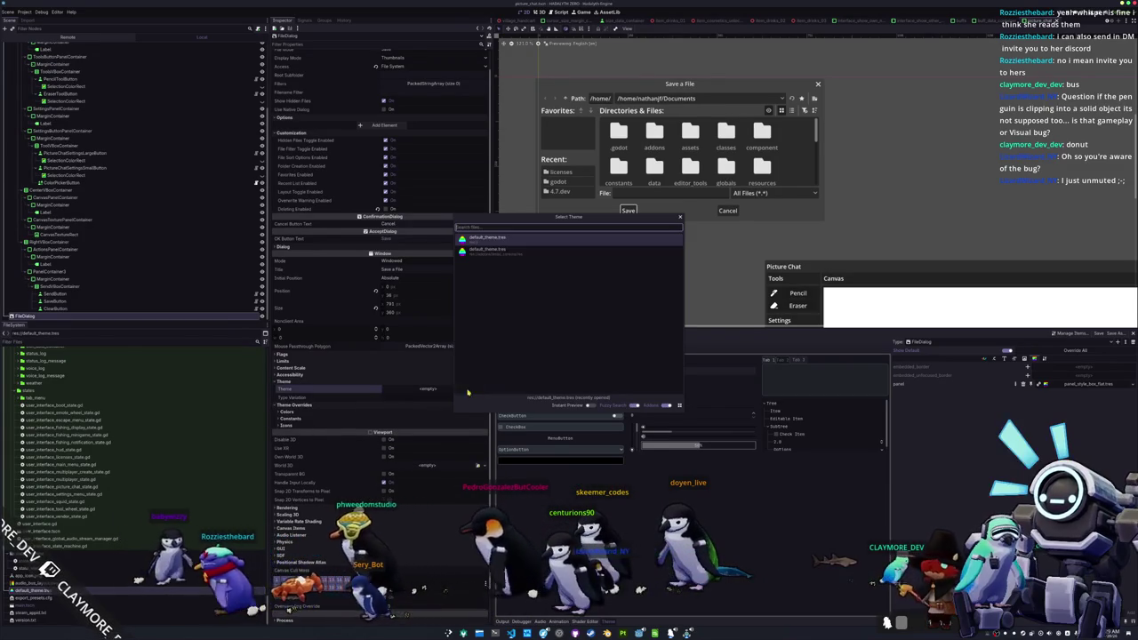
{"action": "left_click", "coordinate": [486, 252]}
{"action": "left_click", "coordinate": [481, 388]}
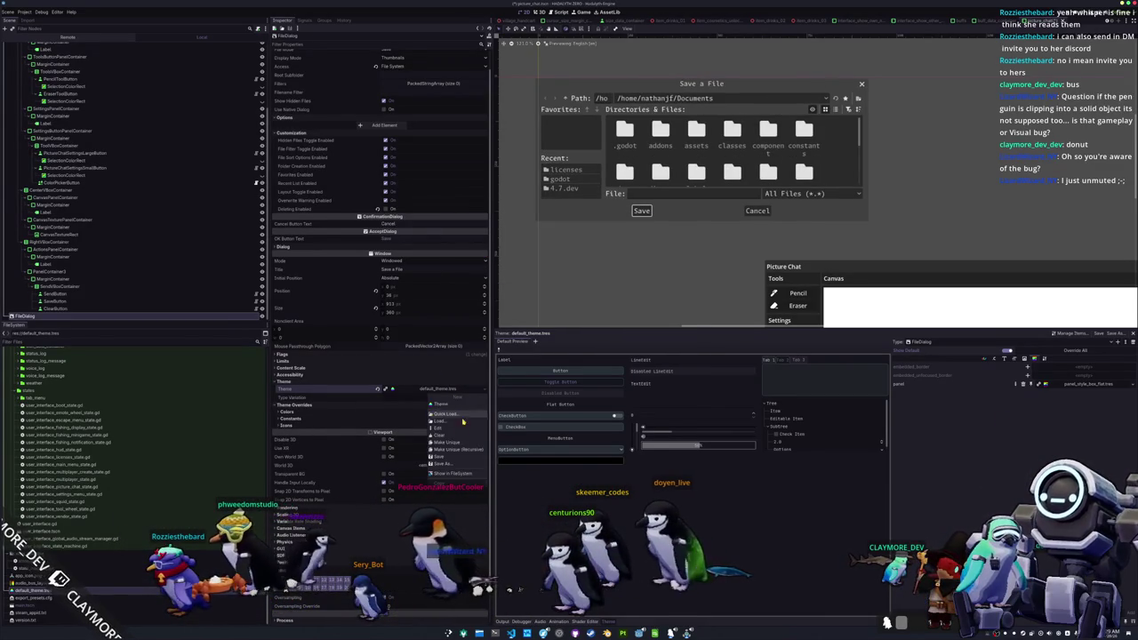
{"action": "left_click", "coordinate": [450, 415]}
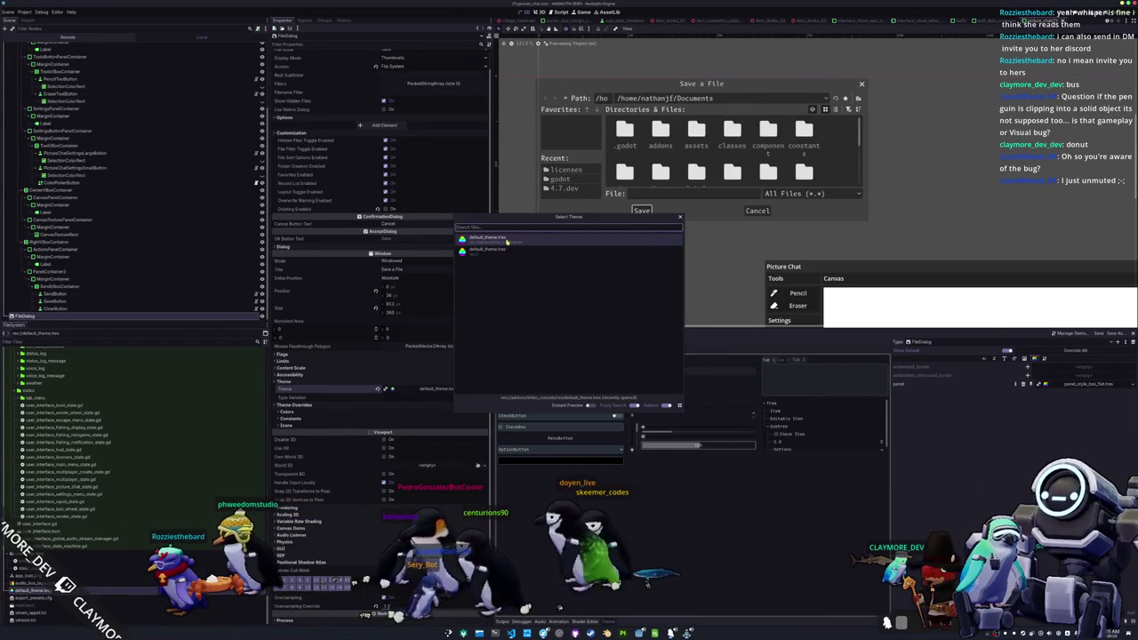
{"action": "left_click", "coordinate": [506, 238]}
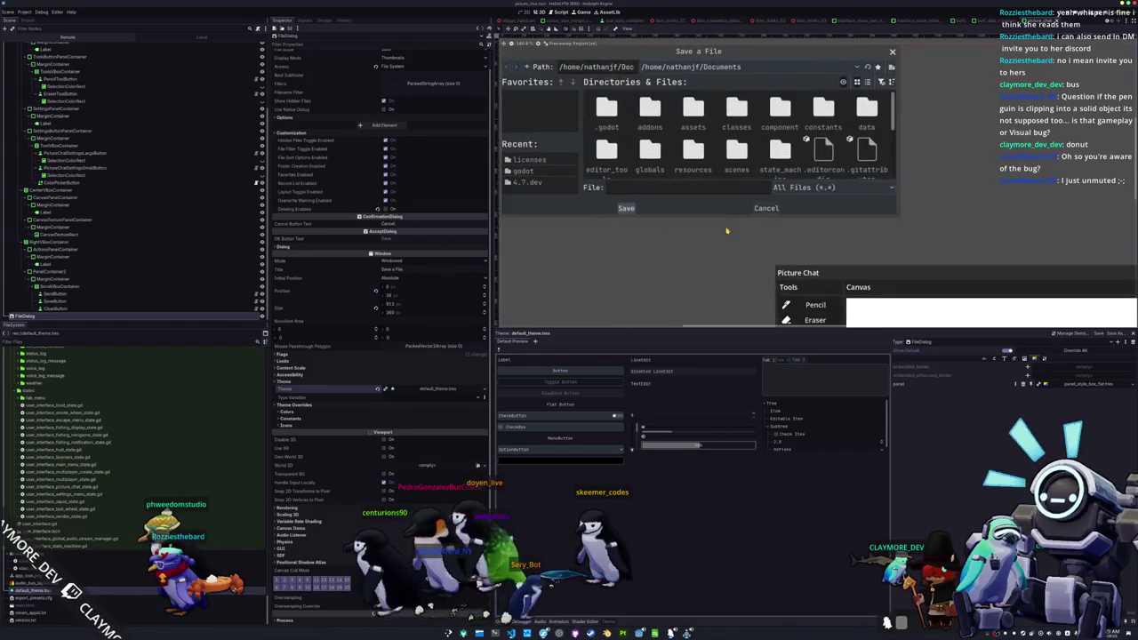
{"action": "left_click_drag", "start_coordinate": [726, 231], "coordinate": [792, 305]}
{"action": "mouse_move", "coordinate": [887, 284]}
{"action": "left_mouse_down"}
{"action": "mouse_move", "coordinate": [871, 258]}
{"action": "mouse_move", "coordinate": [858, 285]}
{"action": "left_mouse_up"}
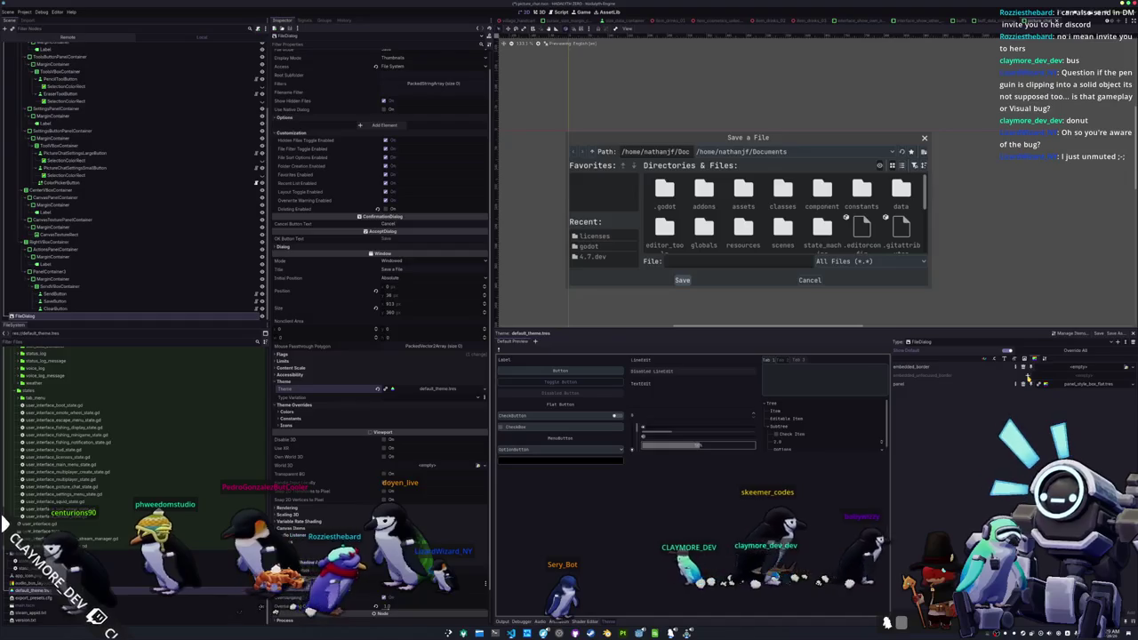
- Quick-load panel_style_box_flat.tres into embedded_border and tab_selected_style_box_flat.tres into embedded_unfocused_border
{"action": "left_click", "coordinate": [1126, 367]}
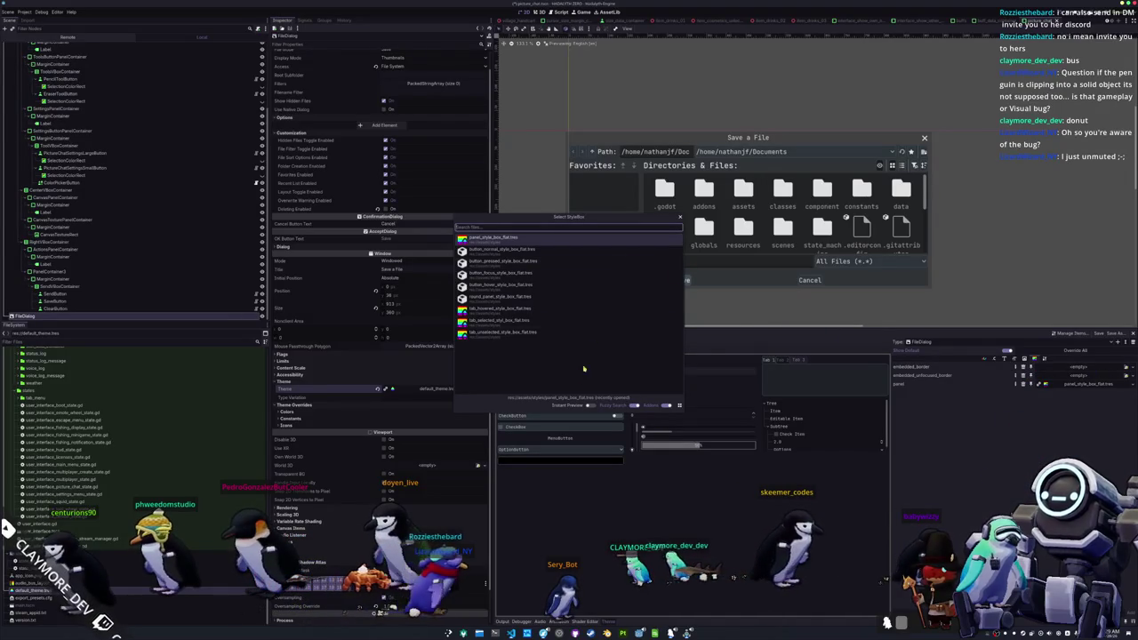
{"action": "double_click", "coordinate": [504, 240]}
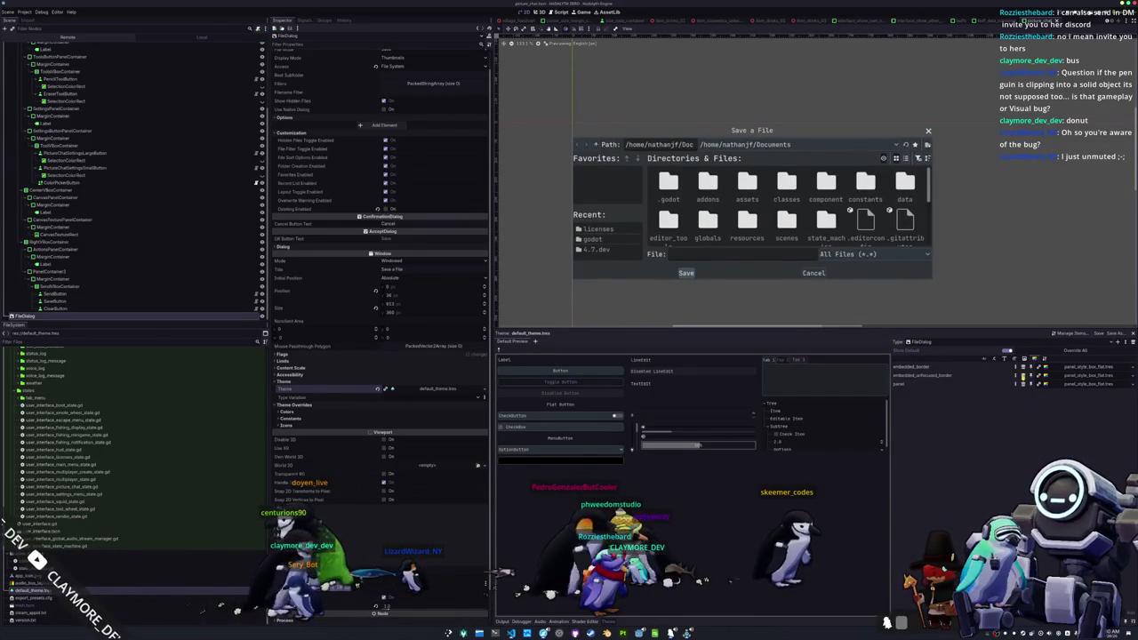
{"action": "left_click", "coordinate": [1132, 377]}
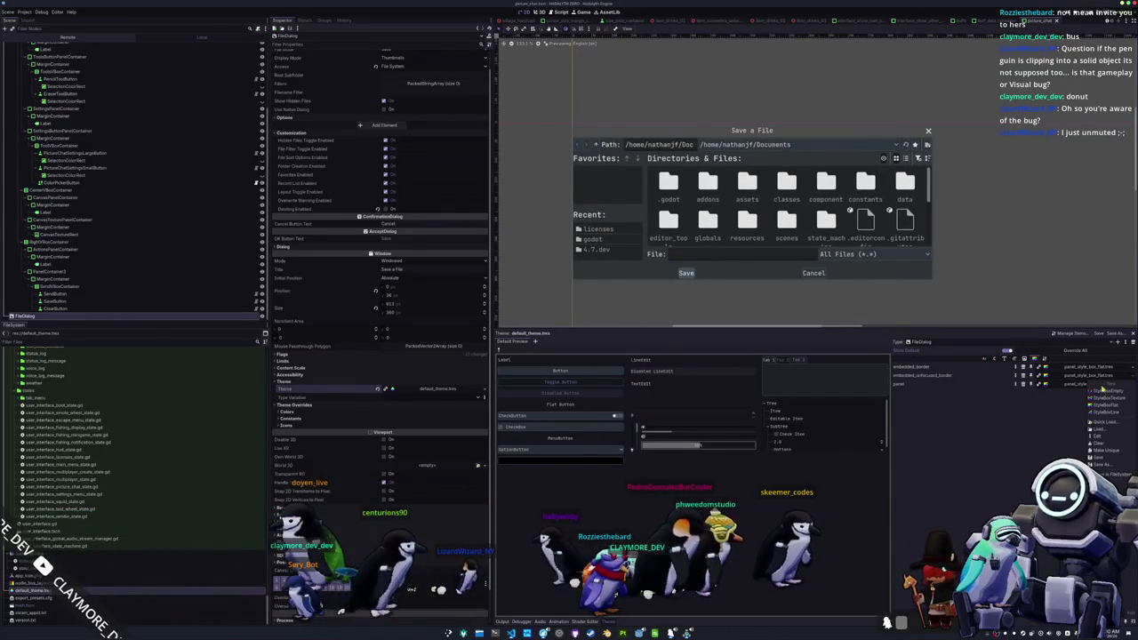
{"action": "left_click", "coordinate": [1102, 423]}
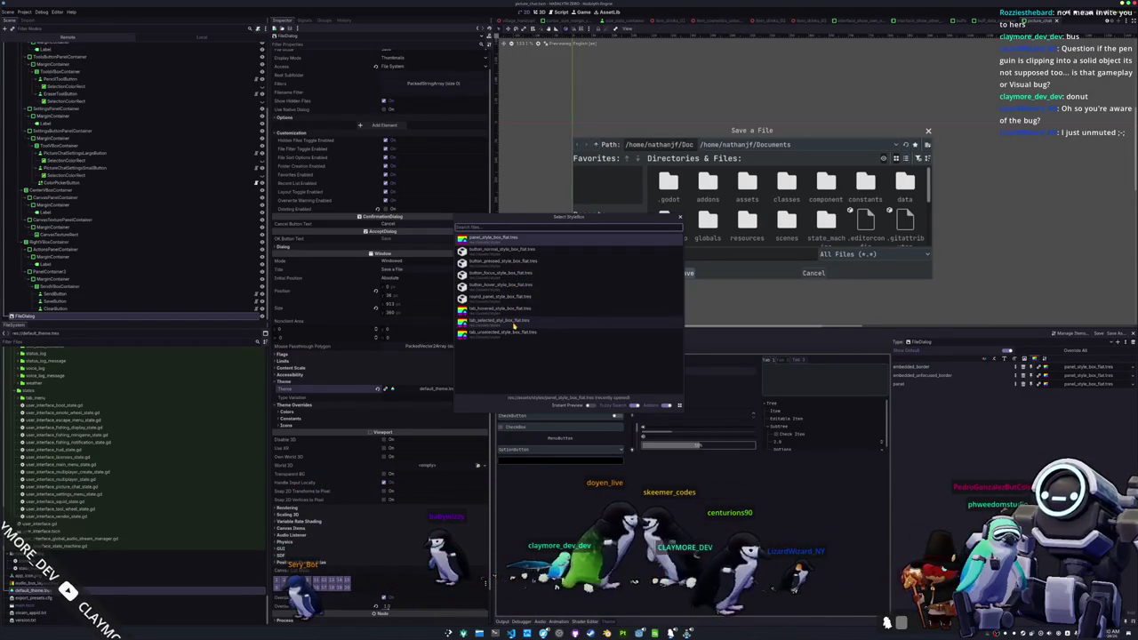
{"action": "double_click", "coordinate": [513, 326]}
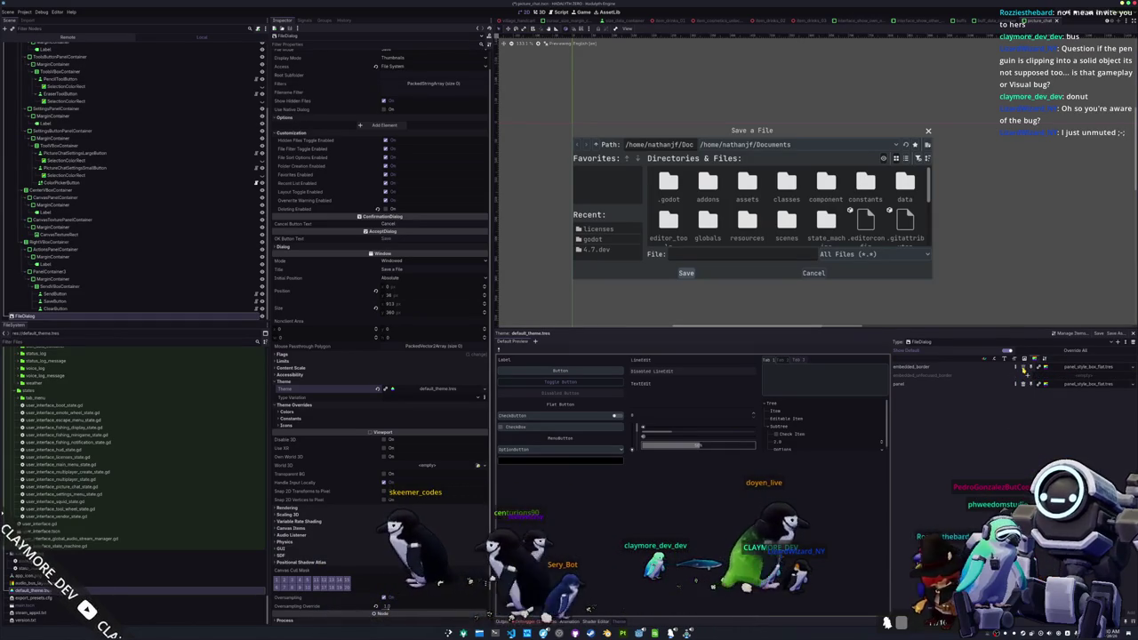
- Review the FileDialog's theme constants, then run the project with F5
{"action": "scroll", "coordinate": [824, 177], "scroll_direction": "up", "scroll_amount": 2}
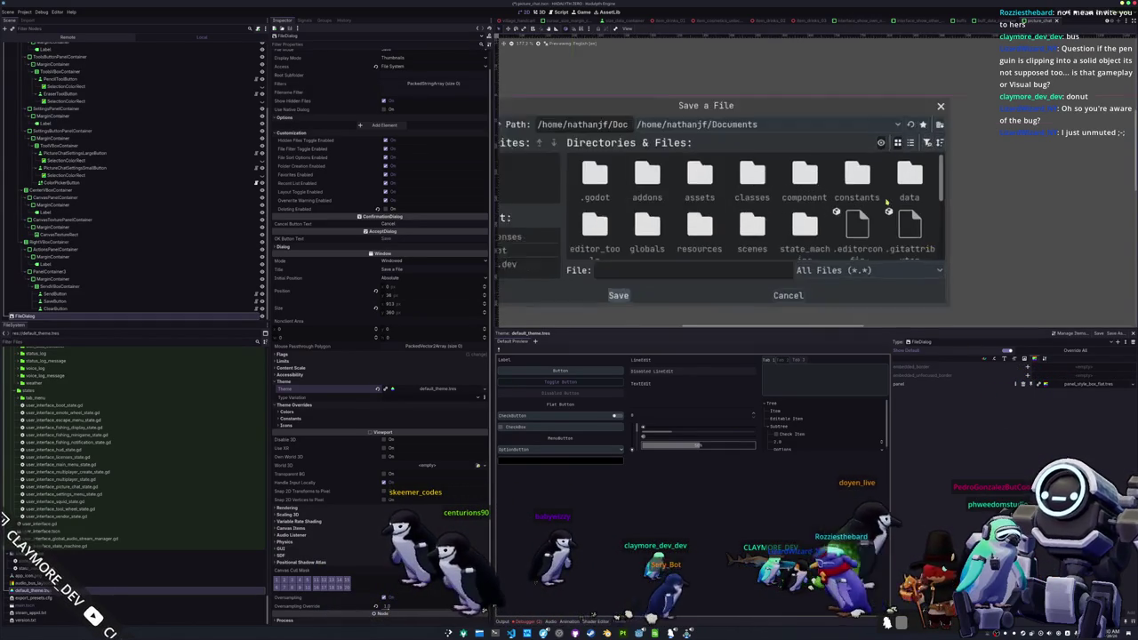
{"action": "scroll", "coordinate": [948, 287], "scroll_direction": "left", "scroll_amount": 2}
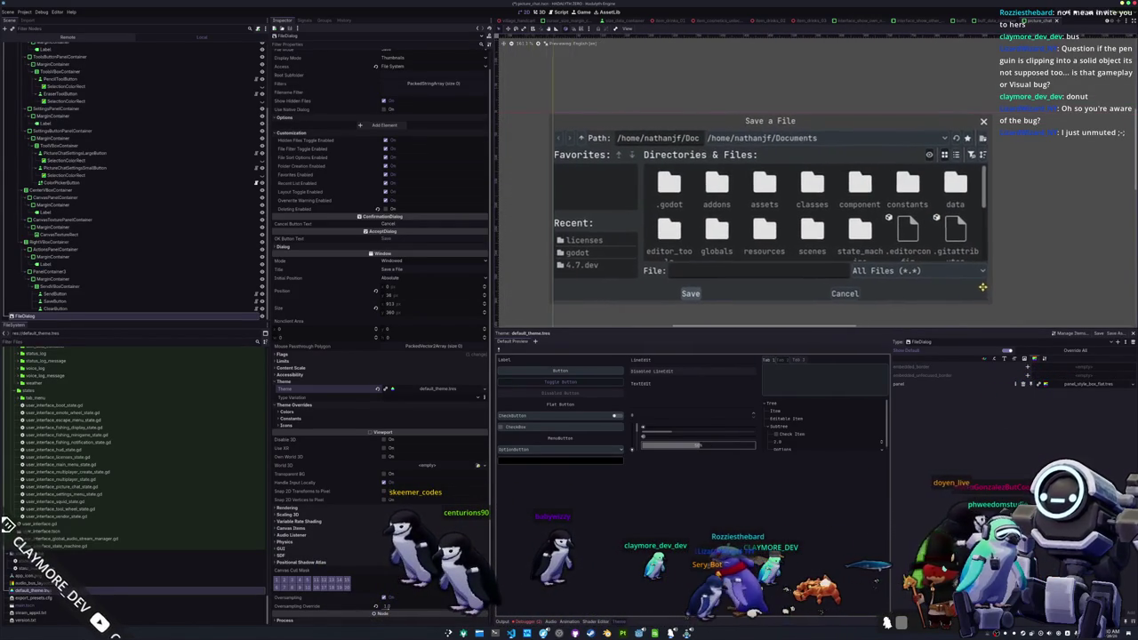
{"action": "left_click", "coordinate": [1025, 360]}
{"action": "left_click", "coordinate": [1004, 360]}
{"action": "left_click", "coordinate": [995, 360]}
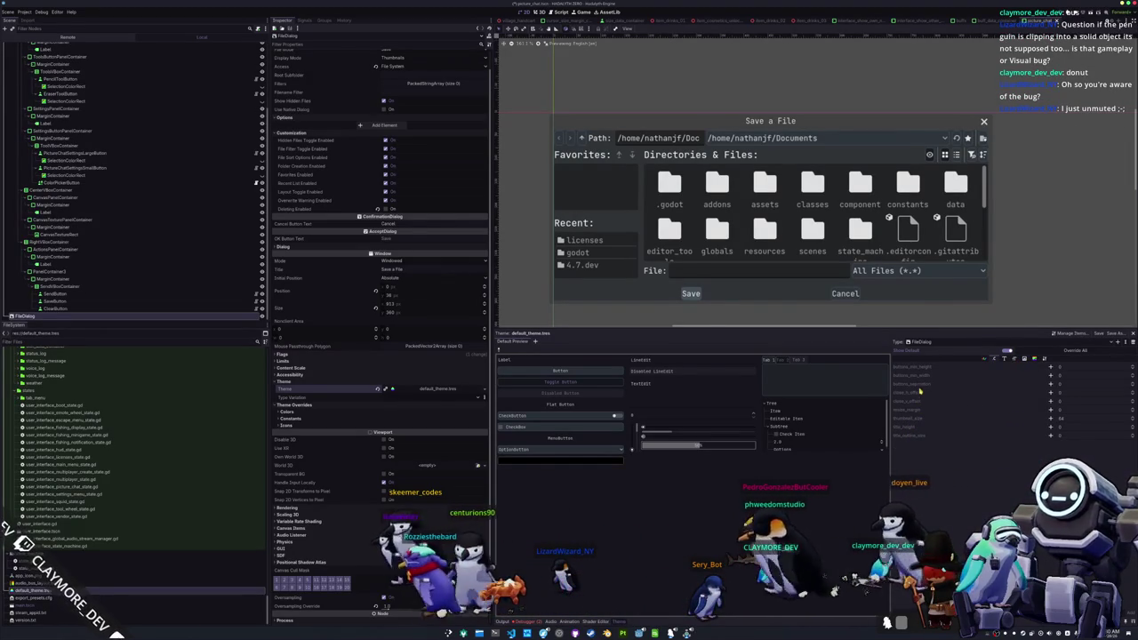
{"action": "scroll", "coordinate": [880, 248], "scroll_direction": "down", "scroll_amount": 2}
{"action": "scroll", "coordinate": [878, 248], "scroll_direction": "down", "scroll_amount": 2}
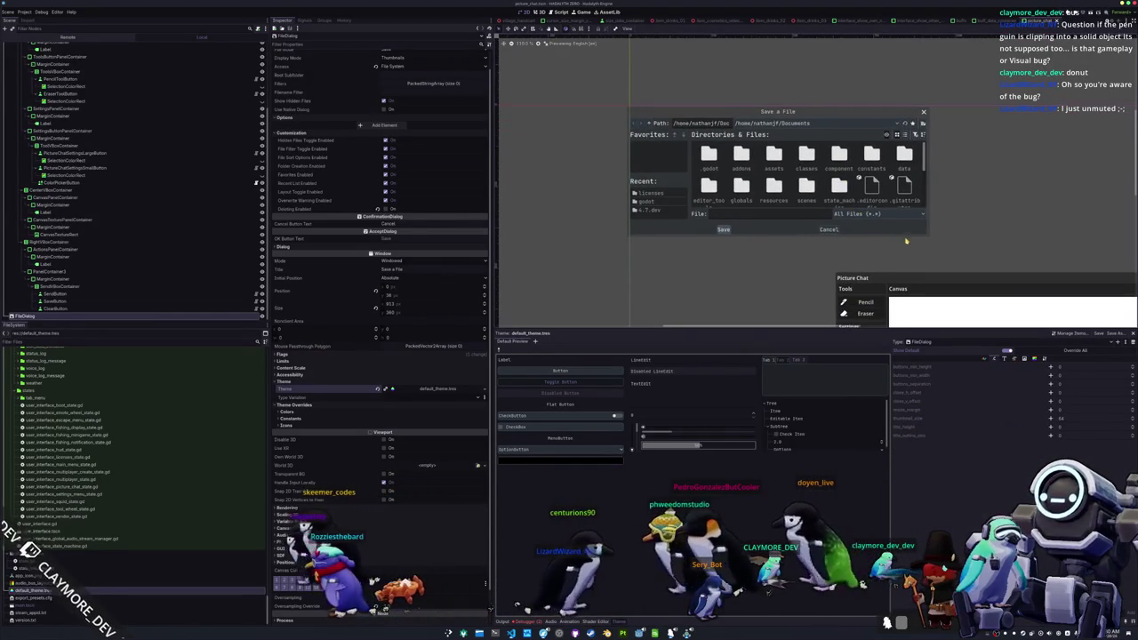
{"action": "scroll", "coordinate": [859, 297], "scroll_direction": "right", "scroll_amount": 2}
{"action": "key", "text": "F5"}
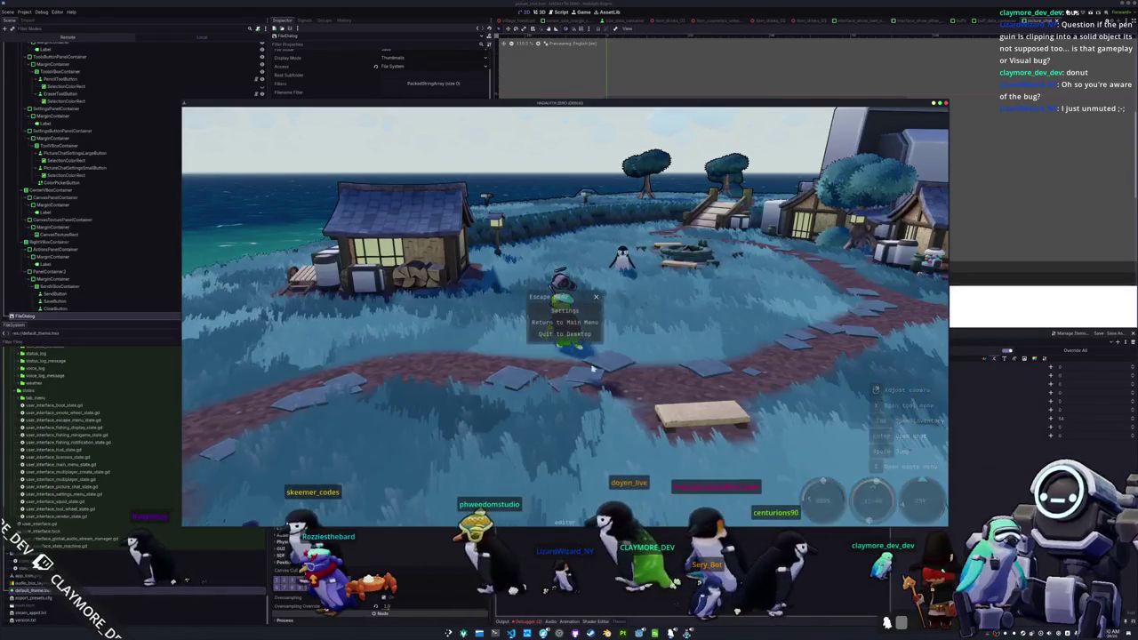
- In the game, open chat and Picture Chat, open the Save dialog, then close everything
{"action": "key", "text": "Return"}
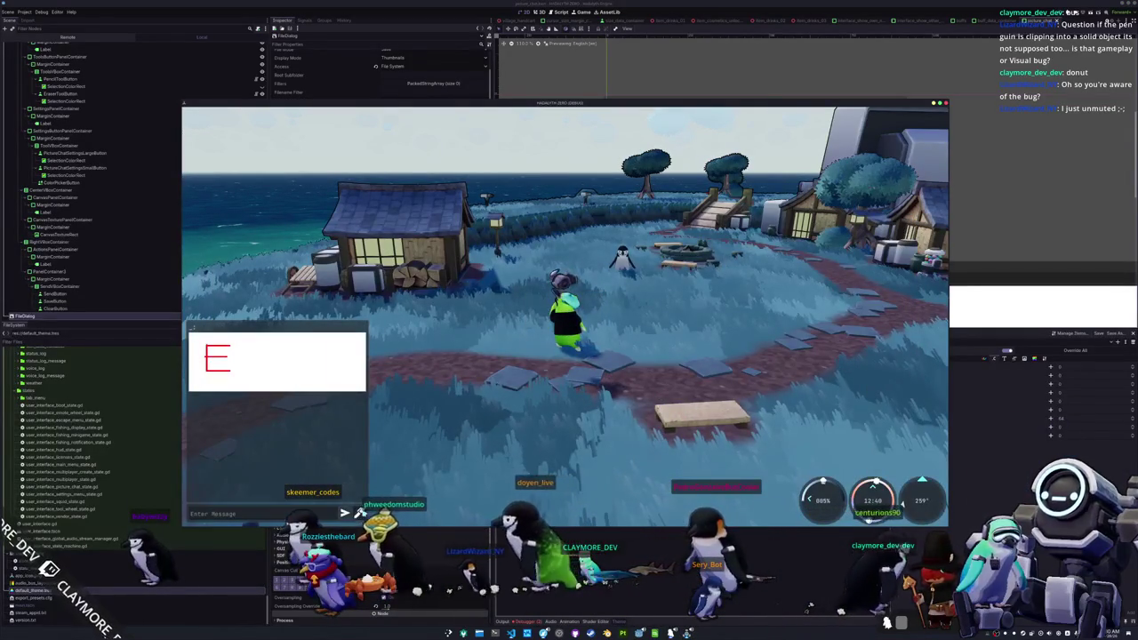
{"action": "left_click", "coordinate": [357, 513]}
{"action": "left_click", "coordinate": [763, 288]}
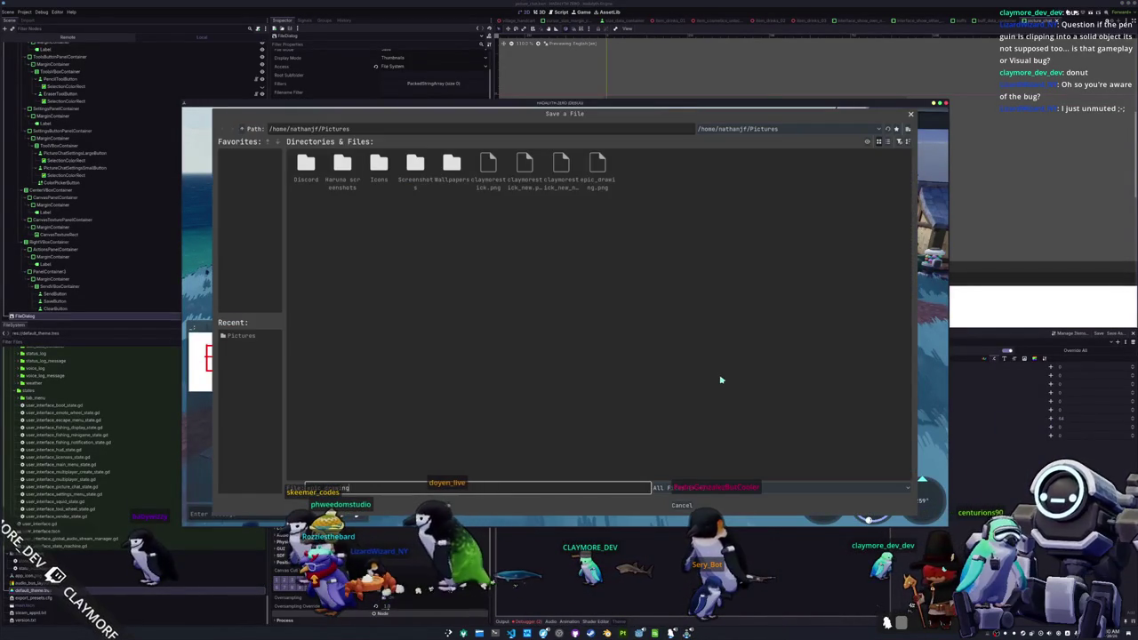
{"action": "key", "text": "Escape"}
{"action": "key", "text": "Escape"}
{"action": "key", "text": "Escape"}
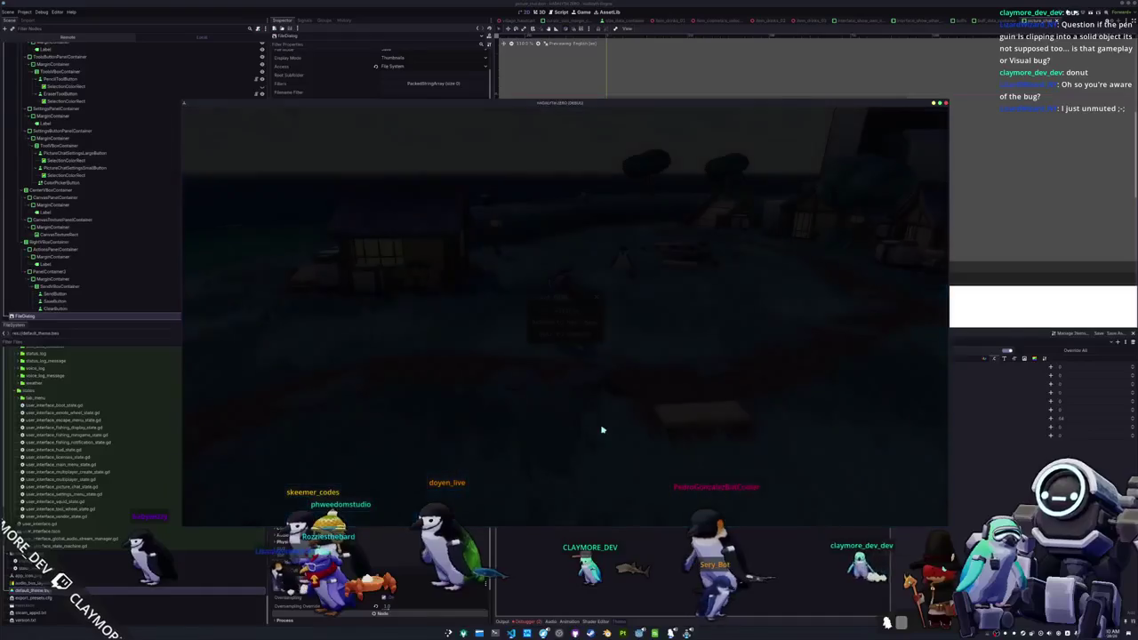
- Stop the game, relaunch it, and close the leftover Save a File dialog
{"action": "key", "text": "F8"}
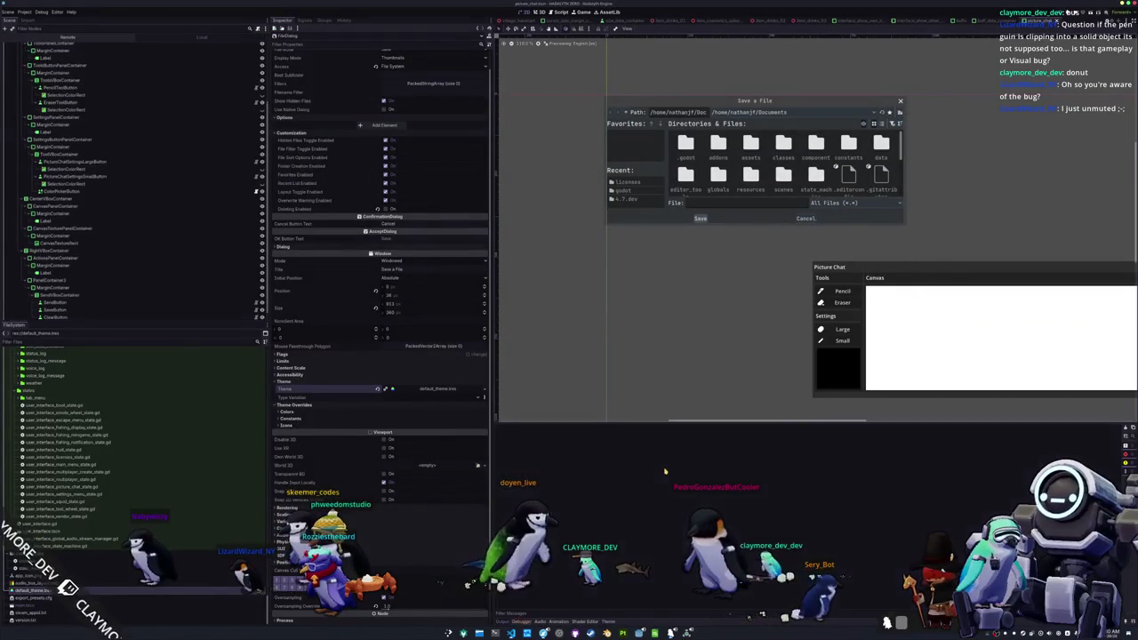
{"action": "key", "text": "F5"}
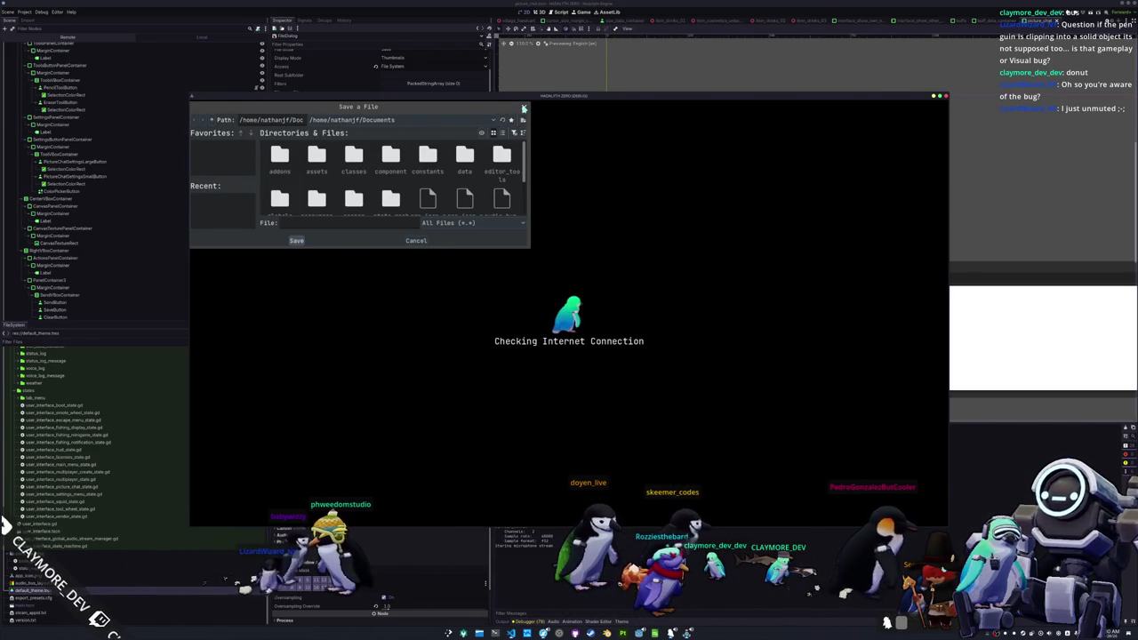
{"action": "left_click", "coordinate": [523, 107]}
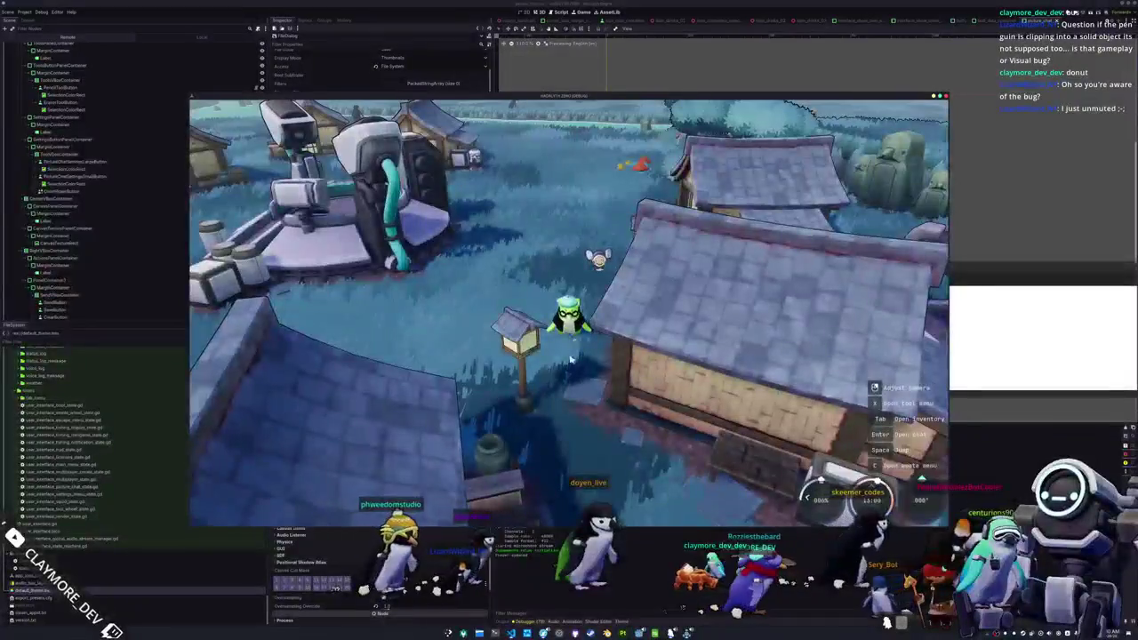
- Reopen Picture Chat's Save a File dialog, move it slightly, and close it with Escape
{"action": "left_click", "coordinate": [370, 513]}
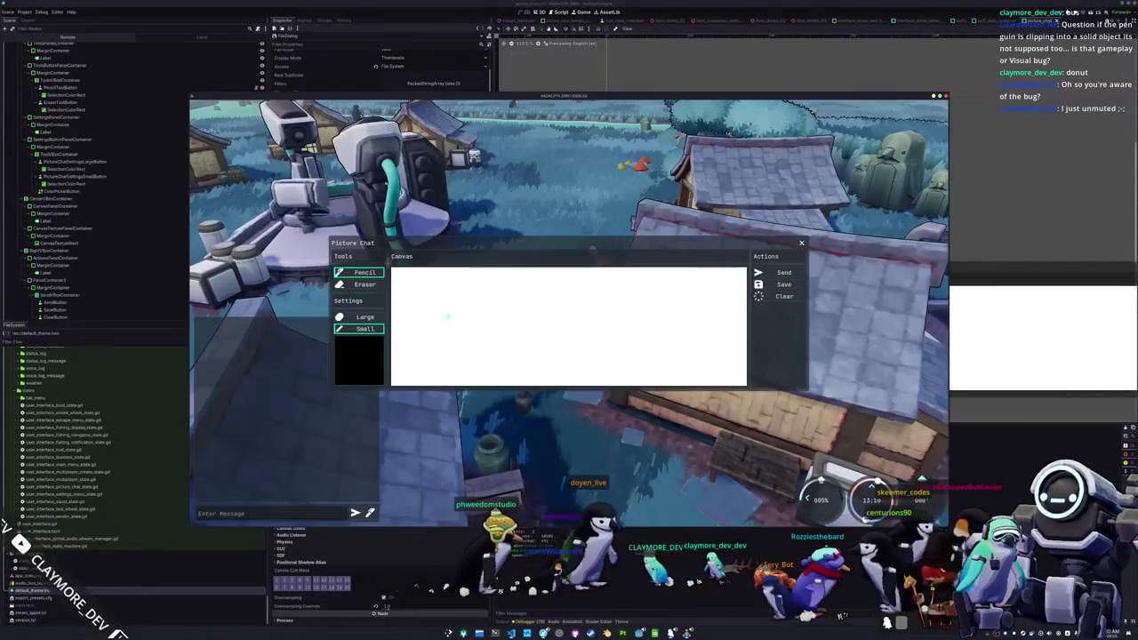
{"action": "left_click", "coordinate": [783, 284]}
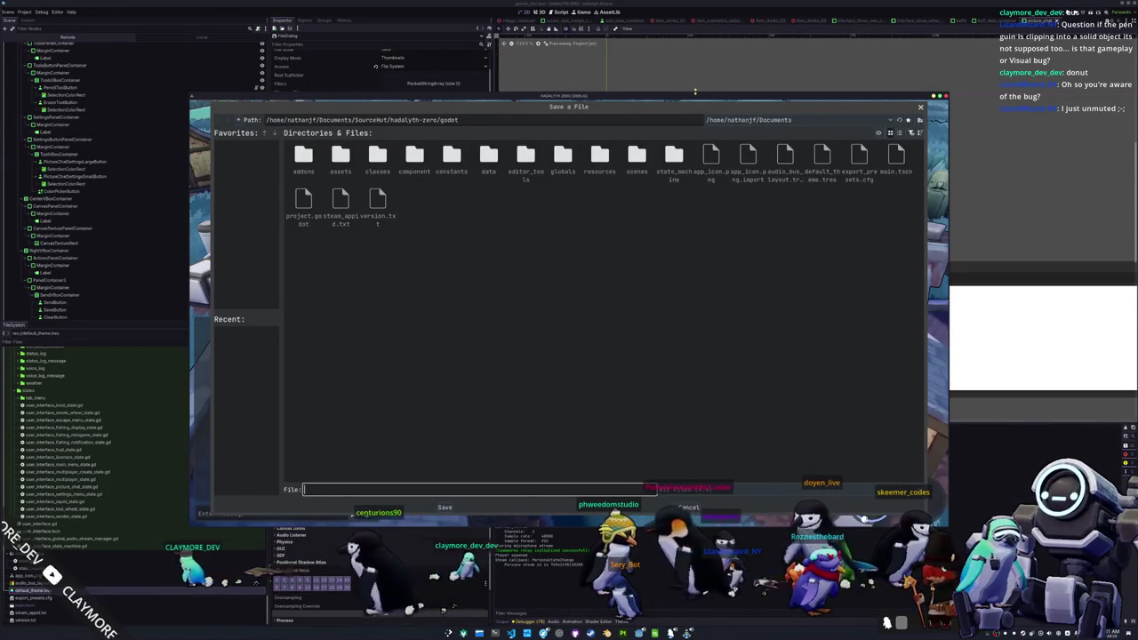
{"action": "left_click_drag", "start_coordinate": [687, 106], "coordinate": [676, 114]}
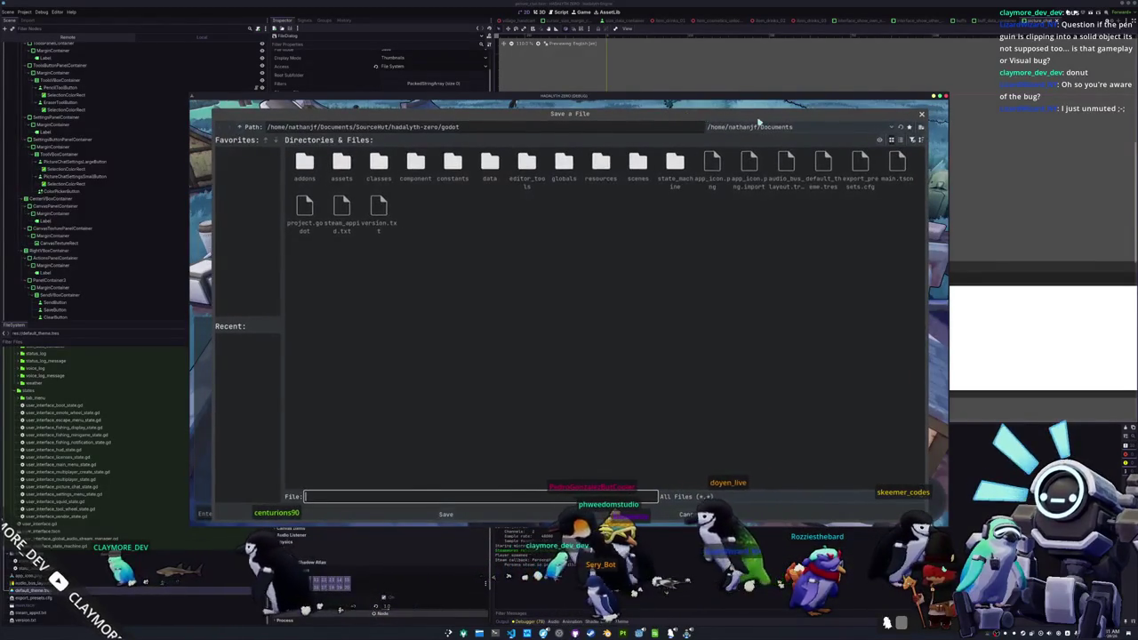
{"action": "key", "text": "Escape"}
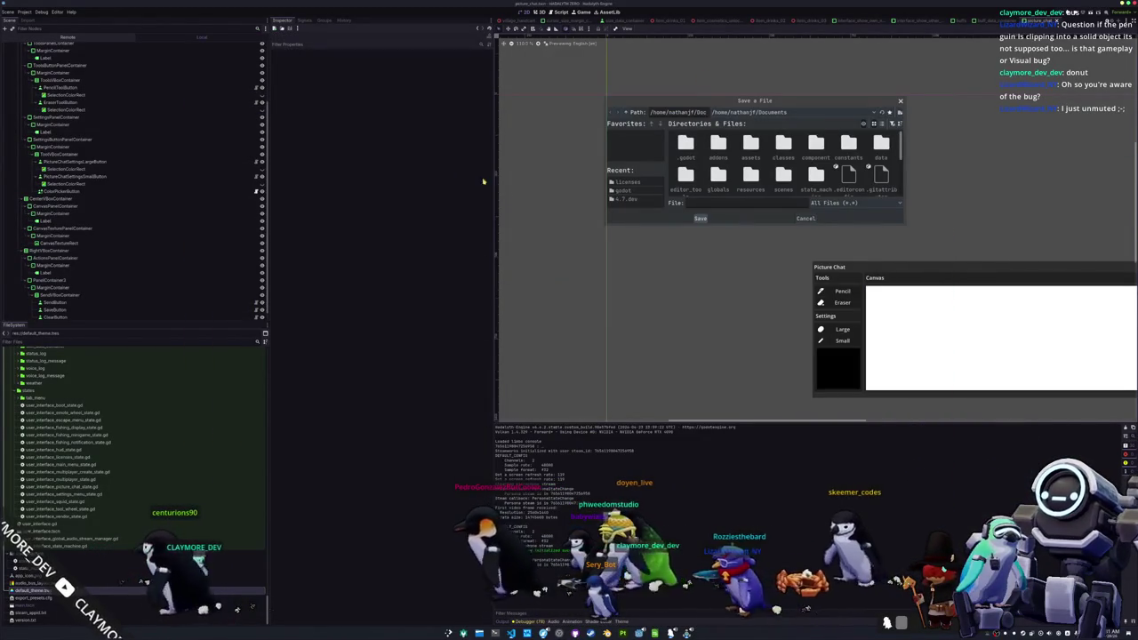
{"action": "scroll", "coordinate": [97, 249], "scroll_direction": "down", "scroll_amount": 1}
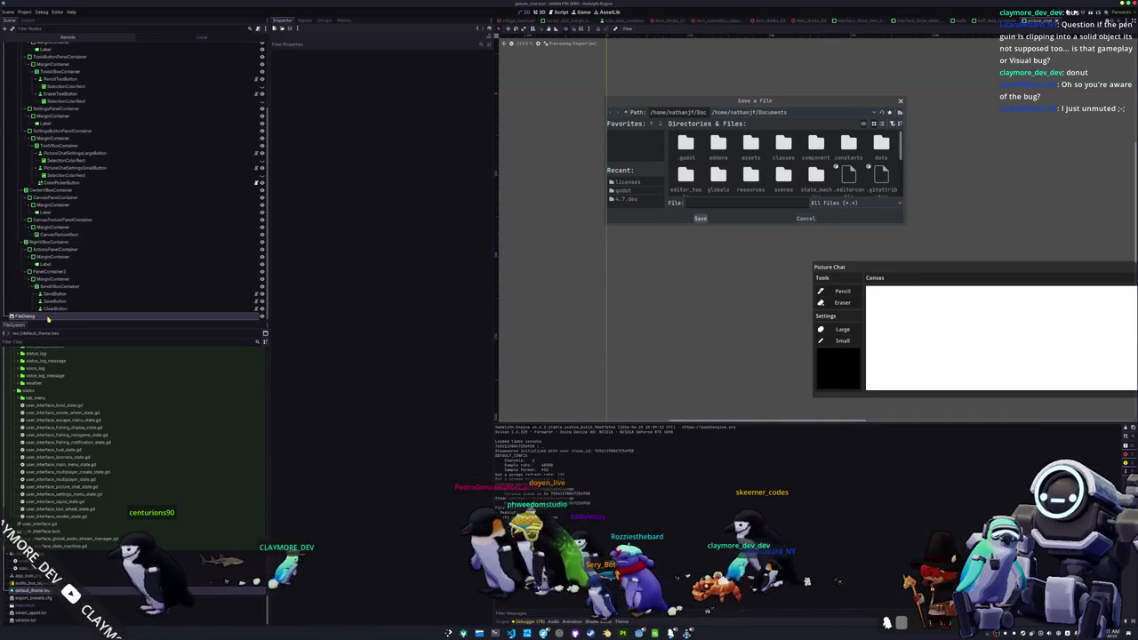
- Inspect the remote FileDialog node, viewing its Window Mode options and expanding the Dialog section
{"action": "left_click", "coordinate": [48, 316]}
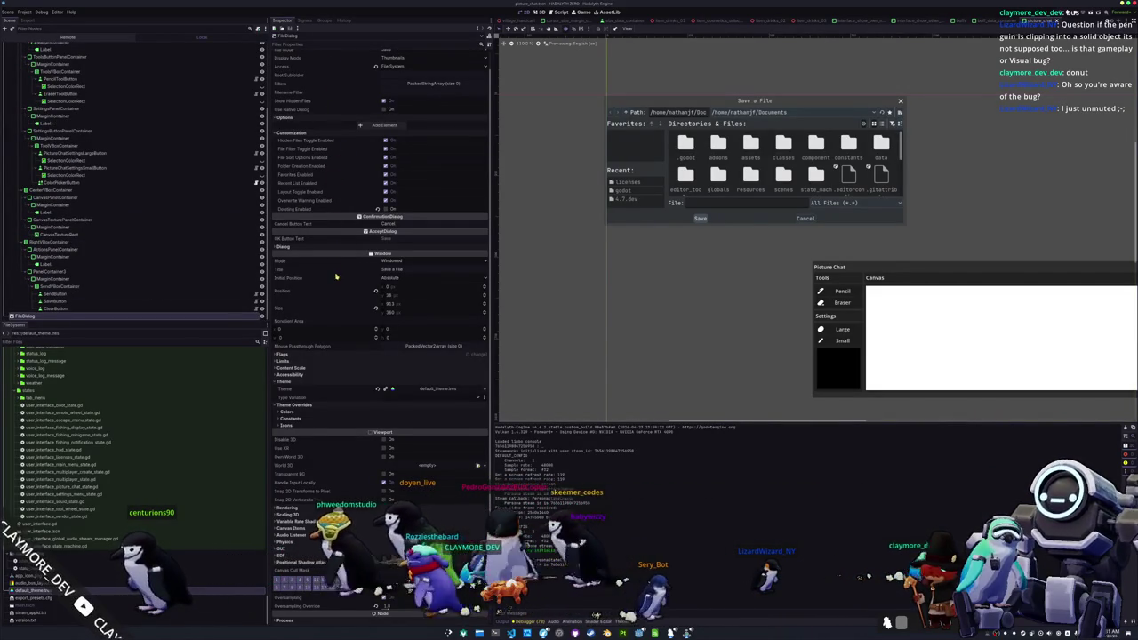
{"action": "scroll", "coordinate": [336, 277], "scroll_direction": "up", "scroll_amount": 1}
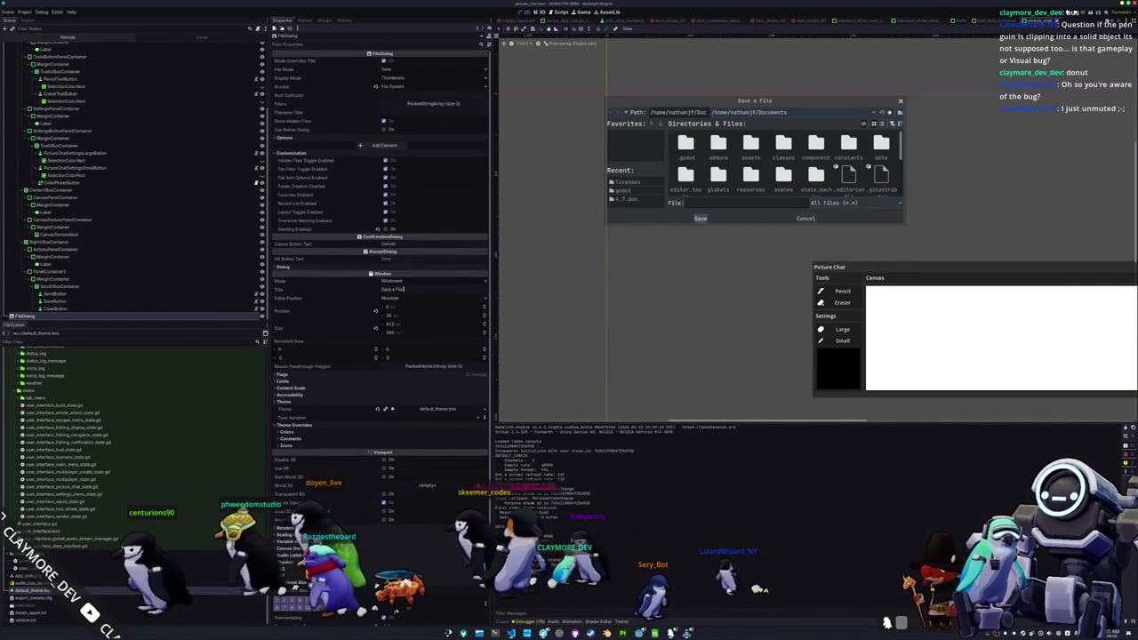
{"action": "left_click", "coordinate": [396, 281]}
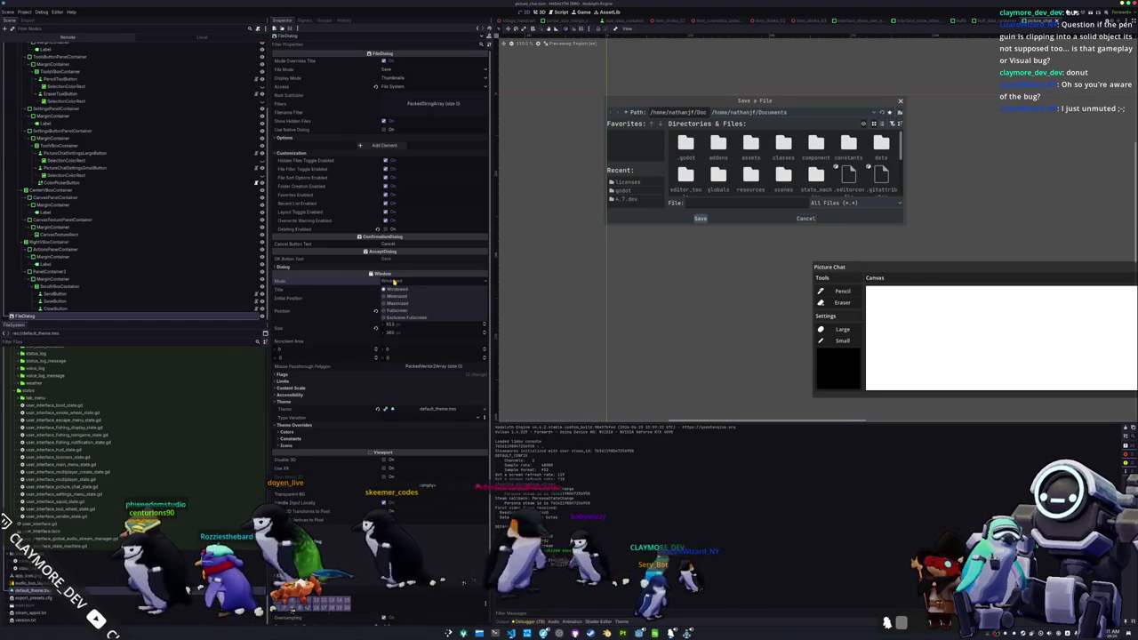
{"action": "left_click", "coordinate": [361, 288]}
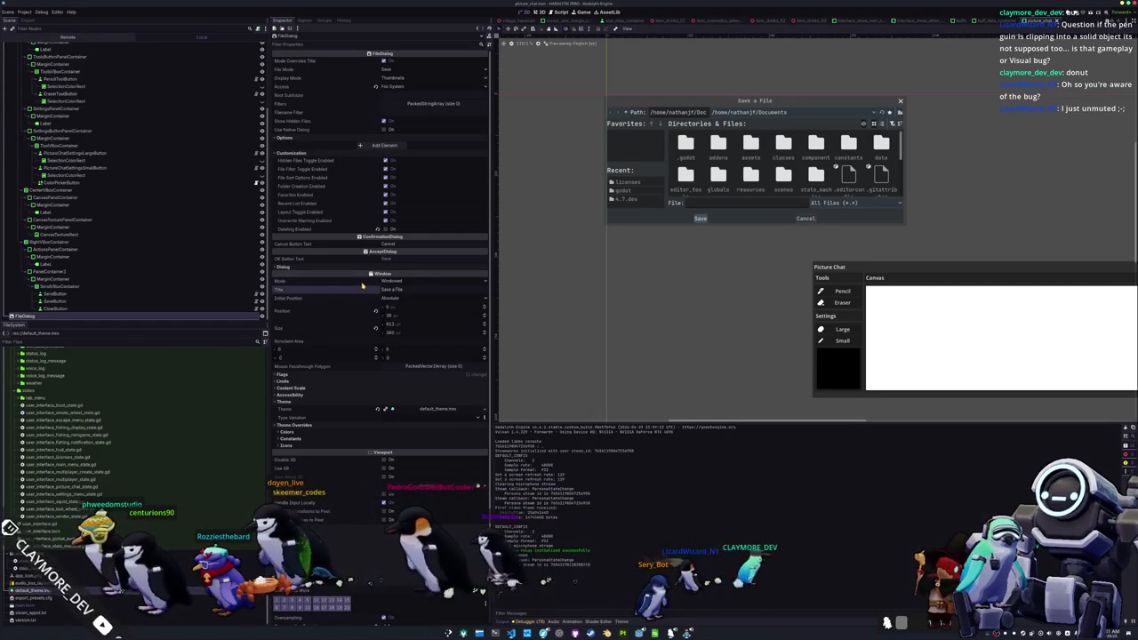
{"action": "left_click", "coordinate": [360, 266]}
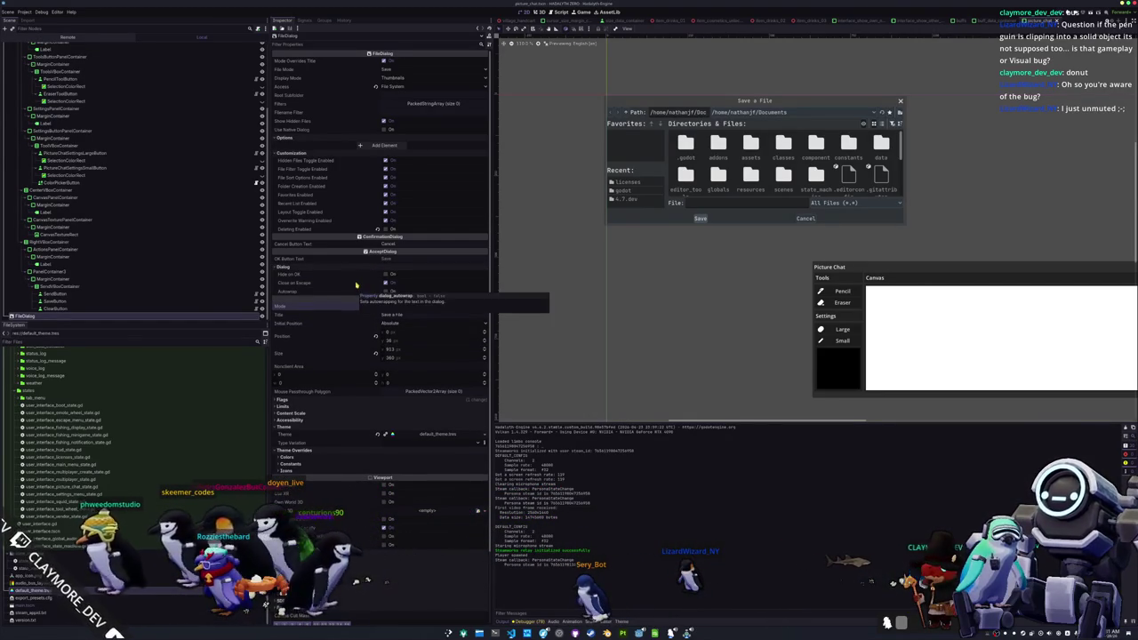
{"action": "mouse_move", "coordinate": [356, 274]}
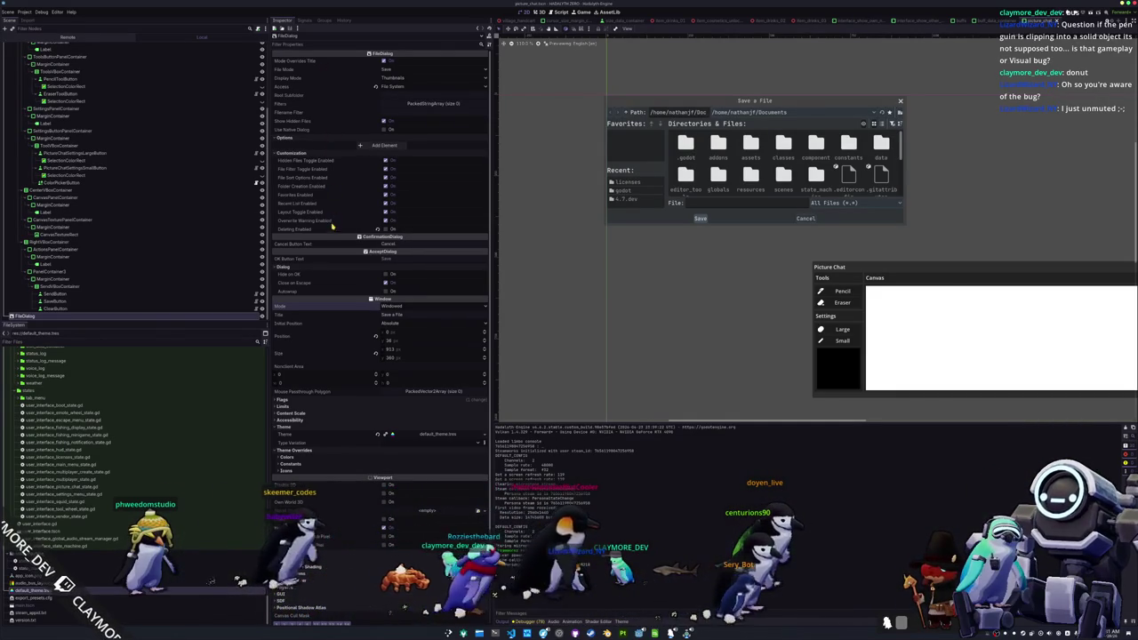
{"action": "scroll", "coordinate": [345, 326], "scroll_direction": "down", "scroll_amount": 3}
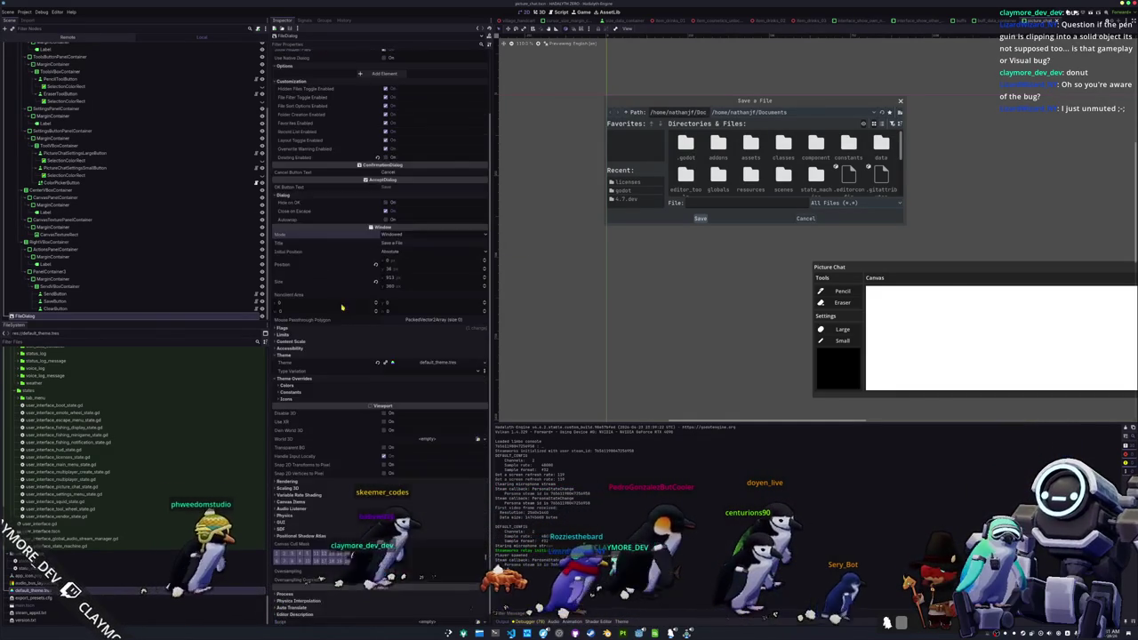
- Collapse the theme override sections and expand the FileDialog's Flags settings
{"action": "left_click", "coordinate": [344, 375]}
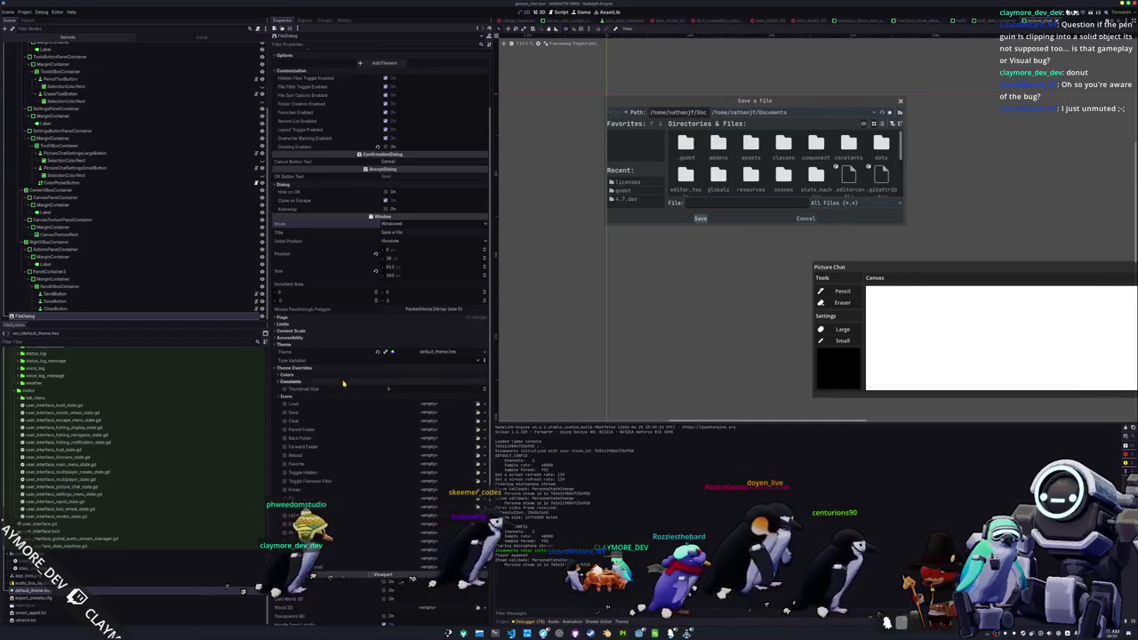
{"action": "left_click", "coordinate": [344, 374]}
{"action": "left_click", "coordinate": [344, 382]}
{"action": "left_click", "coordinate": [344, 388]}
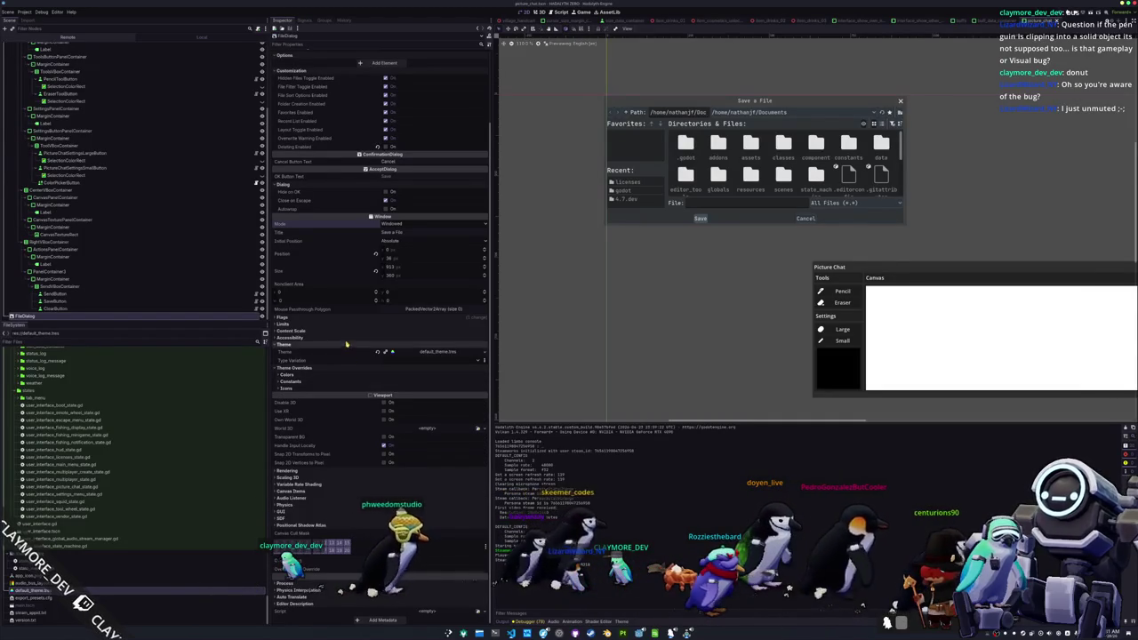
{"action": "left_click", "coordinate": [344, 344]}
{"action": "left_click", "coordinate": [342, 333]}
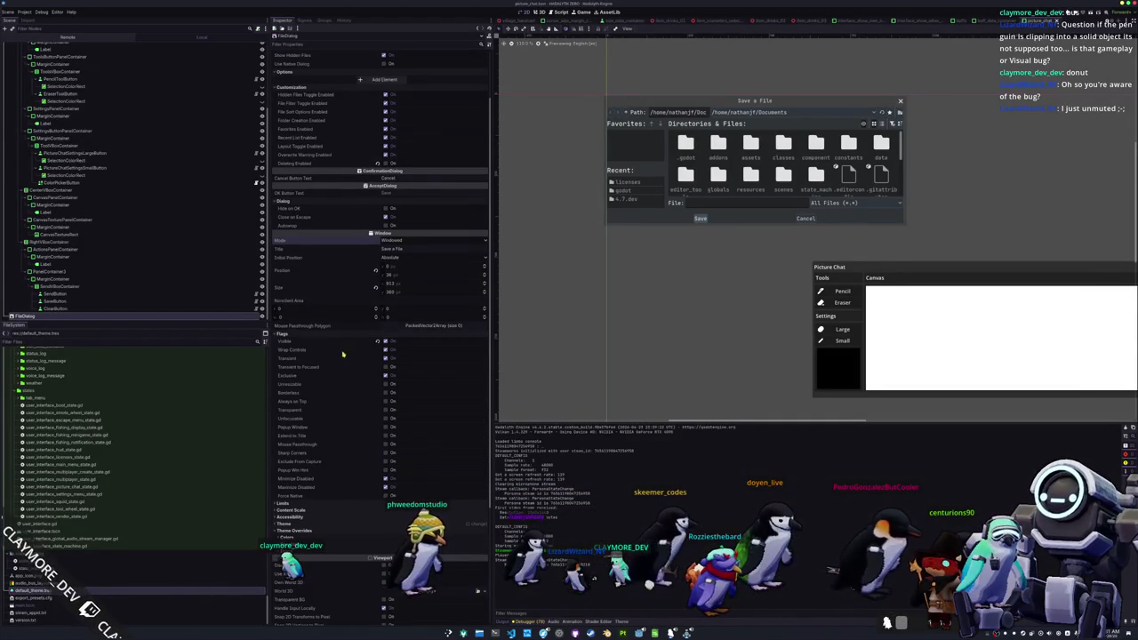
{"action": "scroll", "coordinate": [350, 392], "scroll_direction": "down", "scroll_amount": 2}
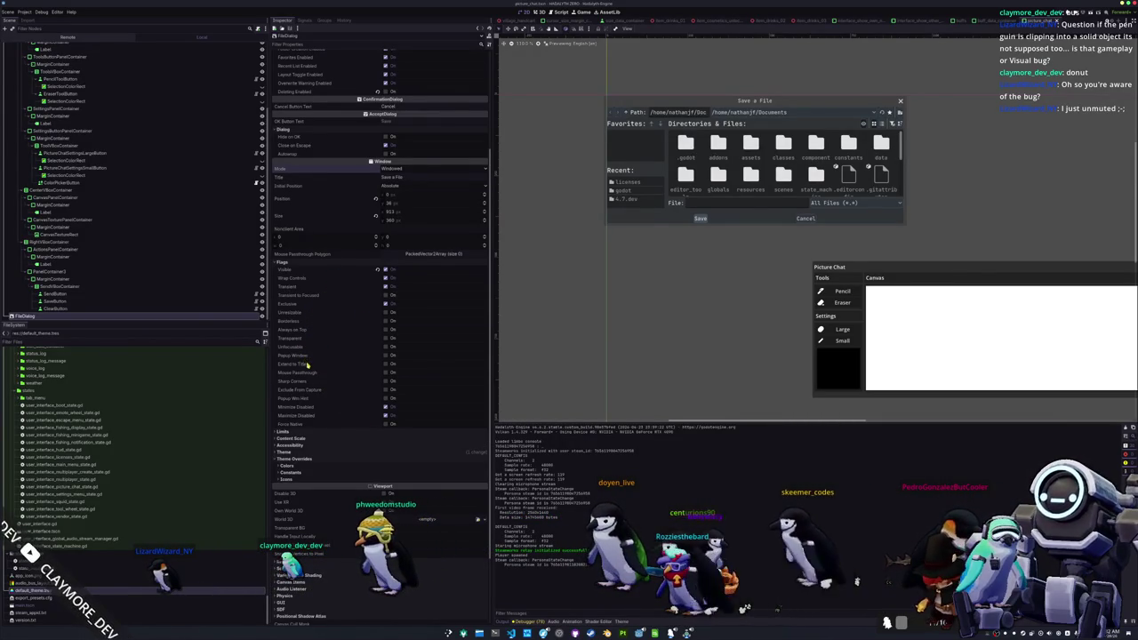
- Expand the Theme section and open default_theme.tres to its StyleBox items
{"action": "mouse_move", "coordinate": [314, 376]}
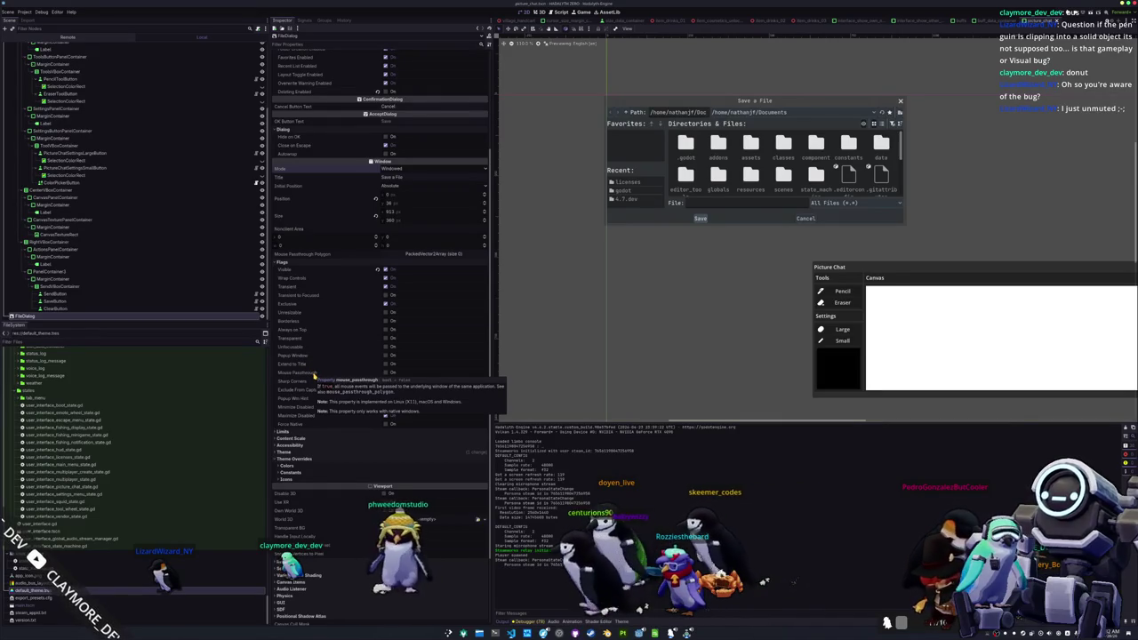
{"action": "scroll", "coordinate": [336, 424], "scroll_direction": "down", "scroll_amount": 2}
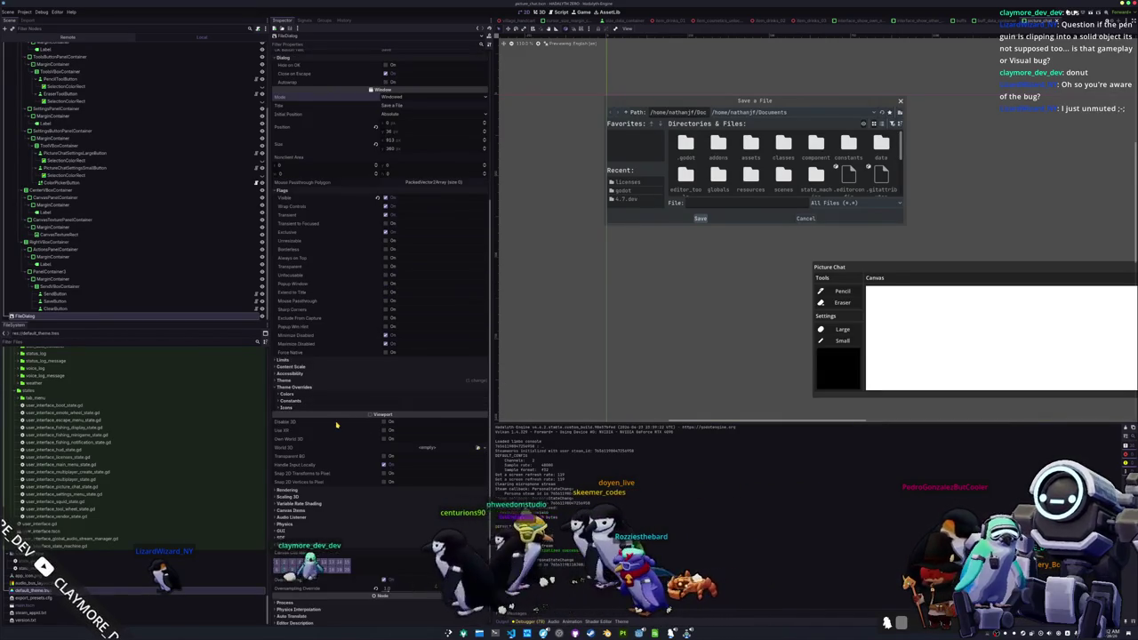
{"action": "left_click", "coordinate": [346, 381]}
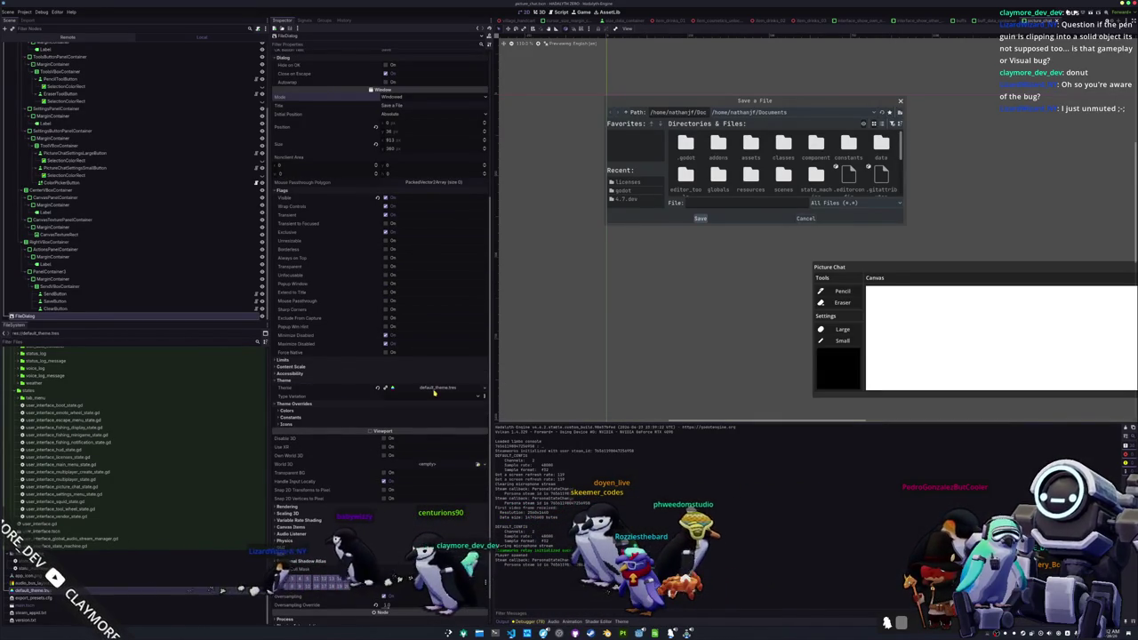
{"action": "left_click", "coordinate": [437, 387]}
{"action": "left_click", "coordinate": [1034, 359]}
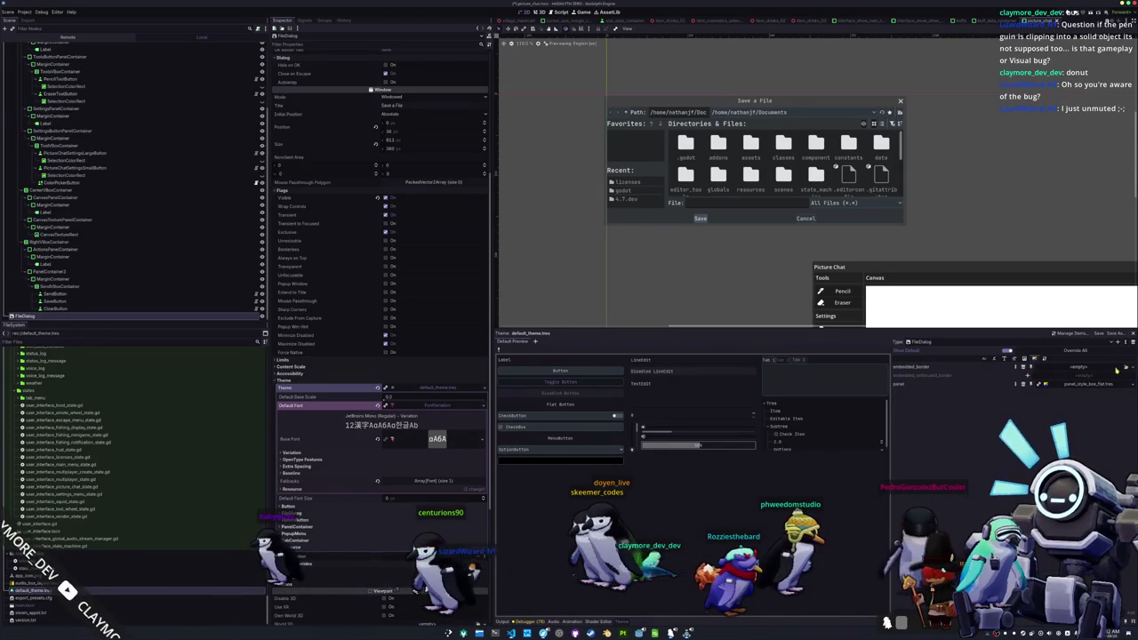
- Assign panel_style_box_flat.tres to both embedded_border and embedded_unfocused_border
{"action": "left_click", "coordinate": [1118, 368]}
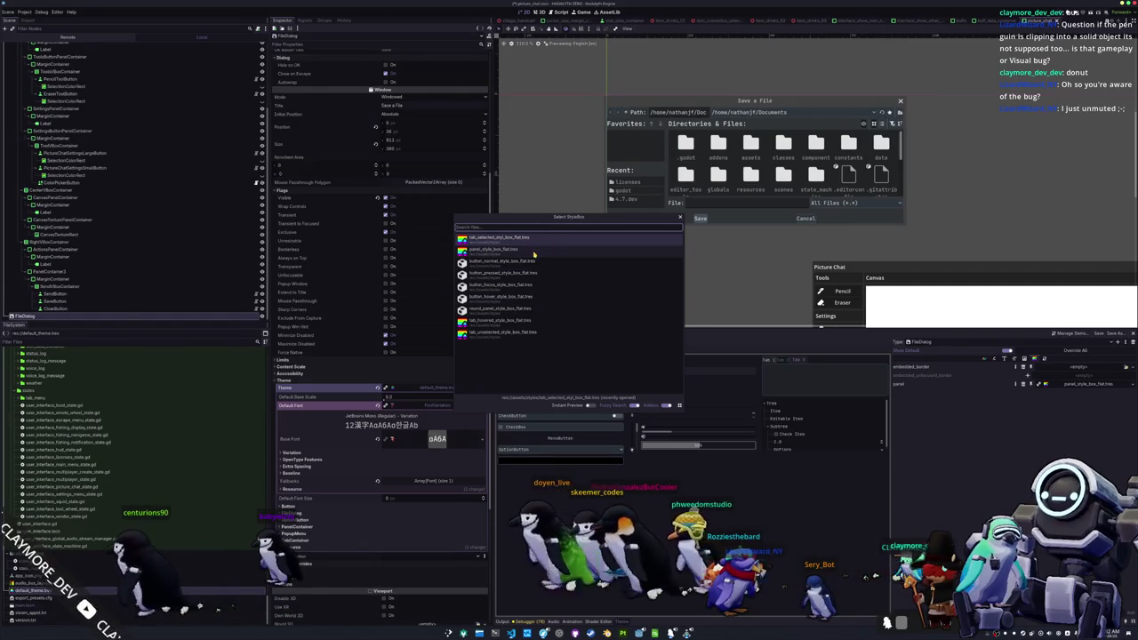
{"action": "left_click", "coordinate": [926, 385]}
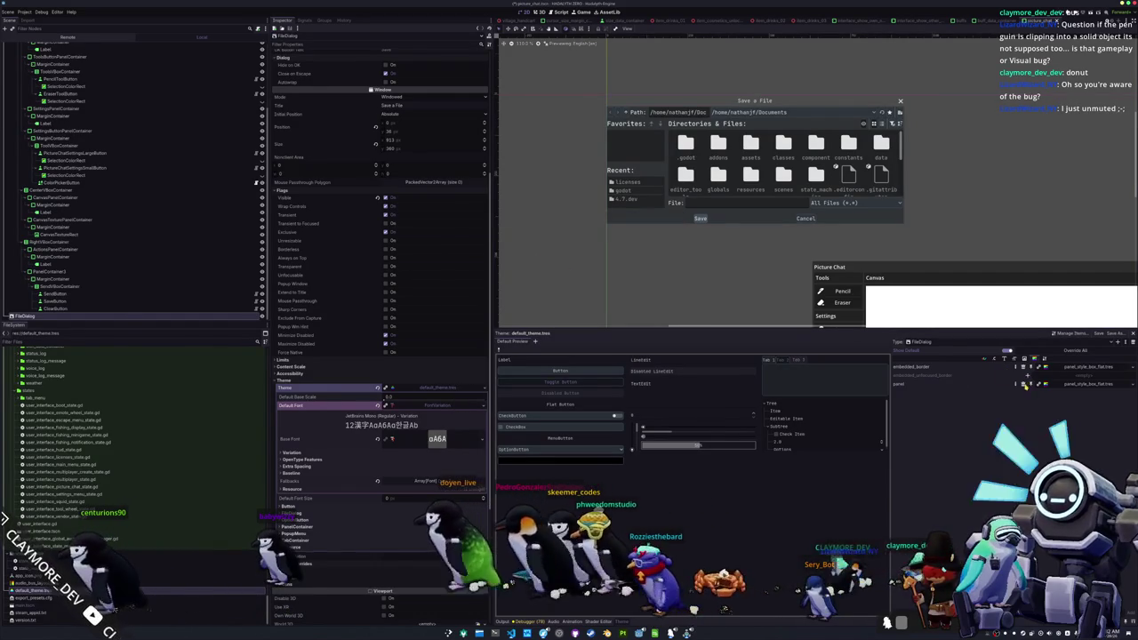
{"action": "left_click", "coordinate": [1126, 377]}
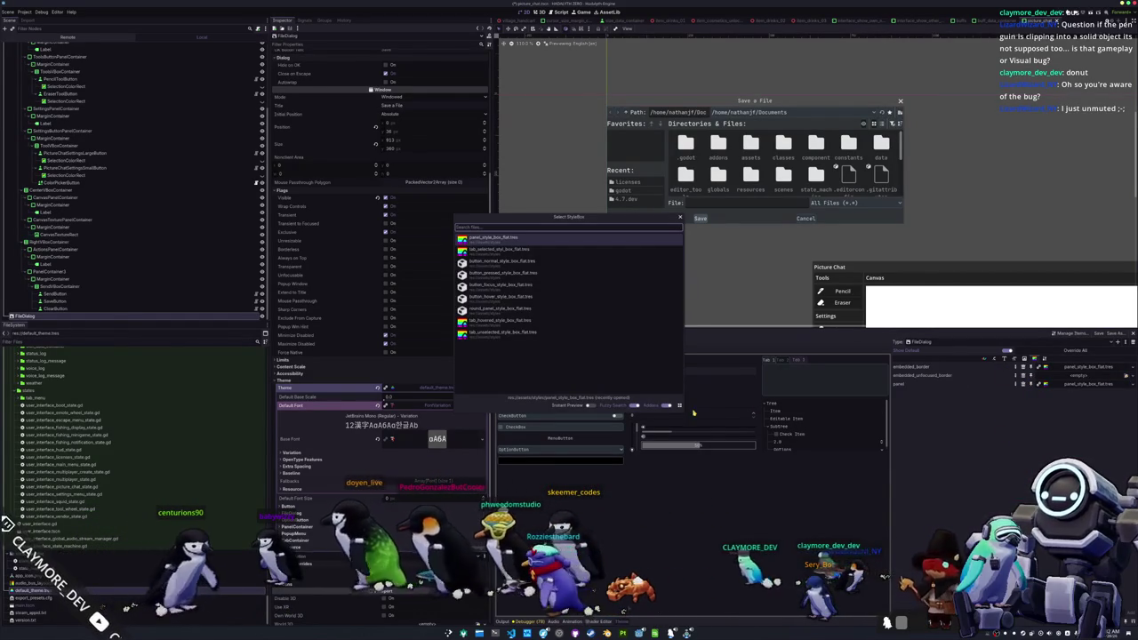
{"action": "double_click", "coordinate": [505, 240]}
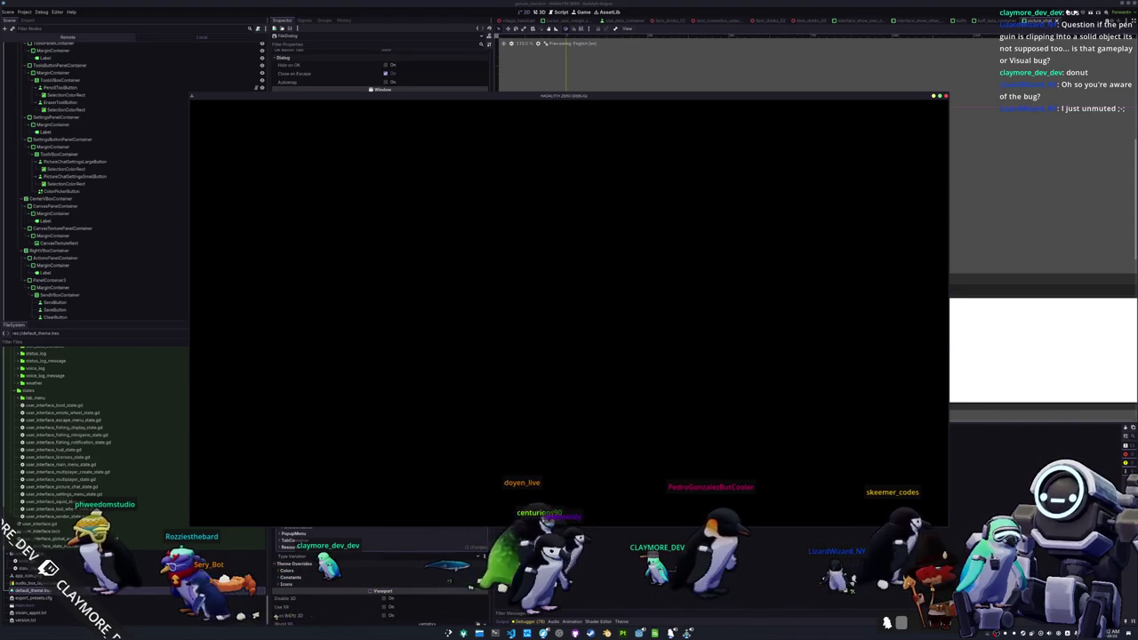
- In the chat scene, set ChatLogPanelContainer's Custom Minimum Size y to 400
{"action": "scroll", "coordinate": [698, 197], "scroll_direction": "down", "scroll_amount": 2}
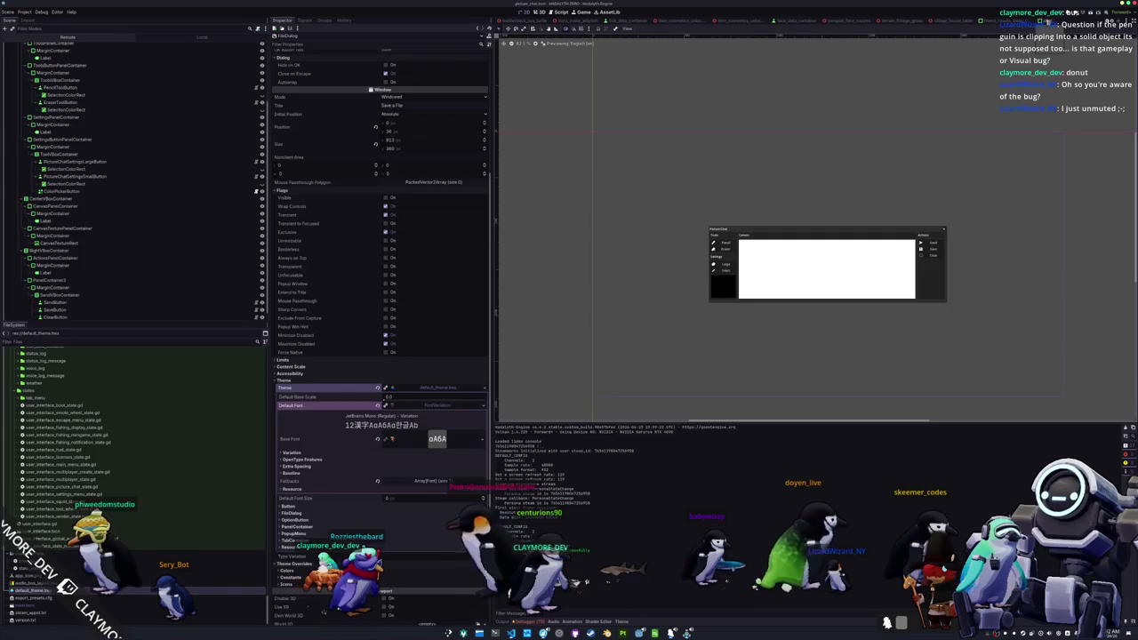
{"action": "key", "text": "ctrl+Tab"}
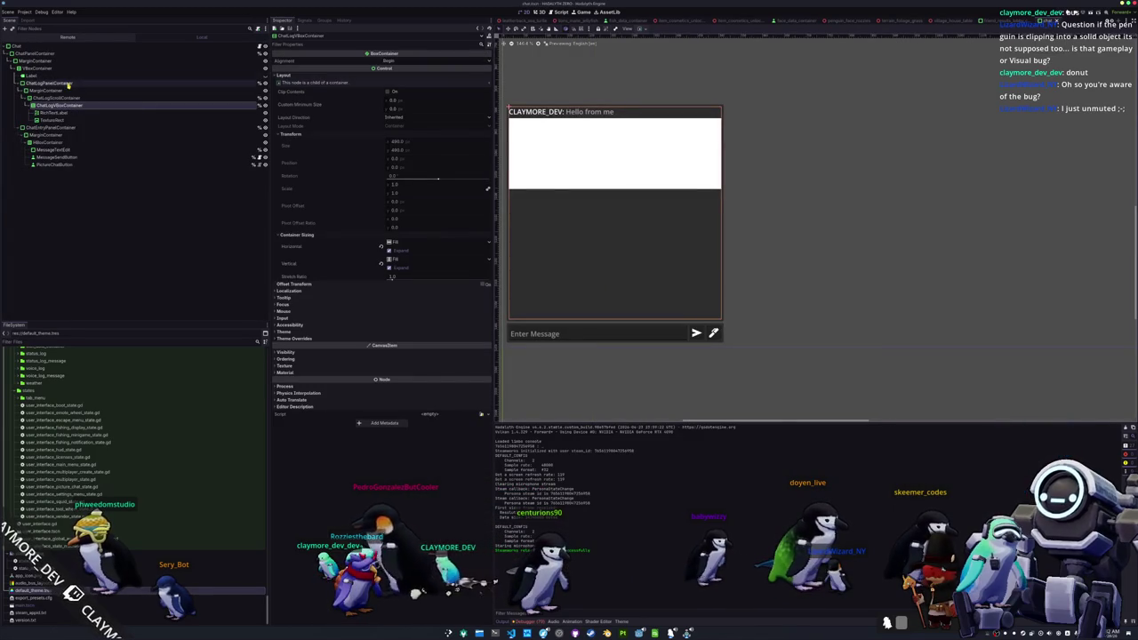
{"action": "left_click", "coordinate": [71, 83]}
{"action": "left_click", "coordinate": [398, 94]}
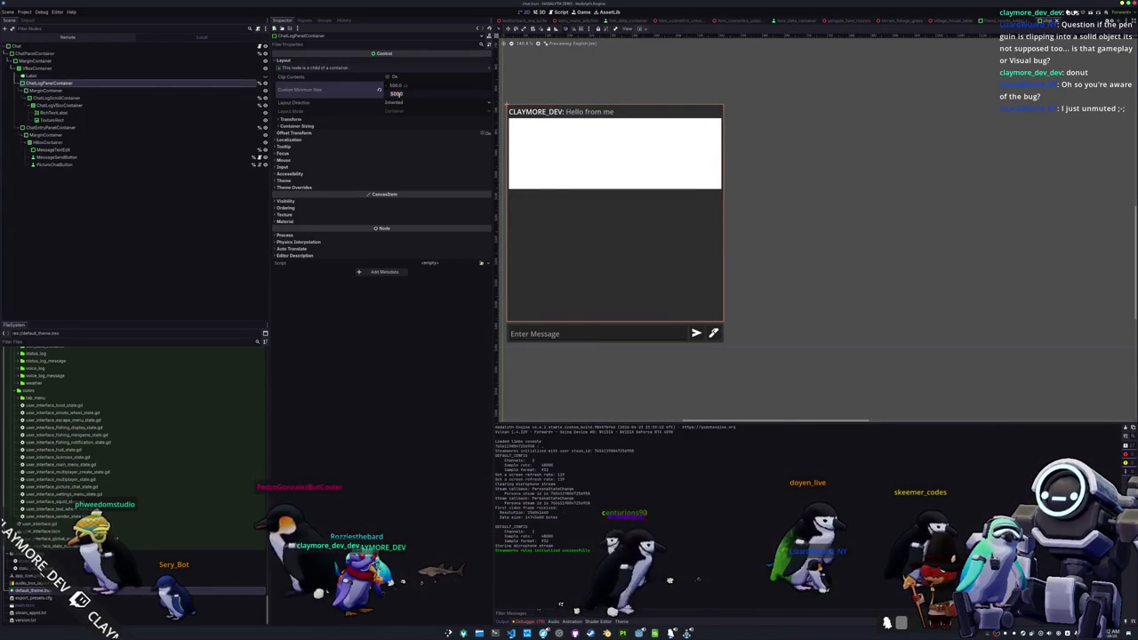
{"action": "key", "text": "Return"}
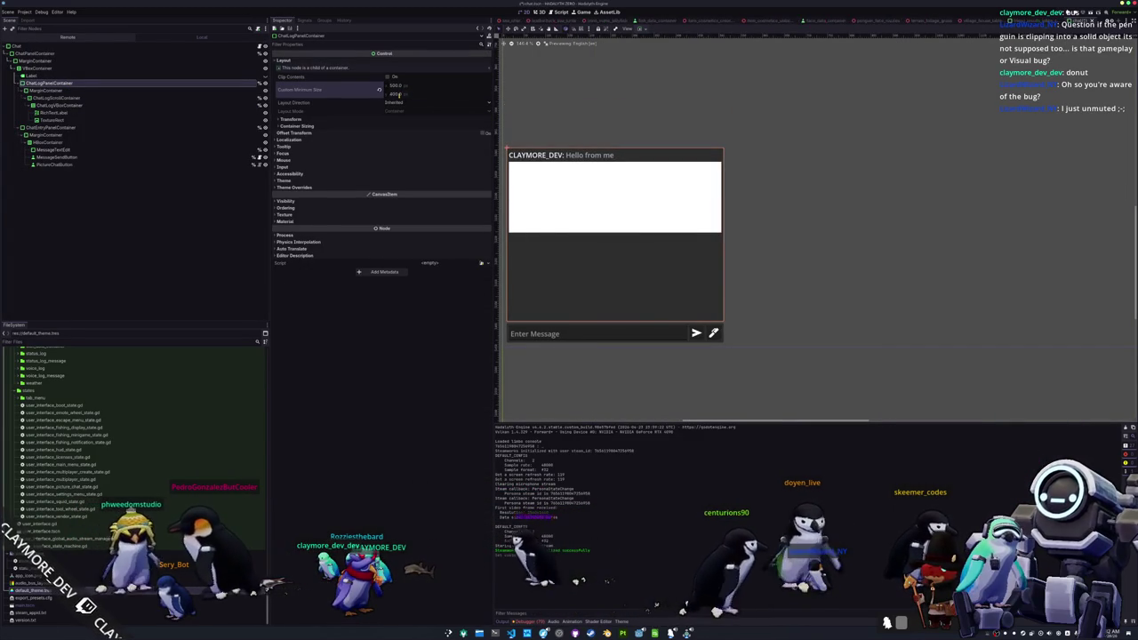
{"action": "scroll", "coordinate": [650, 267], "scroll_direction": "down", "scroll_amount": 3}
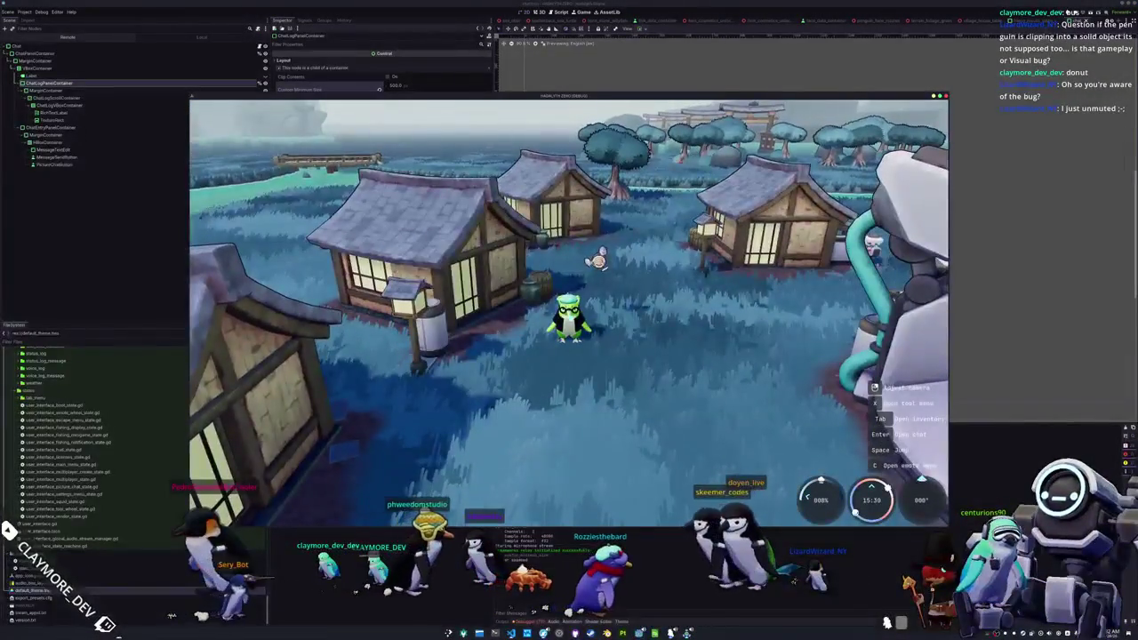
- Toggle chat, restart the game from the menu, and walk the penguin forward with W
{"action": "key", "text": "Return"}
{"action": "key", "text": "Escape"}
{"action": "left_click", "coordinate": [547, 306]}
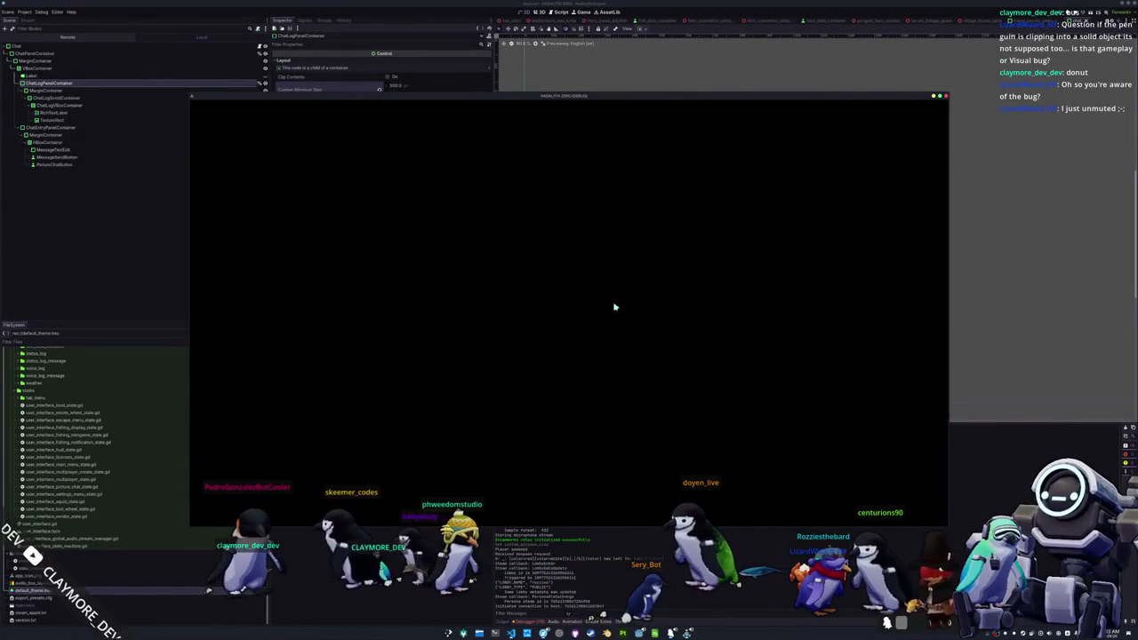
{"action": "key", "text": "w"}
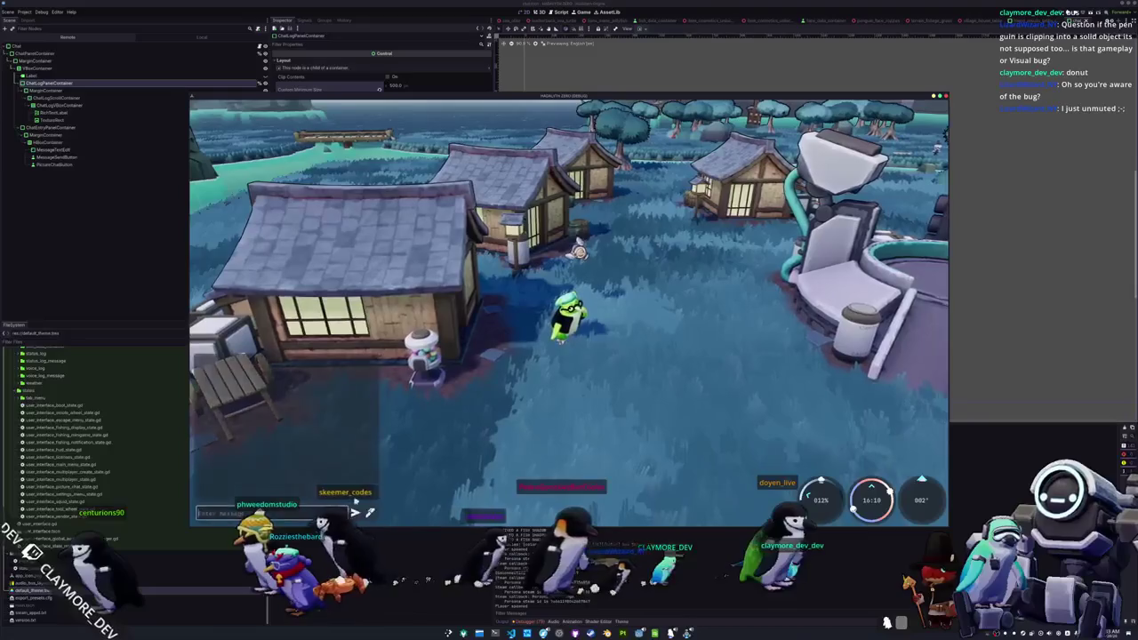
- Draw a zigzag in Picture Chat, open Save, and navigate up to the home folder
{"action": "key", "text": "p"}
{"action": "left_click_drag", "start_coordinate": [458, 318], "coordinate": [531, 327]}
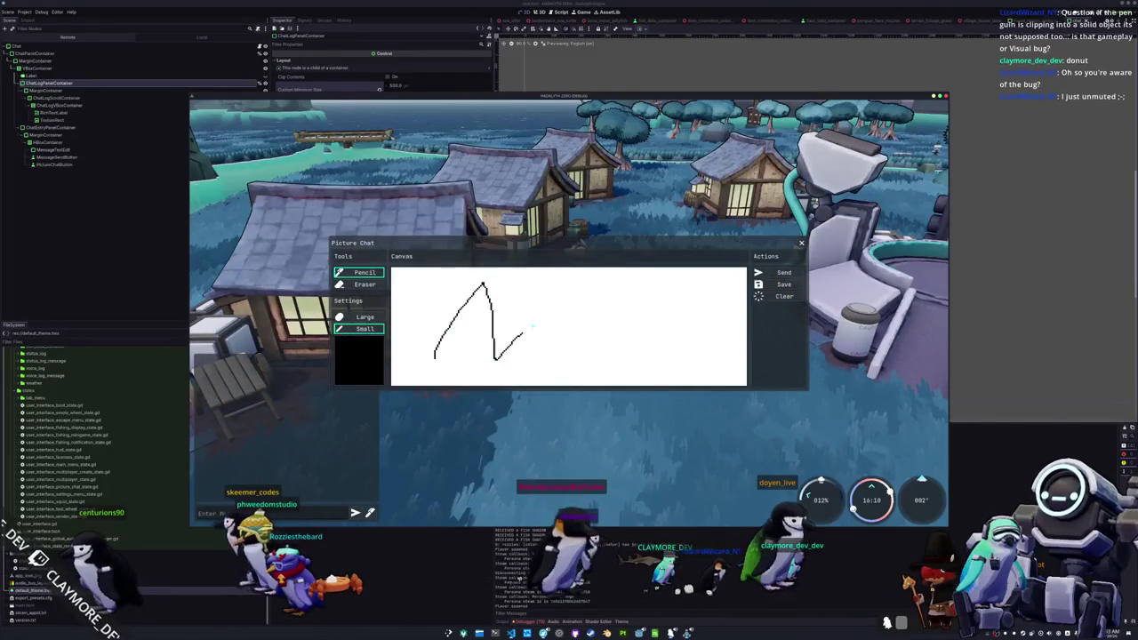
{"action": "left_click", "coordinate": [778, 284]}
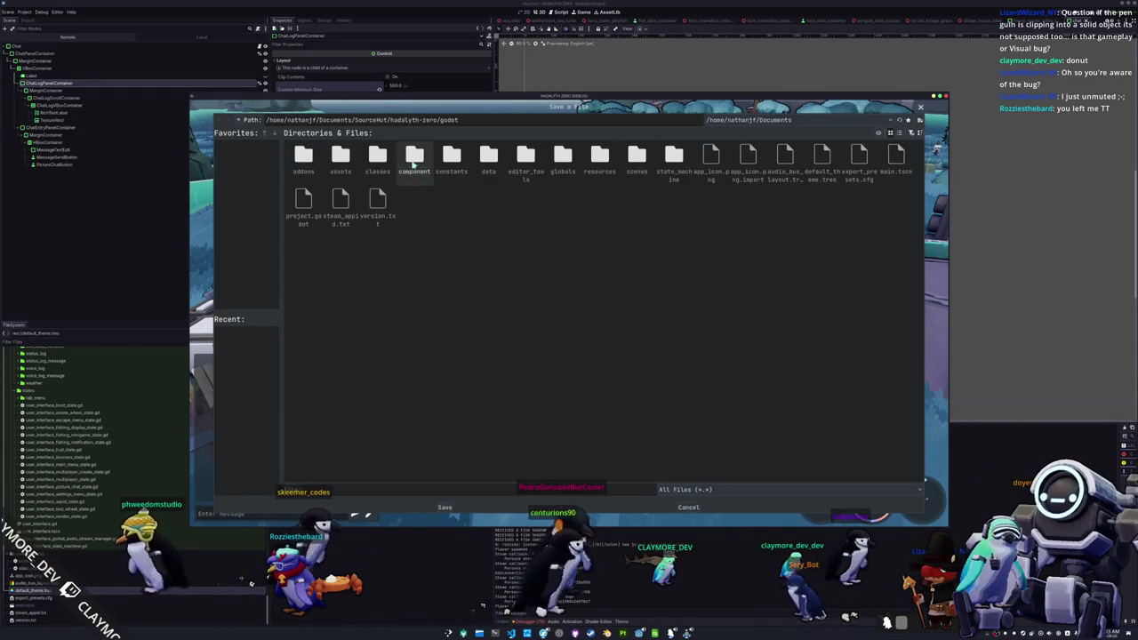
{"action": "left_click", "coordinate": [250, 123]}
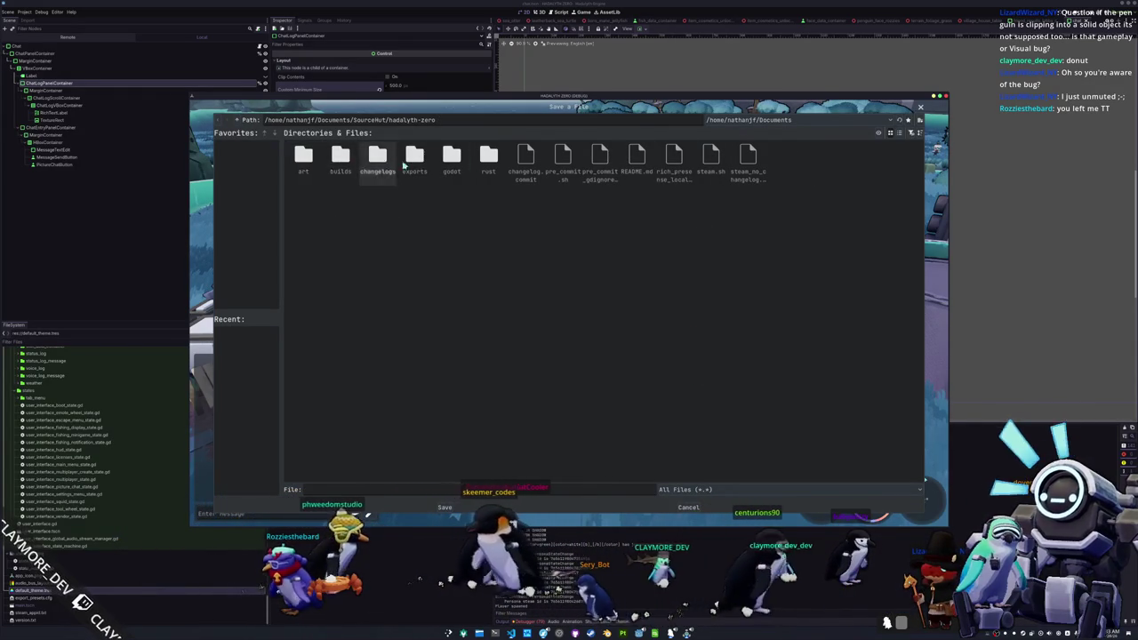
{"action": "left_click", "coordinate": [241, 123]}
{"action": "left_click", "coordinate": [241, 123]}
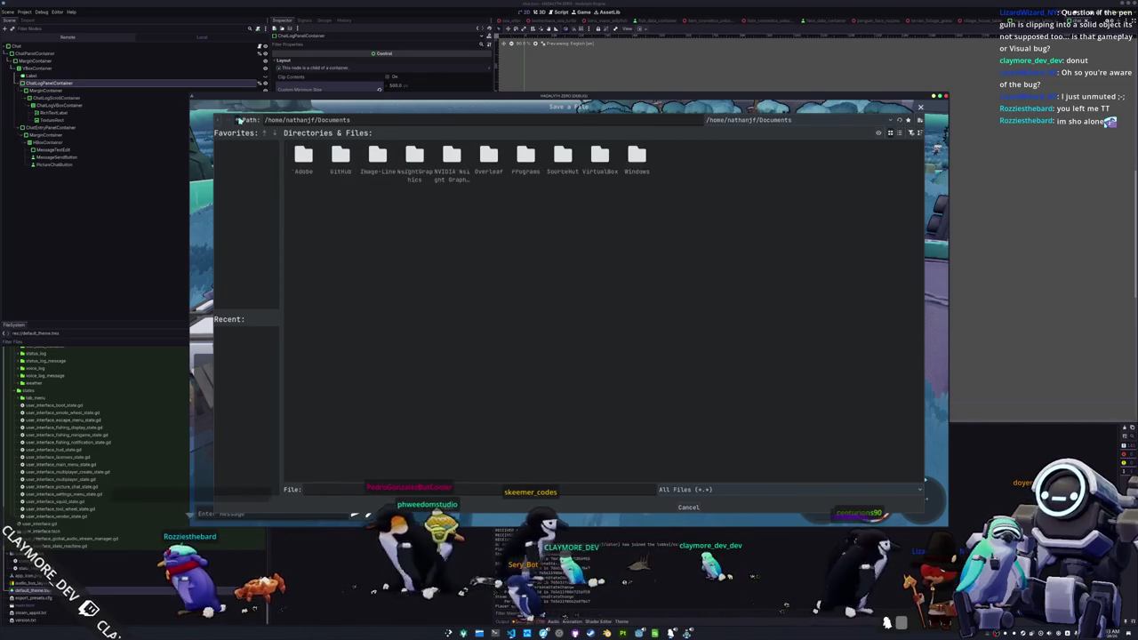
{"action": "left_click", "coordinate": [241, 123]}
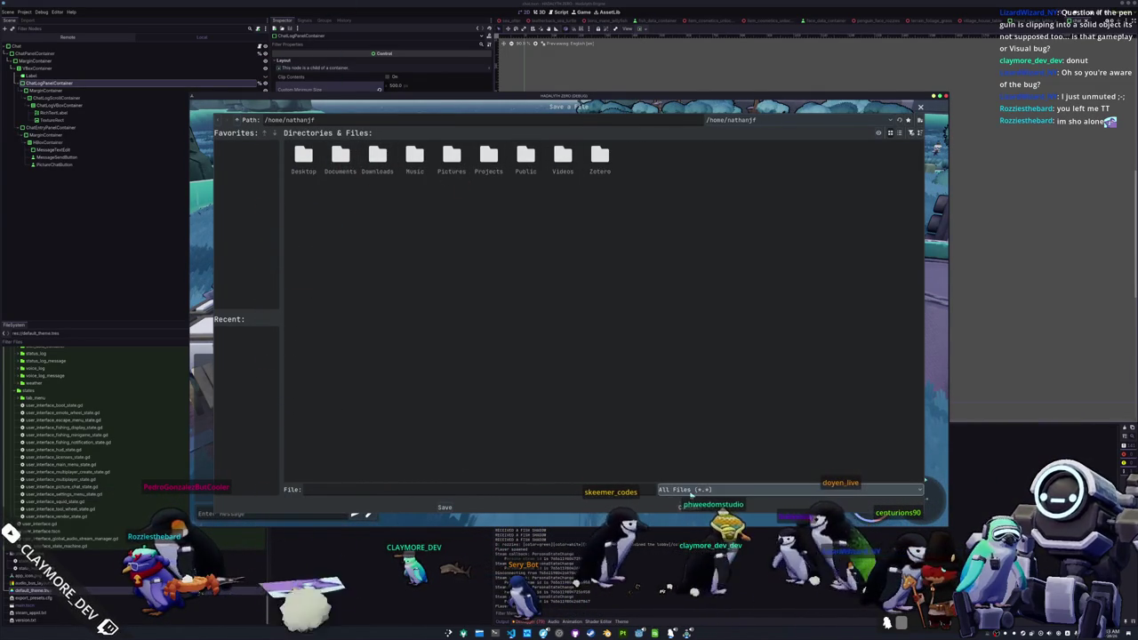
- Toggle the file type filter, close the dialog, reopen and move it, then cancel
{"action": "left_click", "coordinate": [691, 490]}
{"action": "left_click", "coordinate": [691, 490]}
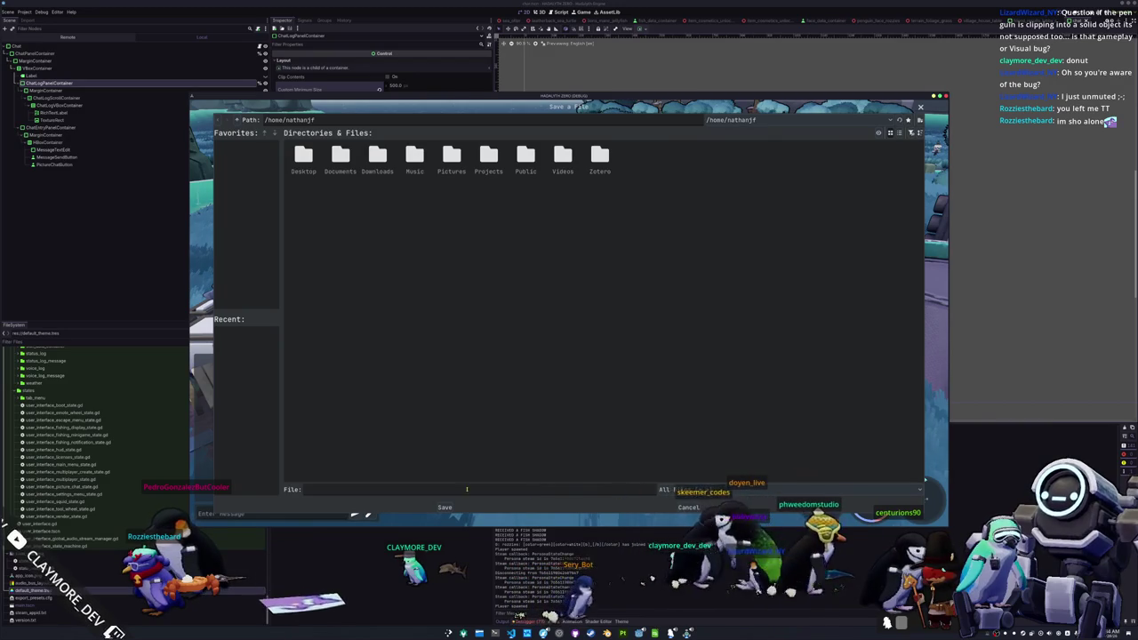
{"action": "mouse_move", "coordinate": [280, 471]}
{"action": "left_mouse_down"}
{"action": "mouse_move", "coordinate": [359, 409]}
{"action": "mouse_move", "coordinate": [326, 347]}
{"action": "mouse_move", "coordinate": [309, 240]}
{"action": "left_mouse_up"}
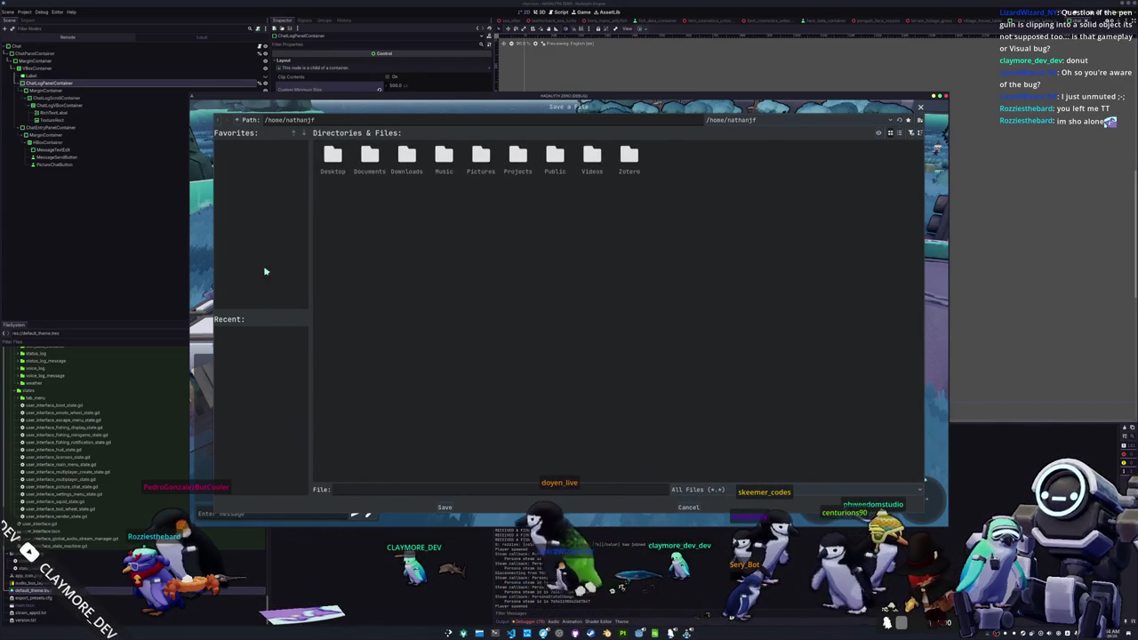
{"action": "key", "text": "Escape"}
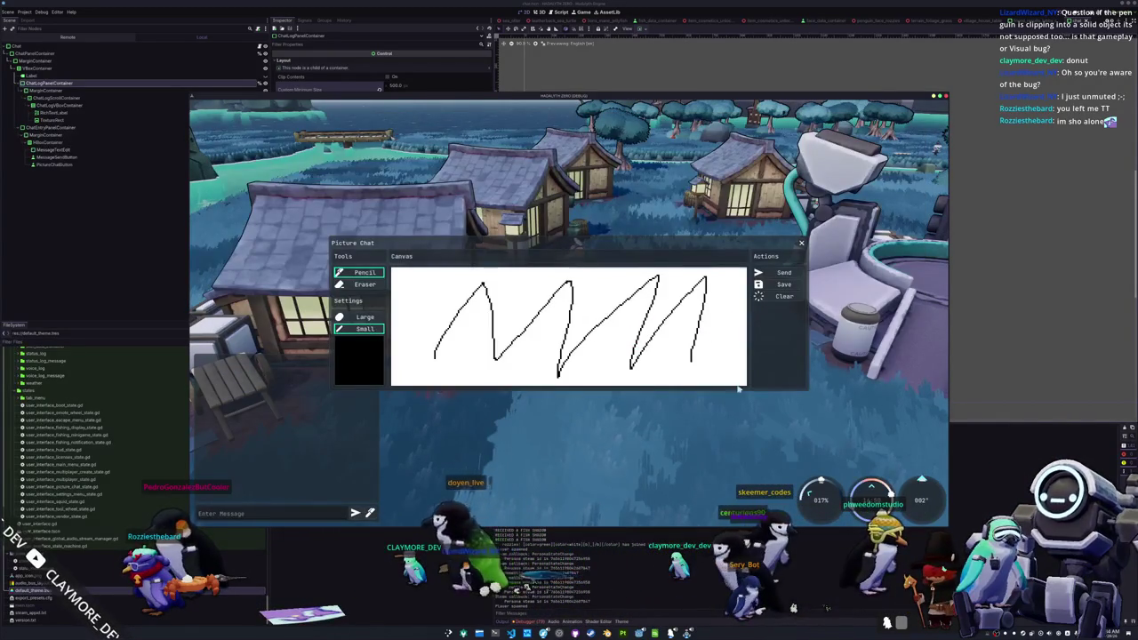
{"action": "left_click", "coordinate": [781, 284]}
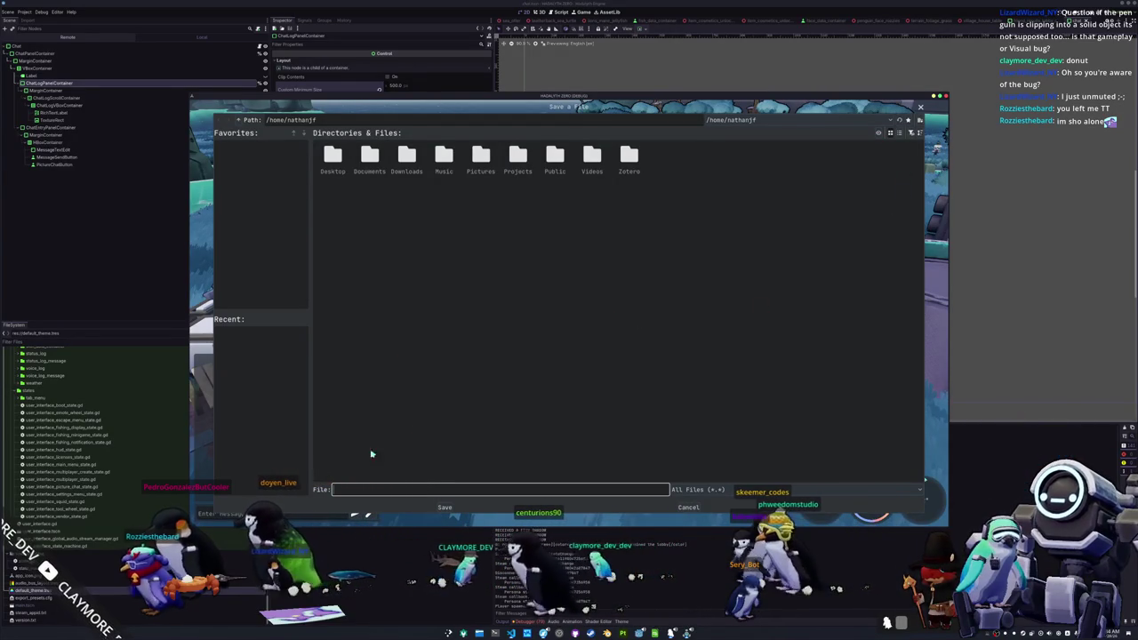
{"action": "mouse_move", "coordinate": [865, 110]}
{"action": "left_mouse_down"}
{"action": "mouse_move", "coordinate": [839, 122]}
{"action": "mouse_move", "coordinate": [888, 107]}
{"action": "mouse_move", "coordinate": [841, 123]}
{"action": "mouse_move", "coordinate": [868, 110]}
{"action": "left_mouse_up"}
{"action": "left_click", "coordinate": [921, 107]}
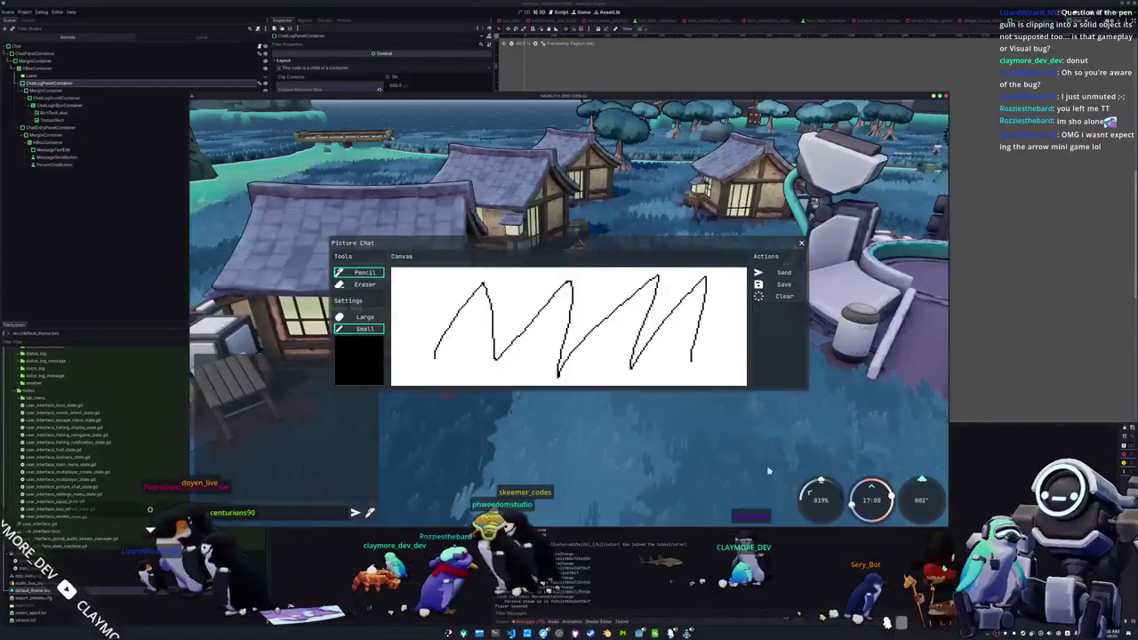
- Stop the game and show the FileDialog entries of default_theme.tres in the Theme editor
{"action": "key", "text": "F8"}
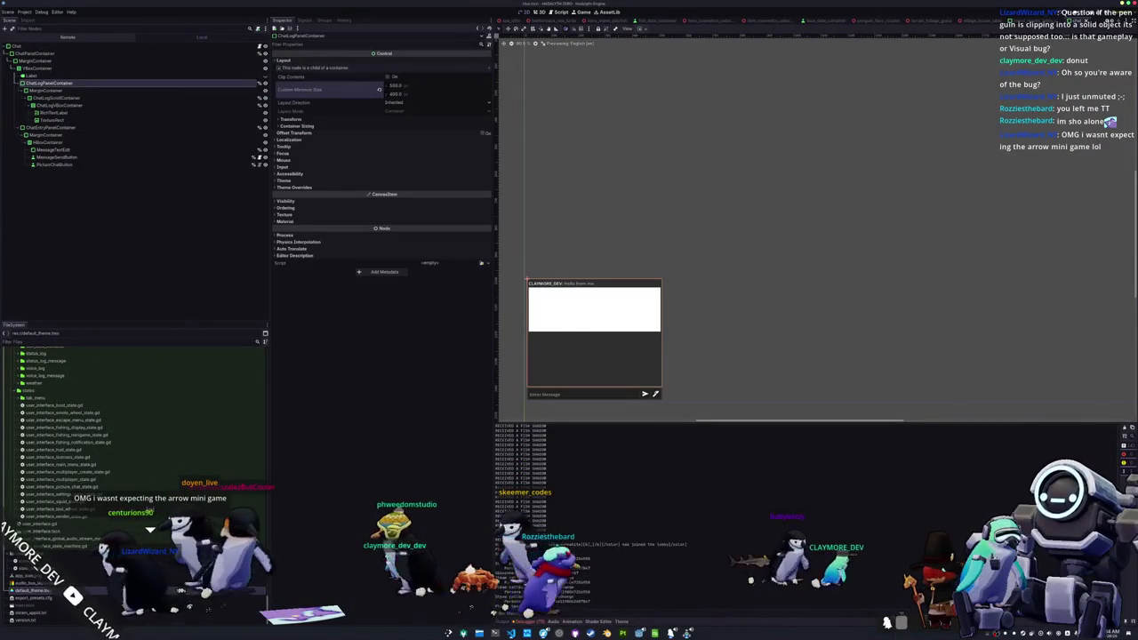
{"action": "left_click", "coordinate": [618, 621]}
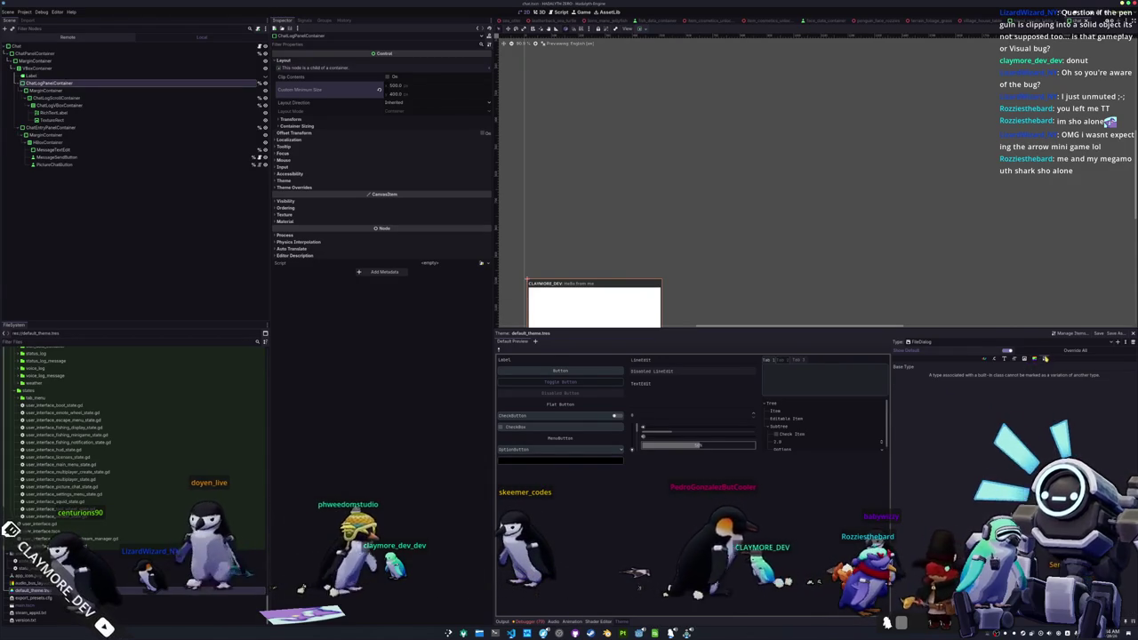
{"action": "left_click", "coordinate": [1025, 359]}
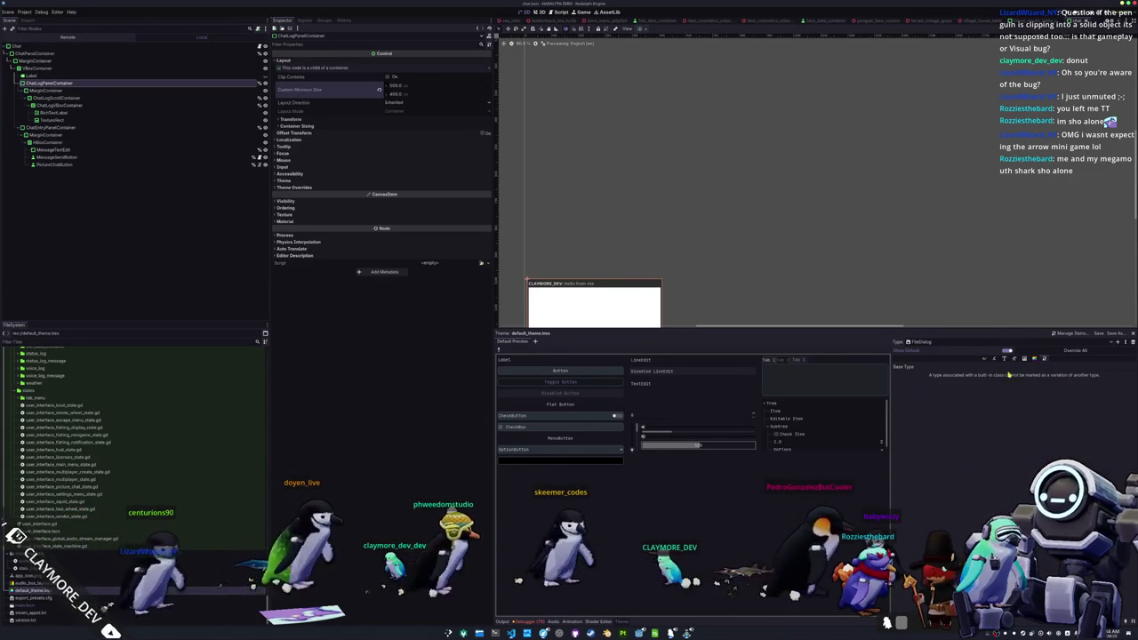
{"action": "scroll", "coordinate": [1013, 382], "scroll_direction": "down", "scroll_amount": 3}
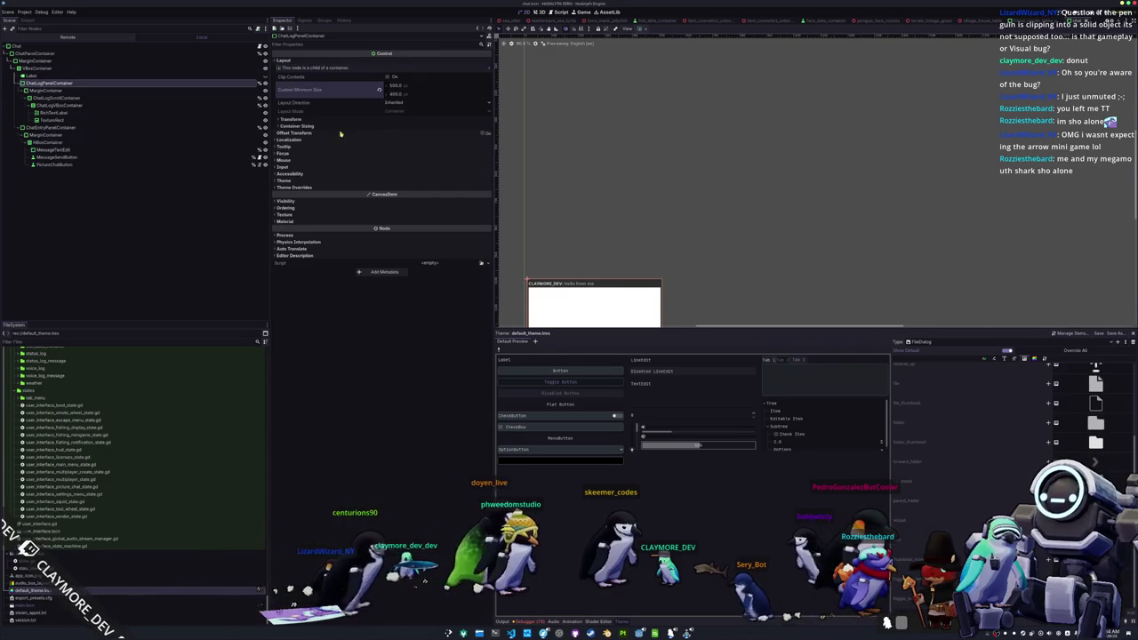
- Quick-open the chat.tscn scene by searching 'chat'
{"action": "key", "text": "shift+alt+o"}
{"action": "type", "text": "chat"}
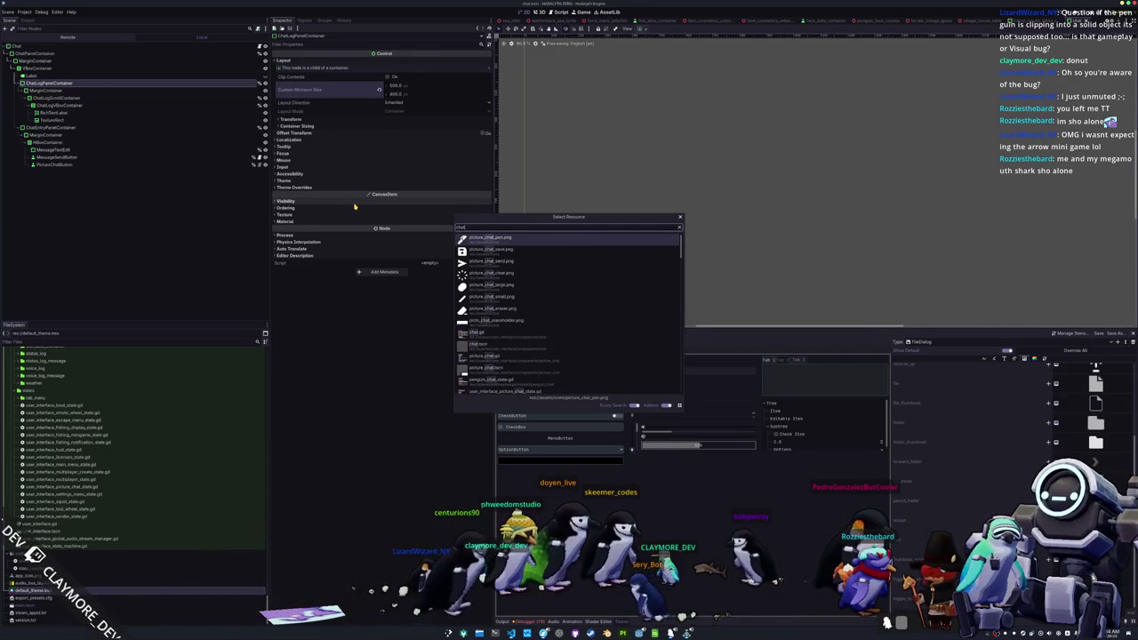
{"action": "key", "text": "Down"}
{"action": "key", "text": "Down"}
{"action": "key", "text": "Down"}
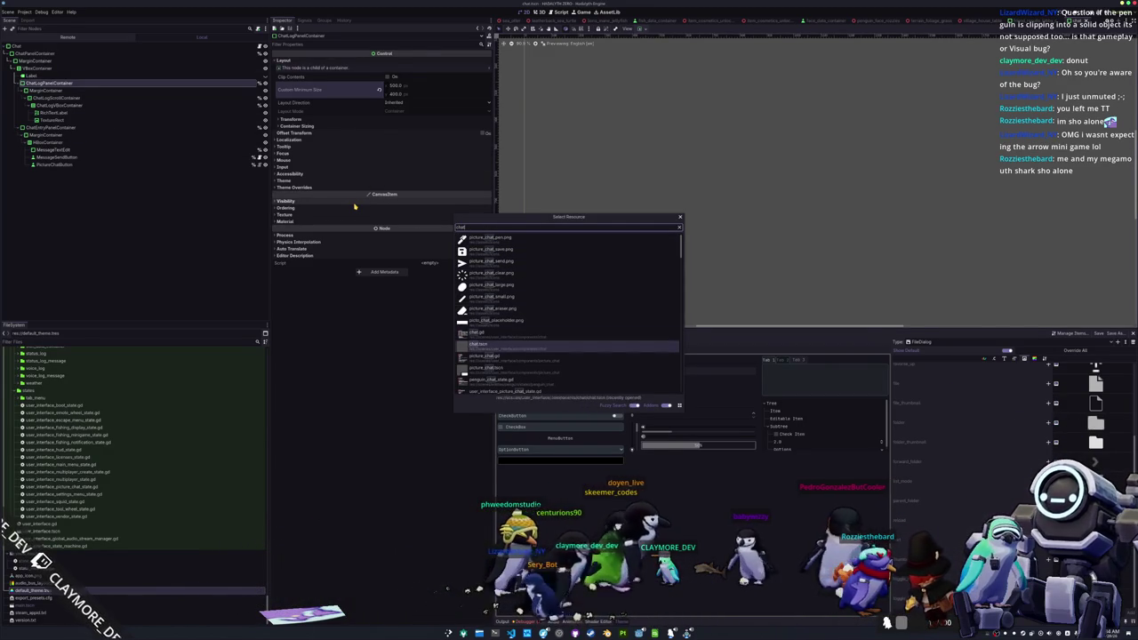
{"action": "key", "text": "Return"}
{"action": "scroll", "coordinate": [604, 186], "scroll_direction": "down", "scroll_amount": 3}
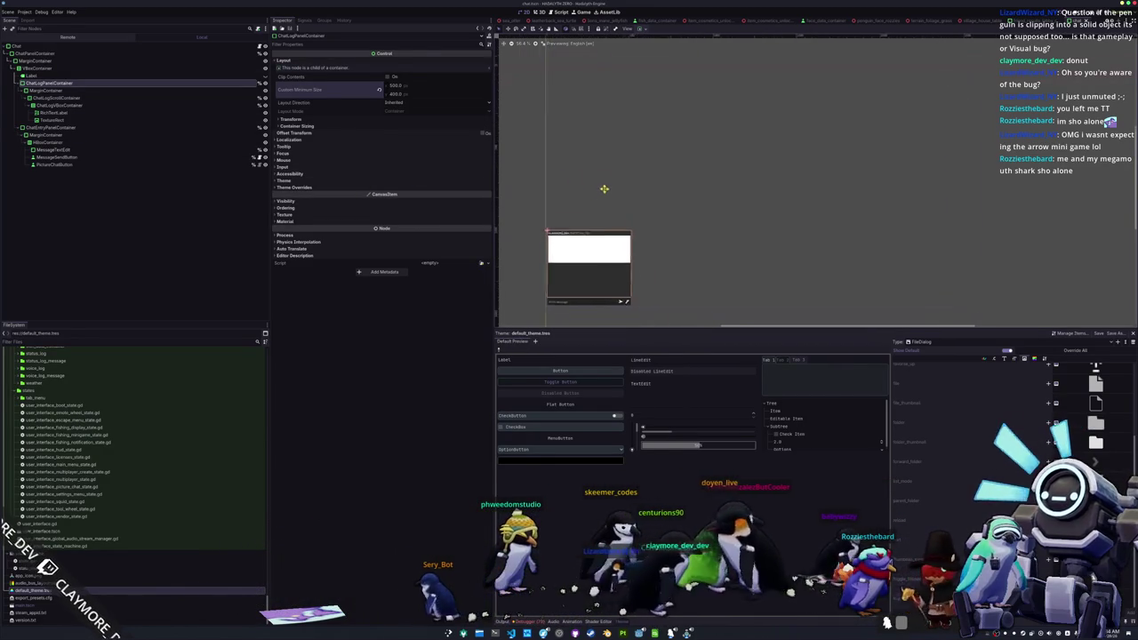
- Open the picture_chat.tscn scene through the quick-open search
{"action": "key", "text": "alt+shift+o"}
{"action": "type", "text": "picture_cha"}
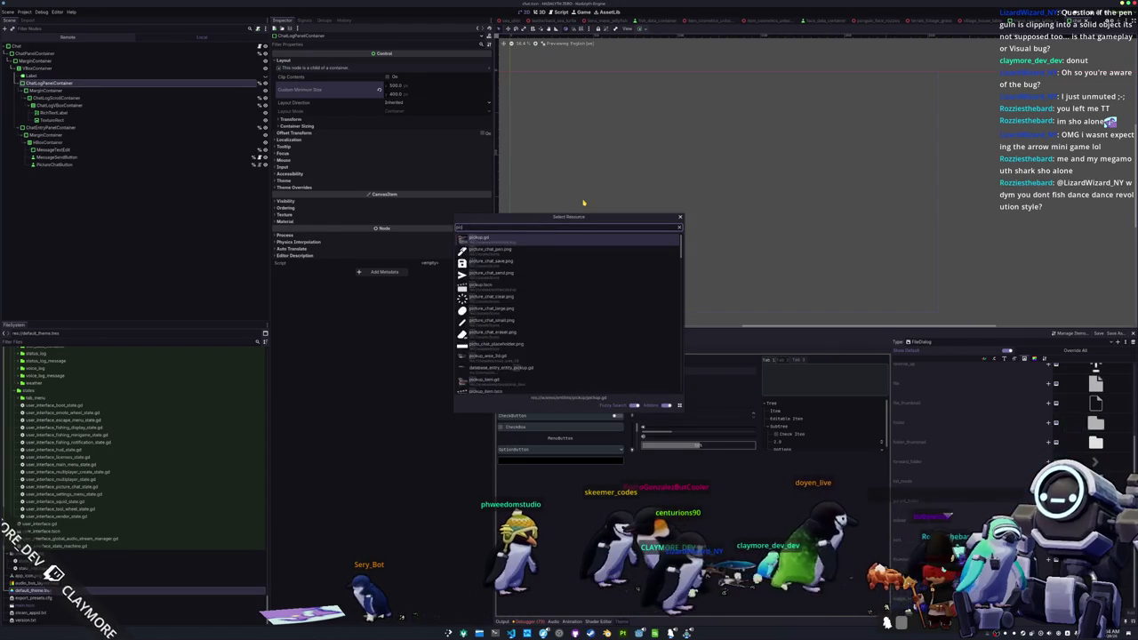
{"action": "type", "text": "t"}
{"action": "key", "text": "Down"}
{"action": "key", "text": "Down"}
{"action": "key", "text": "Down"}
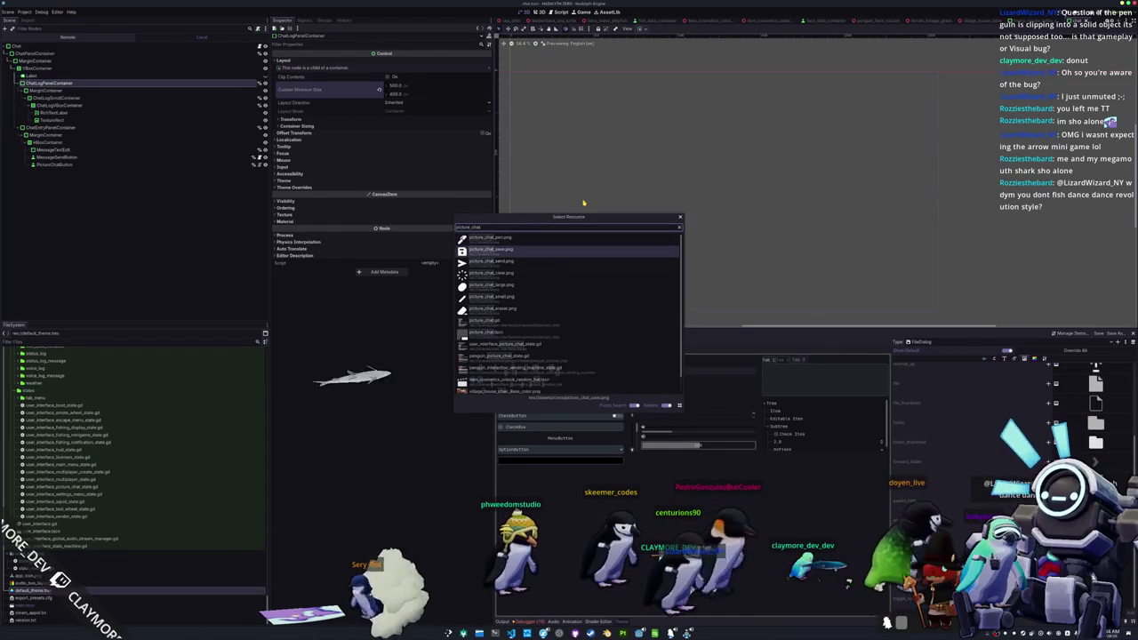
{"action": "key", "text": "Return"}
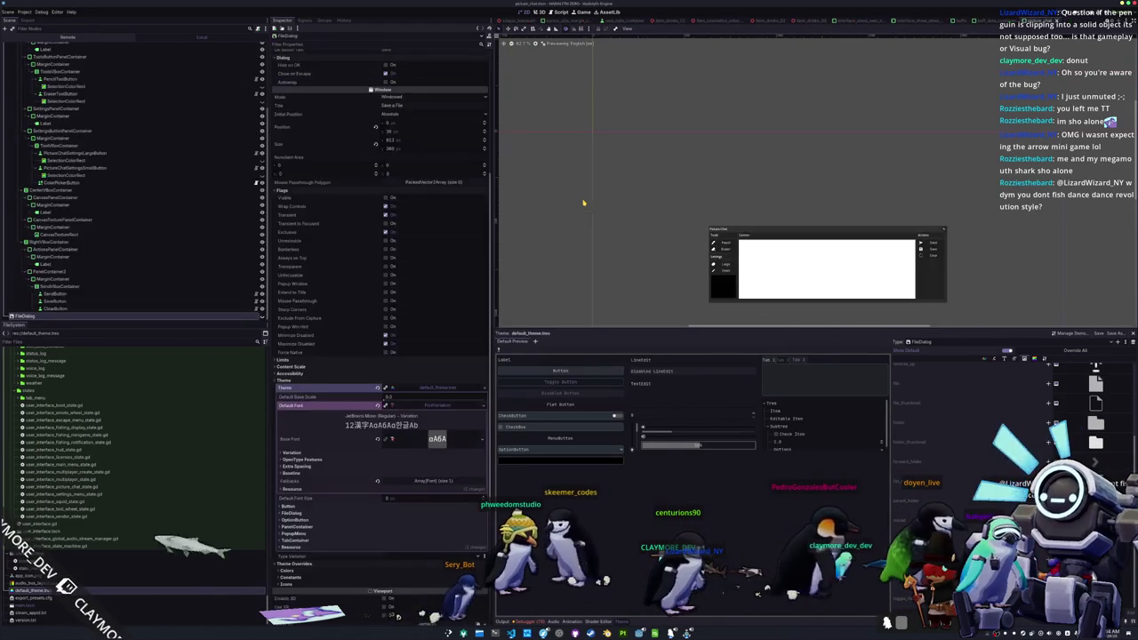
- Select the FileDialog node to see its properties, including the default_theme.tres theme
{"action": "left_click_drag", "start_coordinate": [694, 188], "coordinate": [681, 142]}
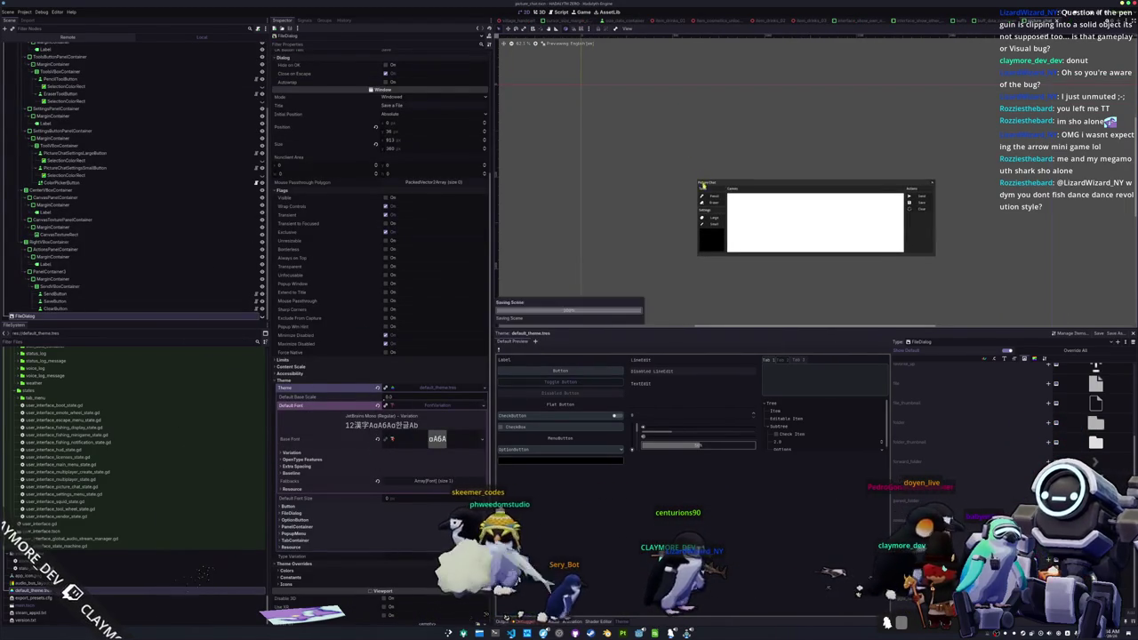
{"action": "scroll", "coordinate": [689, 156], "scroll_direction": "up", "scroll_amount": 1}
{"action": "left_click", "coordinate": [691, 160]}
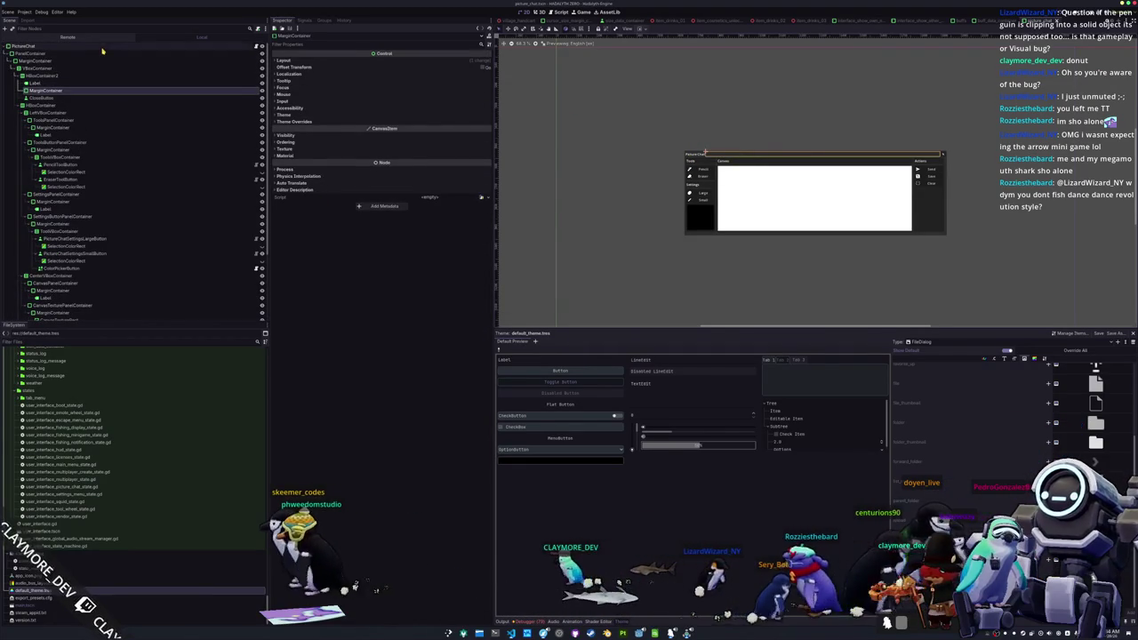
{"action": "left_click", "coordinate": [35, 46]}
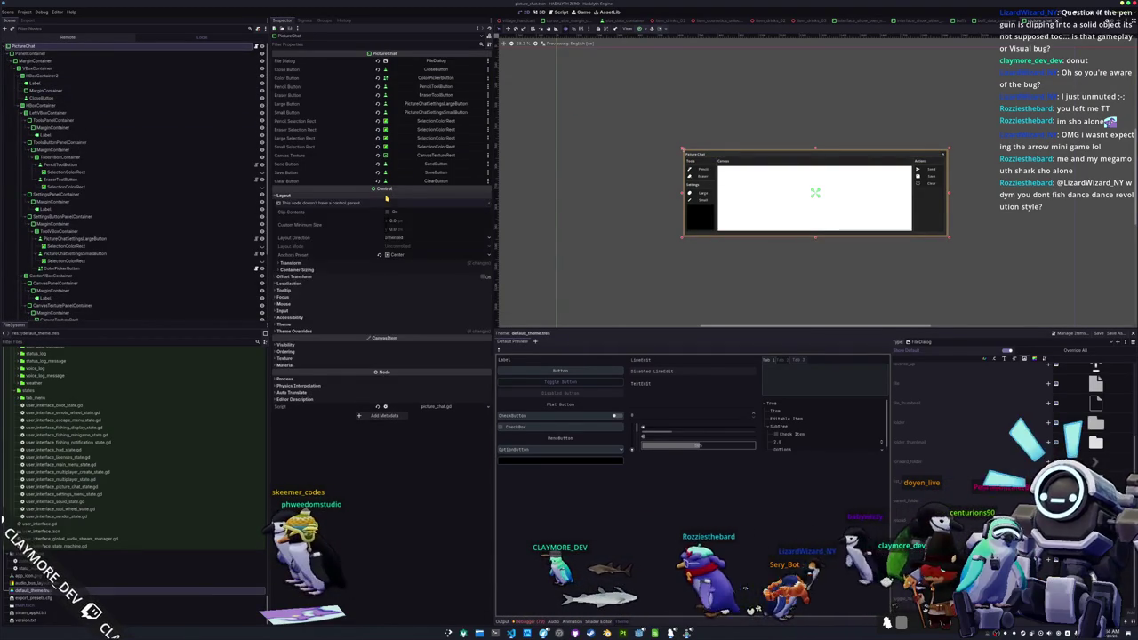
{"action": "scroll", "coordinate": [123, 297], "scroll_direction": "down", "scroll_amount": 3}
{"action": "left_click", "coordinate": [117, 316]}
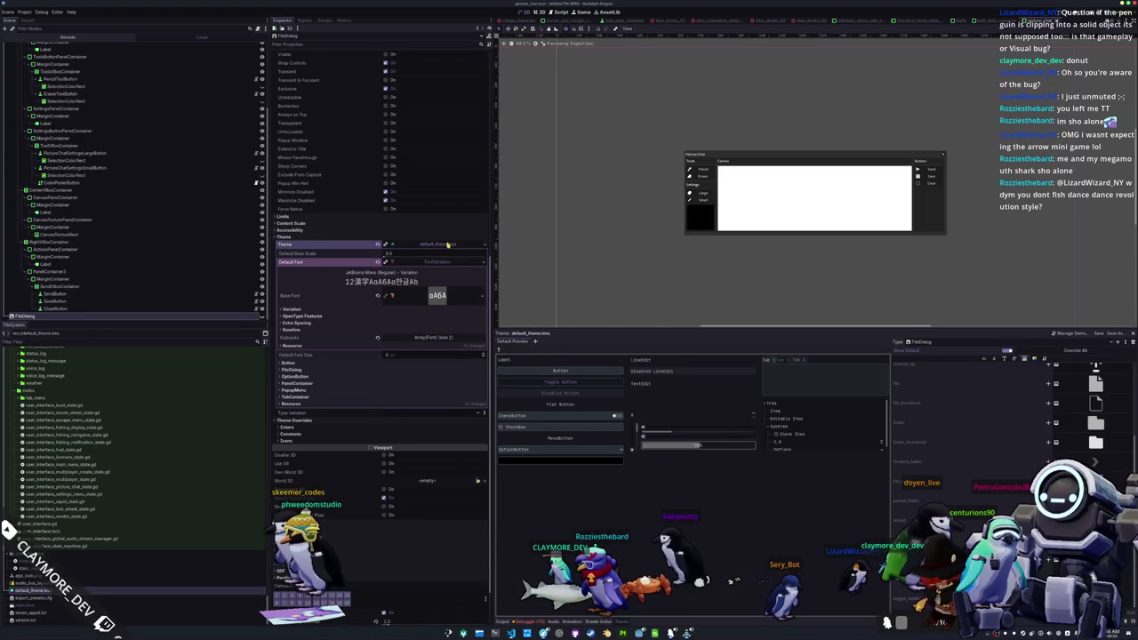
- Uncheck Favorites Enabled and Recent List Enabled on the FileDialog
{"action": "left_click", "coordinate": [448, 244]}
{"action": "scroll", "coordinate": [351, 266], "scroll_direction": "up", "scroll_amount": 5}
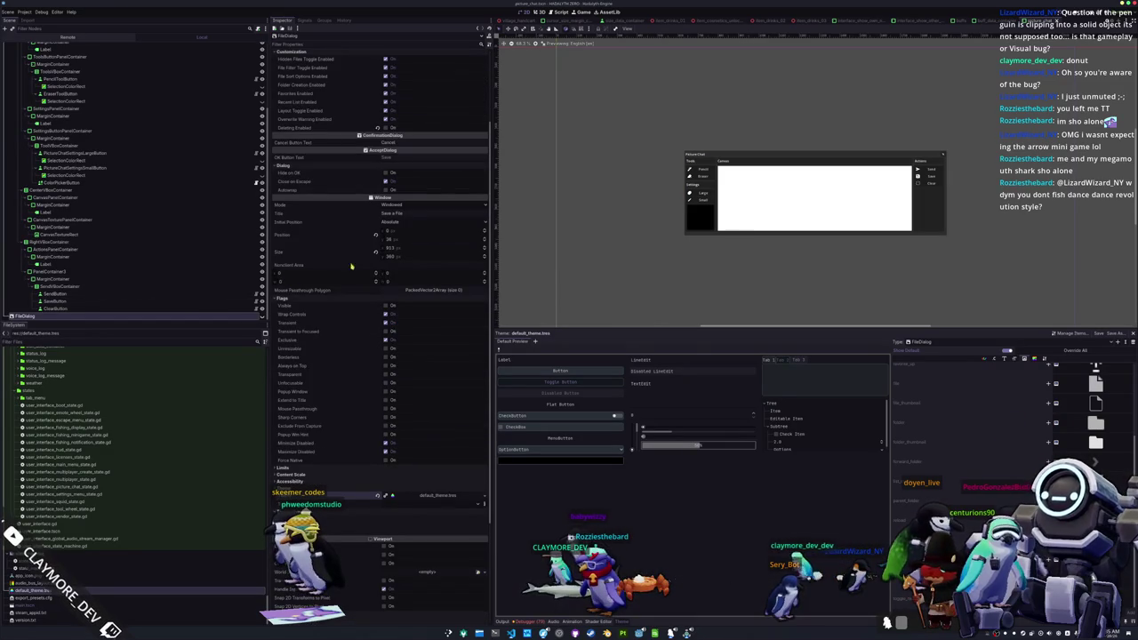
{"action": "scroll", "coordinate": [346, 266], "scroll_direction": "up", "scroll_amount": 3}
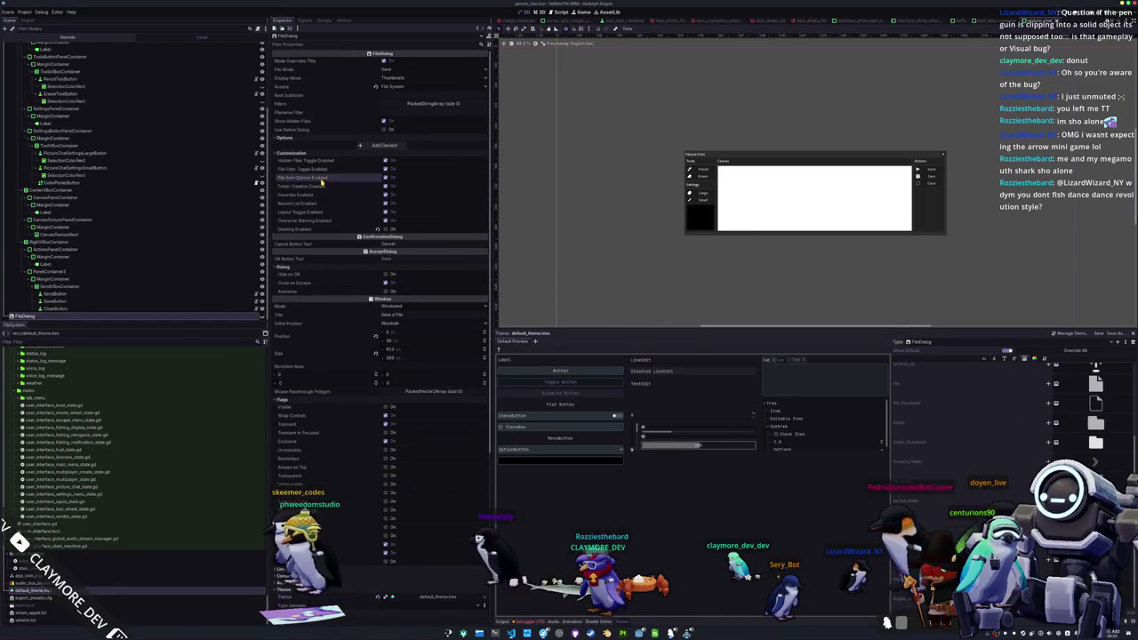
{"action": "left_click", "coordinate": [385, 194]}
{"action": "left_click", "coordinate": [385, 204]}
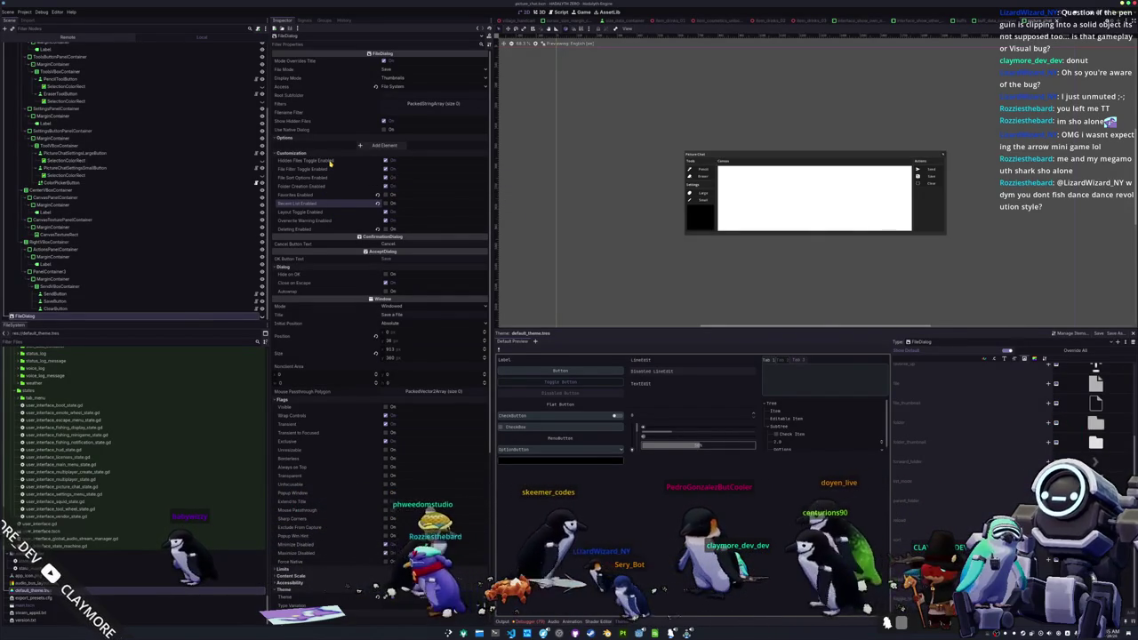
- Add then remove an Options element, and show the theme's FileDialog stylebox entries
{"action": "left_click", "coordinate": [376, 146]}
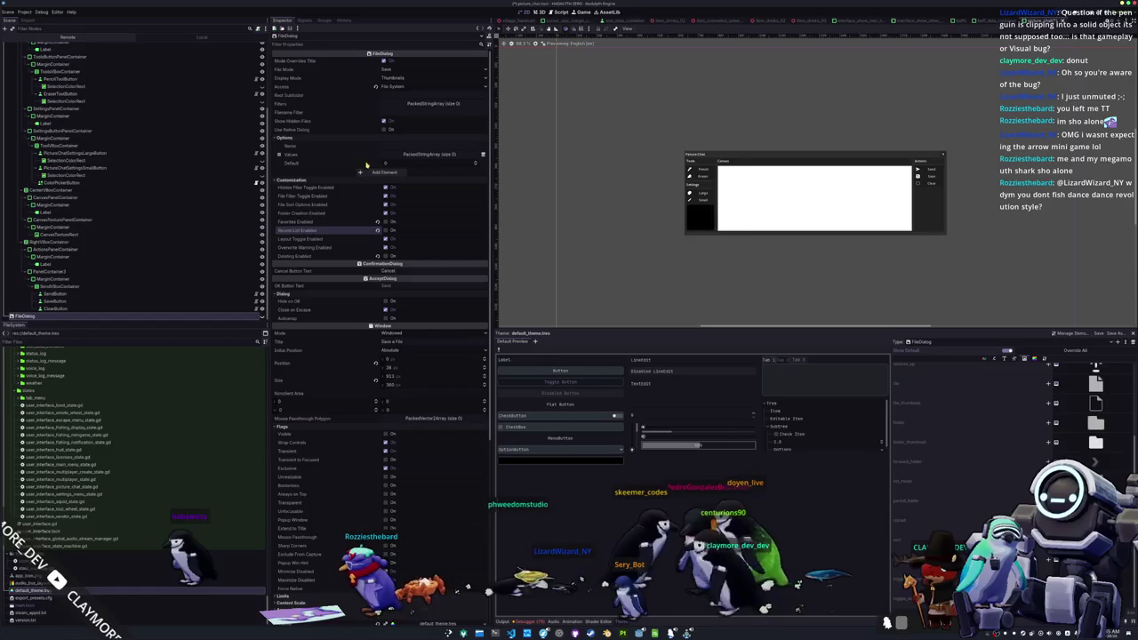
{"action": "left_click", "coordinate": [482, 154]}
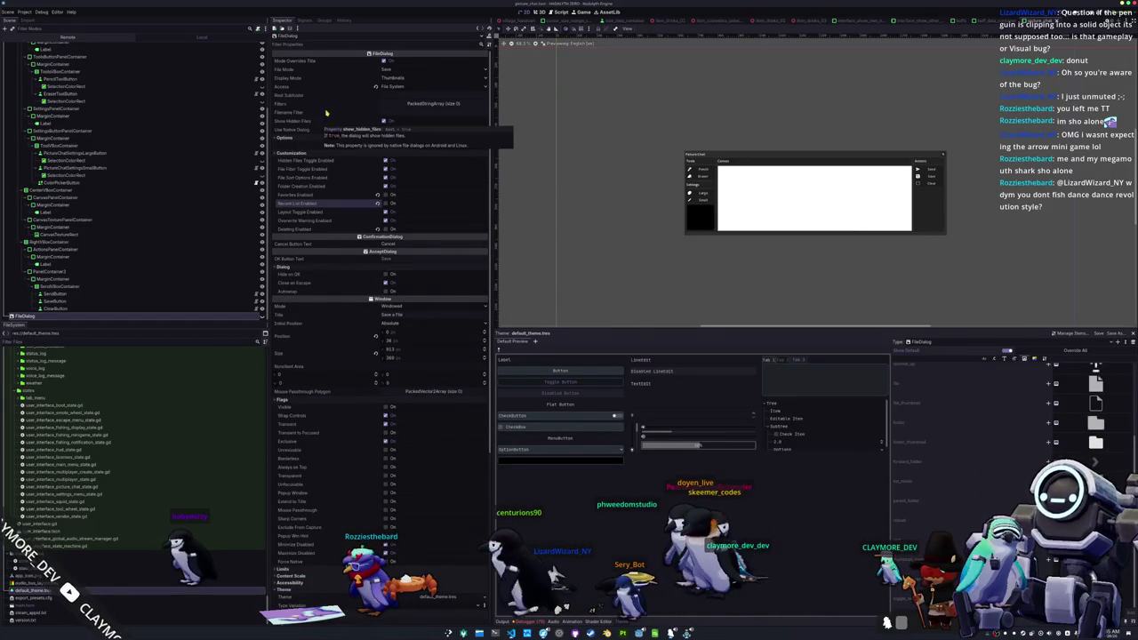
{"action": "left_click", "coordinate": [1034, 358]}
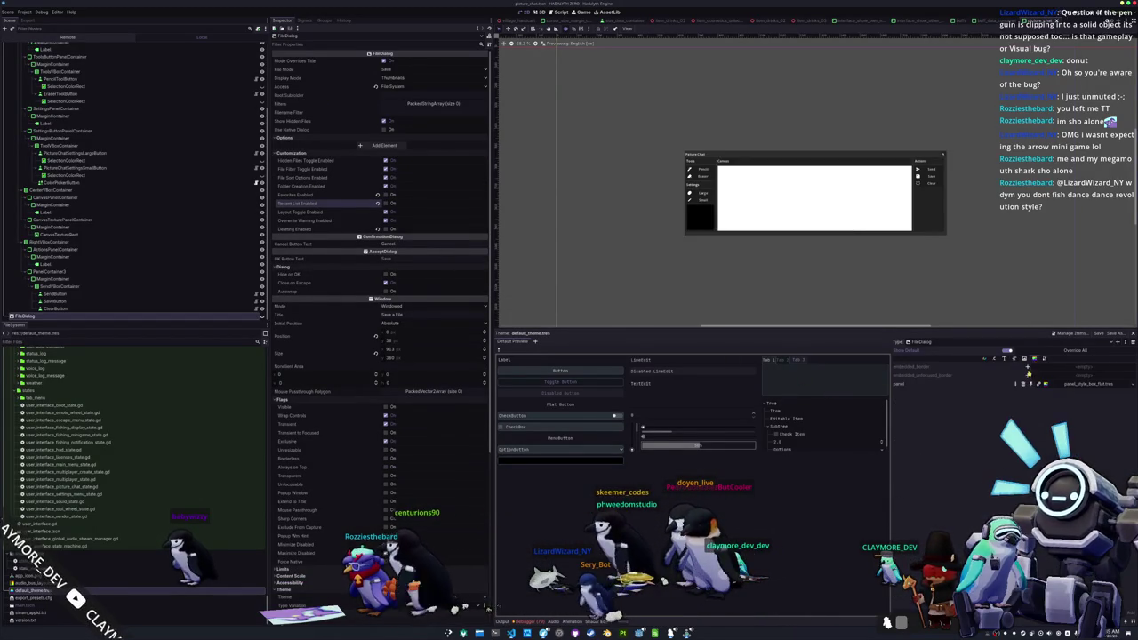
{"action": "scroll", "coordinate": [886, 261], "scroll_direction": "down", "scroll_amount": 2}
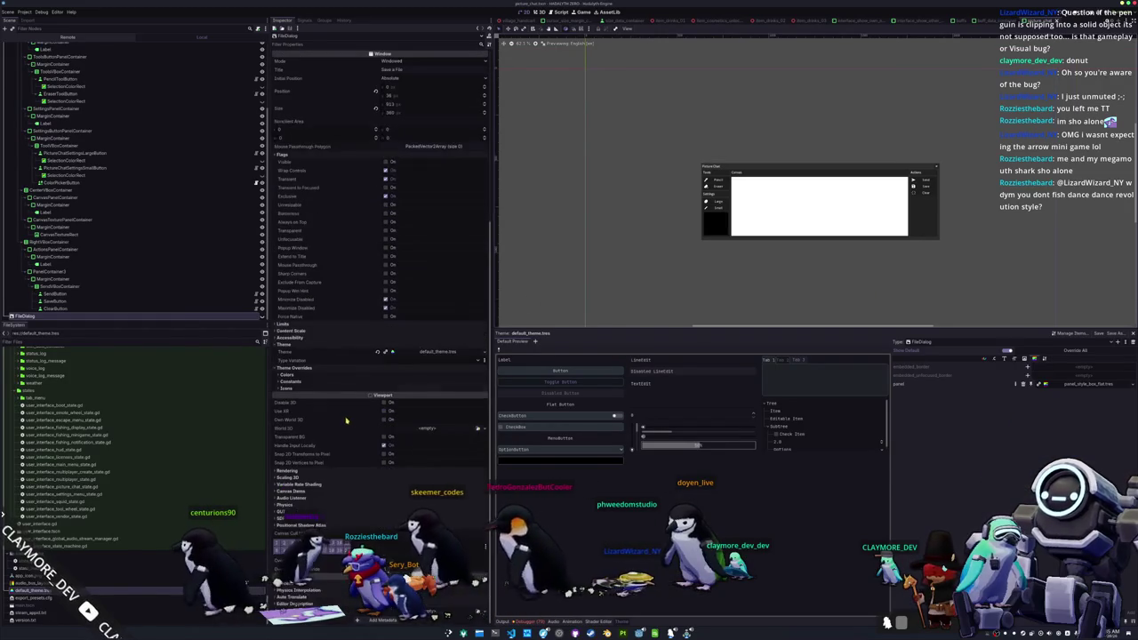
- Expand Theme Overrides Colors, Constants and Icons, then select the PictureChat root node
{"action": "scroll", "coordinate": [365, 421], "scroll_direction": "down", "scroll_amount": 5}
{"action": "left_click", "coordinate": [356, 388]}
{"action": "left_click", "coordinate": [355, 381]}
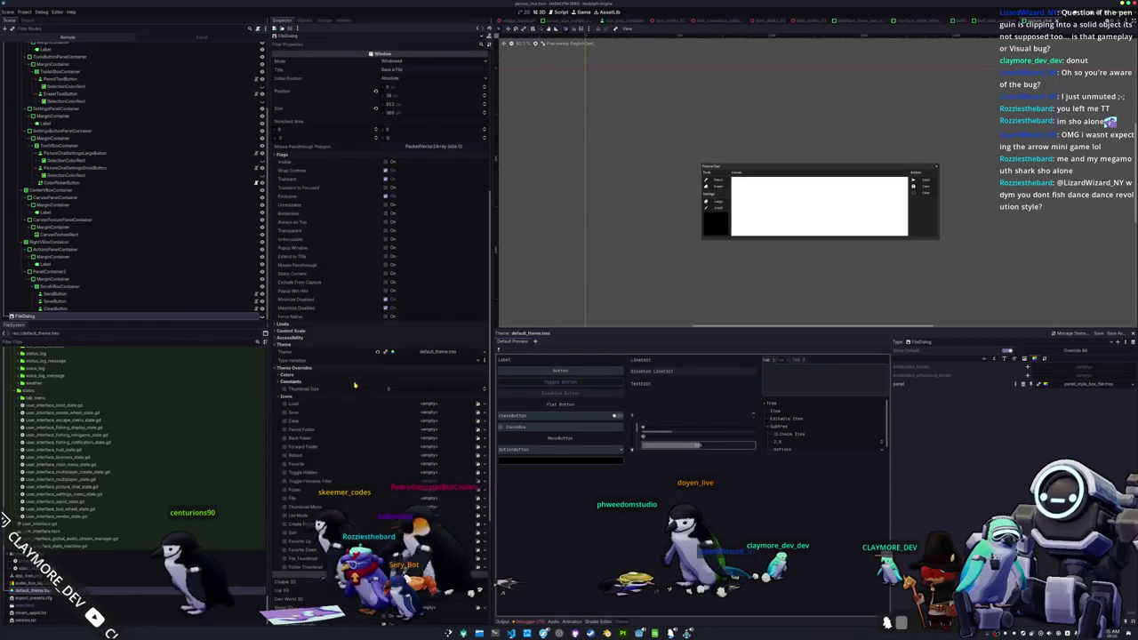
{"action": "left_click", "coordinate": [356, 374]}
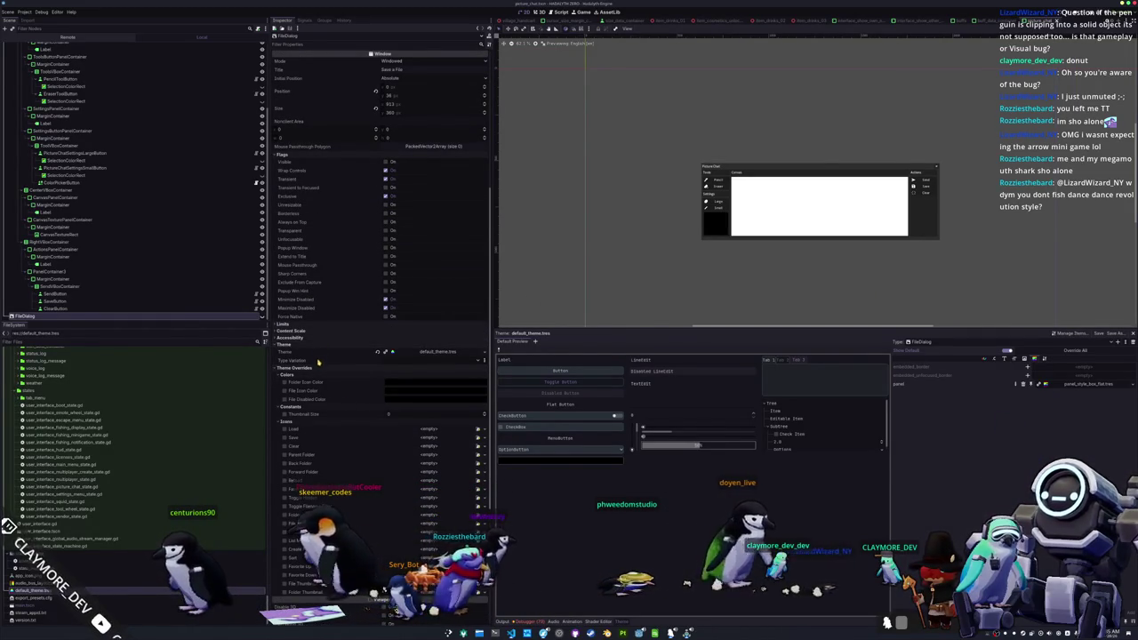
{"action": "scroll", "coordinate": [329, 373], "scroll_direction": "down", "scroll_amount": 2}
{"action": "scroll", "coordinate": [354, 360], "scroll_direction": "down", "scroll_amount": 2}
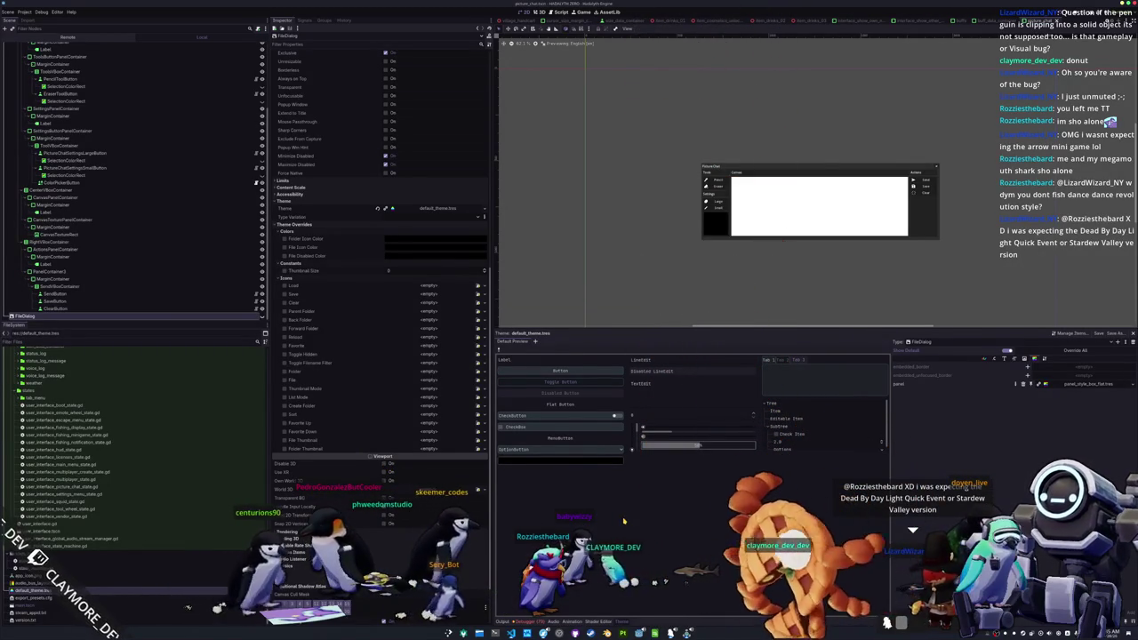
{"action": "scroll", "coordinate": [678, 219], "scroll_direction": "down", "scroll_amount": 1}
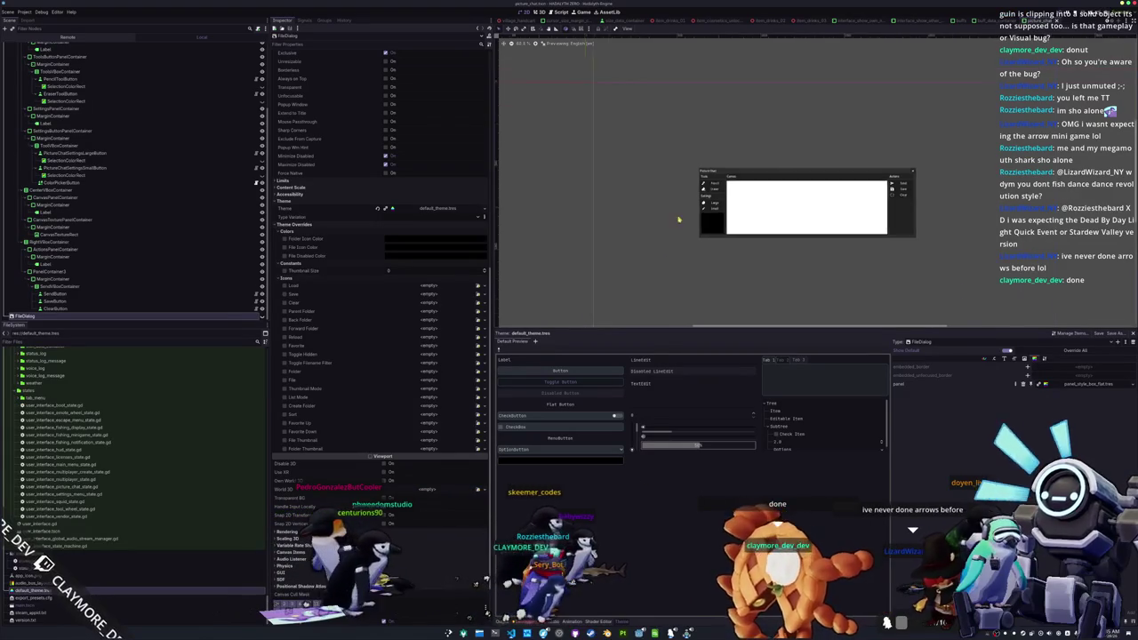
{"action": "scroll", "coordinate": [679, 219], "scroll_direction": "down", "scroll_amount": 2}
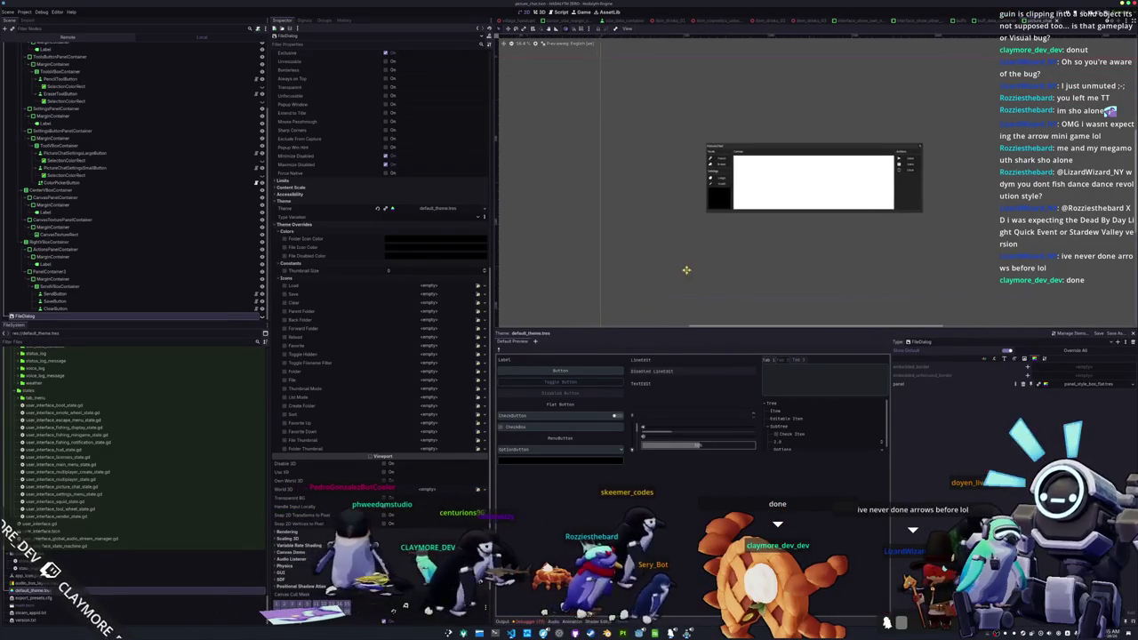
{"action": "scroll", "coordinate": [100, 85], "scroll_direction": "up", "scroll_amount": 5}
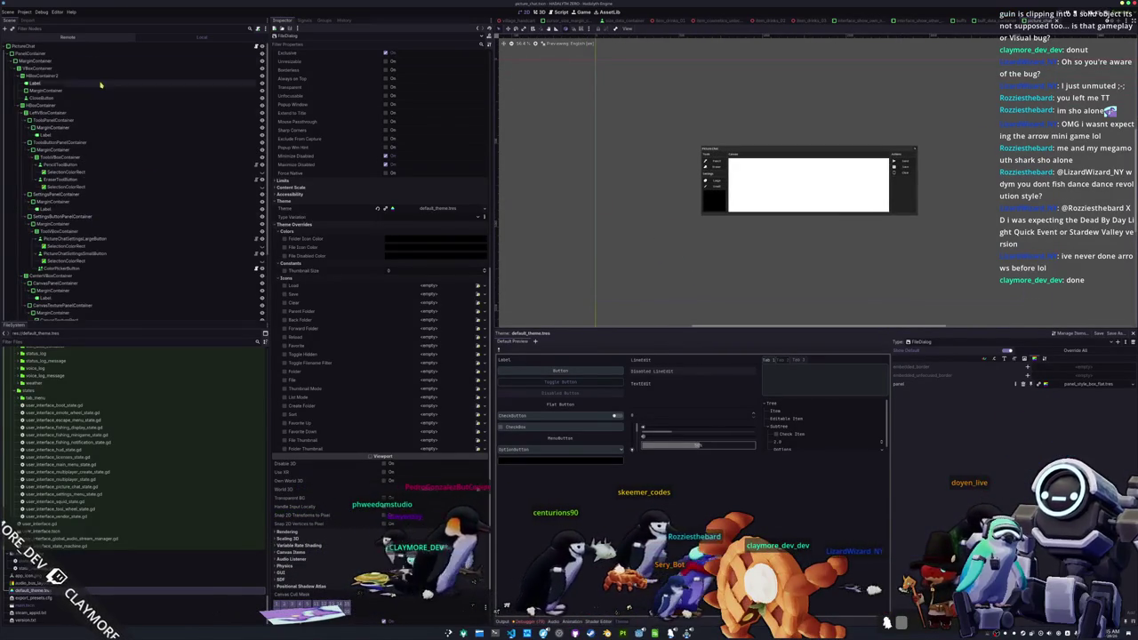
{"action": "left_click", "coordinate": [23, 45]}
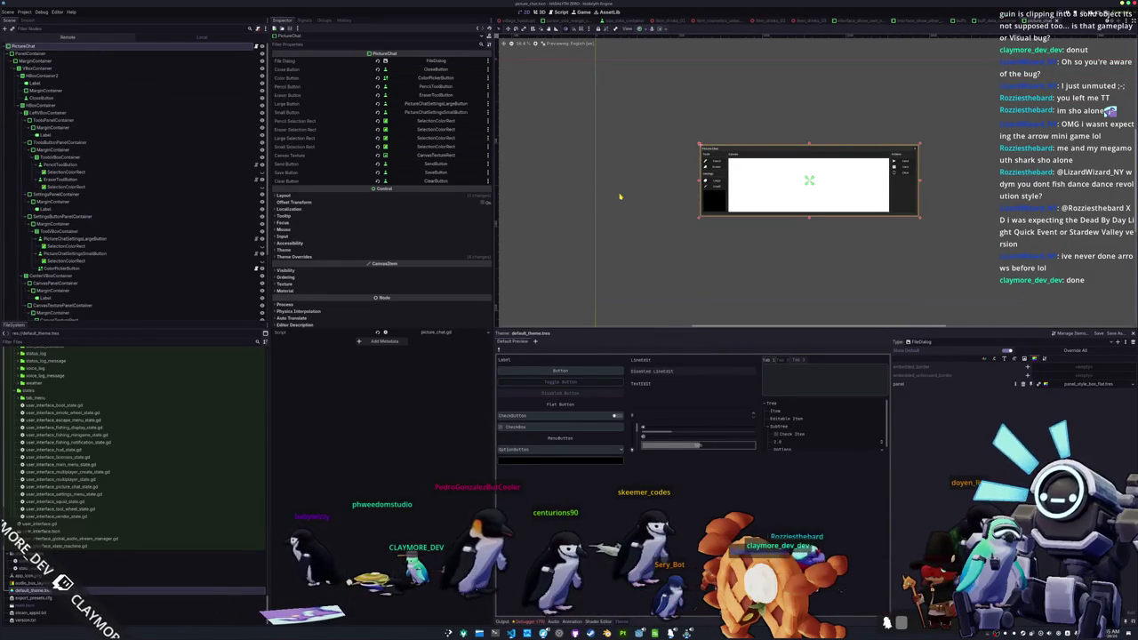
- Save the Picture Chat scene, hide the bottom panel, and run the game
{"action": "key", "text": "alt+shift+o"}
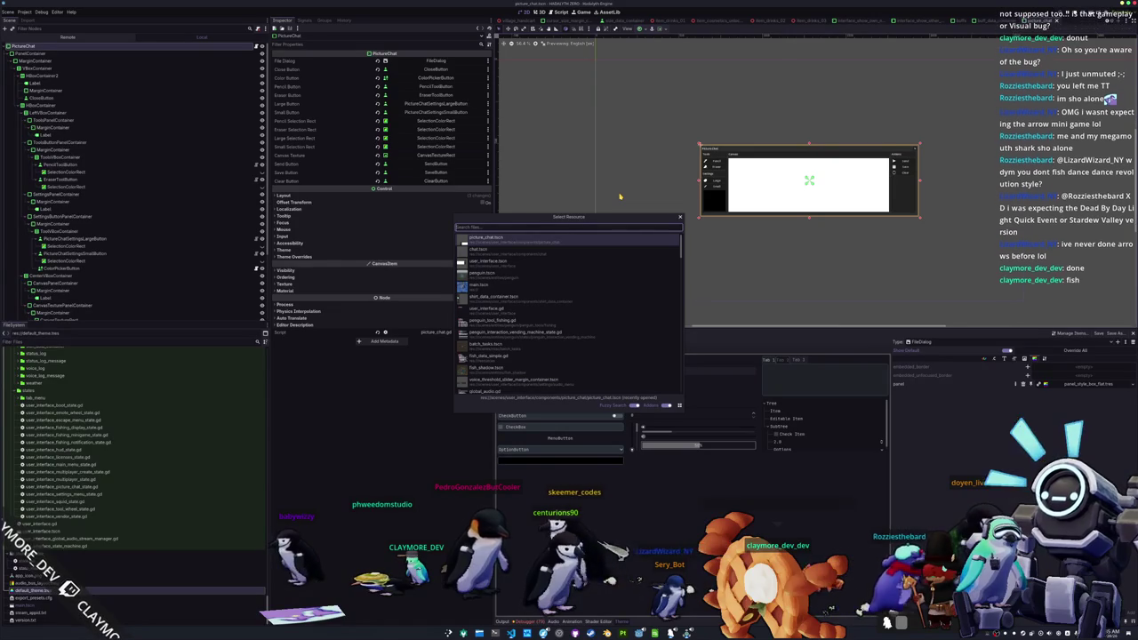
{"action": "key", "text": "Down"}
{"action": "key", "text": "Down"}
{"action": "key", "text": "Down"}
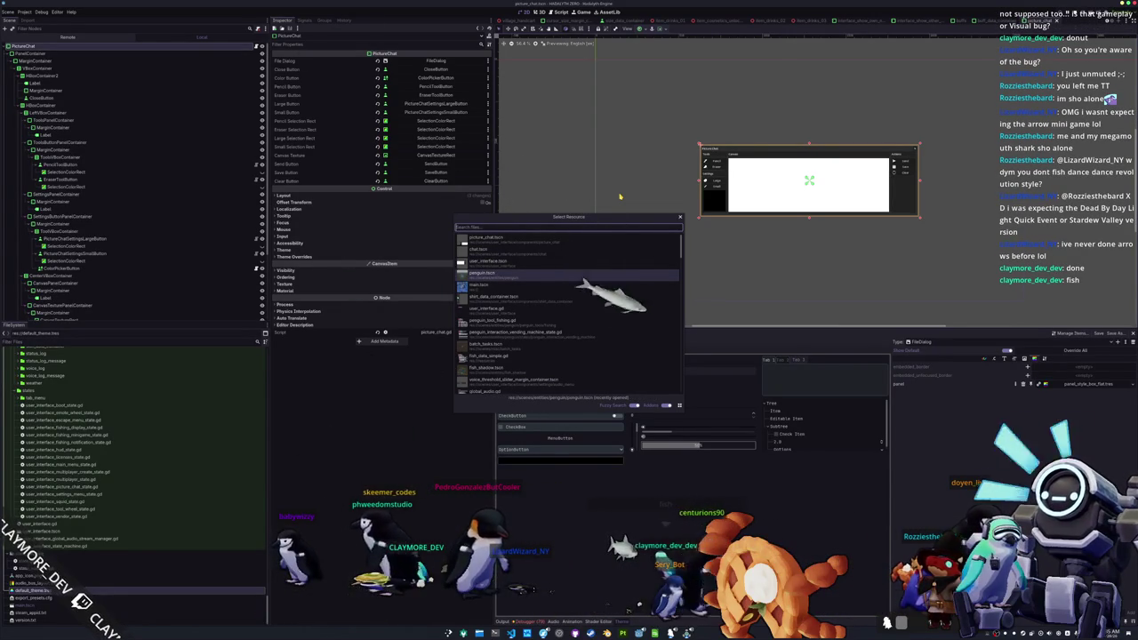
{"action": "key", "text": "Down"}
{"action": "key", "text": "Down"}
{"action": "key", "text": "Escape"}
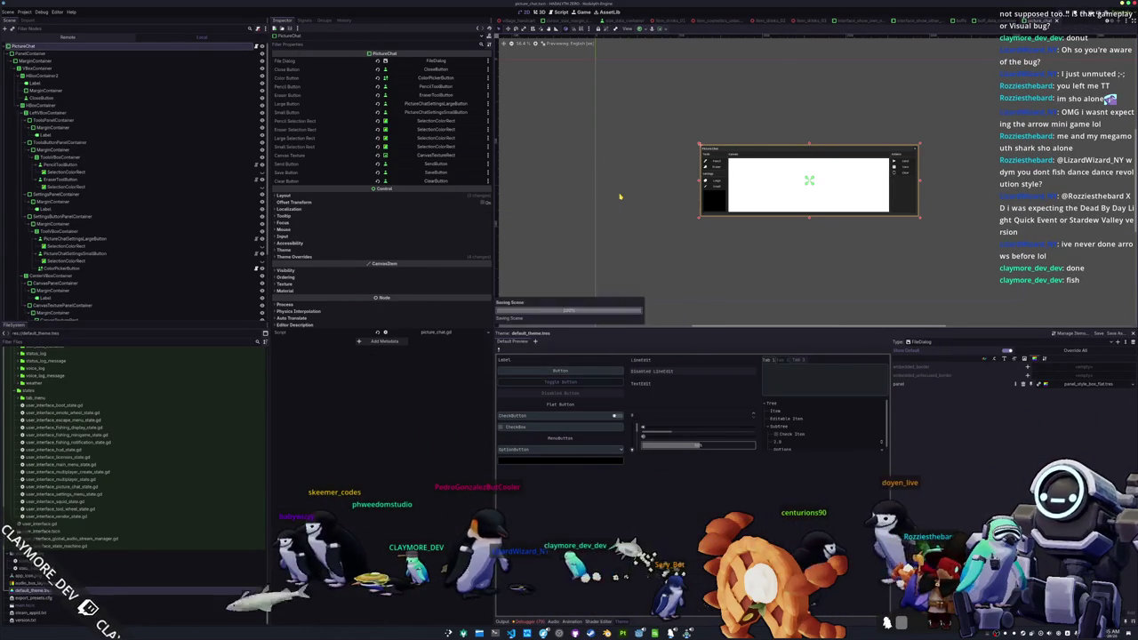
{"action": "key", "text": "ctrl+j"}
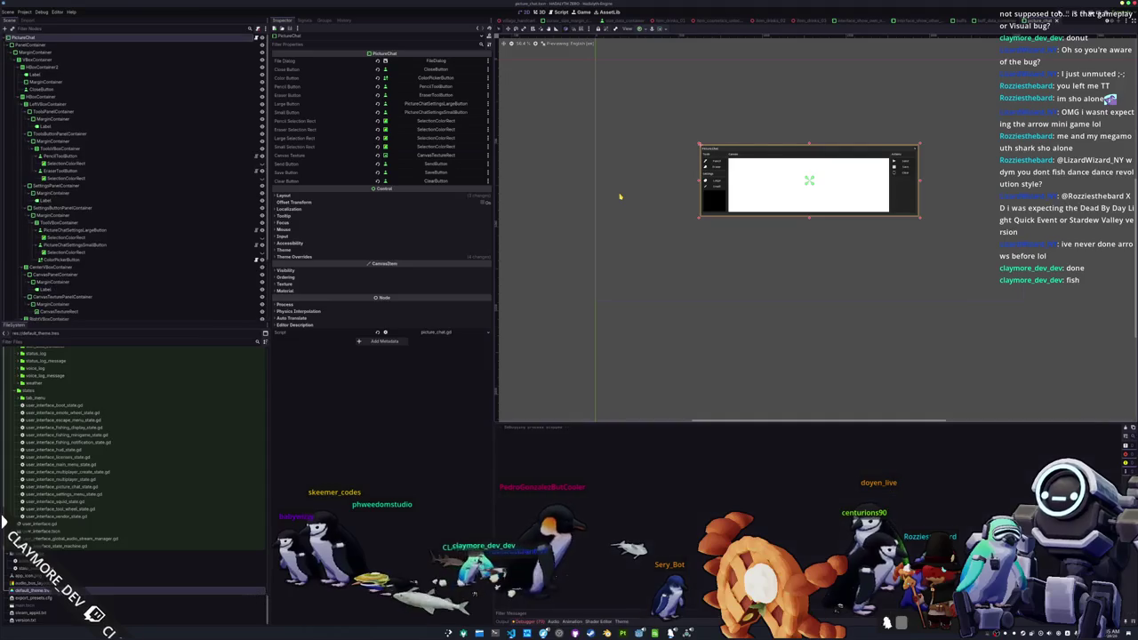
{"action": "key", "text": "F6"}
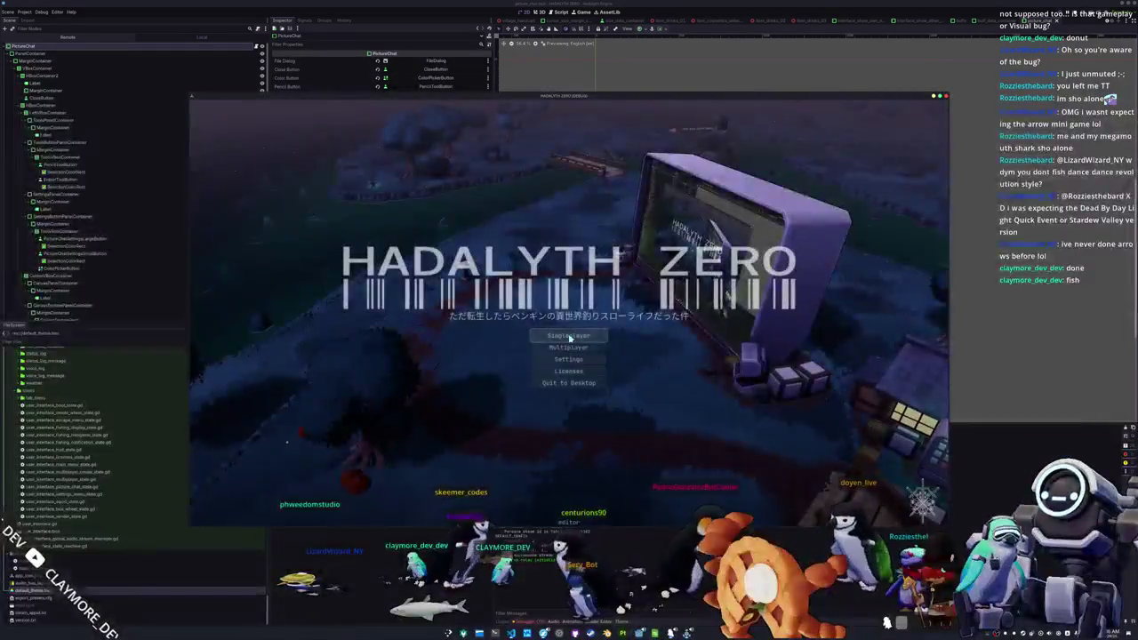
- Set UI Scale to 1.0 in Settings and start a singleplayer game
{"action": "left_click", "coordinate": [569, 358]}
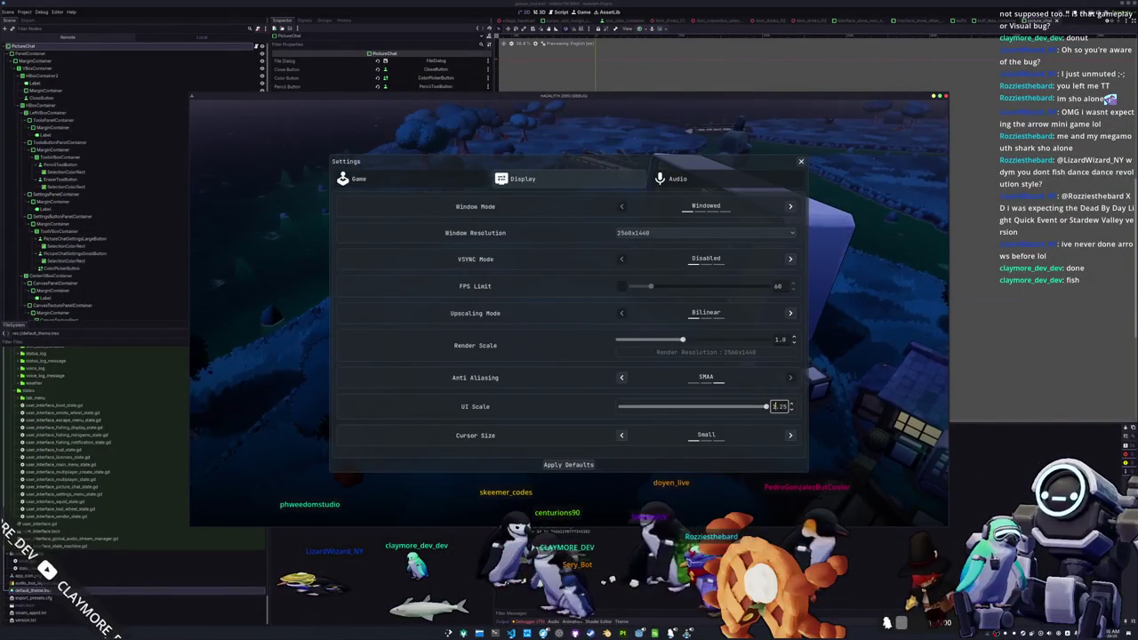
{"action": "key", "text": "Return"}
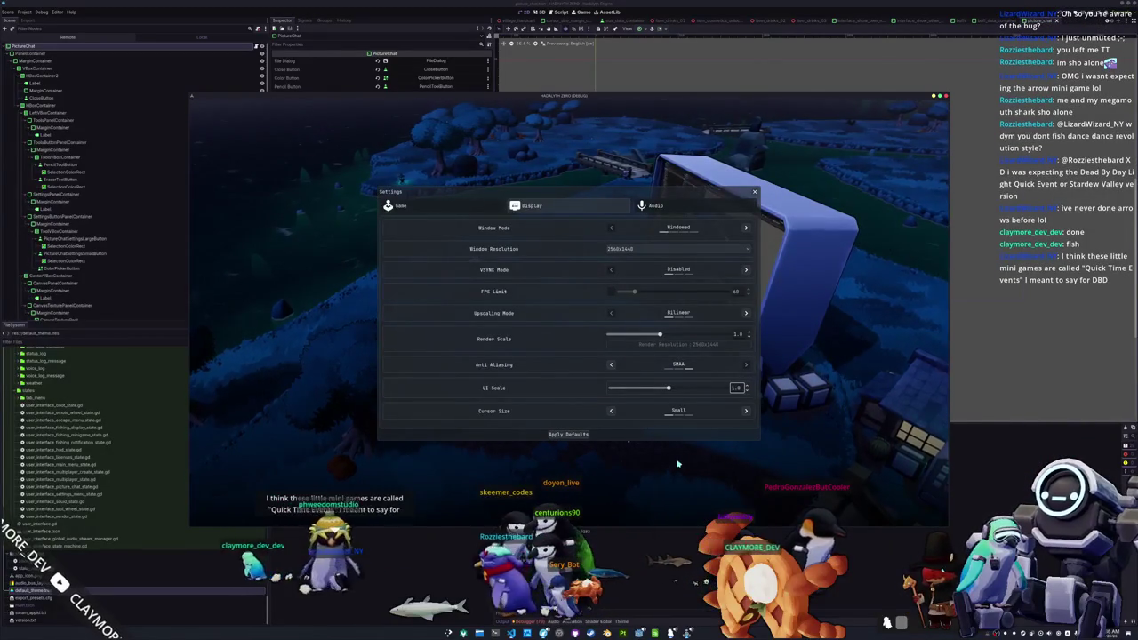
{"action": "key", "text": "Escape"}
{"action": "left_click", "coordinate": [584, 401]}
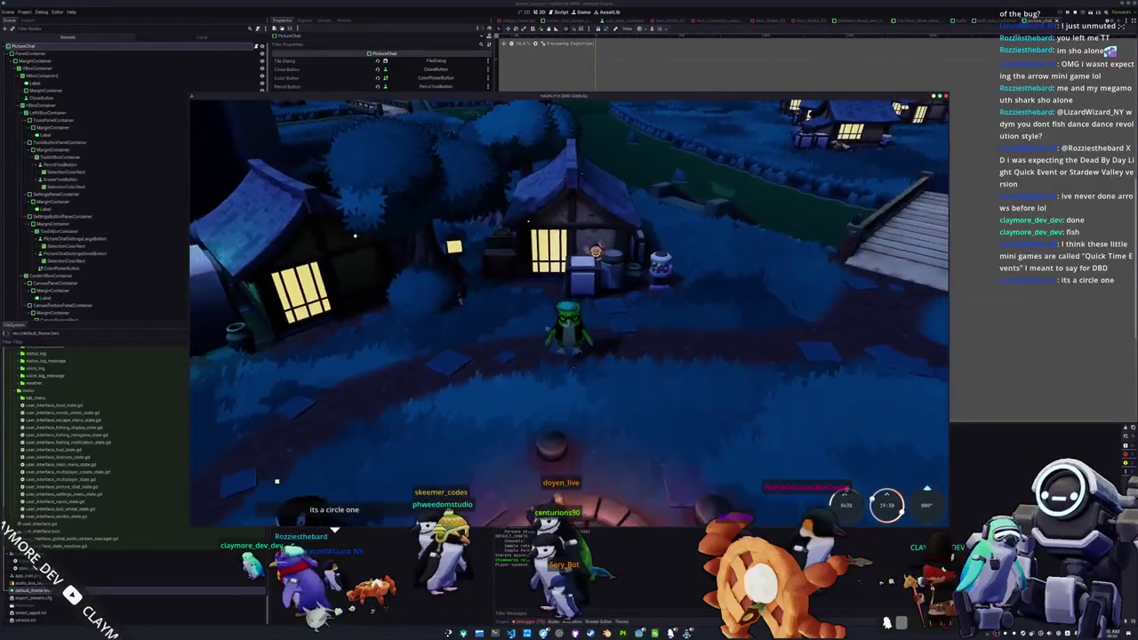
- Look through the fish journal, penguin customization and settings menus in-game
{"action": "key", "text": "j"}
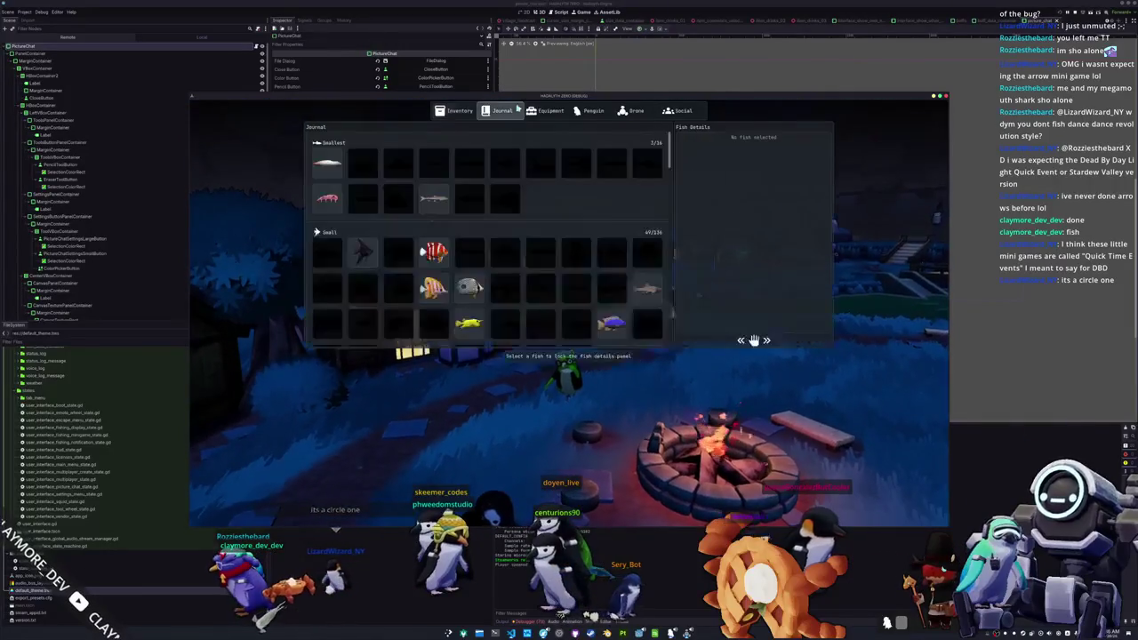
{"action": "left_click", "coordinate": [593, 111]}
{"action": "key", "text": "Escape"}
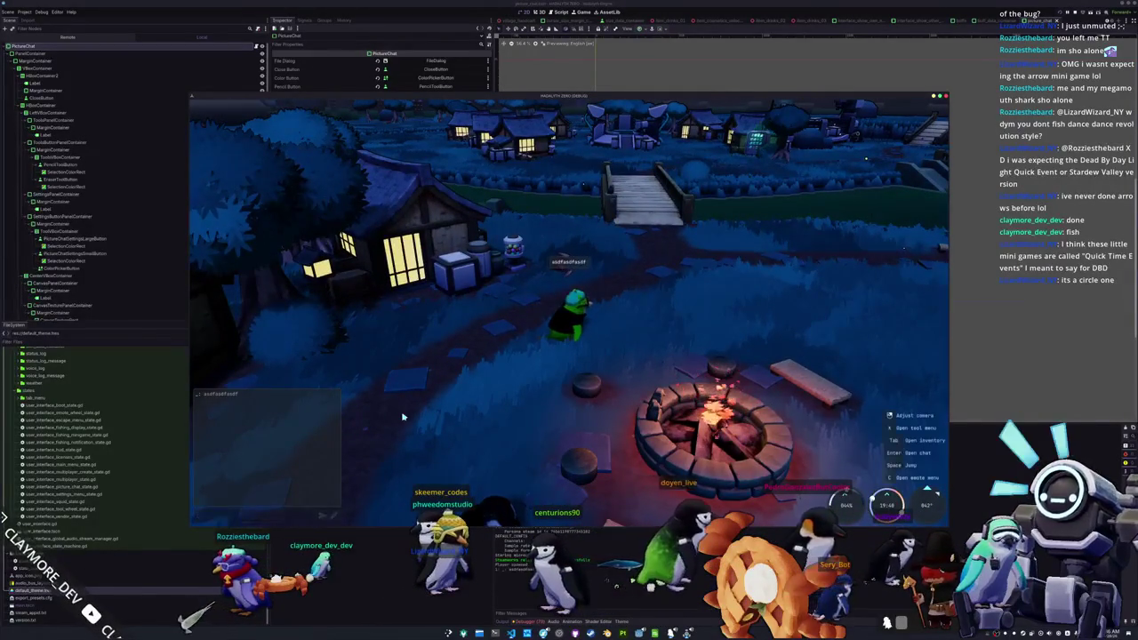
{"action": "key", "text": "Escape"}
{"action": "left_click", "coordinate": [569, 308]}
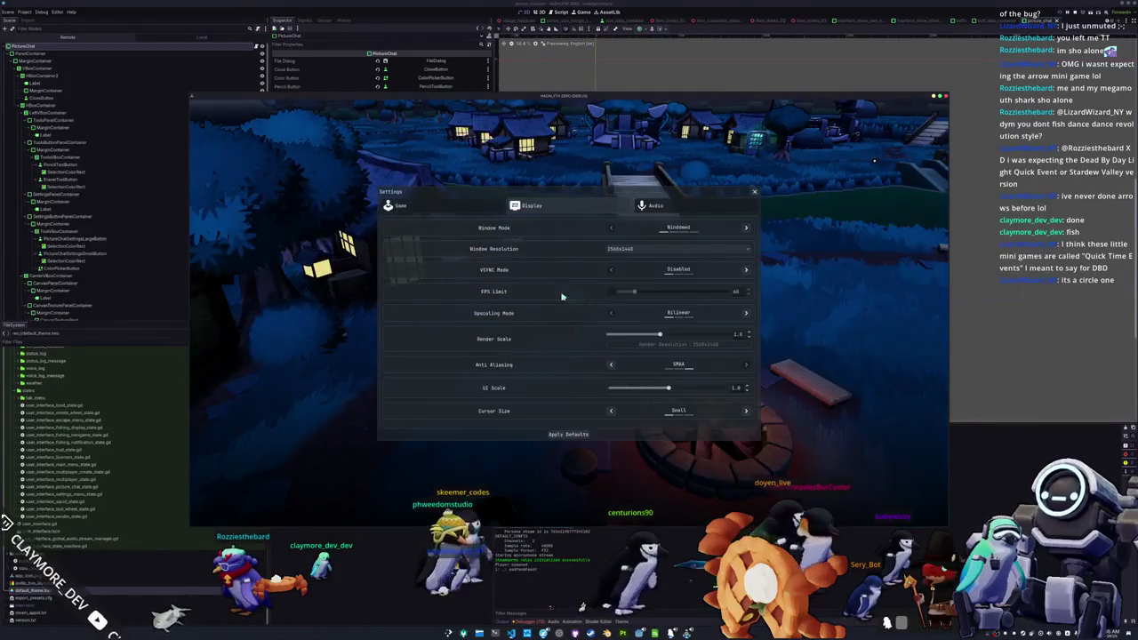
{"action": "key", "text": "Escape"}
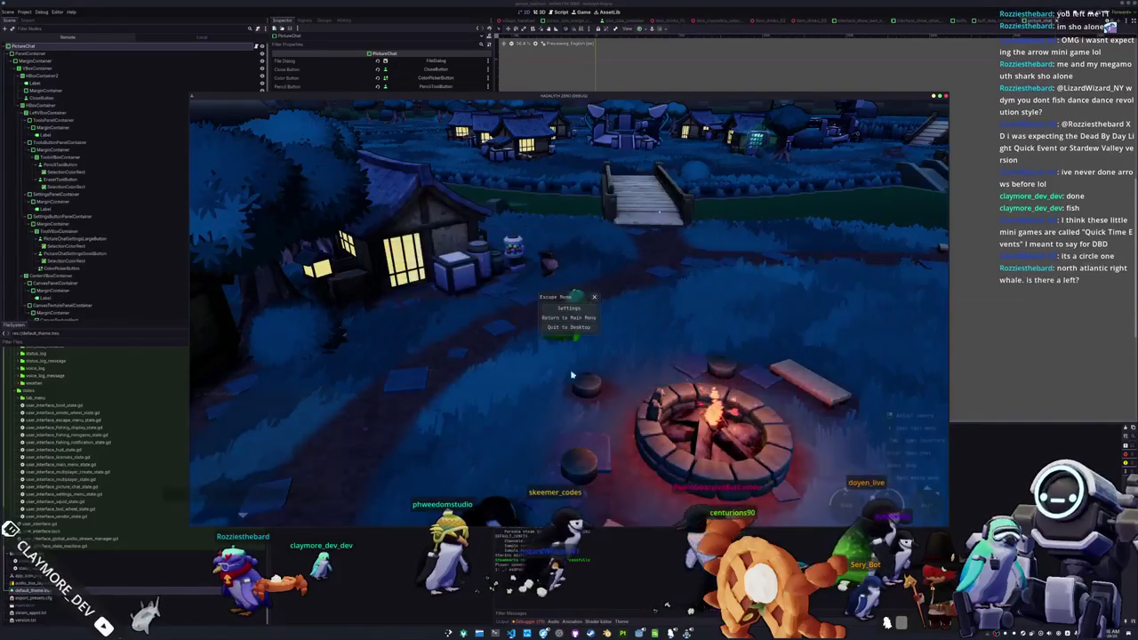
- Walk toward the bridge and open the Picture Chat drawing window from chat
{"action": "key", "text": "w"}
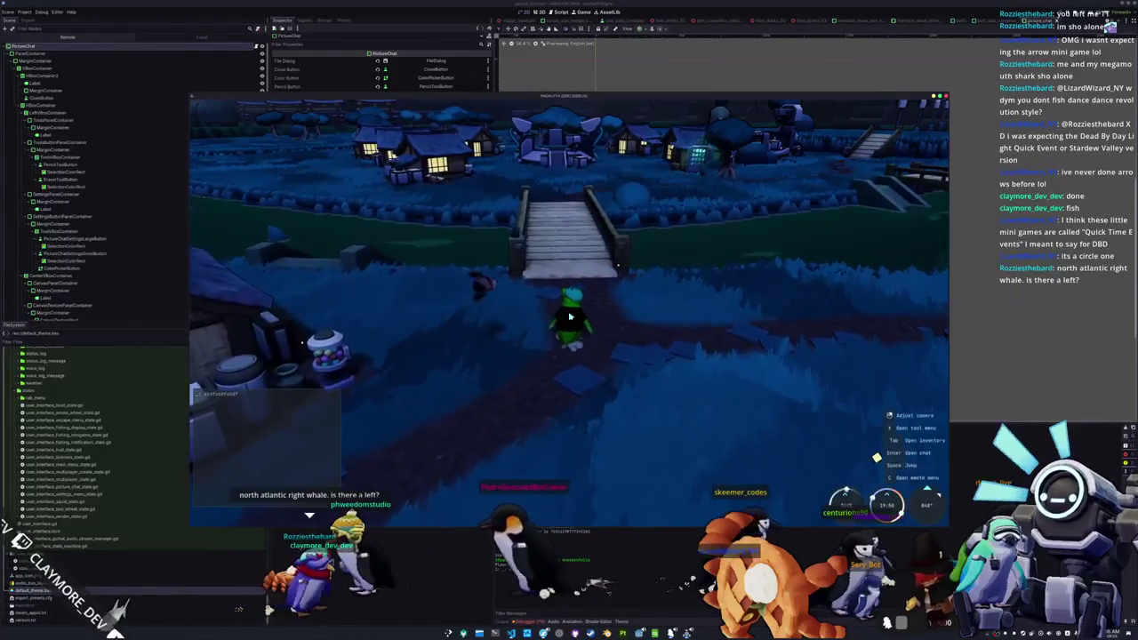
{"action": "key", "text": "Return"}
{"action": "left_click", "coordinate": [321, 516]}
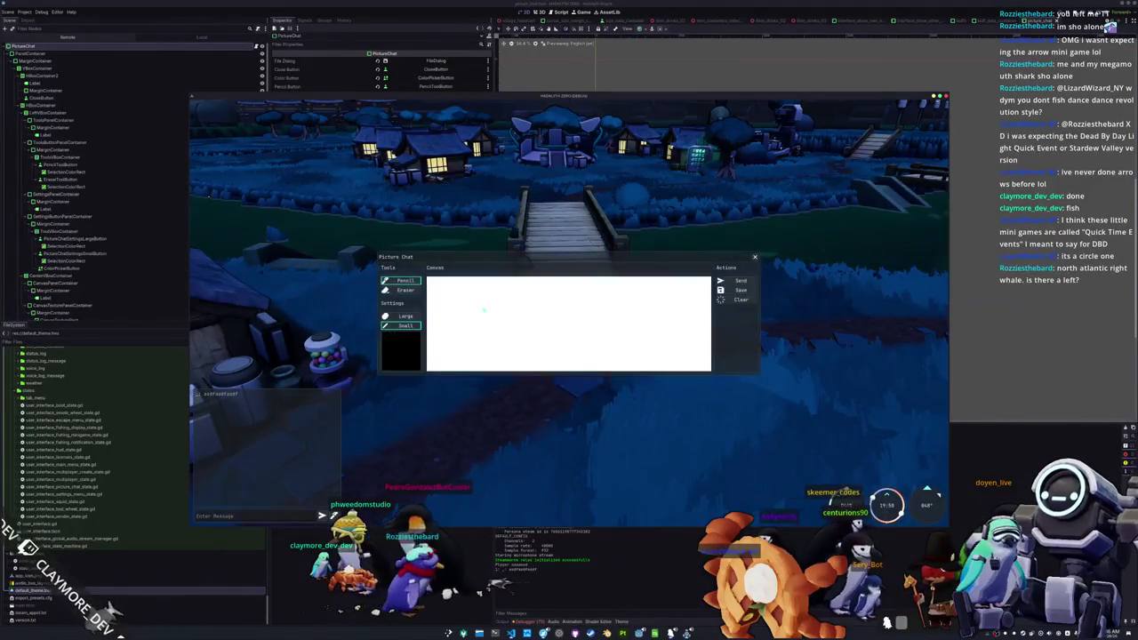
- Send the sketch as a picture message and close Picture Chat
{"action": "left_click", "coordinate": [741, 281]}
{"action": "key", "text": "Escape"}
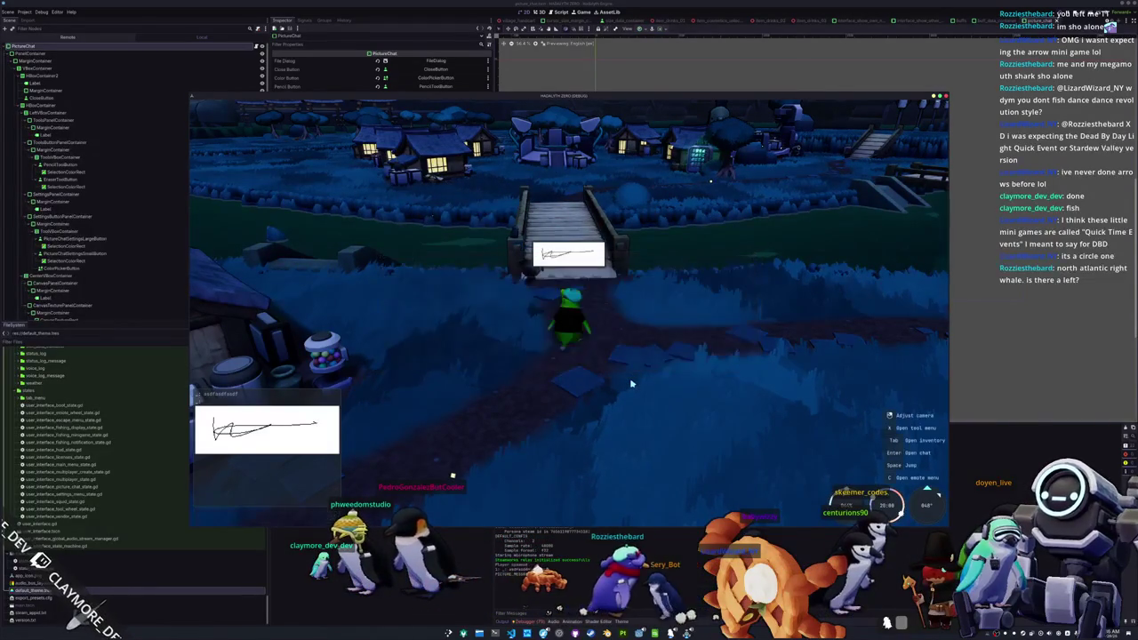
{"action": "left_click_drag", "start_coordinate": [576, 412], "coordinate": [576, 208]}
- Walk around the bridge, then stop the game and view the Debugger Errors tab
{"action": "key", "text": "w"}
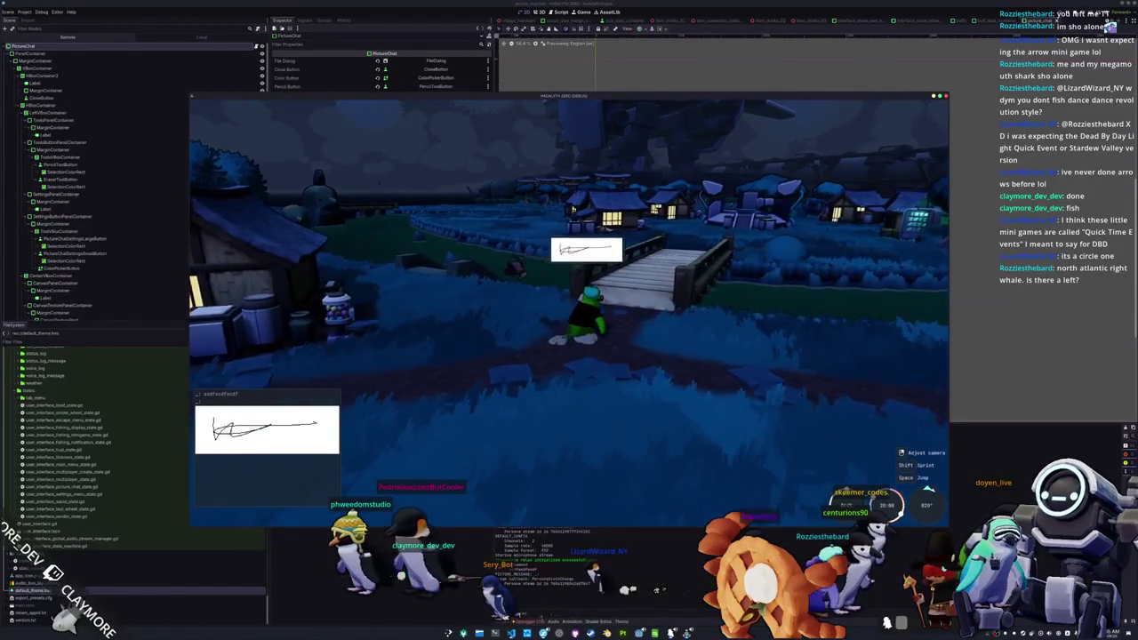
{"action": "key", "text": "s"}
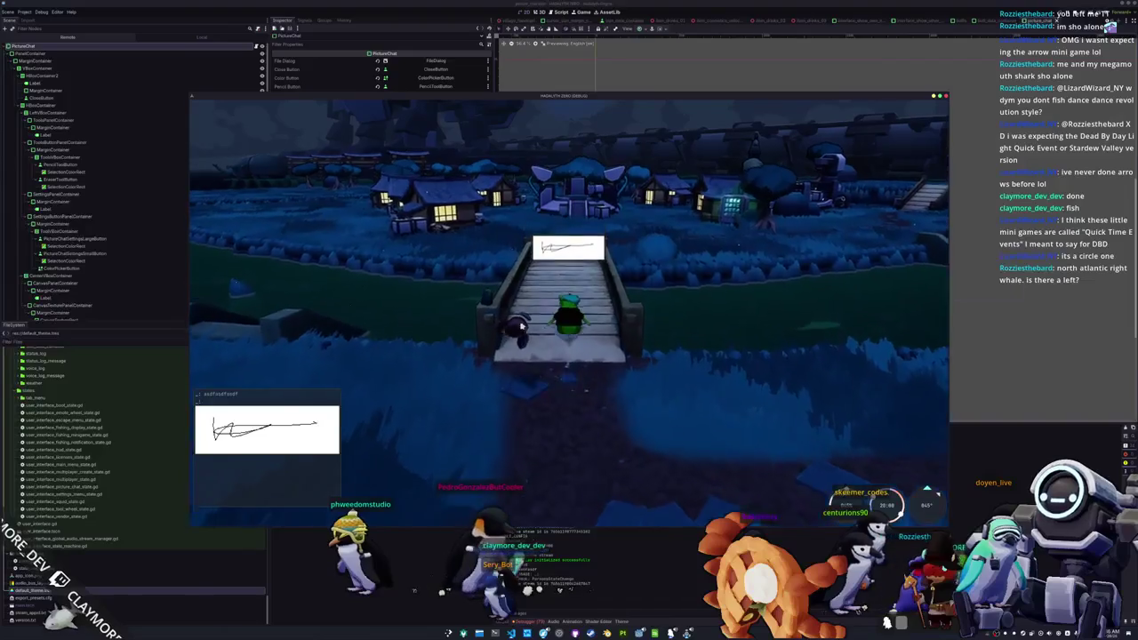
{"action": "left_click_drag", "start_coordinate": [608, 373], "coordinate": [570, 315]}
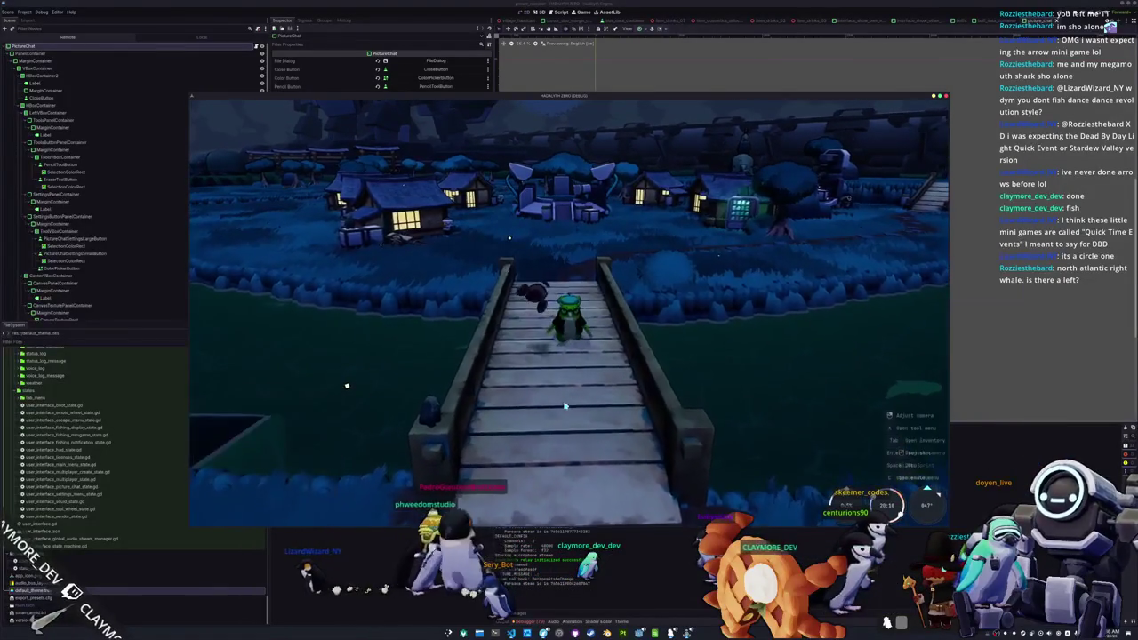
{"action": "key", "text": "F8"}
{"action": "left_click", "coordinate": [532, 622]}
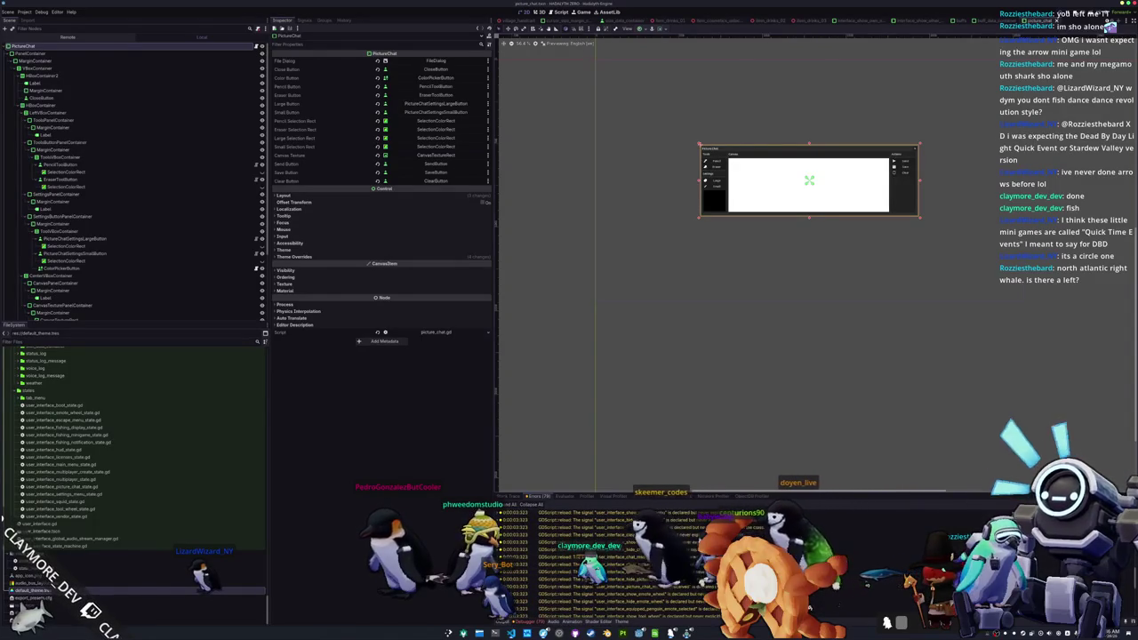
- Duplicate PictureChatSettingsLargeButton and select the copy named PictureChatSettingsMediumButton
{"action": "scroll", "coordinate": [800, 401], "scroll_direction": "up", "scroll_amount": 2}
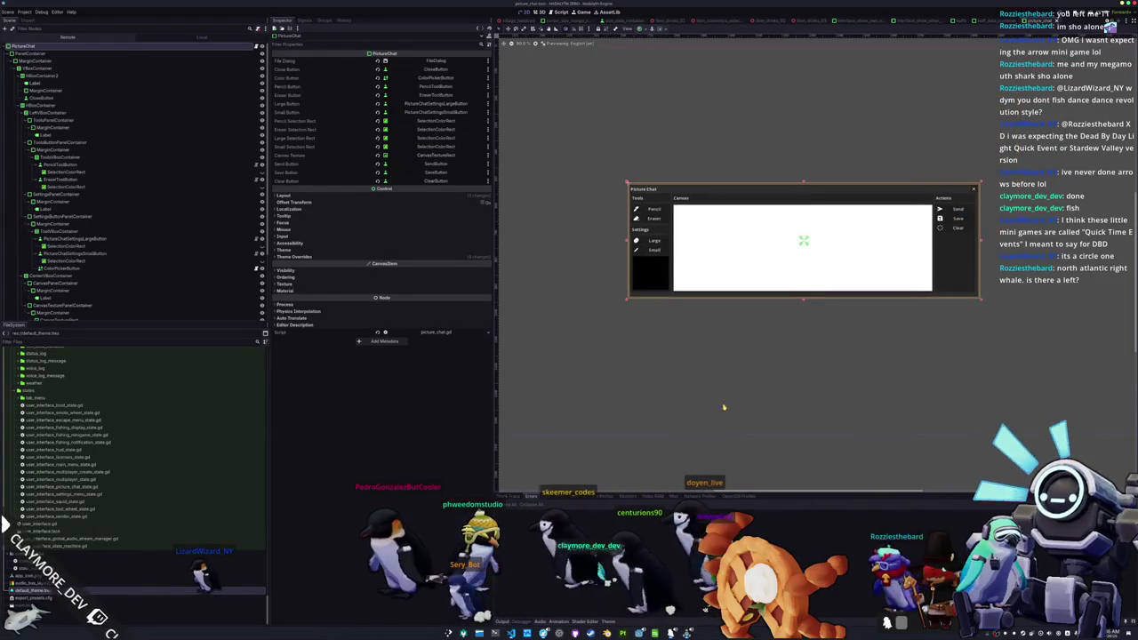
{"action": "scroll", "coordinate": [724, 391], "scroll_direction": "up", "scroll_amount": 2}
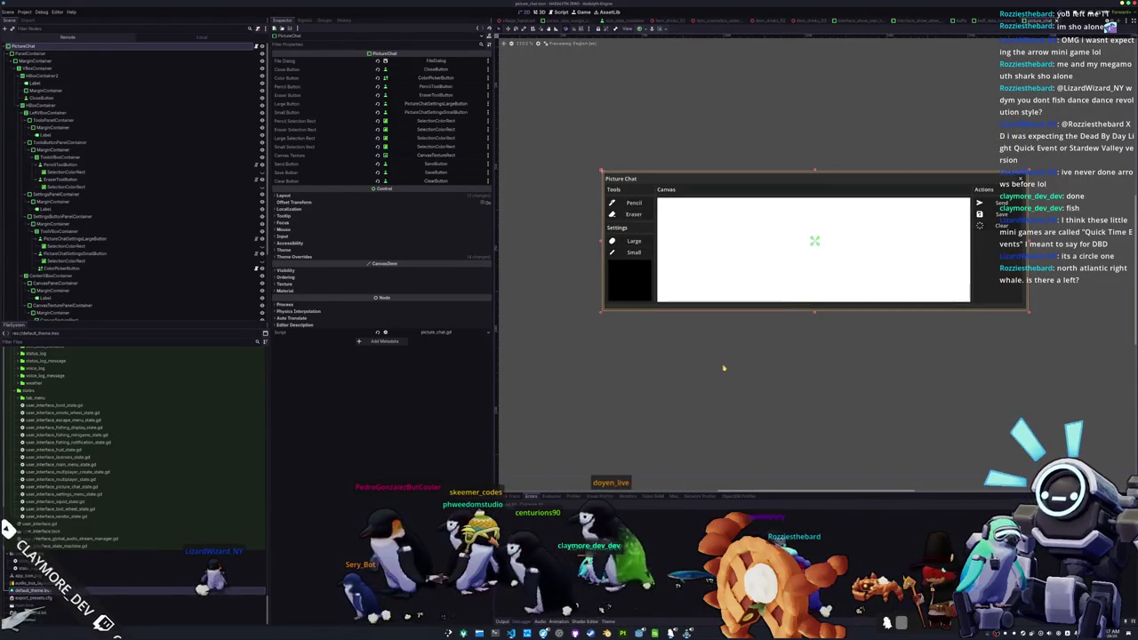
{"action": "left_click", "coordinate": [685, 333]}
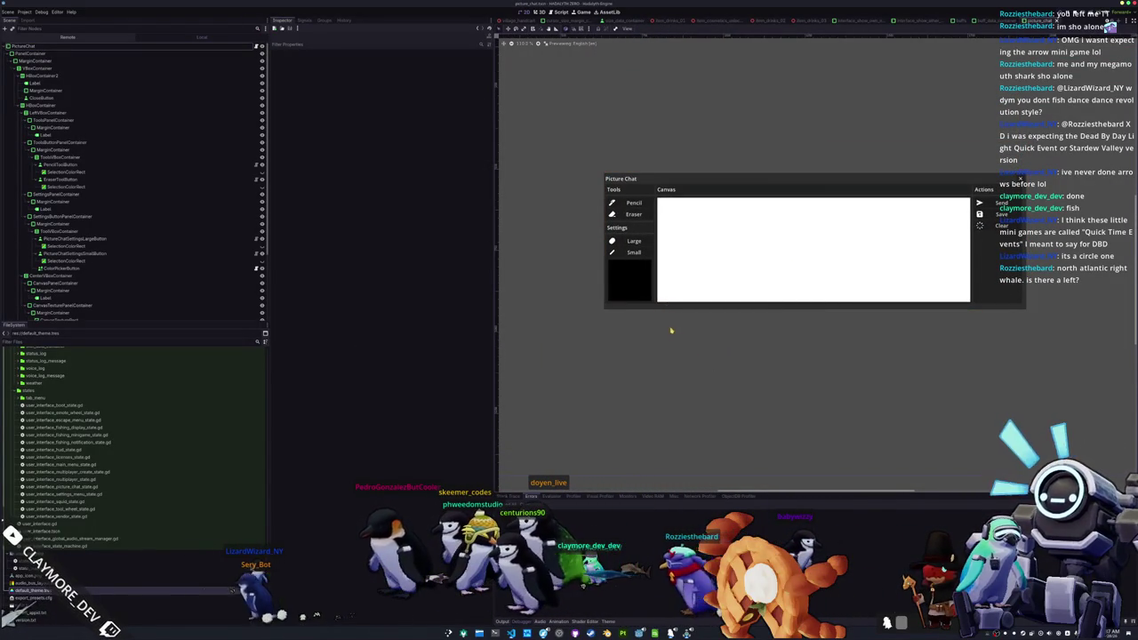
{"action": "left_click", "coordinate": [624, 241]}
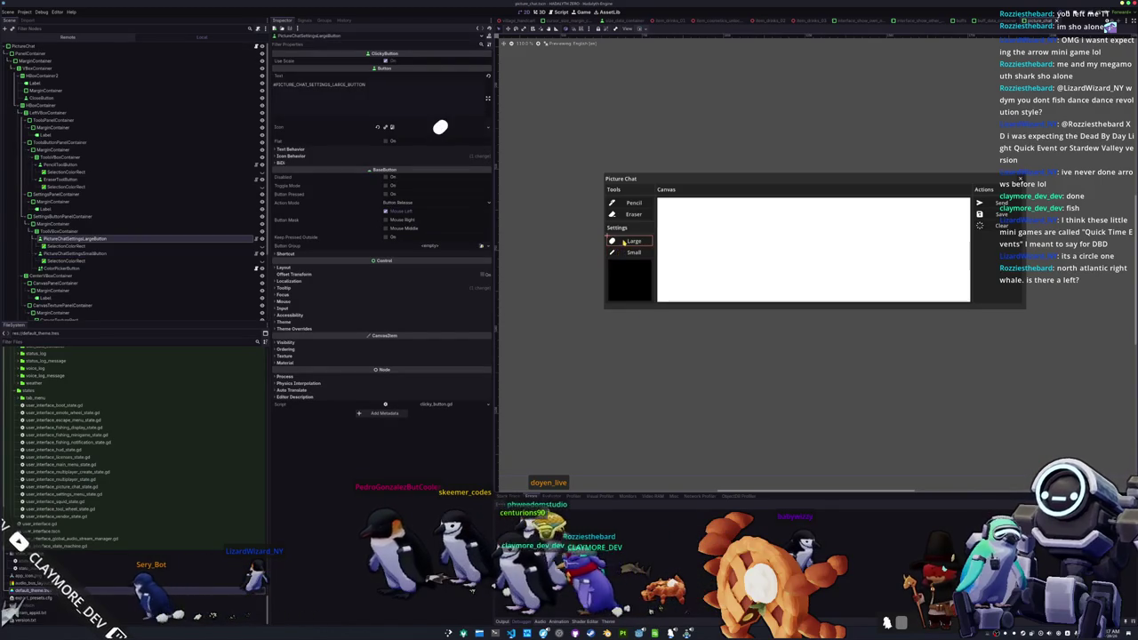
{"action": "left_click", "coordinate": [578, 380]}
{"action": "scroll", "coordinate": [578, 380], "scroll_direction": "down", "scroll_amount": 2}
{"action": "scroll", "coordinate": [605, 282], "scroll_direction": "up", "scroll_amount": 3}
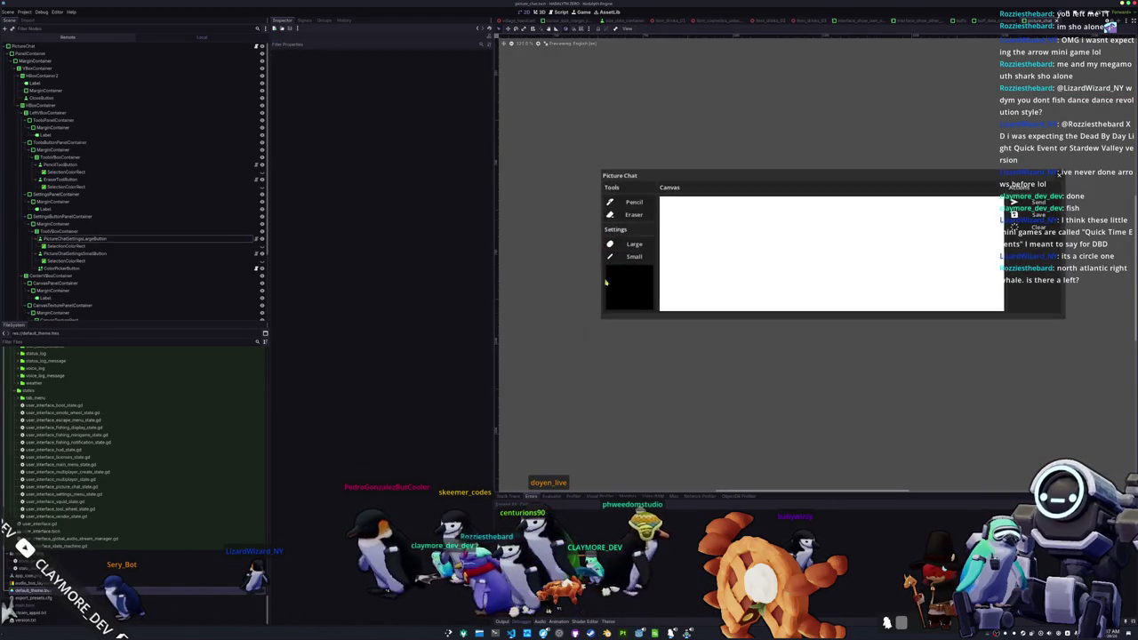
{"action": "left_click", "coordinate": [628, 244]}
{"action": "scroll", "coordinate": [576, 276], "scroll_direction": "up", "scroll_amount": 1}
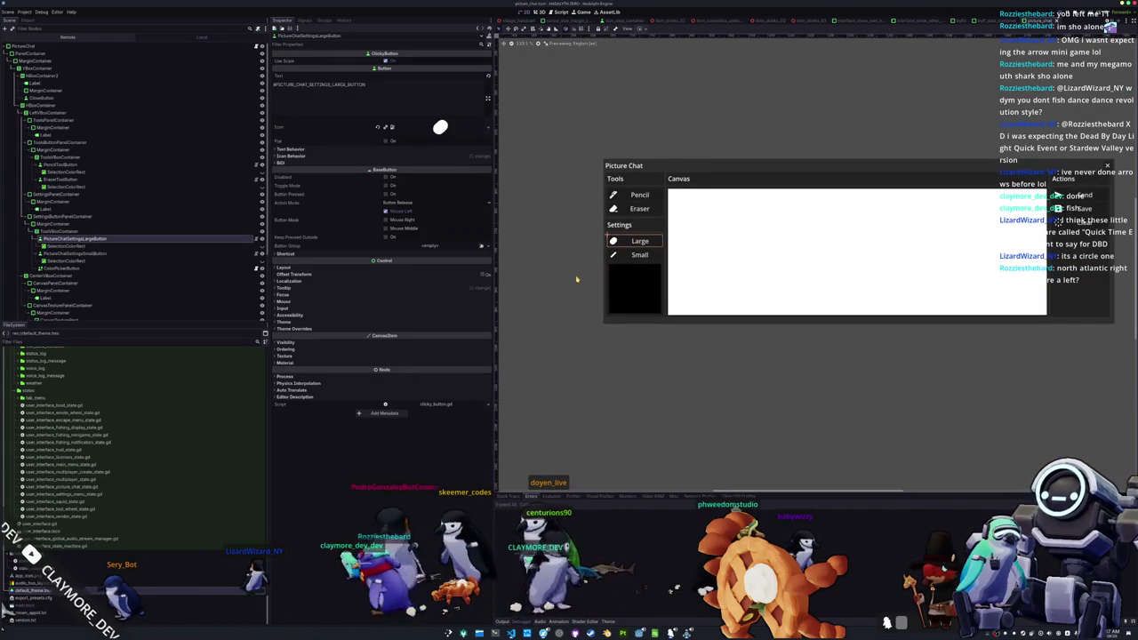
{"action": "scroll", "coordinate": [577, 281], "scroll_direction": "up", "scroll_amount": 1}
{"action": "key", "text": "ctrl+d"}
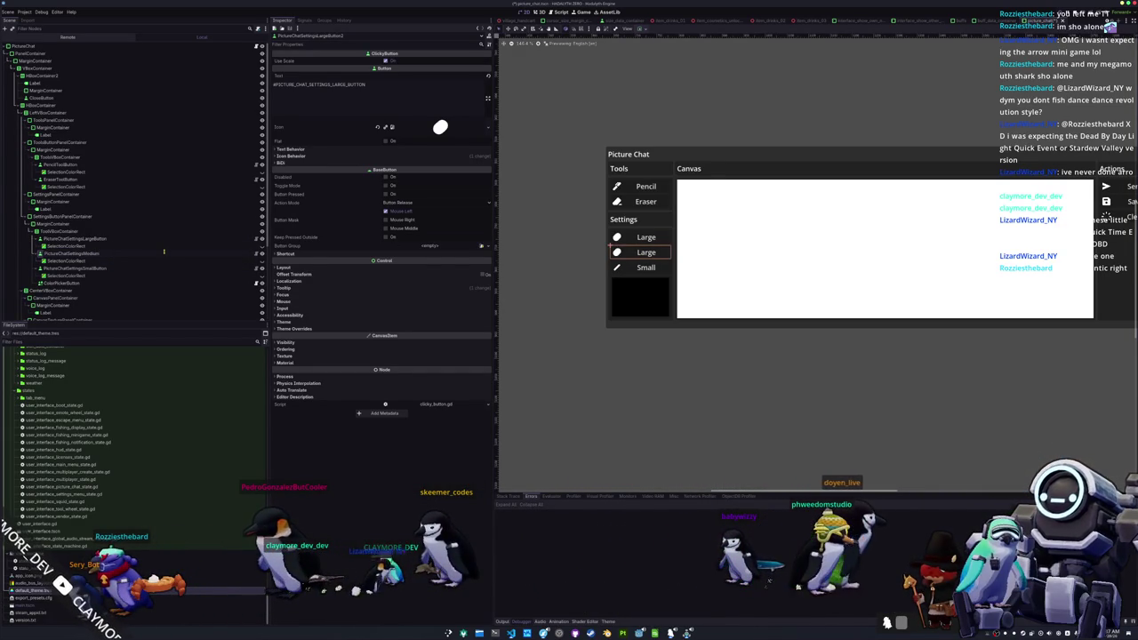
{"action": "left_click", "coordinate": [163, 253]}
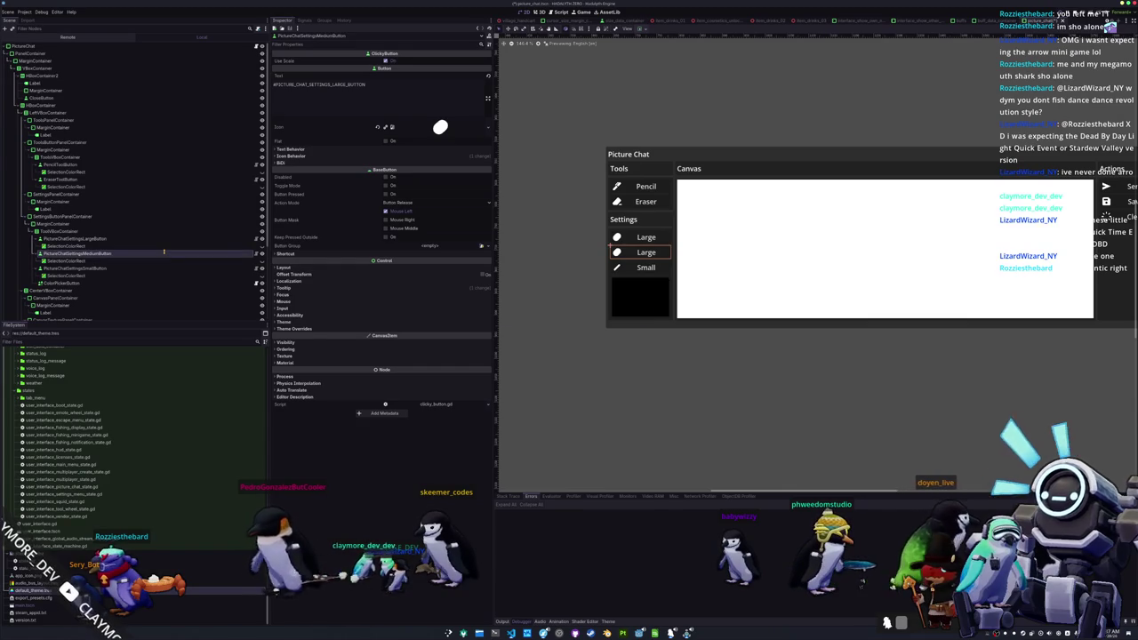
- In translations.csv, move the rows below the LARGE_BUTTON entries down to leave two empty rows
{"action": "key", "text": "alt+Tab"}
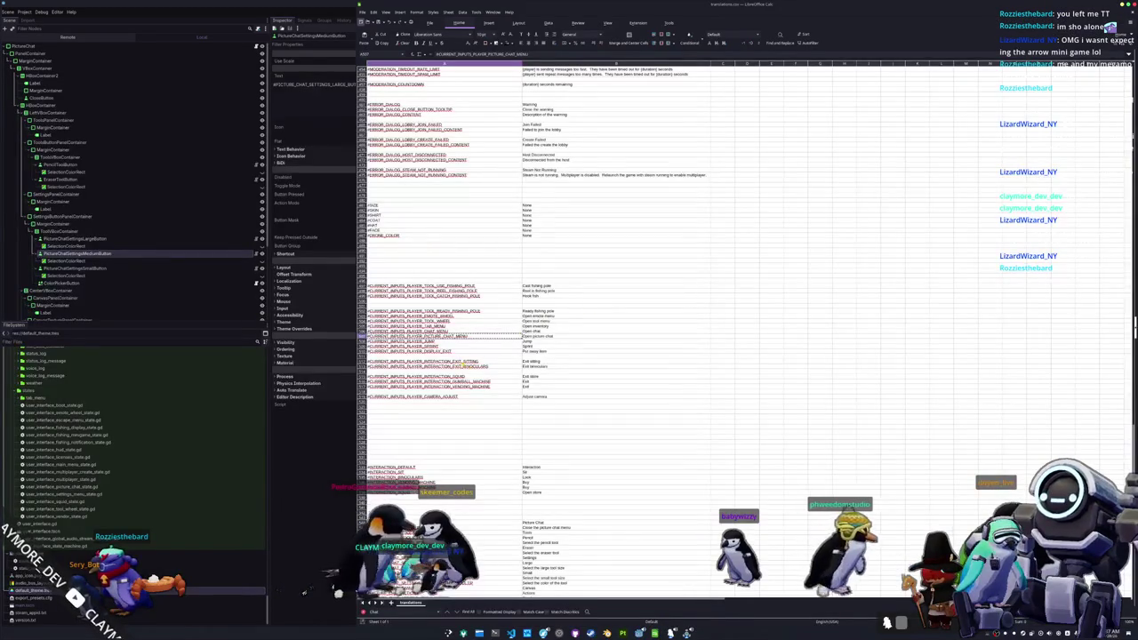
{"action": "scroll", "coordinate": [447, 351], "scroll_direction": "up", "scroll_amount": 15}
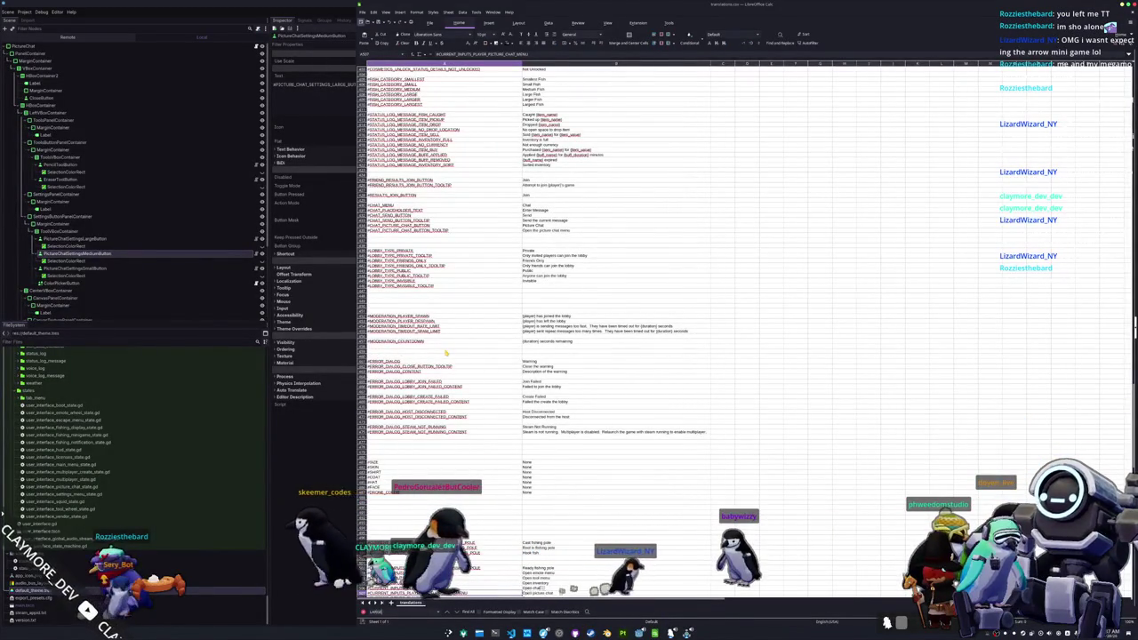
{"action": "key", "text": "Return"}
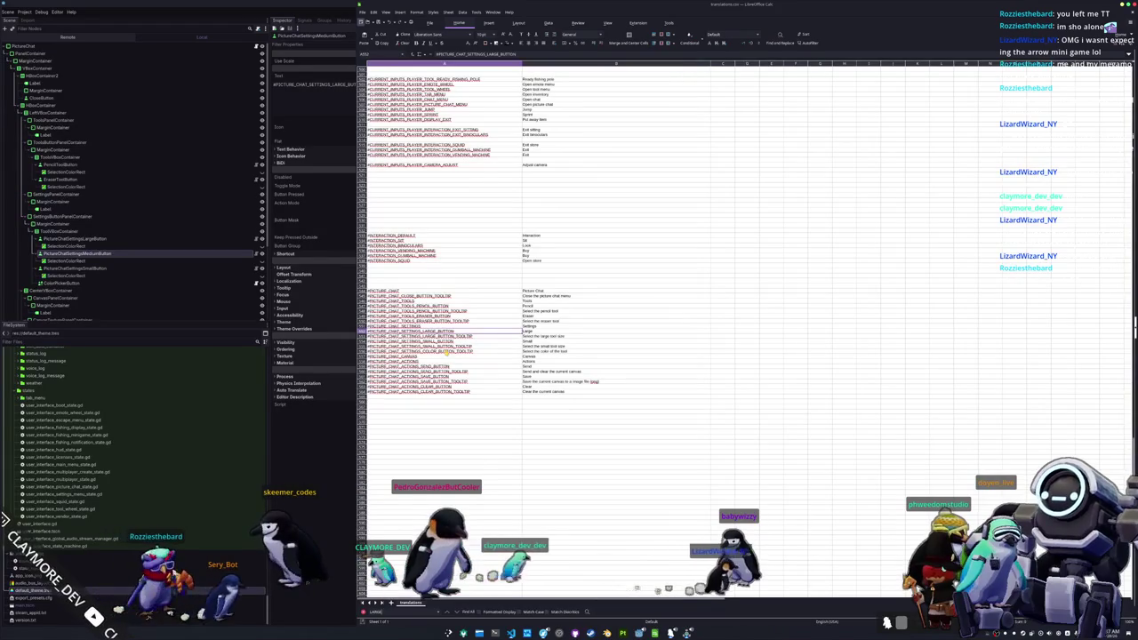
{"action": "left_click_drag", "start_coordinate": [432, 343], "coordinate": [431, 400]}
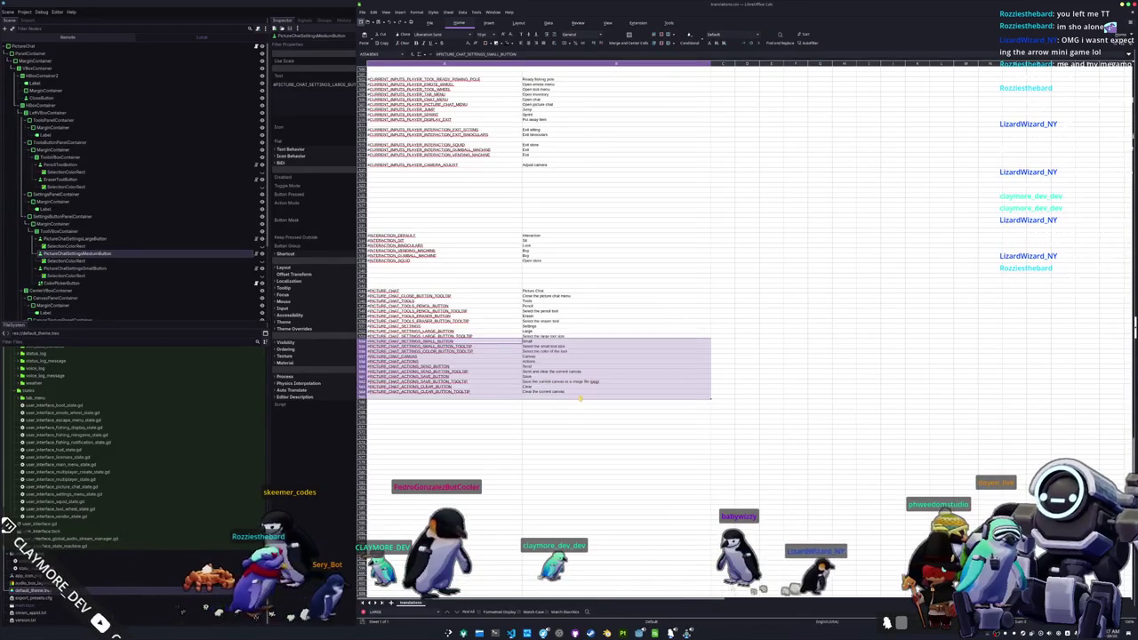
{"action": "key", "text": "Delete"}
{"action": "left_click", "coordinate": [405, 356]}
{"action": "key", "text": "ctrl+v"}
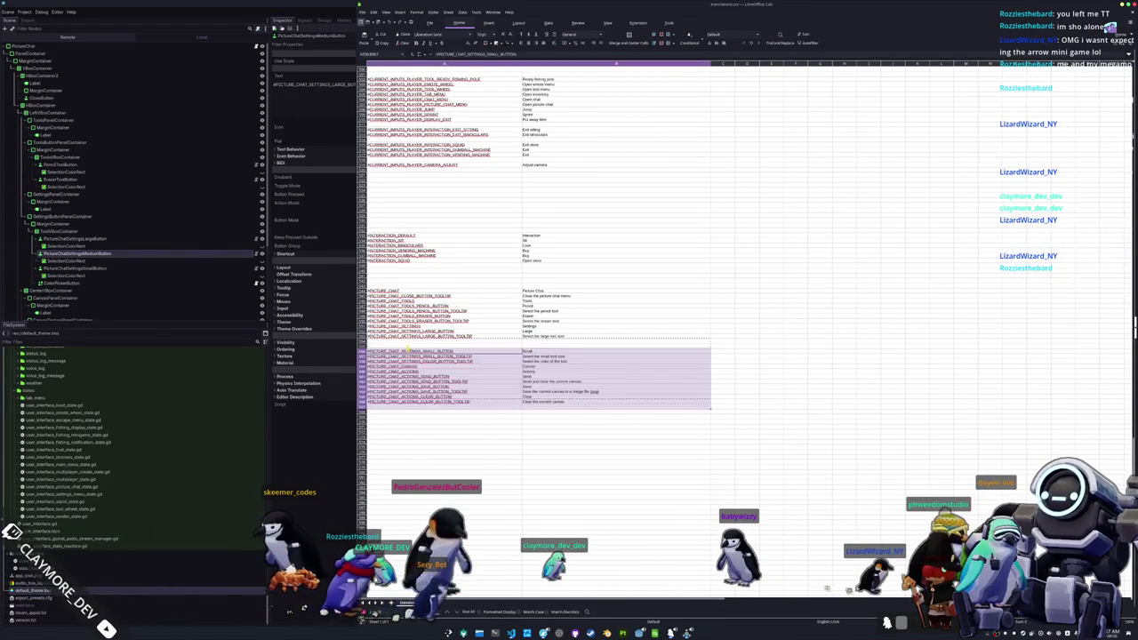
- Copy the two LARGE_BUTTON rows into the empty gap
{"action": "left_click", "coordinate": [502, 336]}
{"action": "key", "text": "ctrl+c"}
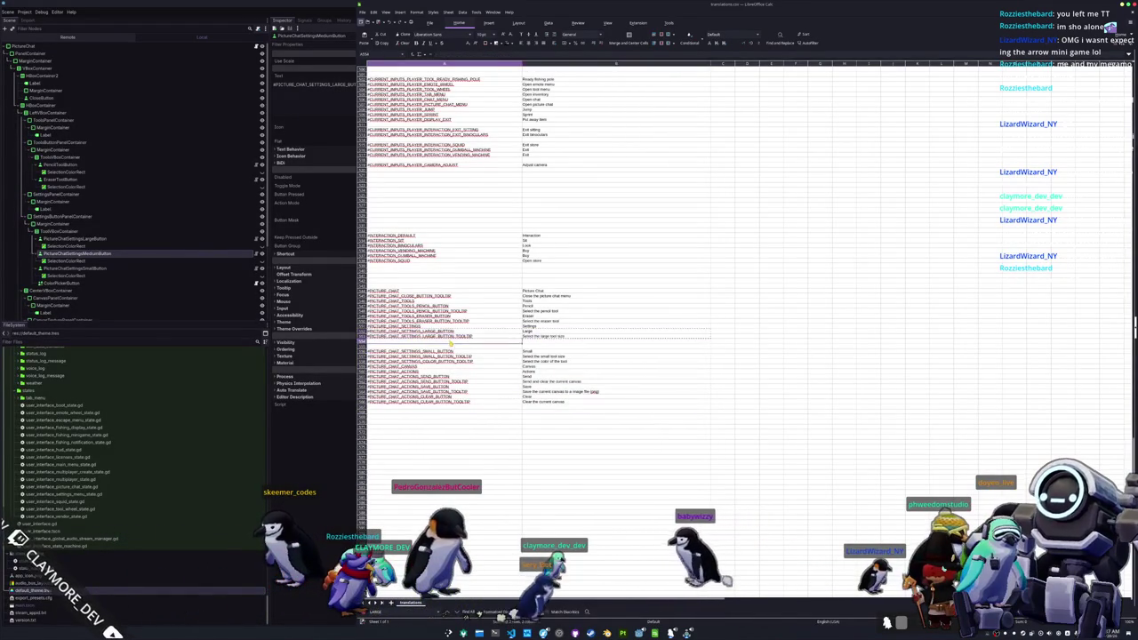
{"action": "left_click", "coordinate": [452, 343]}
{"action": "key", "text": "ctrl+v"}
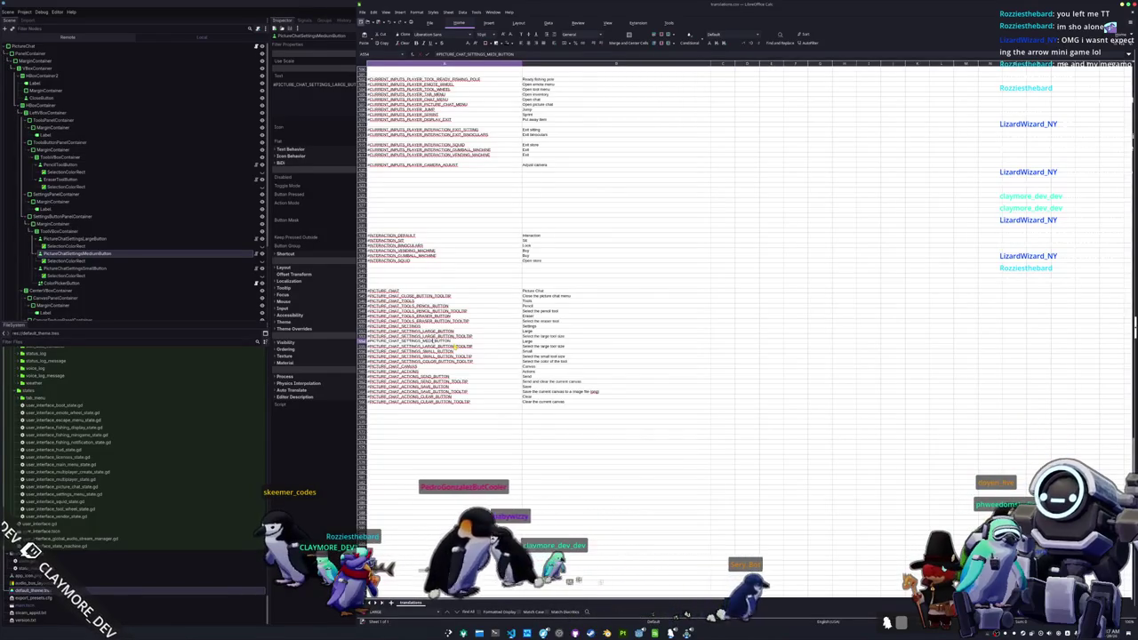
- Rename the copied keys from LARGE to MEDIUM
{"action": "left_click", "coordinate": [455, 346]}
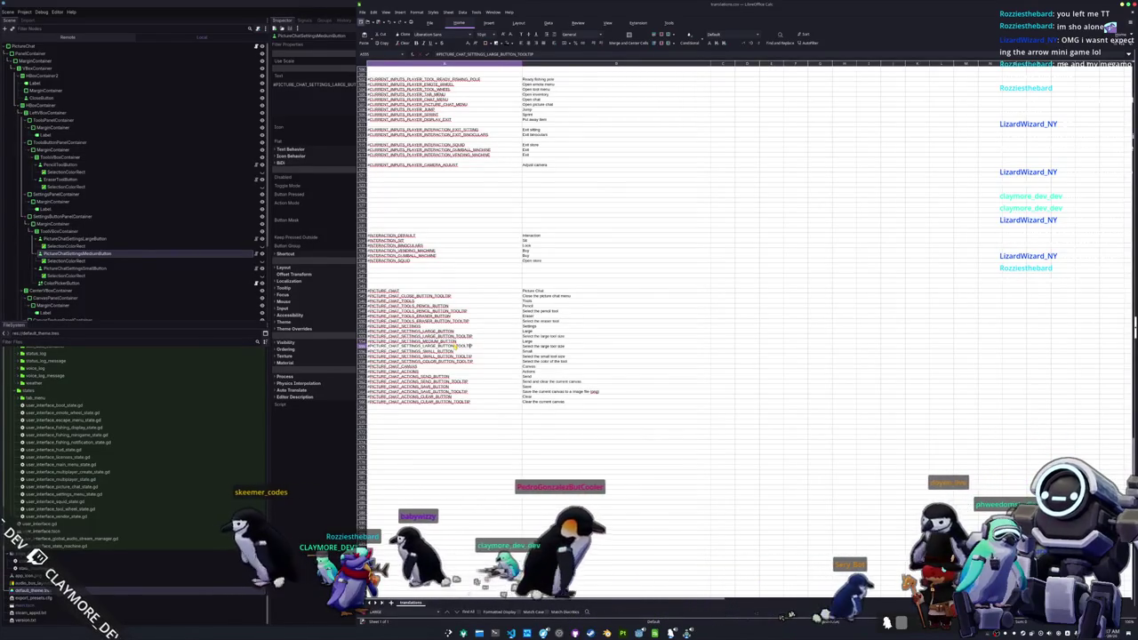
{"action": "double_click", "coordinate": [427, 345]}
{"action": "key", "text": "BackSpace"}
{"action": "key", "text": "BackSpace"}
{"action": "key", "text": "BackSpace"}
{"action": "type", "text": "M"}
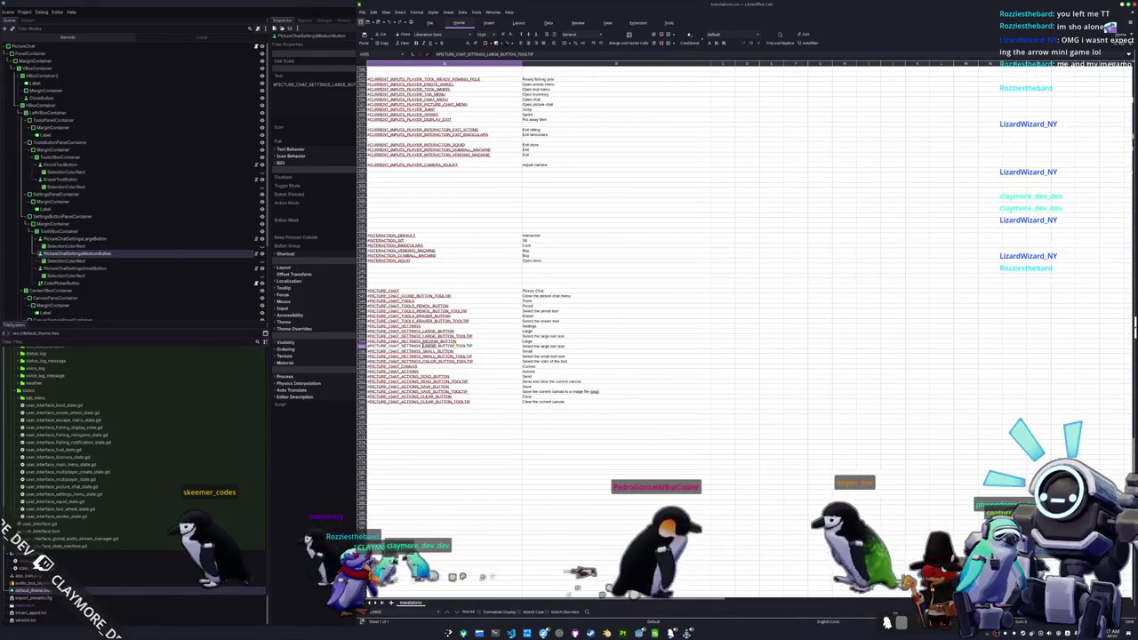
{"action": "type", "text": "EDIUM_BUTTON_TOOLTIP"}
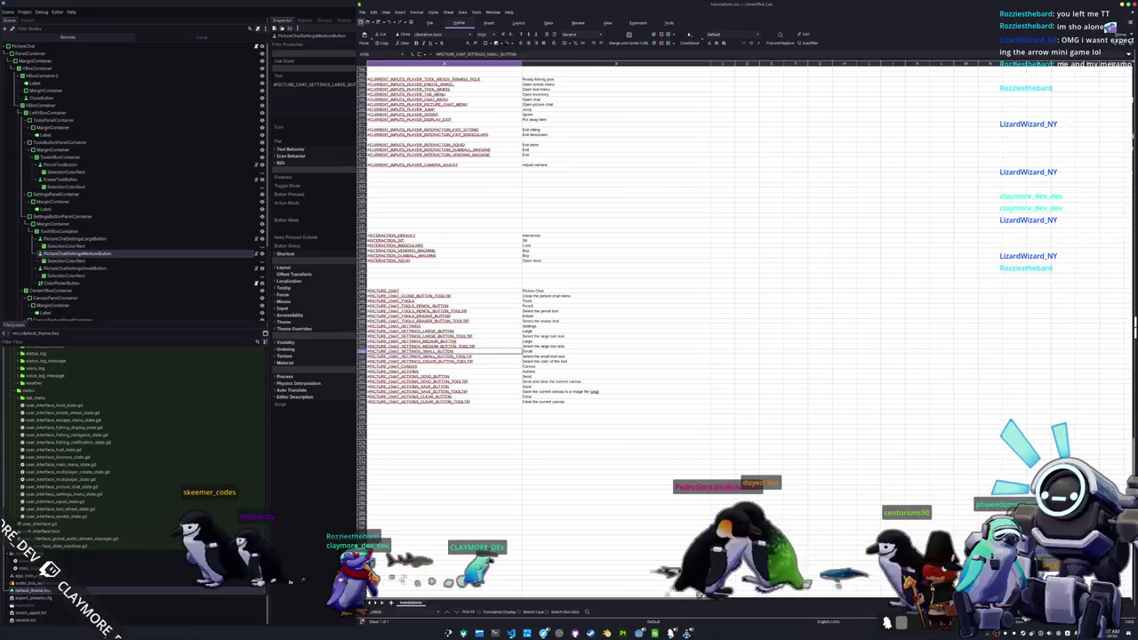
{"action": "left_click", "coordinate": [531, 342]}
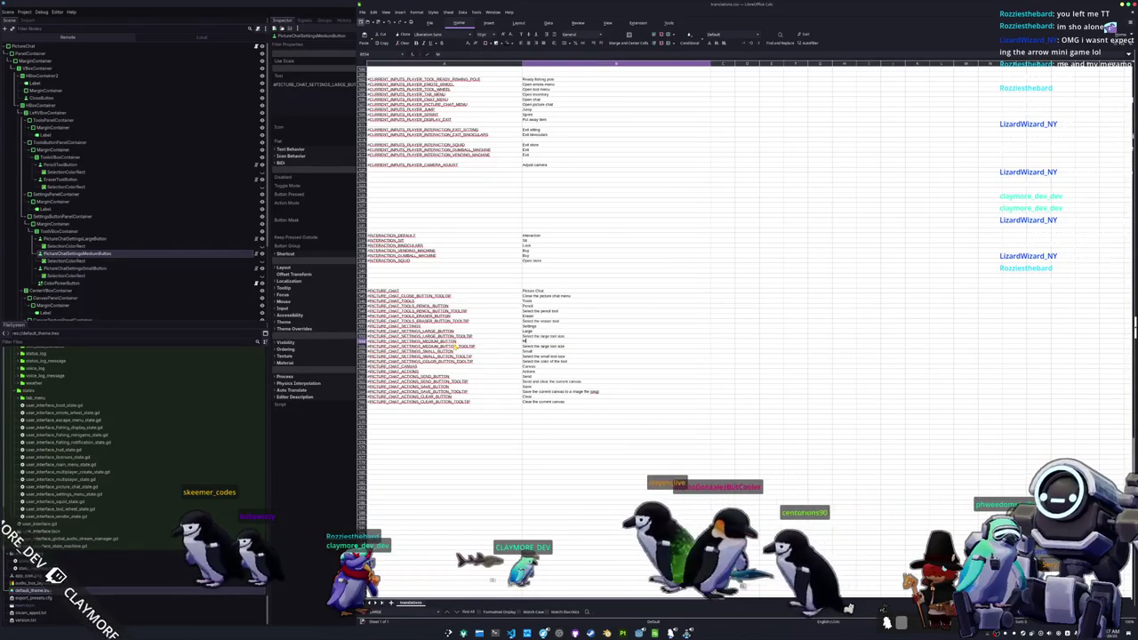
- Change the copied tooltip text to 'Select the medium tool size'
{"action": "double_click", "coordinate": [533, 346]}
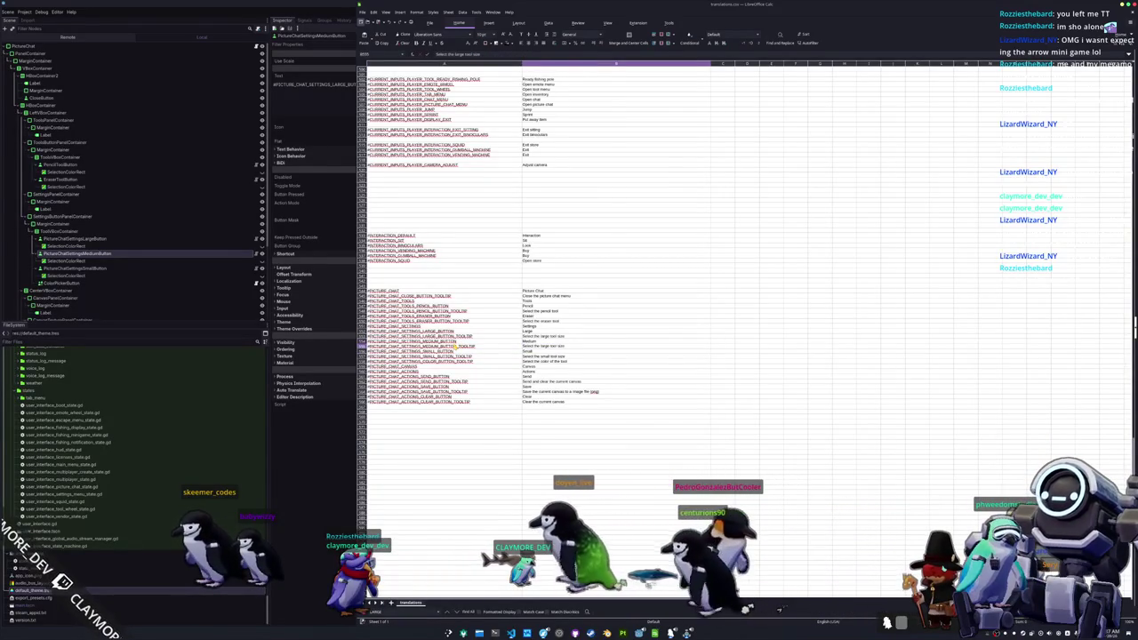
{"action": "key", "text": "BackSpace"}
{"action": "key", "text": "BackSpace"}
{"action": "key", "text": "BackSpace"}
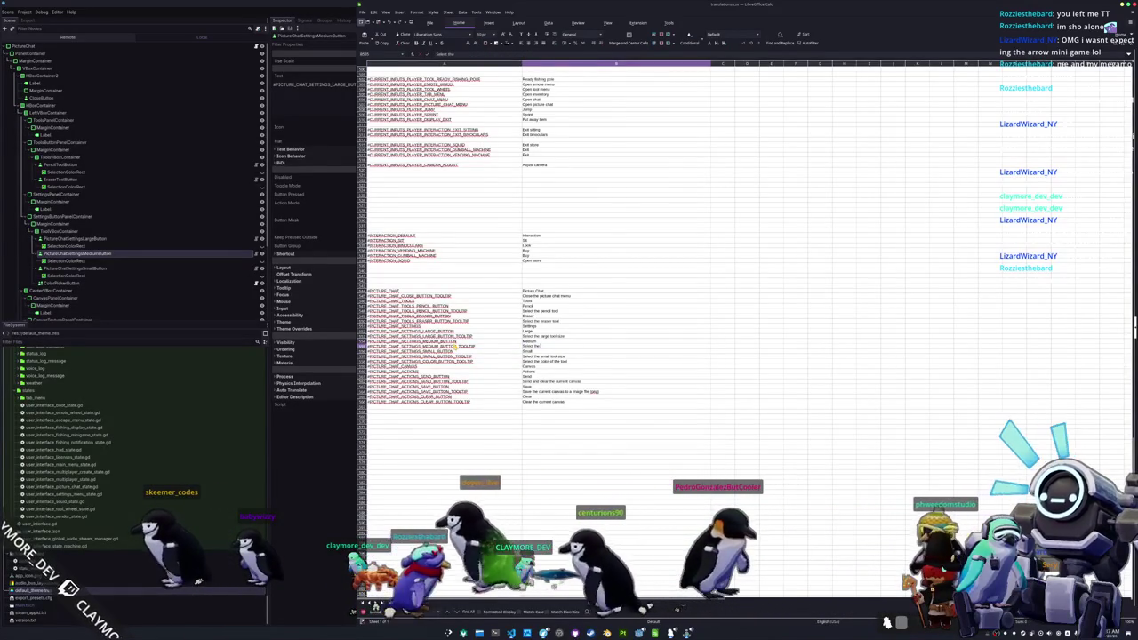
{"action": "type", "text": "medium tool size"}
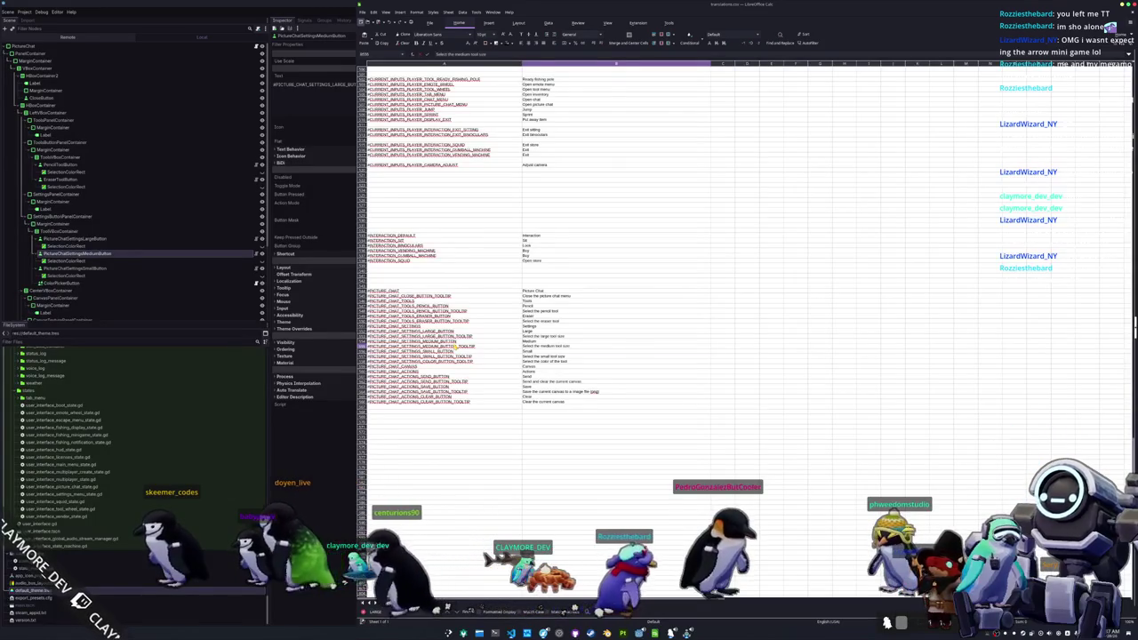
{"action": "key", "text": "Return"}
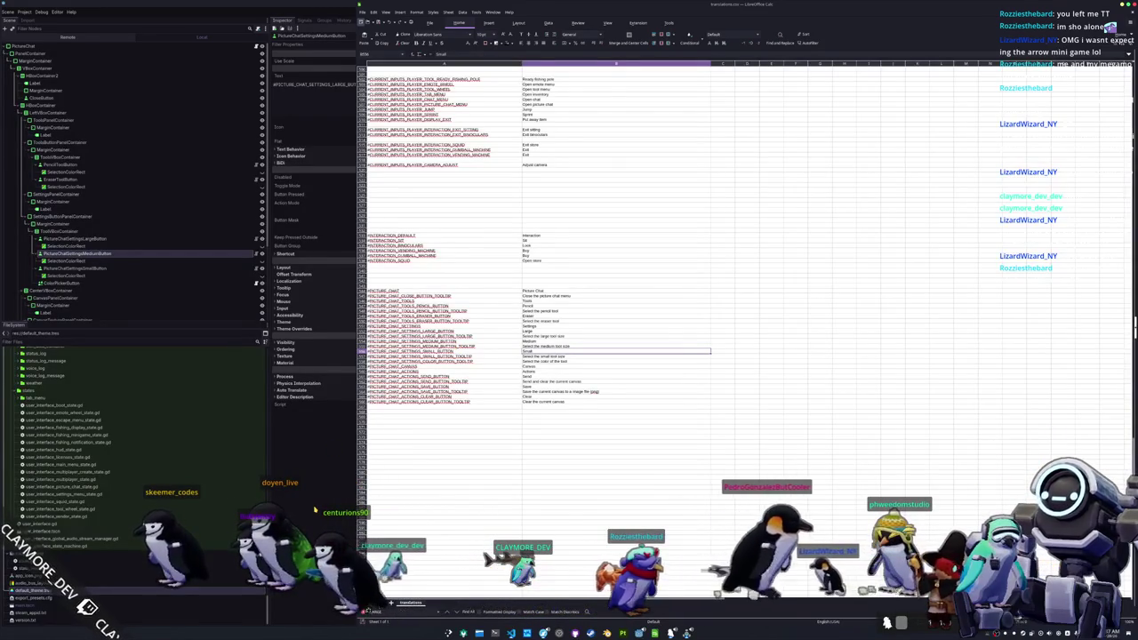
{"action": "key", "text": "alt+Tab"}
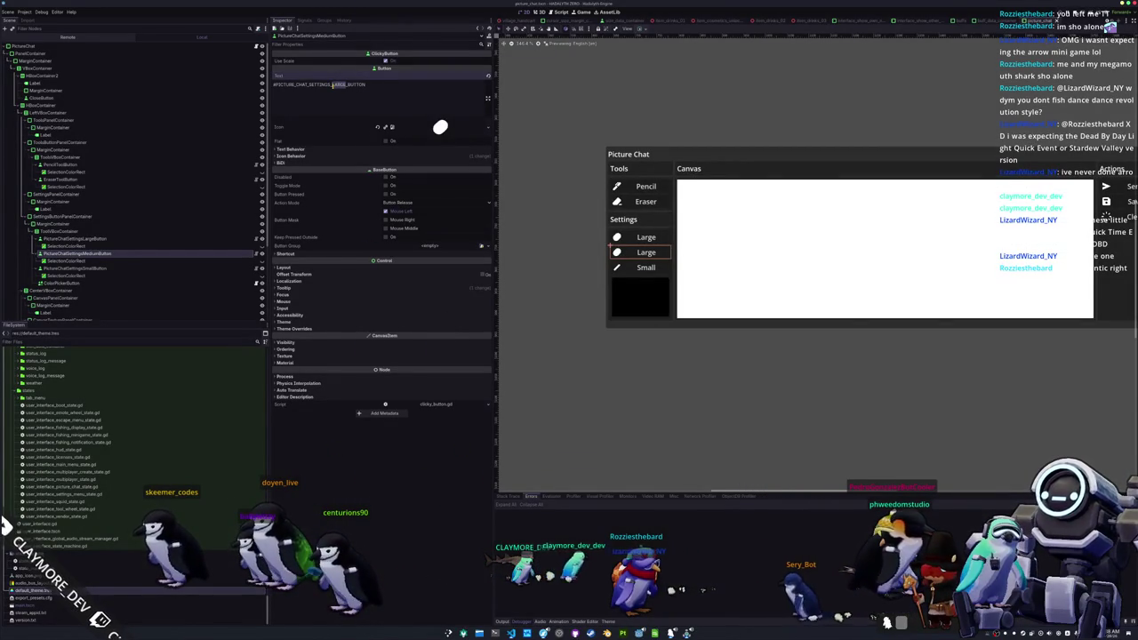
- Set Text to #PICTURE_CHAT_SETTINGS_MEDIUM_BUTTON and Tooltip to #PICTURE_CHAT_SETTINGS_MEDIUM_BUTTON_TOOLTIP
{"action": "type", "text": "MEDIUM"}
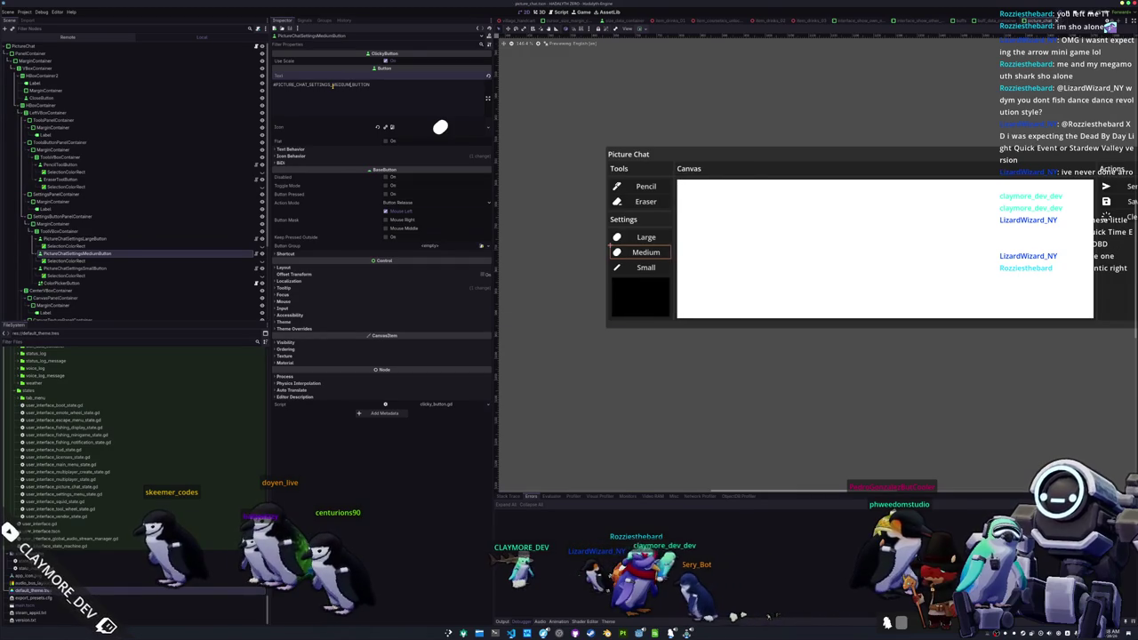
{"action": "left_click", "coordinate": [361, 288]}
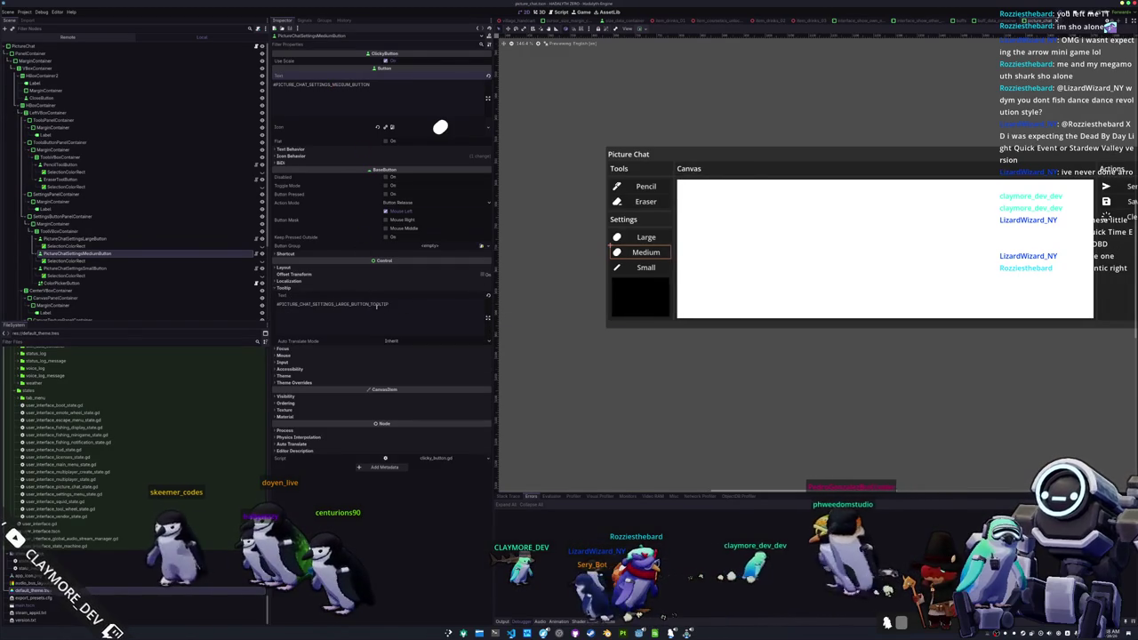
{"action": "left_click", "coordinate": [350, 304]}
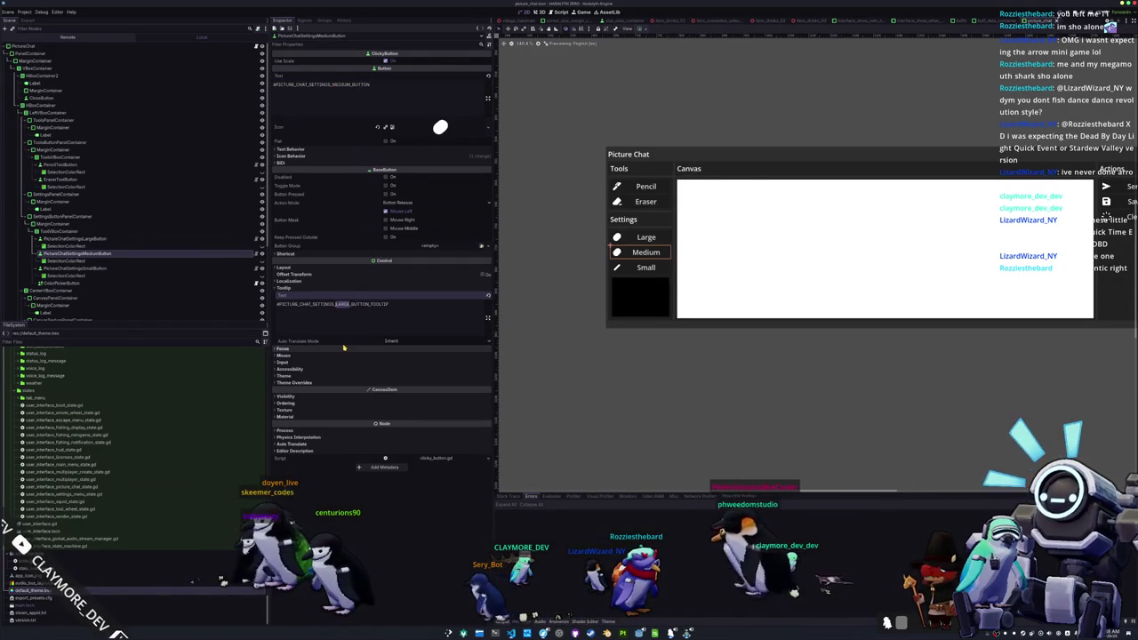
{"action": "type", "text": "MEDIUM"}
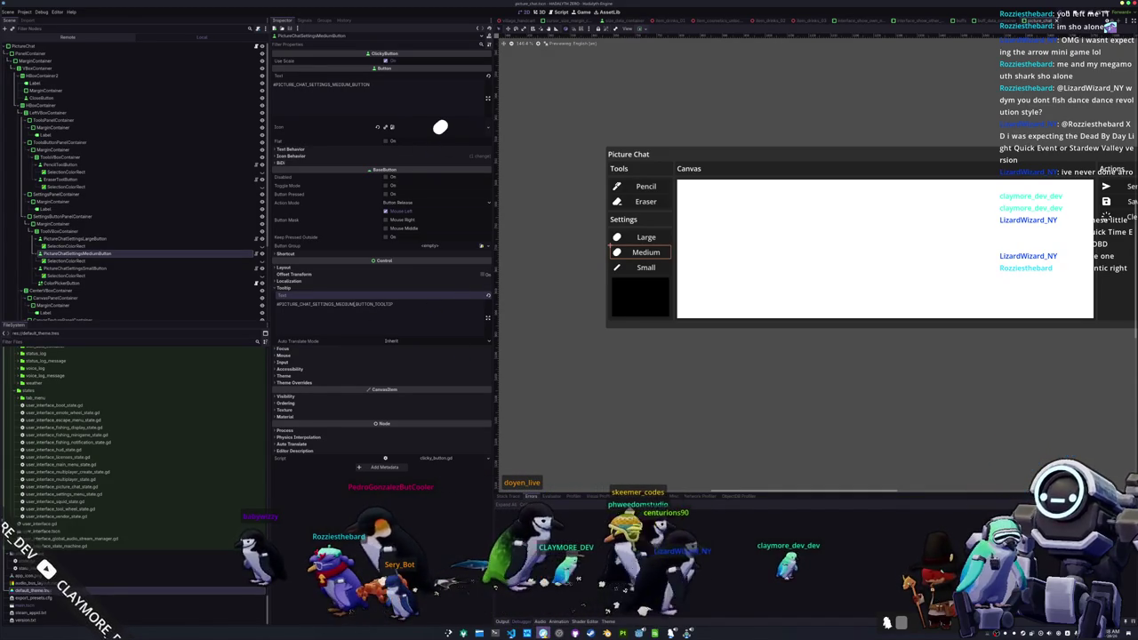
{"action": "mouse_move", "coordinate": [543, 632]}
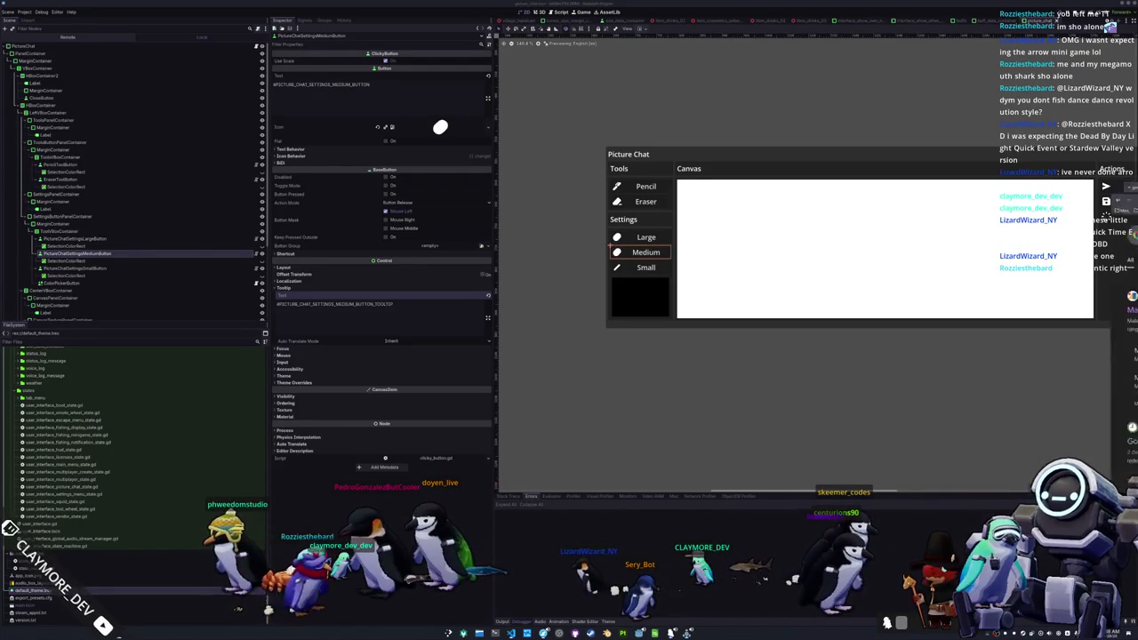
{"action": "key", "text": "alt+Tab"}
- Search Material Symbols for 'eraser' and open the Eraser Size 3 icon
{"action": "left_click", "coordinate": [785, 260]}
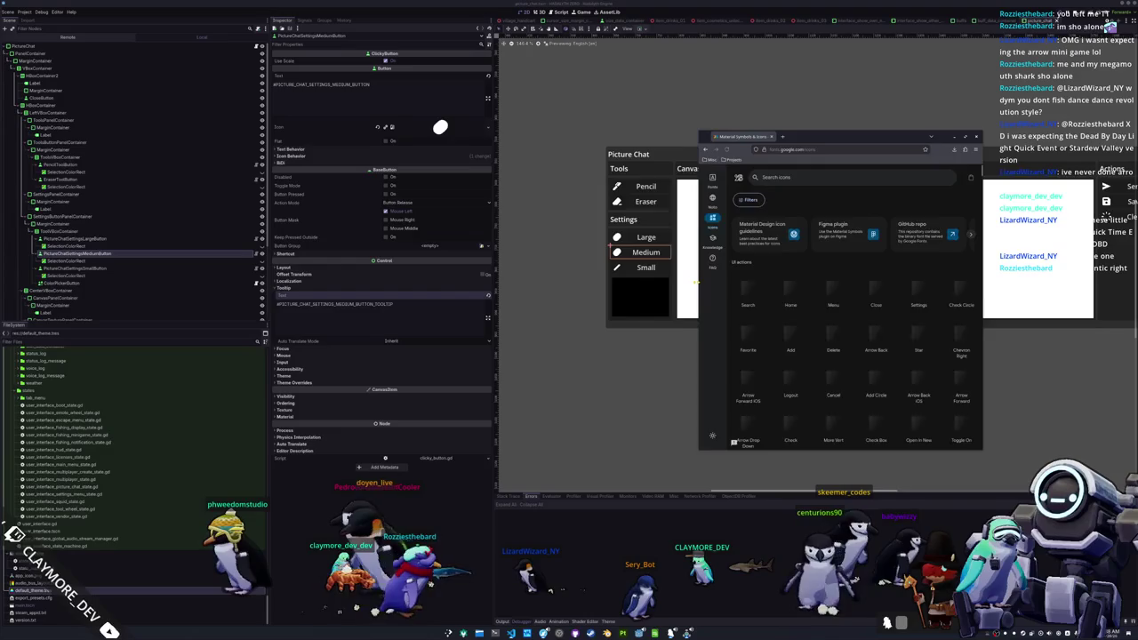
{"action": "left_click_drag", "start_coordinate": [699, 290], "coordinate": [471, 290]}
{"action": "type", "text": "eraser"}
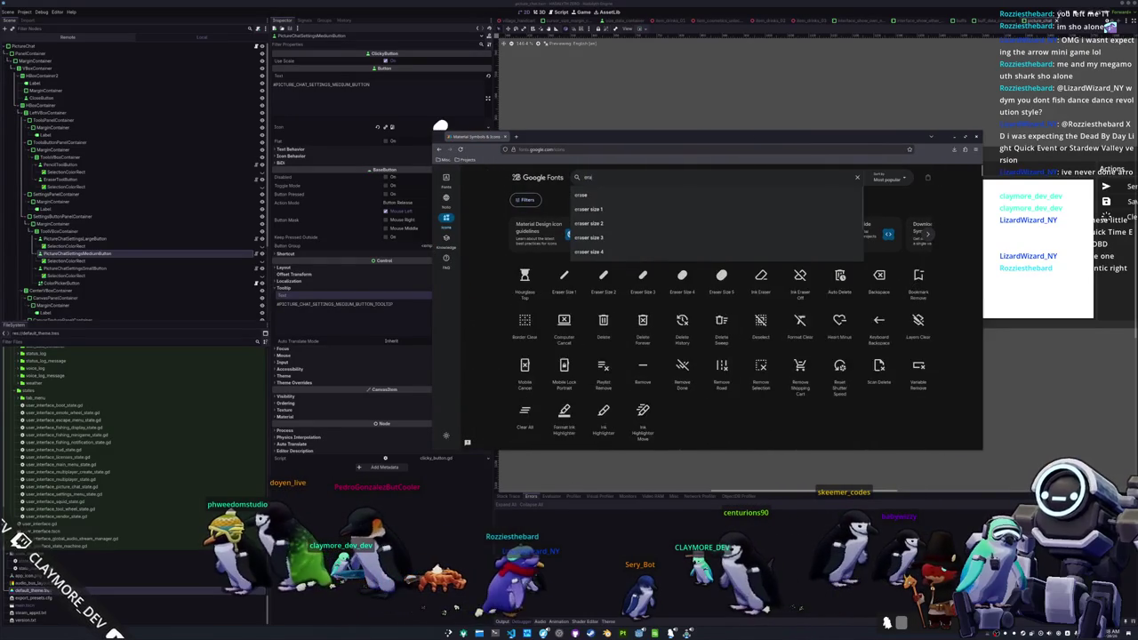
{"action": "key", "text": "Return"}
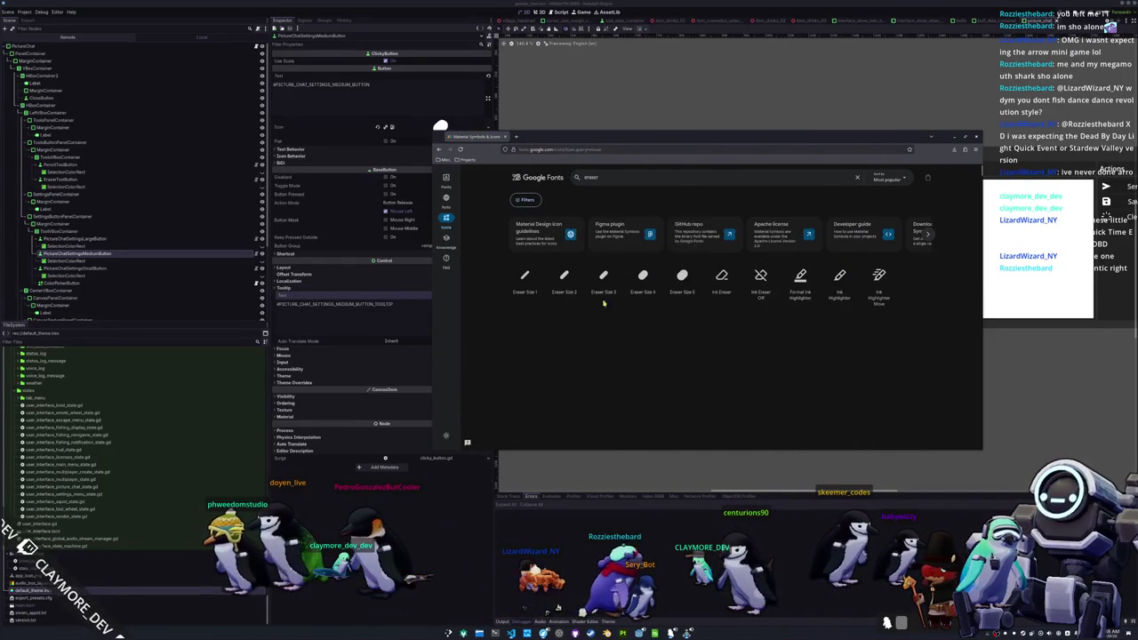
{"action": "left_click", "coordinate": [603, 280]}
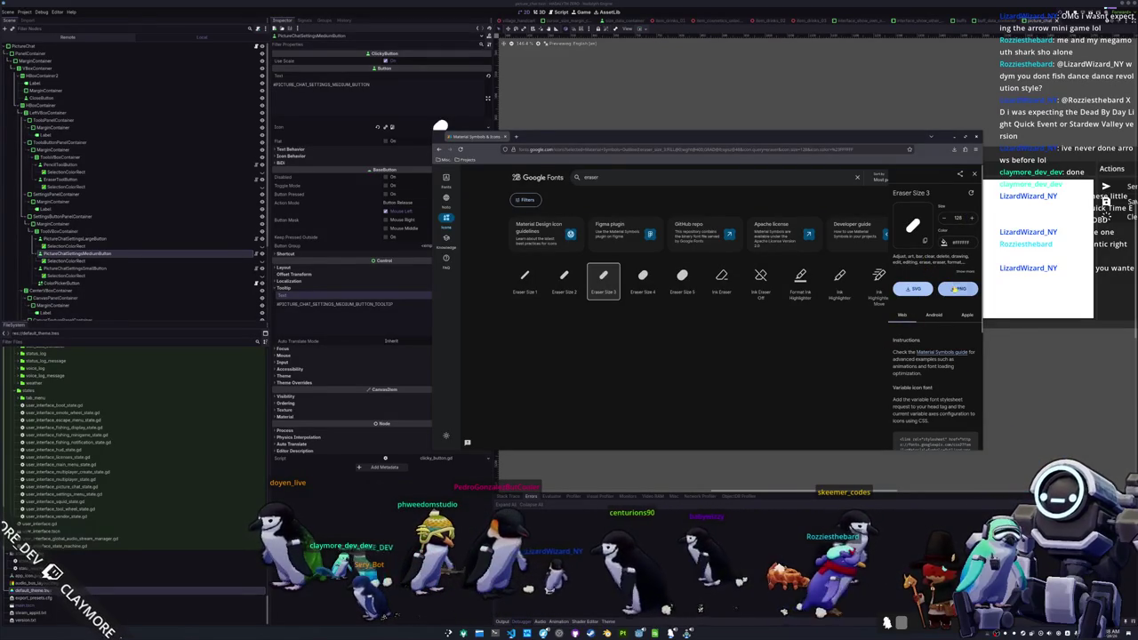
- Download the Eraser Size 3 icon as a PNG and save it
{"action": "left_click", "coordinate": [957, 289]}
{"action": "left_click", "coordinate": [860, 169]}
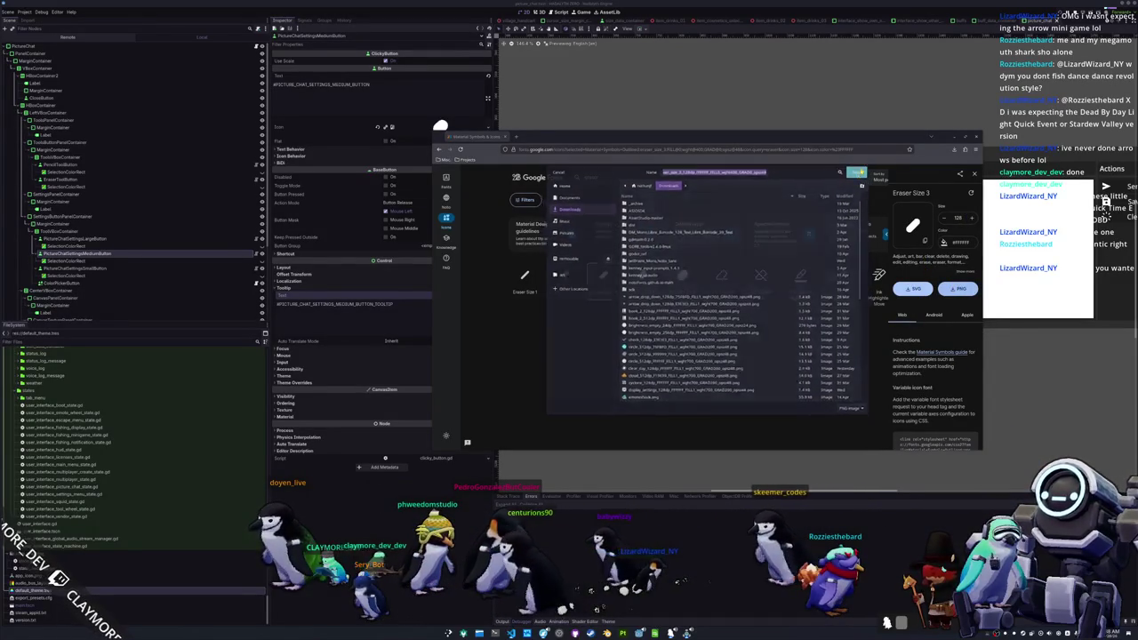
{"action": "scroll", "coordinate": [191, 497], "scroll_direction": "up", "scroll_amount": 5}
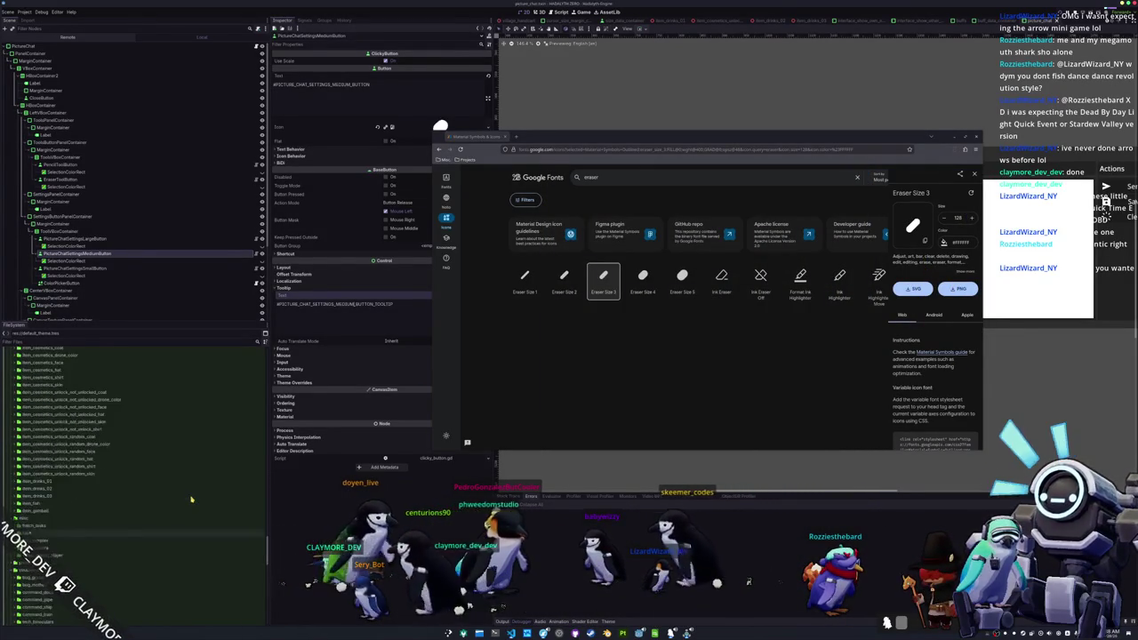
{"action": "scroll", "coordinate": [188, 507], "scroll_direction": "down", "scroll_amount": 3}
{"action": "scroll", "coordinate": [184, 515], "scroll_direction": "down", "scroll_amount": 10}
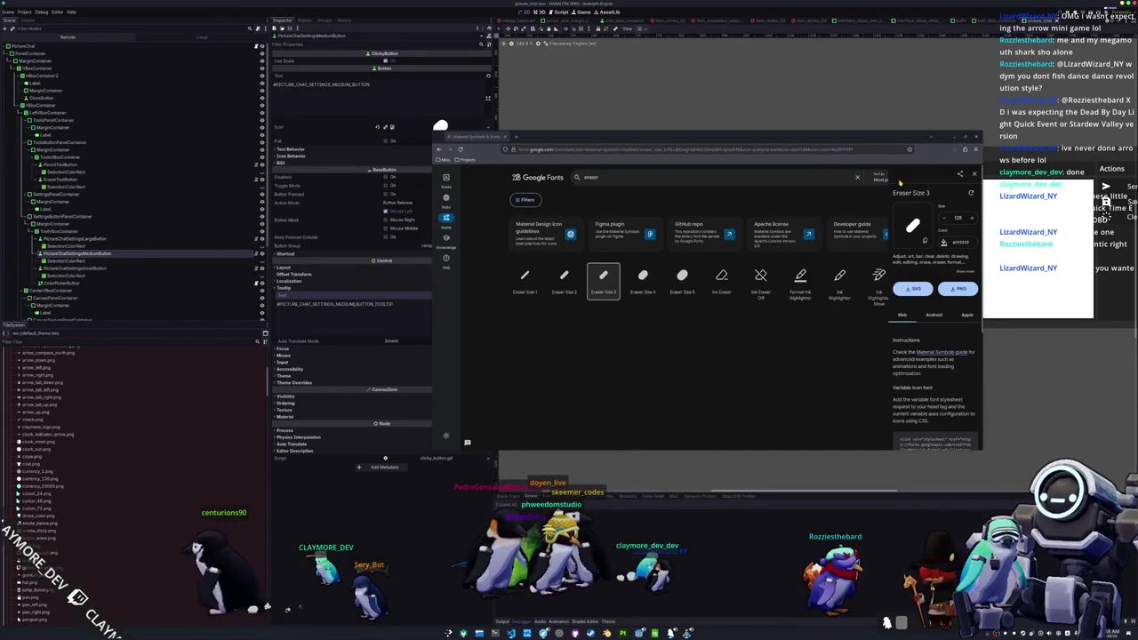
{"action": "left_click", "coordinate": [178, 533]}
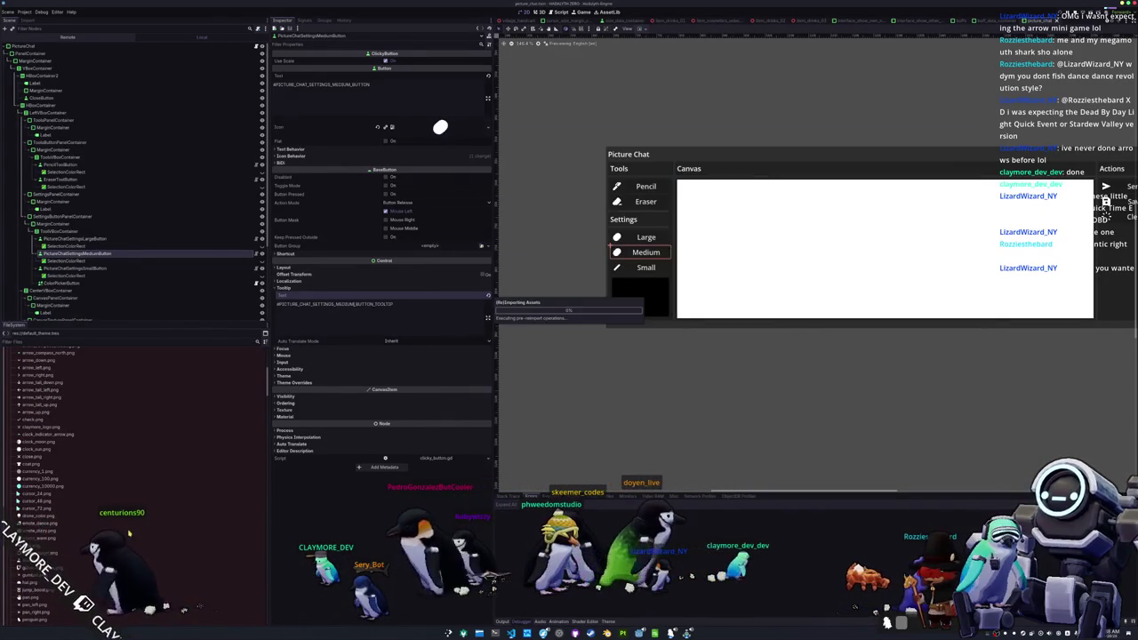
- Rename the eraser_size_3 PNG to picture_chat_medium.png, then select the PictureChat root node
{"action": "left_click", "coordinate": [109, 546]}
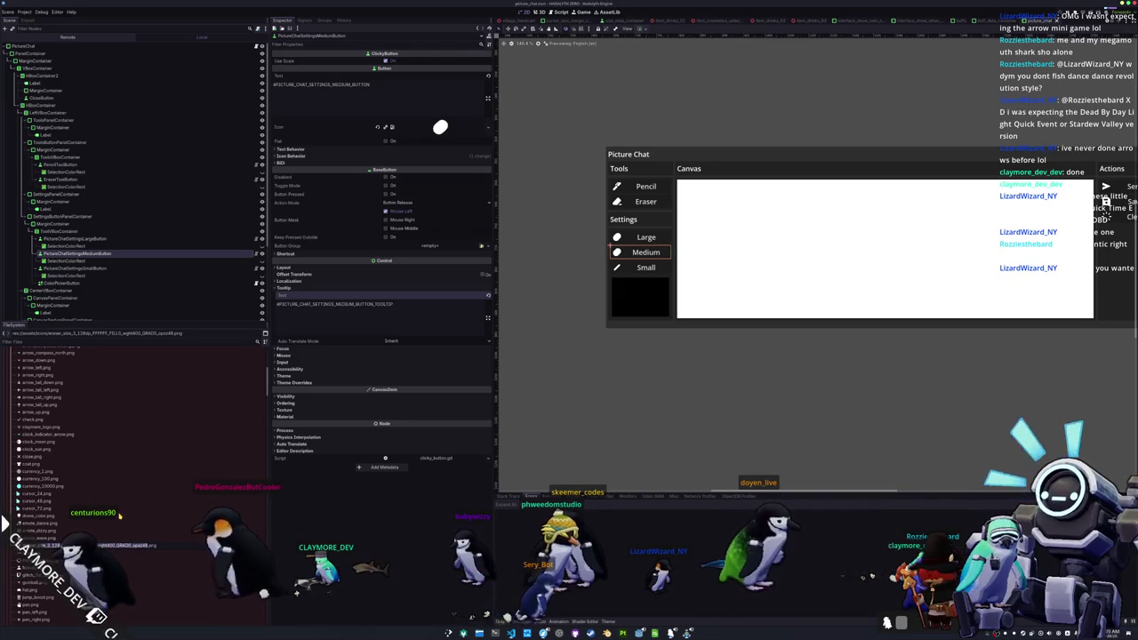
{"action": "scroll", "coordinate": [118, 541], "scroll_direction": "up", "scroll_amount": 3}
{"action": "scroll", "coordinate": [118, 540], "scroll_direction": "down", "scroll_amount": 8}
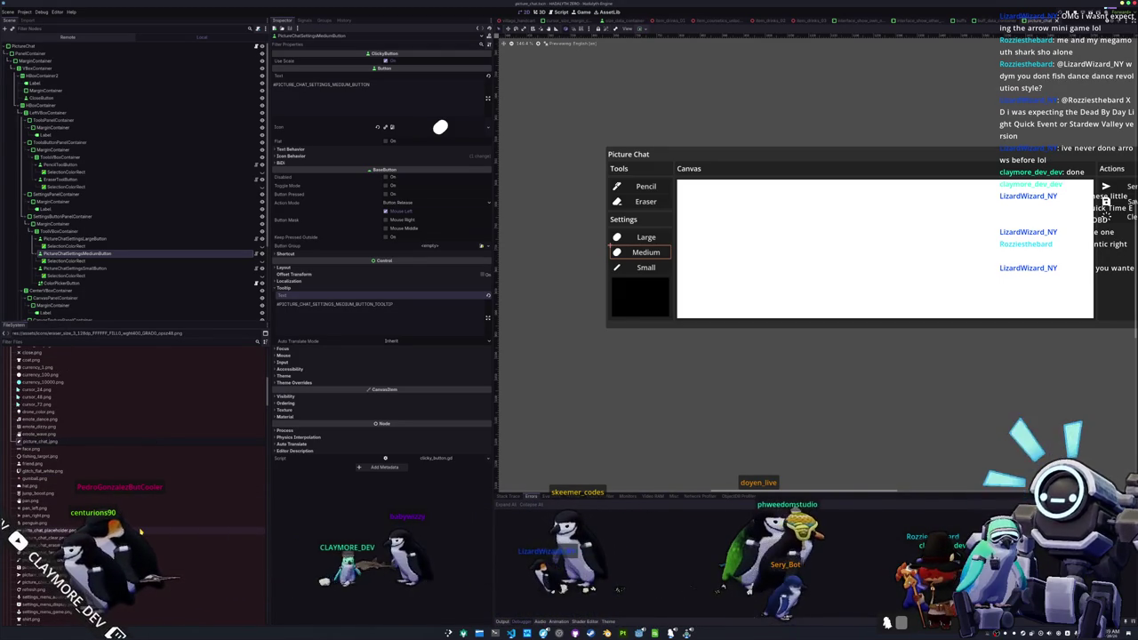
{"action": "key", "text": "Return"}
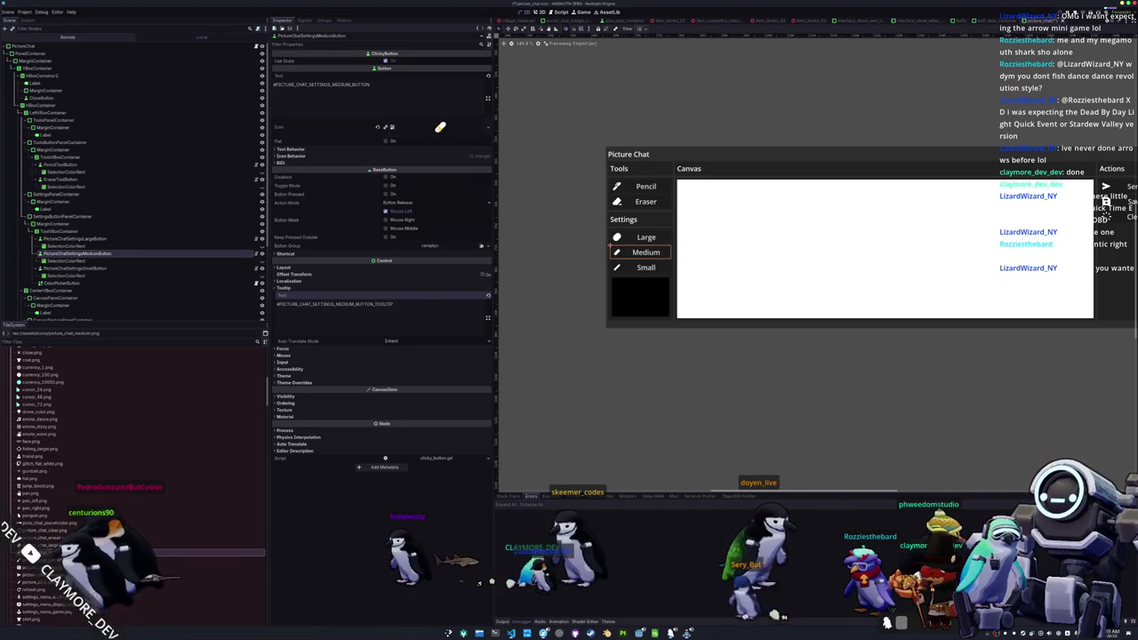
{"action": "scroll", "coordinate": [552, 269], "scroll_direction": "up", "scroll_amount": 1}
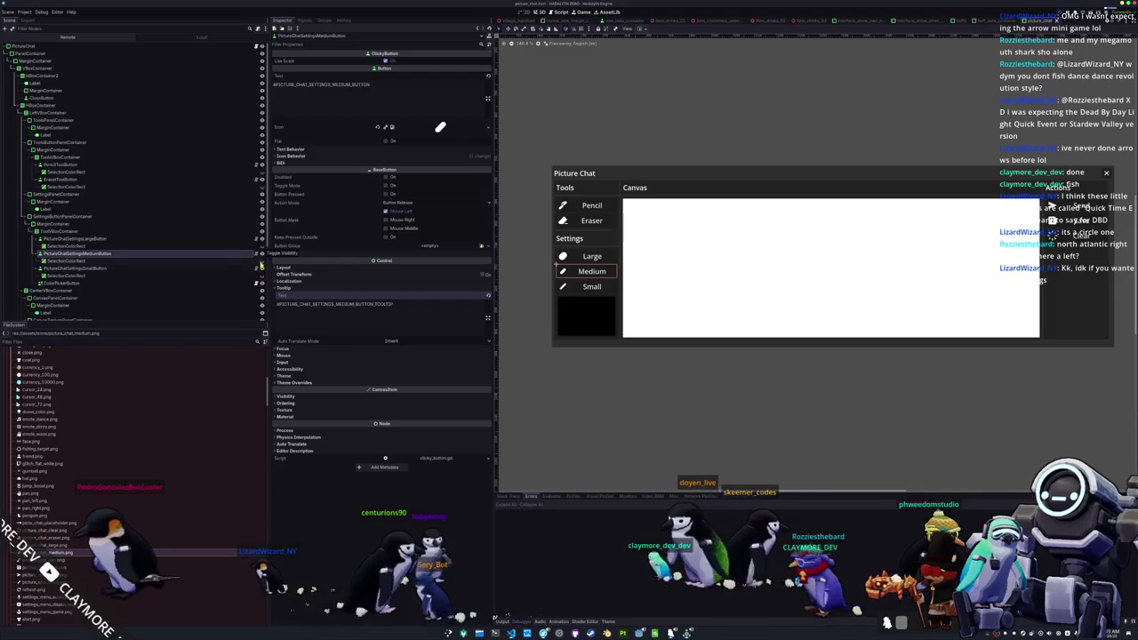
{"action": "left_click", "coordinate": [54, 45]}
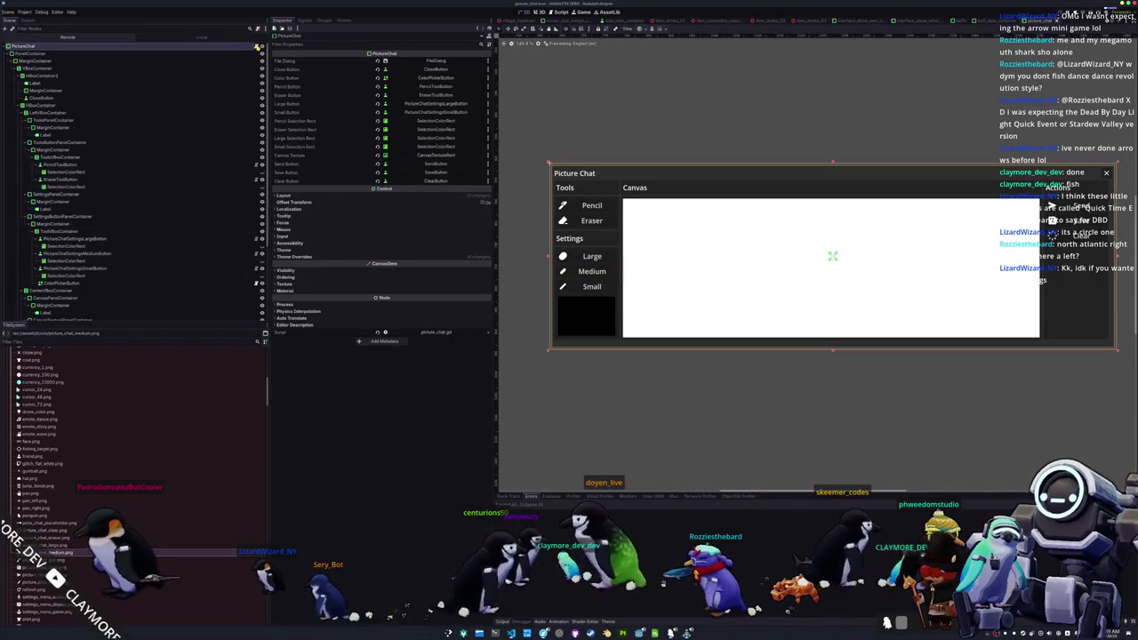
- Add MEDIUM = 1 to the SelectedSize enum and renumber SMALL to 2
{"action": "key", "text": "alt+Tab"}
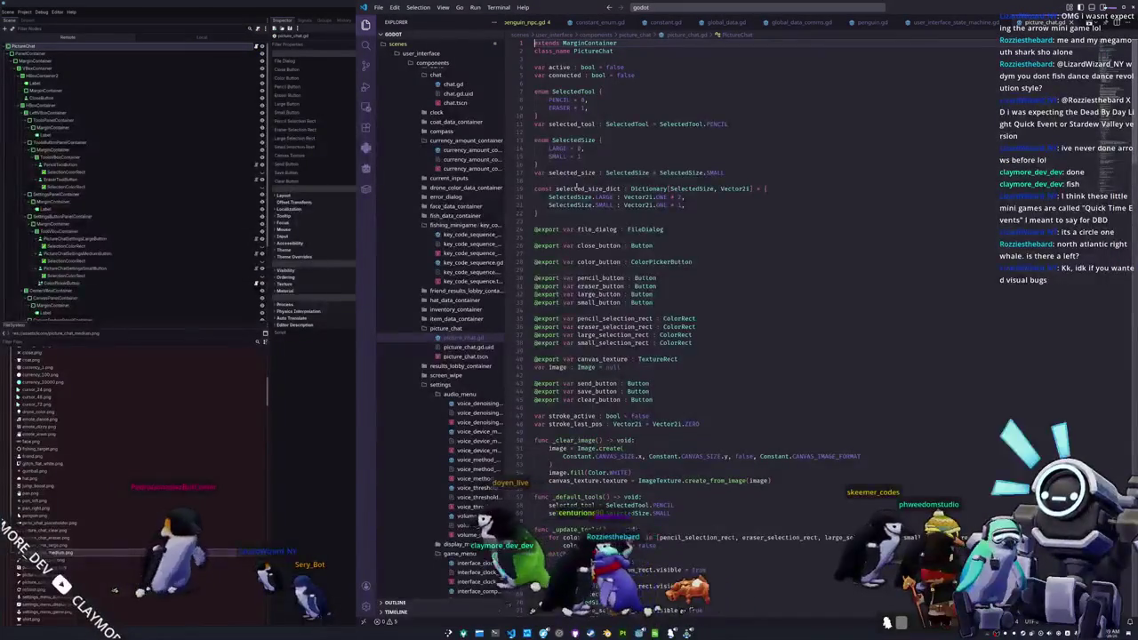
{"action": "left_click", "coordinate": [665, 294]}
{"action": "key", "text": "Return"}
{"action": "type", "text": "@export var medium_button : But"}
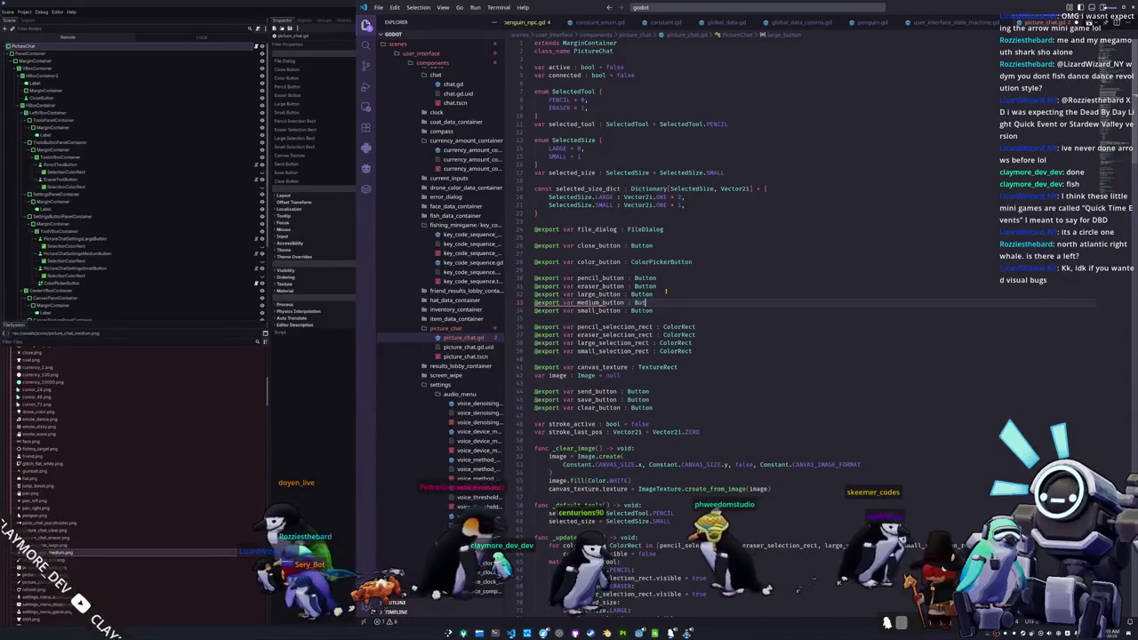
{"action": "key", "text": "Up"}
{"action": "key", "text": "Up"}
{"action": "key", "text": "Up"}
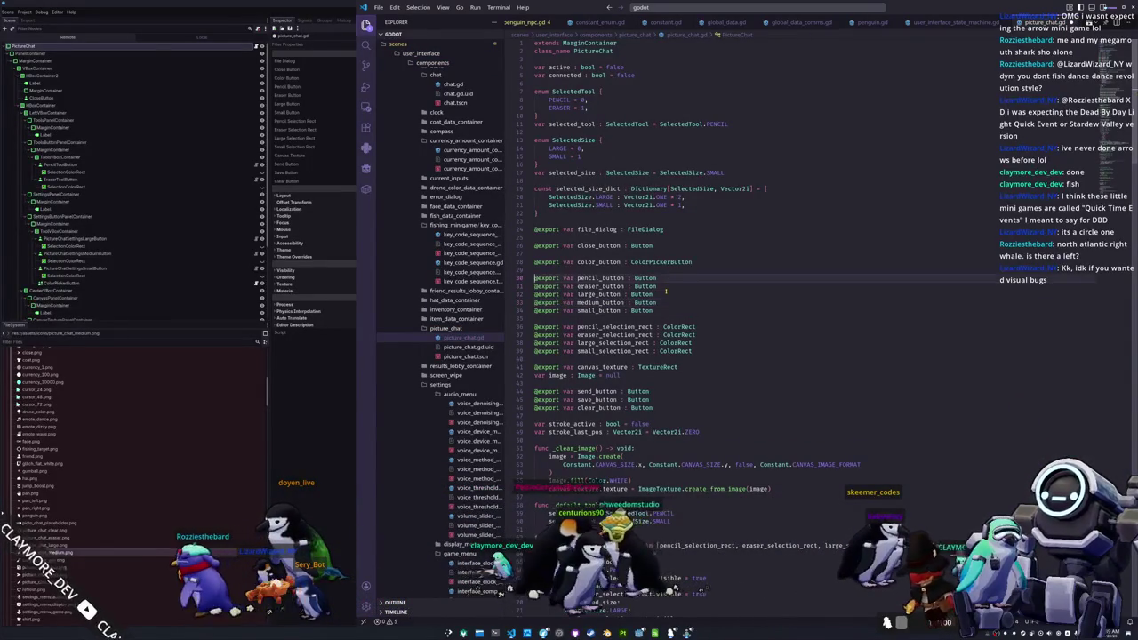
{"action": "key", "text": "Up"}
{"action": "key", "text": "Up"}
{"action": "key", "text": "Up"}
{"action": "key", "text": "End"}
{"action": "key", "text": "Return"}
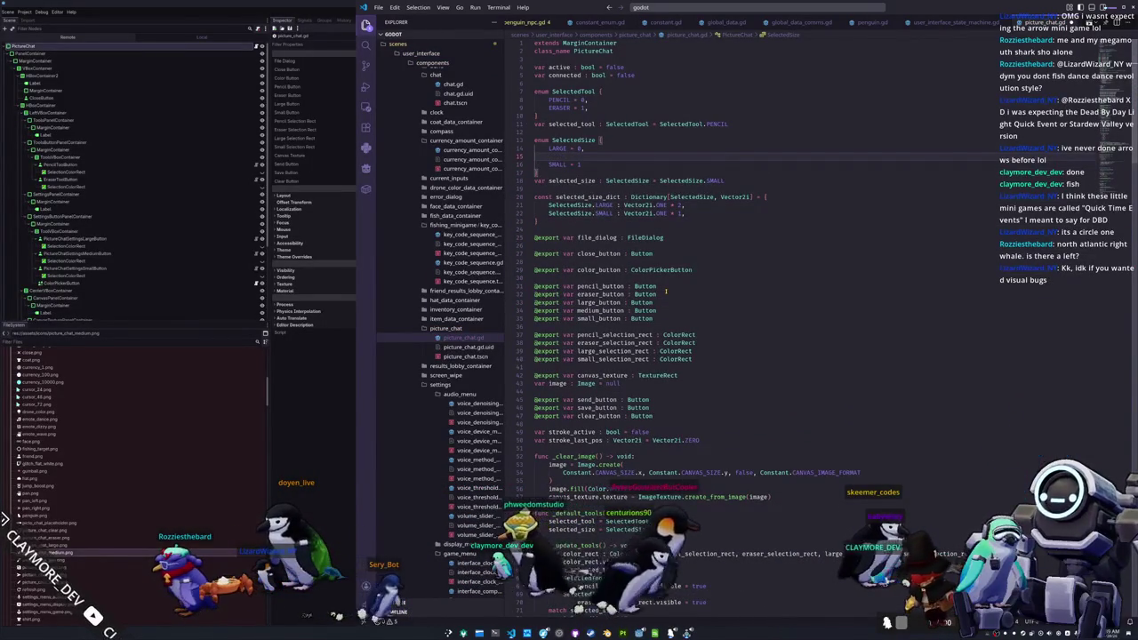
{"action": "type", "text": "MEDIUM = "}
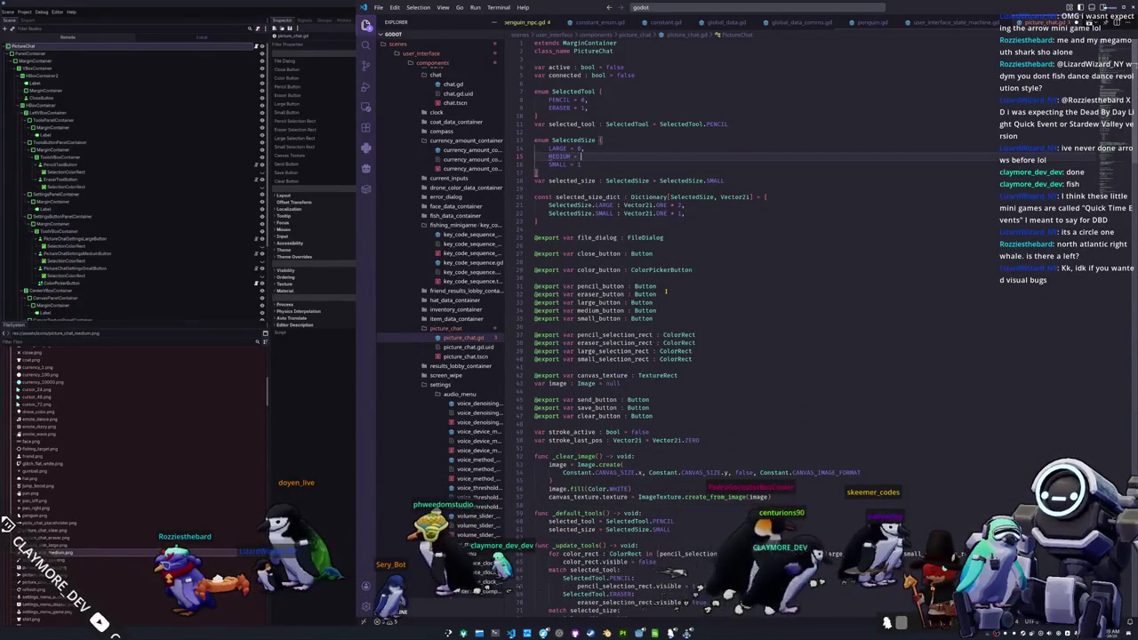
{"action": "type", "text": "1,"}
{"action": "key", "text": "Down"}
{"action": "key", "text": "BackSpace"}
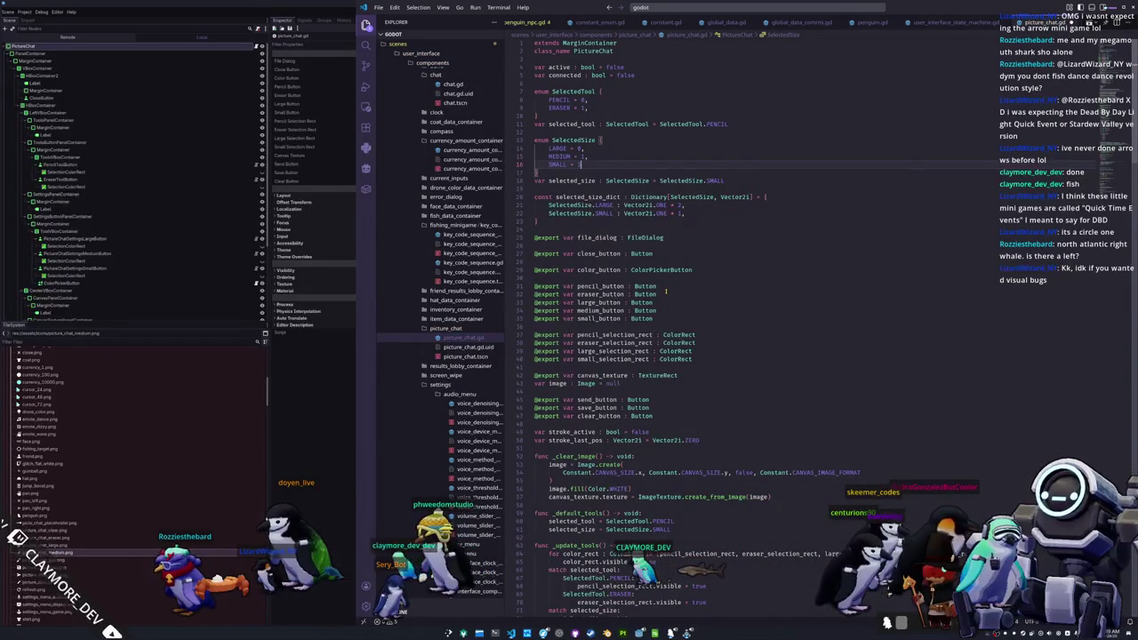
- Add a MEDIUM entry of Vector2i.ONE * 2 to the brush size dictionary, with LARGE at size 3
{"action": "key", "text": "Down"}
{"action": "key", "text": "Down"}
{"action": "key", "text": "Down"}
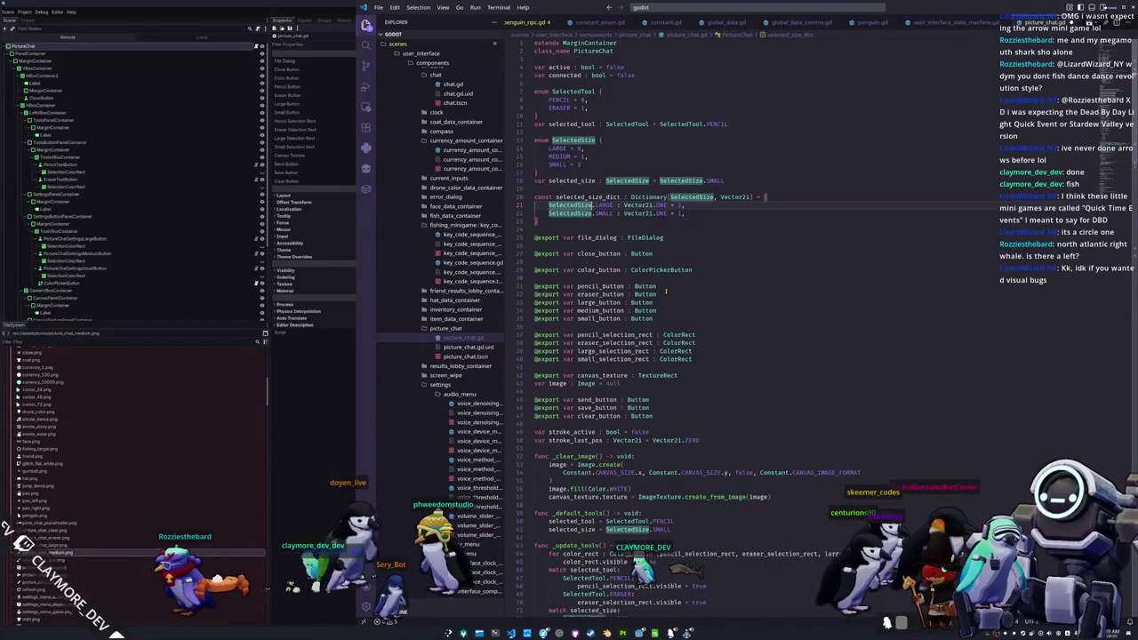
{"action": "key", "text": "End"}
{"action": "key", "text": "Left"}
{"action": "key", "text": "BackSpace"}
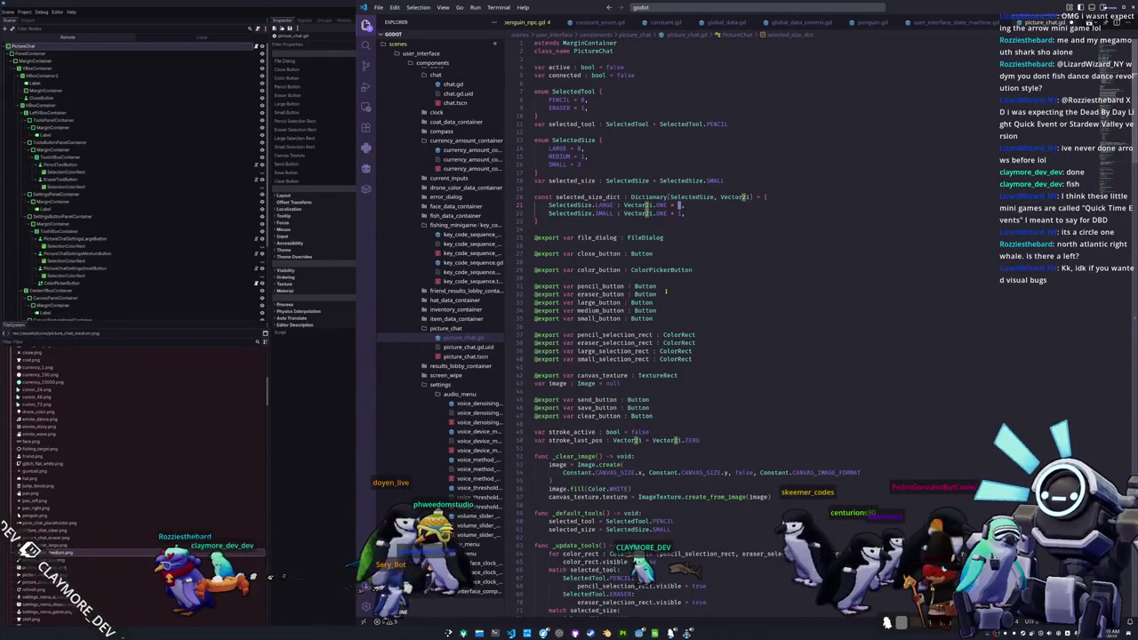
{"action": "type", "text": "5,"}
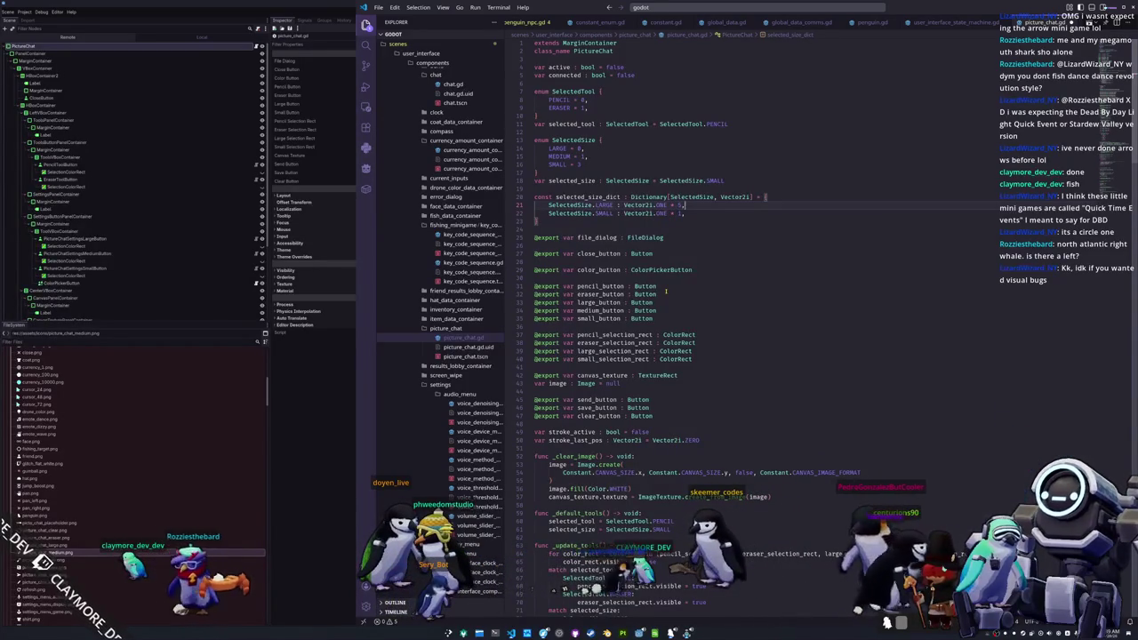
{"action": "key", "text": "ctrl+shift+Left"}
{"action": "key", "text": "ctrl+shift+Left"}
{"action": "key", "text": "ctrl+shift+Left"}
{"action": "key", "text": "ctrl+c"}
{"action": "key", "text": "End"}
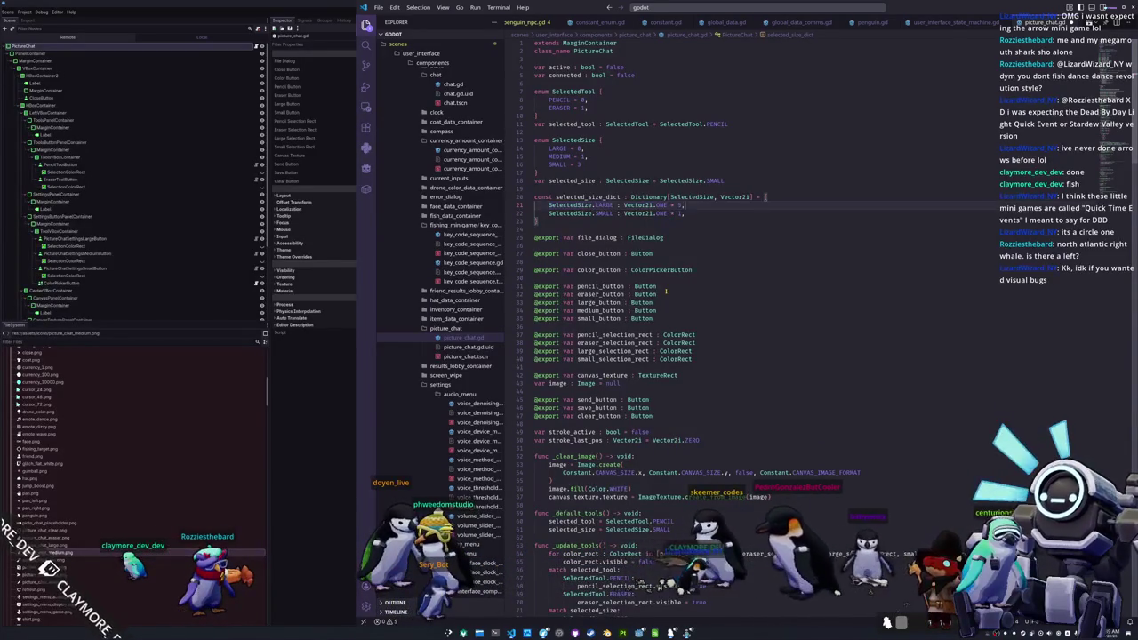
{"action": "key", "text": "Return"}
{"action": "key", "text": "ctrl+v"}
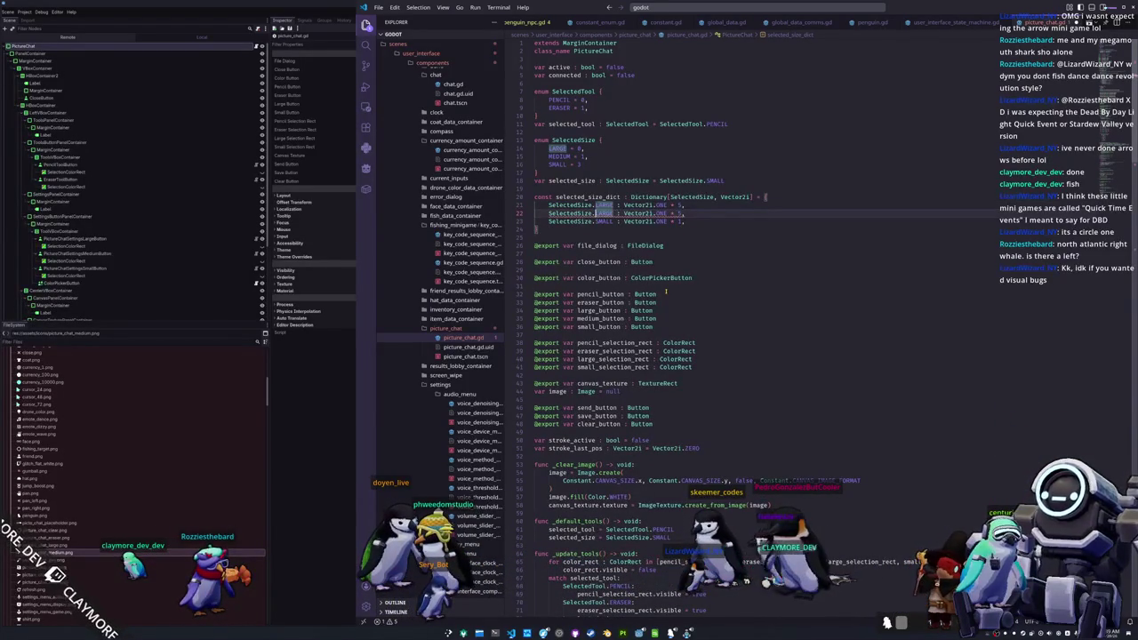
{"action": "type", "text": "MEDIUM"}
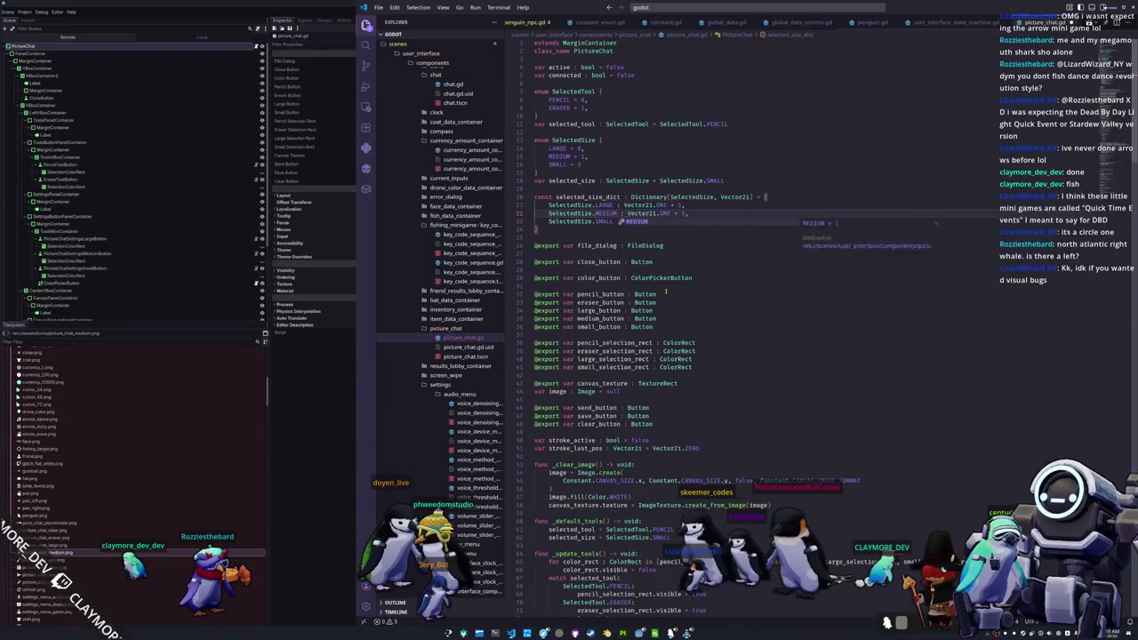
{"action": "key", "text": "Left"}
{"action": "key", "text": "shift+Left"}
{"action": "type", "text": "3"}
{"action": "type", "text": "2"}
- Duplicate the small_selection_rect export line and rename the copy medium_selection_rect
{"action": "key", "text": "Up"}
{"action": "key", "text": "Down"}
{"action": "key", "text": "Down"}
{"action": "key", "text": "Down"}
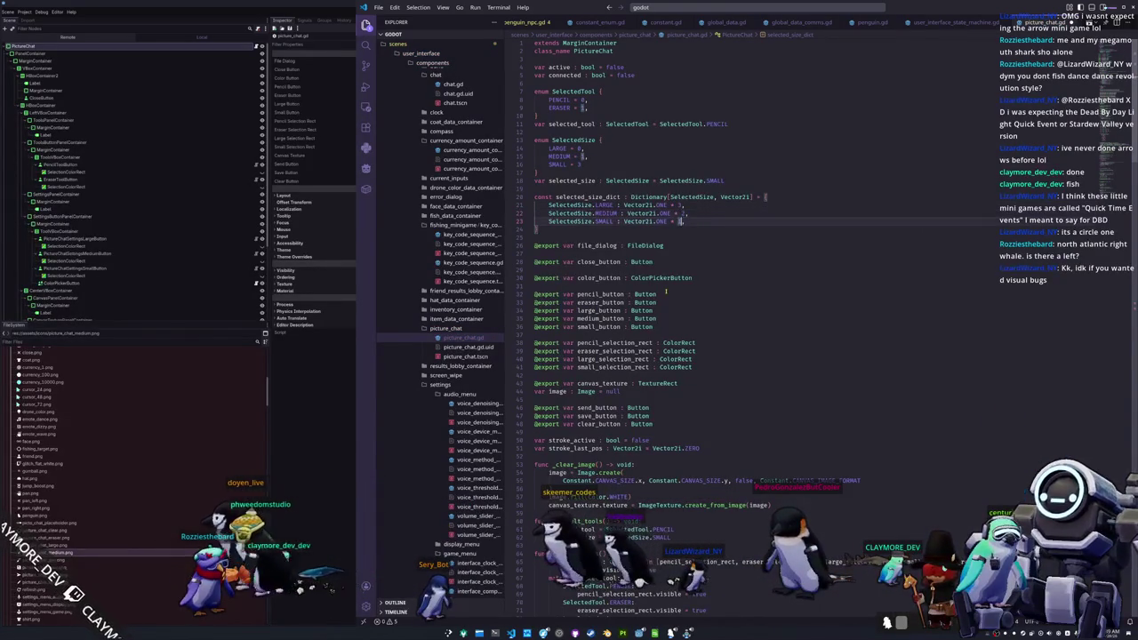
{"action": "key", "text": "Down"}
{"action": "key", "text": "Down"}
{"action": "key", "text": "Down"}
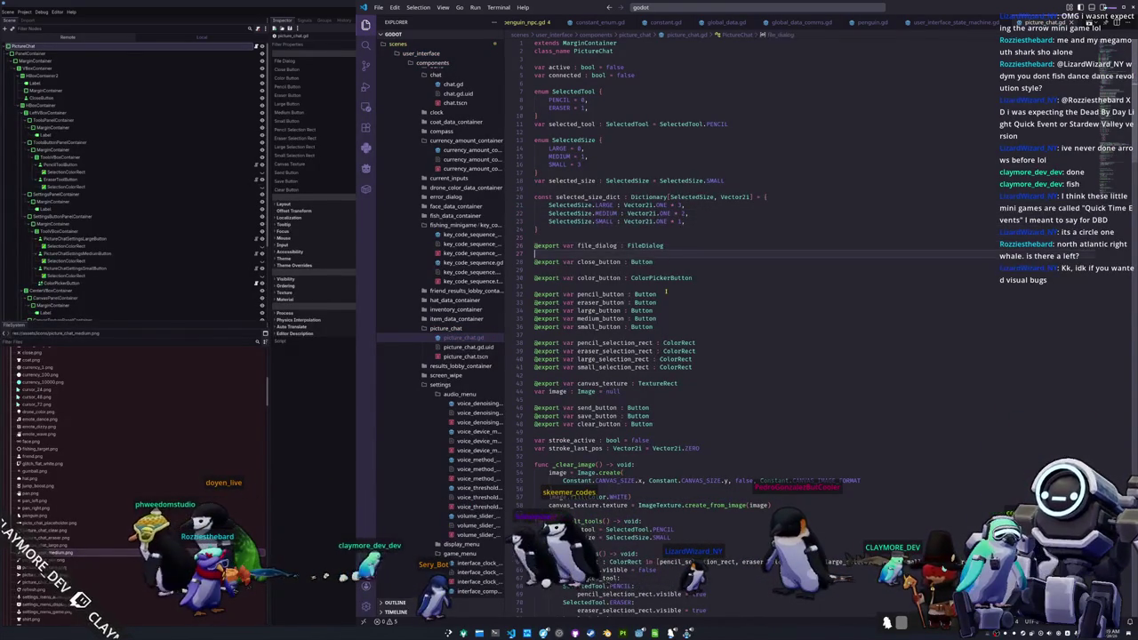
{"action": "key", "text": "End"}
{"action": "key", "text": "Up"}
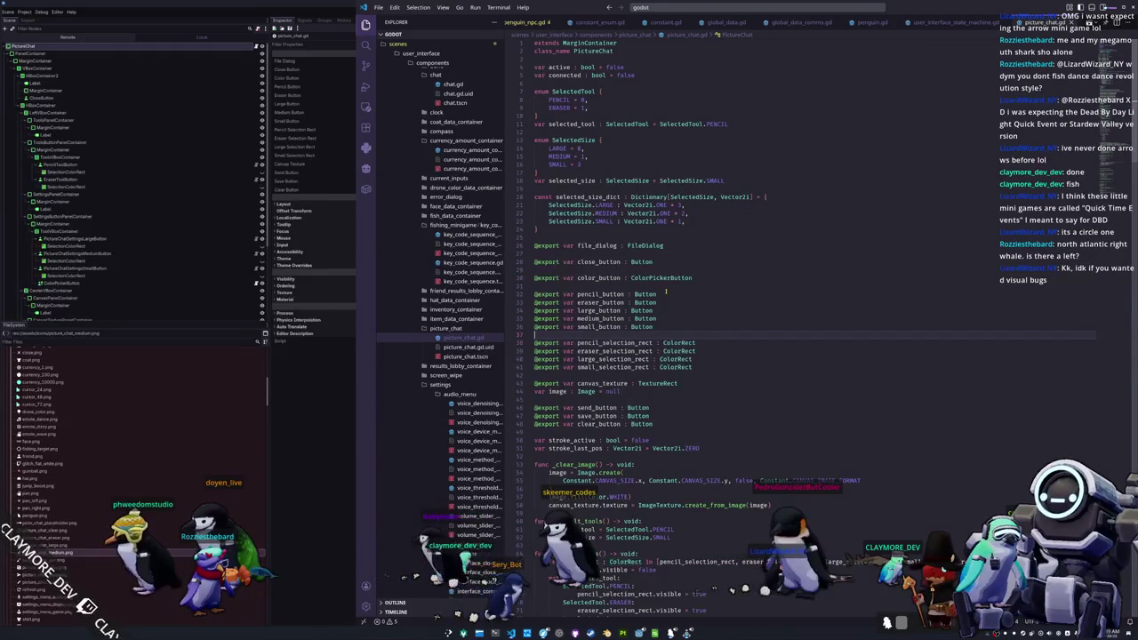
{"action": "key", "text": "Down"}
{"action": "key", "text": "Down"}
{"action": "key", "text": "Down"}
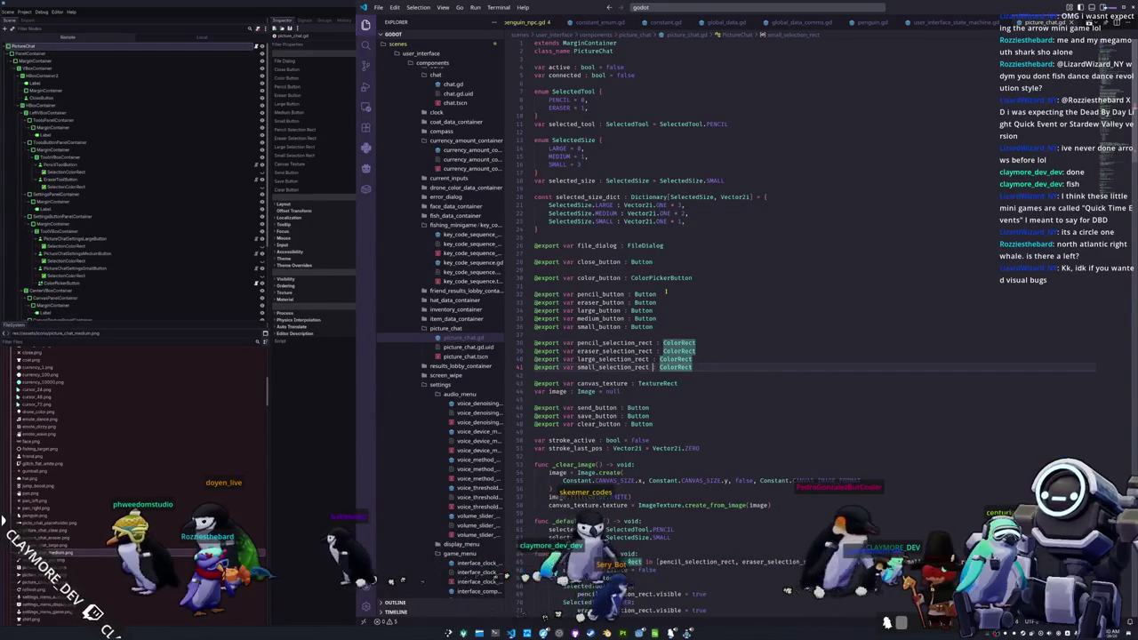
{"action": "key", "text": "ctrl+Left"}
{"action": "key", "text": "shift+End"}
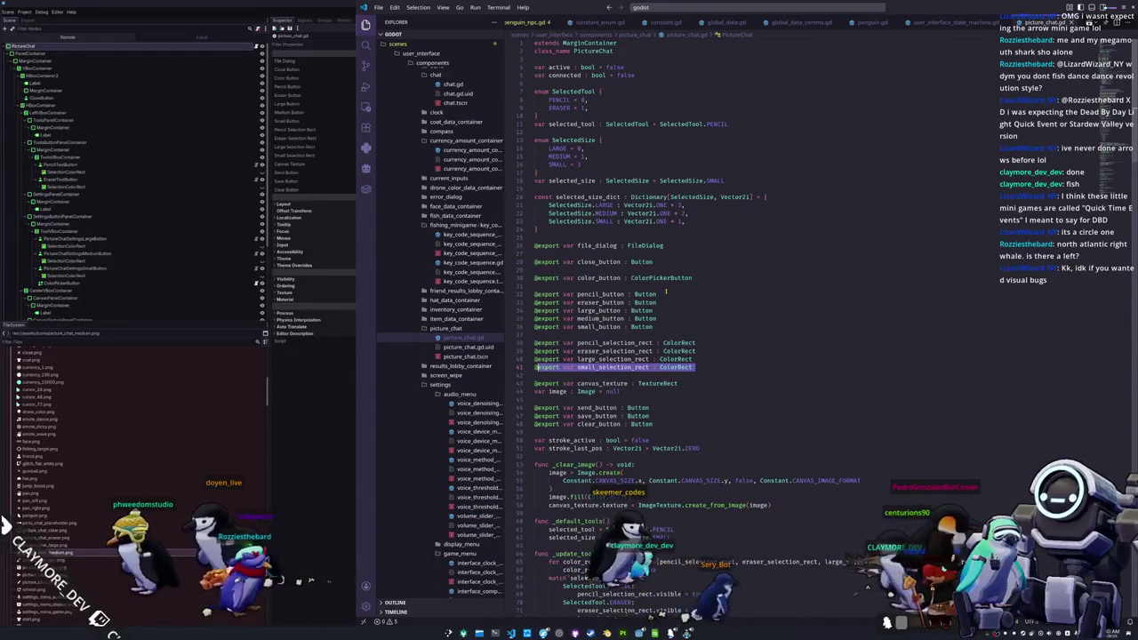
{"action": "key", "text": "Home"}
{"action": "key", "text": "shift+alt+Down"}
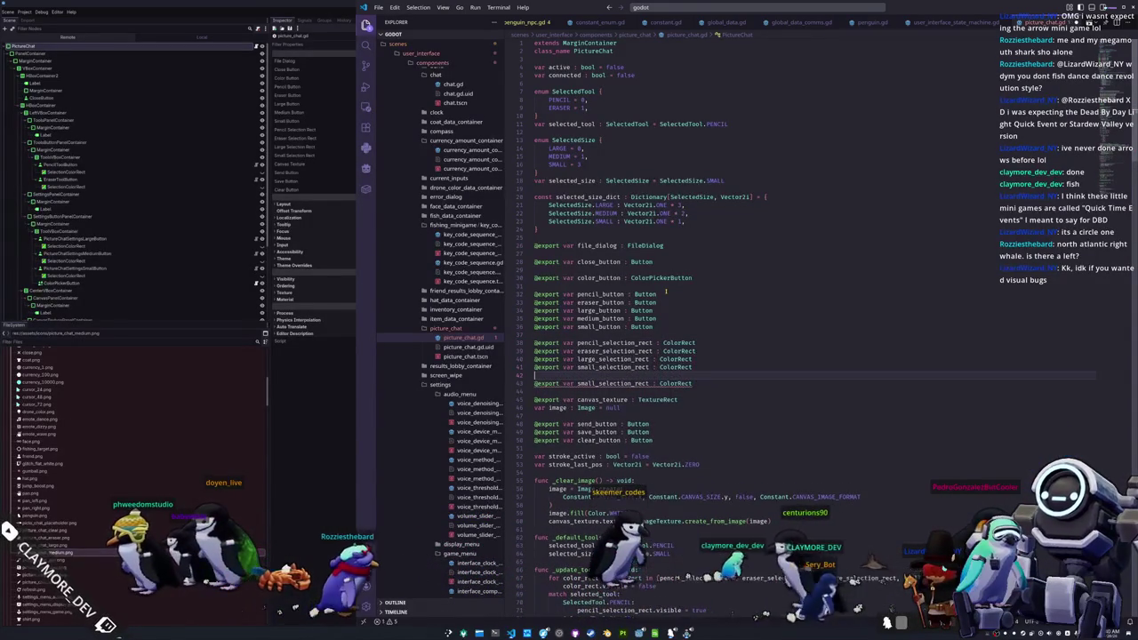
{"action": "key", "text": "ctrl+Right"}
{"action": "key", "text": "ctrl+Right"}
{"action": "key", "text": "ctrl+Right"}
{"action": "key", "text": "ctrl+d"}
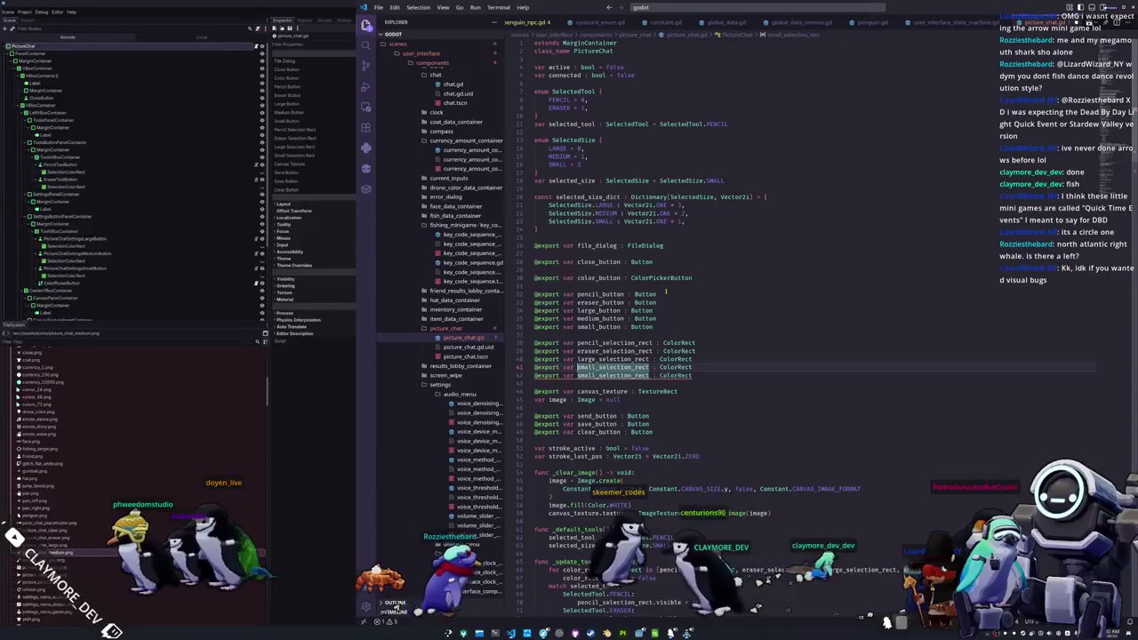
{"action": "key", "text": "ctrl+d"}
{"action": "key", "text": "shift+Left"}
{"action": "key", "text": "shift+Left"}
{"action": "key", "text": "shift+Left"}
{"action": "type", "text": "medi"}
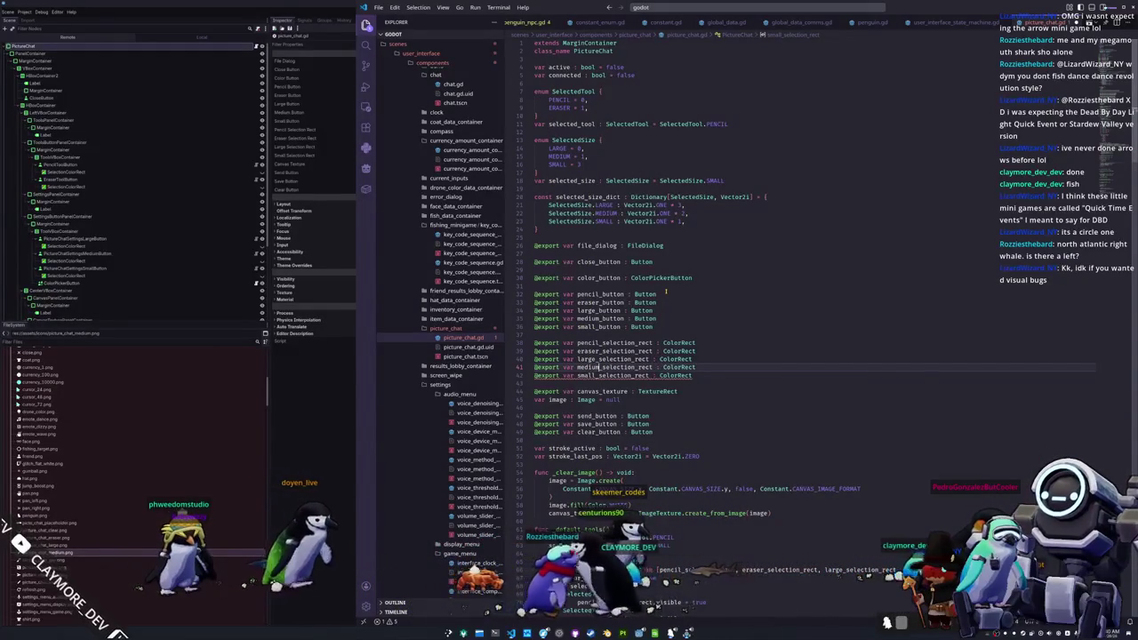
{"action": "scroll", "coordinate": [666, 291], "scroll_direction": "down", "scroll_amount": 7}
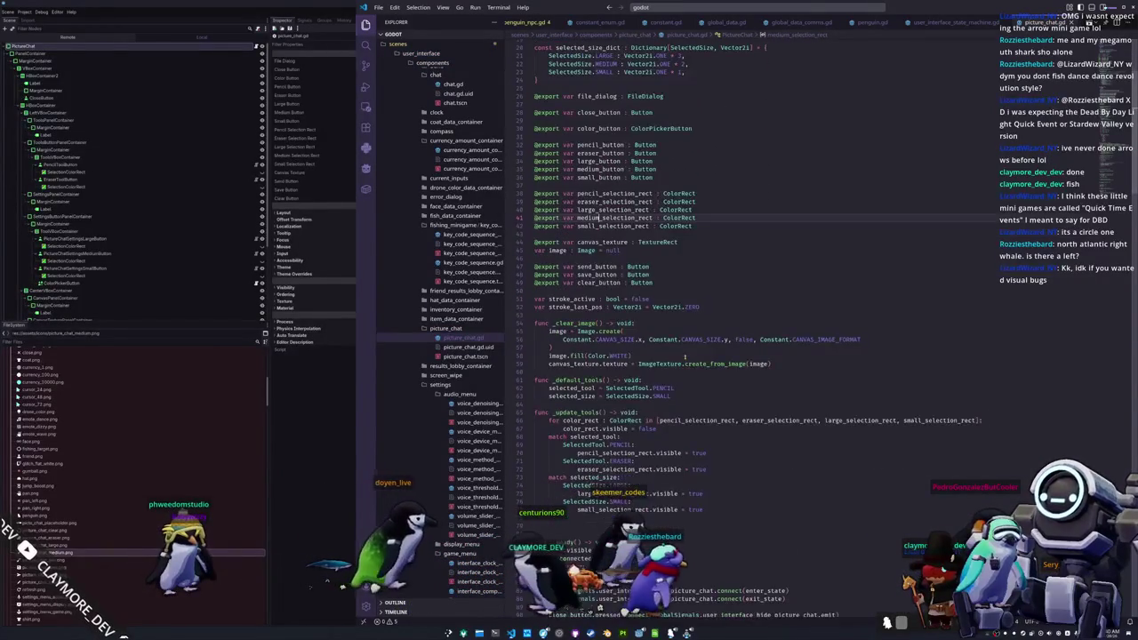
- Duplicate the LARGE match case as a SelectedSize.MEDIUM case that shows medium_selection_rect
{"action": "scroll", "coordinate": [630, 417], "scroll_direction": "down", "scroll_amount": 2}
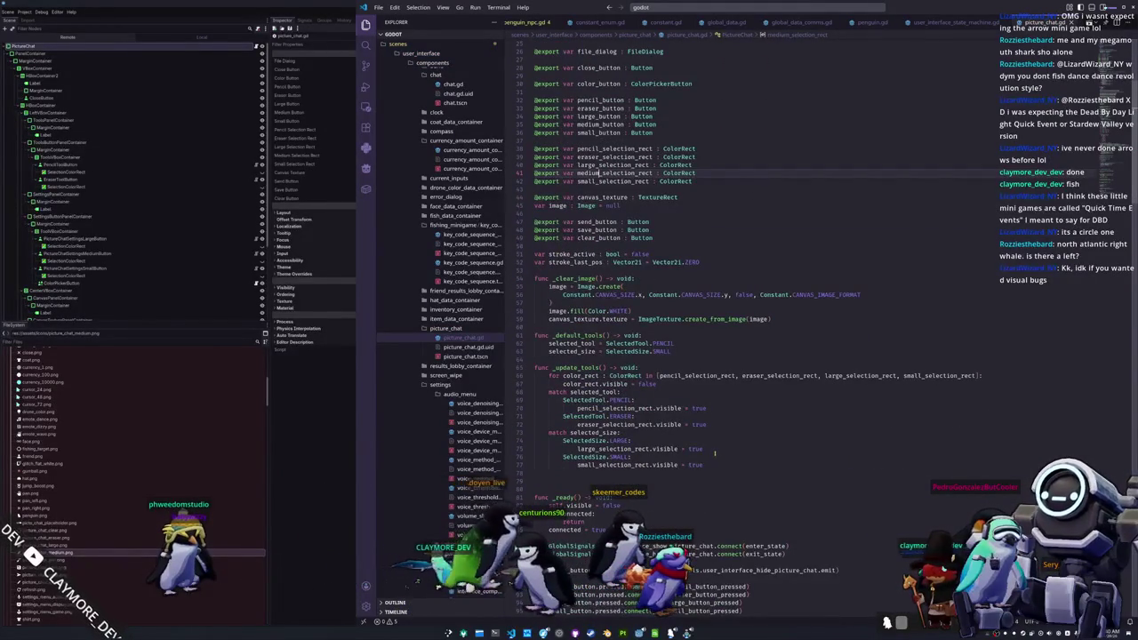
{"action": "left_click_drag", "start_coordinate": [714, 450], "coordinate": [533, 439]}
{"action": "key", "text": "shift+alt+Down"}
{"action": "double_click", "coordinate": [649, 456]}
{"action": "type", "text": "MEDI"}
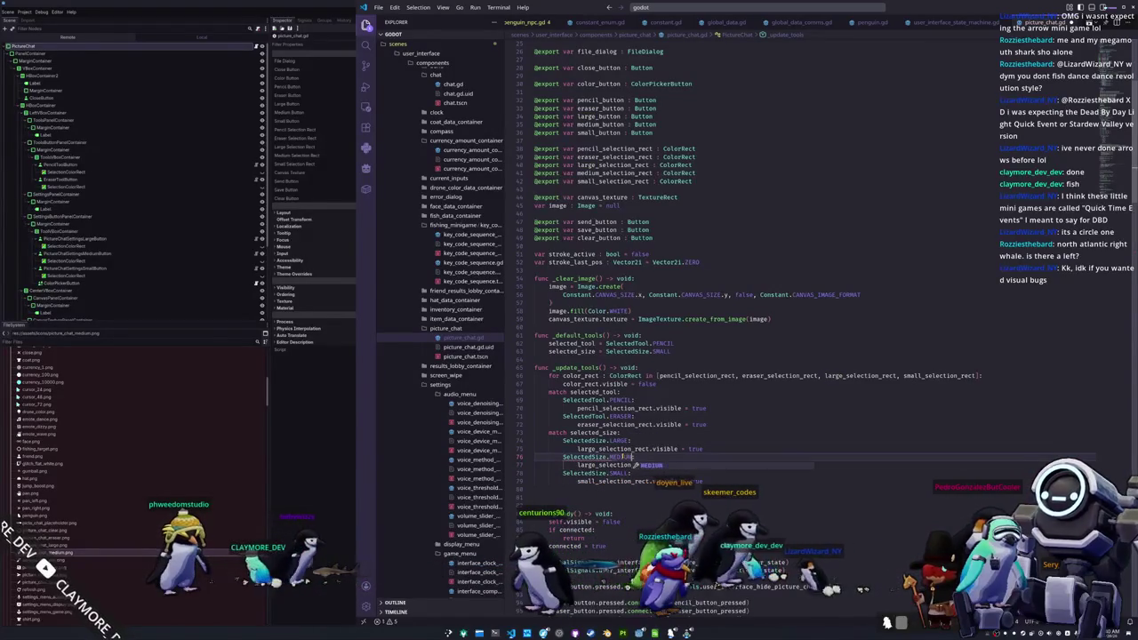
{"action": "key", "text": "Return"}
{"action": "key", "text": "Down"}
{"action": "key", "text": "shift+Right"}
{"action": "key", "text": "shift+Right"}
{"action": "key", "text": "shift+Right"}
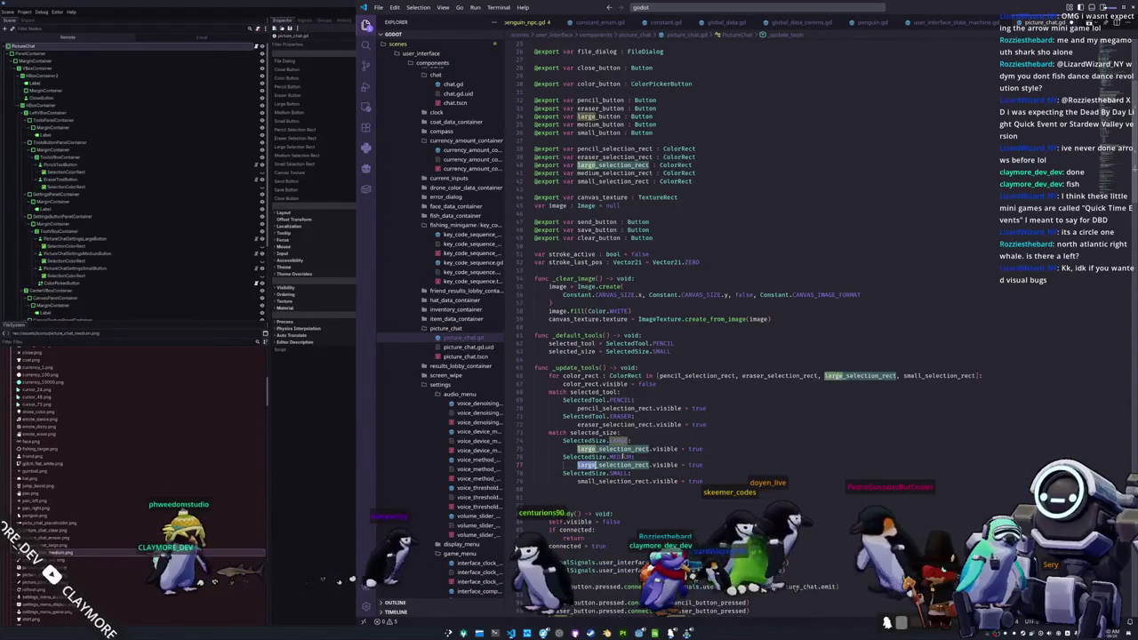
{"action": "type", "text": "medium"}
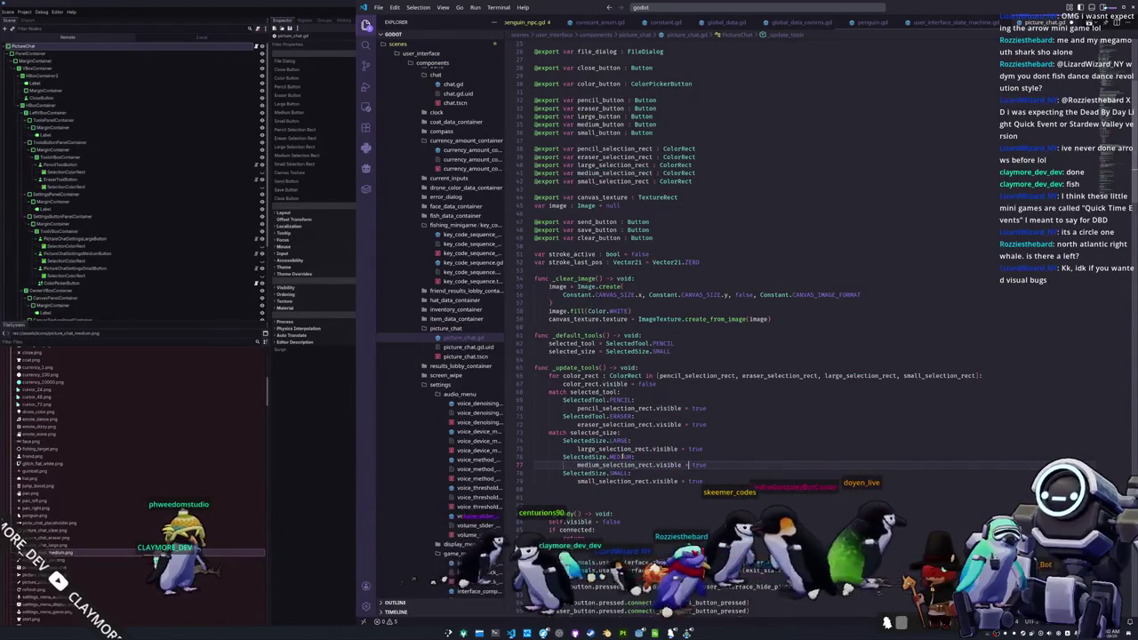
- Add medium_selection_rect to the for-loop array of selection rects that get hidden
{"action": "left_click", "coordinate": [707, 375]}
{"action": "key", "text": "ctrl+Right"}
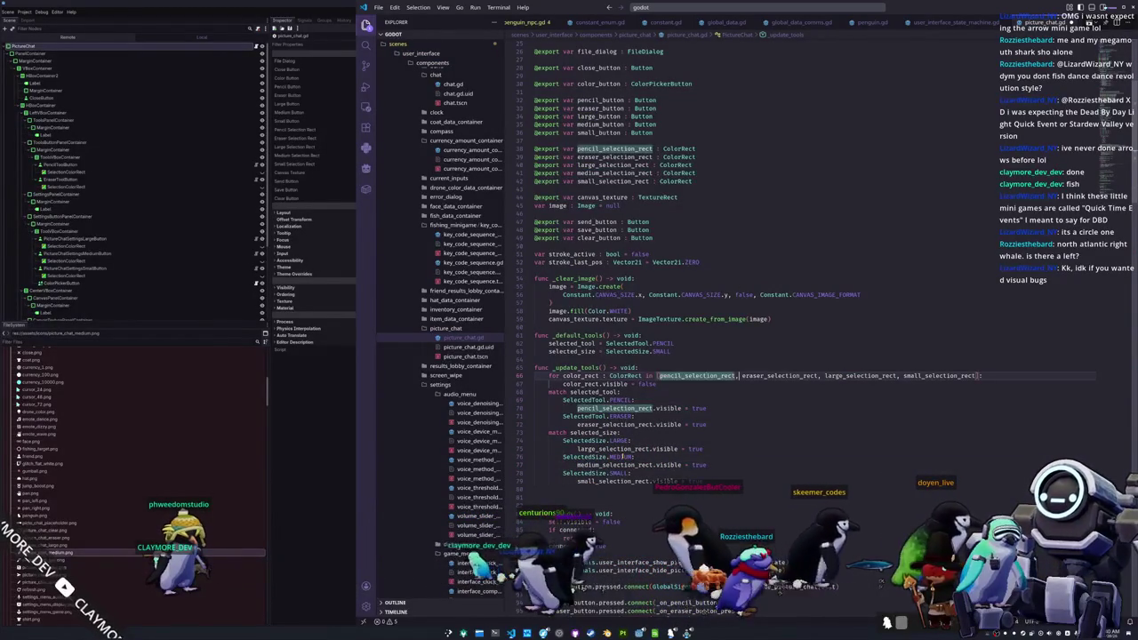
{"action": "key", "text": "shift+Right"}
{"action": "key", "text": "ctrl+shift+l"}
{"action": "key", "text": "ctrl+shift+Right"}
{"action": "key", "text": "ctrl+c"}
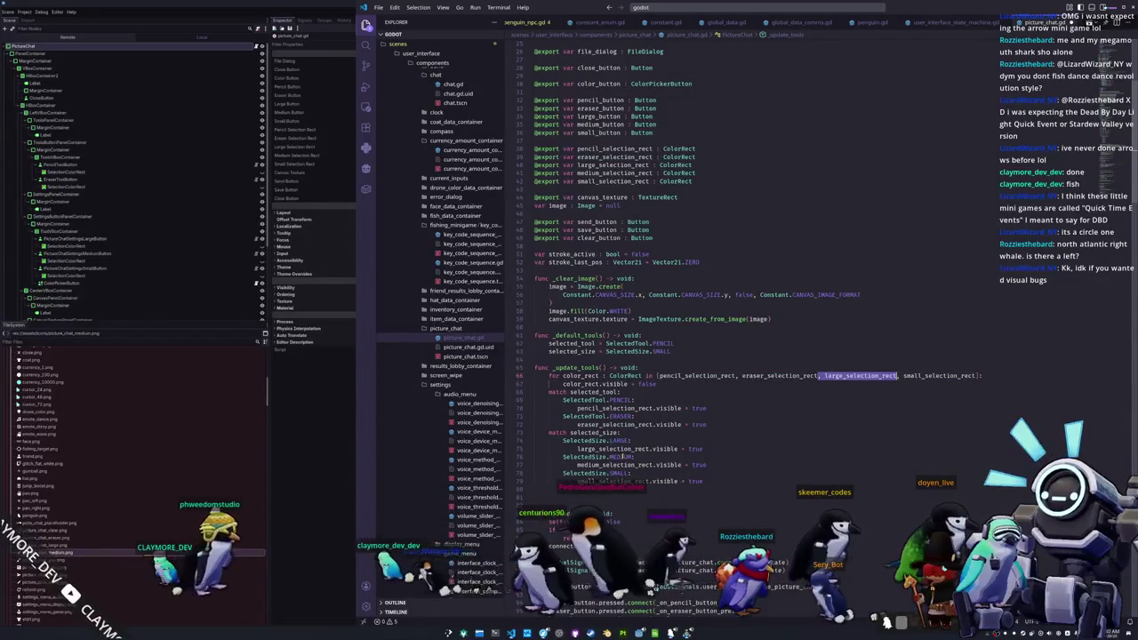
{"action": "key", "text": "Right"}
{"action": "key", "text": "ctrl+v"}
{"action": "type", "text": ", "}
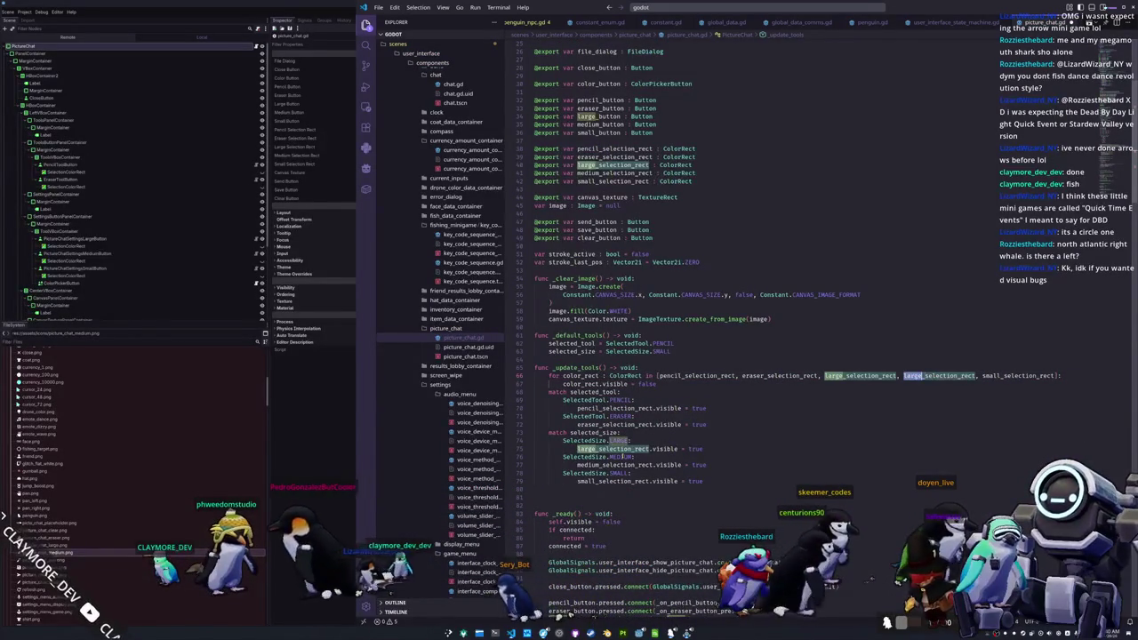
{"action": "type", "text": "medium"}
{"action": "key", "text": "Escape"}
{"action": "scroll", "coordinate": [684, 410], "scroll_direction": "down", "scroll_amount": 10}
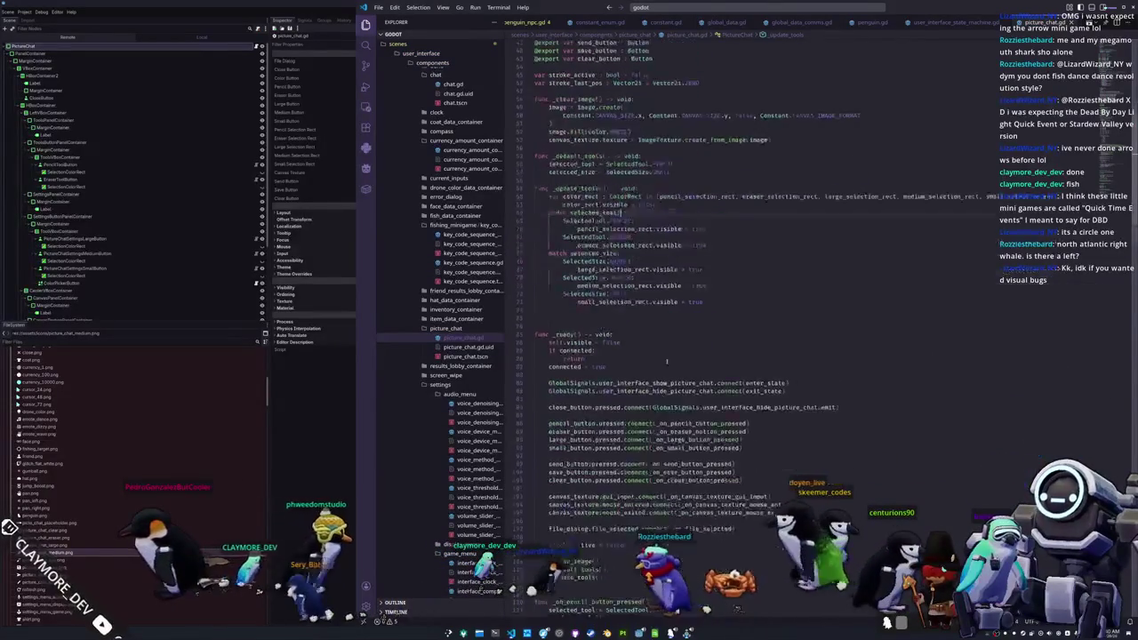
- In _ready, add medium_button.pressed.connect(_on_medium_button_pressed) below the large_button connection
{"action": "left_click", "coordinate": [603, 369]}
{"action": "left_click", "coordinate": [648, 334]}
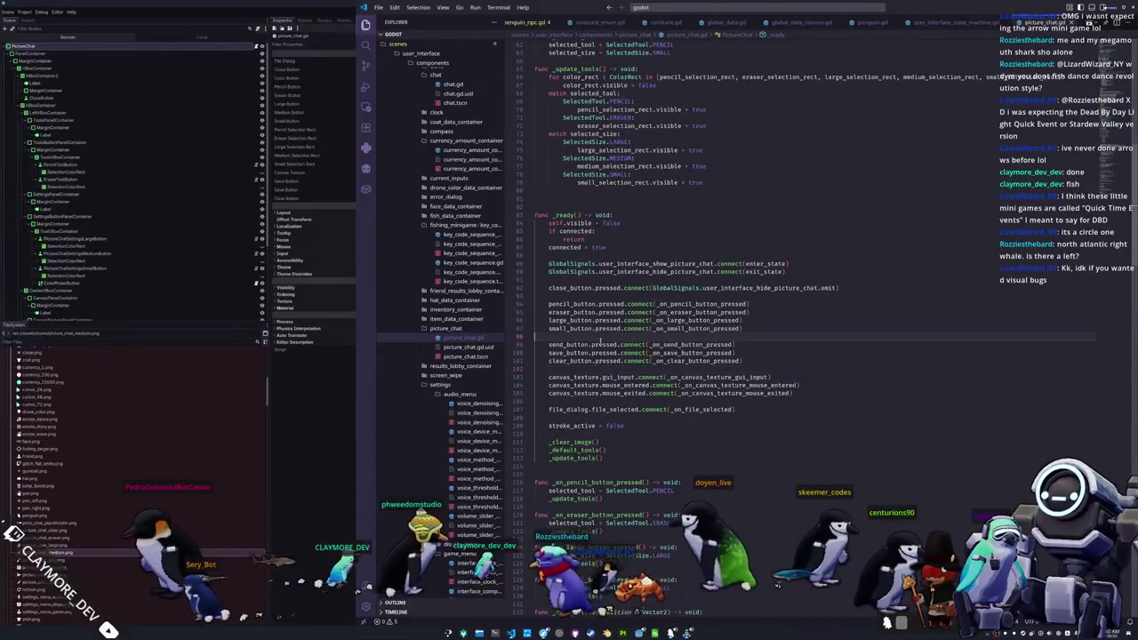
{"action": "key", "text": "ctrl+shift+Return"}
{"action": "type", "text": "medium"}
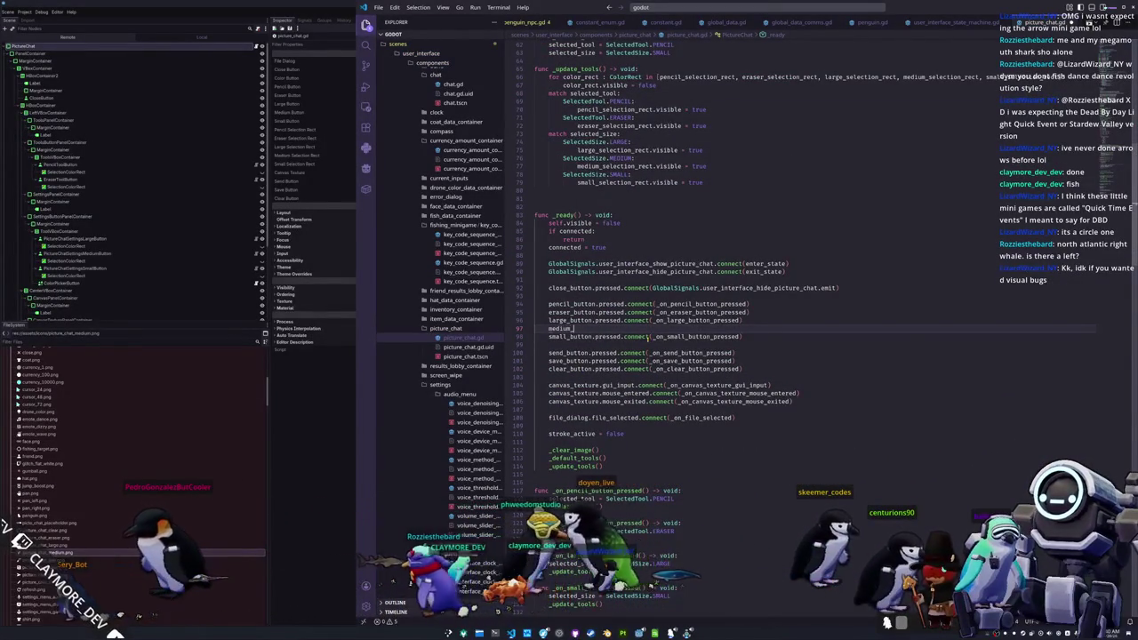
{"action": "type", "text": "_button.pre"}
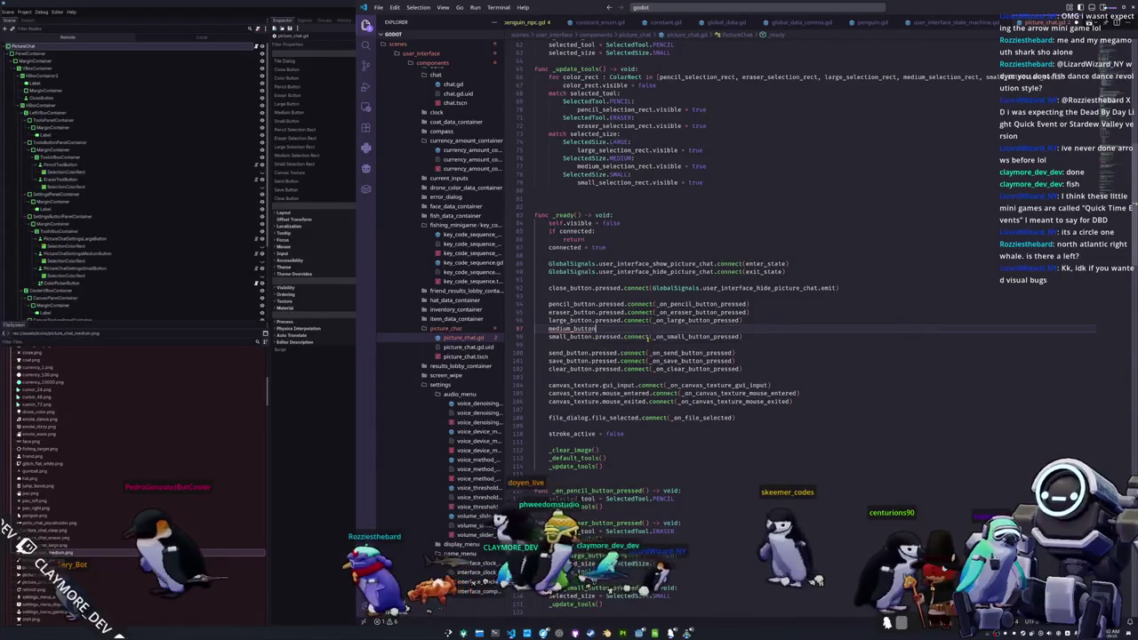
{"action": "type", "text": "ssed.co"}
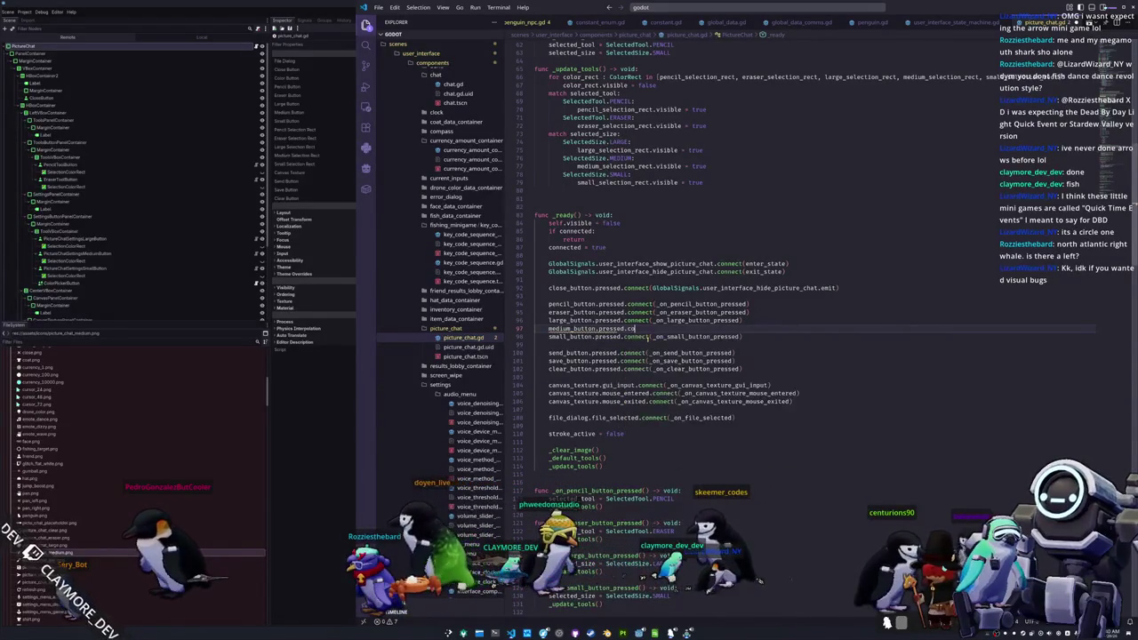
{"action": "type", "text": "nnect("}
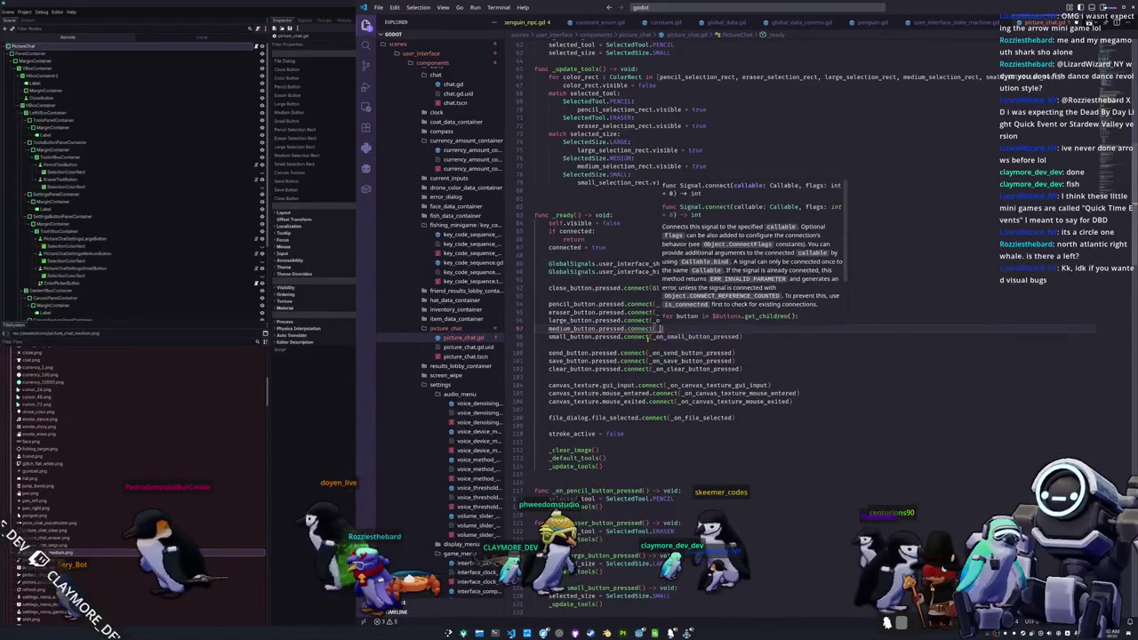
{"action": "type", "text": "_on_medium_but"}
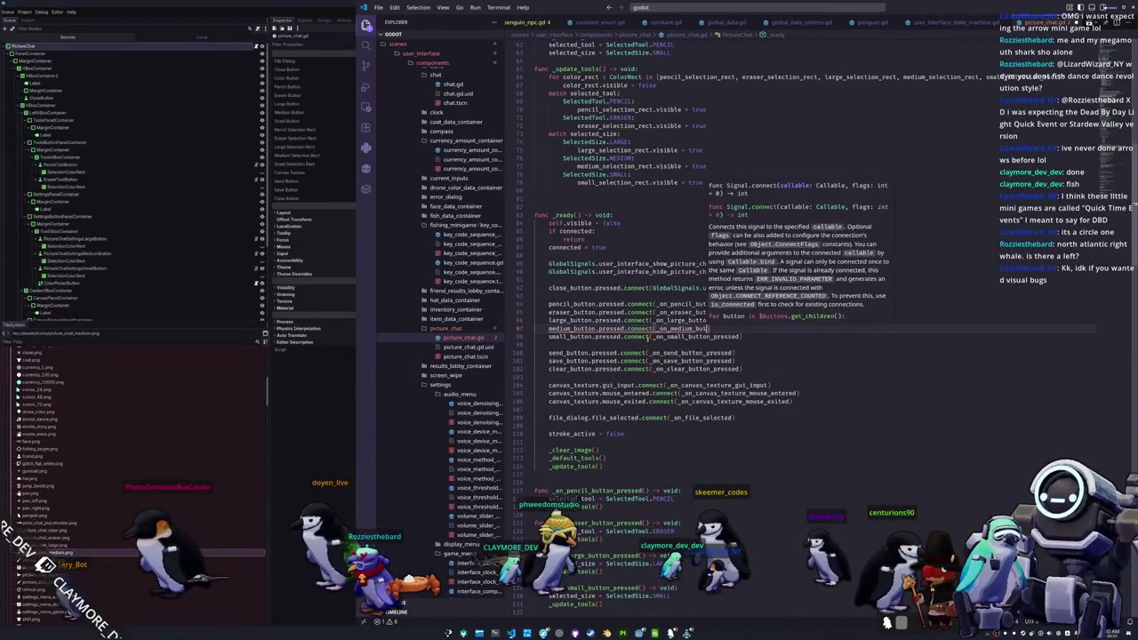
{"action": "type", "text": "ton_pressed"}
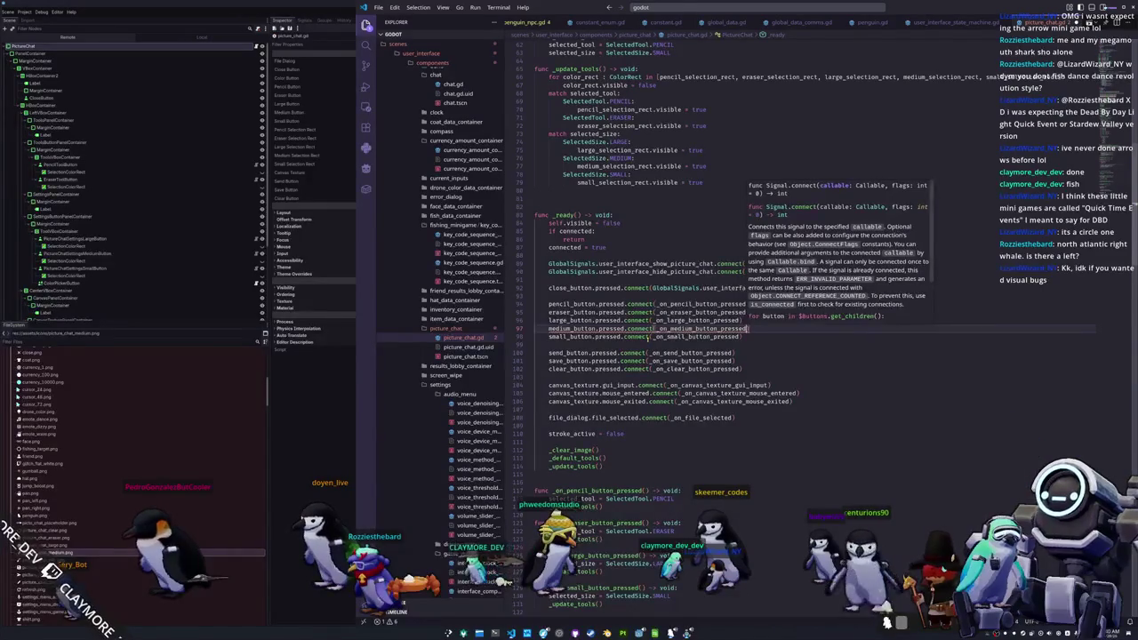
- Write _on_medium_button_pressed, setting selected_size to SelectedSize.MEDIUM and calling _update_tools()
{"action": "scroll", "coordinate": [579, 484], "scroll_direction": "down", "scroll_amount": 4}
{"action": "left_click", "coordinate": [571, 479]}
{"action": "key", "text": "Return"}
{"action": "type", "text": "selected_size = SelectedSize.MEDIU"}
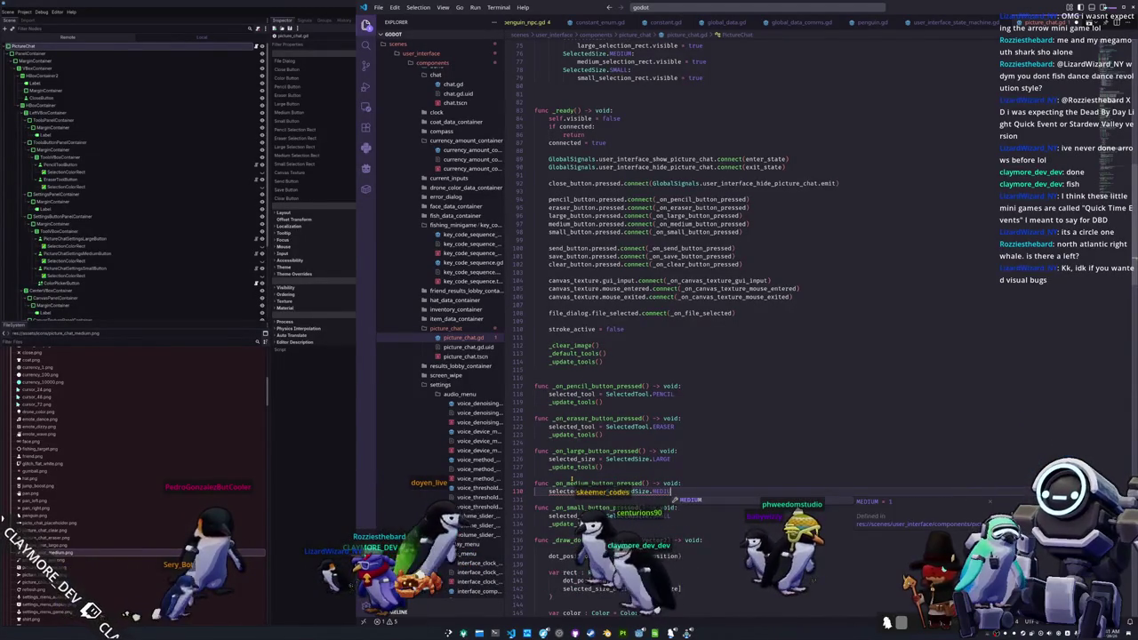
{"action": "key", "text": "Return"}
{"action": "key", "text": "Return"}
{"action": "type", "text": "_update_tools()"}
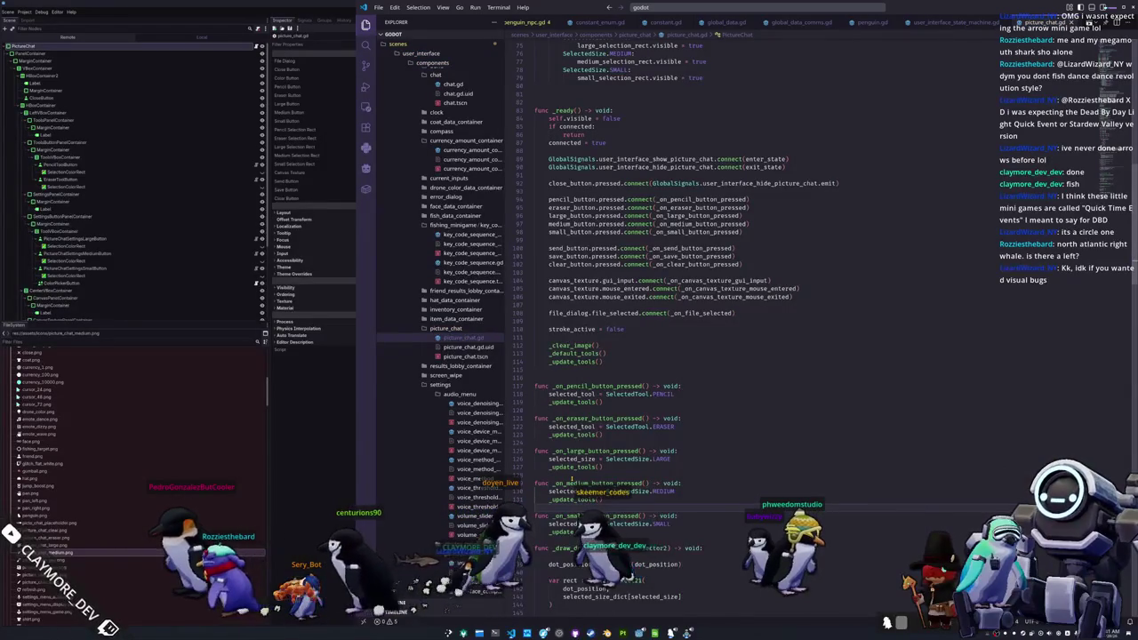
{"action": "scroll", "coordinate": [800, 320], "scroll_direction": "down", "scroll_amount": 3}
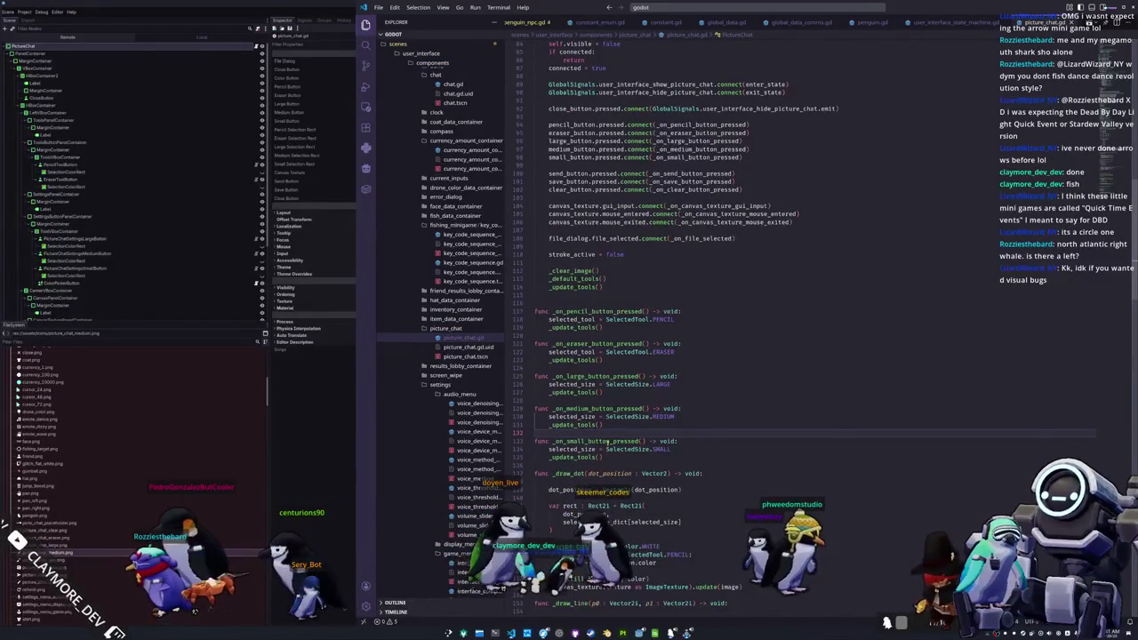
{"action": "scroll", "coordinate": [617, 453], "scroll_direction": "down", "scroll_amount": 1}
{"action": "scroll", "coordinate": [610, 491], "scroll_direction": "down", "scroll_amount": 1}
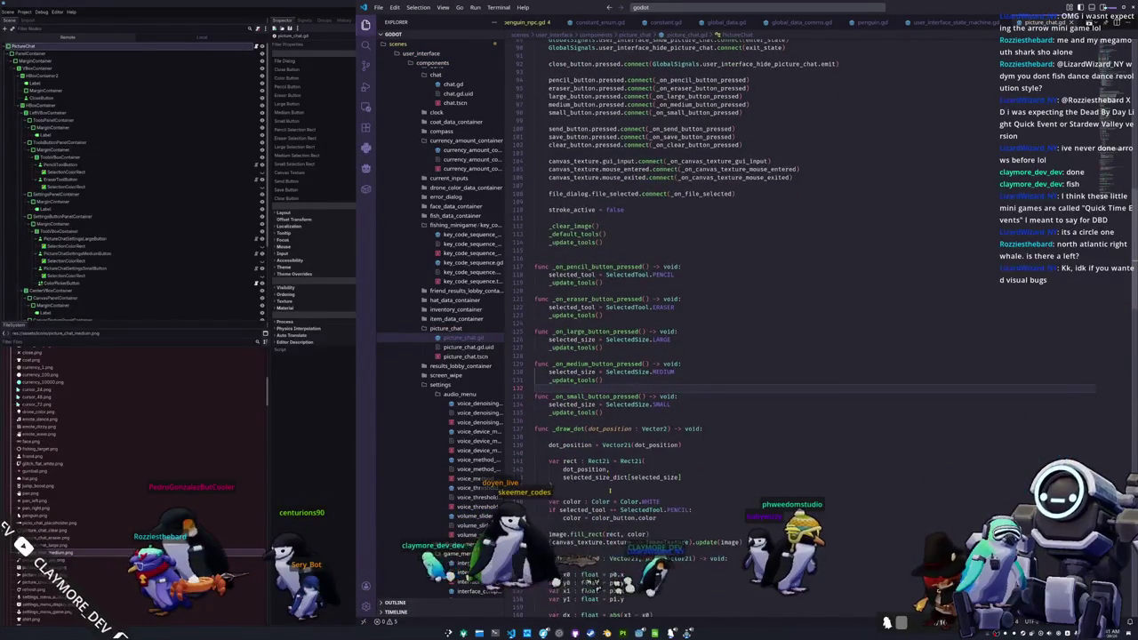
{"action": "scroll", "coordinate": [624, 427], "scroll_direction": "up", "scroll_amount": 1}
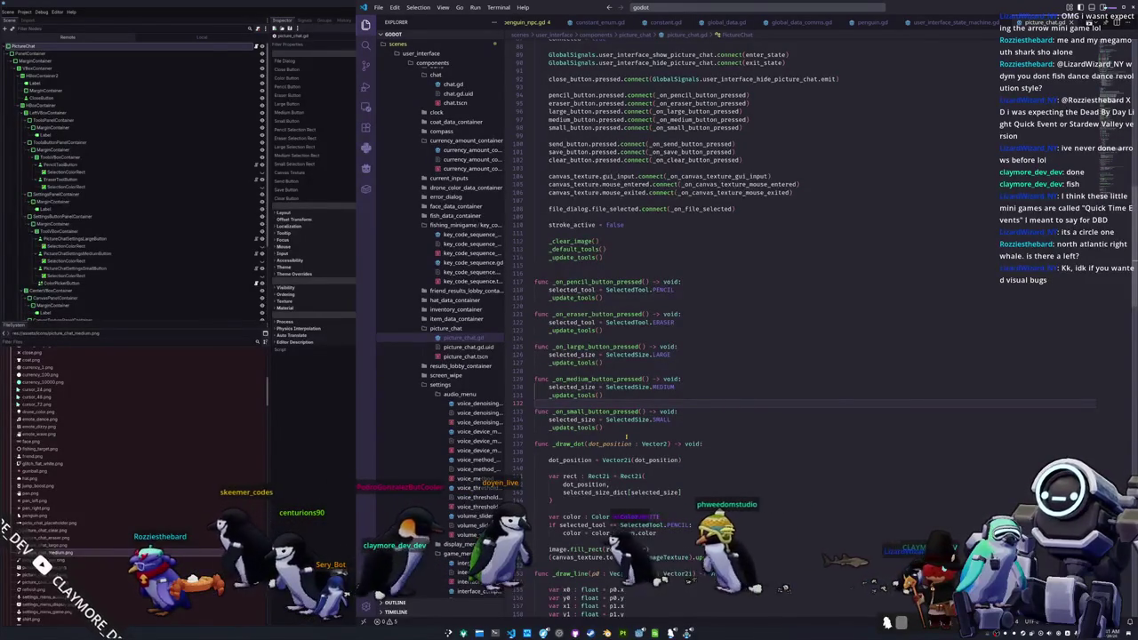
{"action": "scroll", "coordinate": [626, 435], "scroll_direction": "down", "scroll_amount": 8}
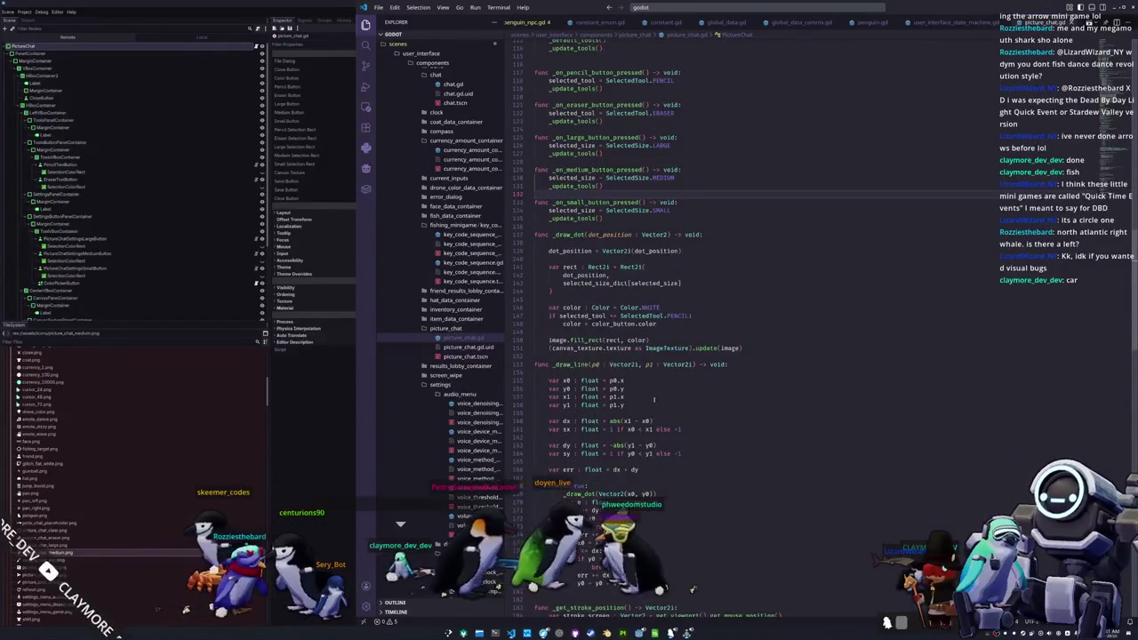
{"action": "scroll", "coordinate": [653, 399], "scroll_direction": "down", "scroll_amount": 15}
{"action": "scroll", "coordinate": [617, 426], "scroll_direction": "down", "scroll_amount": 14}
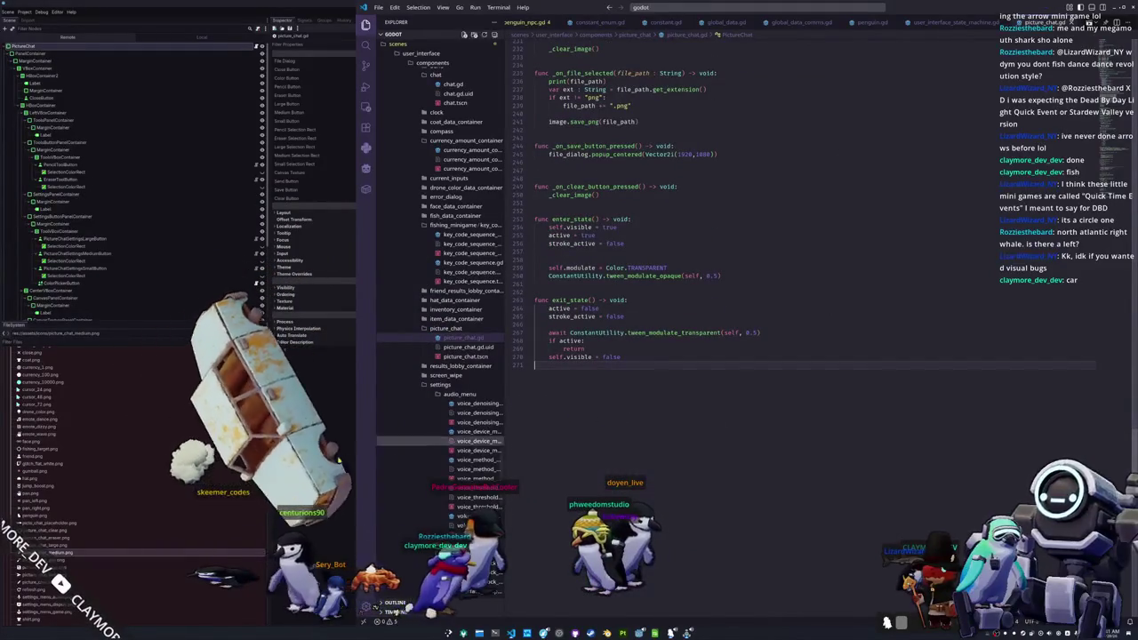
- Assign PictureChatSettingsMediumButton and its SelectionColorRect to the Medium Button and Medium Selection Rect slots
{"action": "key", "text": "alt+Tab"}
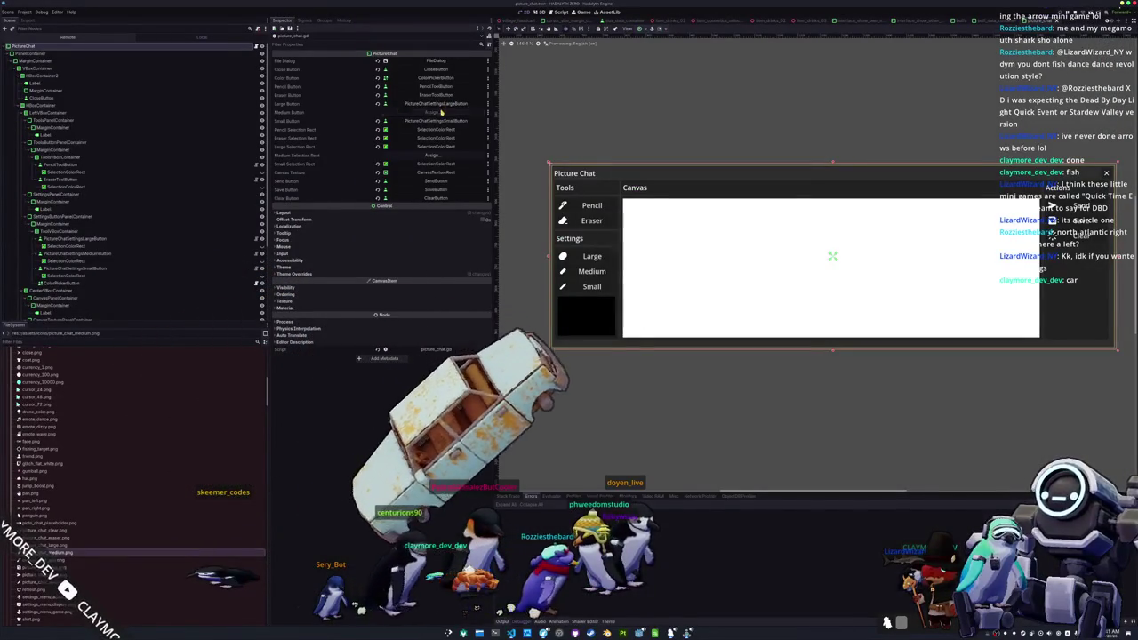
{"action": "left_click", "coordinate": [441, 113]}
{"action": "scroll", "coordinate": [573, 356], "scroll_direction": "down", "scroll_amount": 2}
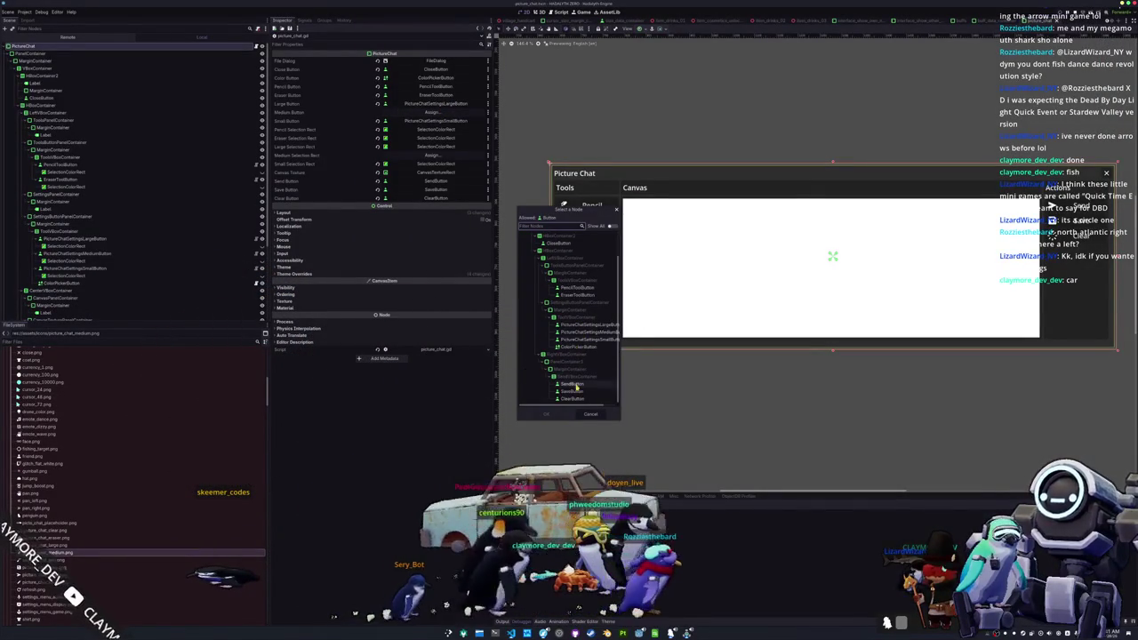
{"action": "double_click", "coordinate": [582, 333]}
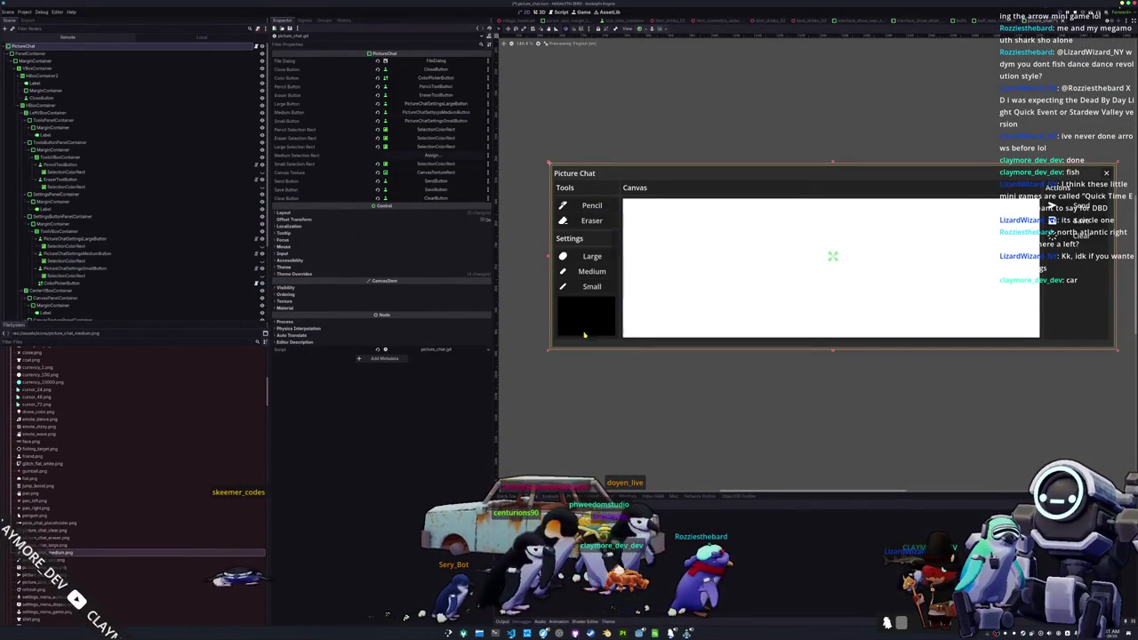
{"action": "left_click", "coordinate": [433, 155]}
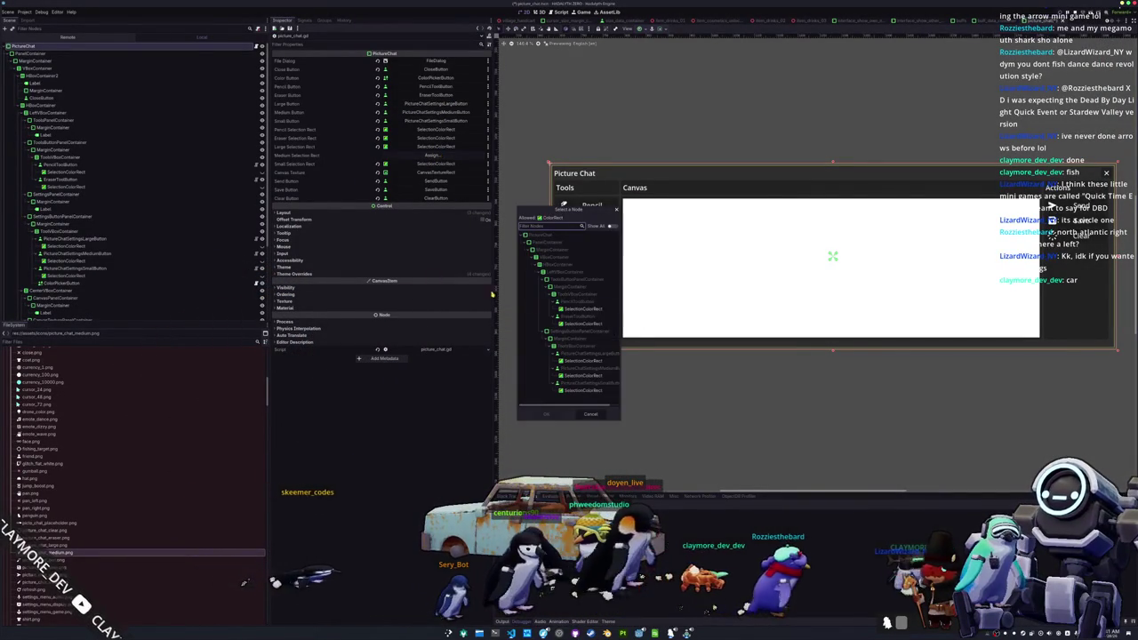
{"action": "double_click", "coordinate": [582, 376]}
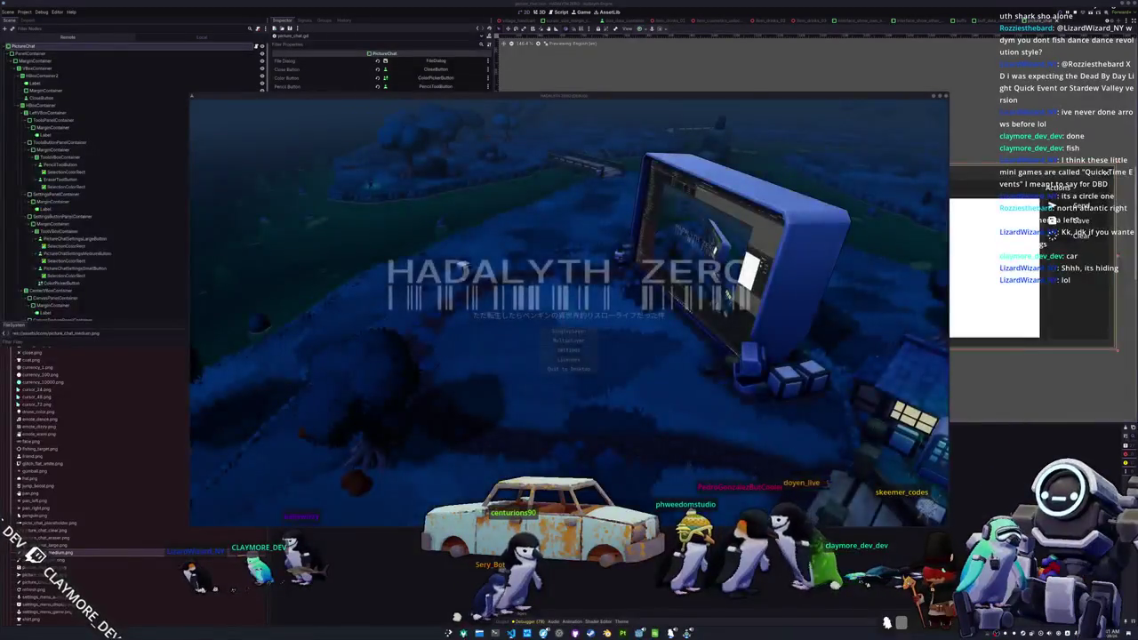
- Start play from the game's title menu, open the Picture Chat window, and choose the Medium brush size
{"action": "left_click", "coordinate": [570, 351]}
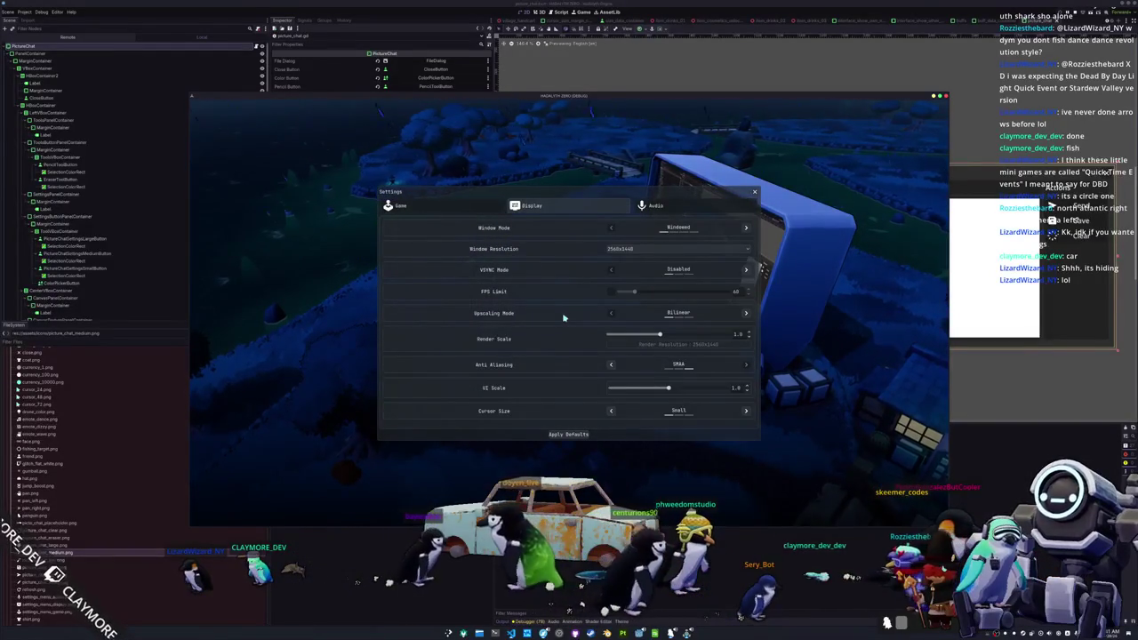
{"action": "key", "text": "Escape"}
{"action": "left_click", "coordinate": [579, 330]}
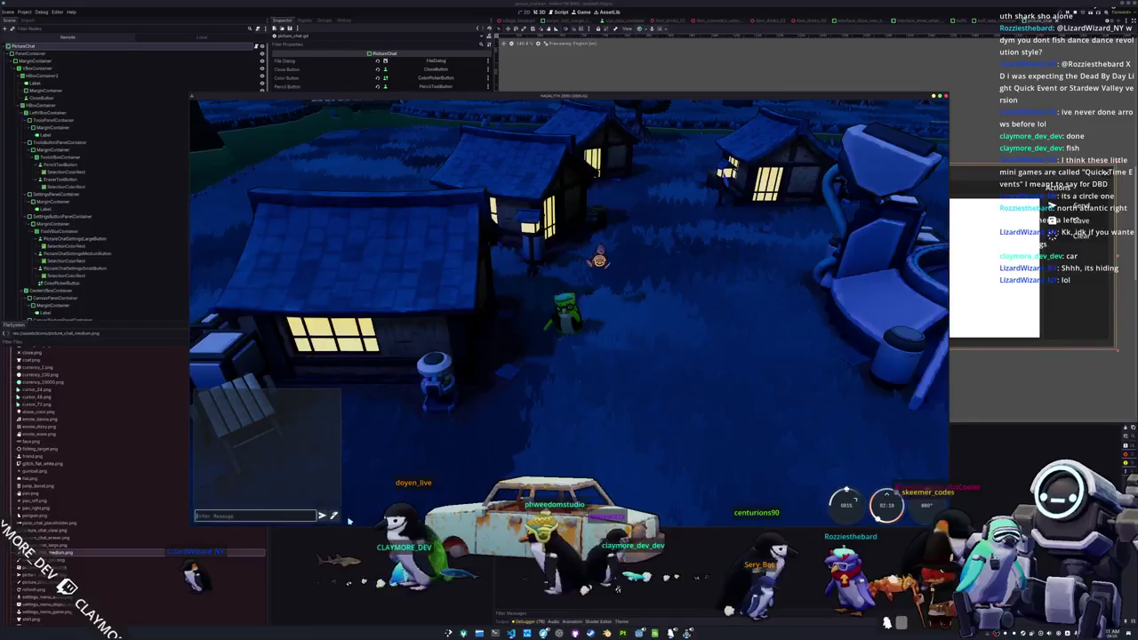
{"action": "left_click", "coordinate": [333, 516]}
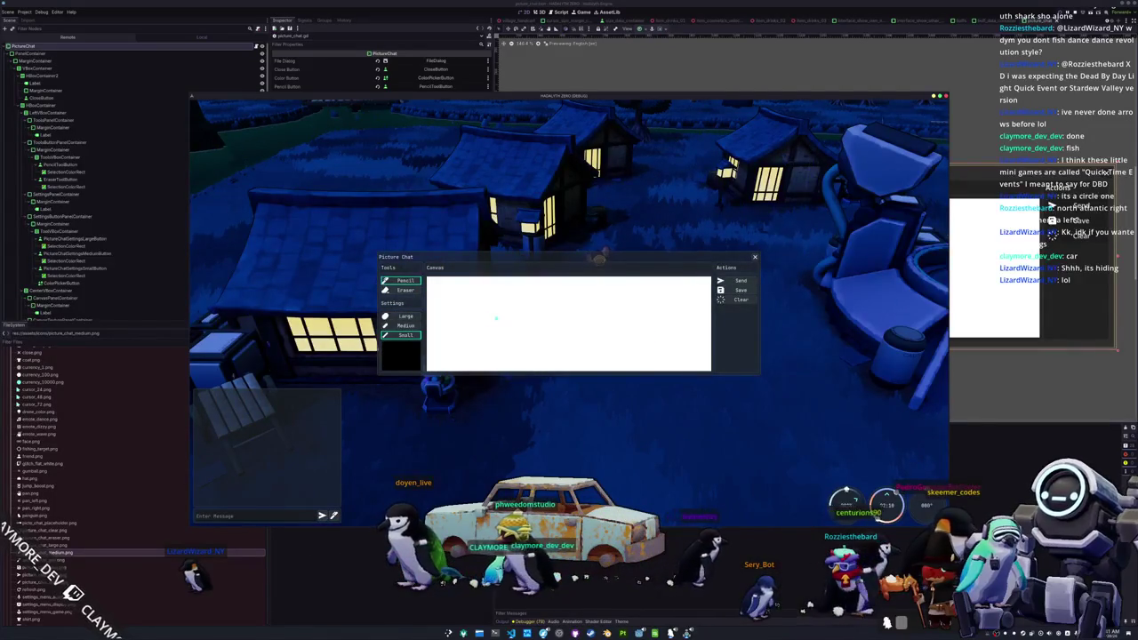
{"action": "left_click", "coordinate": [405, 334]}
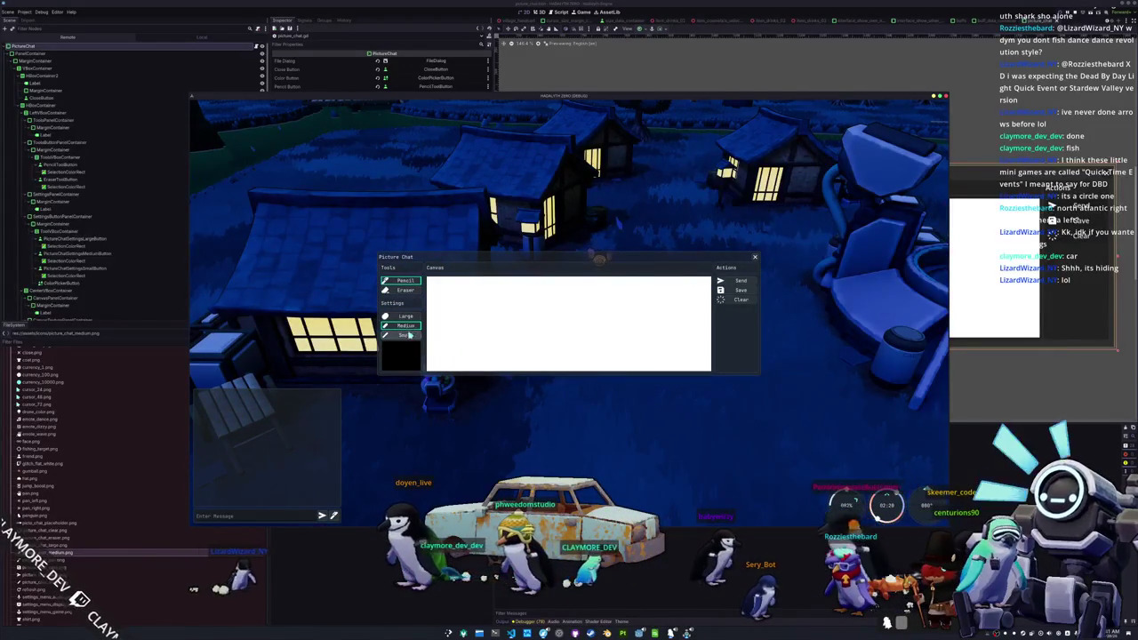